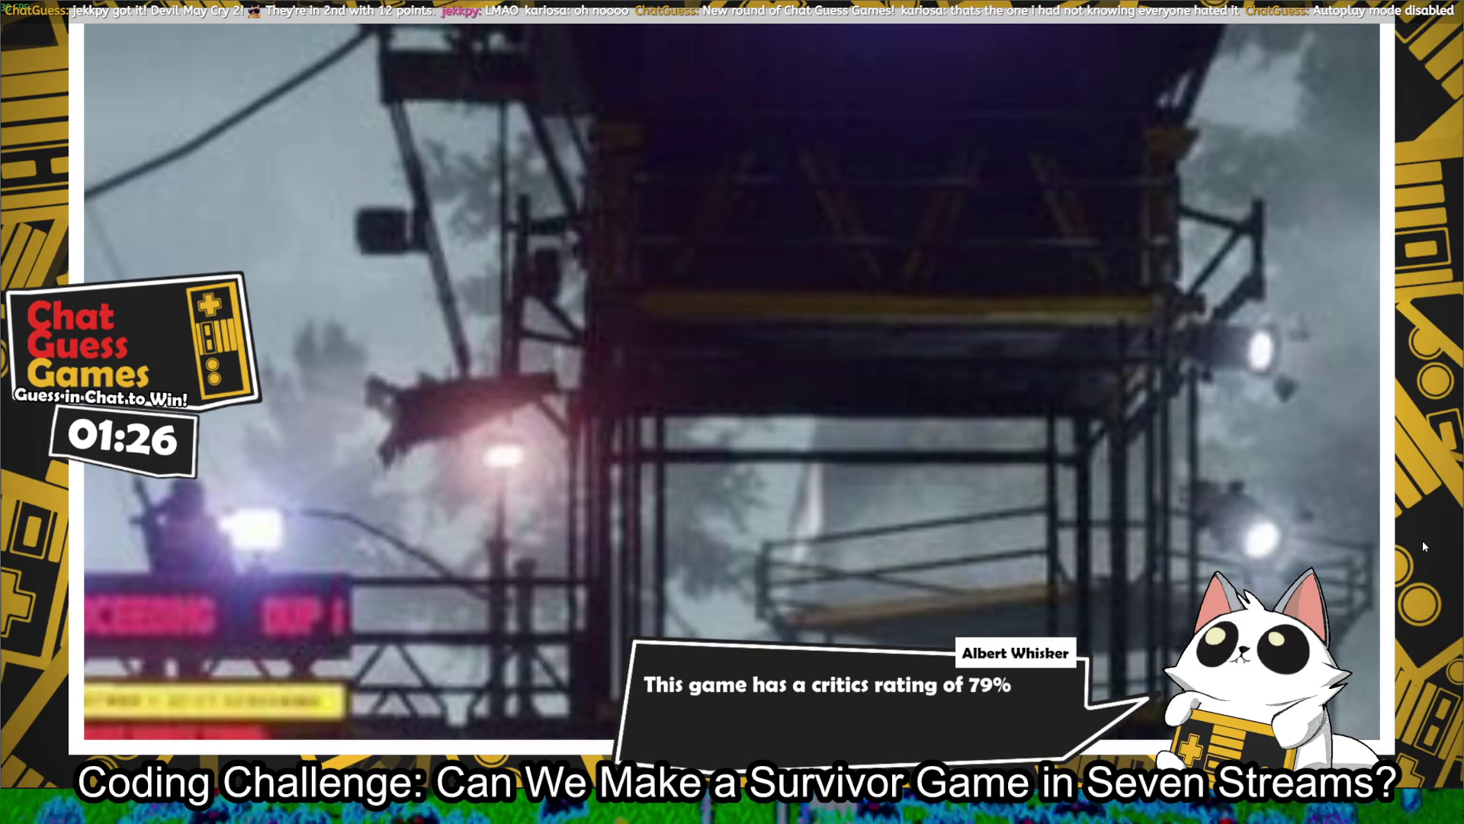
# Step: Switch Chat Guess Games to windowed display and close the game window
pyautogui.press('Escape')
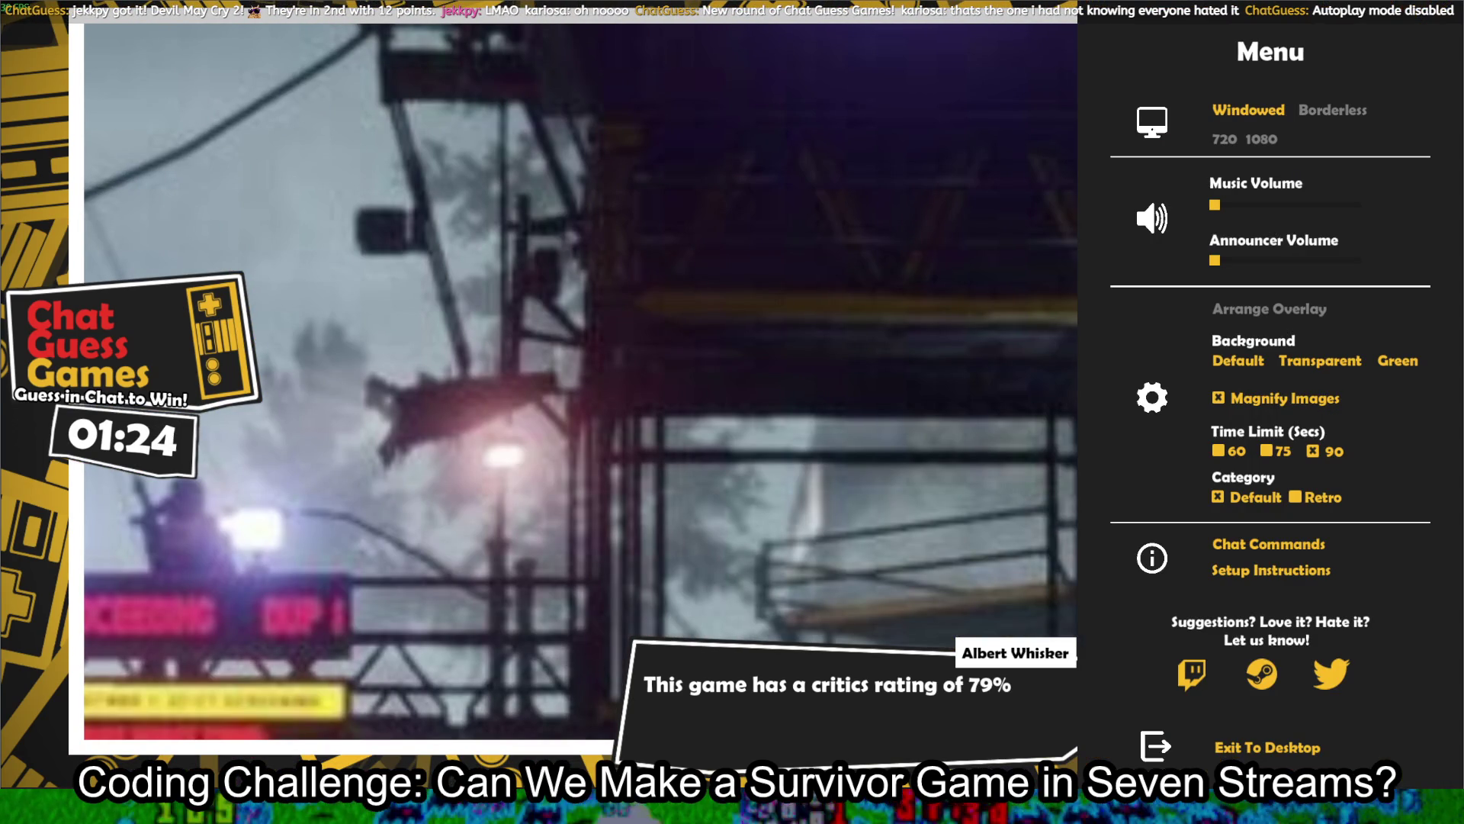
pyautogui.click(1235, 109)
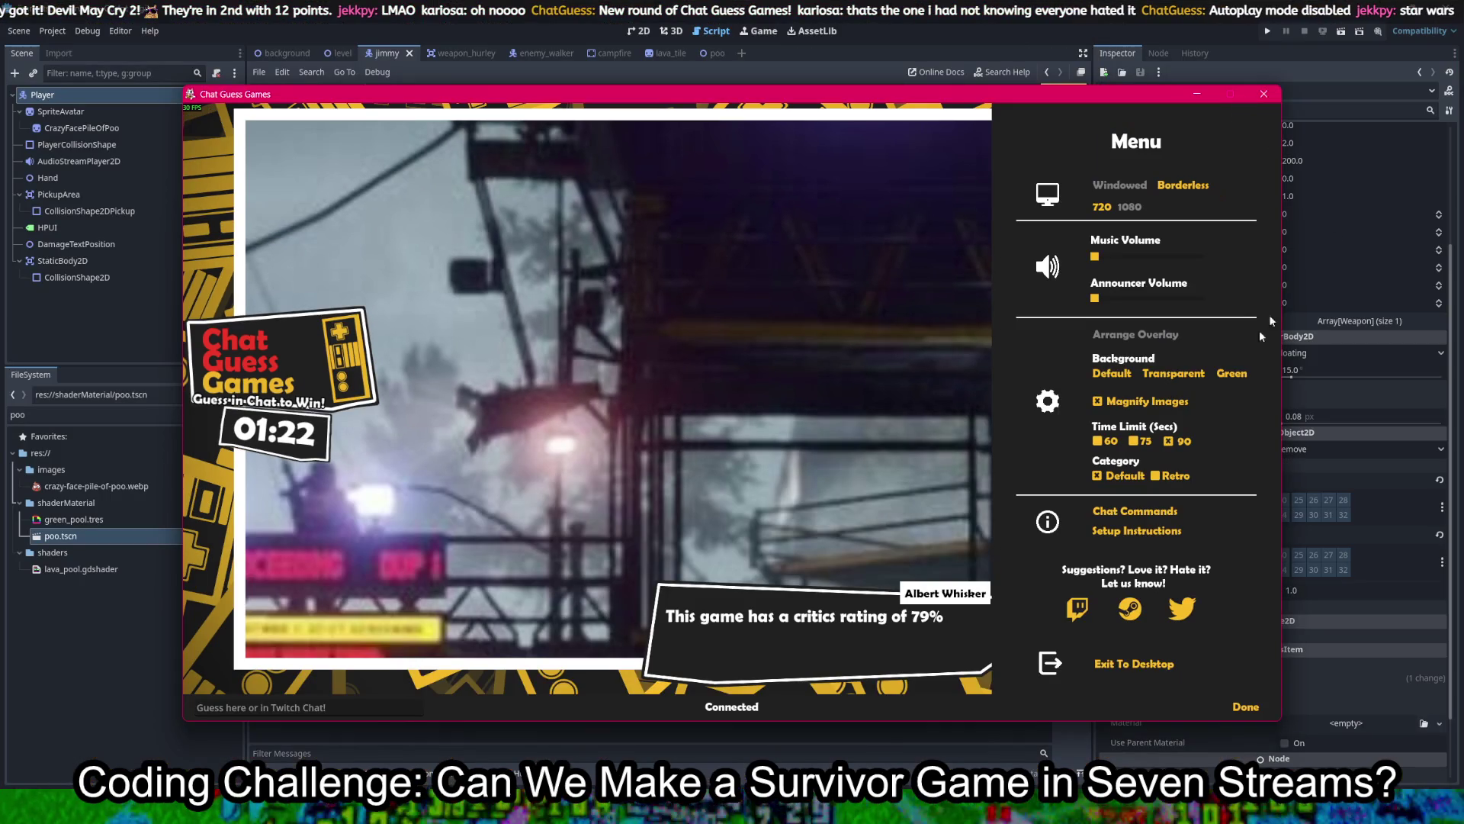
pyautogui.click(1245, 708)
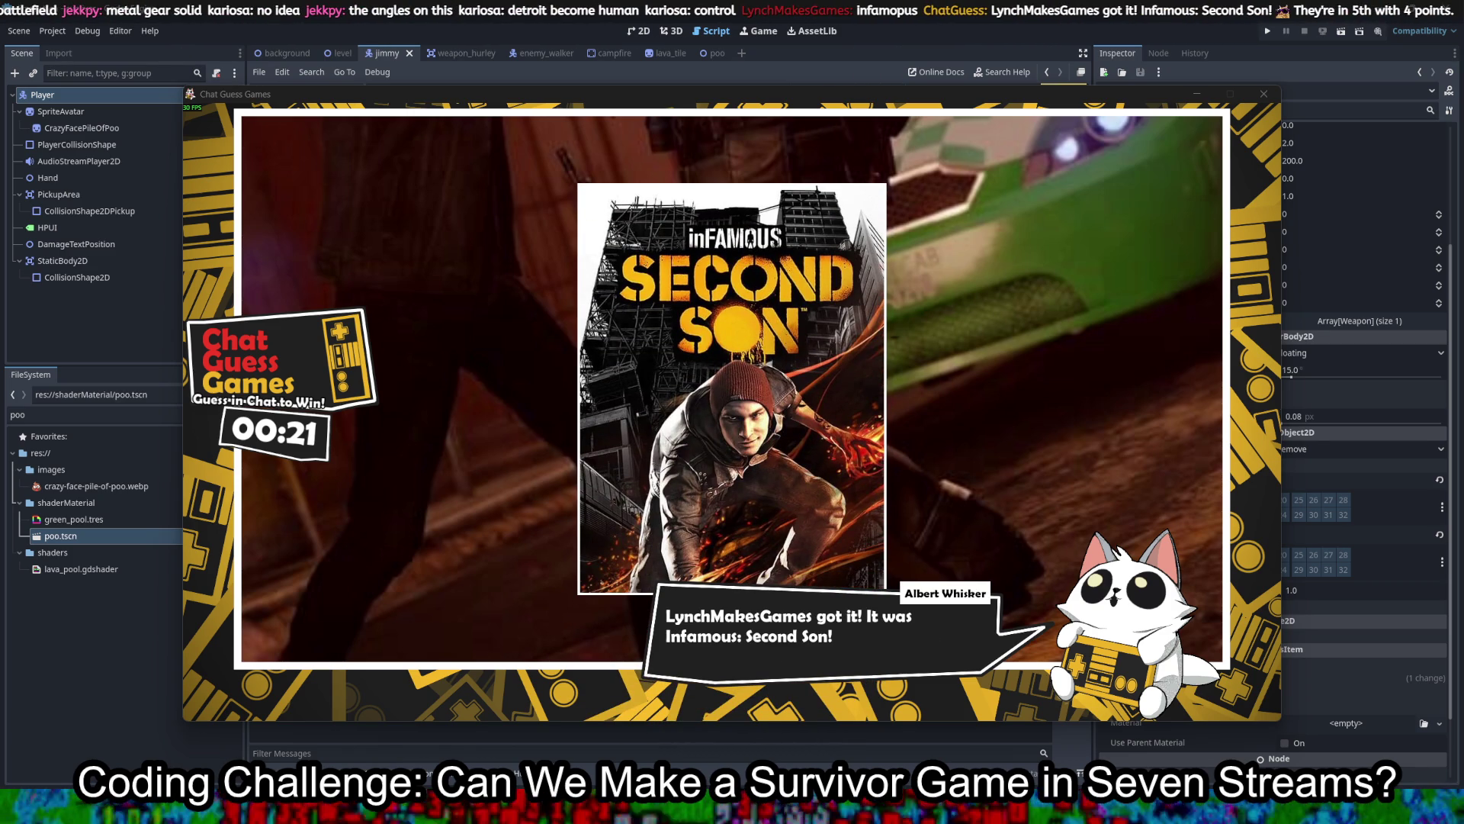
pyautogui.click(1264, 93)
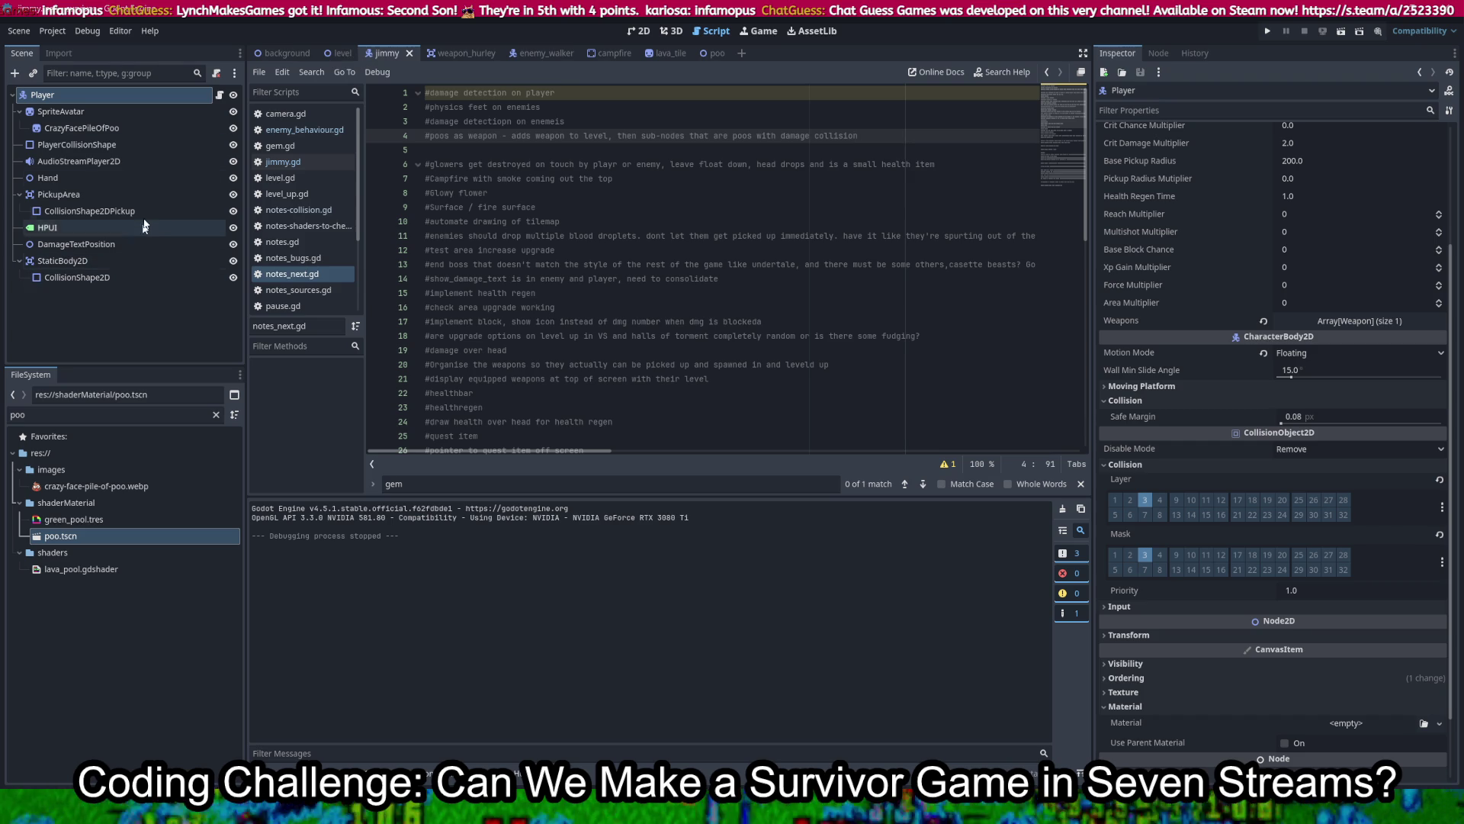
# Step: Clear the 'poo' FileSystem filter and locate weapon_crash.tscn among the scene files
pyautogui.doubleClick(75, 472)
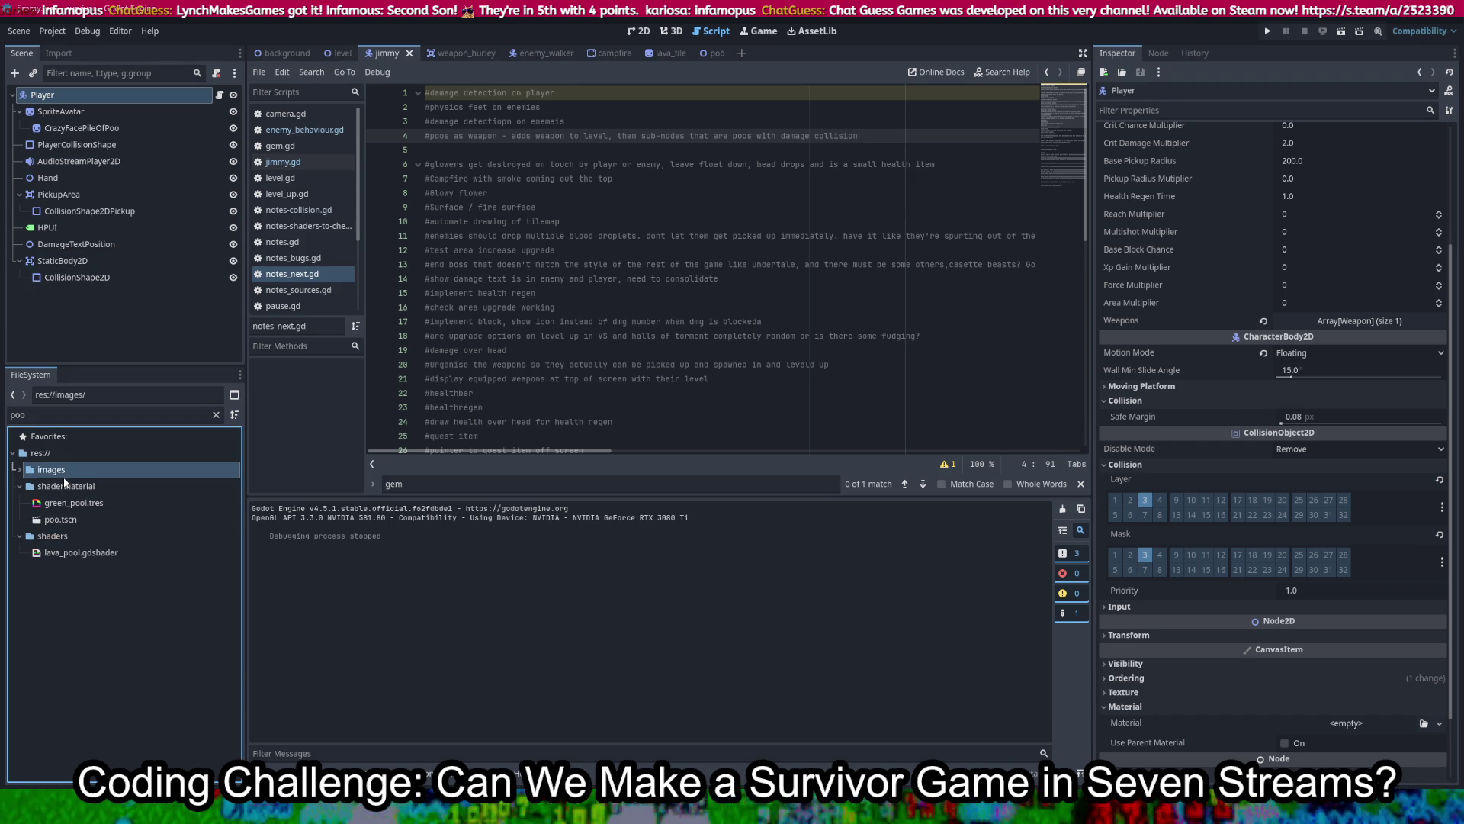
pyautogui.doubleClick(66, 470)
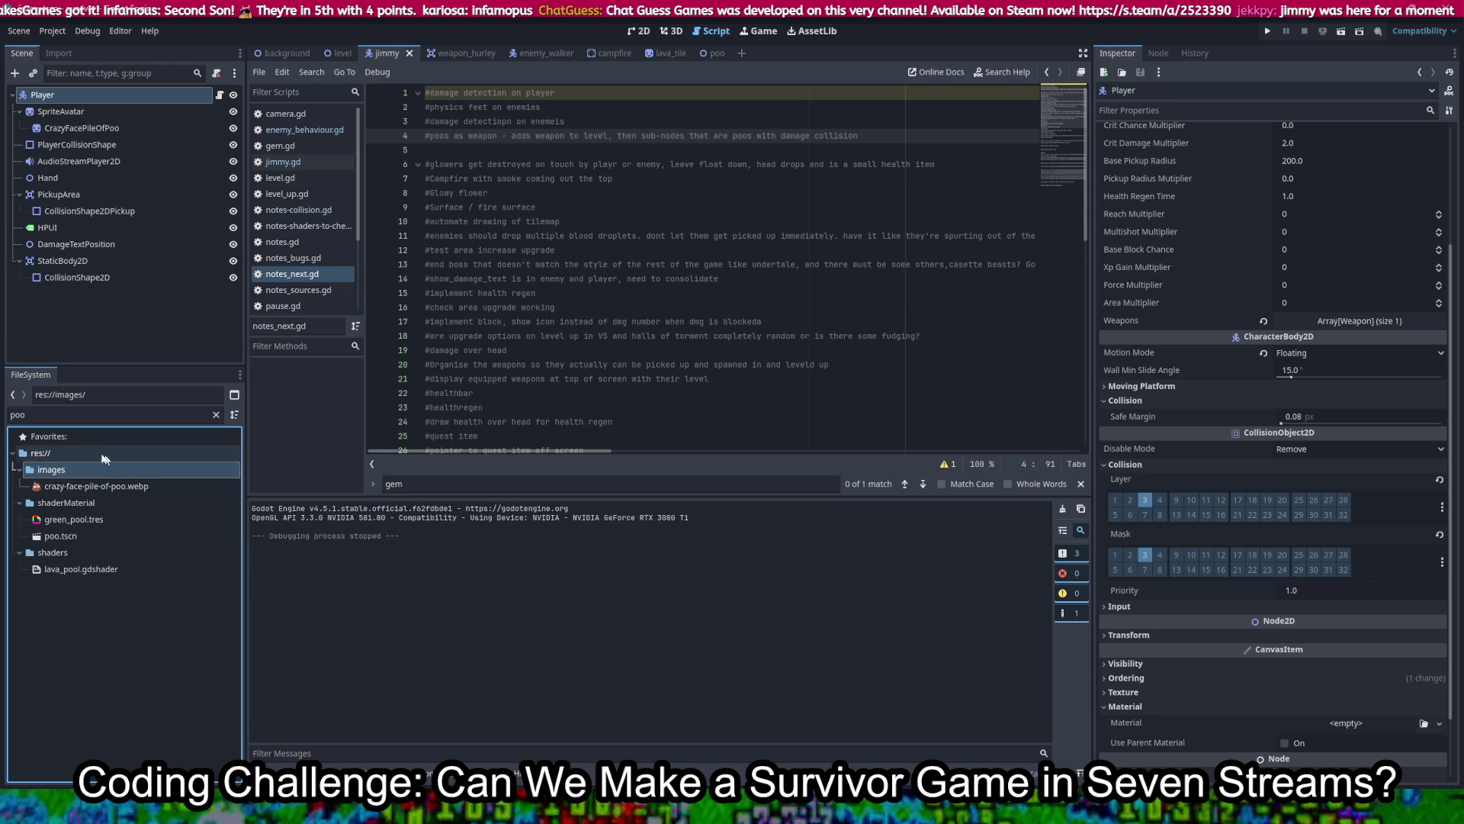
pyautogui.click(215, 415)
pyautogui.scroll(-5, 146, 529)
pyautogui.scroll(-10, 142, 528)
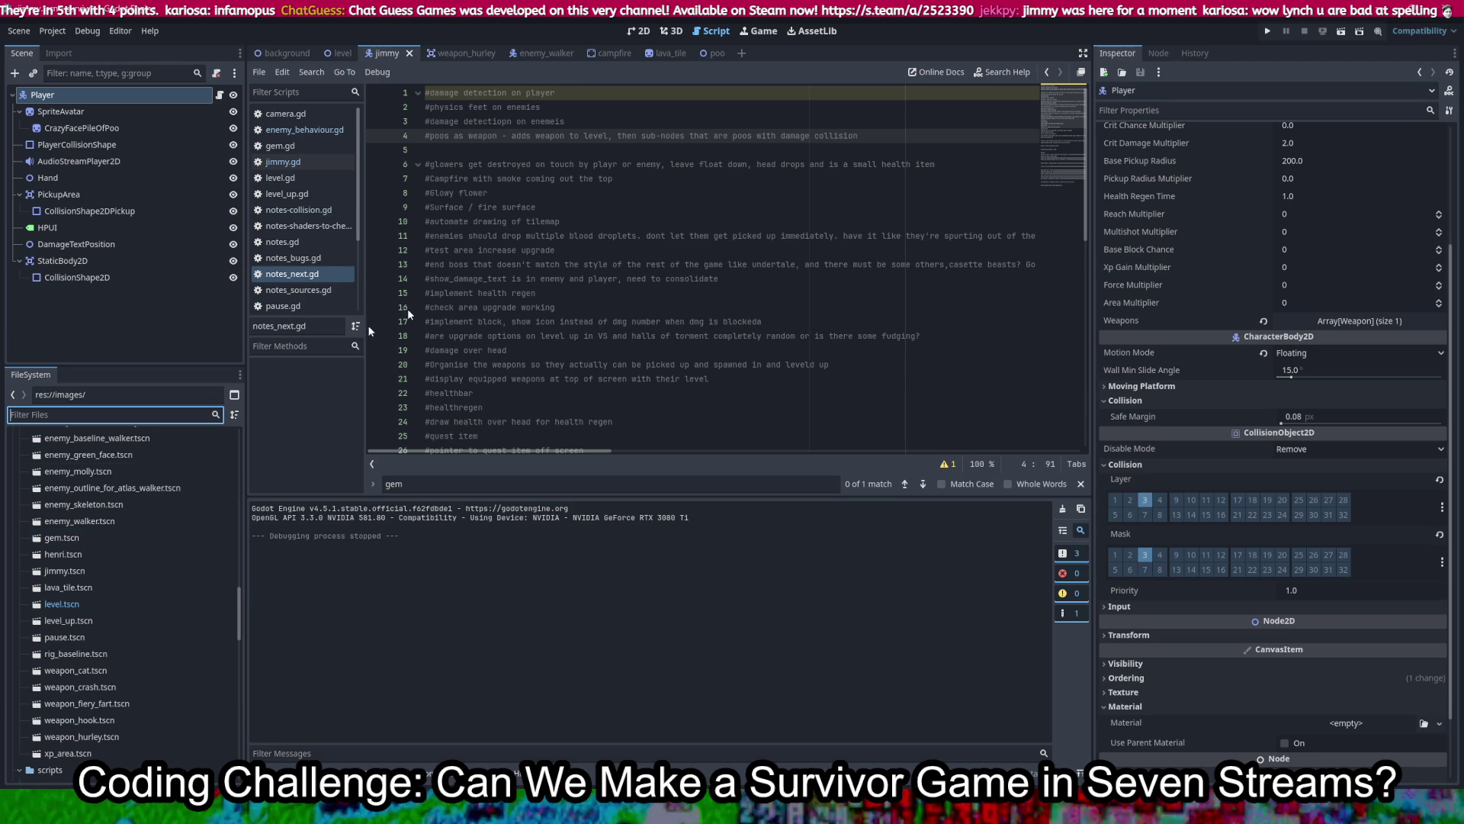
pyautogui.click(563, 279)
pyautogui.click(707, 309)
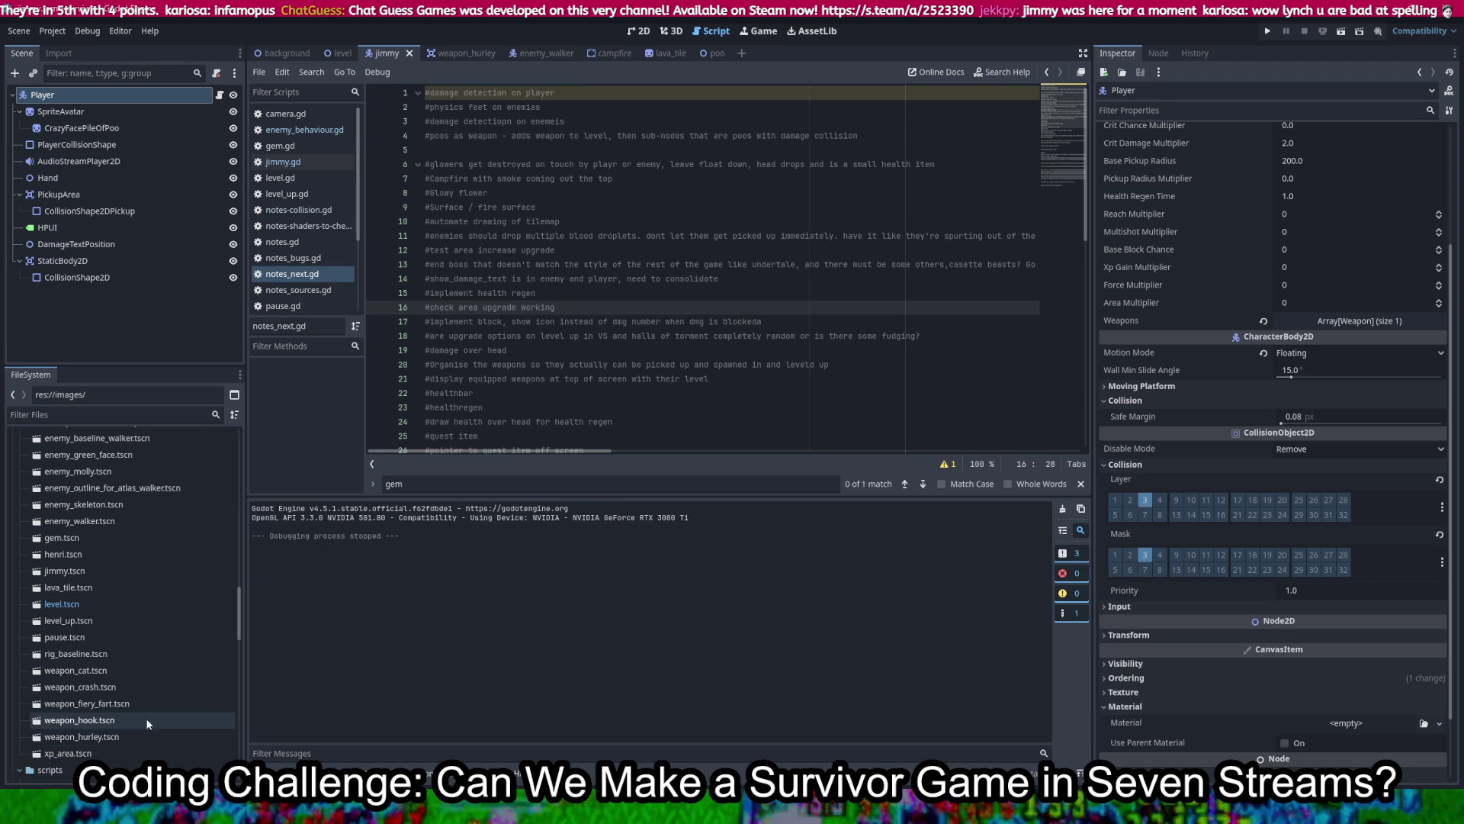
pyautogui.click(109, 693)
pyautogui.rightClick(96, 688)
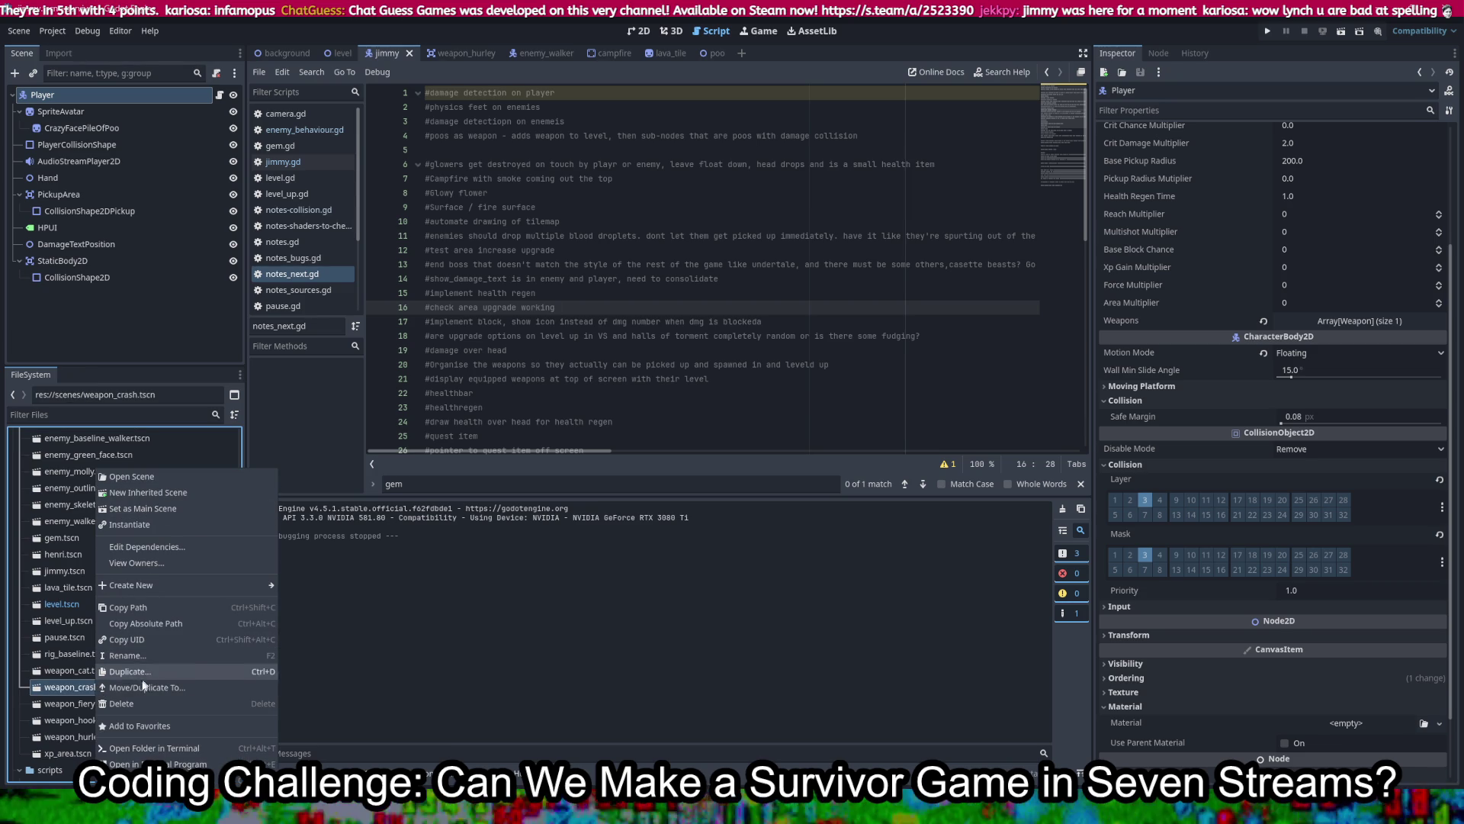
# Step: Duplicate weapon_crash.tscn as weapon_poo.tscn and open the new scene
pyautogui.click(140, 684)
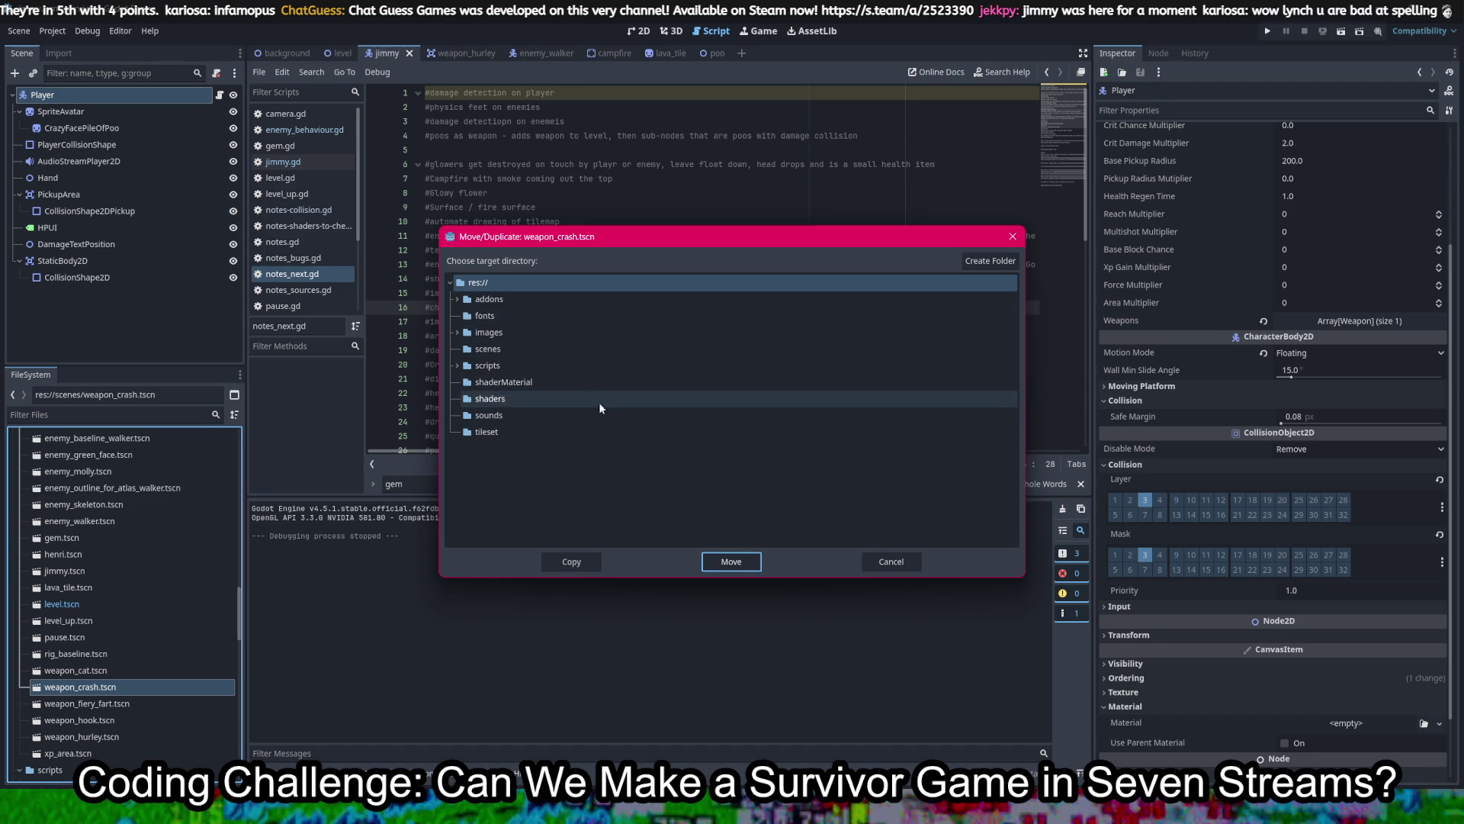
pyautogui.click(878, 559)
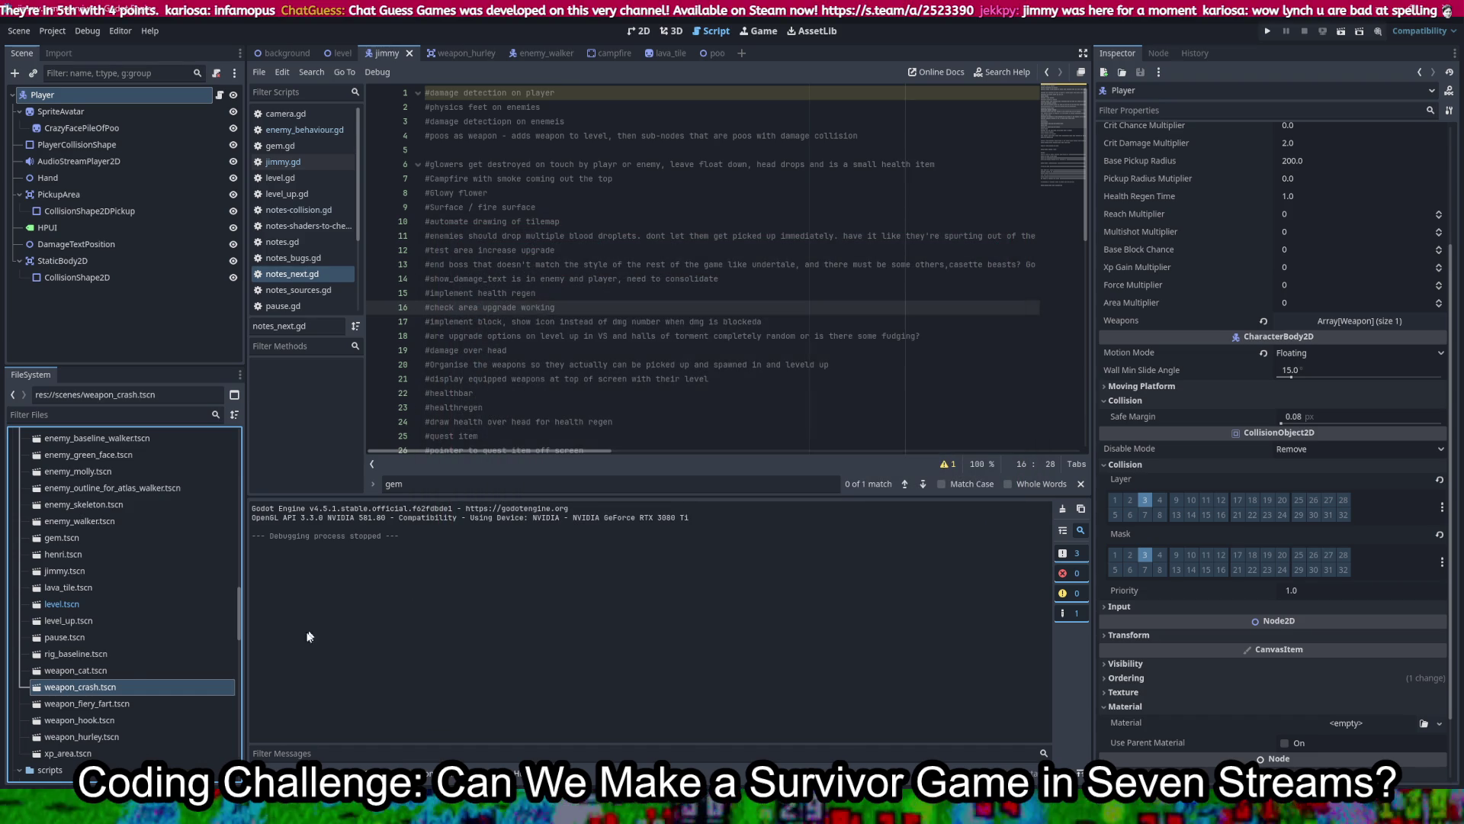
pyautogui.rightClick(51, 686)
pyautogui.click(105, 671)
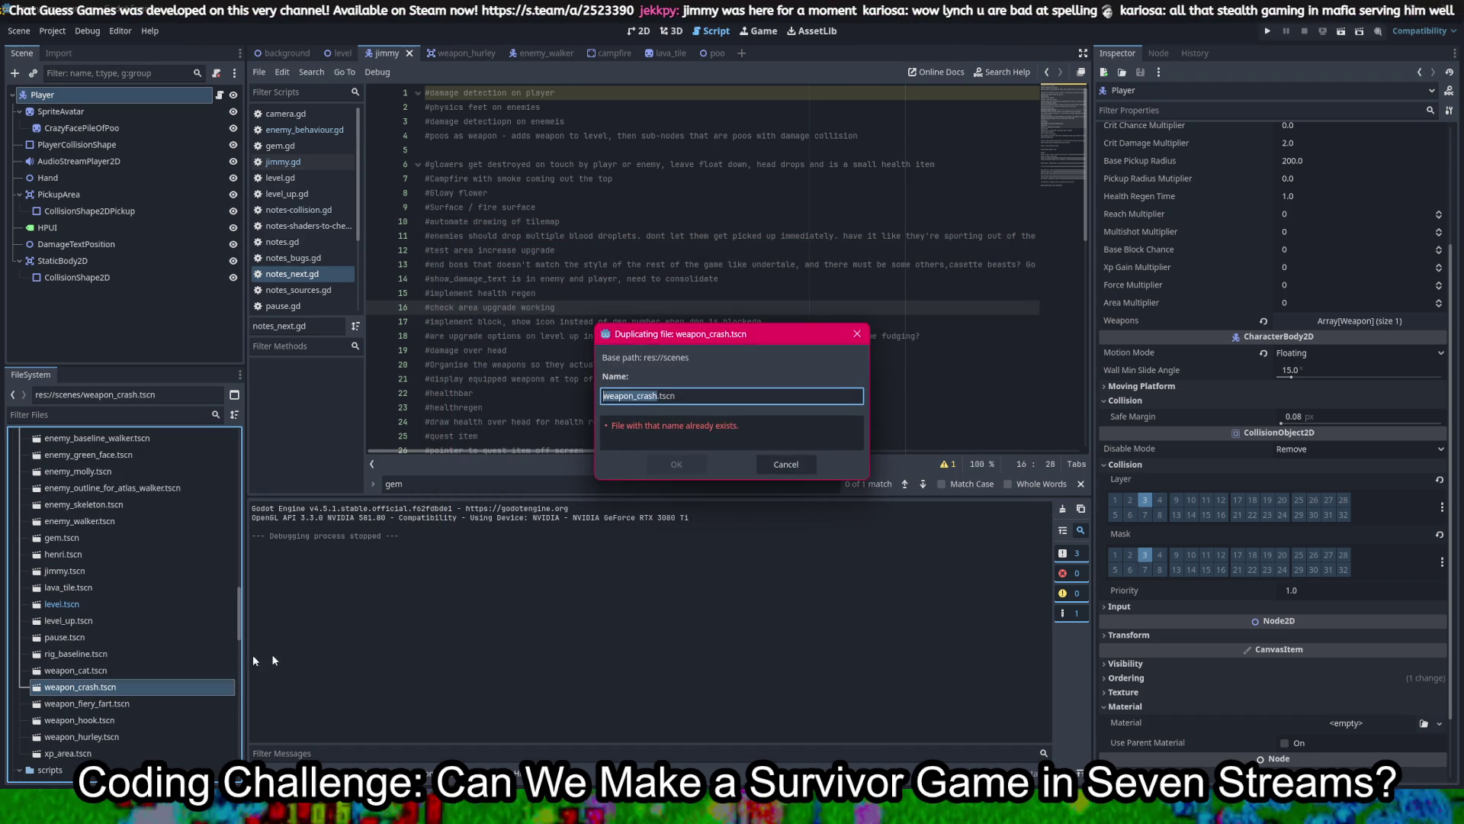
pyautogui.click(654, 394)
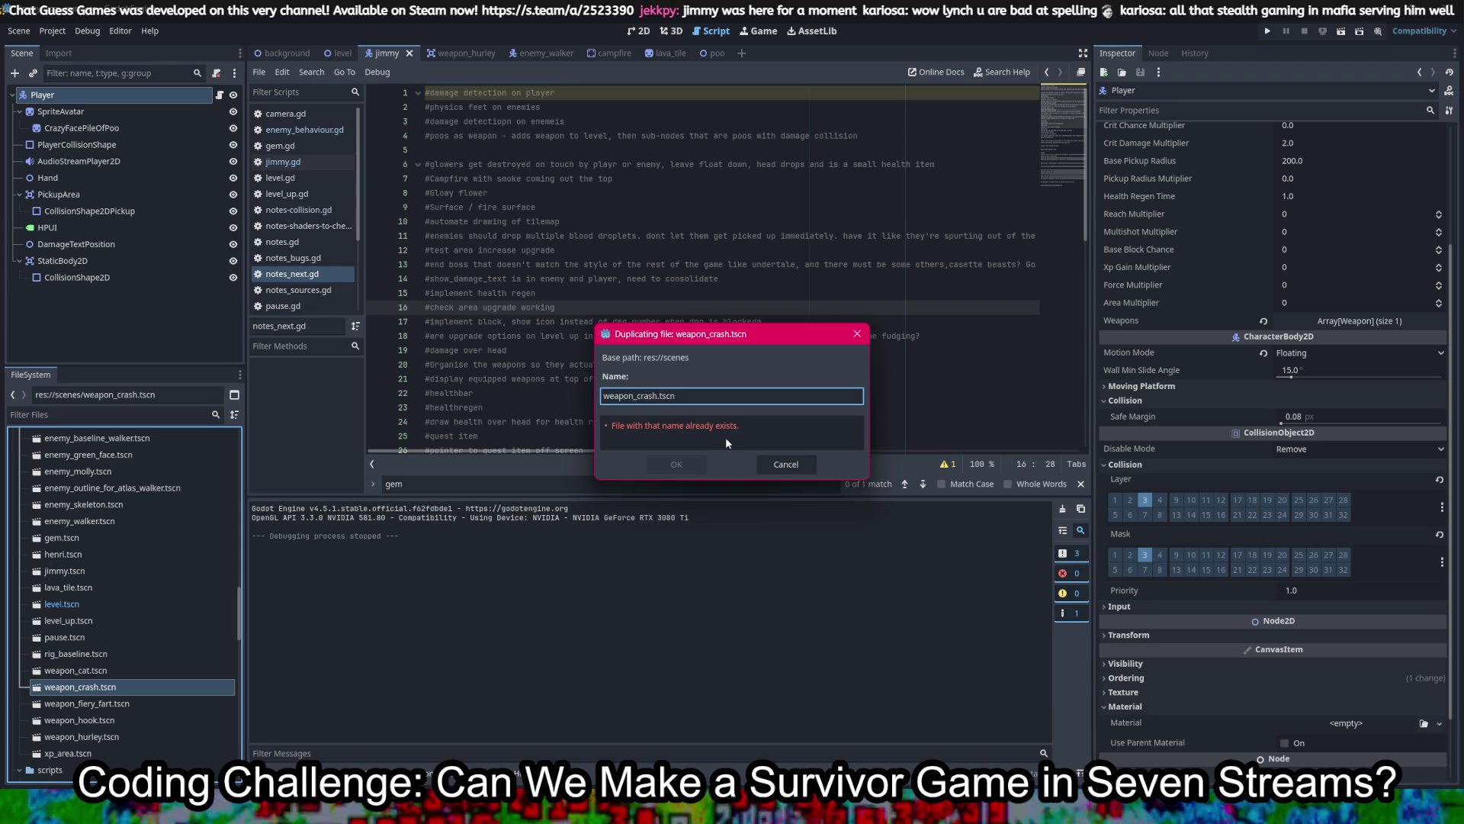
pyautogui.press('BackSpace')
pyautogui.press('BackSpace')
pyautogui.press('BackSpace')
pyautogui.press('BackSpace')
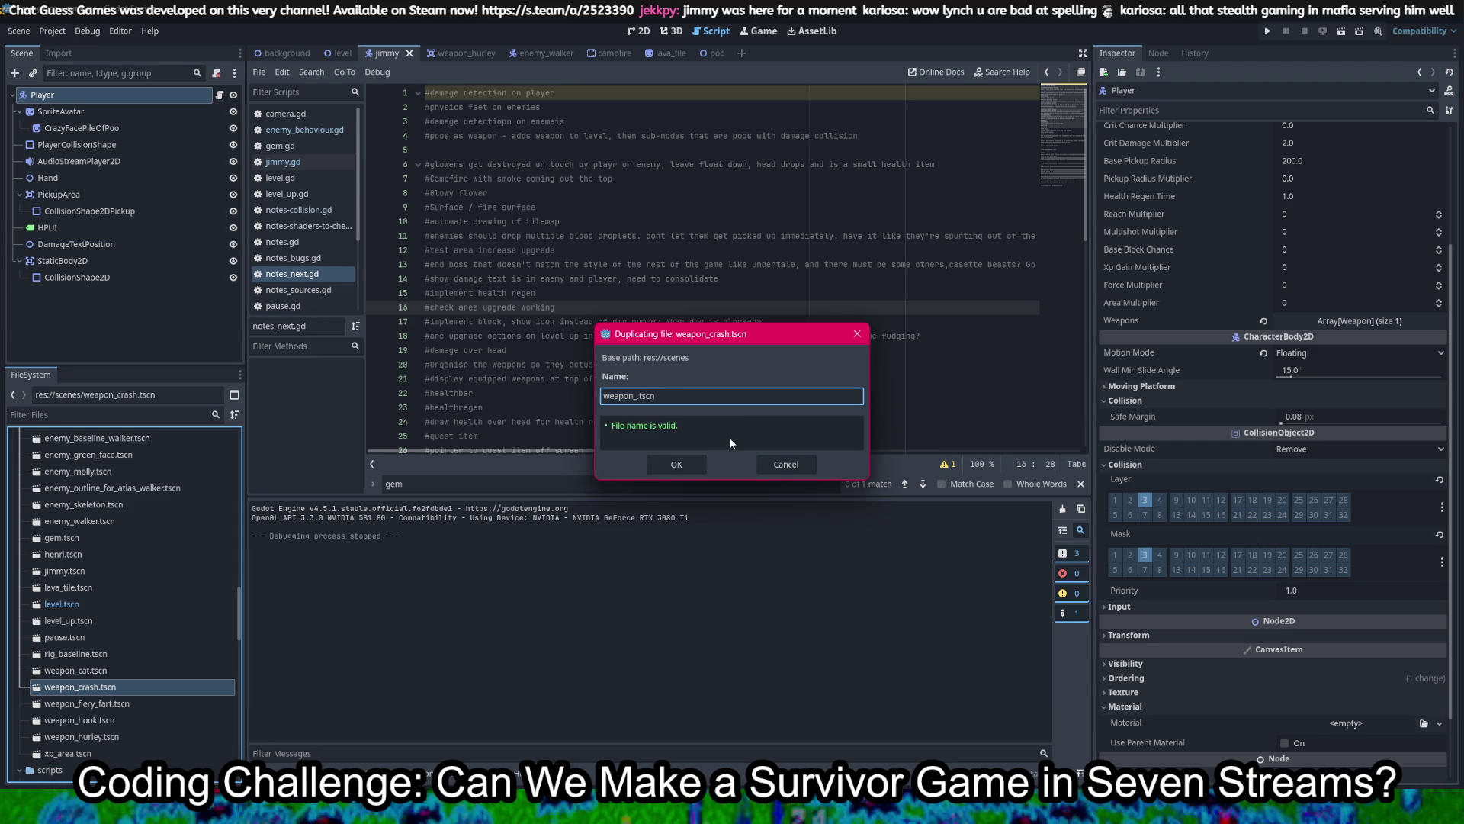
pyautogui.write('poo')
pyautogui.press('Return')
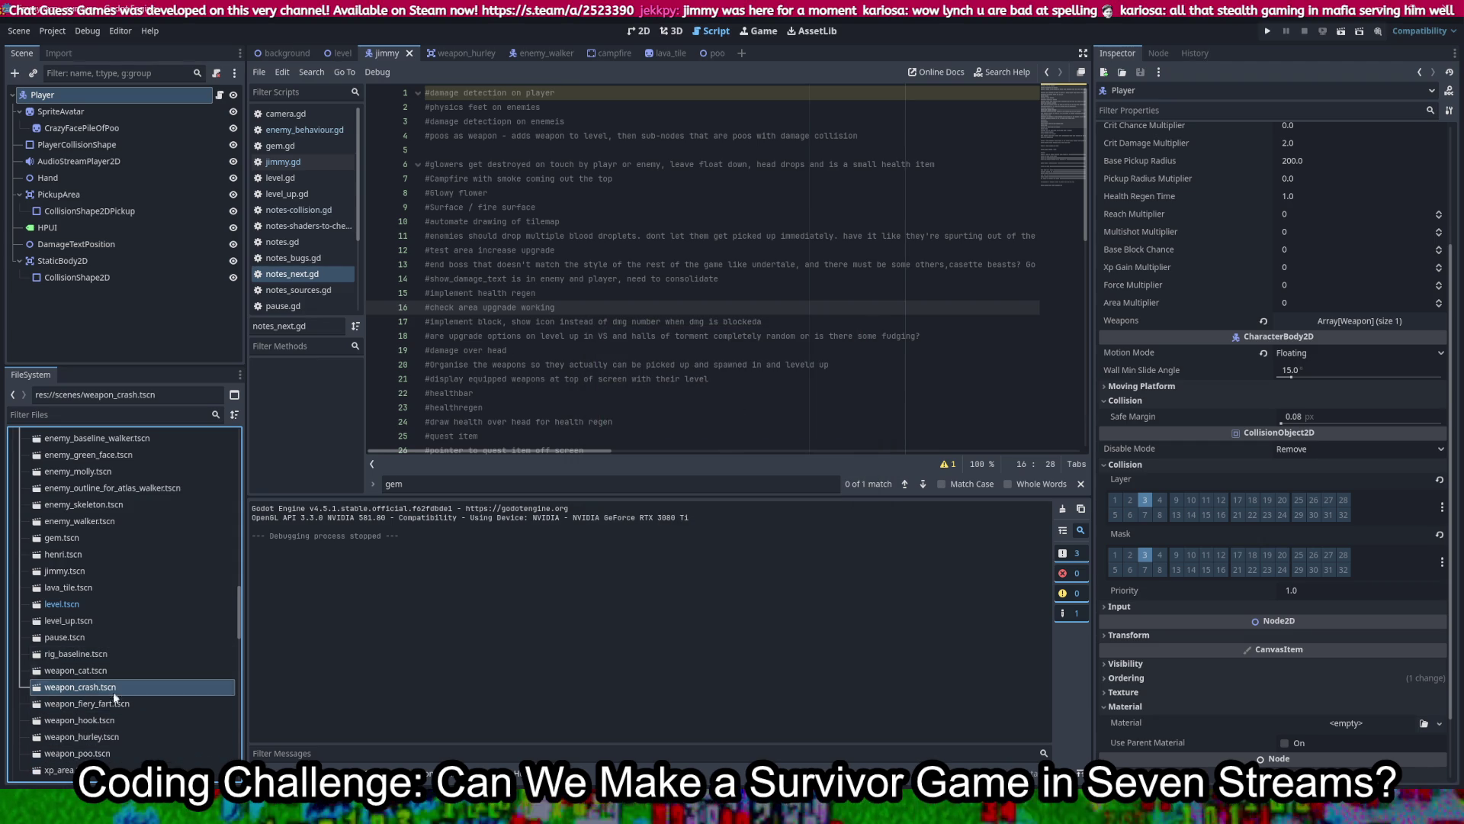
pyautogui.doubleClick(76, 753)
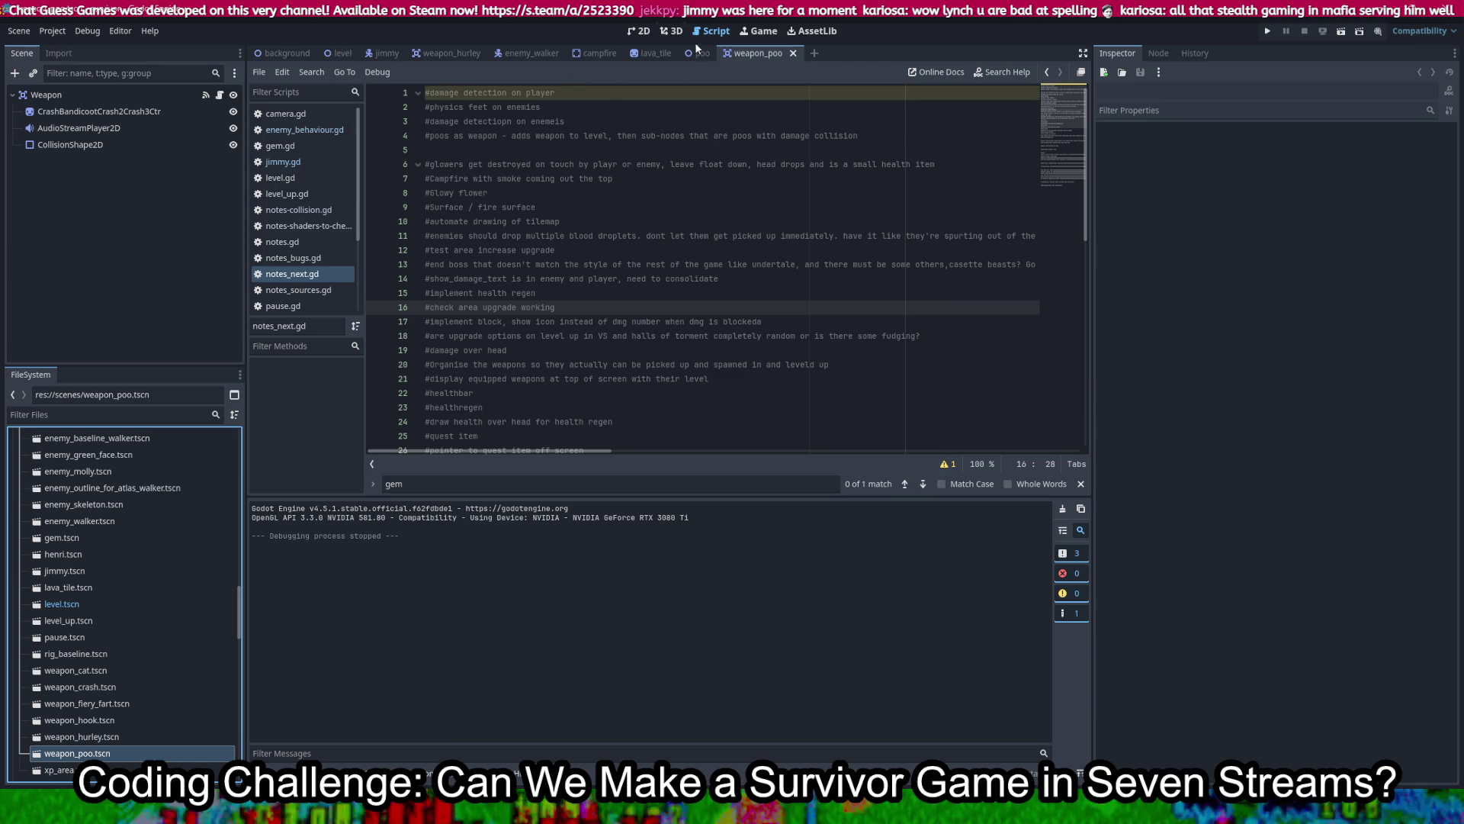
# Step: Open the level.gd script from the level scene
pyautogui.click(644, 31)
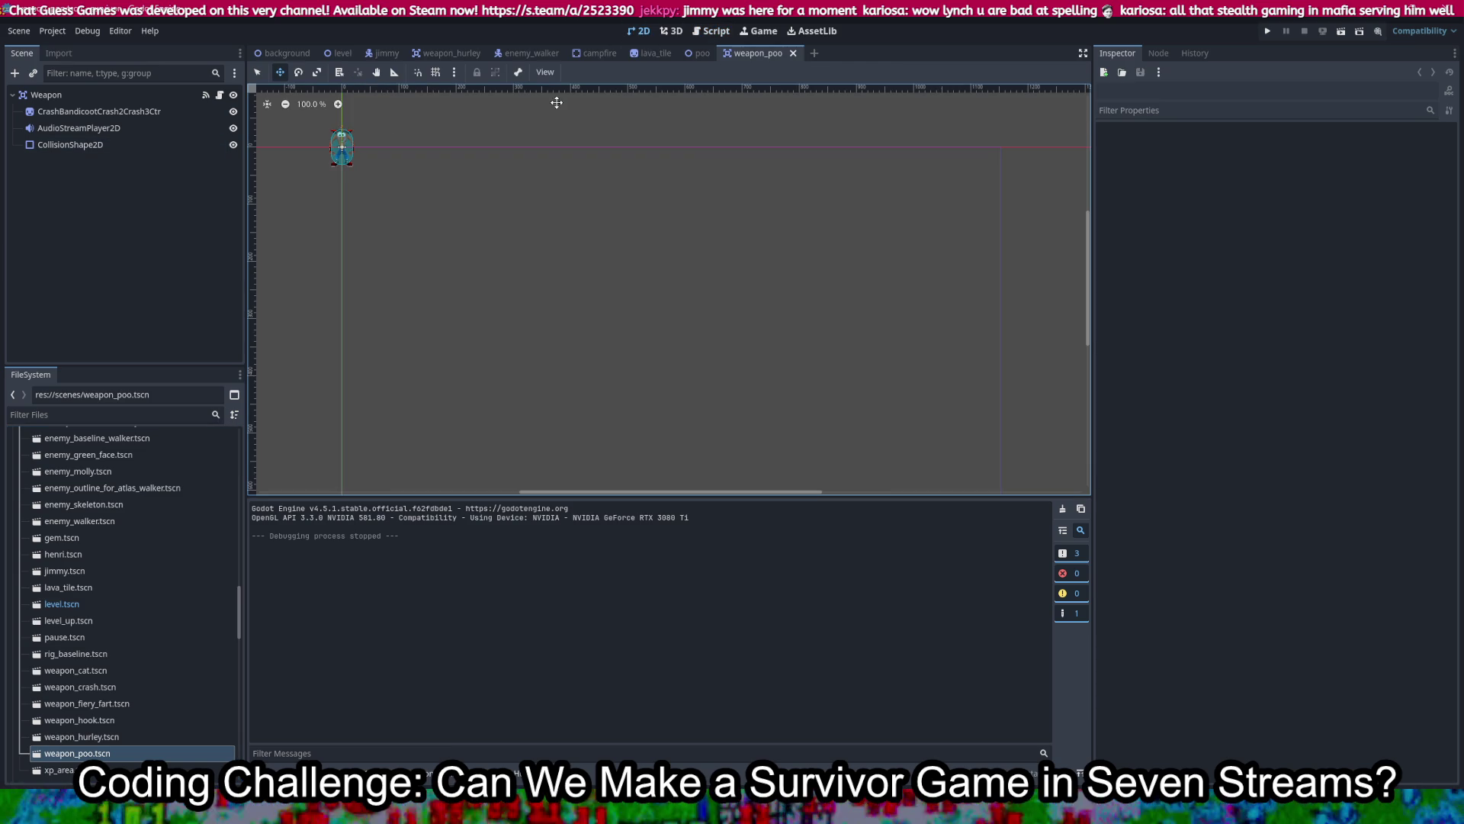
pyautogui.click(335, 54)
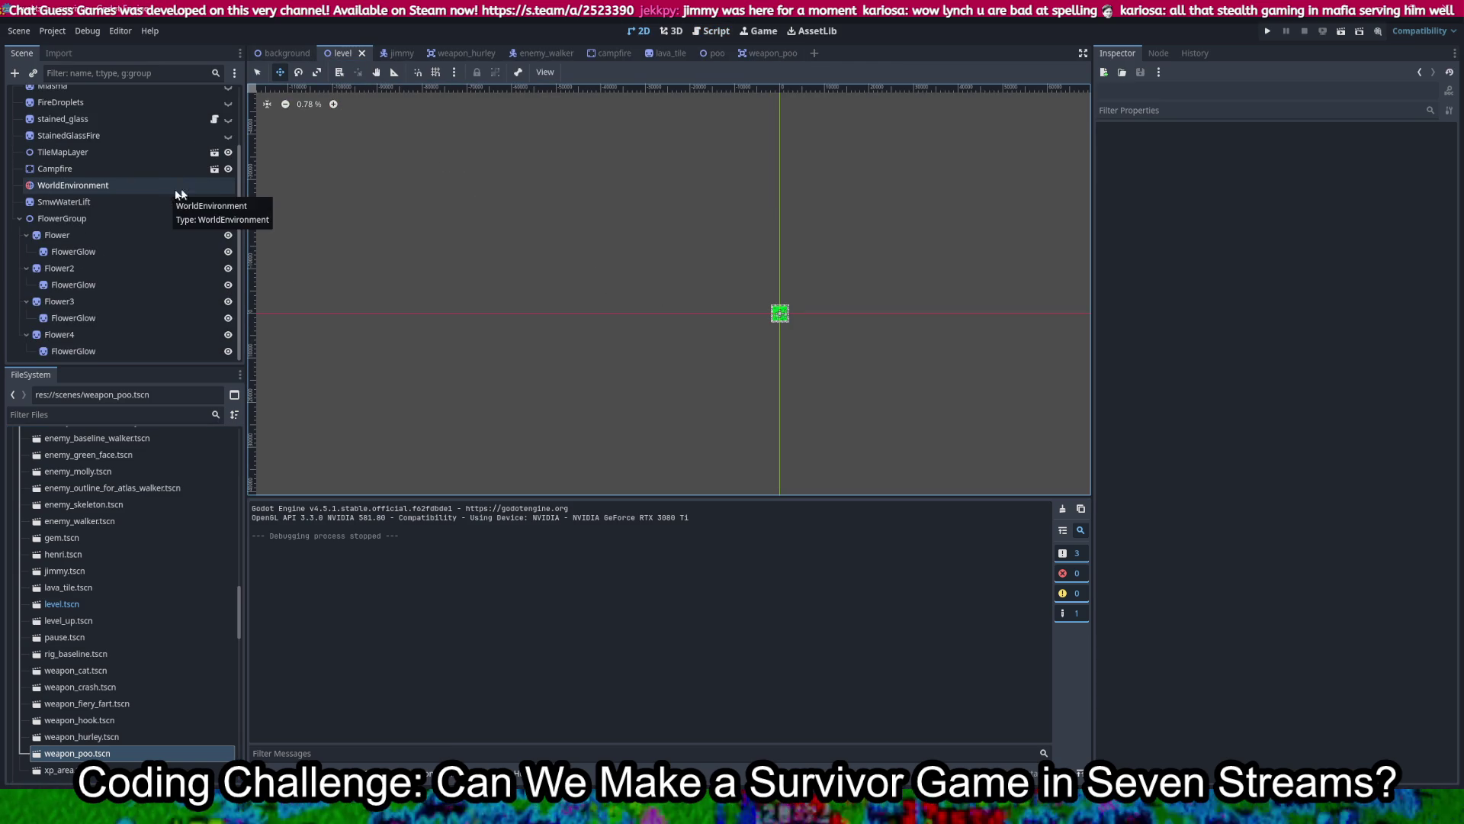
pyautogui.click(715, 31)
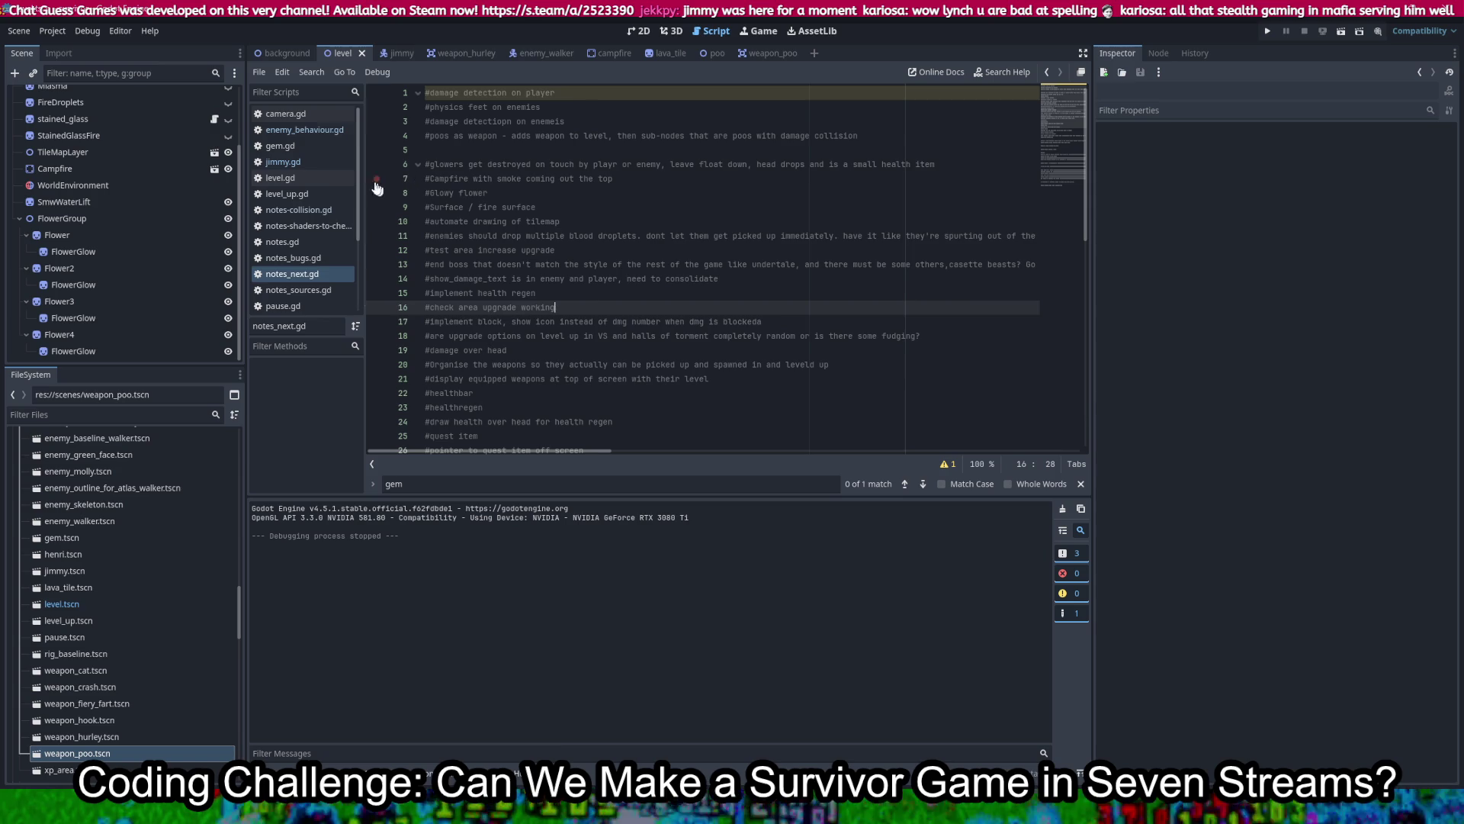
pyautogui.click(314, 180)
pyautogui.scroll(2, 680, 245)
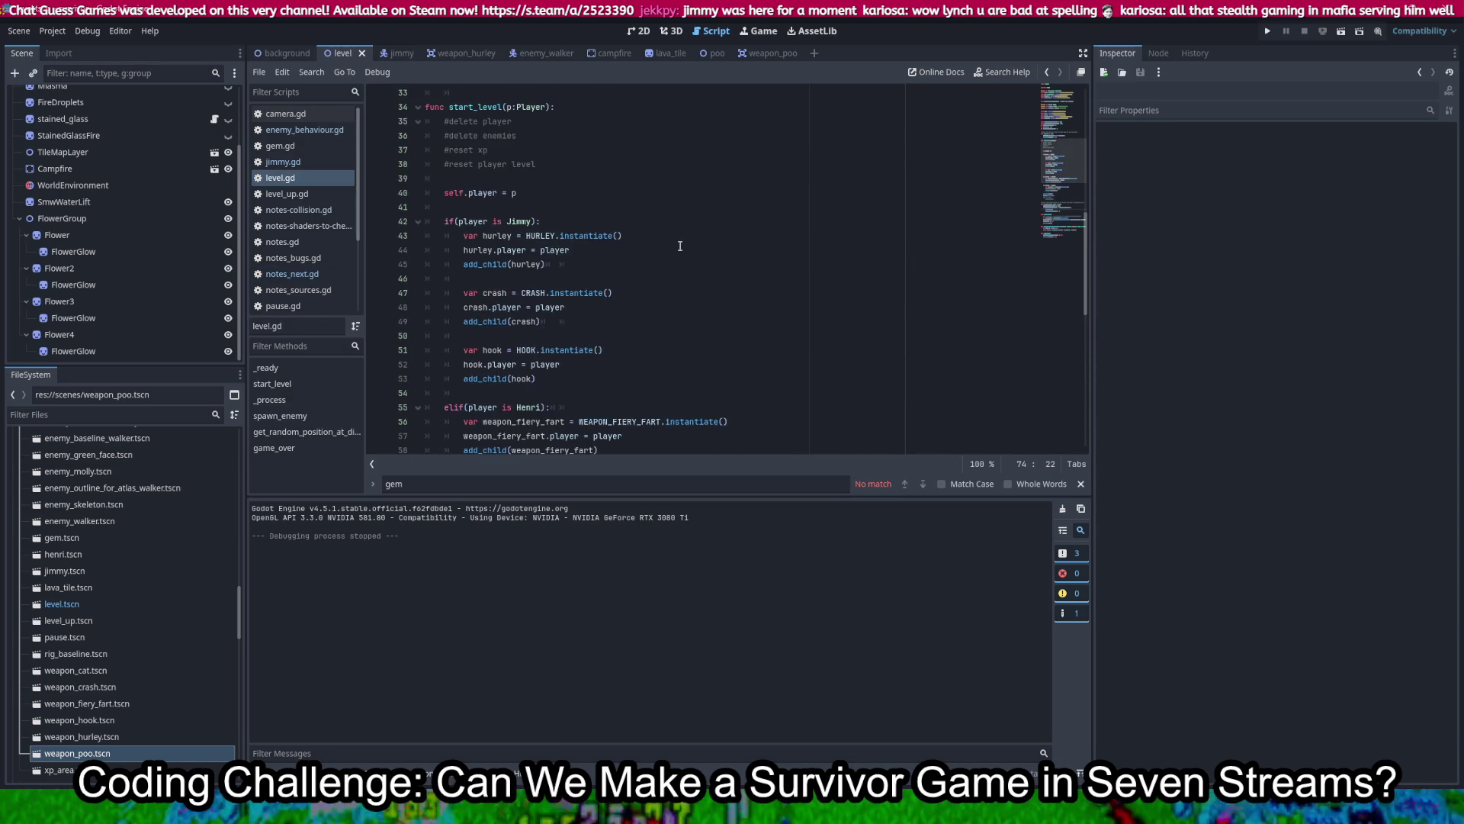
# Step: Duplicate the hook weapon block, rename HOOK/hook to POO/poo, and save
pyautogui.moveTo(557, 299); pyautogui.dragTo(587, 237)
pyautogui.hotkey('ctrl', 'shift', 'd')
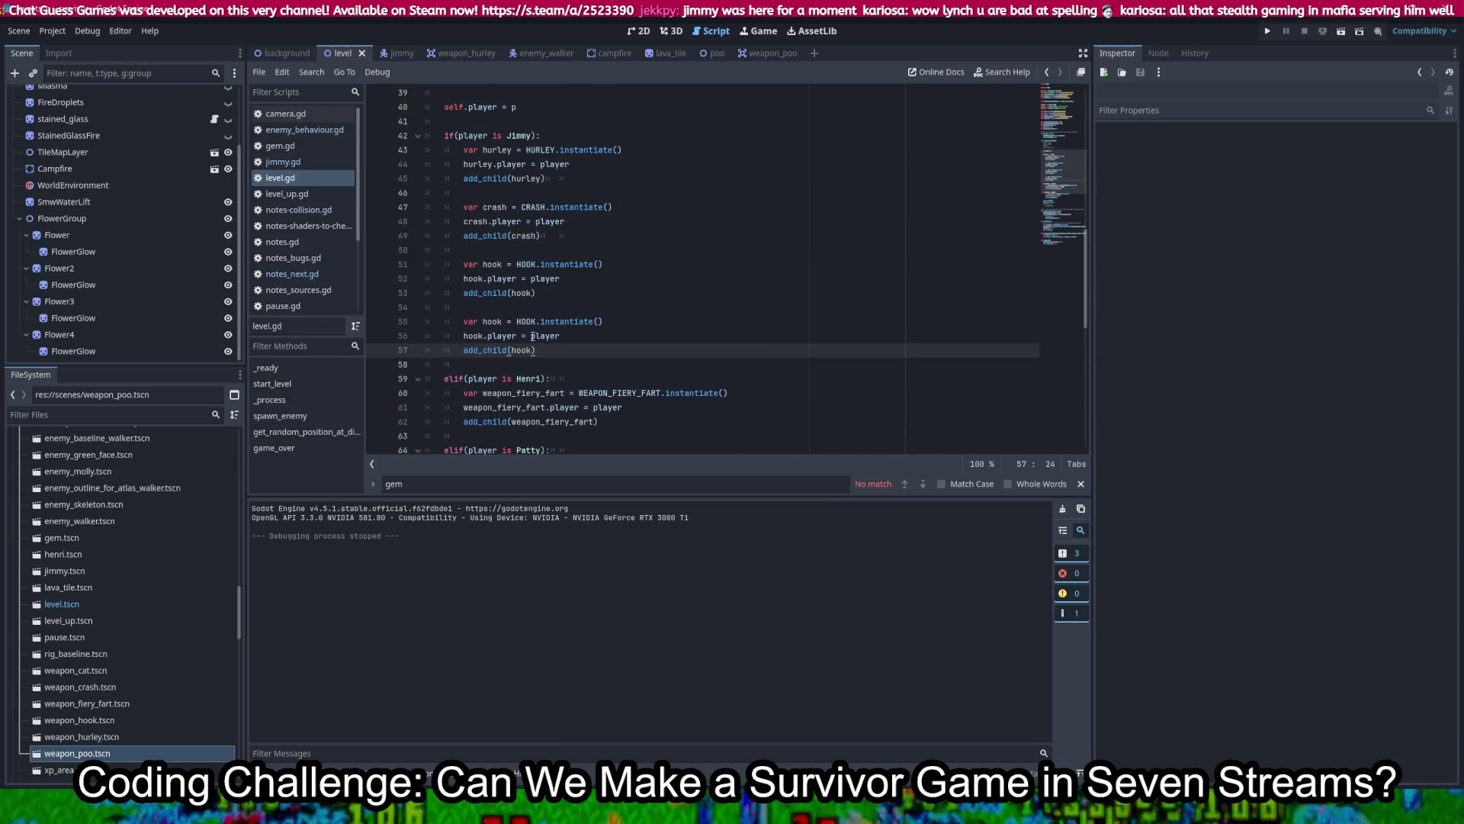
pyautogui.doubleClick(526, 321)
pyautogui.write('POO')
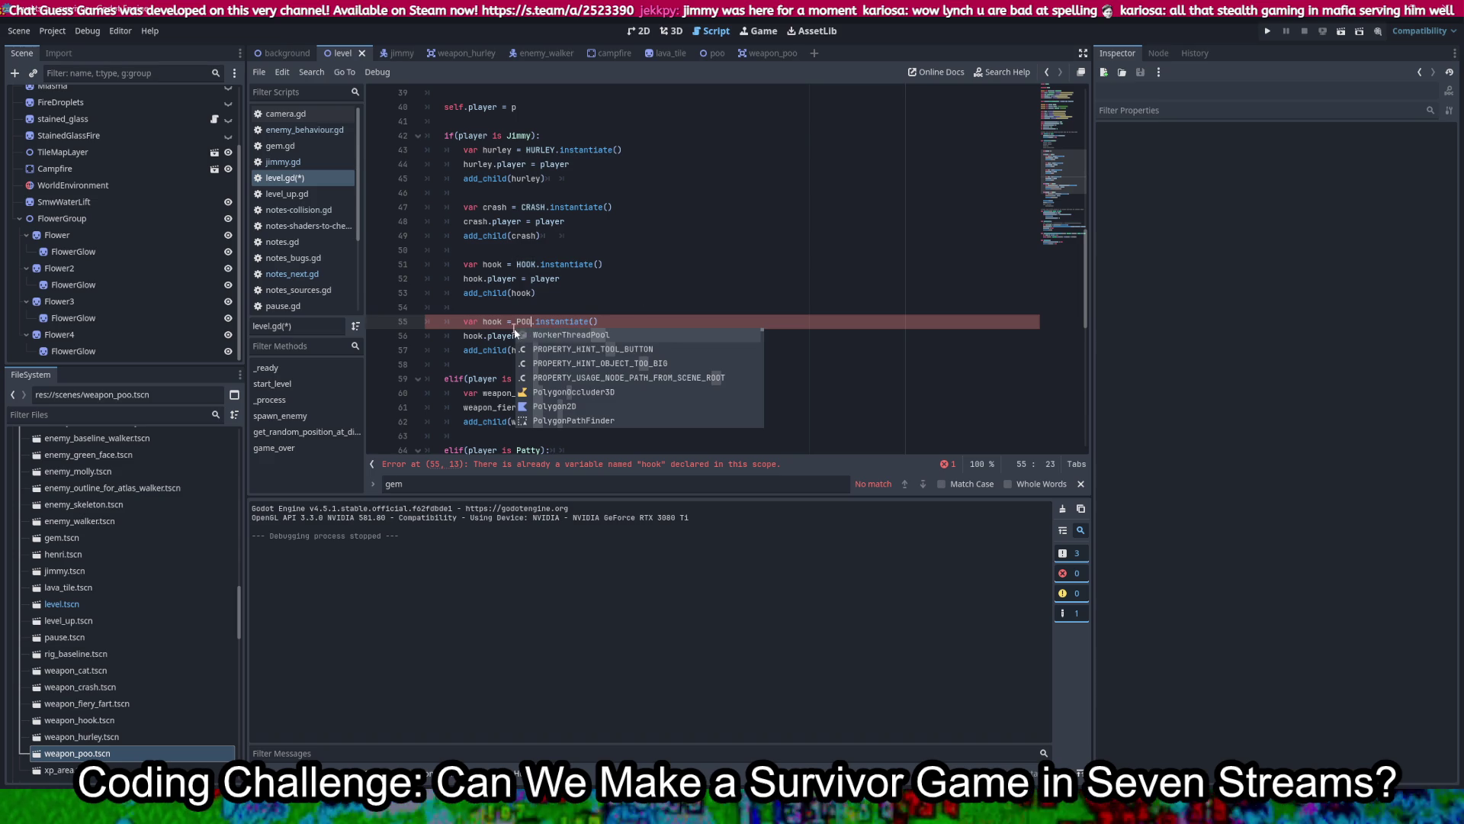
pyautogui.doubleClick(488, 322)
pyautogui.write('poo')
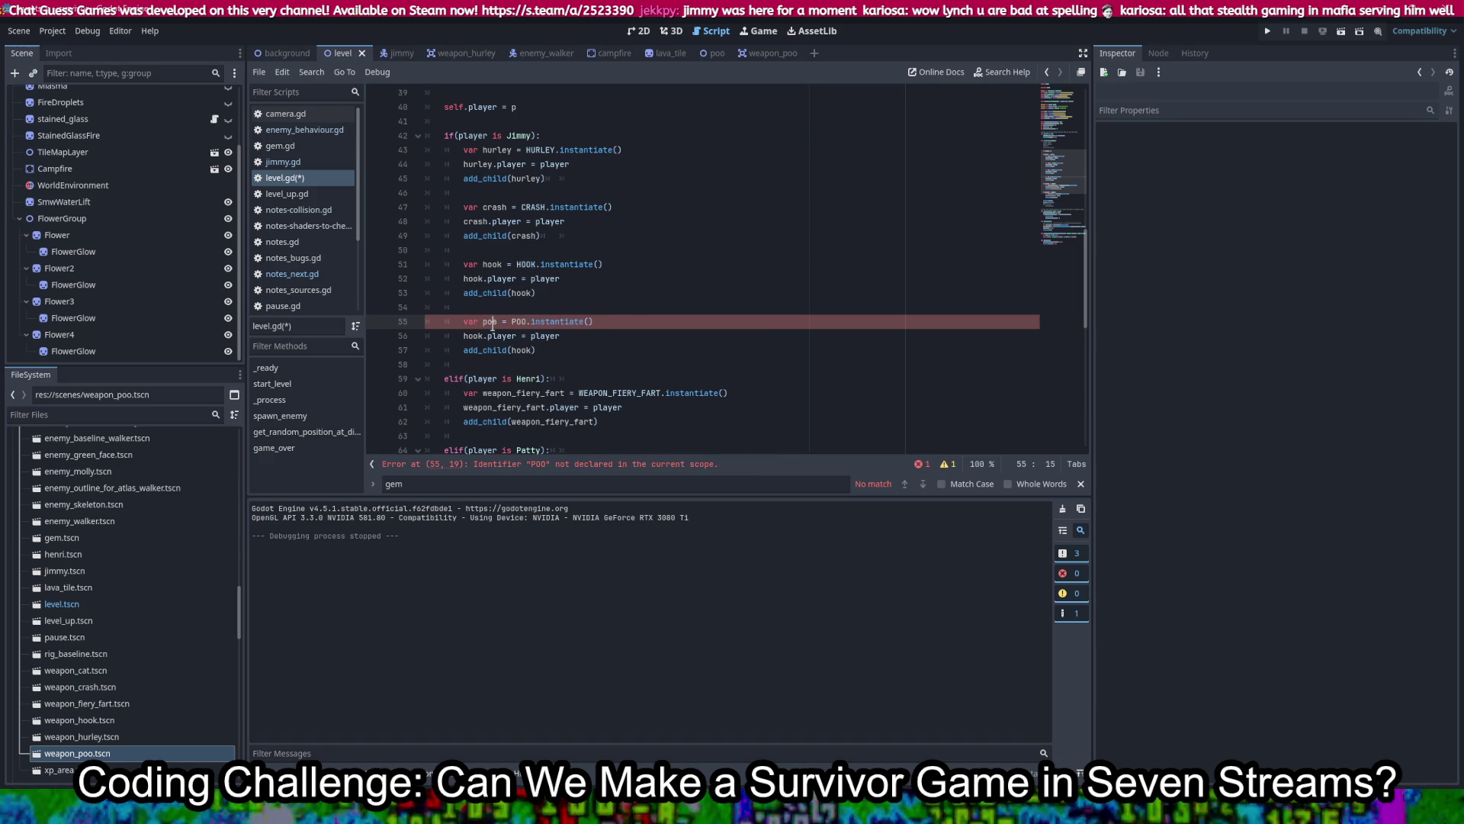
pyautogui.doubleClick(473, 336)
pyautogui.write('poo')
pyautogui.doubleClick(523, 351)
pyautogui.write('poo')
pyautogui.hotkey('ctrl', 's')
# Step: Preload weapon_poo.tscn as const WEAPON_POO and use WEAPON_POO.instantiate() in the copy
pyautogui.scroll(8, 663, 318)
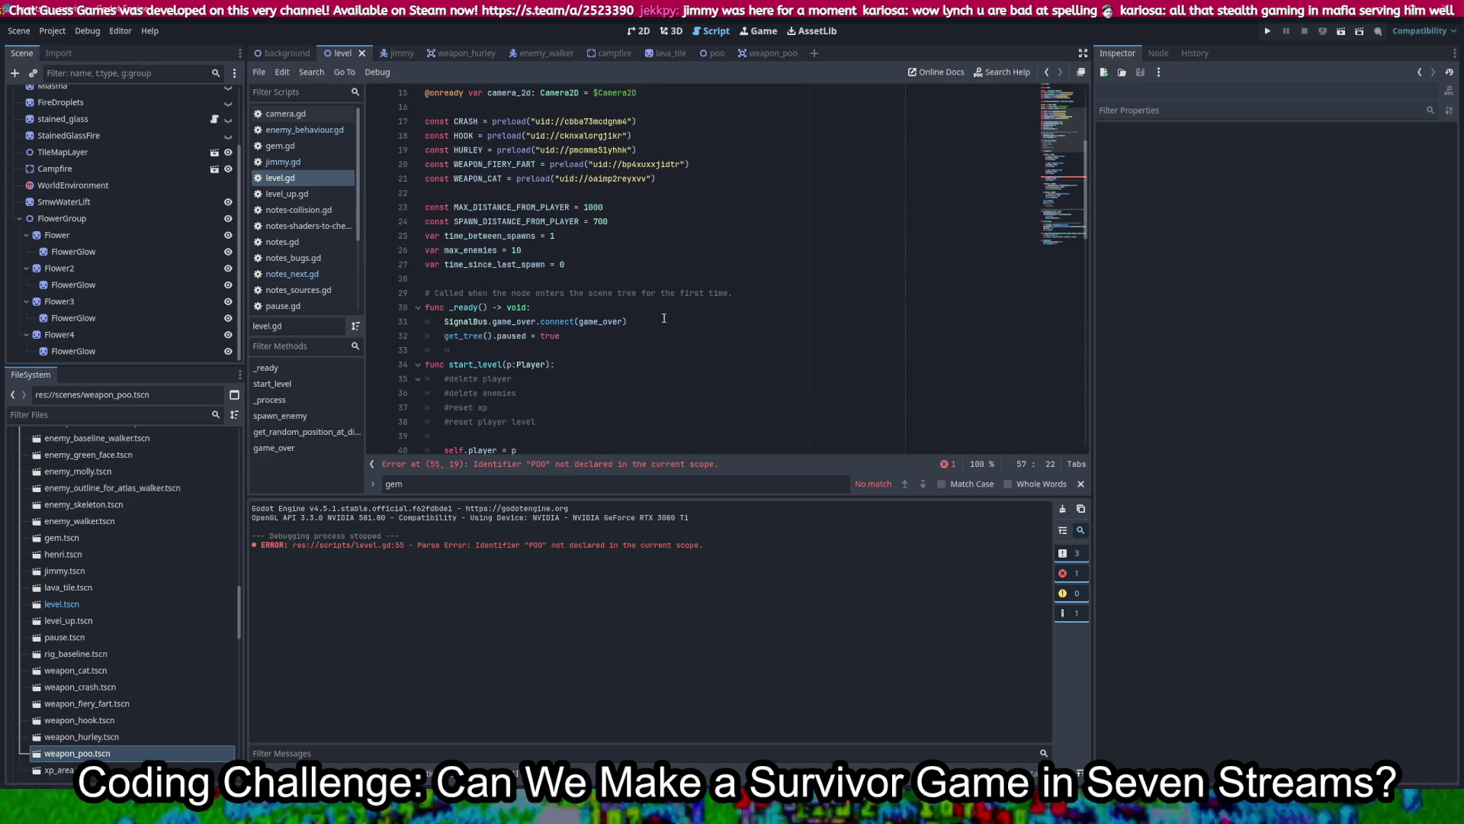
pyautogui.scroll(2, 640, 299)
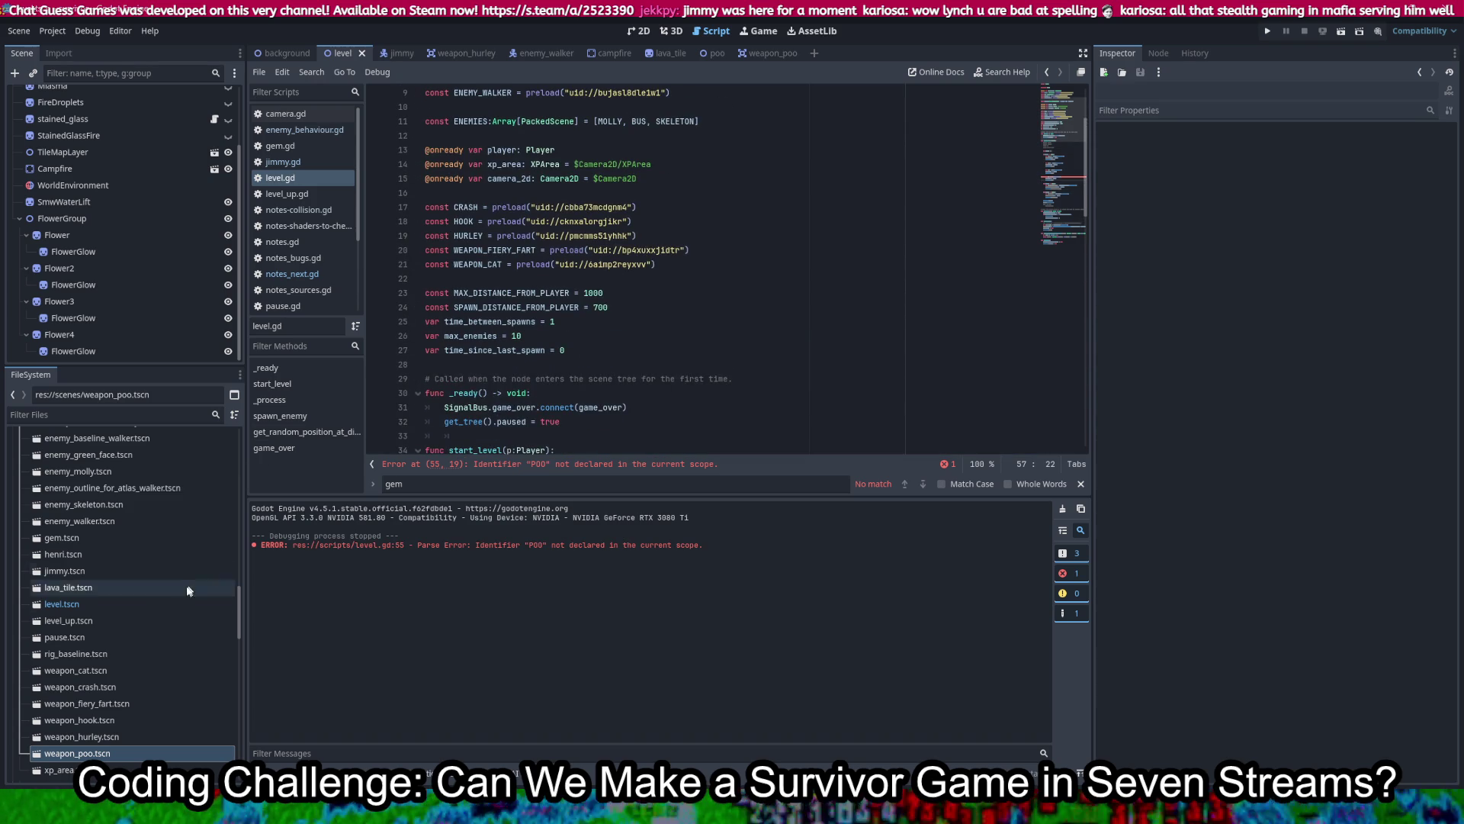
pyautogui.moveTo(76, 753)
pyautogui.mouseDown()
pyautogui.moveTo(534, 393)
pyautogui.moveTo(508, 284)
pyautogui.mouseUp()
pyautogui.click(490, 278)
pyautogui.doubleClick(491, 278)
pyautogui.hotkey('ctrl', 'c')
pyautogui.scroll(-10, 503, 312)
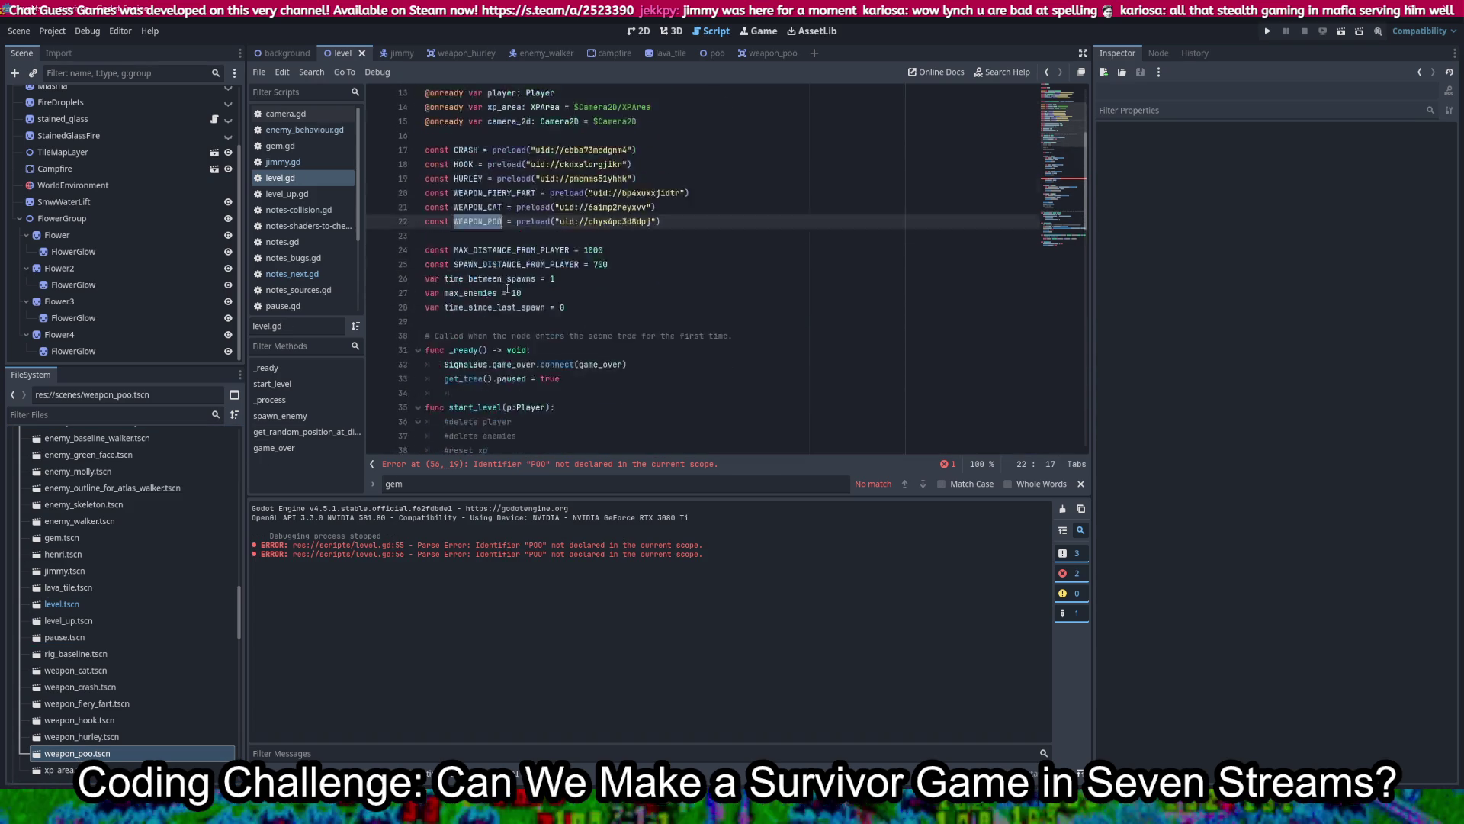
pyautogui.doubleClick(518, 336)
pyautogui.hotkey('ctrl', 'v')
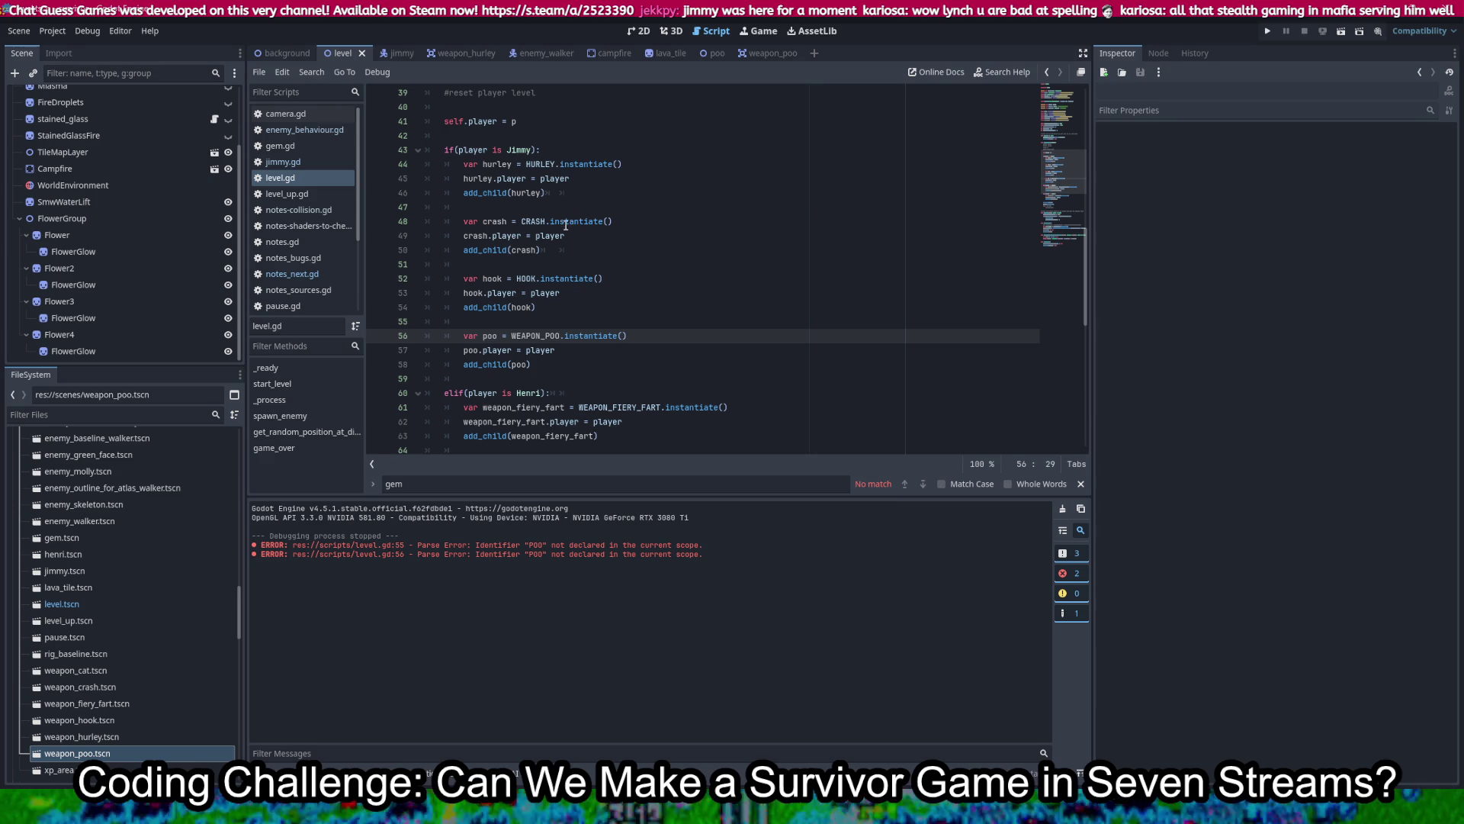
# Step: In weapon_poo, delete the Crash sprite, AudioStreamPlayer2D and CollisionShape2D nodes
pyautogui.click(743, 55)
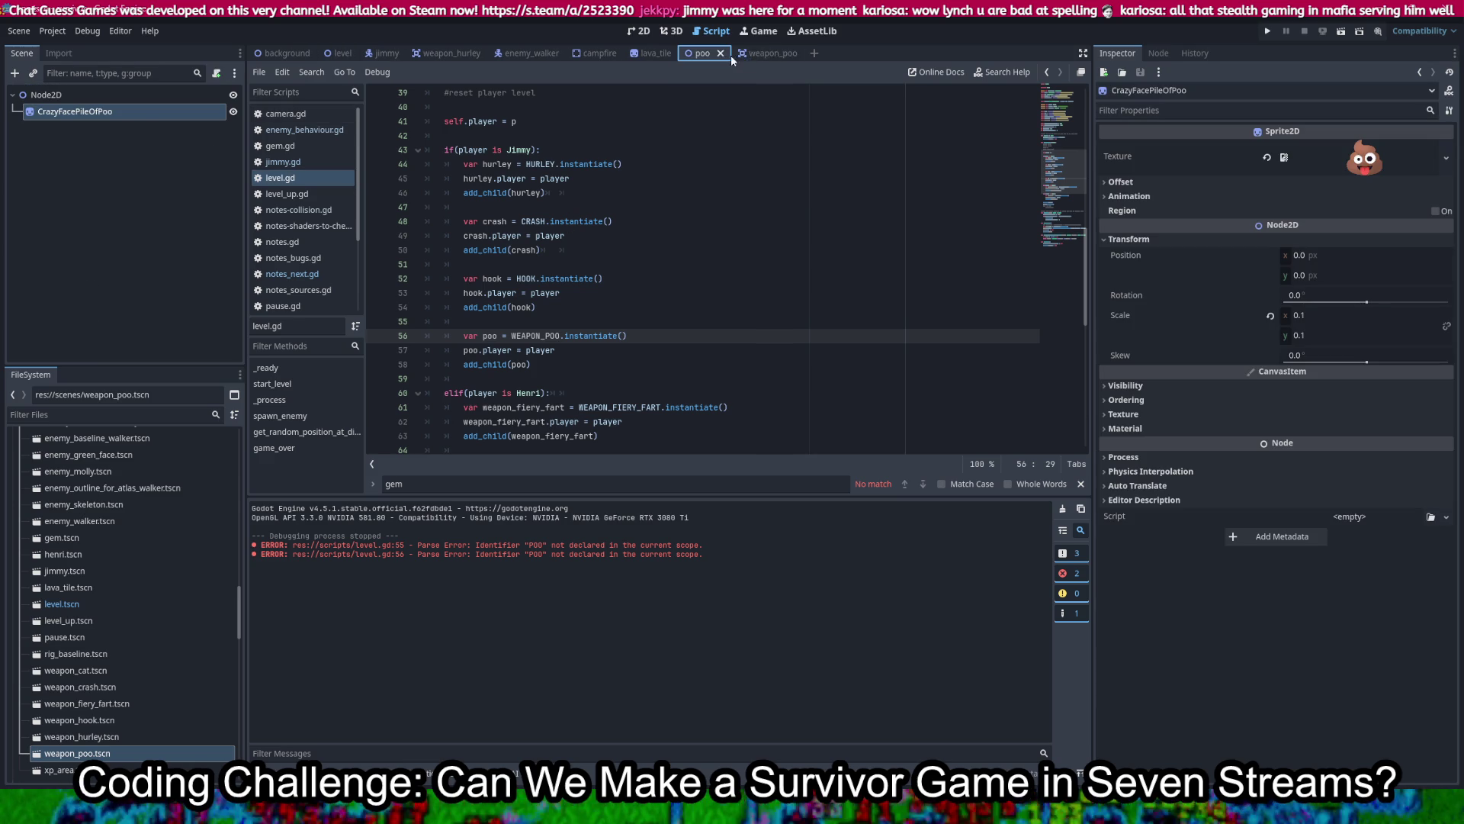
pyautogui.click(68, 95)
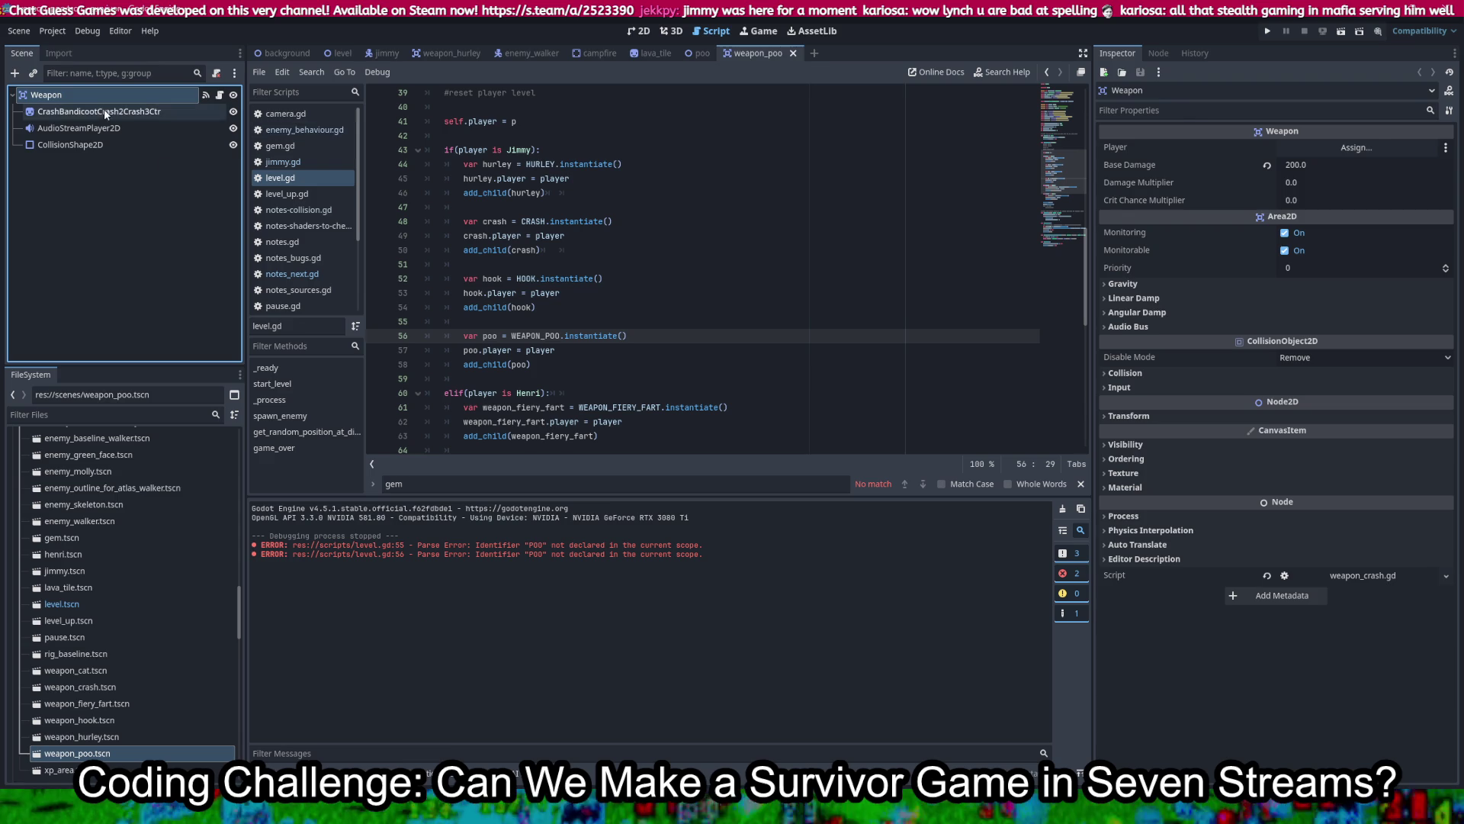
pyautogui.click(104, 110)
pyautogui.scroll(5, 641, 275)
pyautogui.scroll(-2, 644, 279)
pyautogui.scroll(-4, 644, 279)
pyautogui.press('Delete')
pyautogui.press('Return')
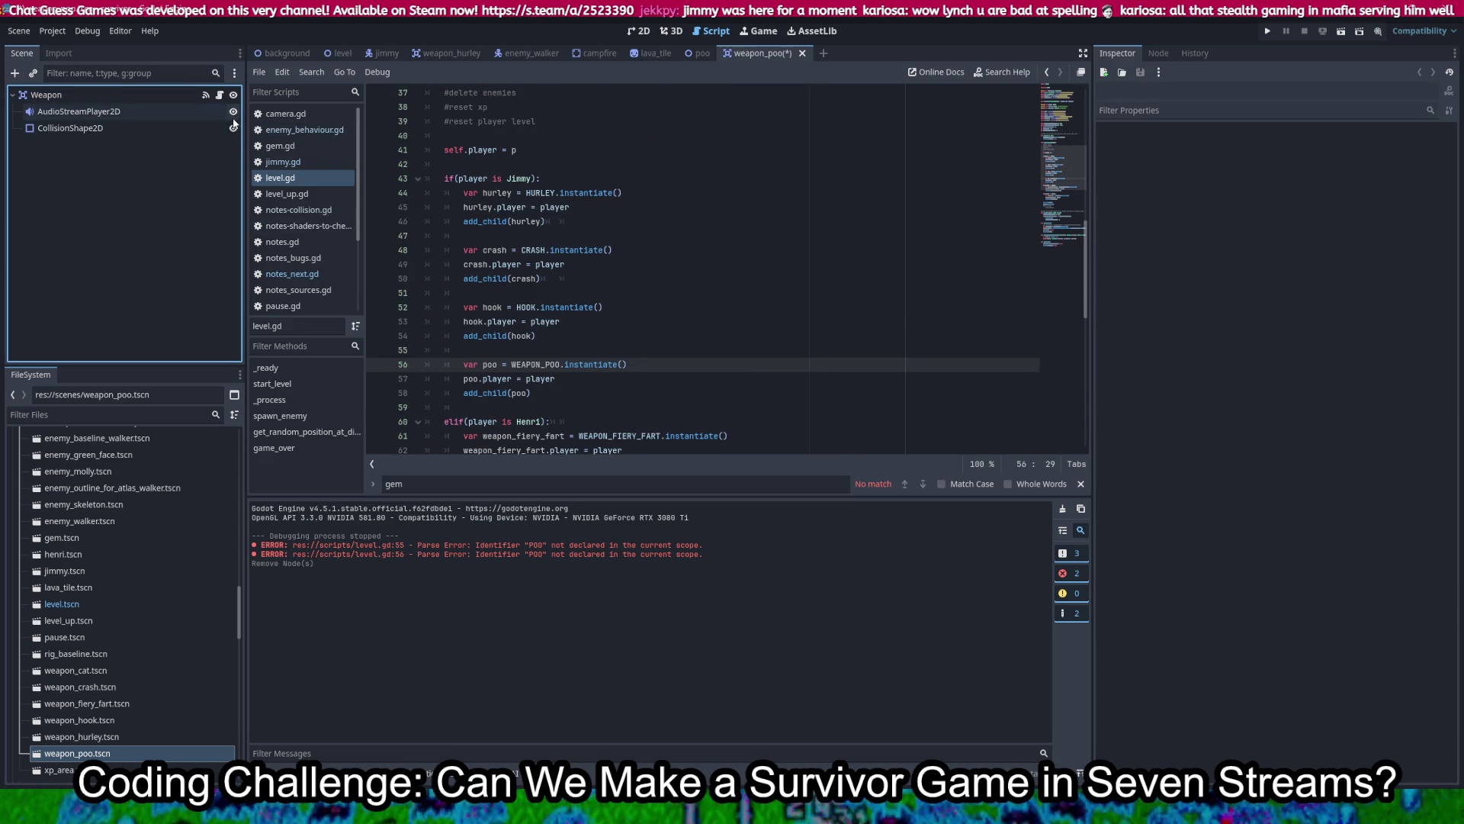
pyautogui.click(127, 113)
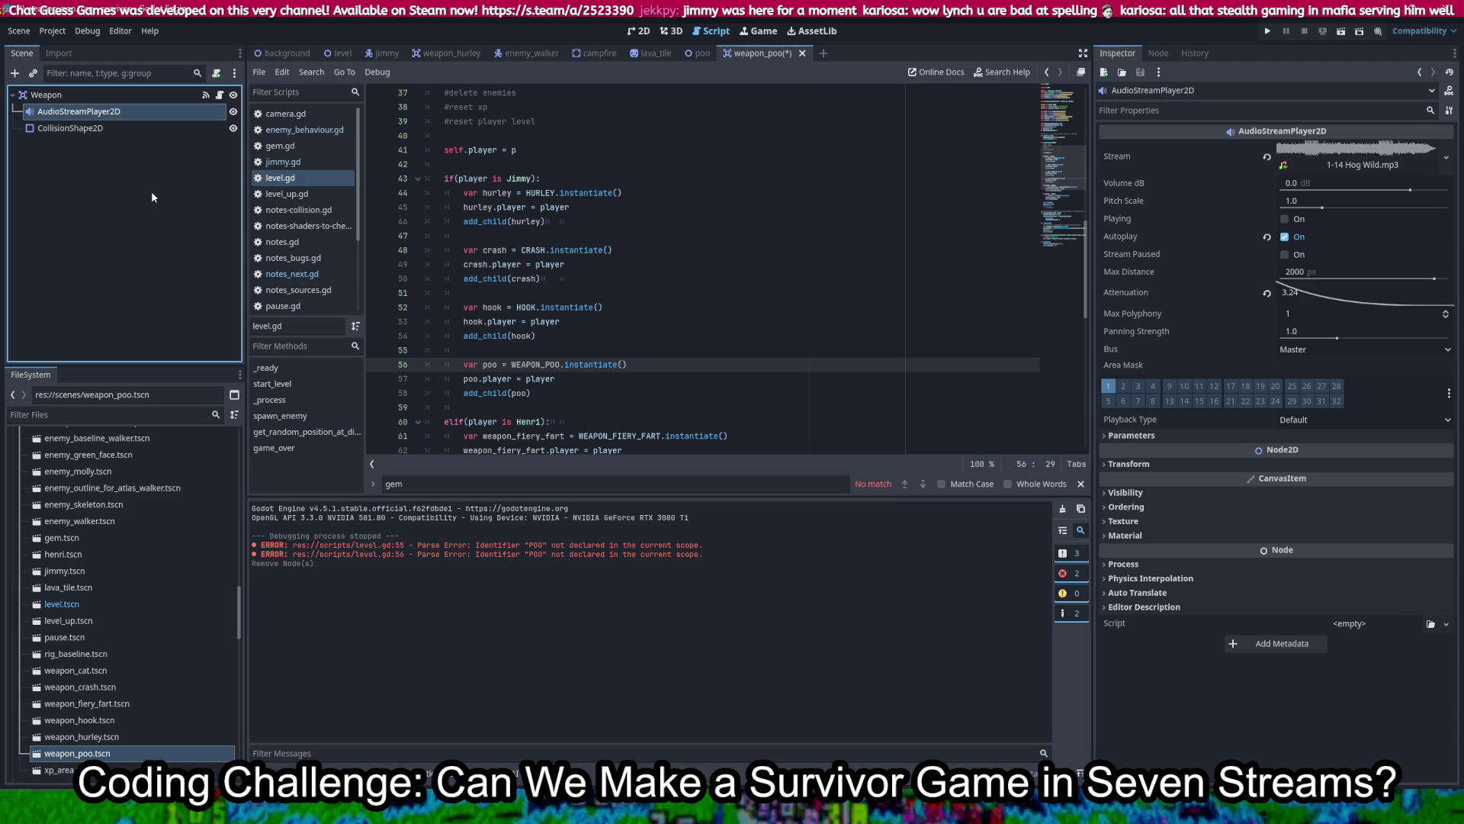
pyautogui.press('Delete')
pyautogui.press('Return')
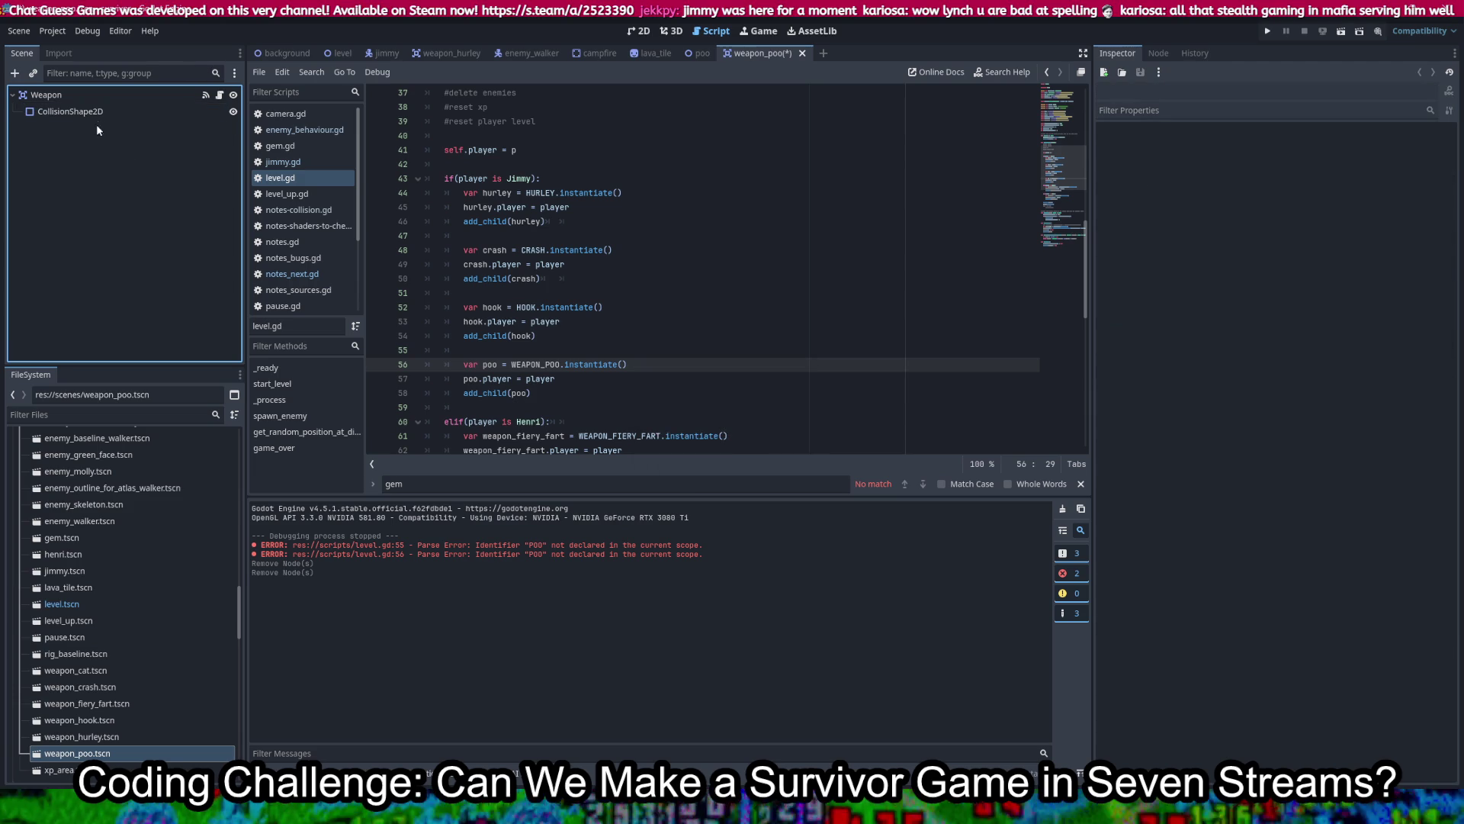
pyautogui.press('Delete')
pyautogui.press('Return')
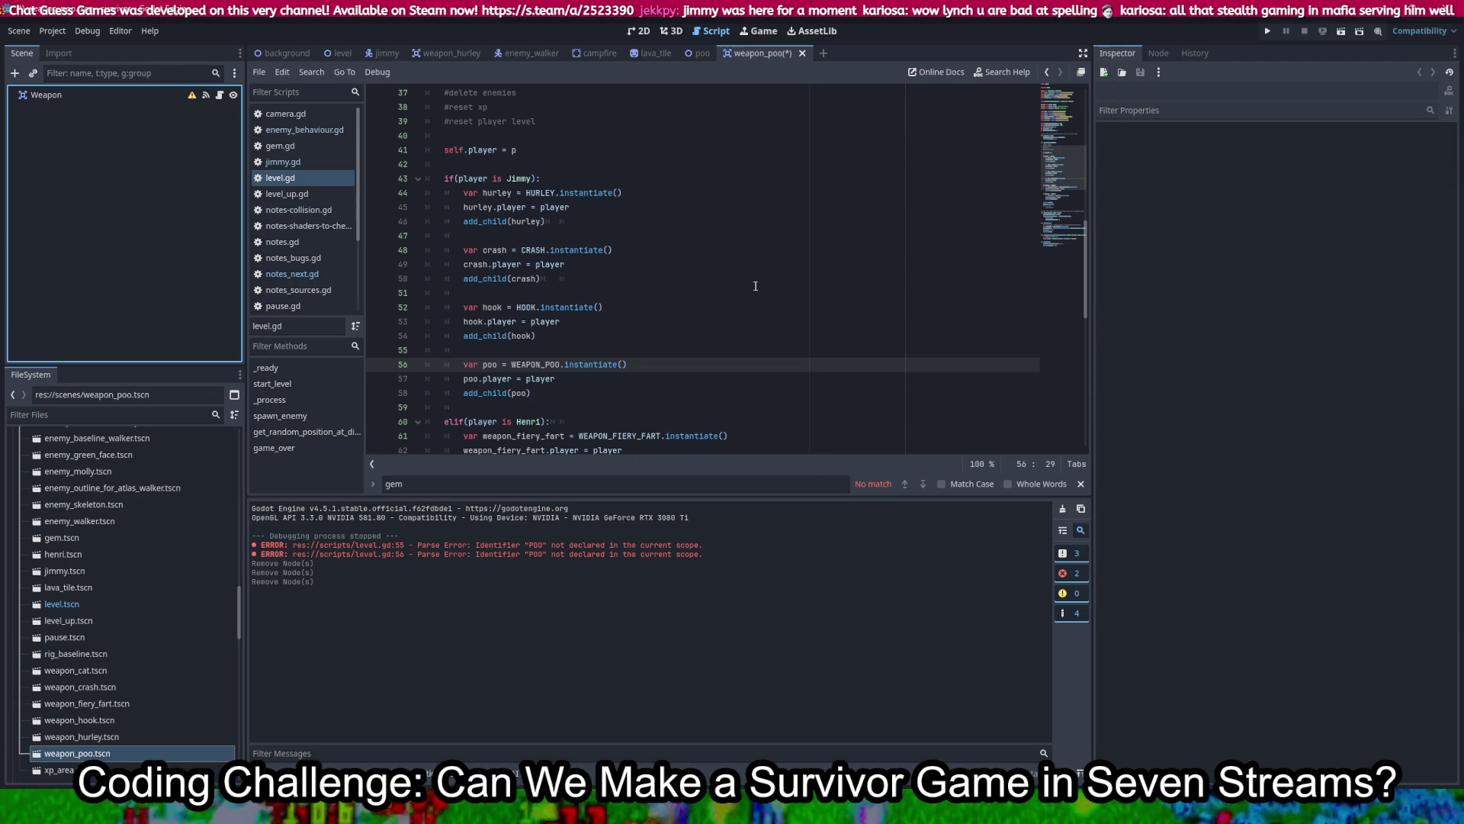
# Step: Inspect the Weapon root node, still using weapon_crash.gd with Base Damage 200.0
pyautogui.scroll(2, 763, 289)
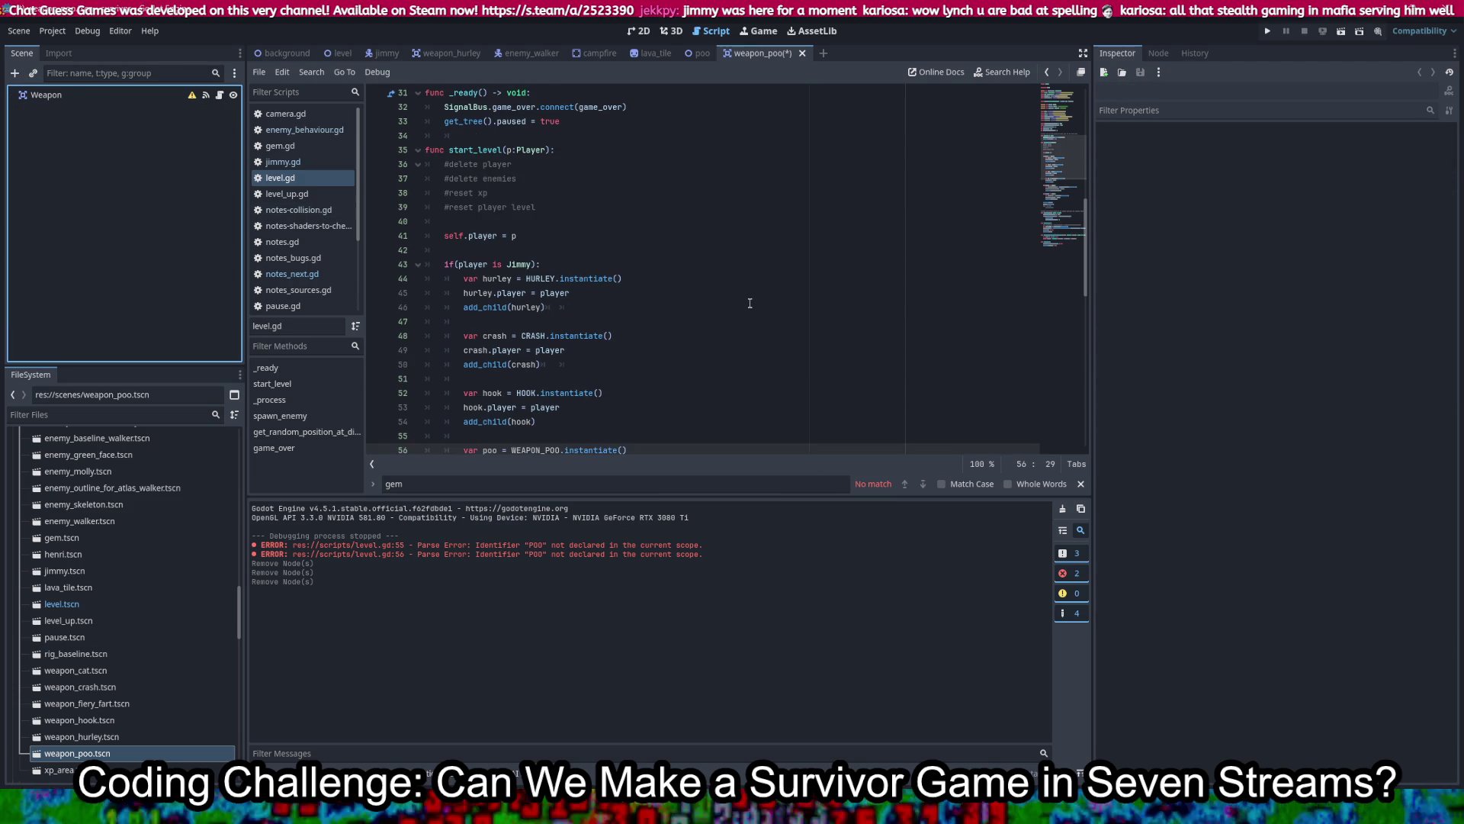
pyautogui.scroll(-3, 114, 595)
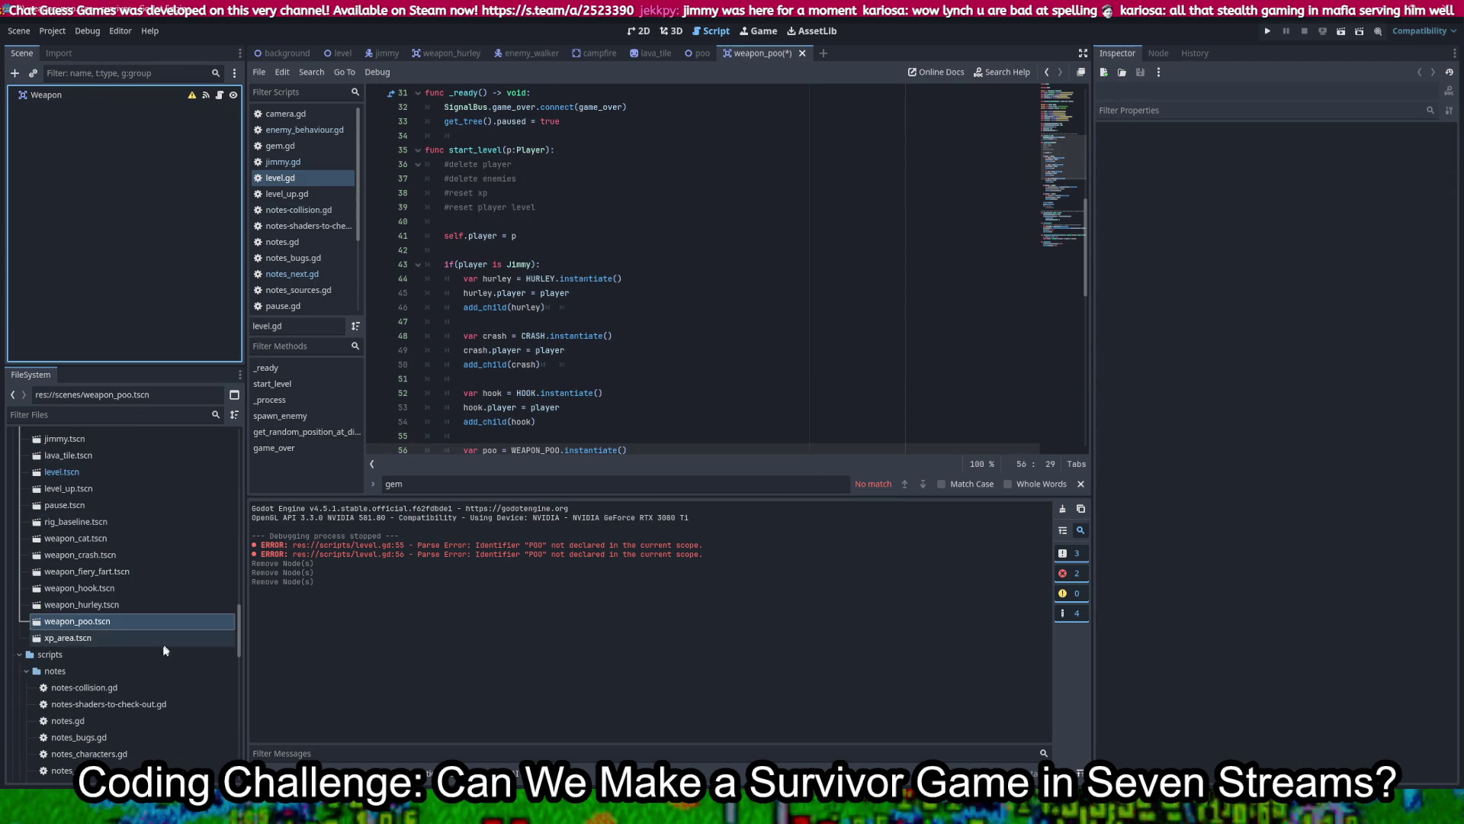
pyautogui.rightClick(109, 622)
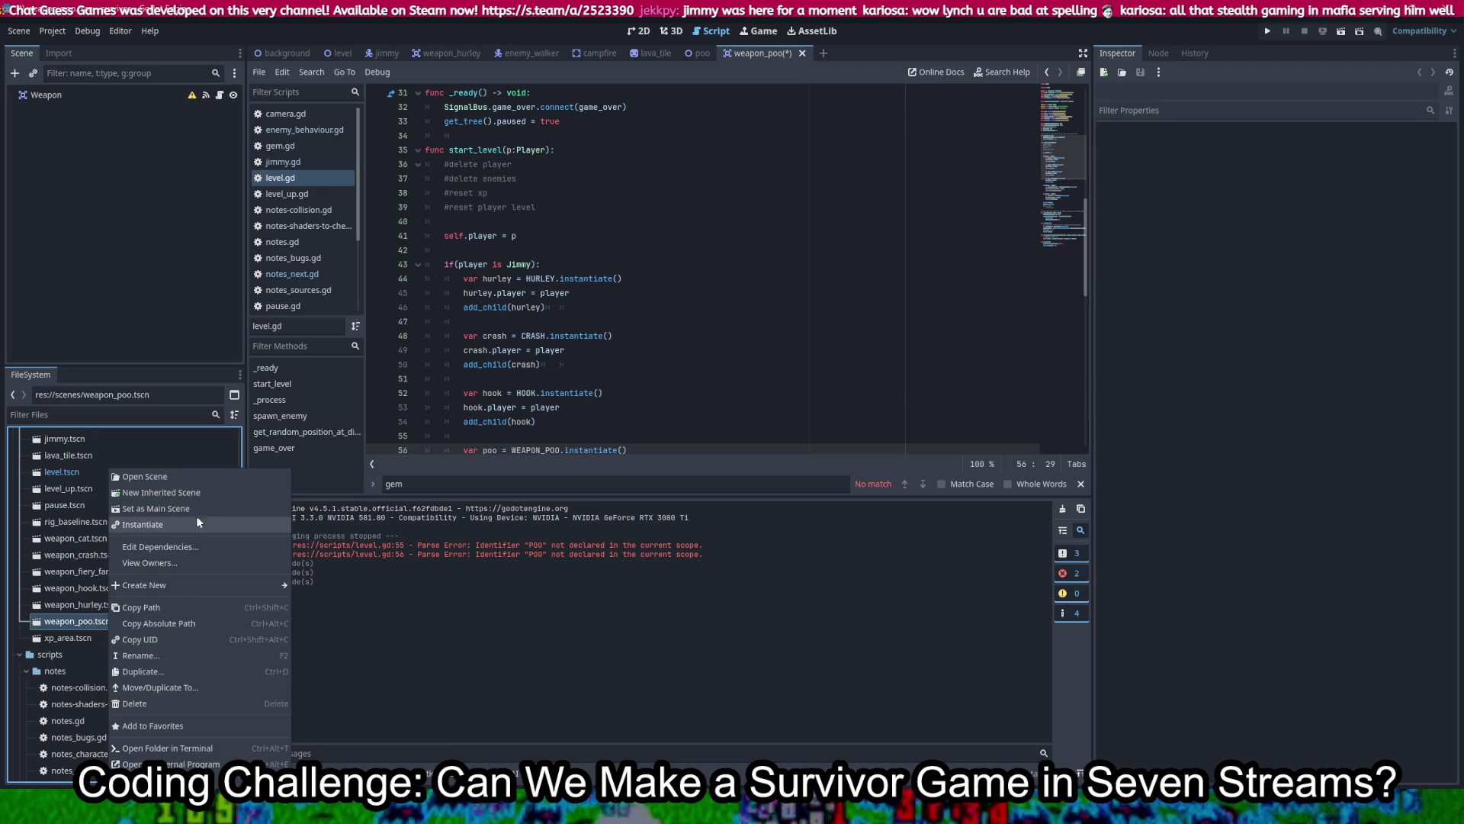
pyautogui.moveTo(165, 592)
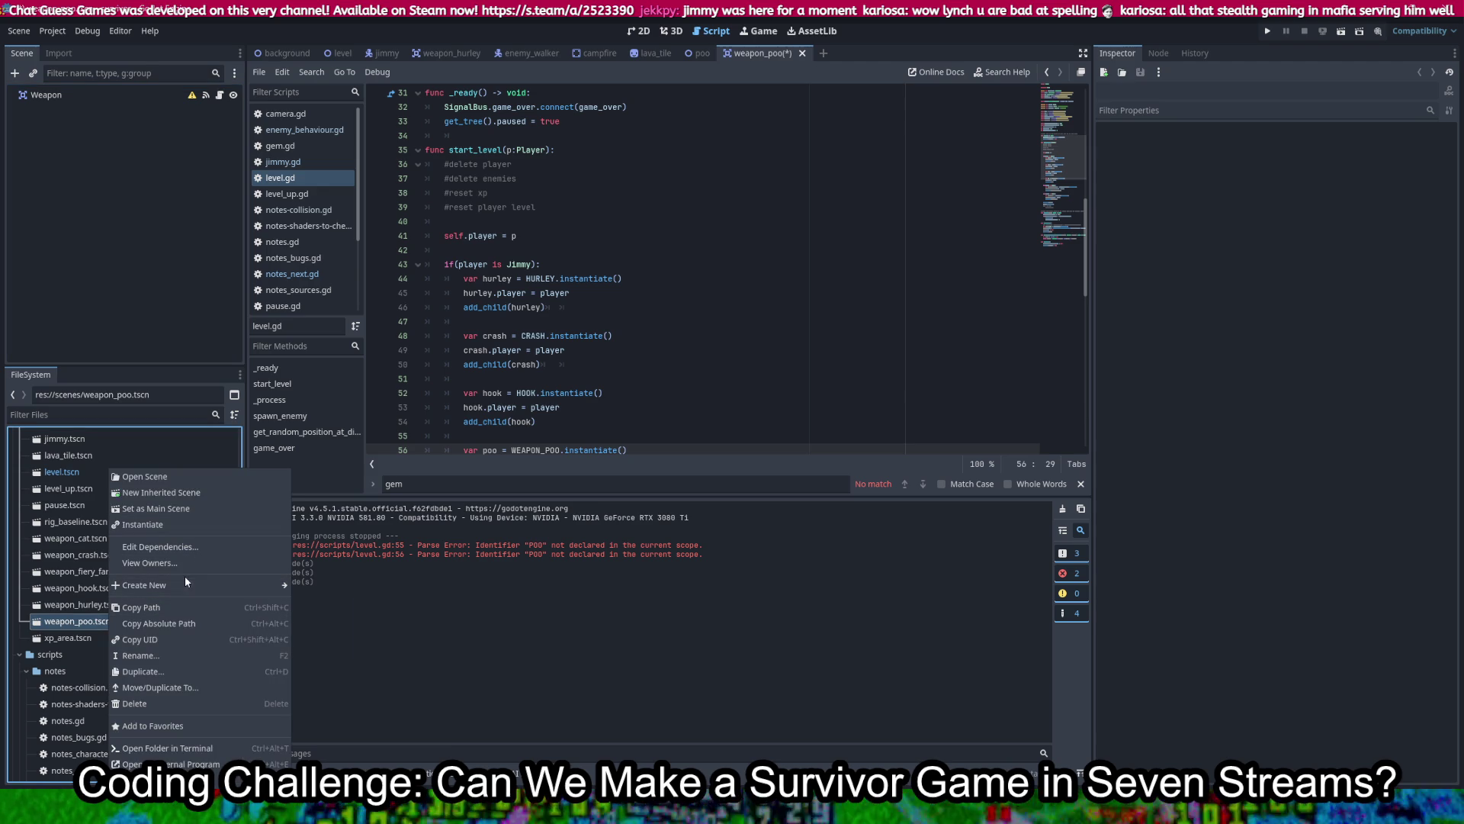
pyautogui.click(82, 624)
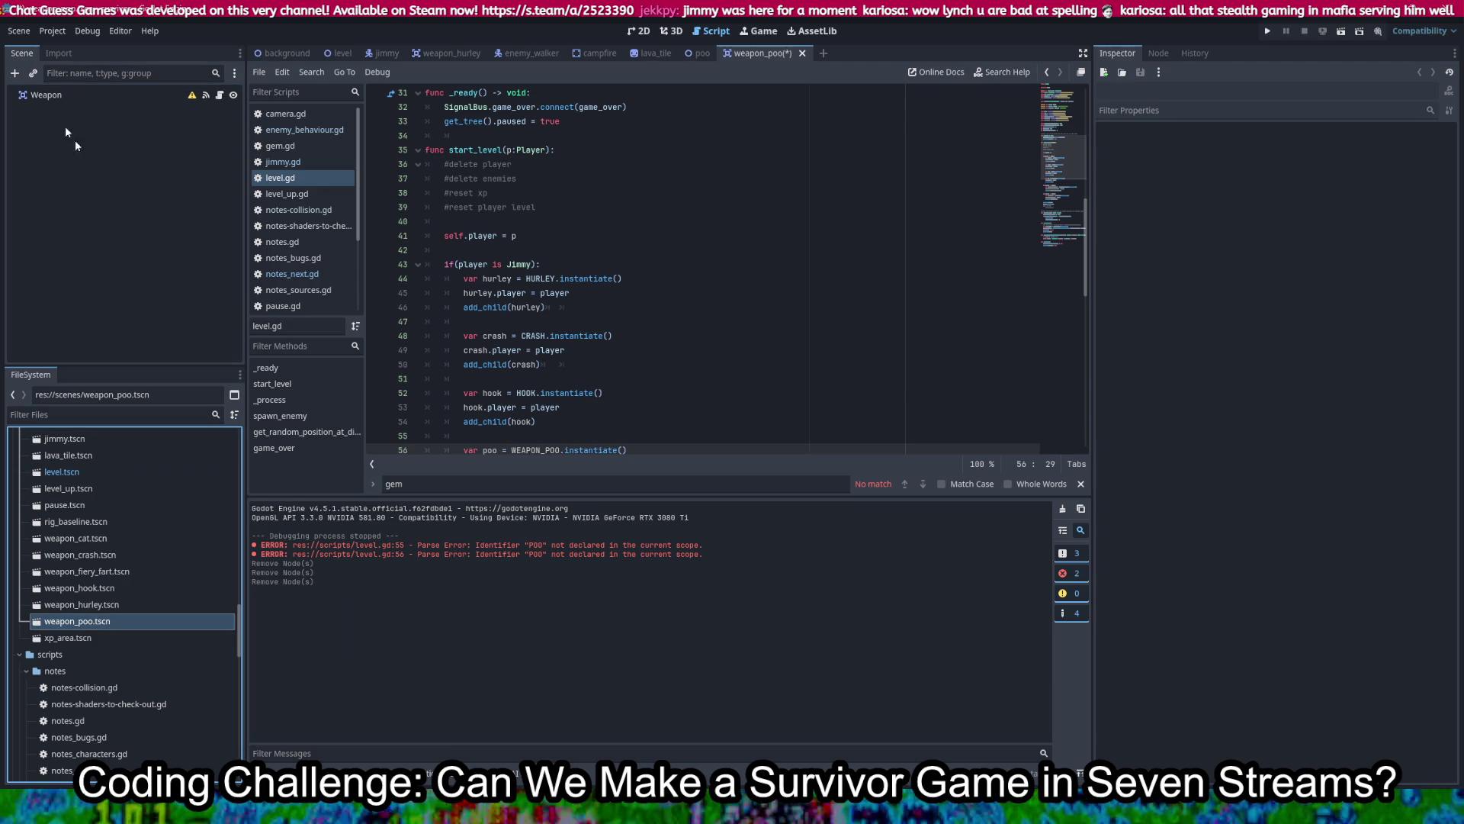
pyautogui.click(34, 95)
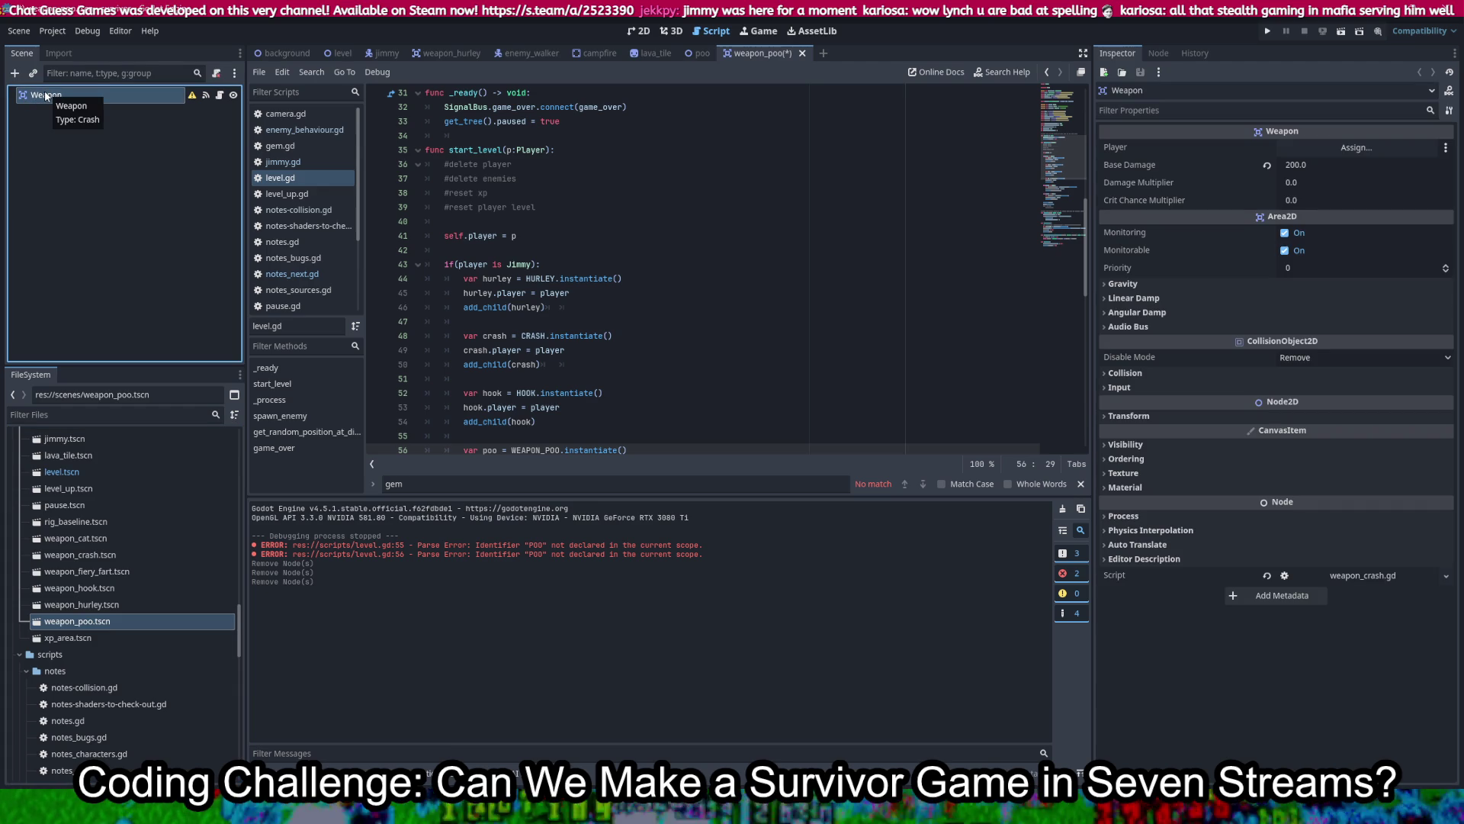
# Step: Save the trimmed weapon_poo scene and scroll the FileSystem to the scripts folder
pyautogui.click(734, 196)
pyautogui.hotkey('ctrl', 's')
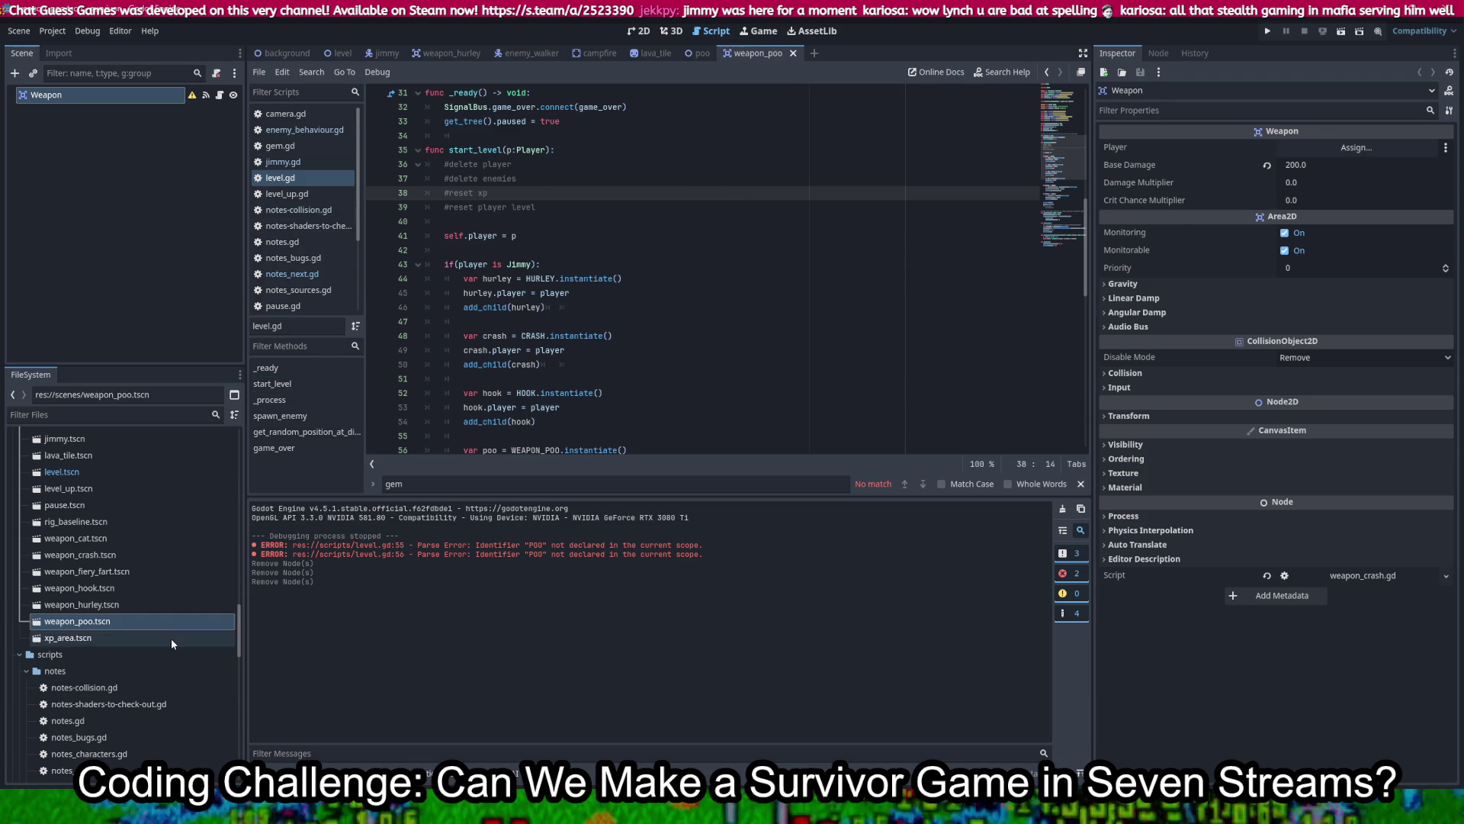
pyautogui.scroll(10, 171, 639)
pyautogui.scroll(5, 170, 640)
pyautogui.scroll(-15, 163, 637)
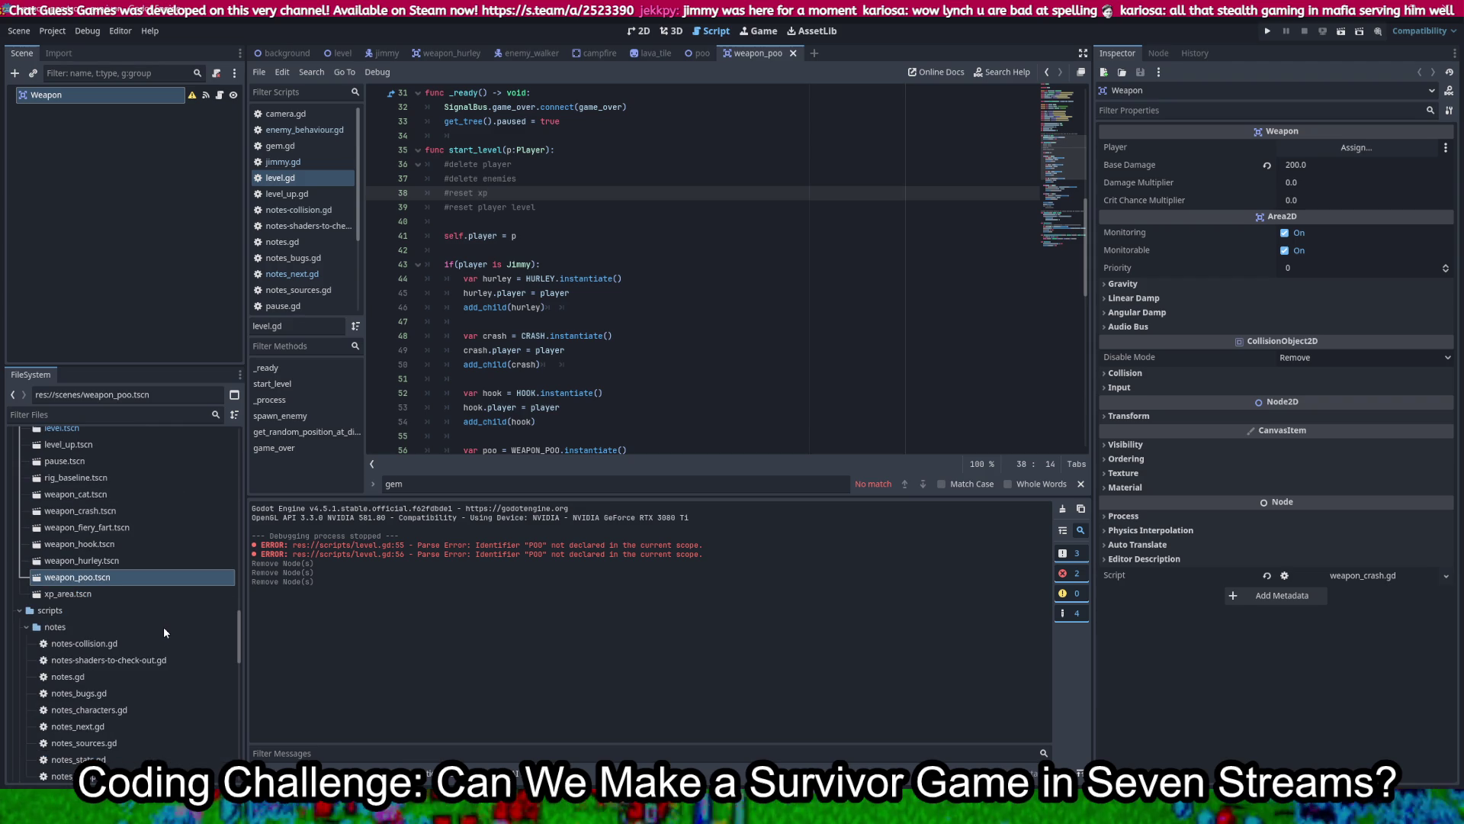
pyautogui.scroll(-8, 163, 625)
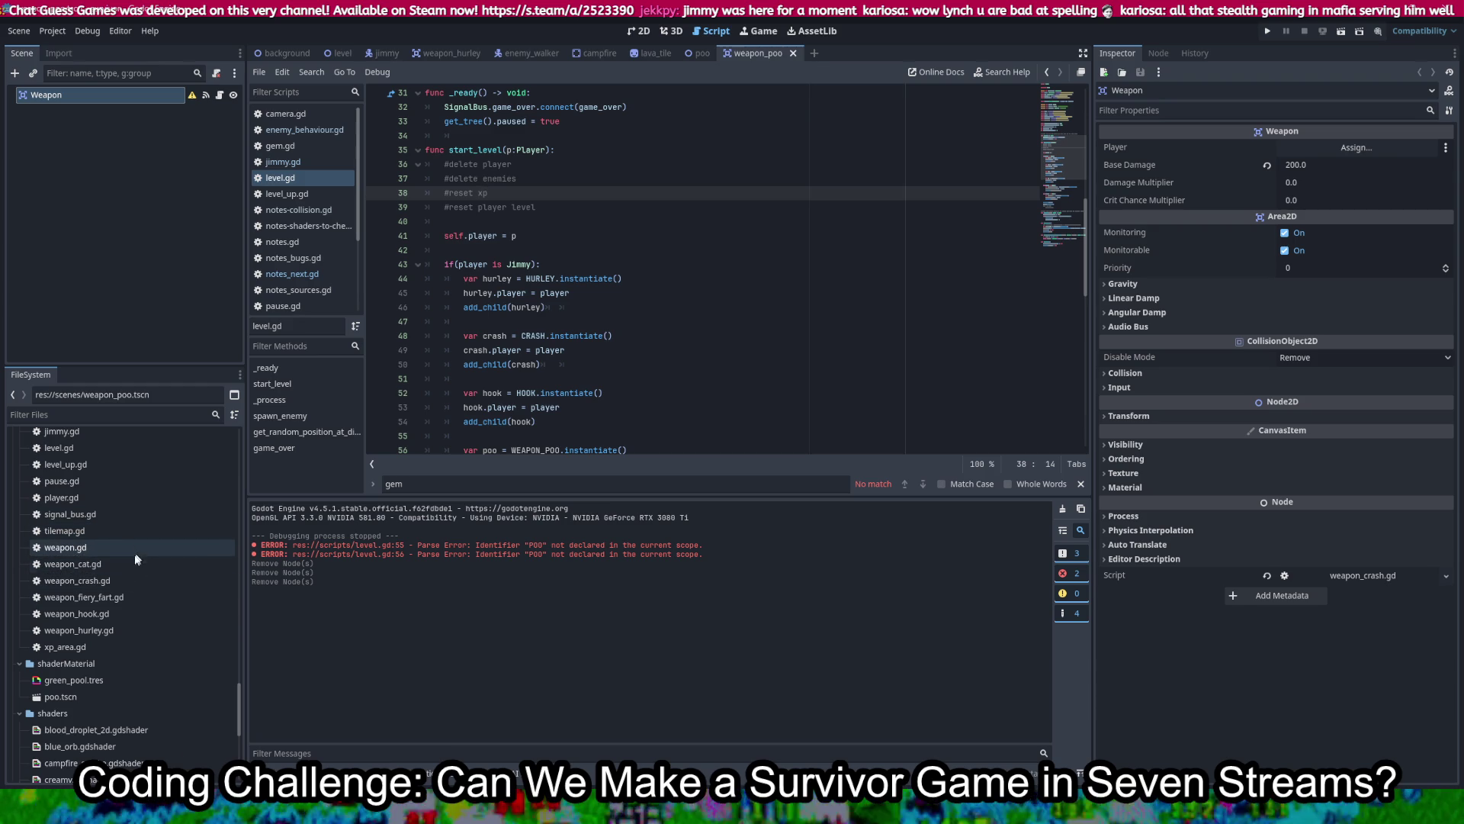
# Step: Open weapon_crash.gd and start duplicating it, erasing 'crash' from the new name
pyautogui.doubleClick(91, 582)
pyautogui.rightClick(91, 584)
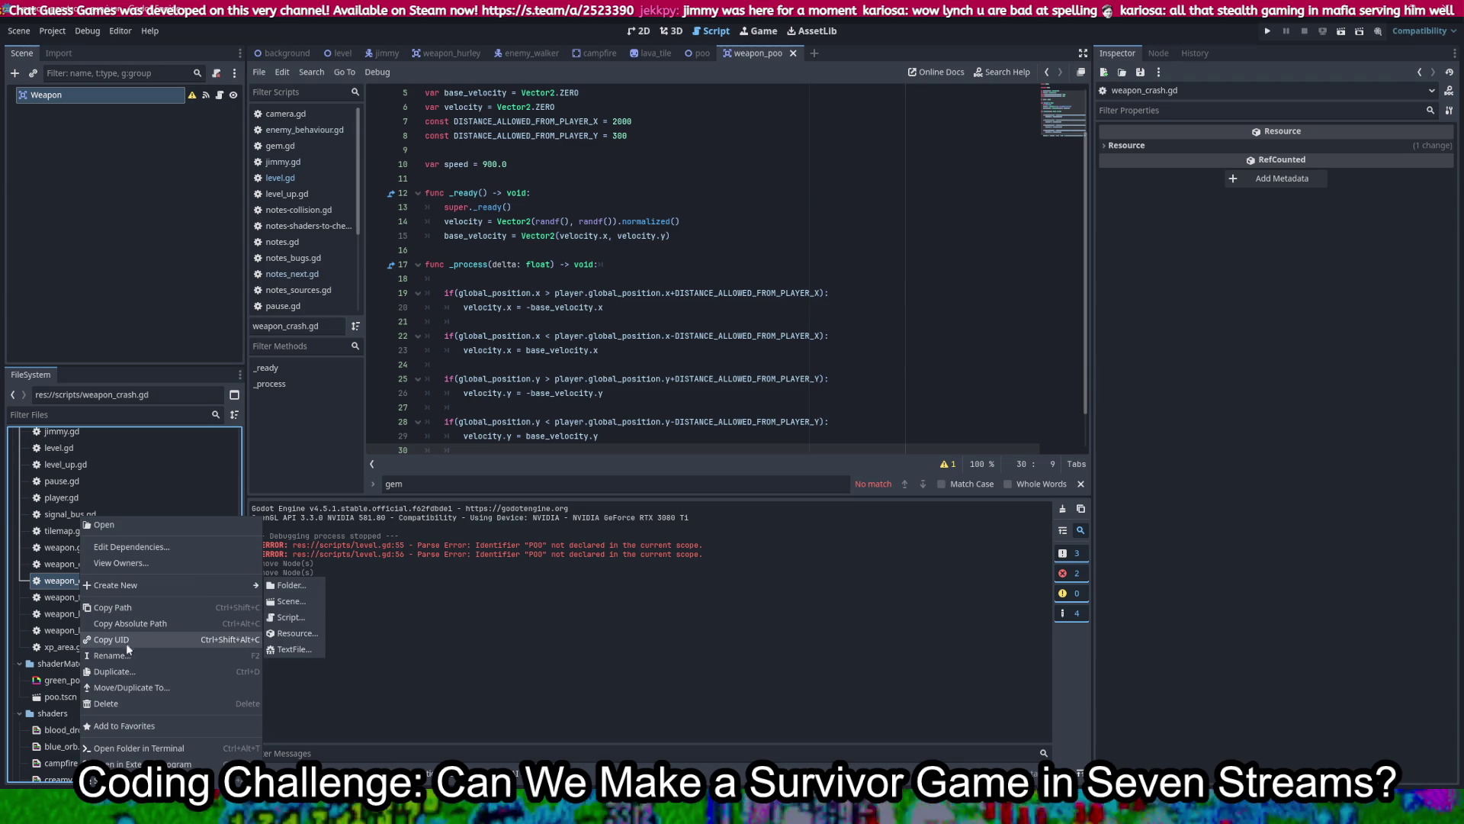
pyautogui.click(123, 671)
pyautogui.press('Right')
pyautogui.press('BackSpace')
pyautogui.press('BackSpace')
pyautogui.press('BackSpace')
# Step: Finish the copy as weapon_poo.gd and attach res://scripts/weapon_poo.gd to Weapon, replacing weapon_crash.gd
pyautogui.write('poo')
pyautogui.press('Return')
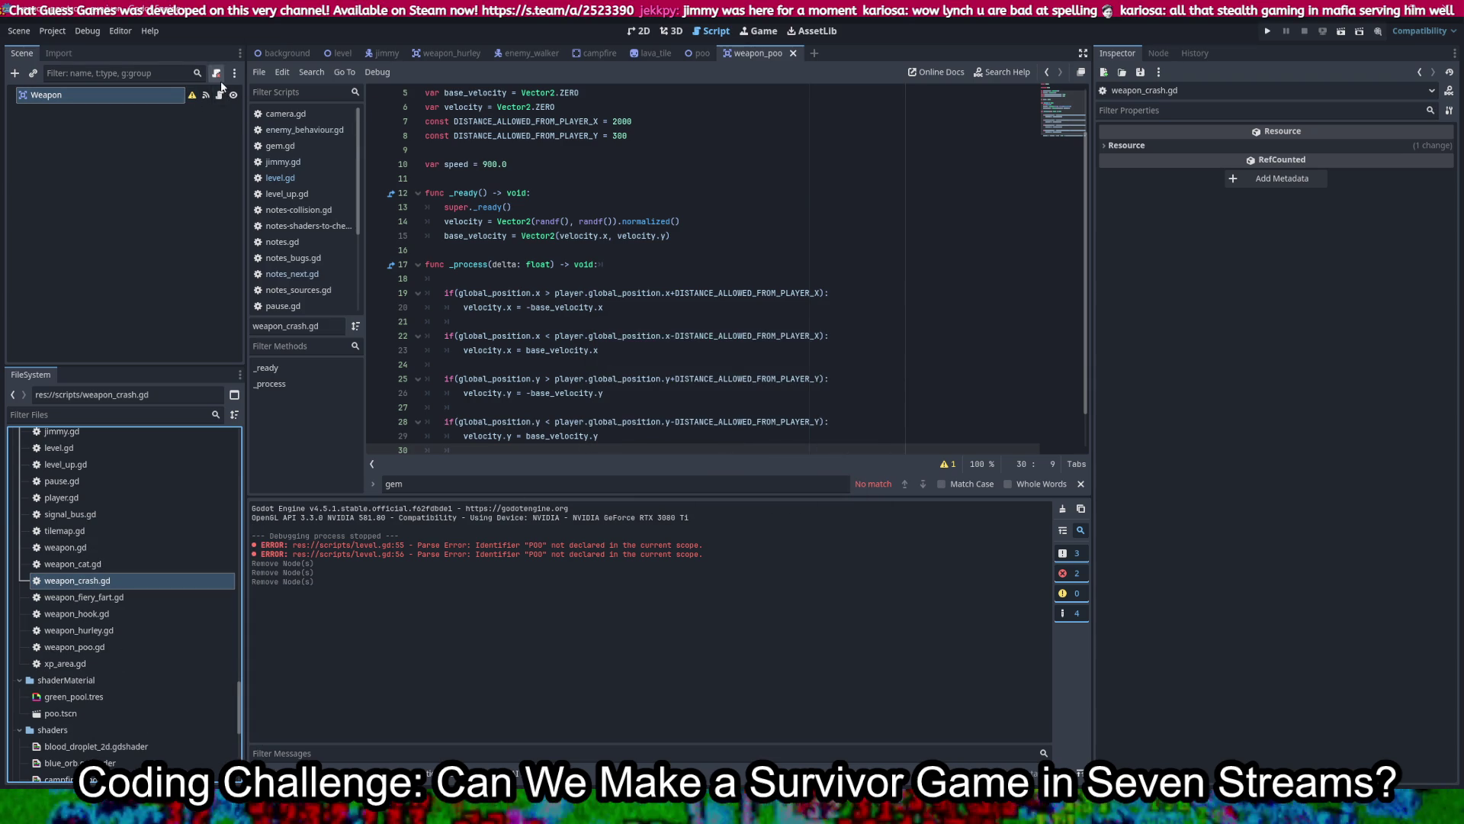
pyautogui.click(216, 72)
pyautogui.rightClick(181, 94)
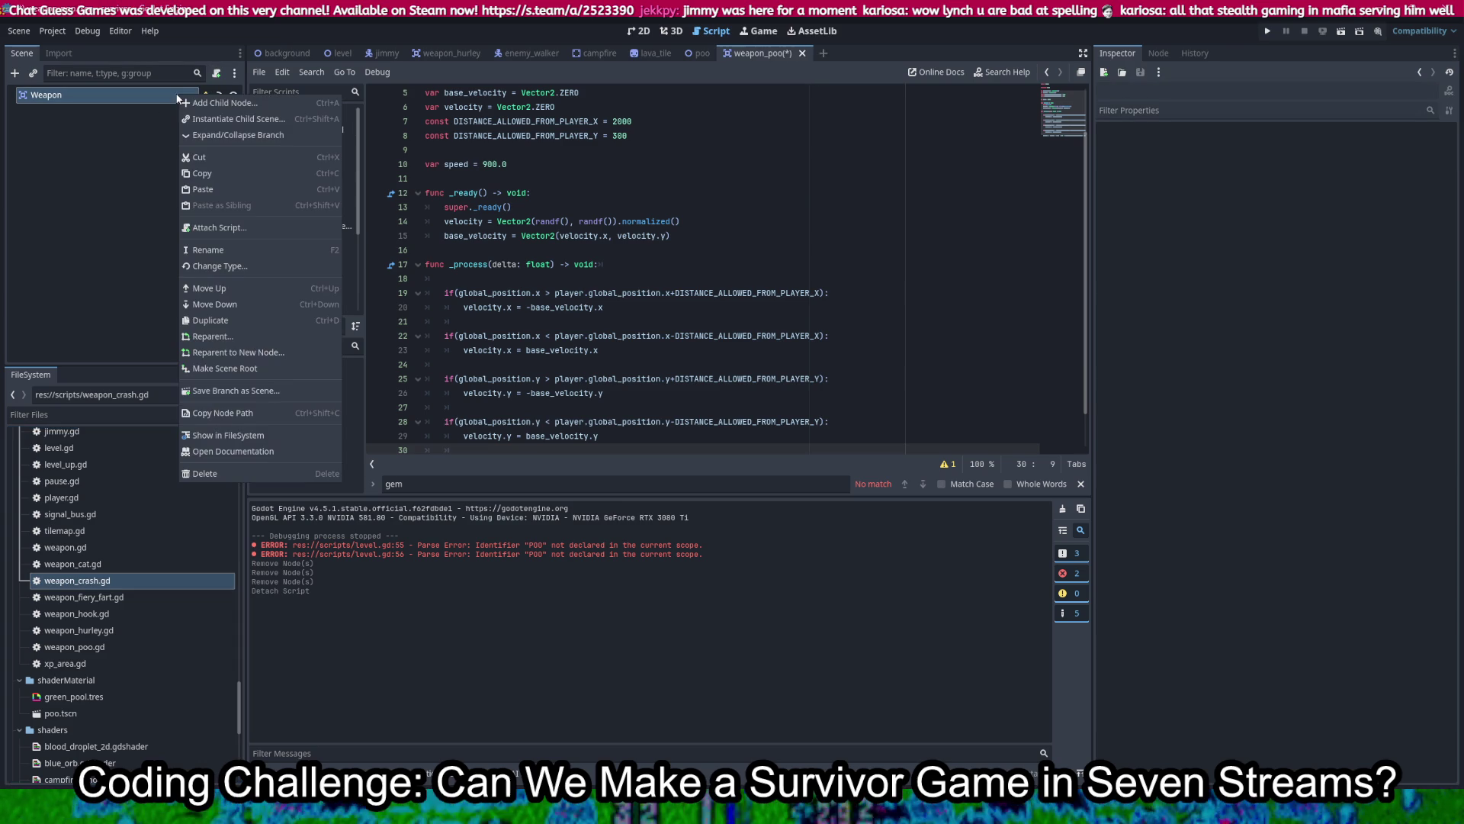
pyautogui.click(226, 228)
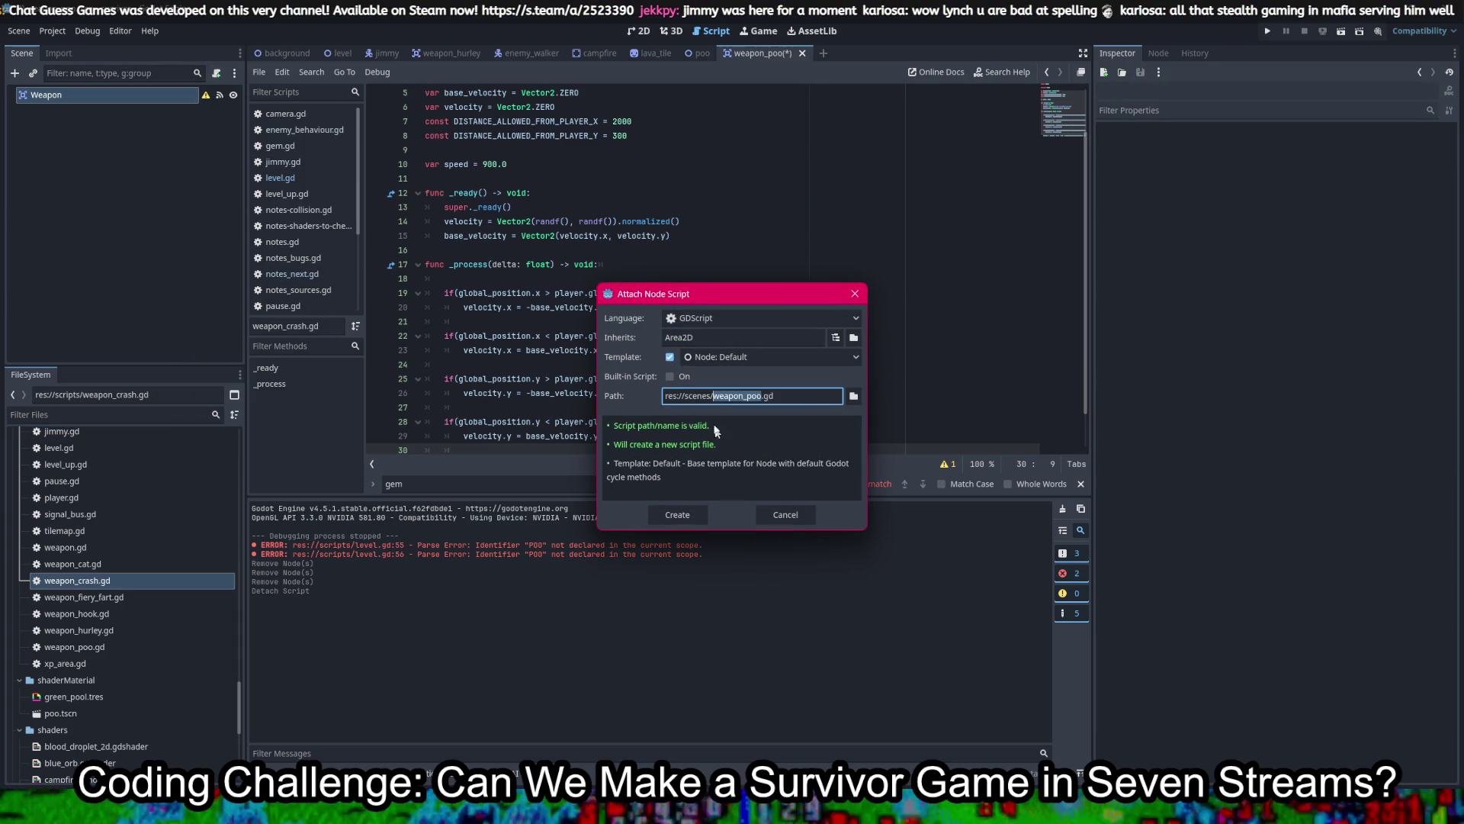
pyautogui.doubleClick(700, 395)
pyautogui.write('sc')
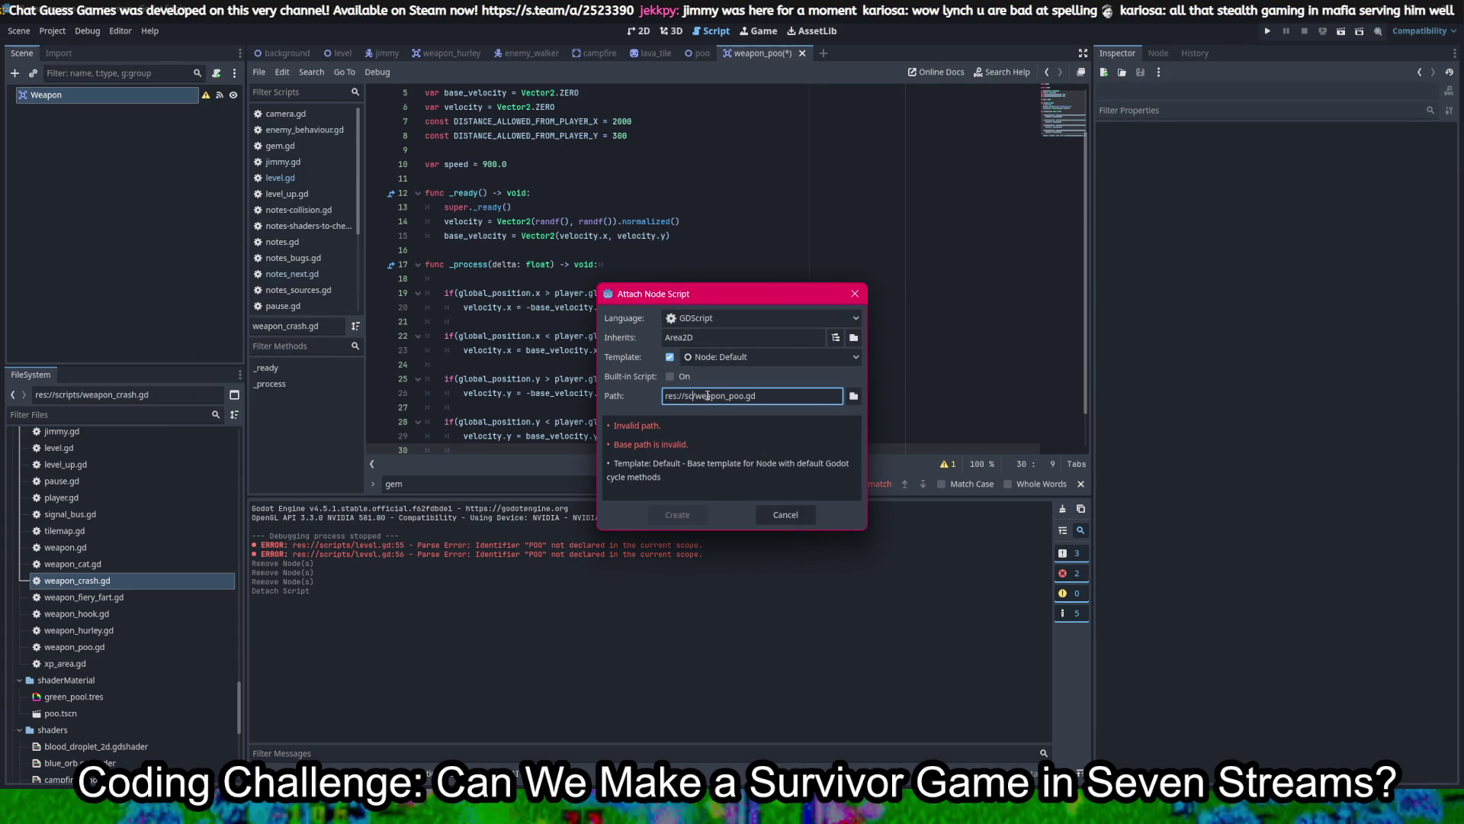
pyautogui.write('ripts')
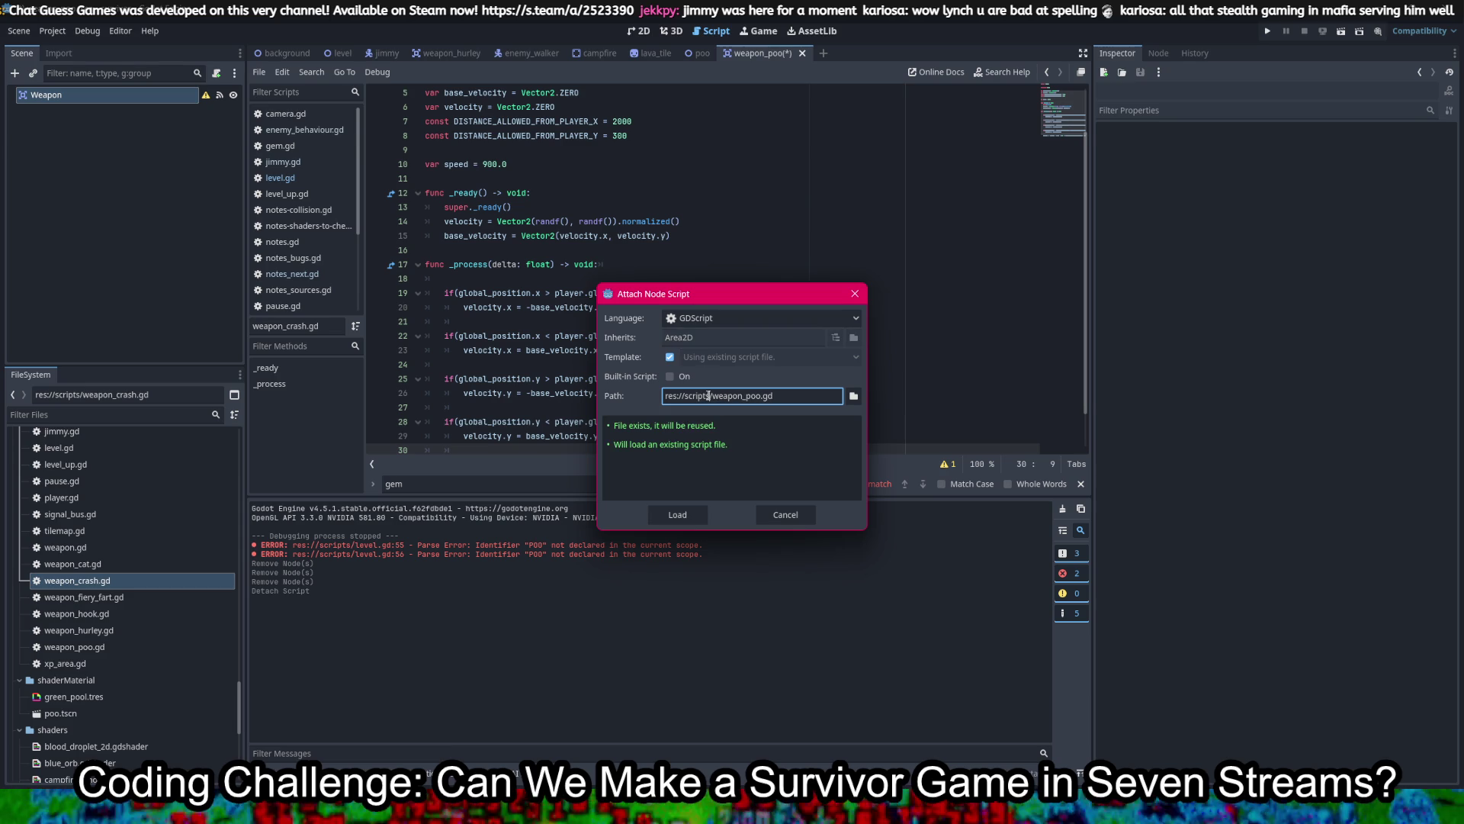
pyautogui.click(700, 511)
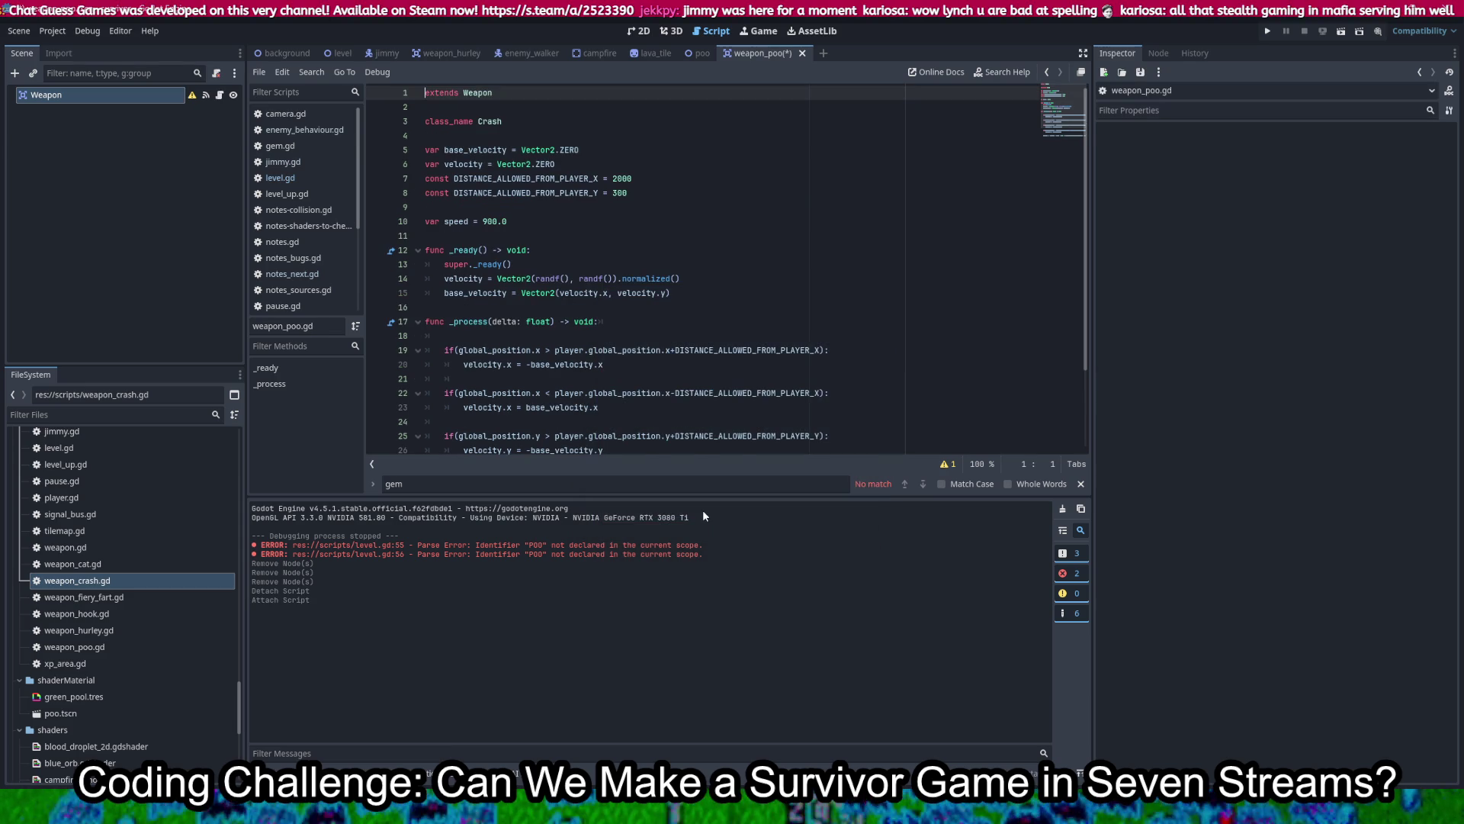
# Step: Remove the blank line above the speed variable in weapon_poo.gd
pyautogui.scroll(-2, 305, 229)
pyautogui.click(311, 255)
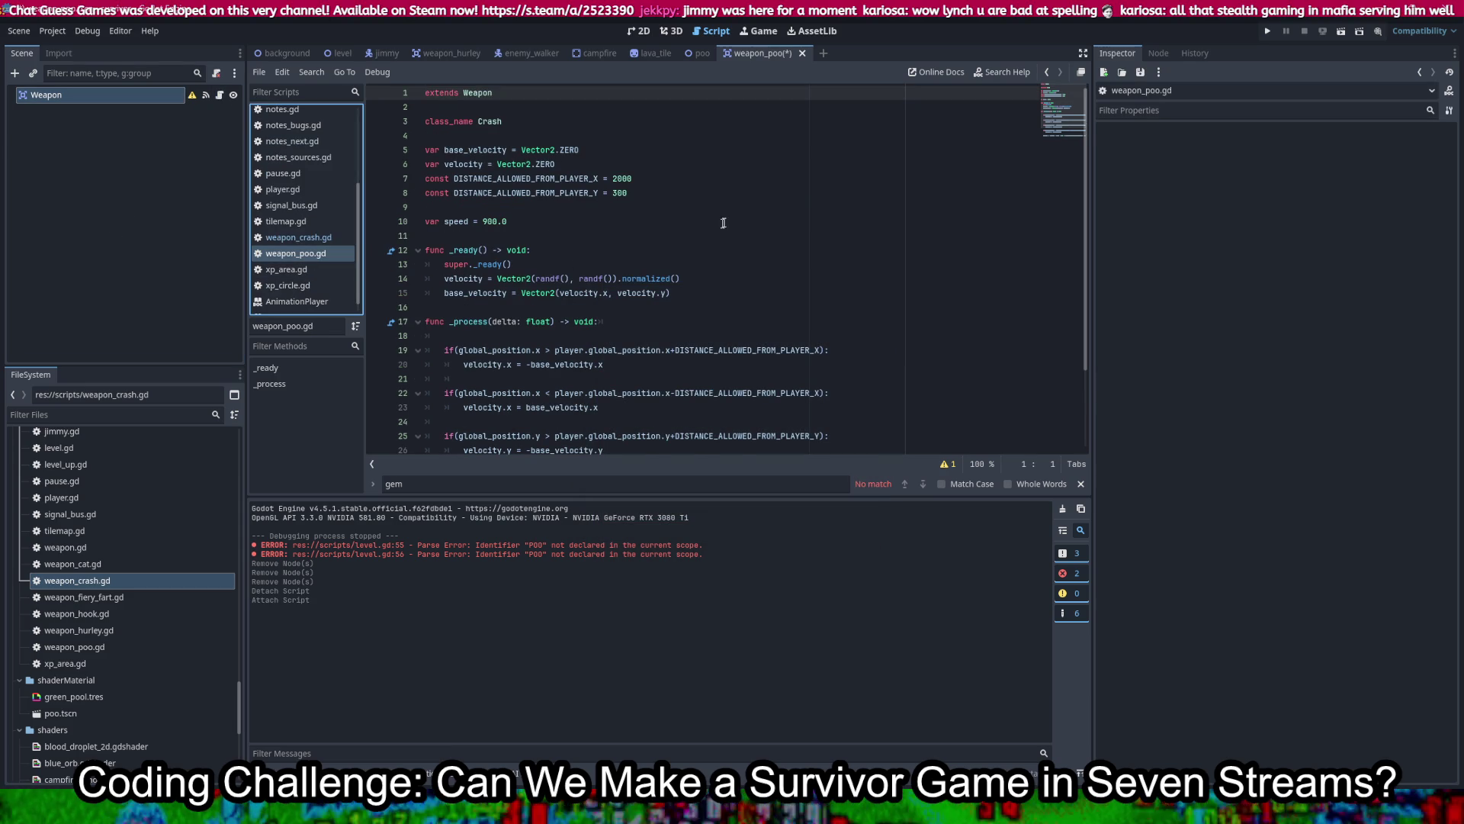
pyautogui.scroll(-2, 692, 209)
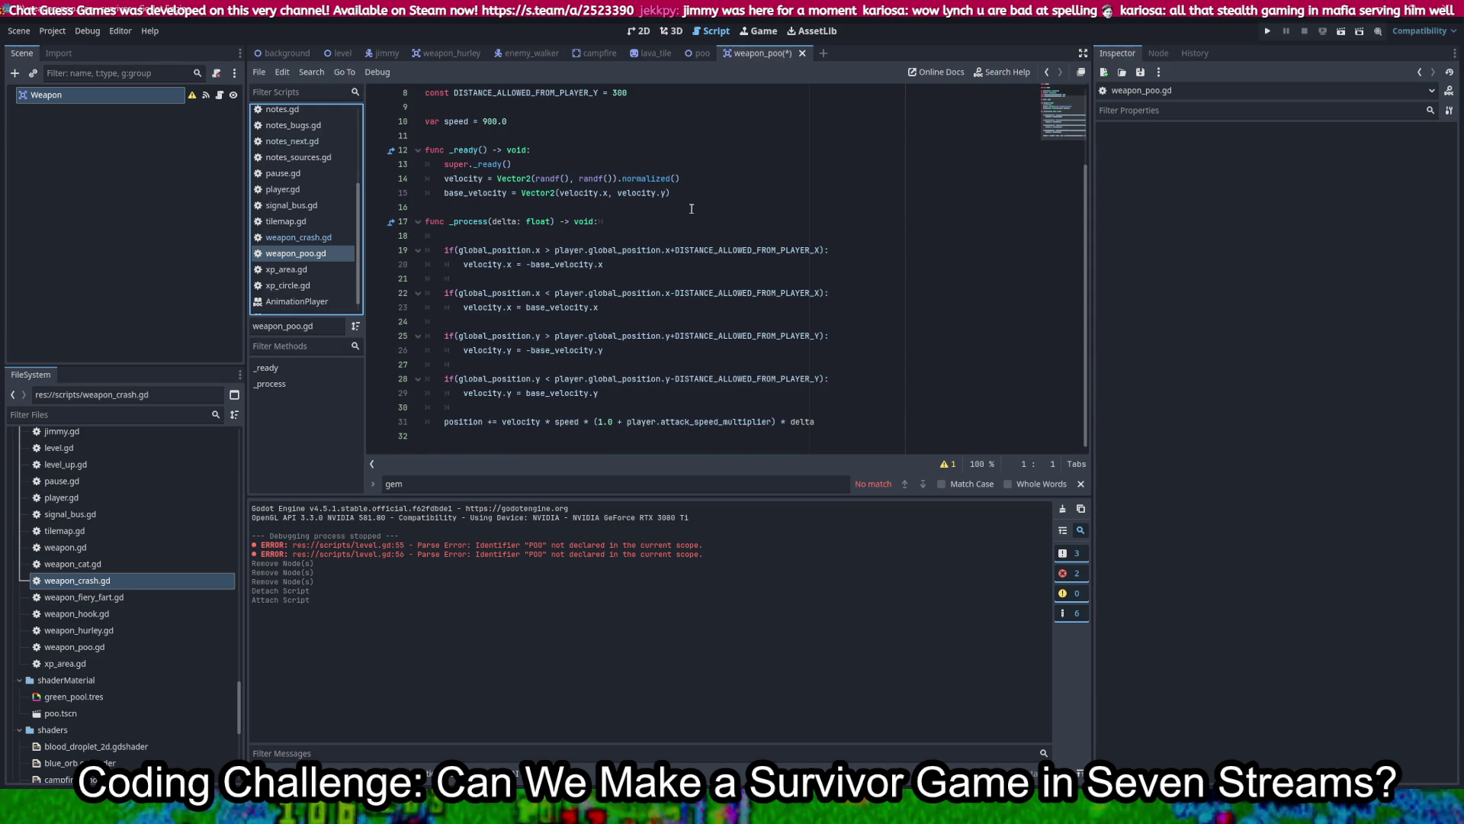
pyautogui.scroll(2, 794, 341)
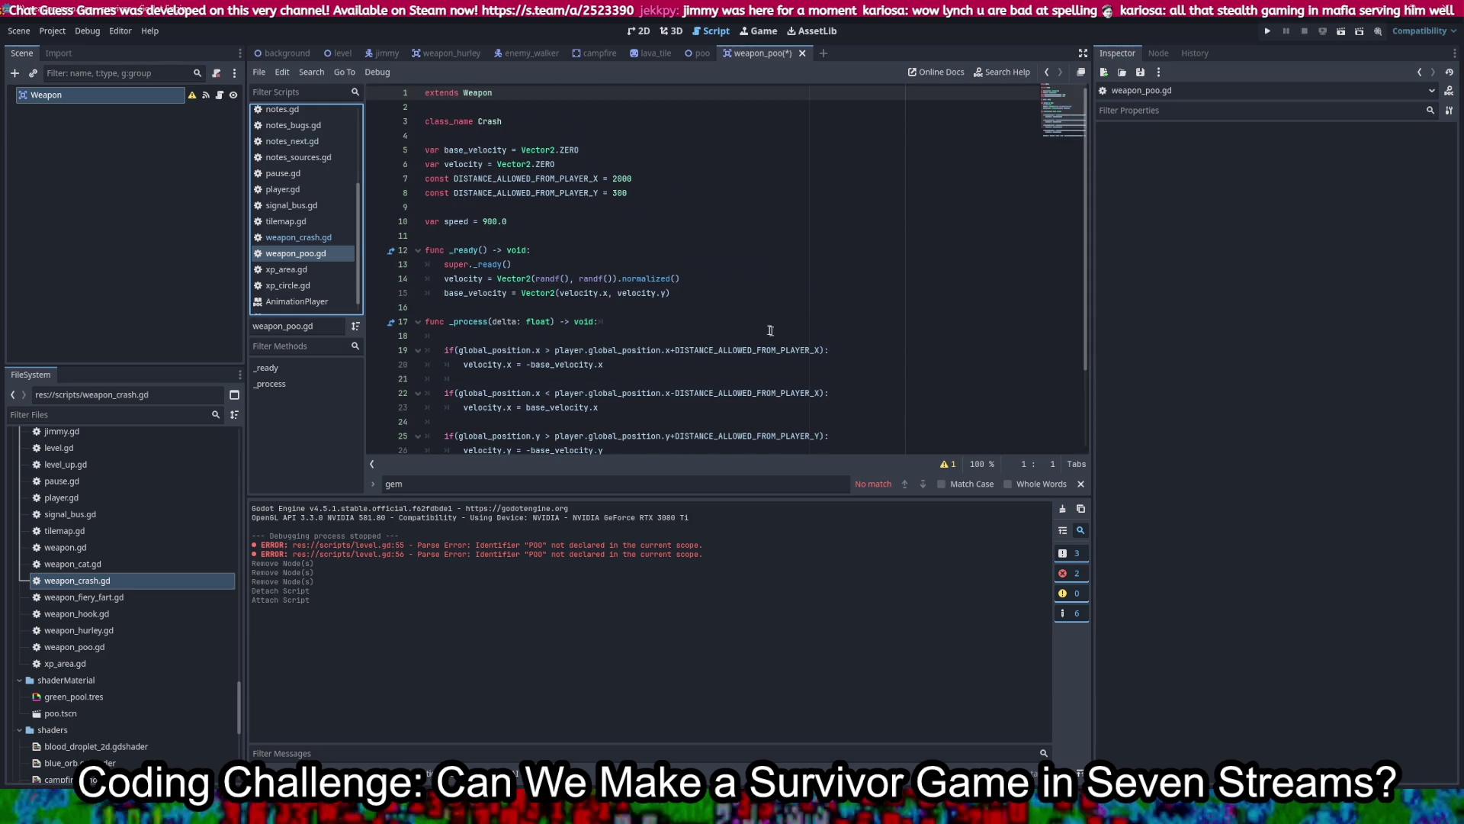
pyautogui.click(684, 186)
pyautogui.click(660, 192)
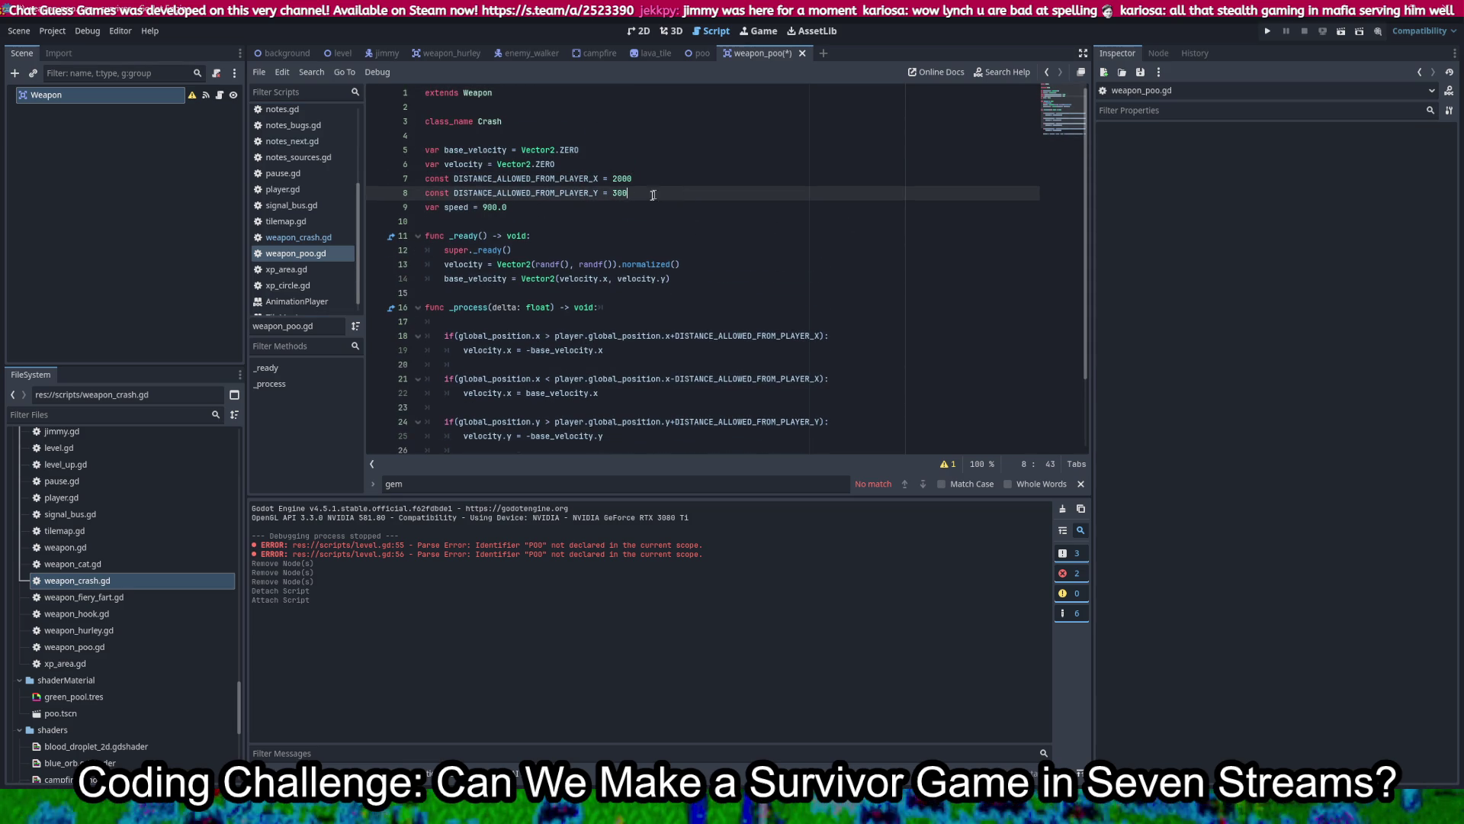
pyautogui.click(563, 208)
pyautogui.hotkey('alt', 'Down')
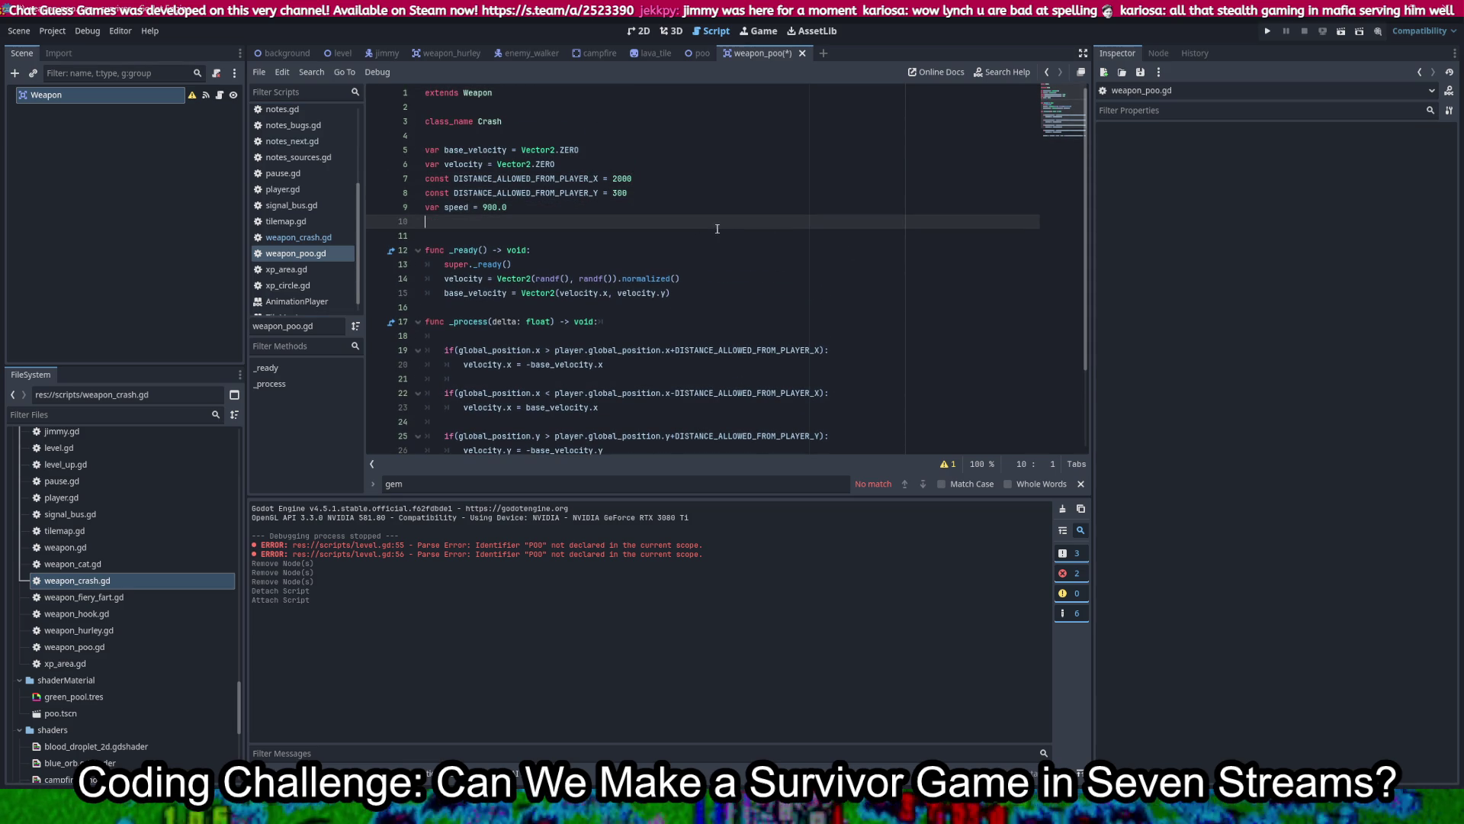
# Step: Delete the velocity lines from _ready and the entire _process body, then save
pyautogui.scroll(-2, 496, 208)
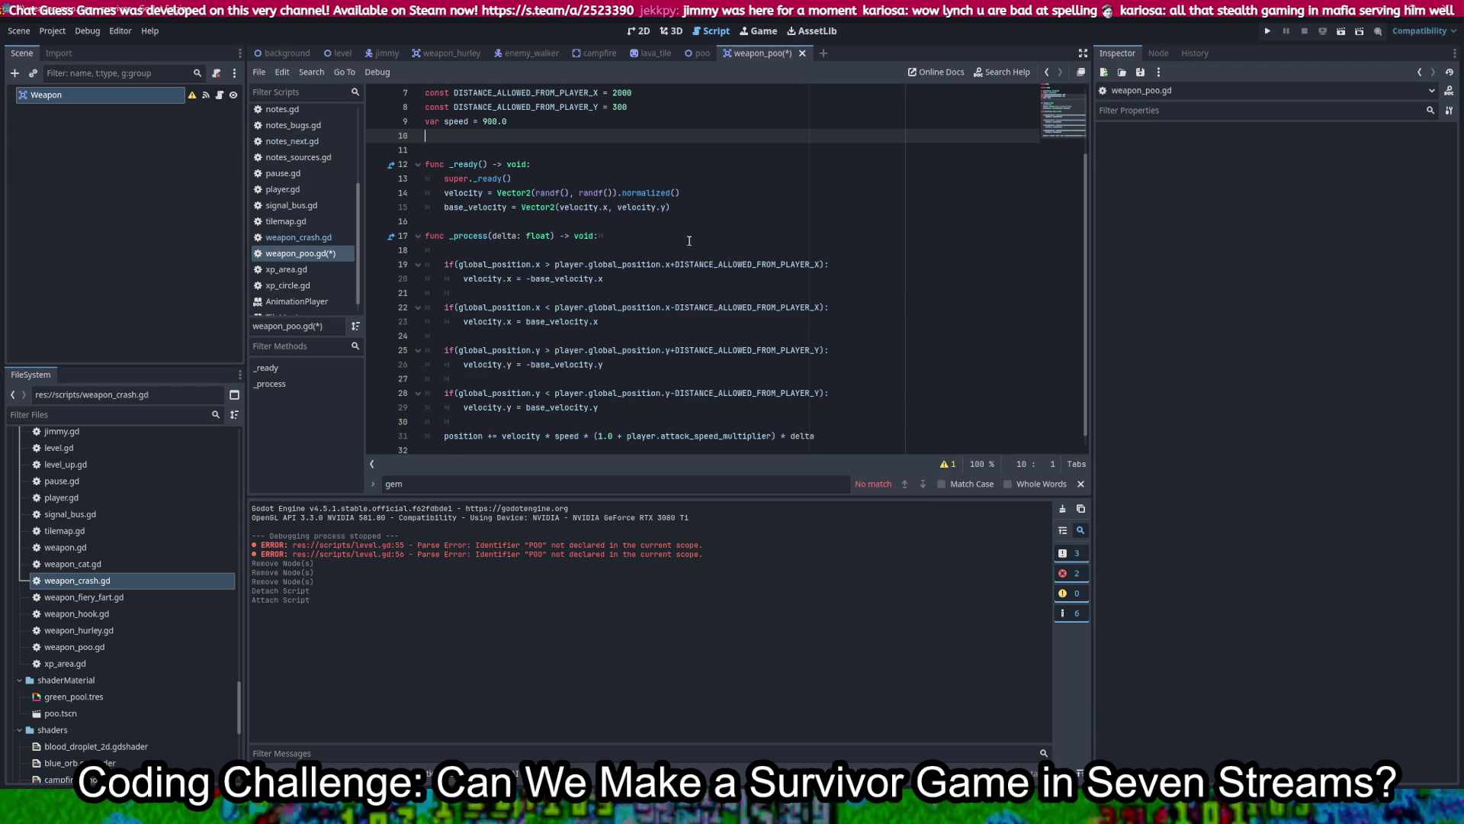
pyautogui.scroll(2, 694, 199)
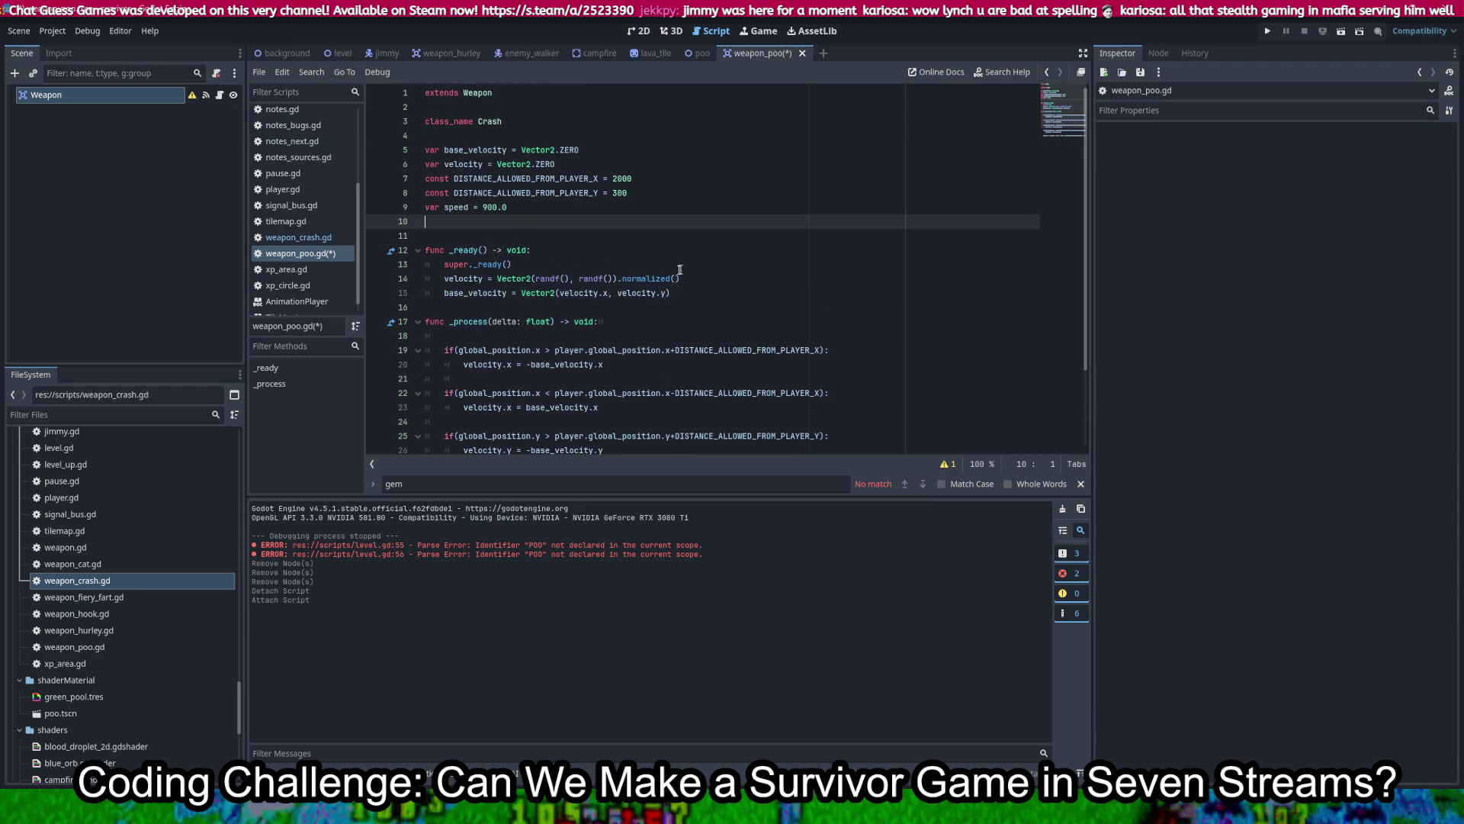
pyautogui.moveTo(687, 295); pyautogui.dragTo(697, 266)
pyautogui.press('BackSpace')
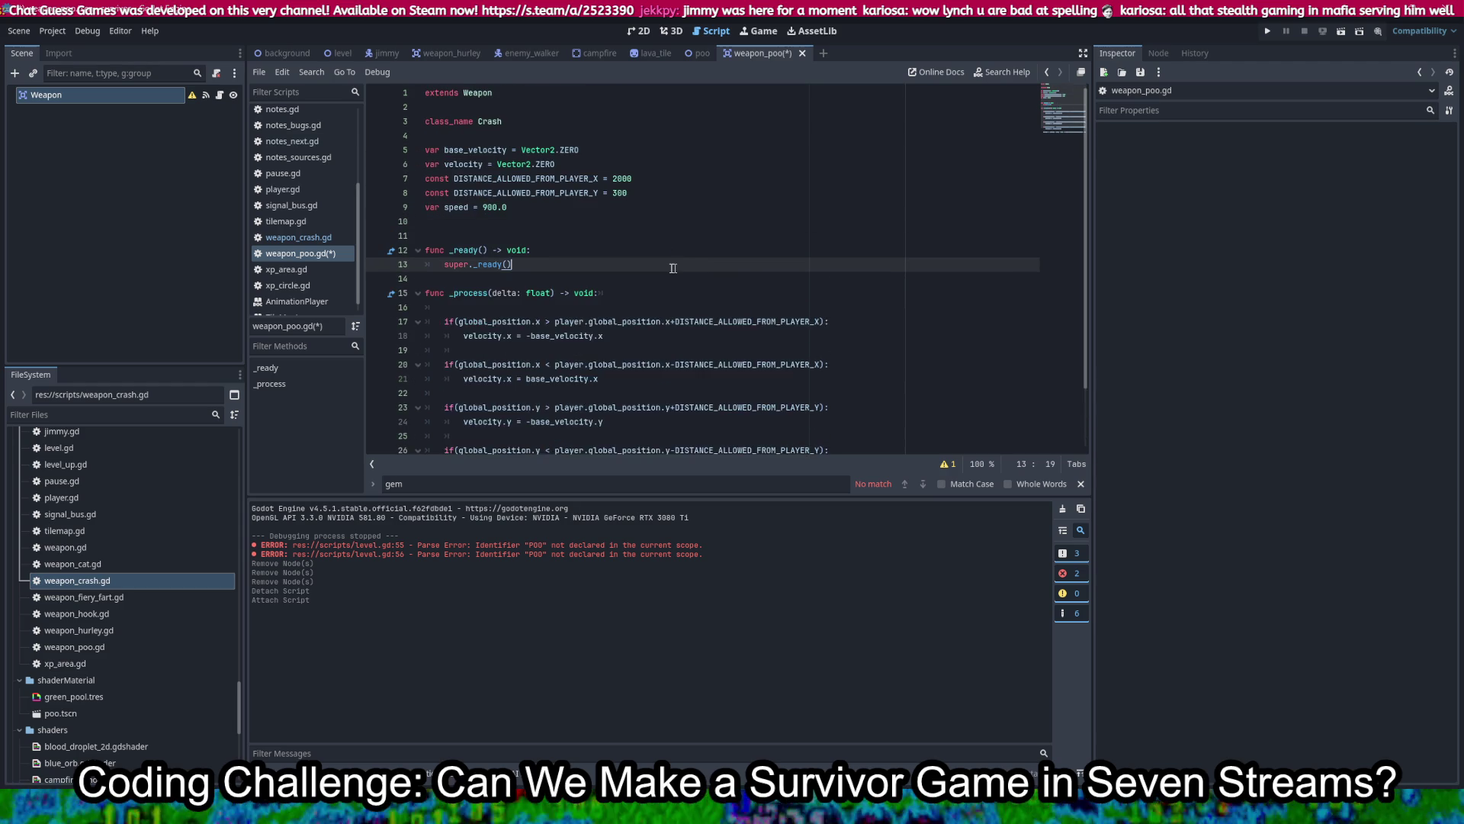
pyautogui.scroll(-2, 694, 259)
pyautogui.click(599, 221)
pyautogui.moveTo(600, 222)
pyautogui.mouseDown()
pyautogui.moveTo(858, 400)
pyautogui.moveTo(859, 423)
pyautogui.mouseUp()
pyautogui.press('BackSpace')
pyautogui.hotkey('ctrl', 's')
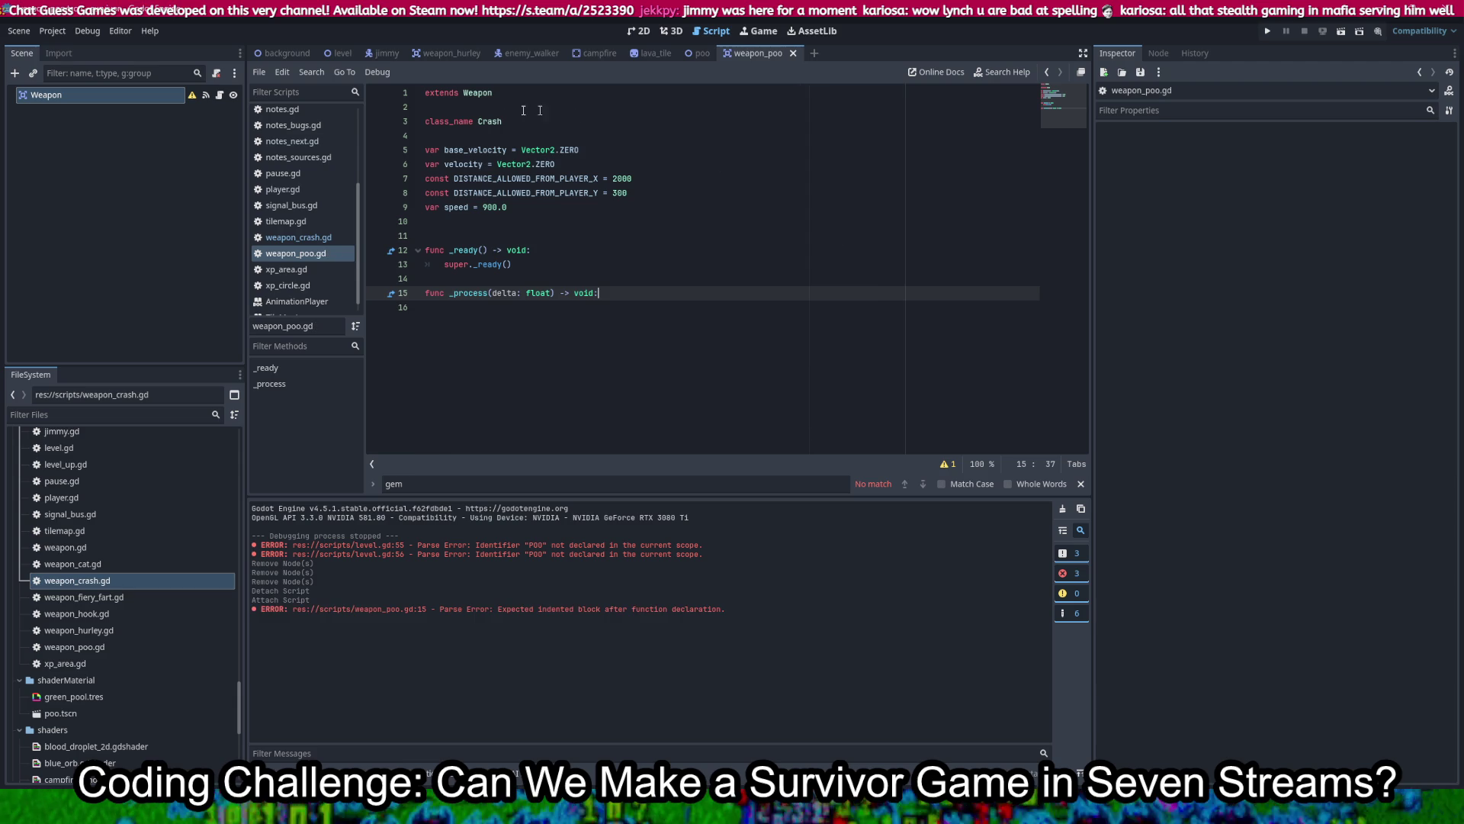
pyautogui.click(289, 188)
# Step: Search player.gd for 'regen' and copy the health_regen_time name
pyautogui.scroll(15, 688, 214)
pyautogui.scroll(3, 689, 215)
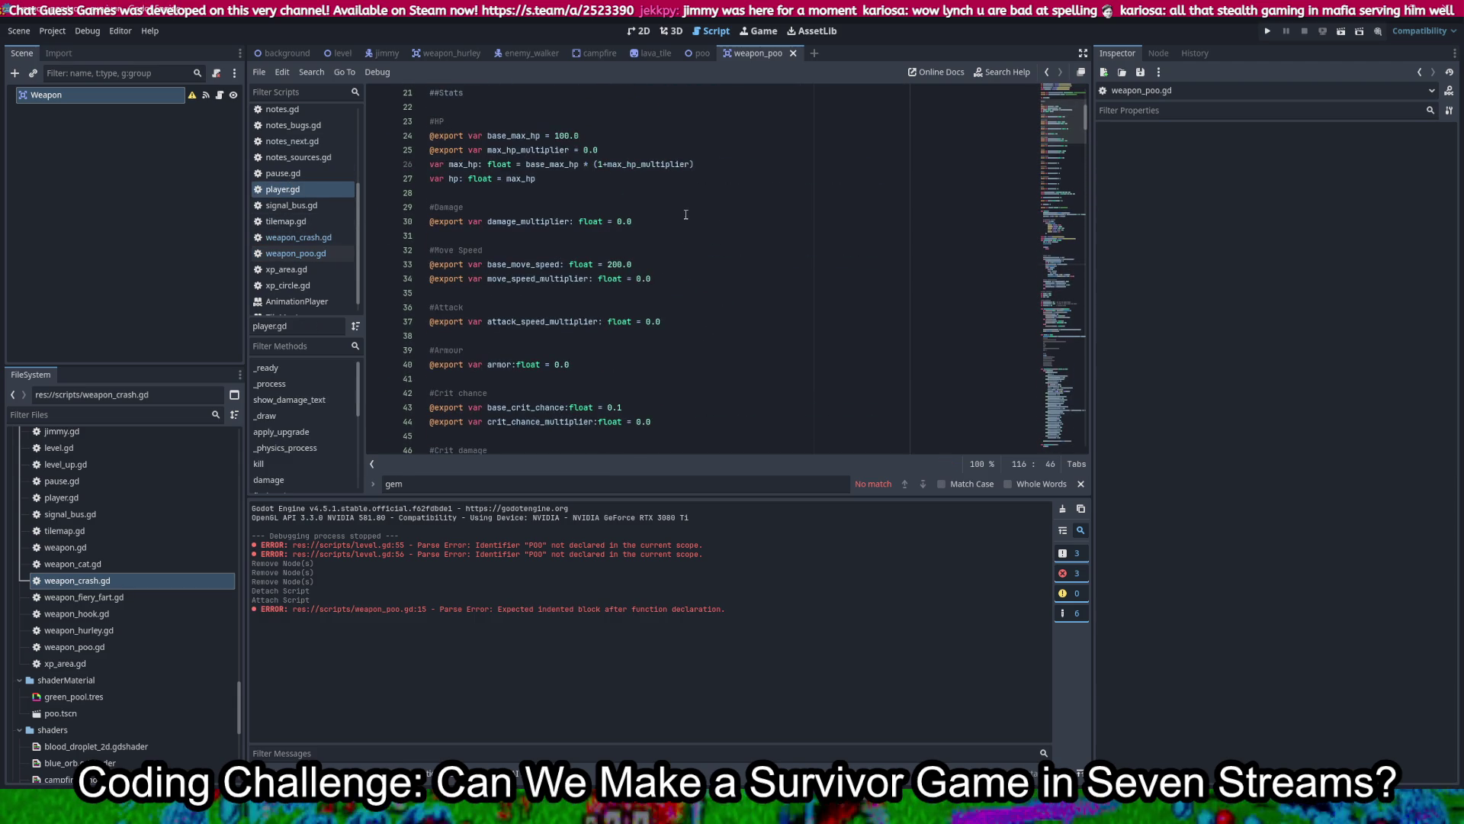
pyautogui.click(789, 109)
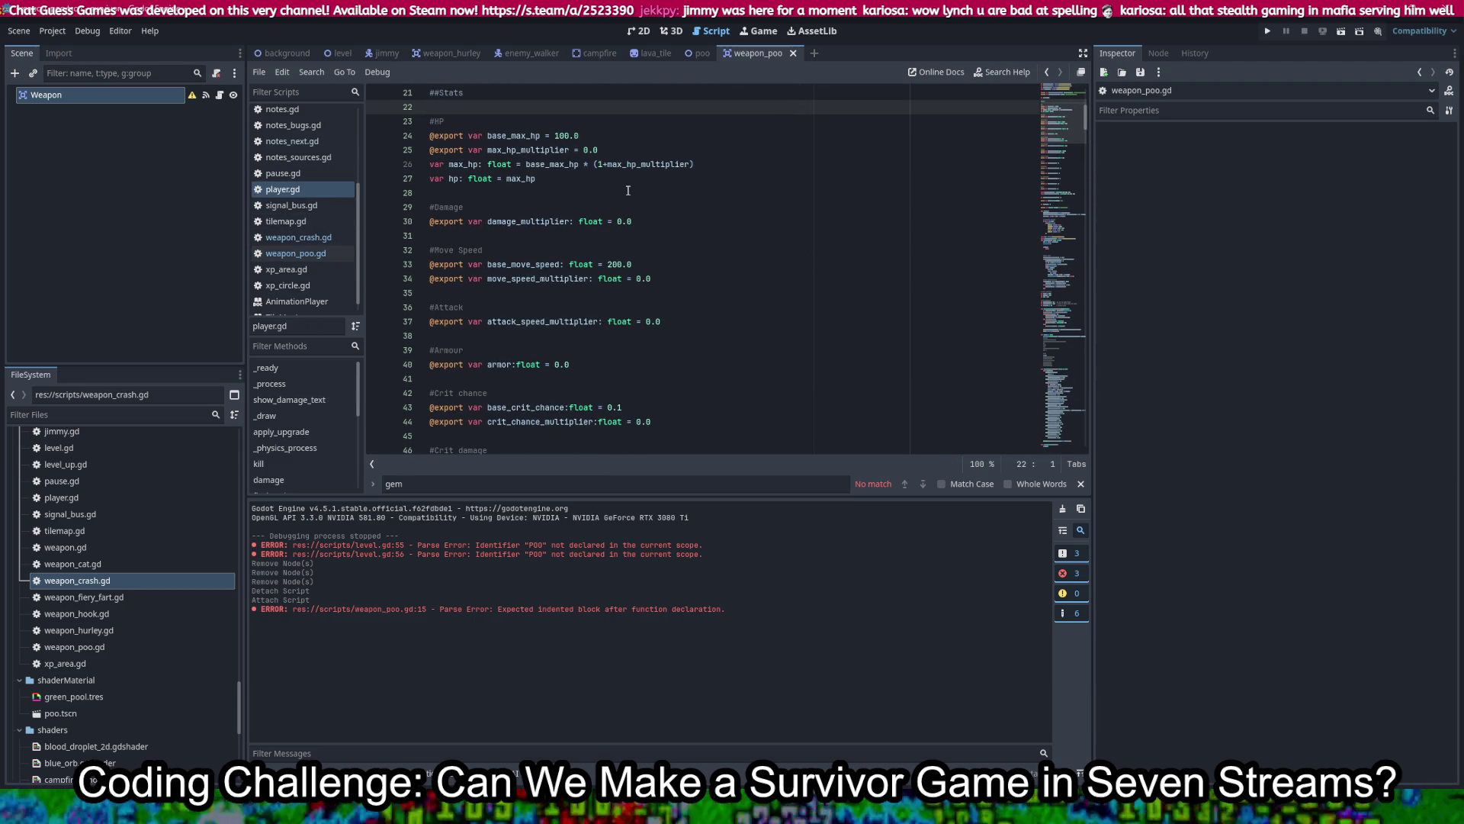
pyautogui.hotkey('ctrl', 'f')
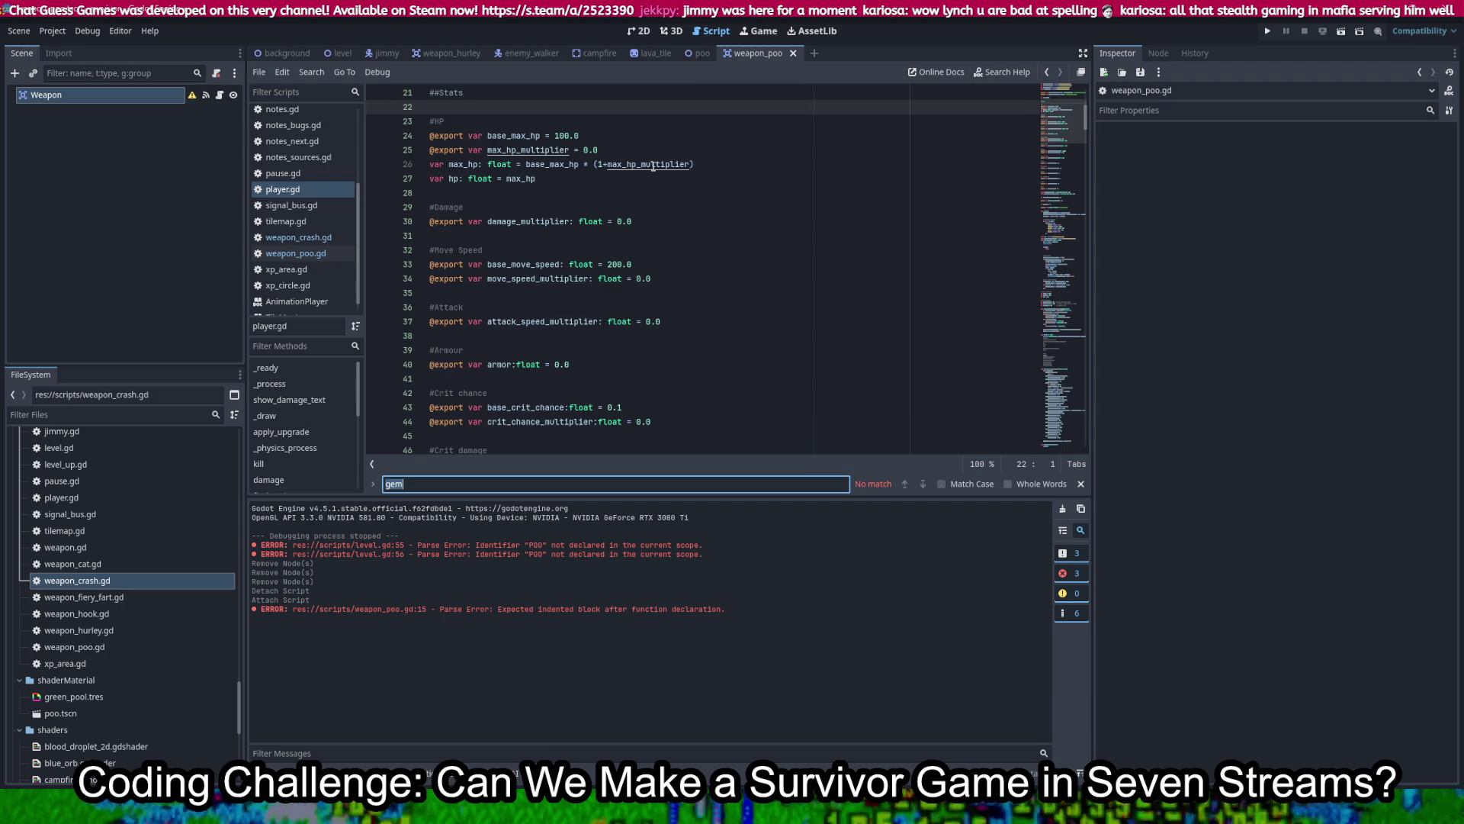
pyautogui.write('regen')
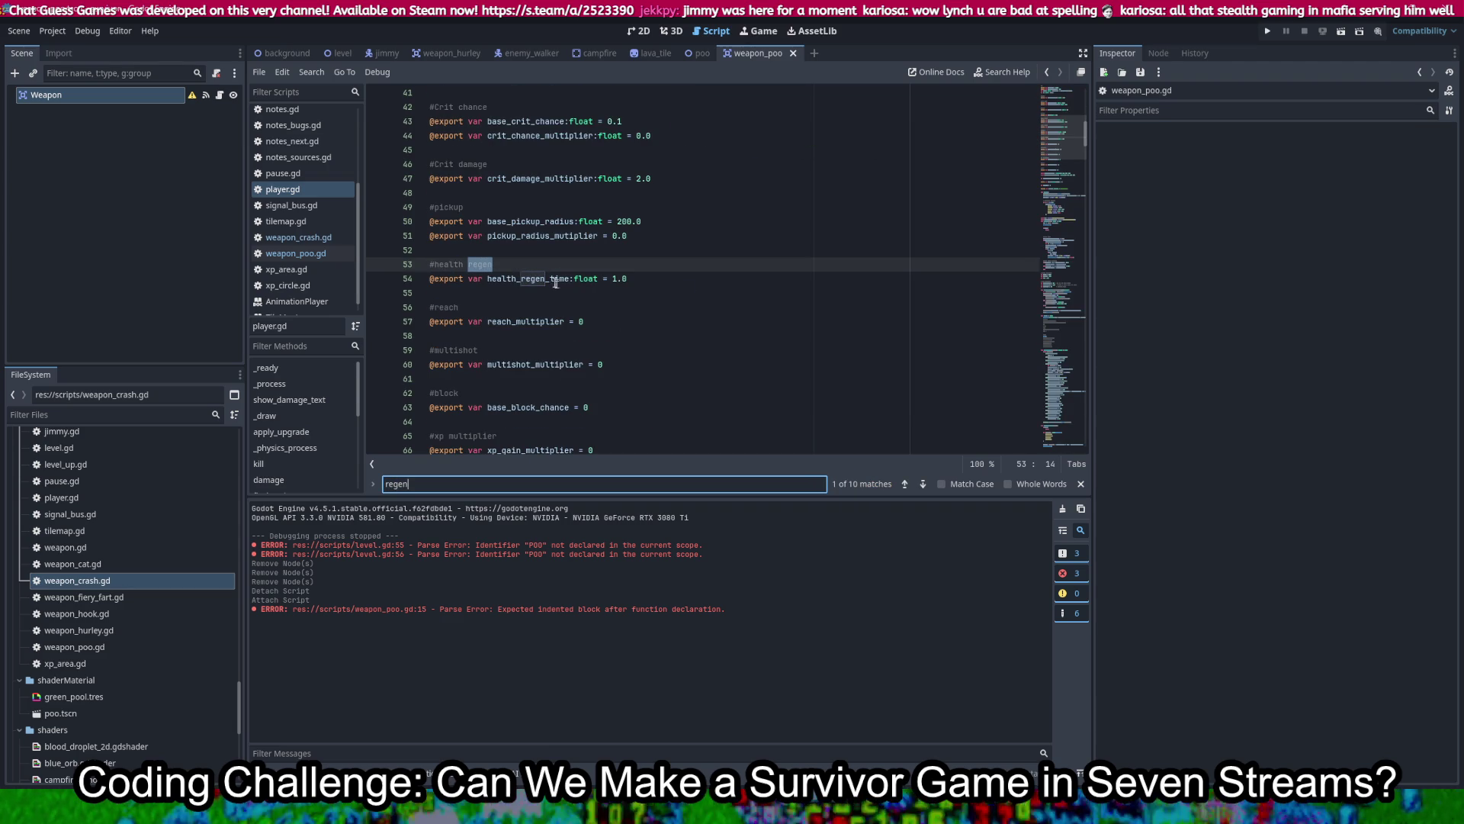
pyautogui.doubleClick(545, 280)
pyautogui.hotkey('ctrl', 'c')
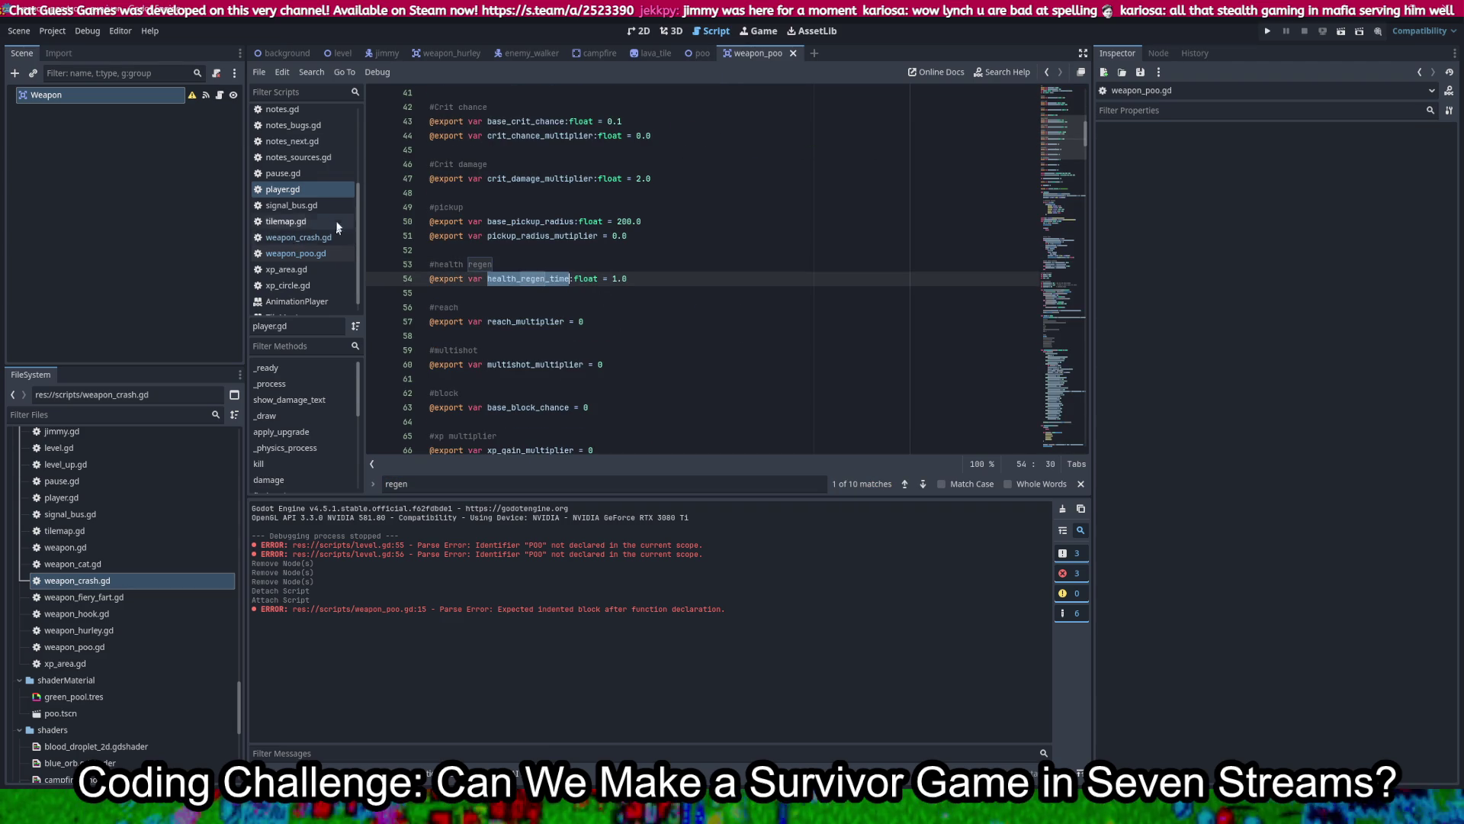
# Step: Add 'var health_regen_time' to weapon_poo.gd with value 0.1 and save
pyautogui.click(311, 254)
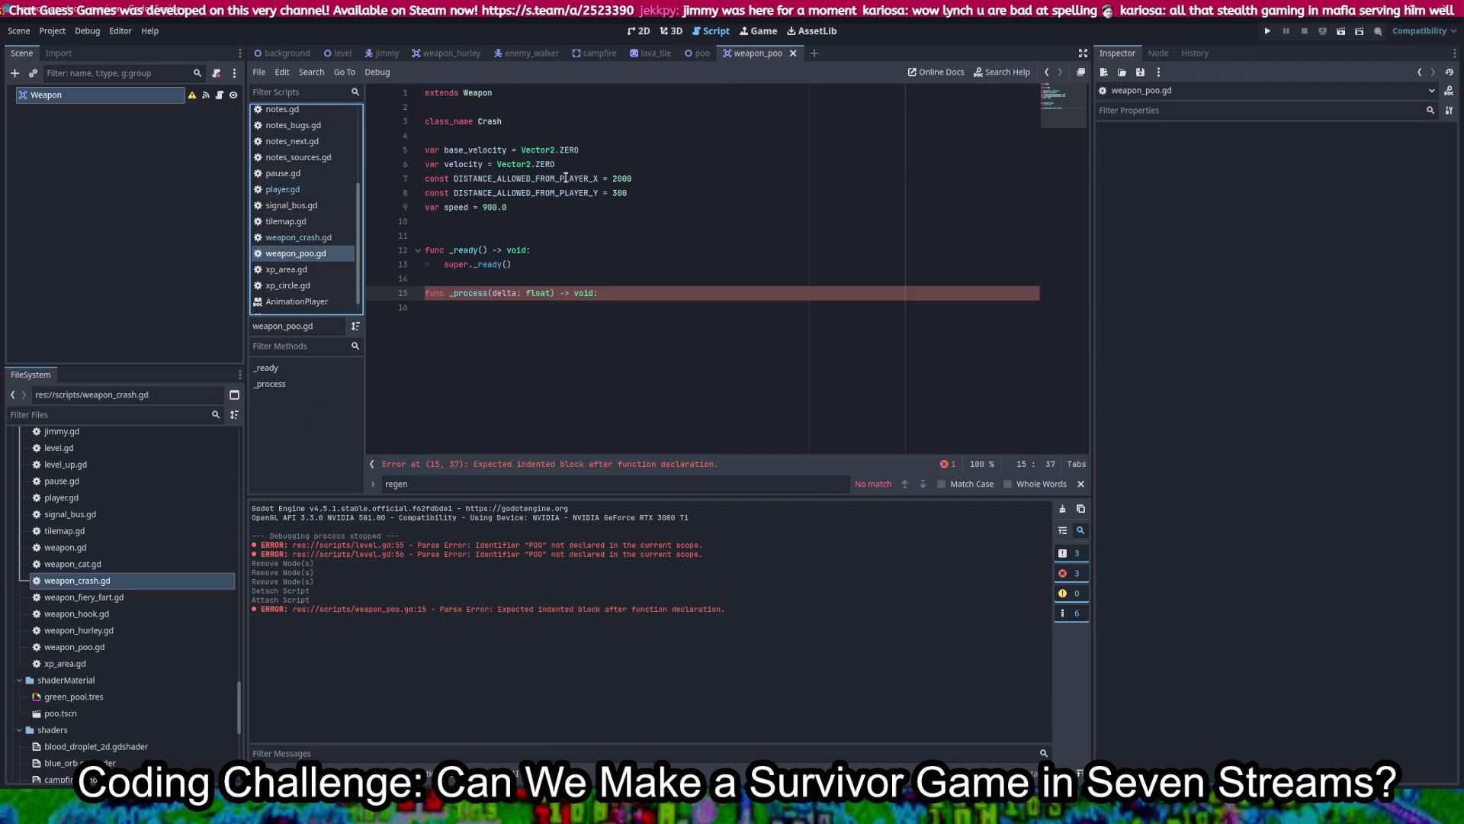
pyautogui.click(511, 221)
pyautogui.press('Return')
pyautogui.hotkey('ctrl', 'v')
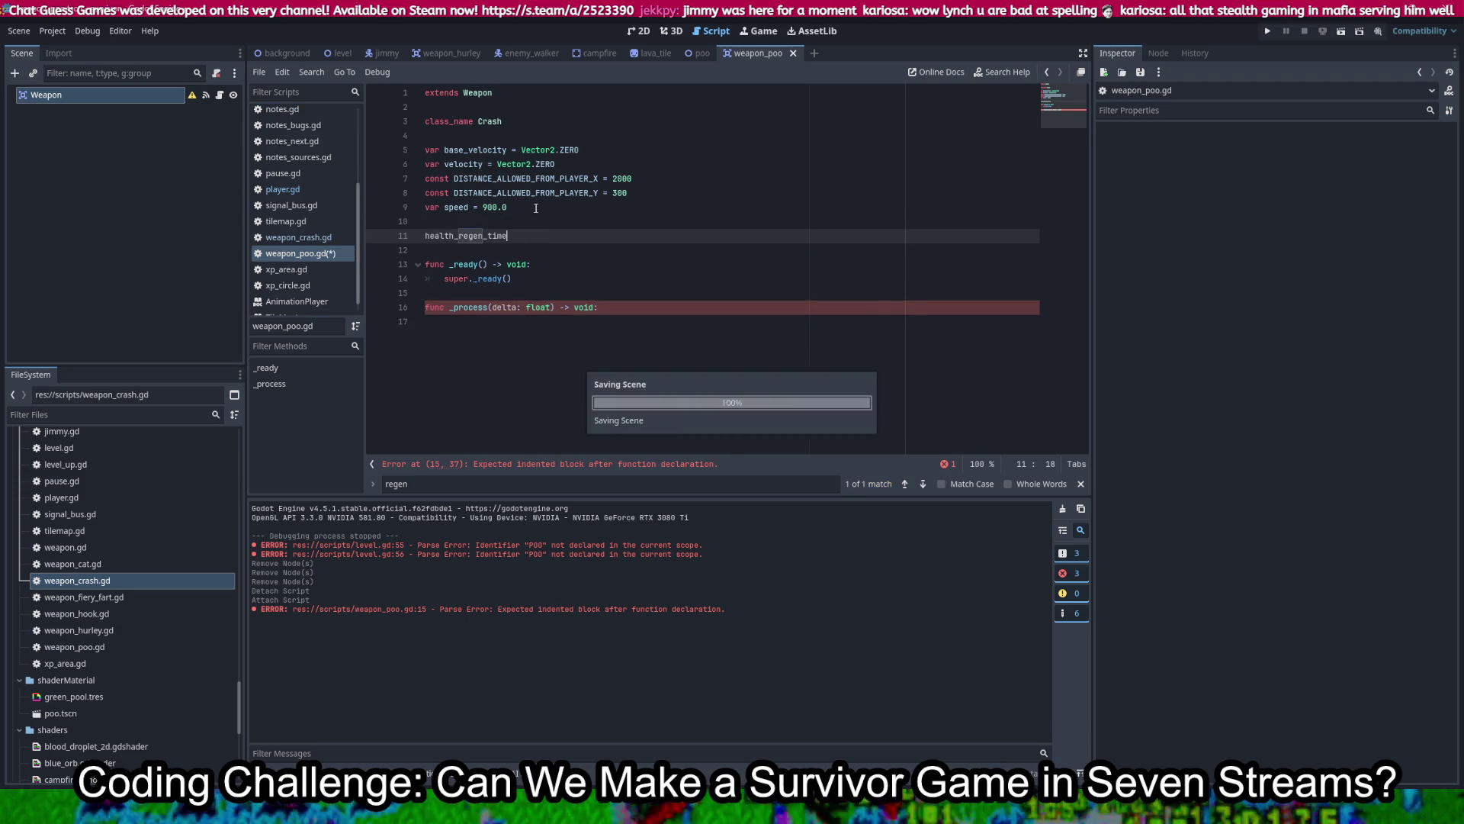
pyautogui.click(428, 236)
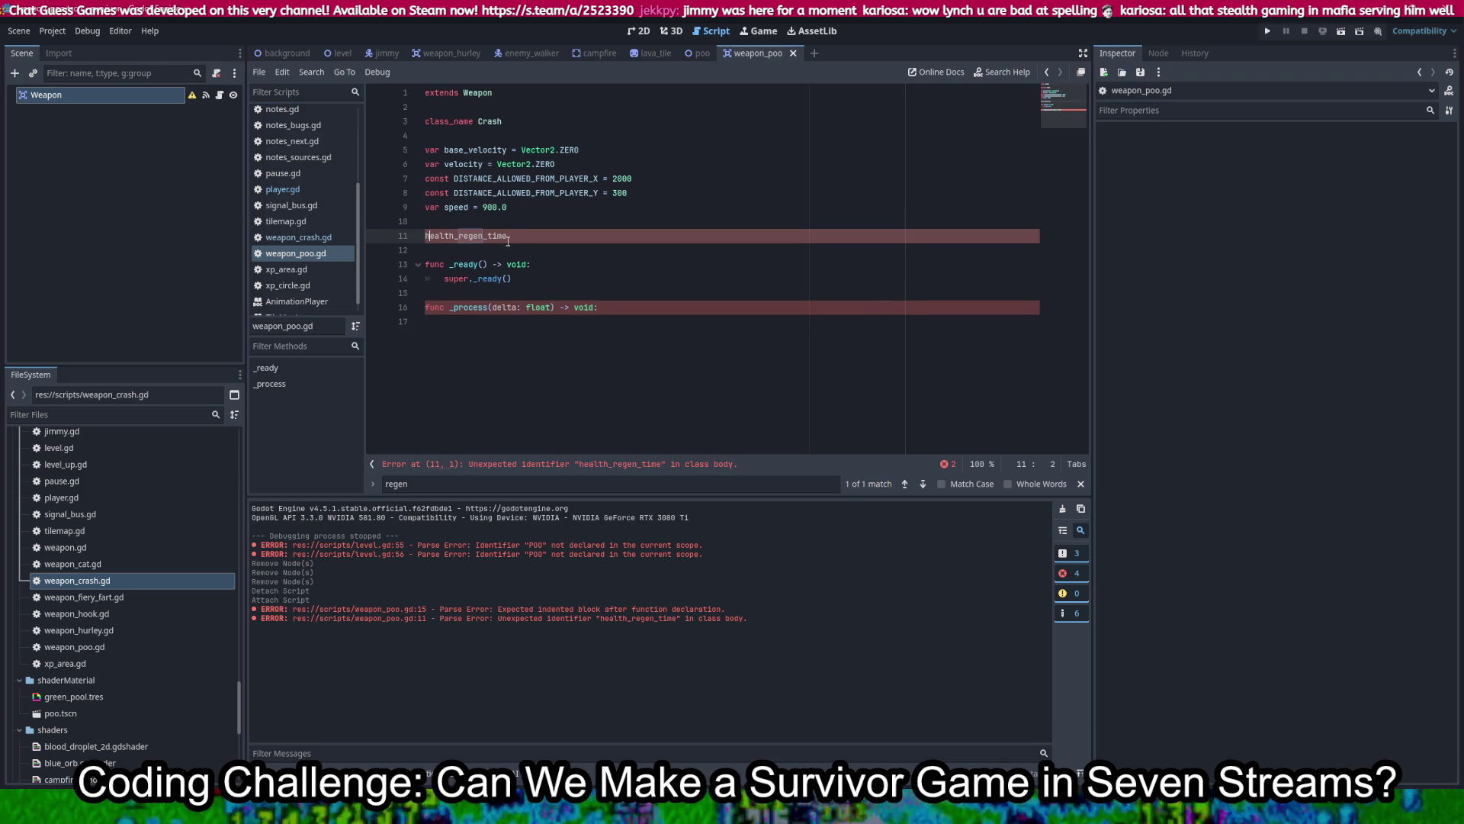
pyautogui.write('var')
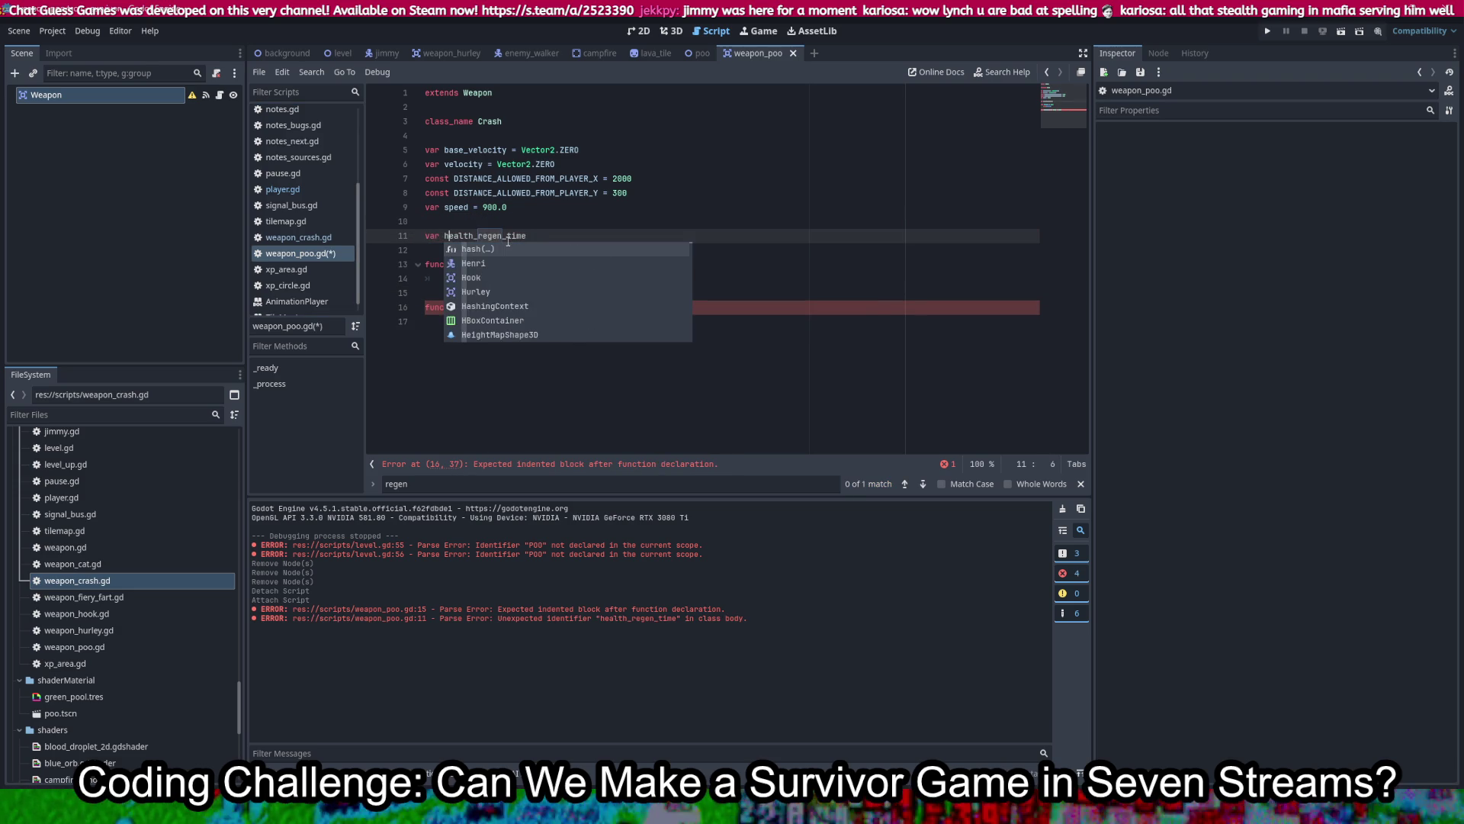
pyautogui.click(504, 237)
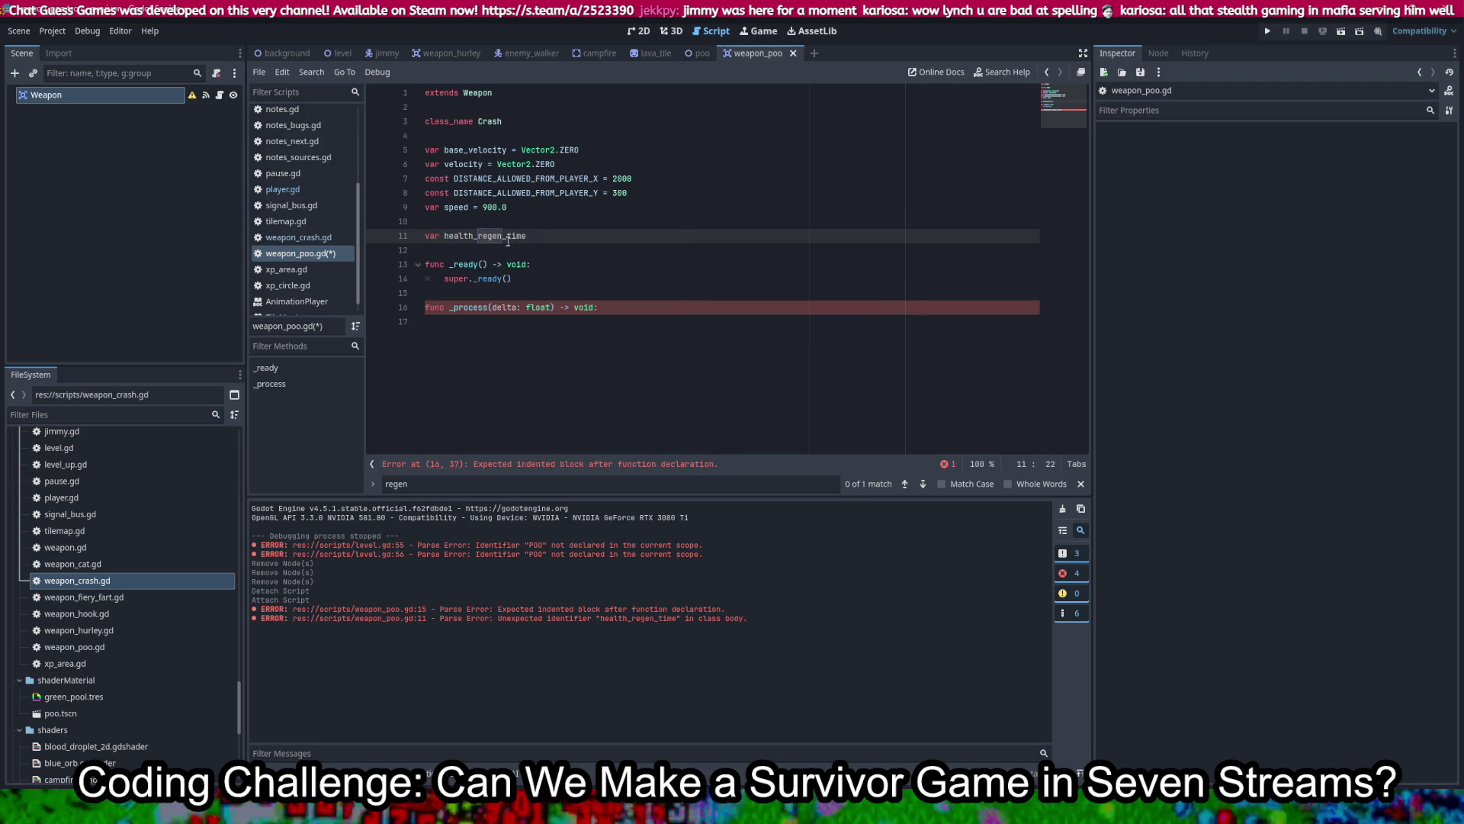
pyautogui.write(' = 0.1')
pyautogui.hotkey('ctrl', 's')
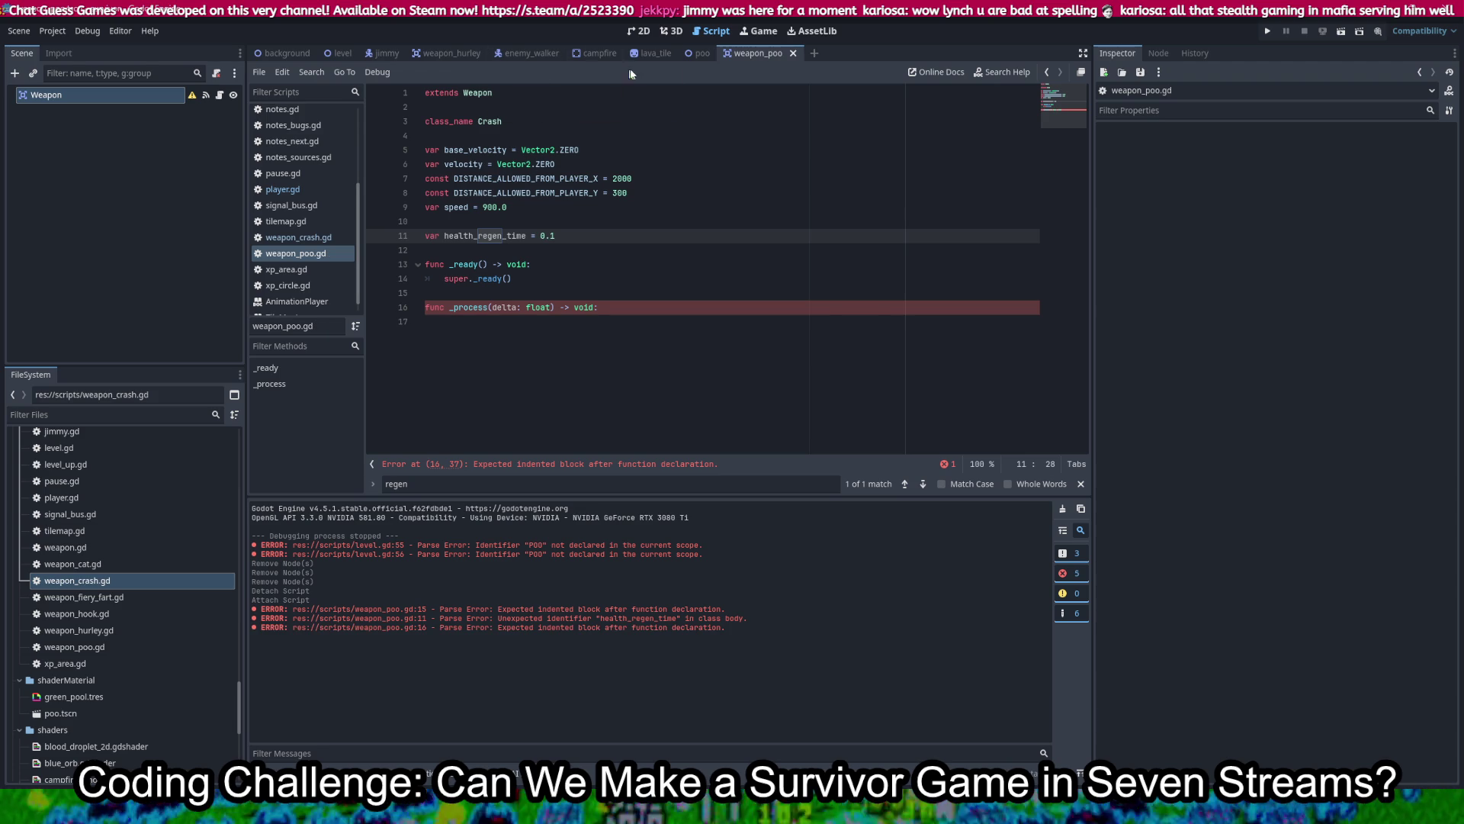
# Step: Correct health_regen_time to 1.0 to match player.gd and save
pyautogui.click(275, 191)
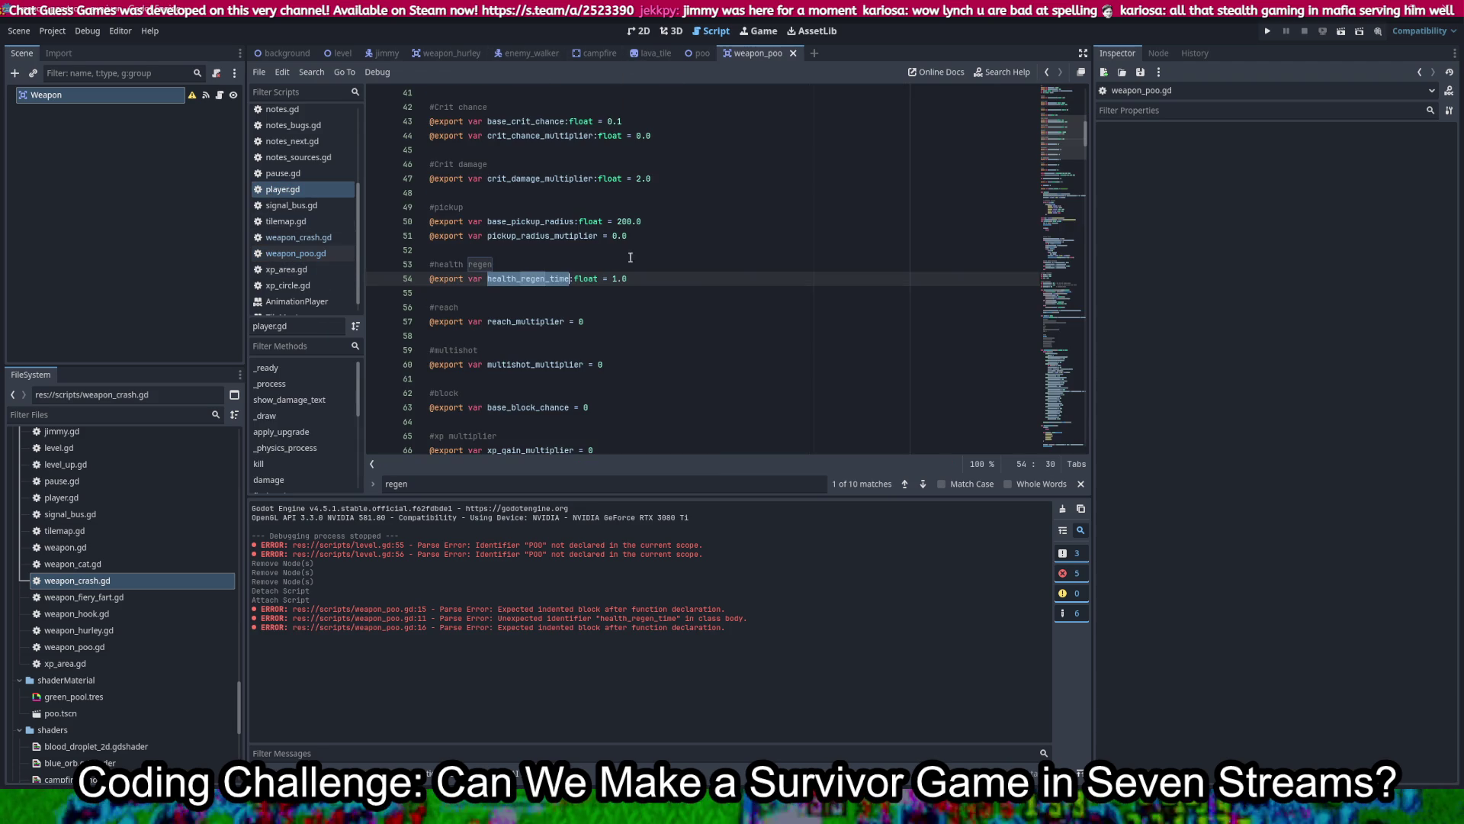
pyautogui.click(296, 254)
pyautogui.moveTo(555, 236); pyautogui.dragTo(541, 236)
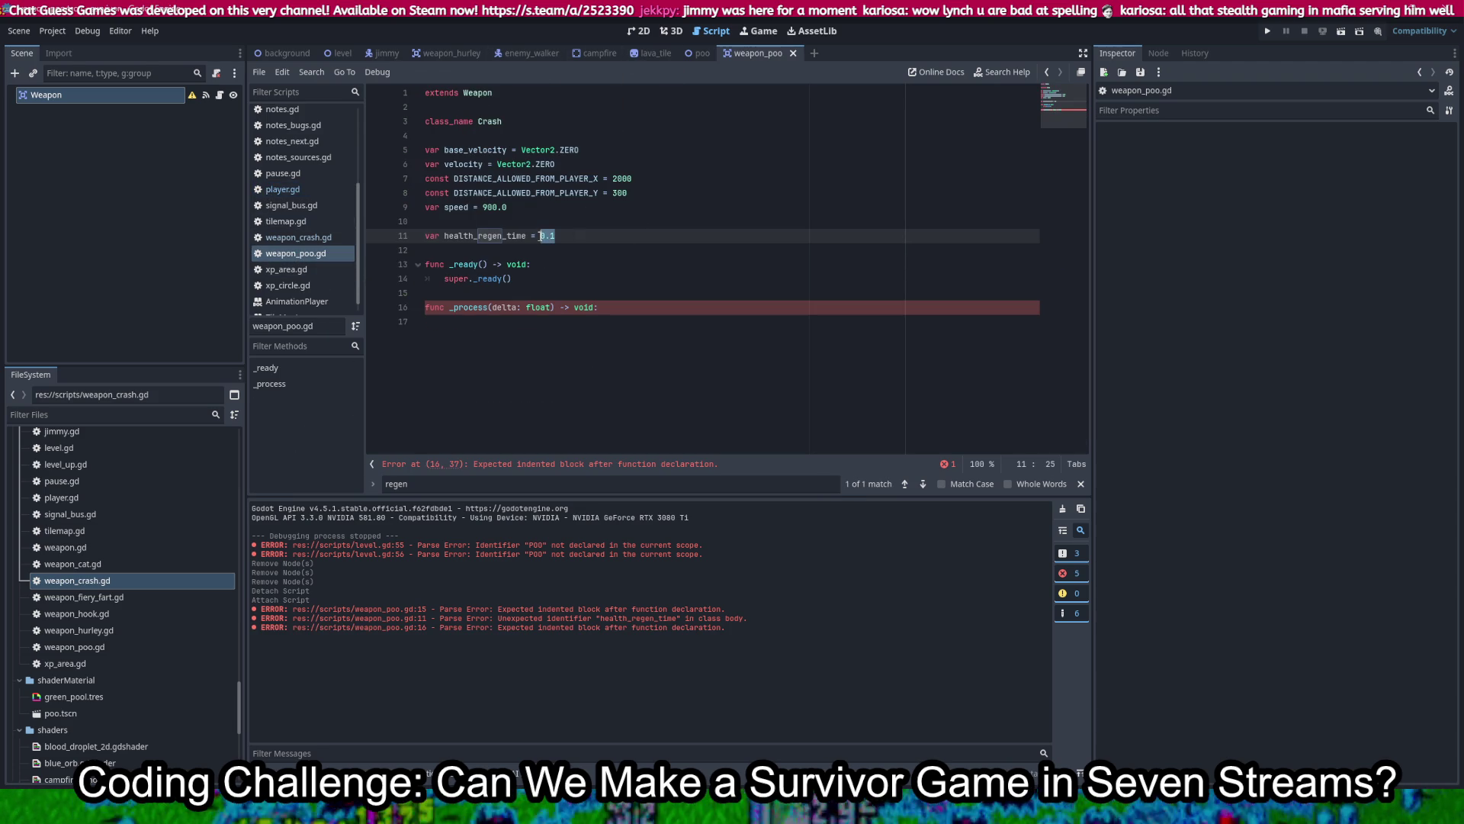
pyautogui.write('1.0')
pyautogui.hotkey('ctrl', 's')
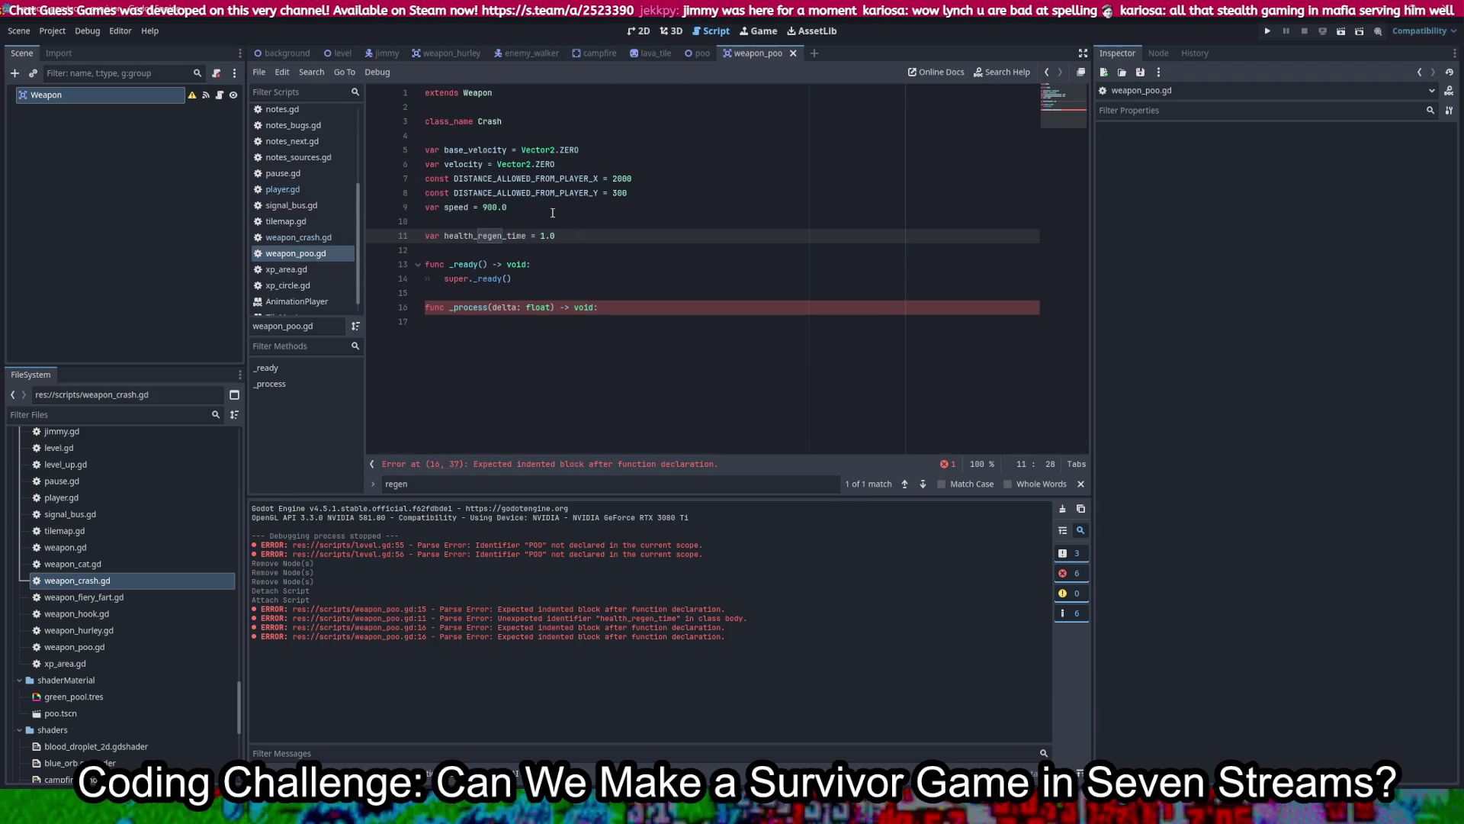
# Step: Find where health_regen_time is used in player.gd and select the health-regen code block
pyautogui.click(296, 191)
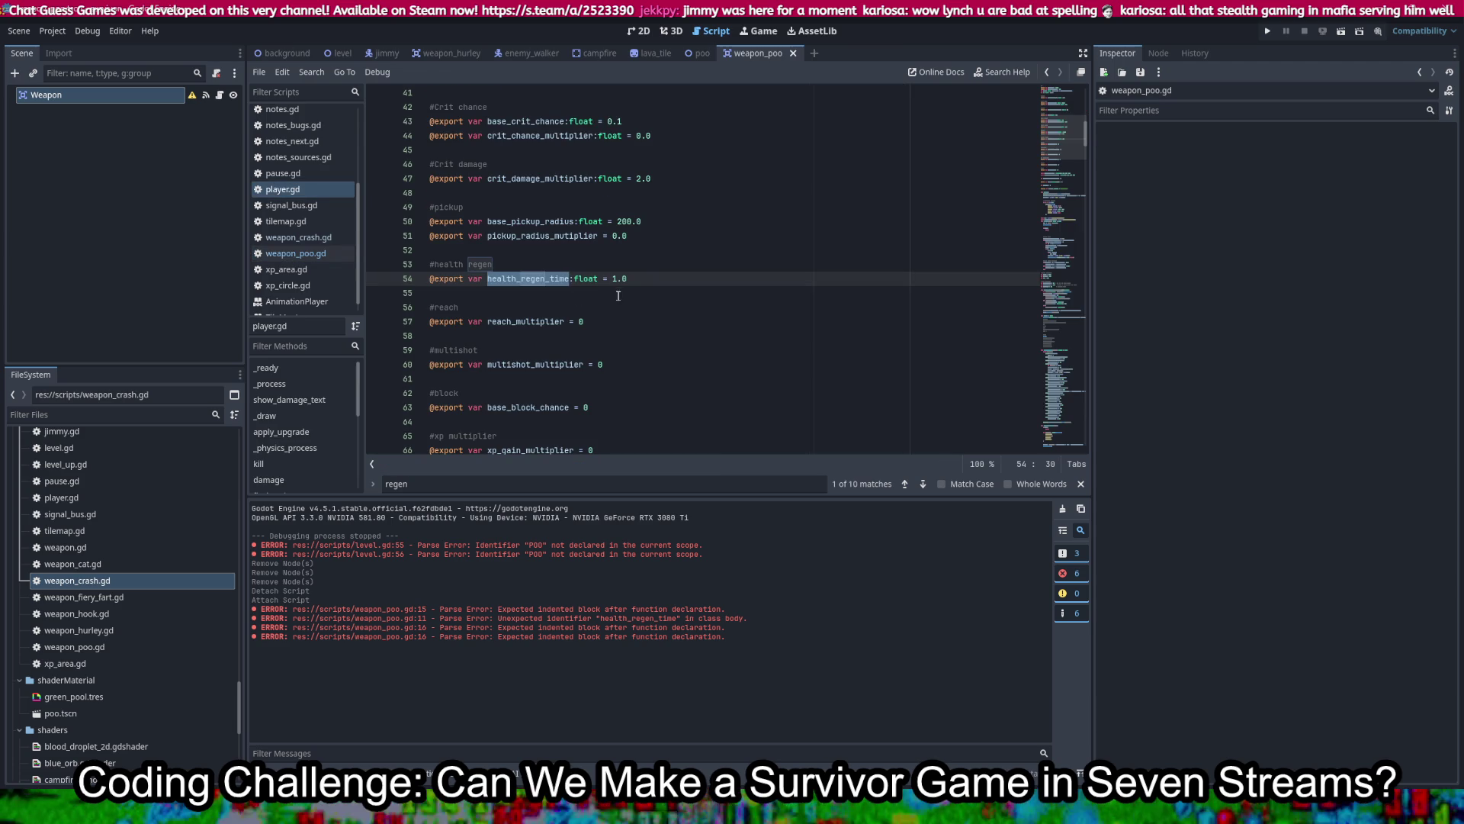
pyautogui.hotkey('ctrl', 'f')
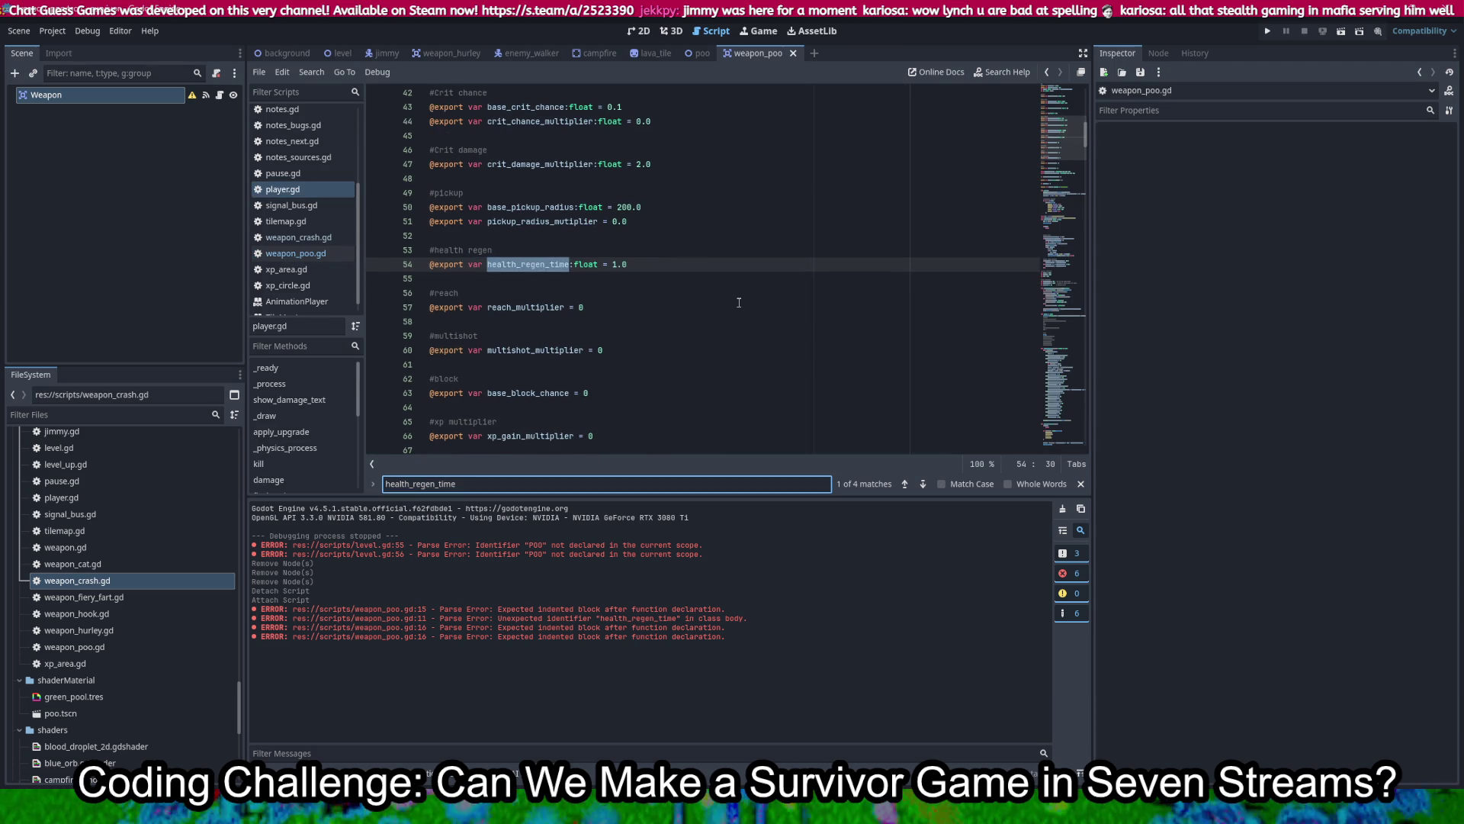
pyautogui.press('Return')
pyautogui.moveTo(527, 235)
pyautogui.mouseDown()
pyautogui.moveTo(744, 352)
pyautogui.moveTo(771, 409)
pyautogui.mouseUp()
pyautogui.hotkey('ctrl', 'c')
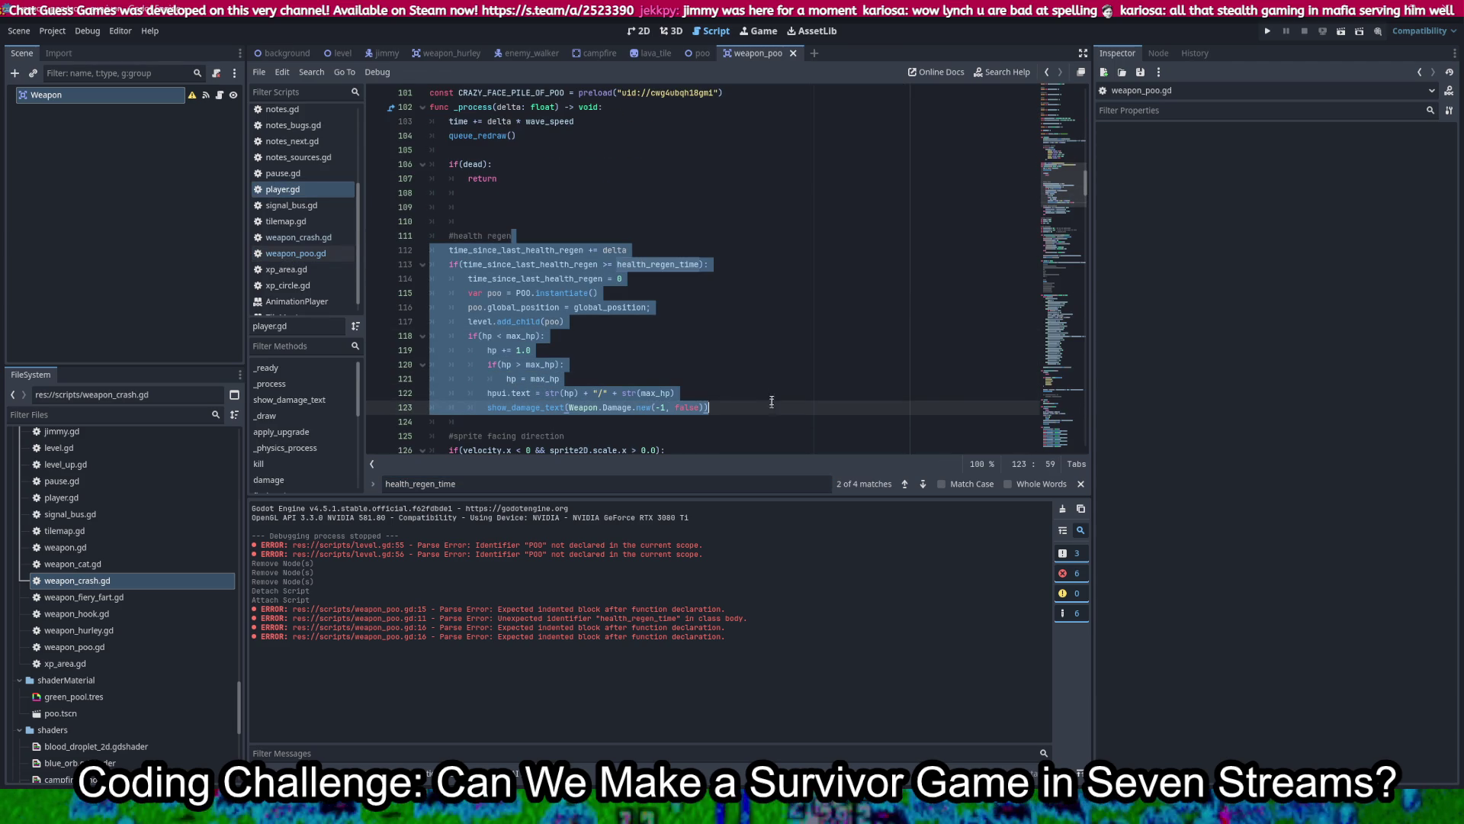
# Step: Paste the copied health-regen block from player.gd under func _process in weapon_poo.gd and save
pyautogui.click(328, 253)
pyautogui.click(631, 313)
pyautogui.press('Return')
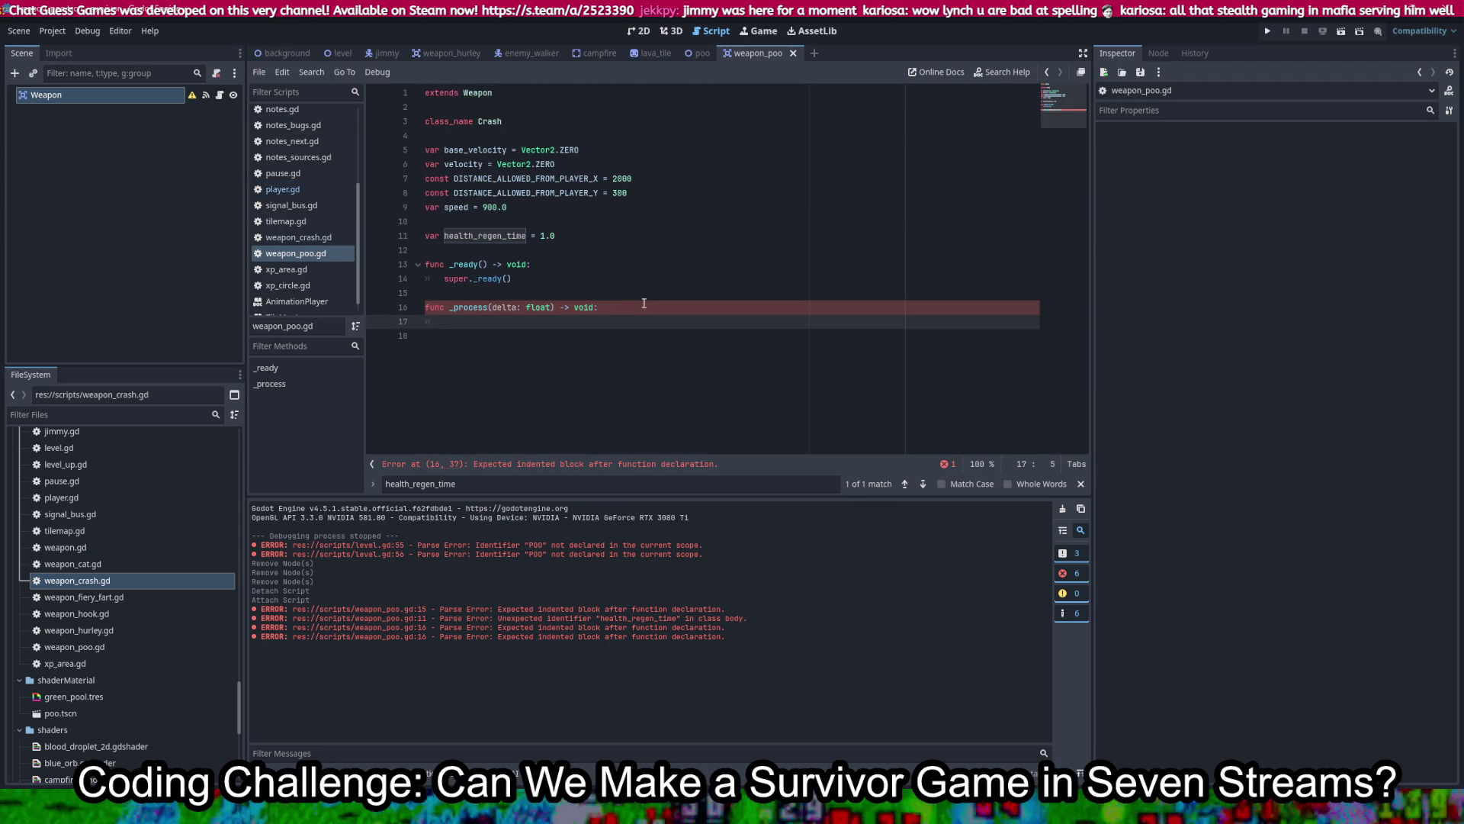
pyautogui.hotkey('ctrl', 'v')
pyautogui.hotkey('ctrl', 's')
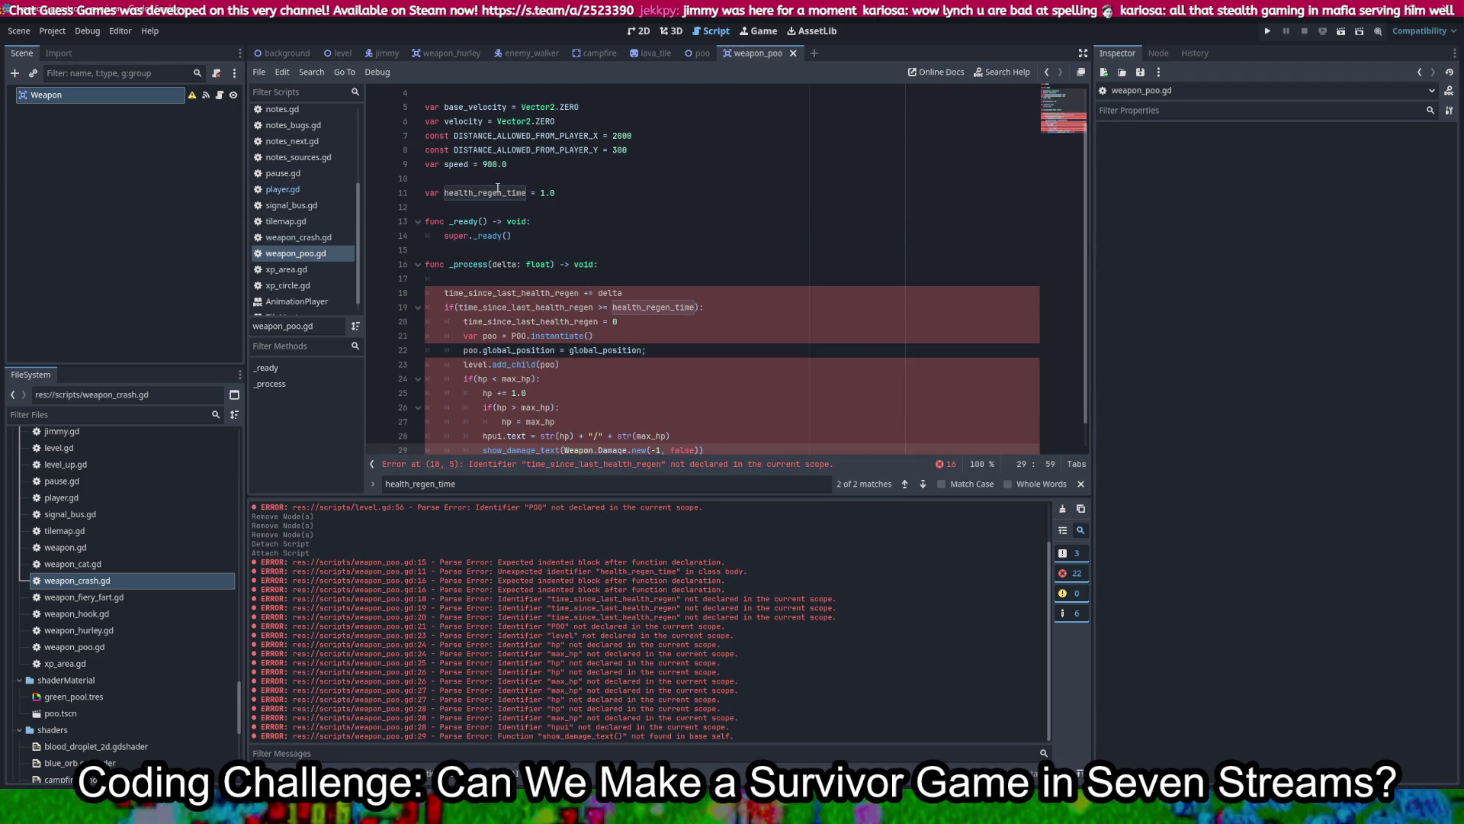
# Step: Find the time_since_last_health_regen declaration on line 77 of player.gd, then open the poo scene
pyautogui.click(503, 193)
pyautogui.moveTo(502, 195); pyautogui.dragTo(449, 189)
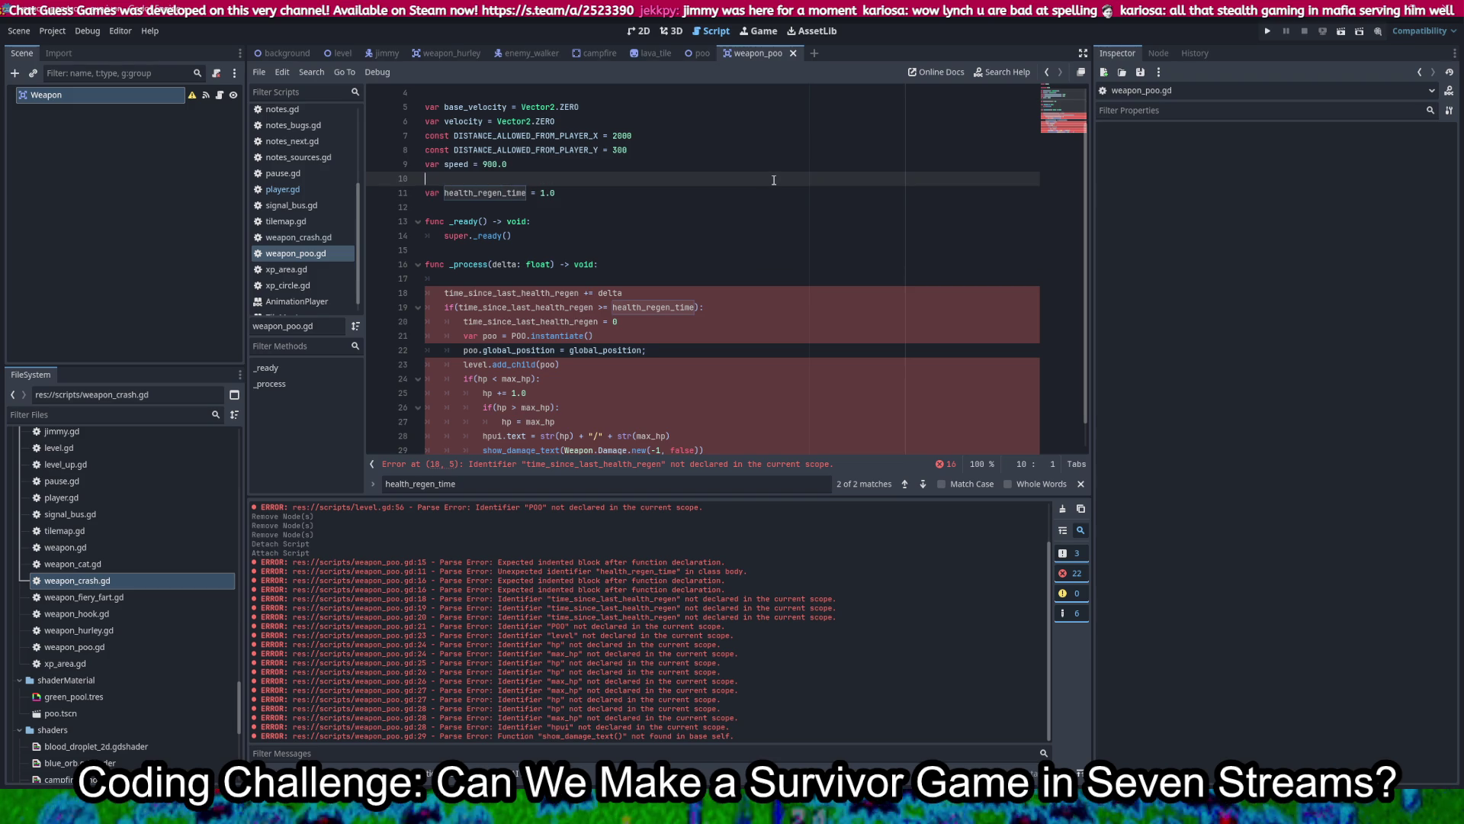
pyautogui.doubleClick(546, 290)
pyautogui.hotkey('ctrl', 'c')
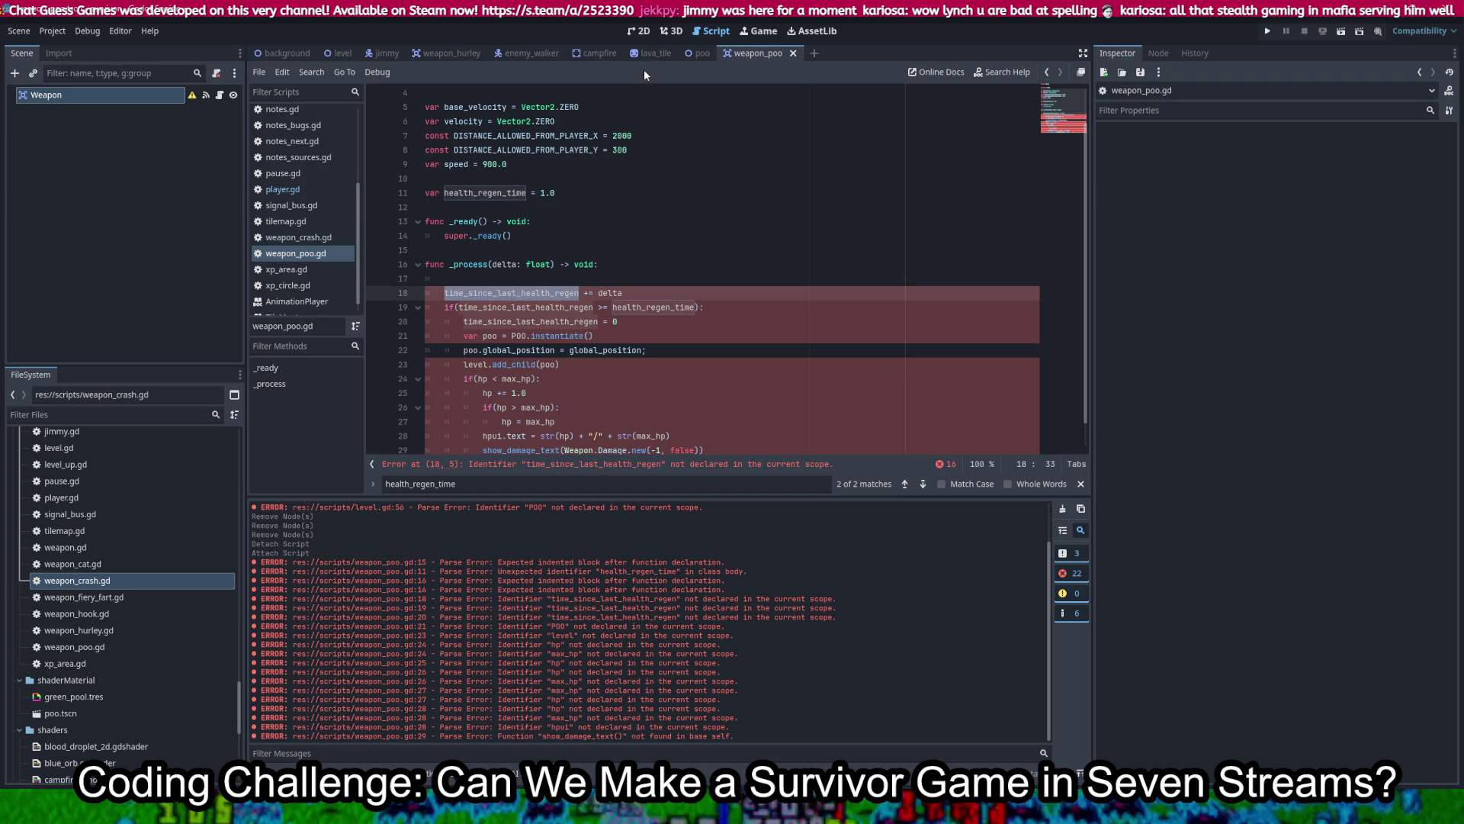
pyautogui.click(283, 189)
pyautogui.click(921, 217)
pyautogui.hotkey('ctrl', 'f')
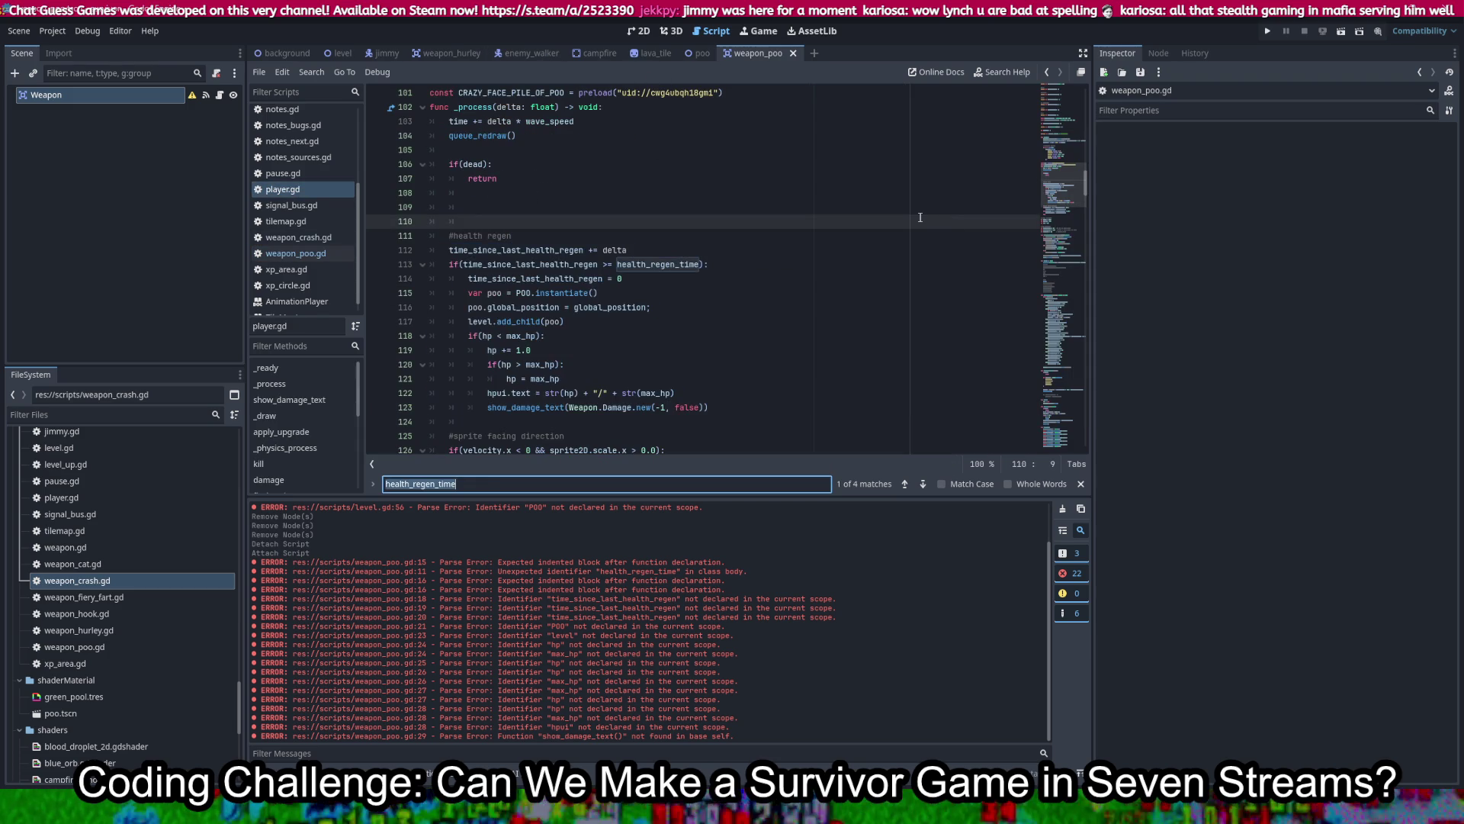
pyautogui.hotkey('ctrl', 'v')
pyautogui.hotkey('shift', 'Return')
pyautogui.moveTo(599, 264); pyautogui.dragTo(435, 250)
pyautogui.click(694, 55)
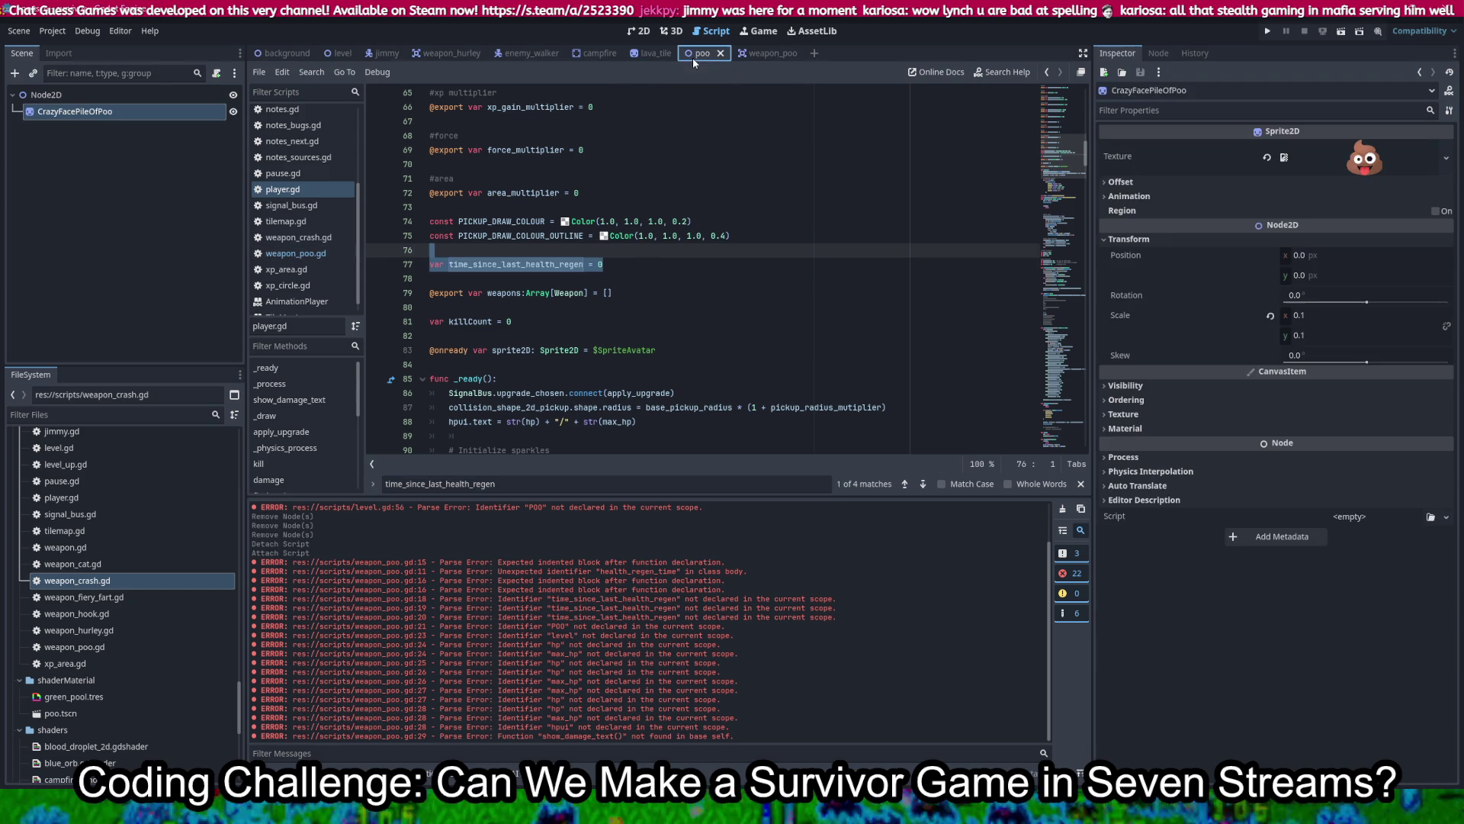
# Step: Add 'var time_since_last_health_regen = 0' below the health_regen_time line in weapon_poo.gd
pyautogui.click(296, 254)
pyautogui.scroll(1, 619, 209)
pyautogui.click(577, 231)
pyautogui.press('Return')
pyautogui.press('Return')
pyautogui.write('var time_since_last_health_regen = 0')
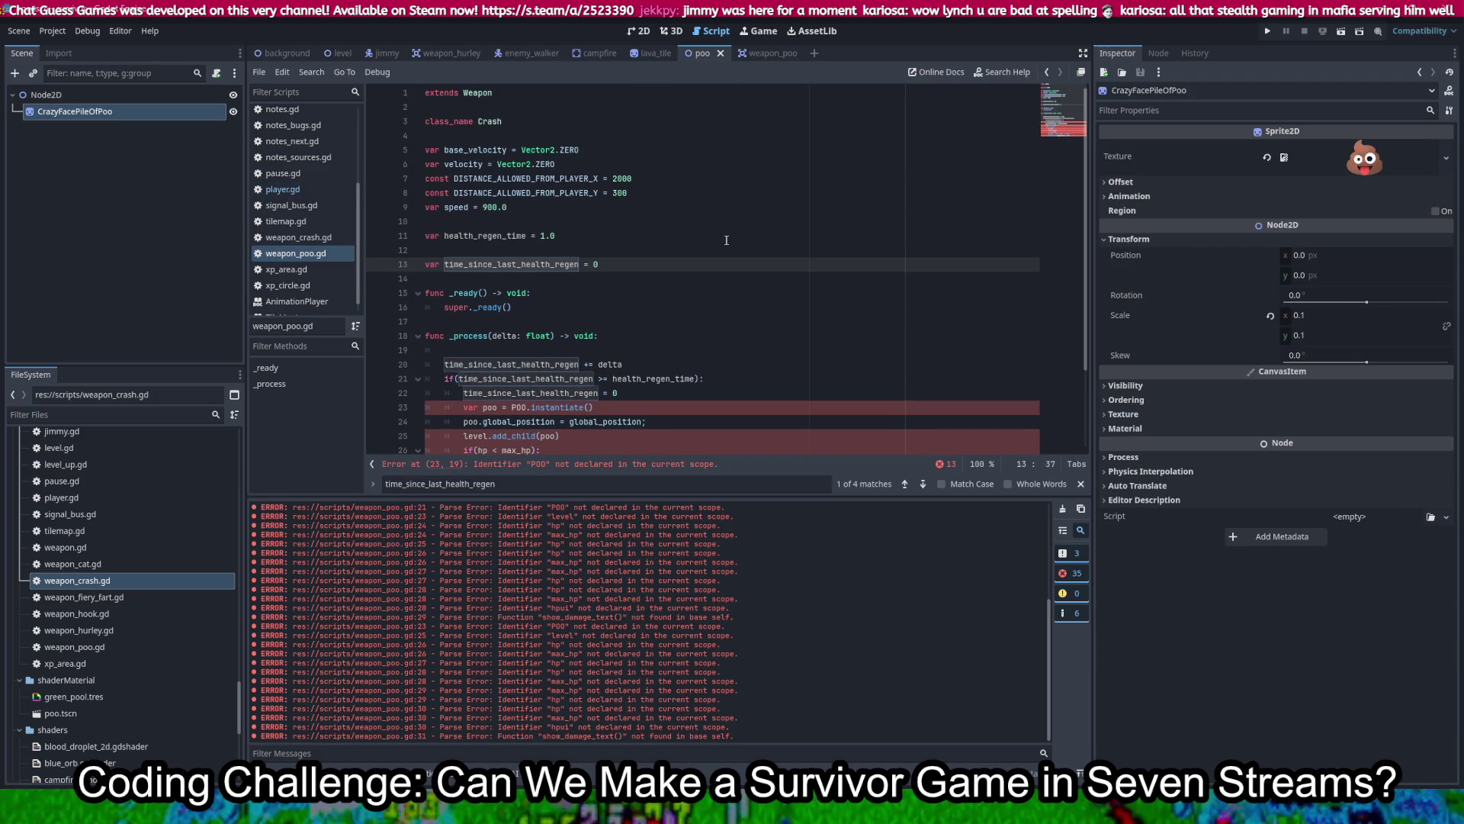
# Step: Filter the FileSystem dock to show only files matching 'poo'
pyautogui.scroll(-2, 726, 239)
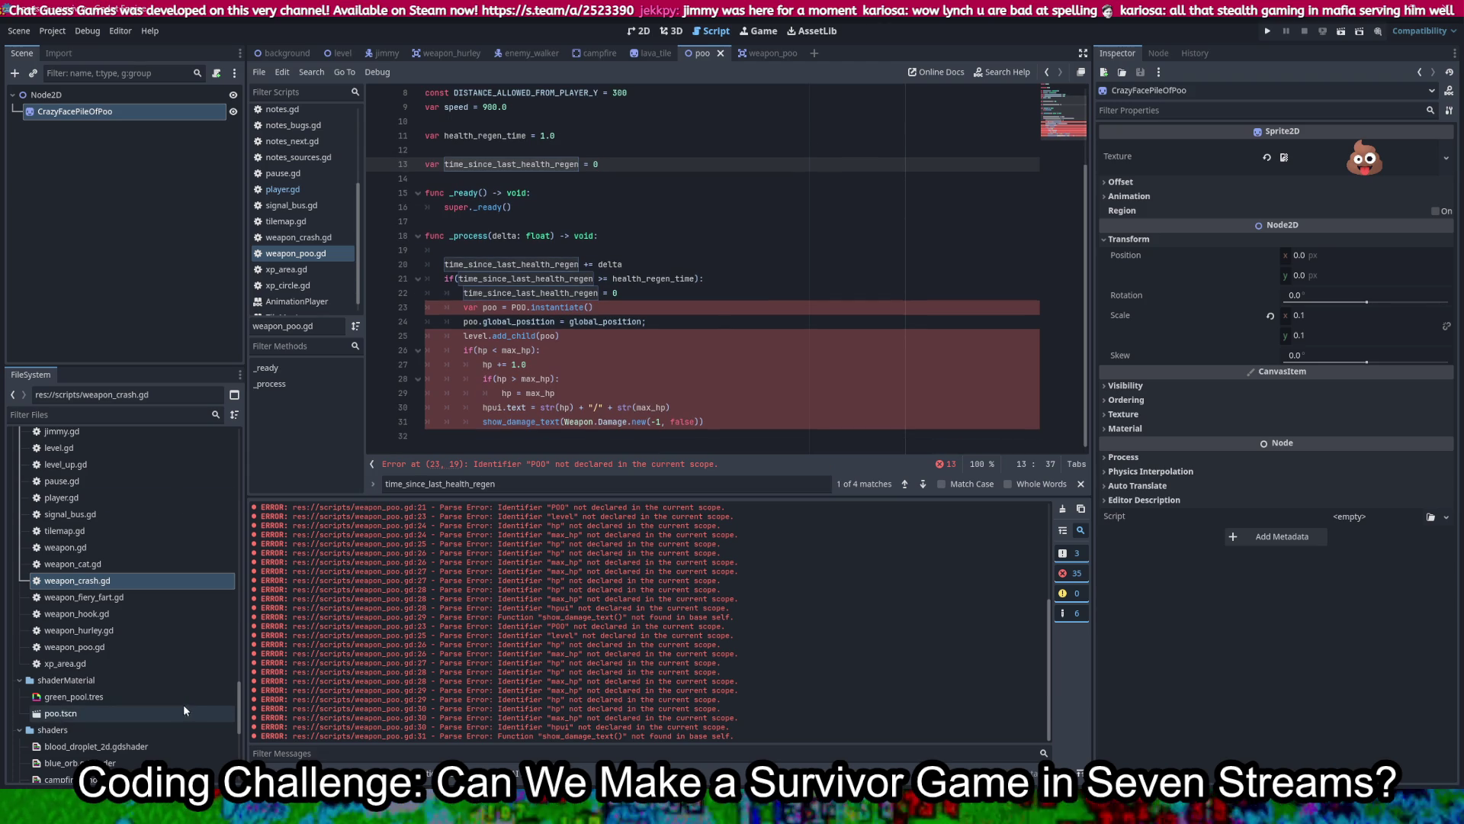
pyautogui.scroll(3, 180, 706)
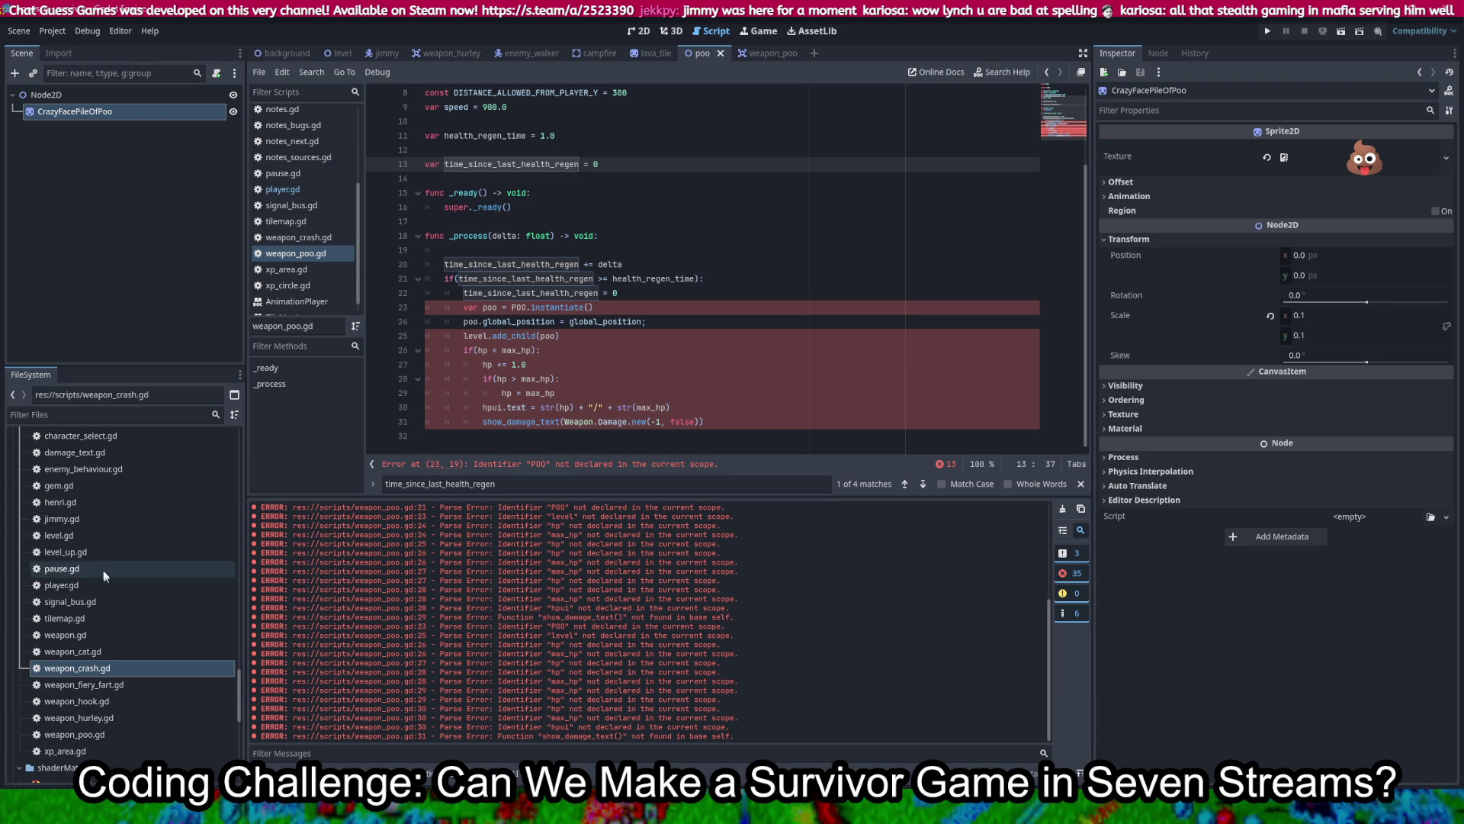
pyautogui.scroll(2, 104, 572)
pyautogui.scroll(10, 104, 566)
pyautogui.scroll(3, 108, 578)
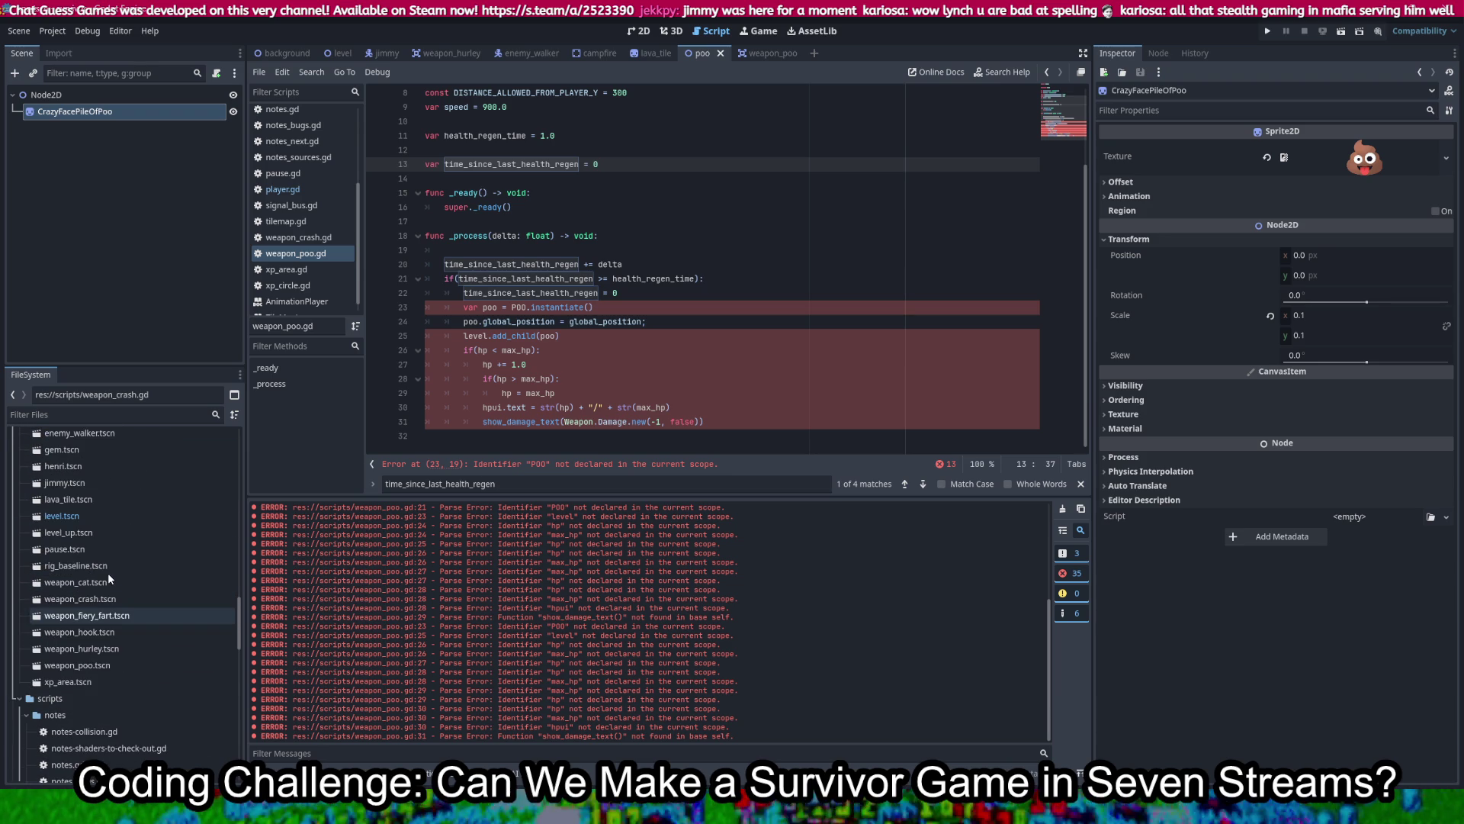
pyautogui.scroll(8, 108, 577)
pyautogui.scroll(12, 107, 573)
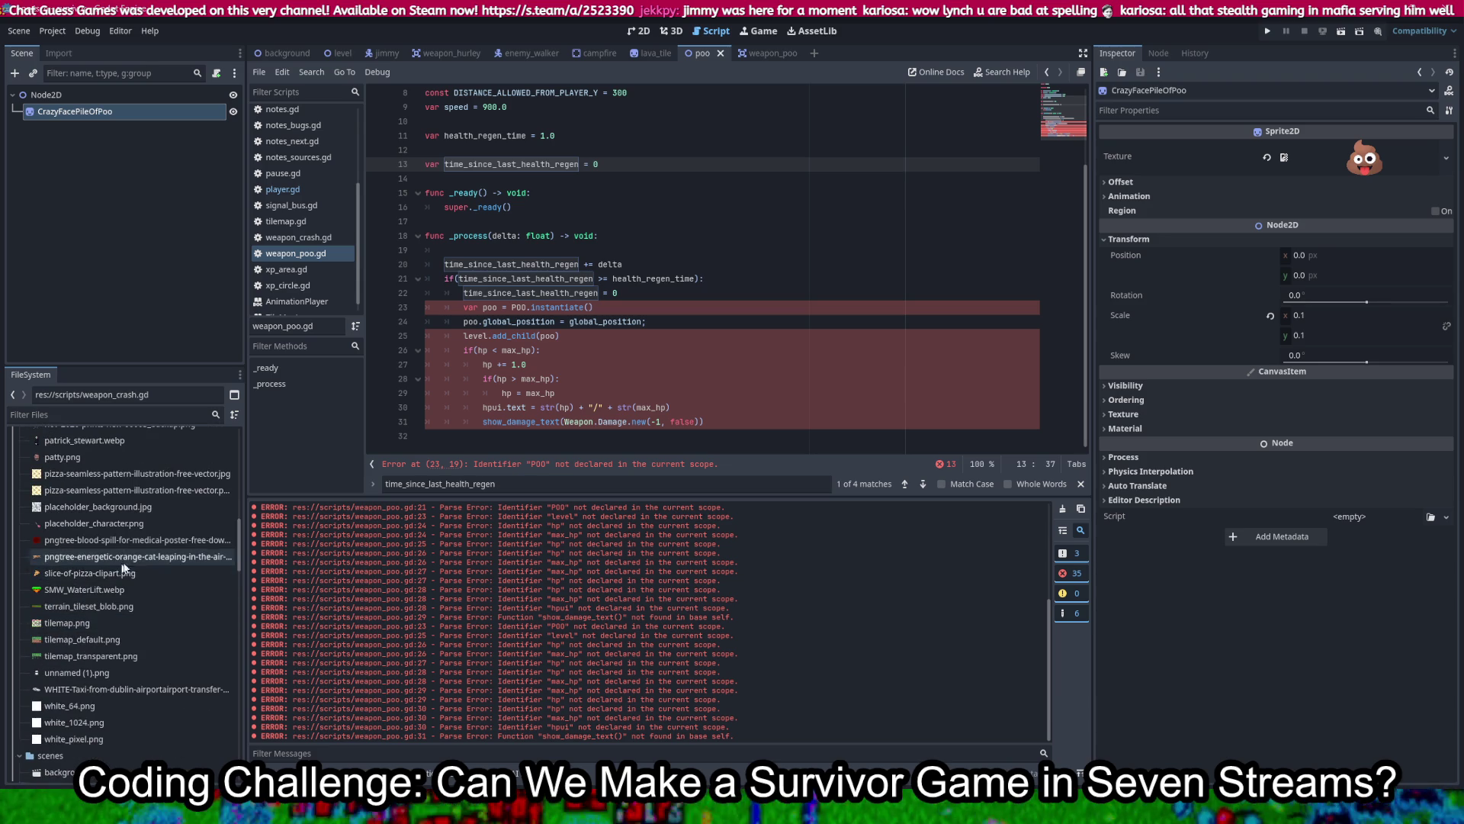
pyautogui.click(116, 415)
pyautogui.write('p')
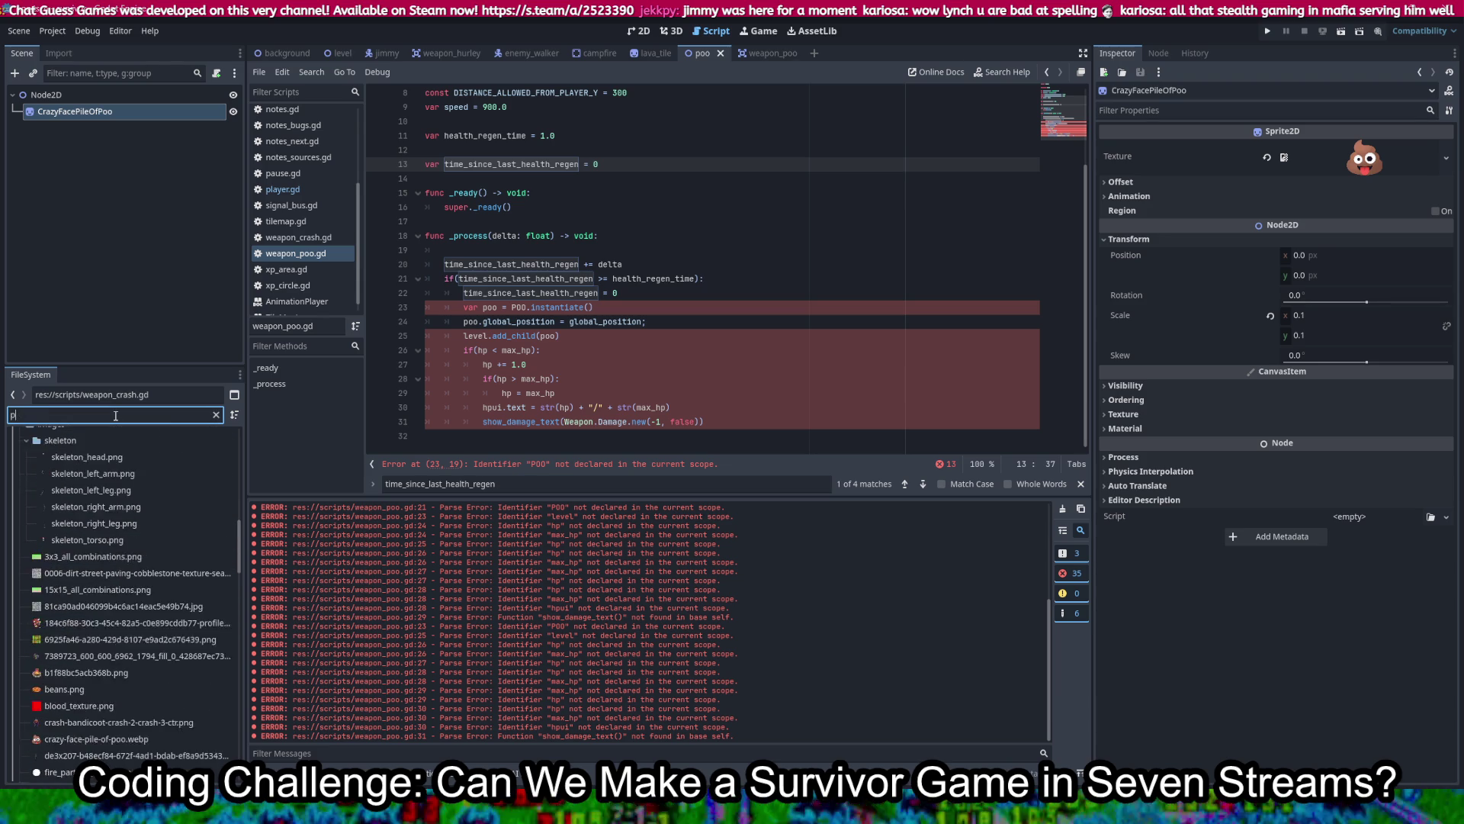
pyautogui.write('oo')
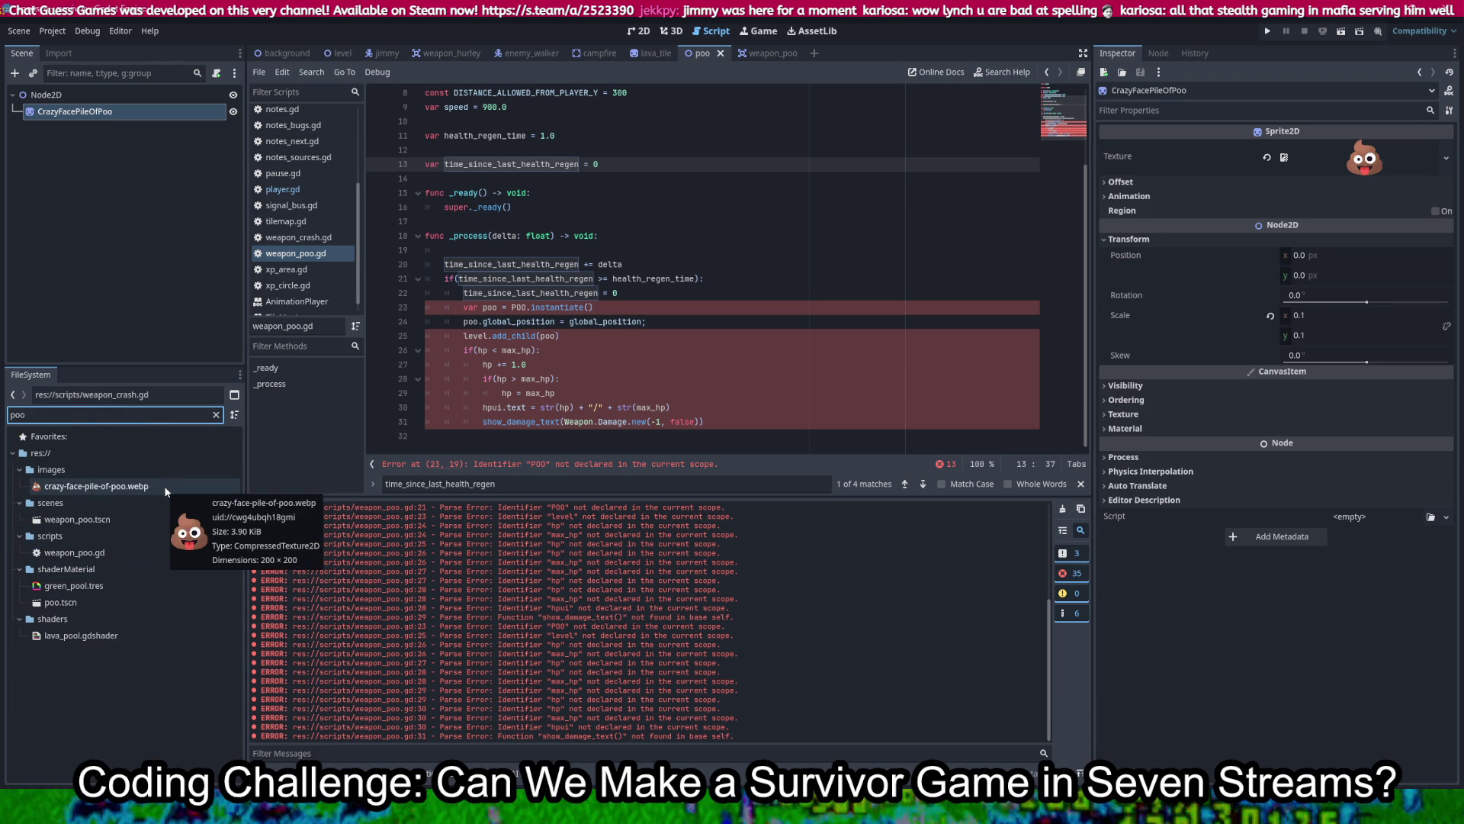
# Step: Move poo.tscn into the scenes folder and rename it weapon_poo_child.tscn
pyautogui.moveTo(49, 599); pyautogui.dragTo(62, 521)
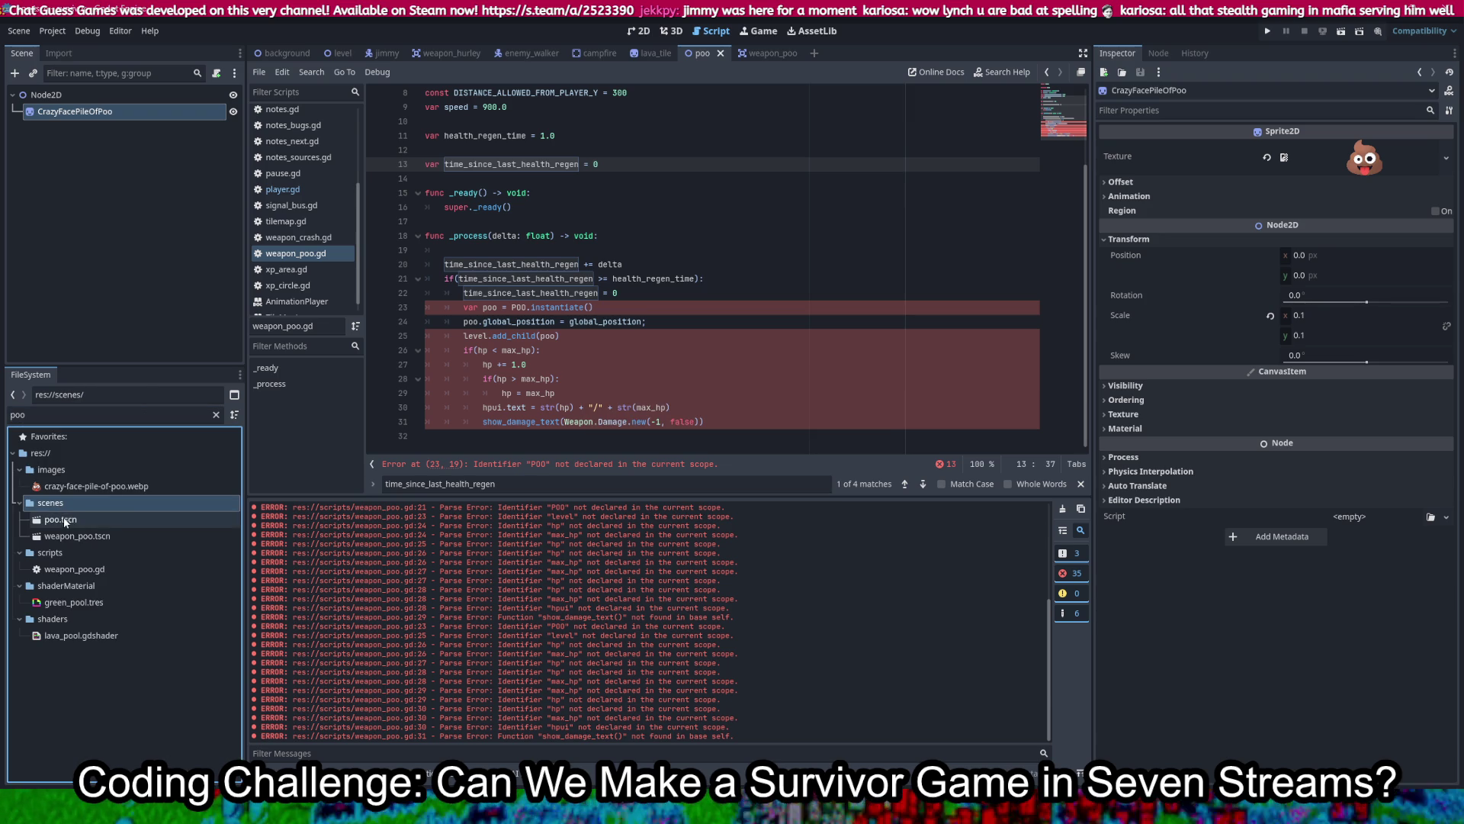
pyautogui.rightClick(66, 519)
pyautogui.click(114, 650)
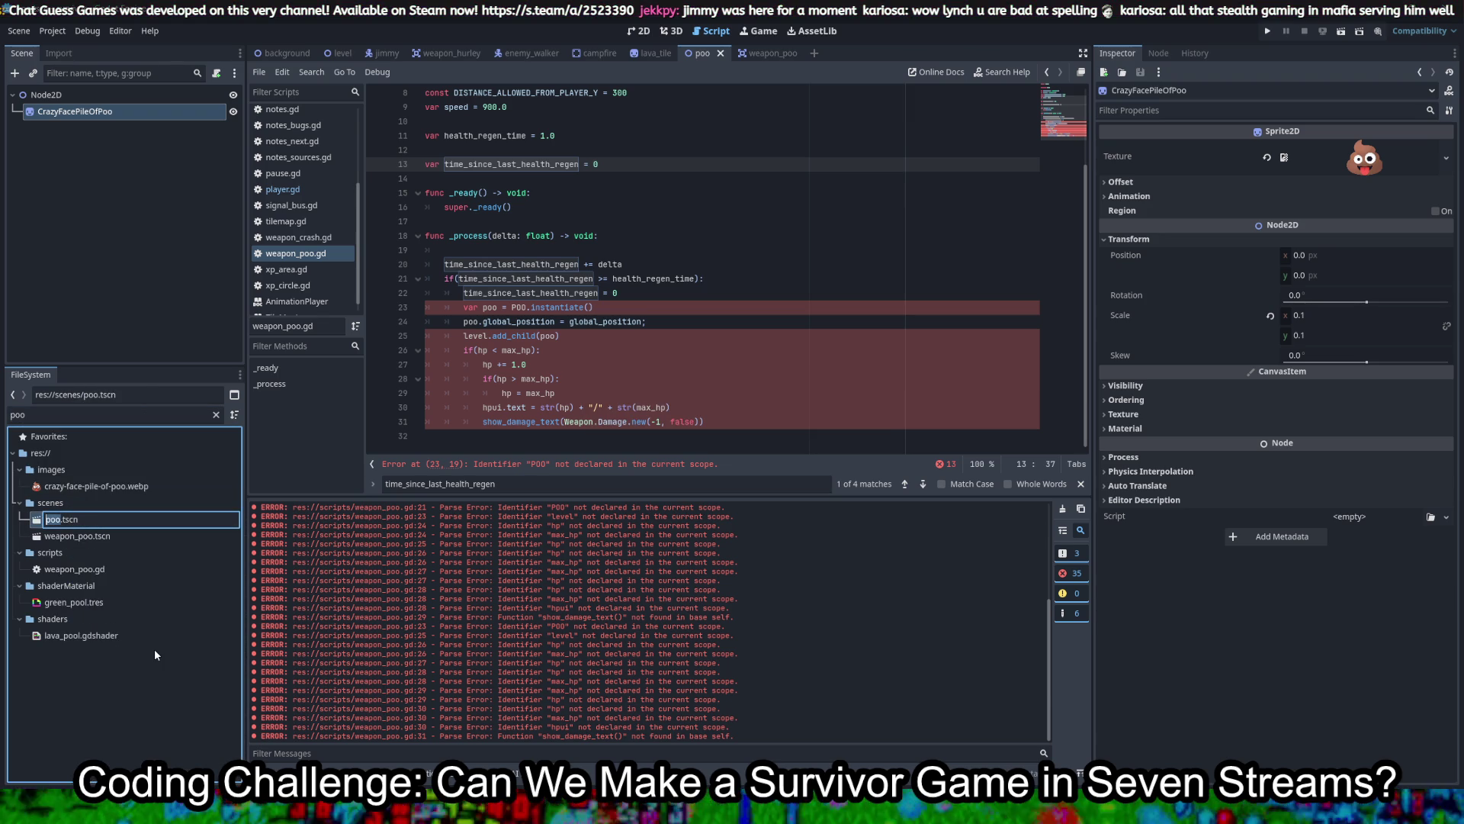
pyautogui.press('Left')
pyautogui.write('weapon_')
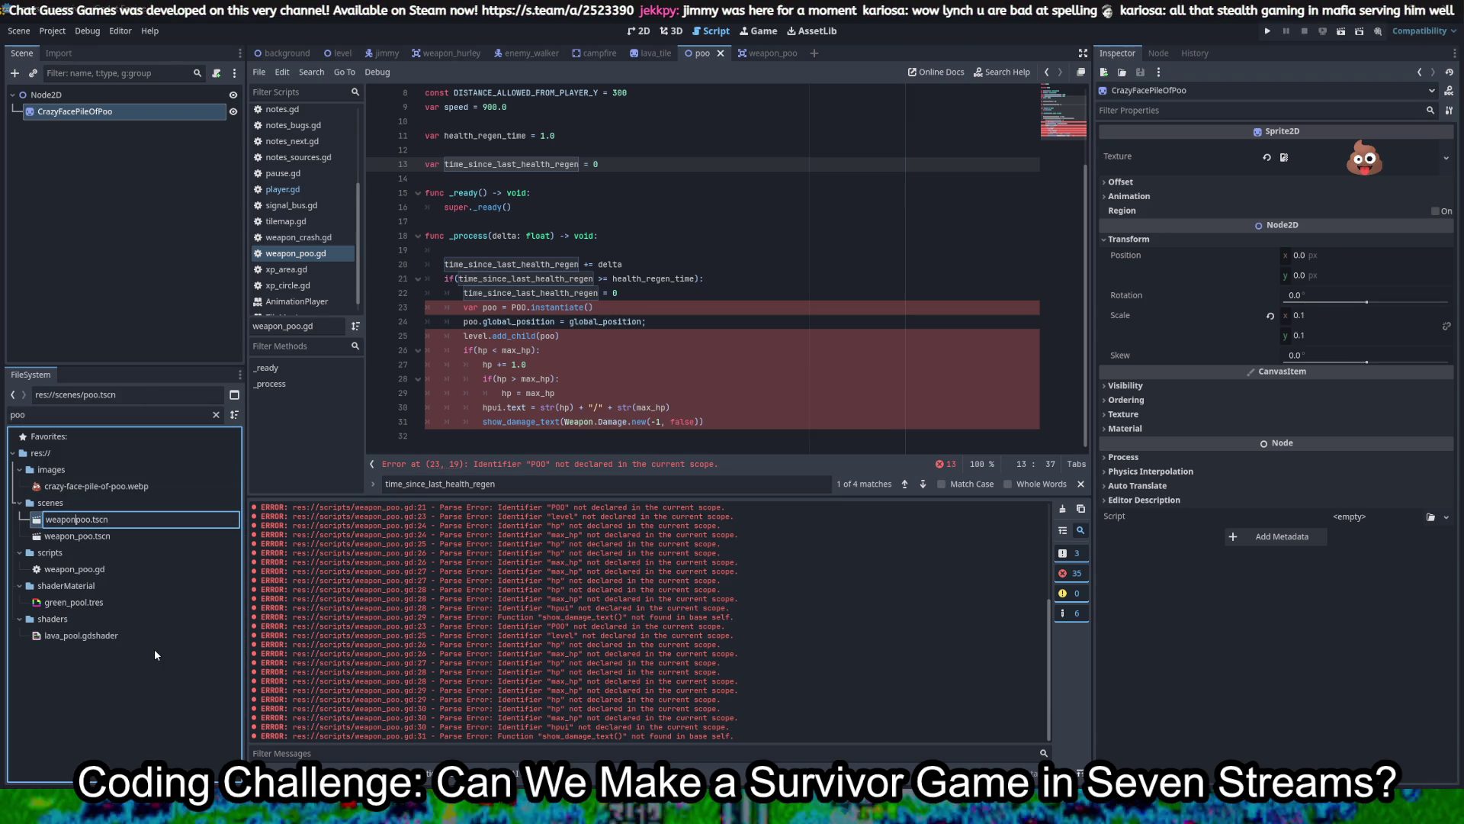
pyautogui.press('Left')
pyautogui.press('Left')
pyautogui.press('Left')
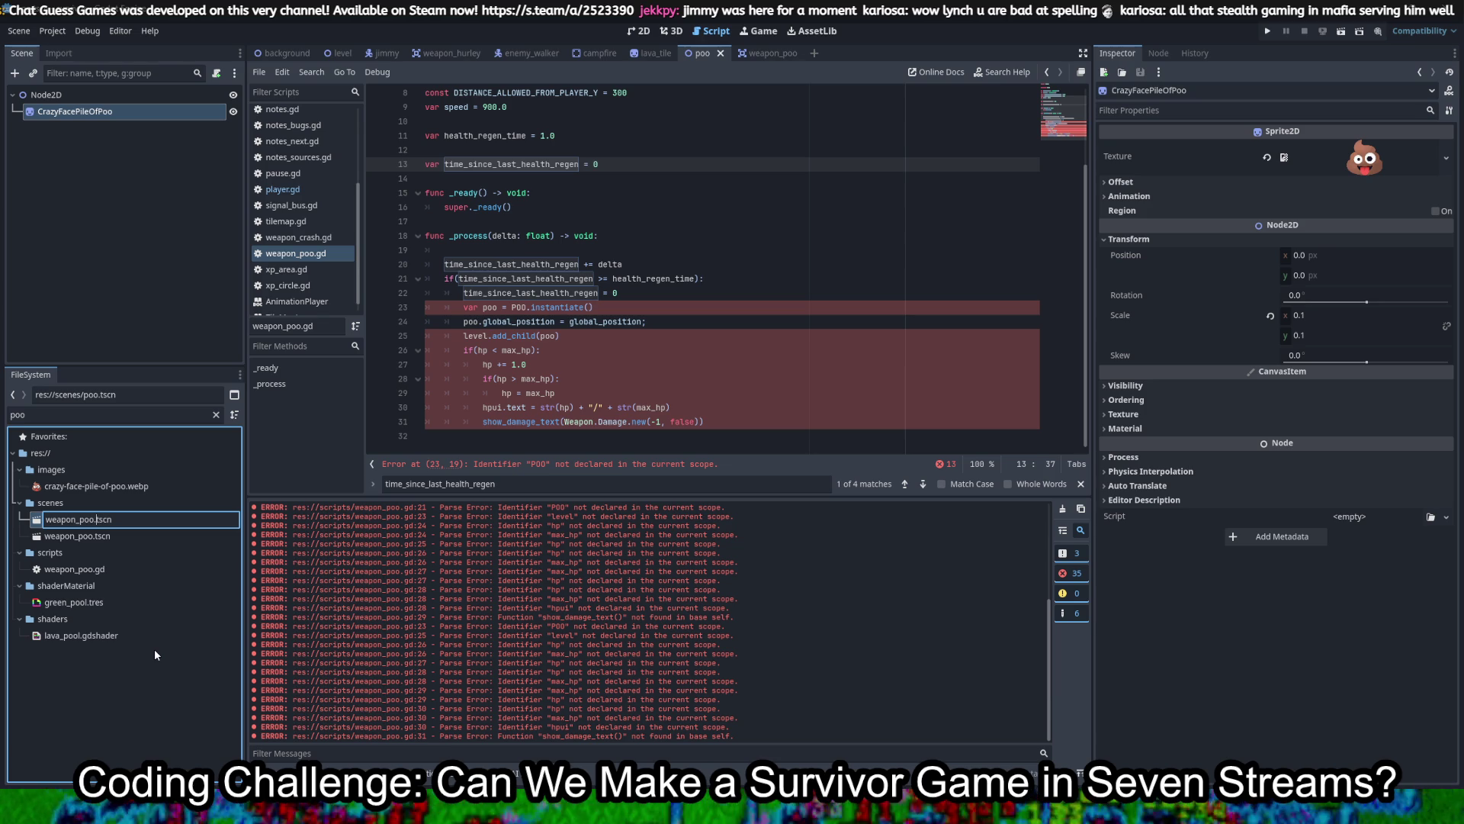
pyautogui.write('_child')
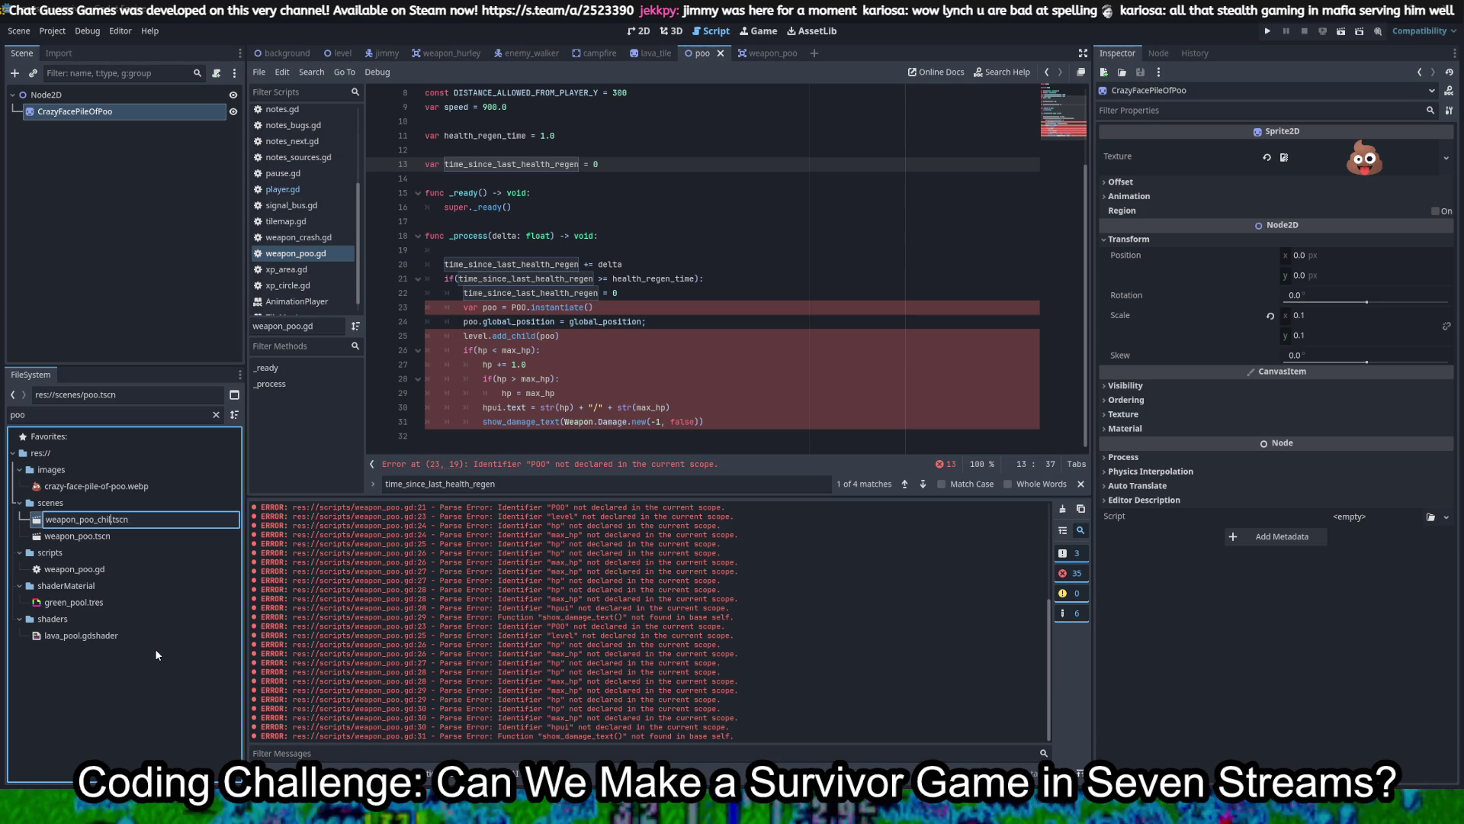
pyautogui.press('Return')
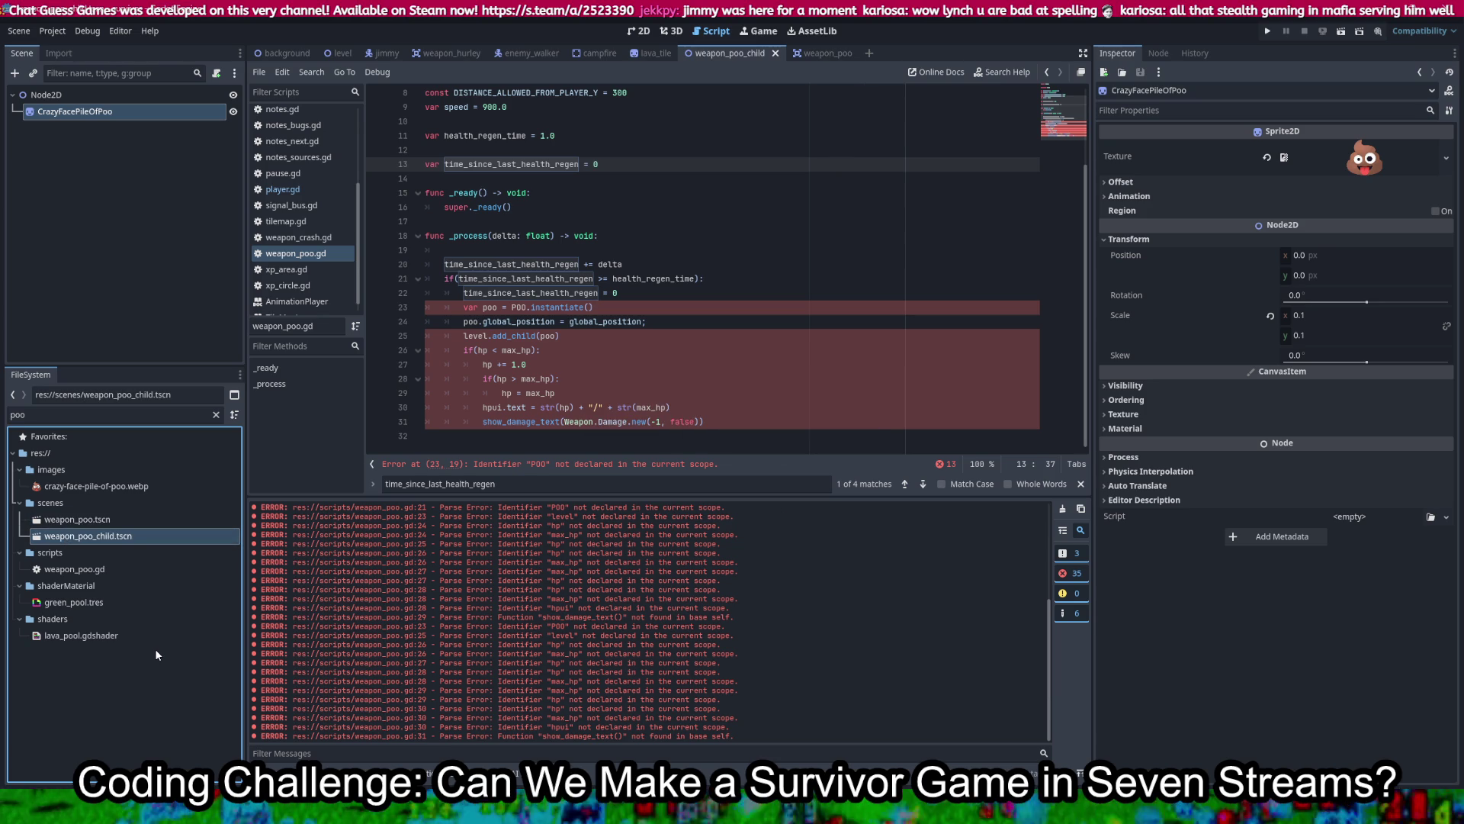
# Step: Add a WEAPON_POO_CHILD preload constant for weapon_poo_child.tscn, use it in place of POO, and save
pyautogui.click(691, 293)
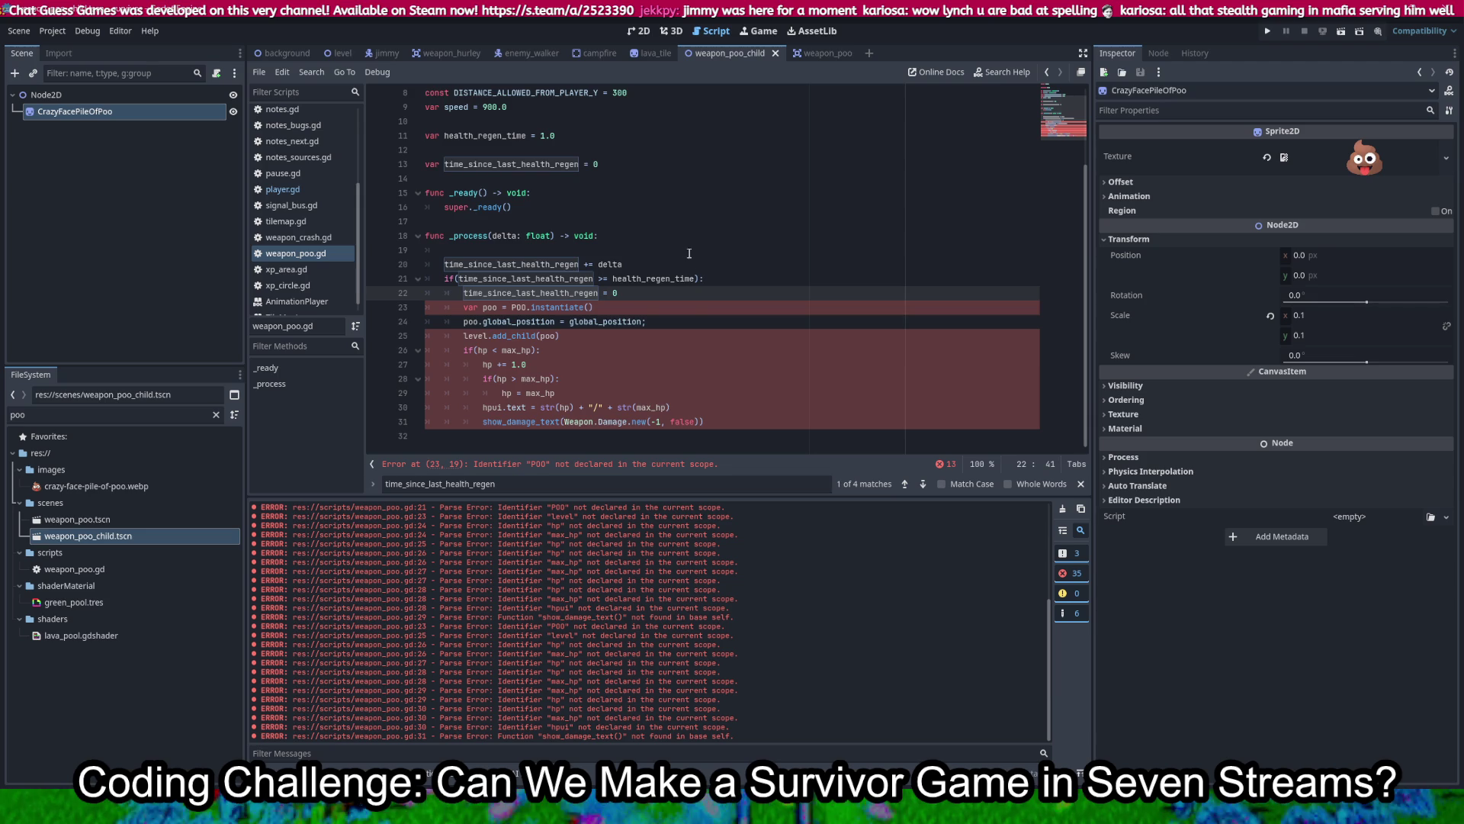
pyautogui.scroll(3, 698, 311)
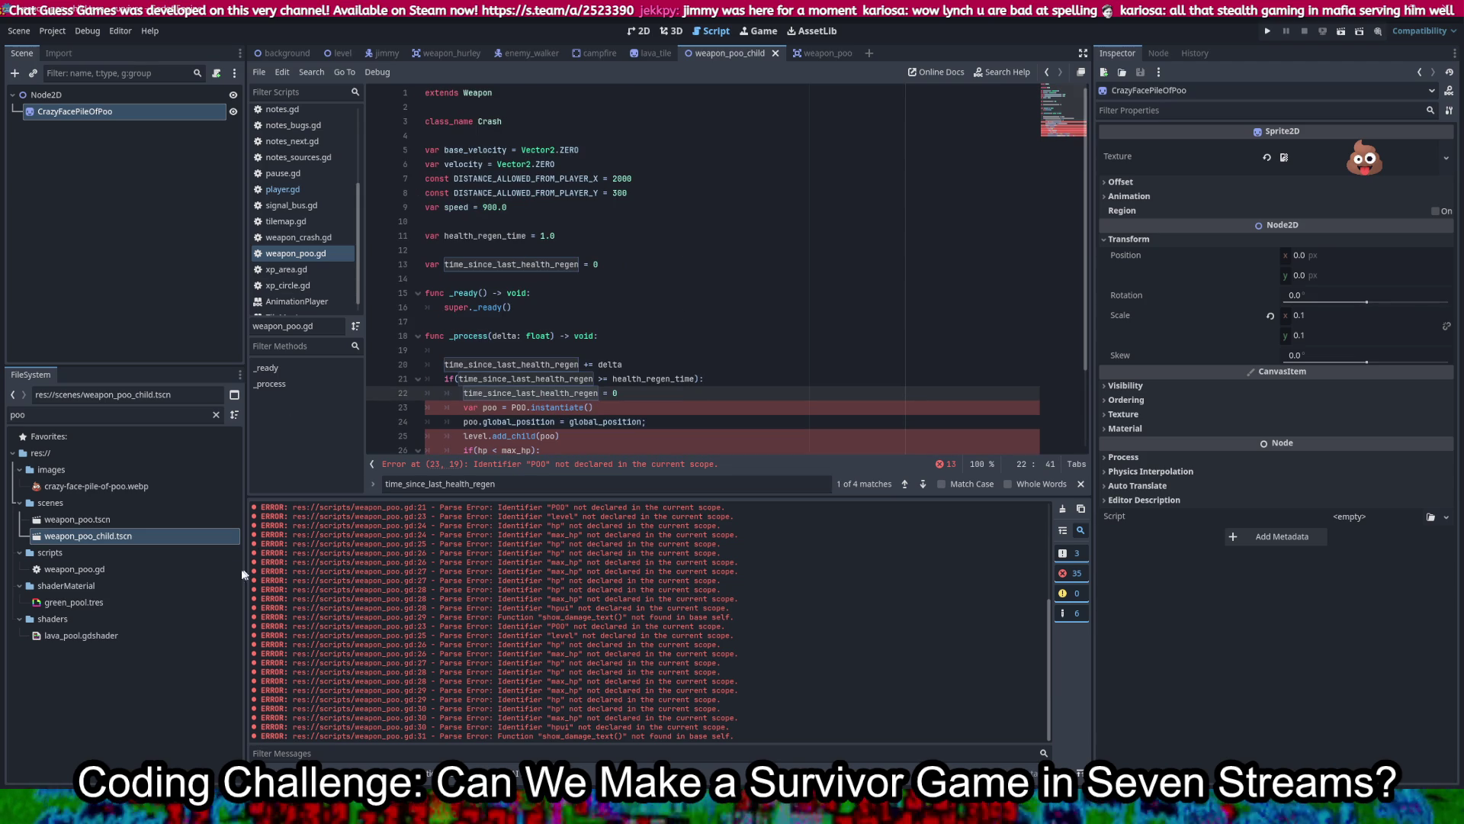
pyautogui.moveTo(111, 538)
pyautogui.mouseDown()
pyautogui.moveTo(122, 550)
pyautogui.moveTo(504, 298)
pyautogui.mouseUp()
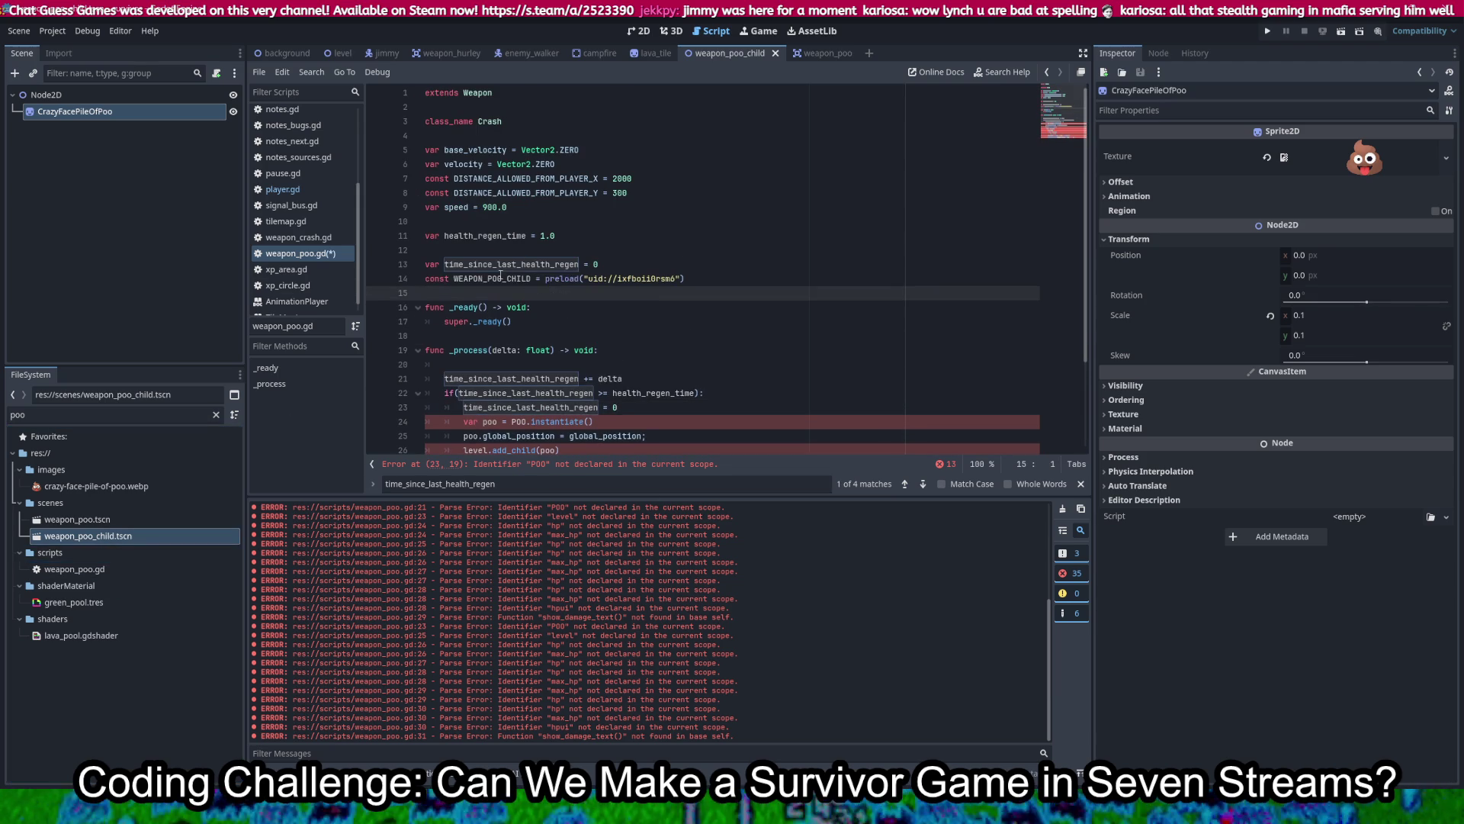
pyautogui.hotkey('ctrl', 'c')
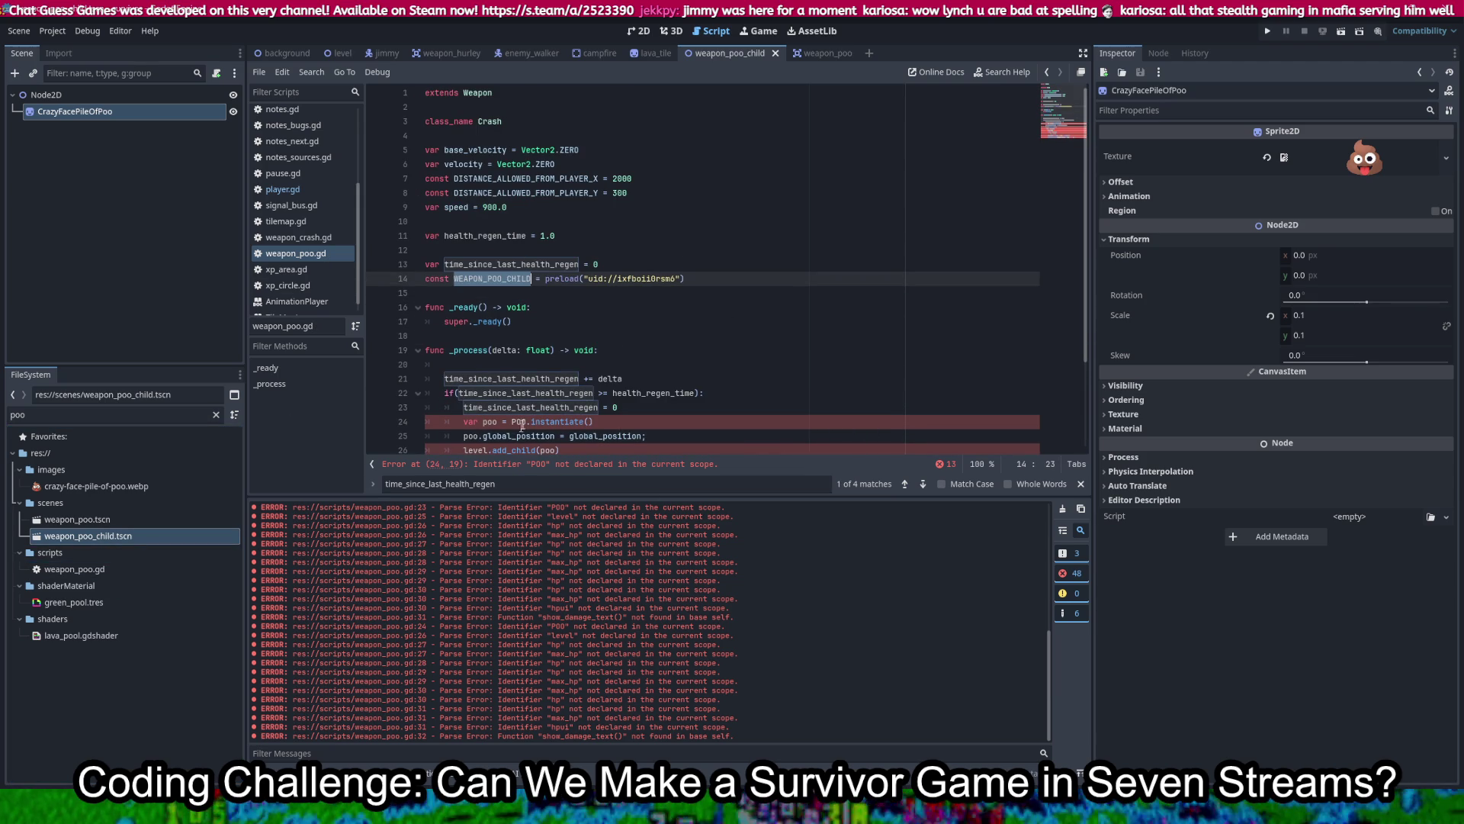
pyautogui.doubleClick(492, 421)
pyautogui.hotkey('ctrl', 'v')
pyautogui.scroll(-3, 595, 389)
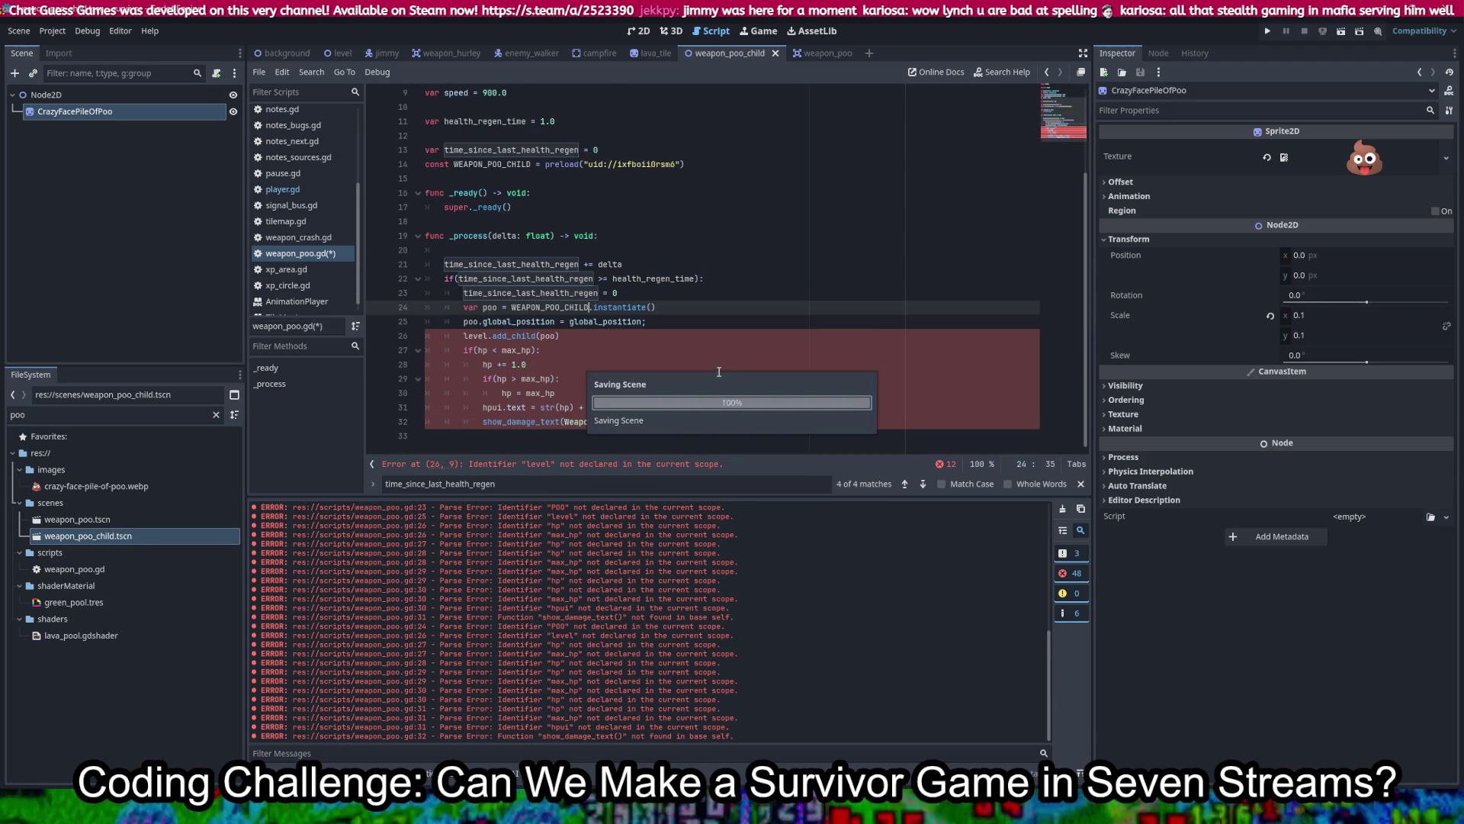
pyautogui.hotkey('ctrl', 's')
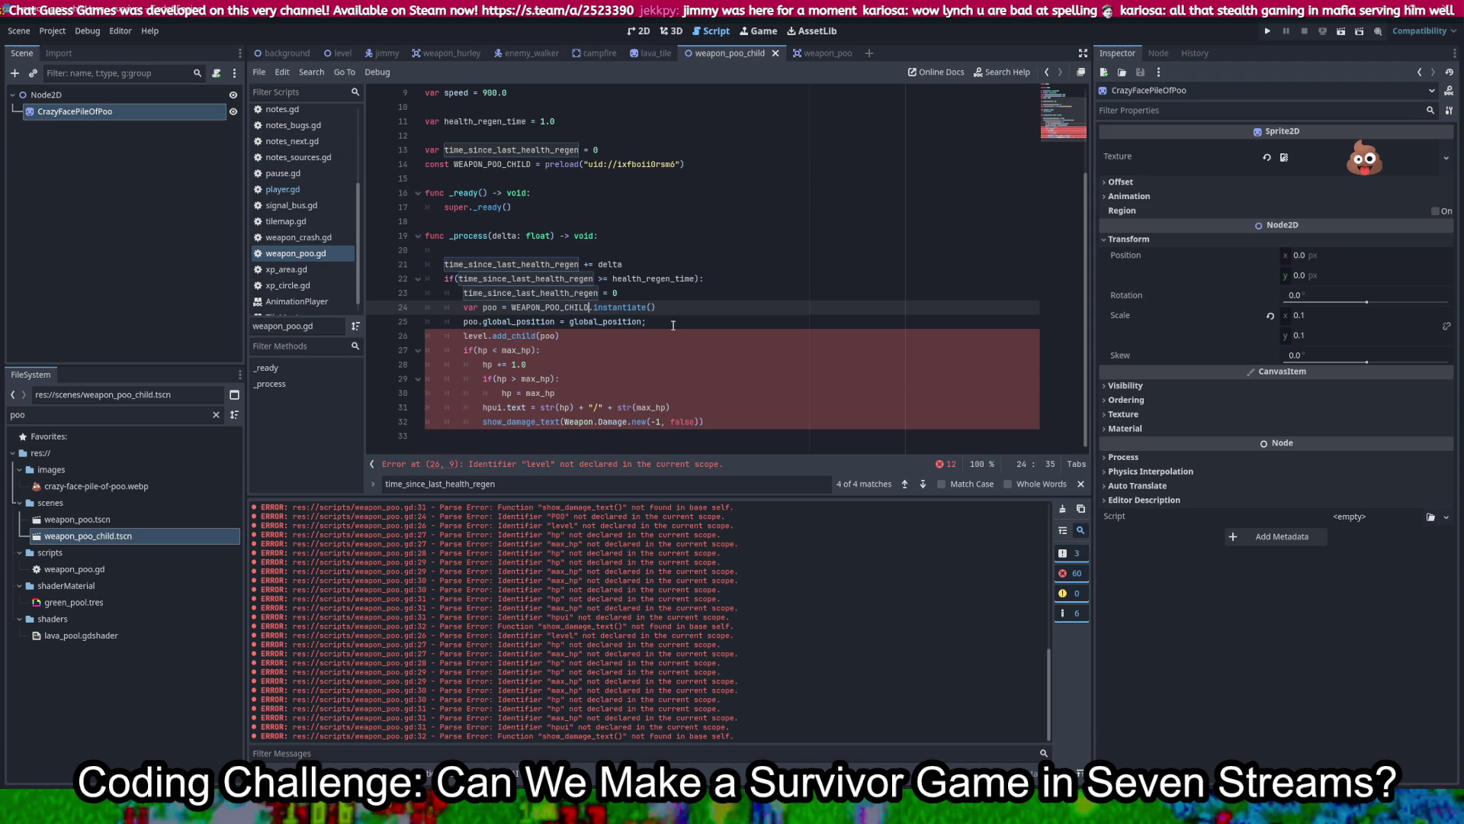
# Step: Make the spawned child use player.global_position on line 25
pyautogui.click(569, 321)
pyautogui.write('pla')
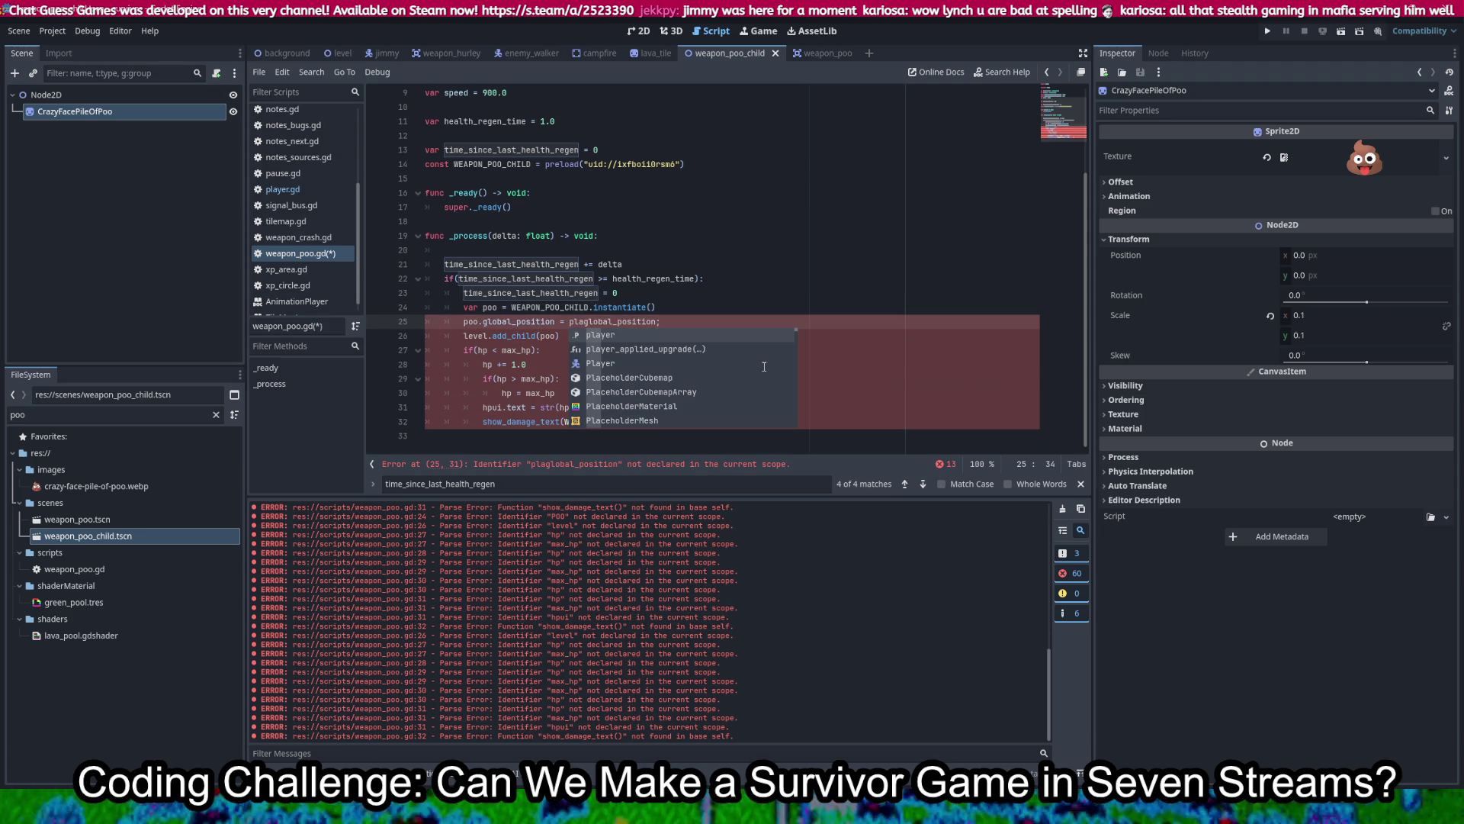
pyautogui.press('Tab')
pyautogui.write('.')
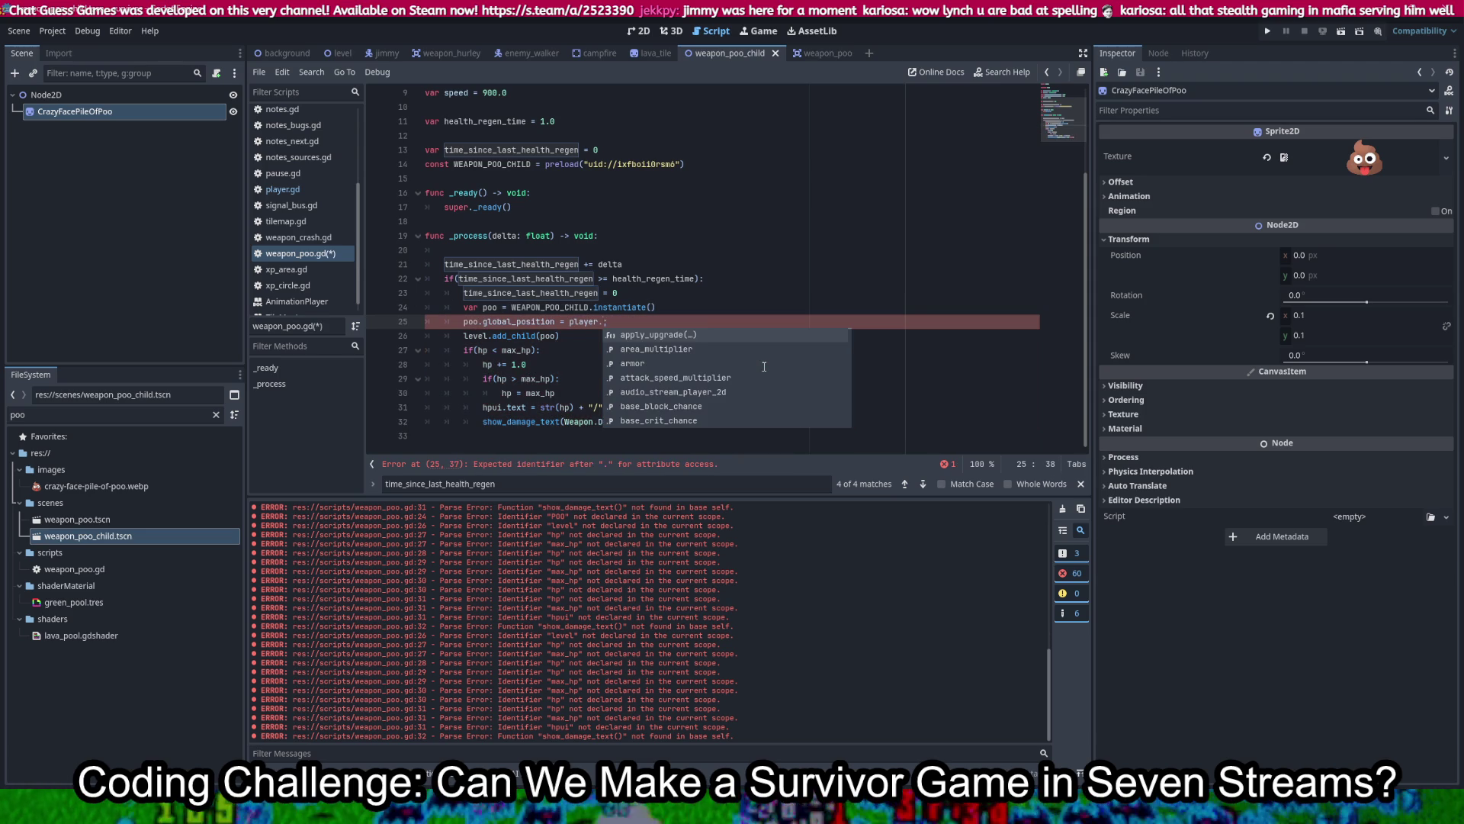
pyautogui.write('p')
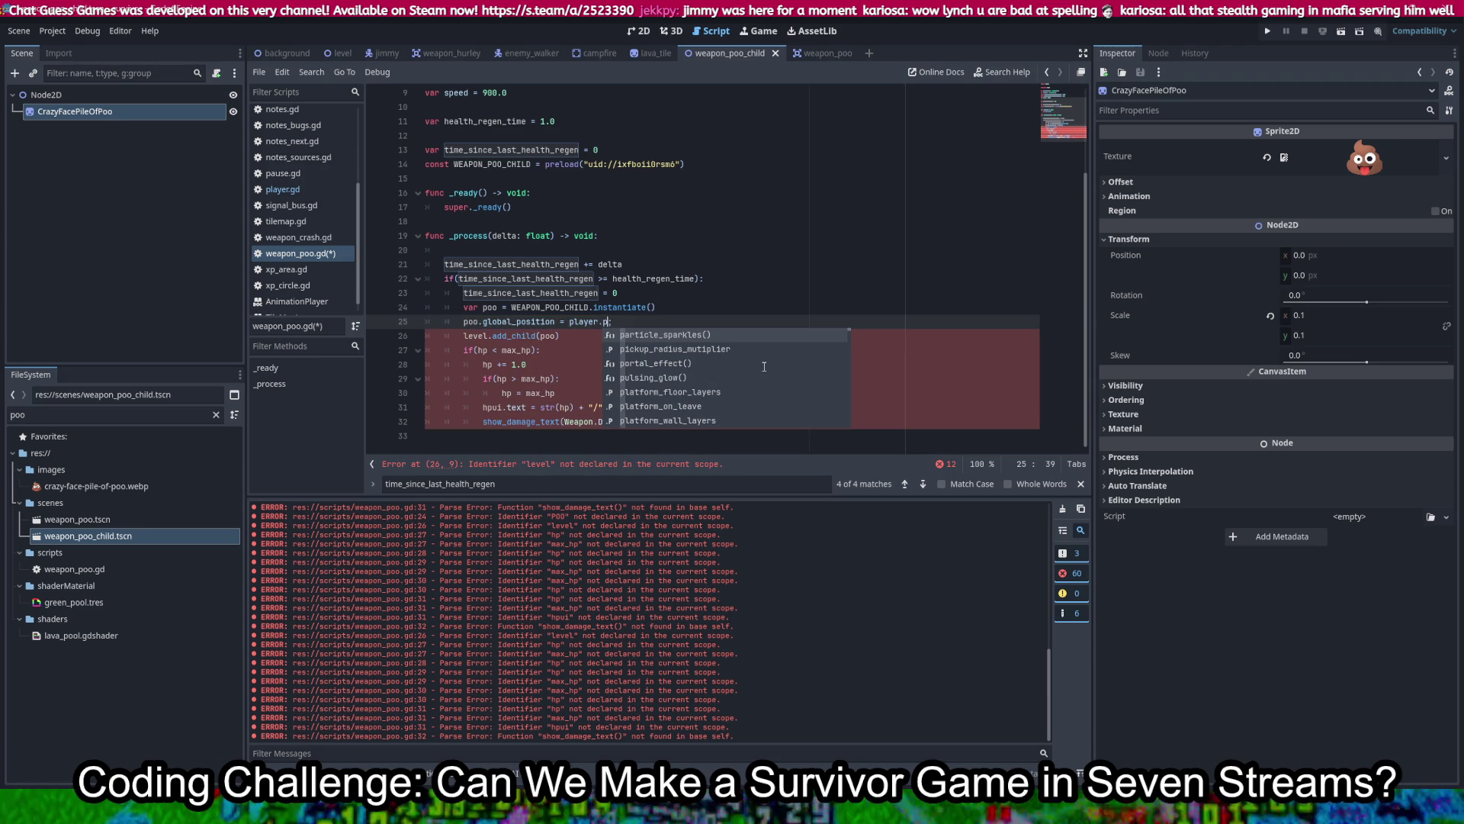
pyautogui.write('os')
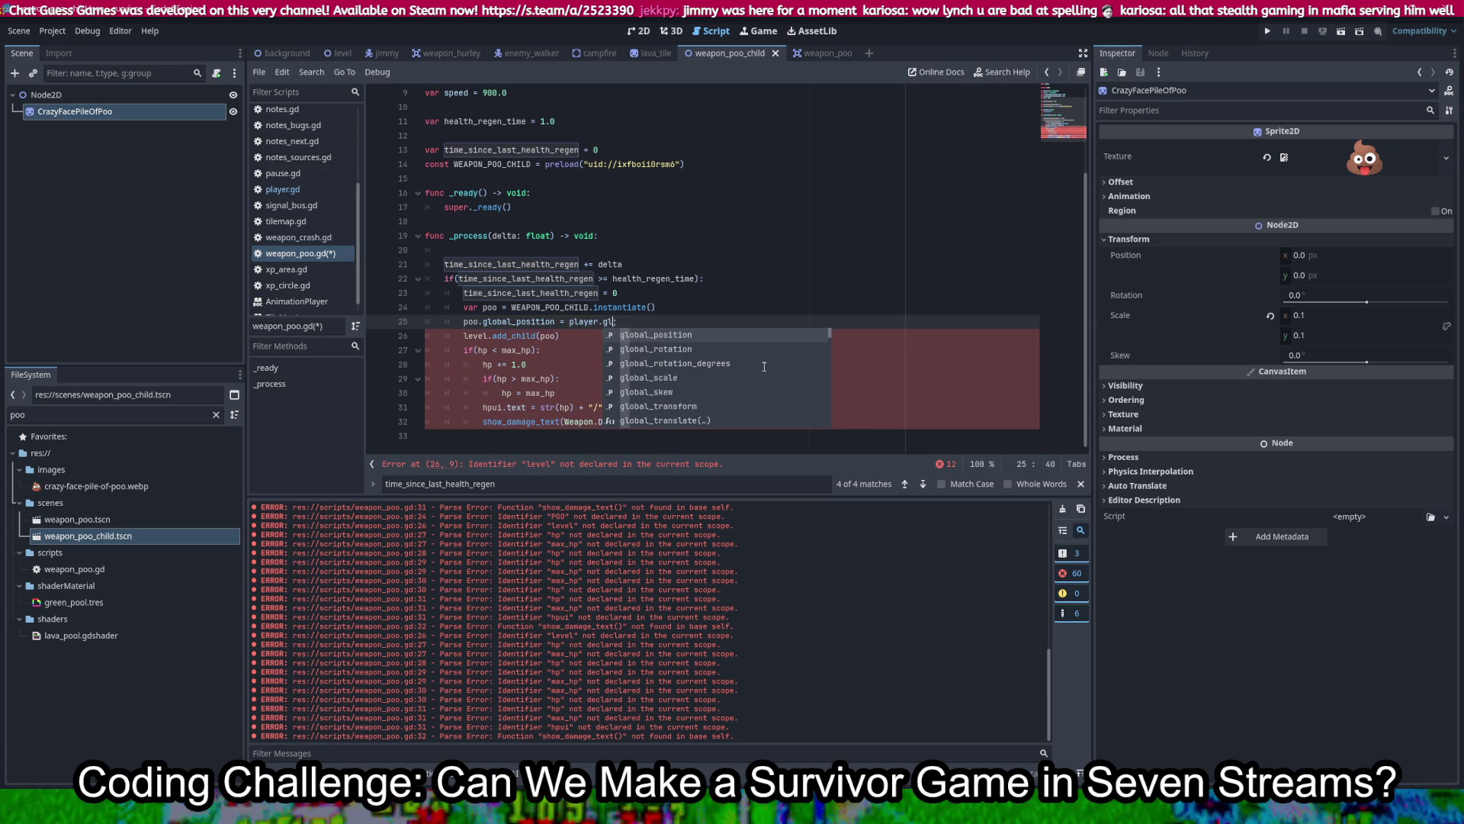
pyautogui.press('Tab')
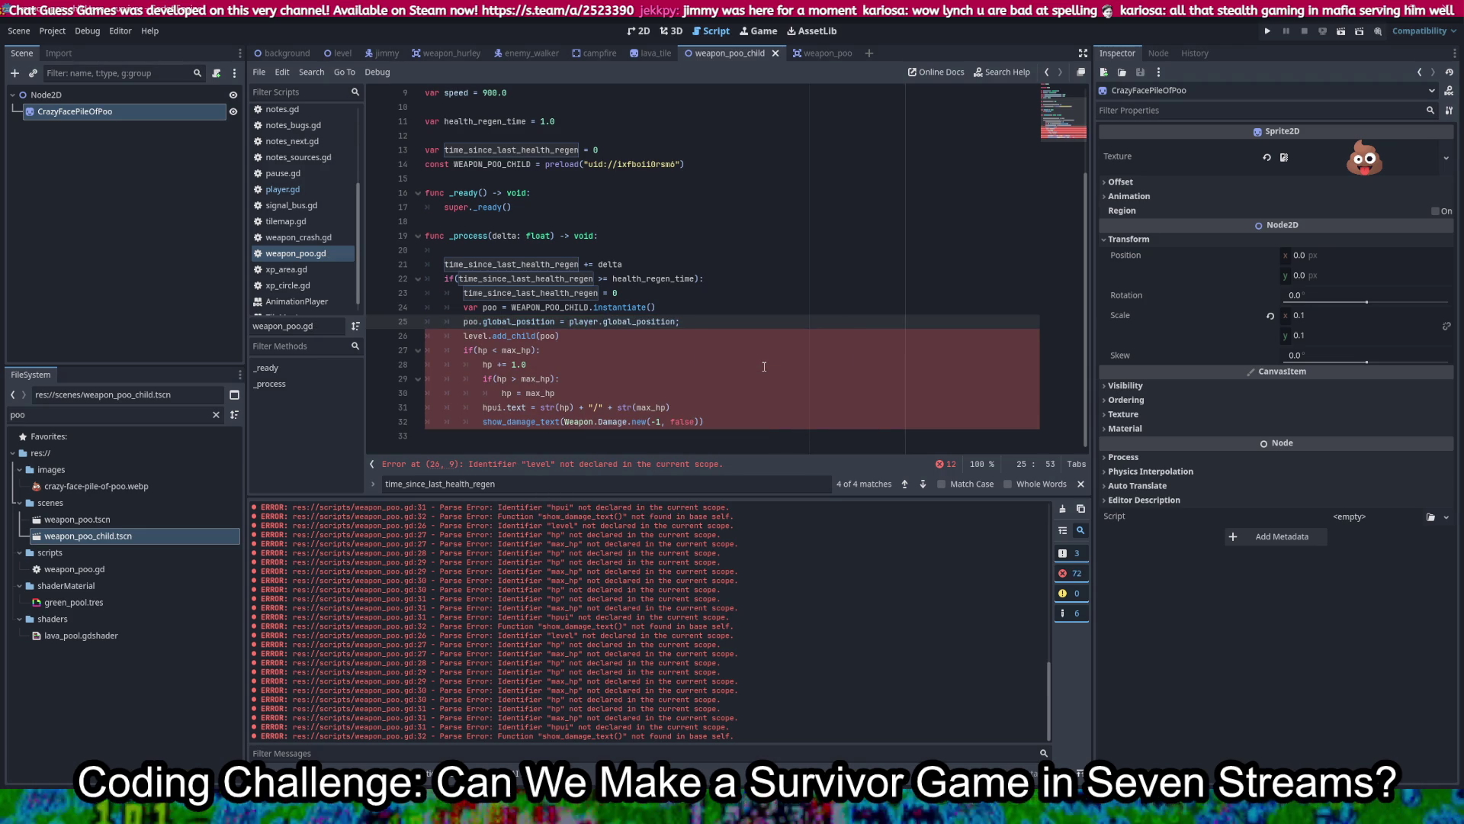
pyautogui.scroll(3, 763, 331)
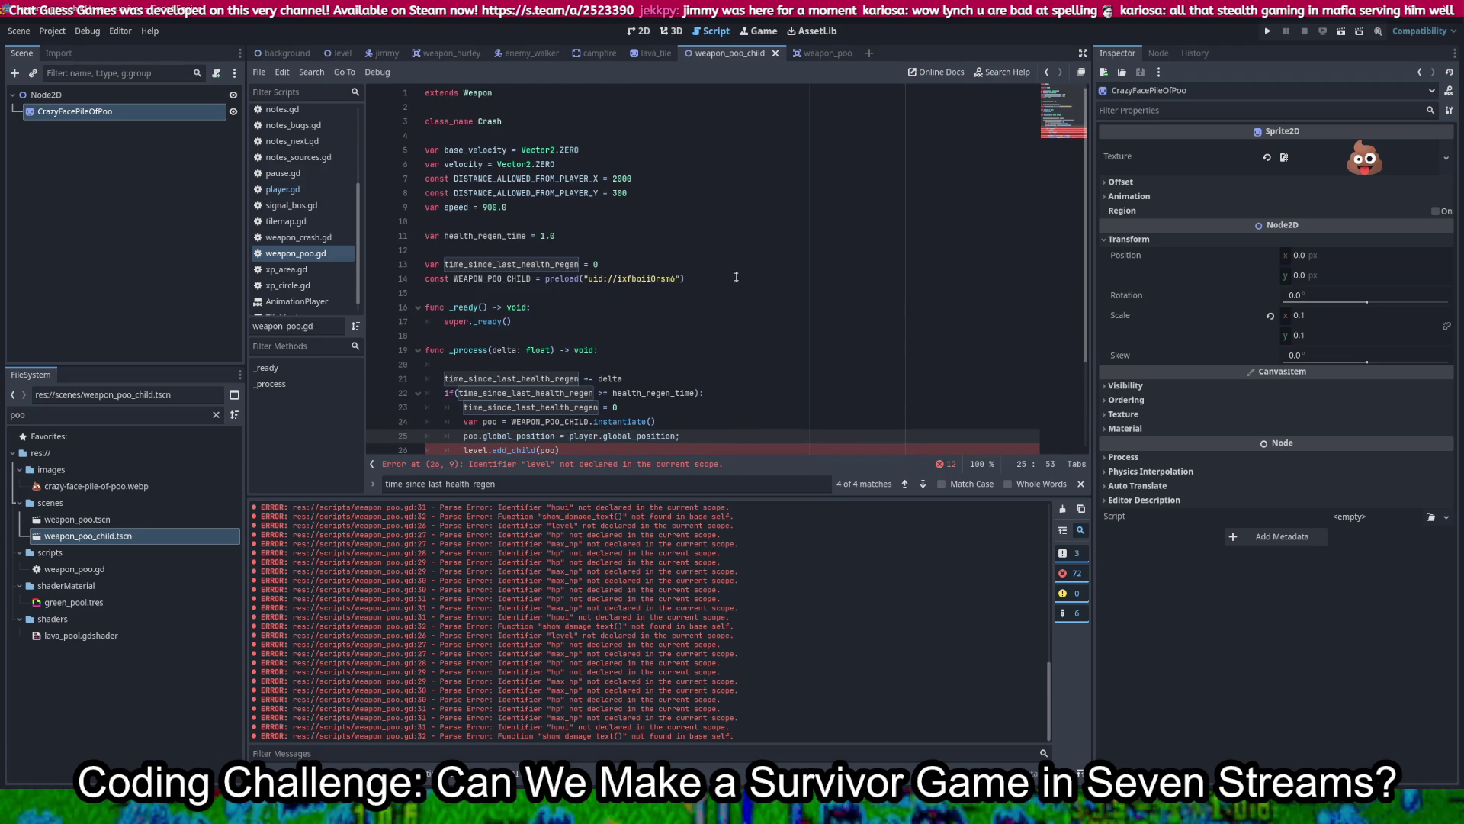
# Step: Rename the class from Crash to Poo on line 3
pyautogui.doubleClick(491, 120)
pyautogui.write('P')
pyautogui.press('BackSpace')
pyautogui.press('BackSpace')
pyautogui.write('oo')
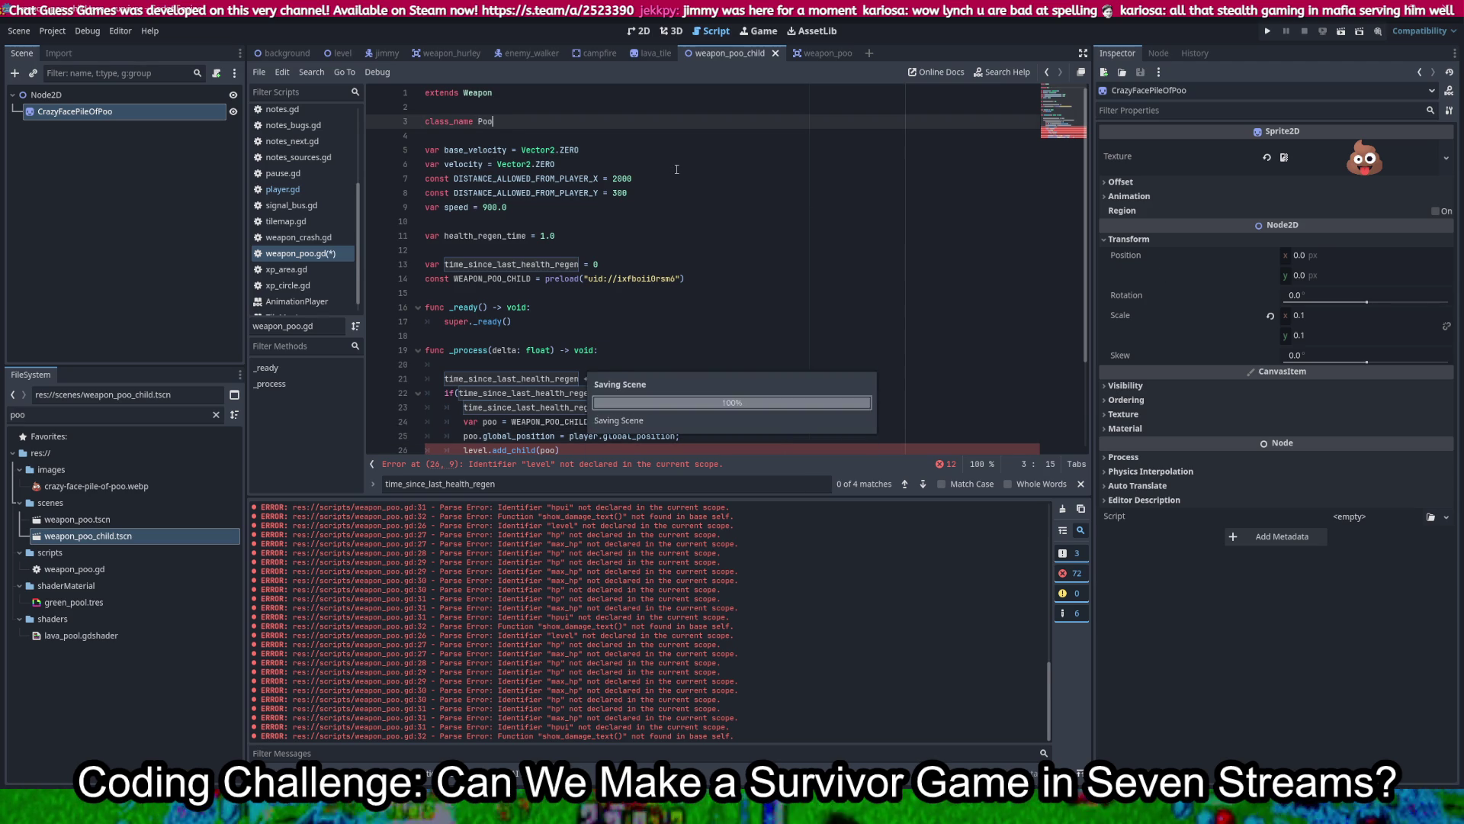
pyautogui.scroll(-3, 740, 228)
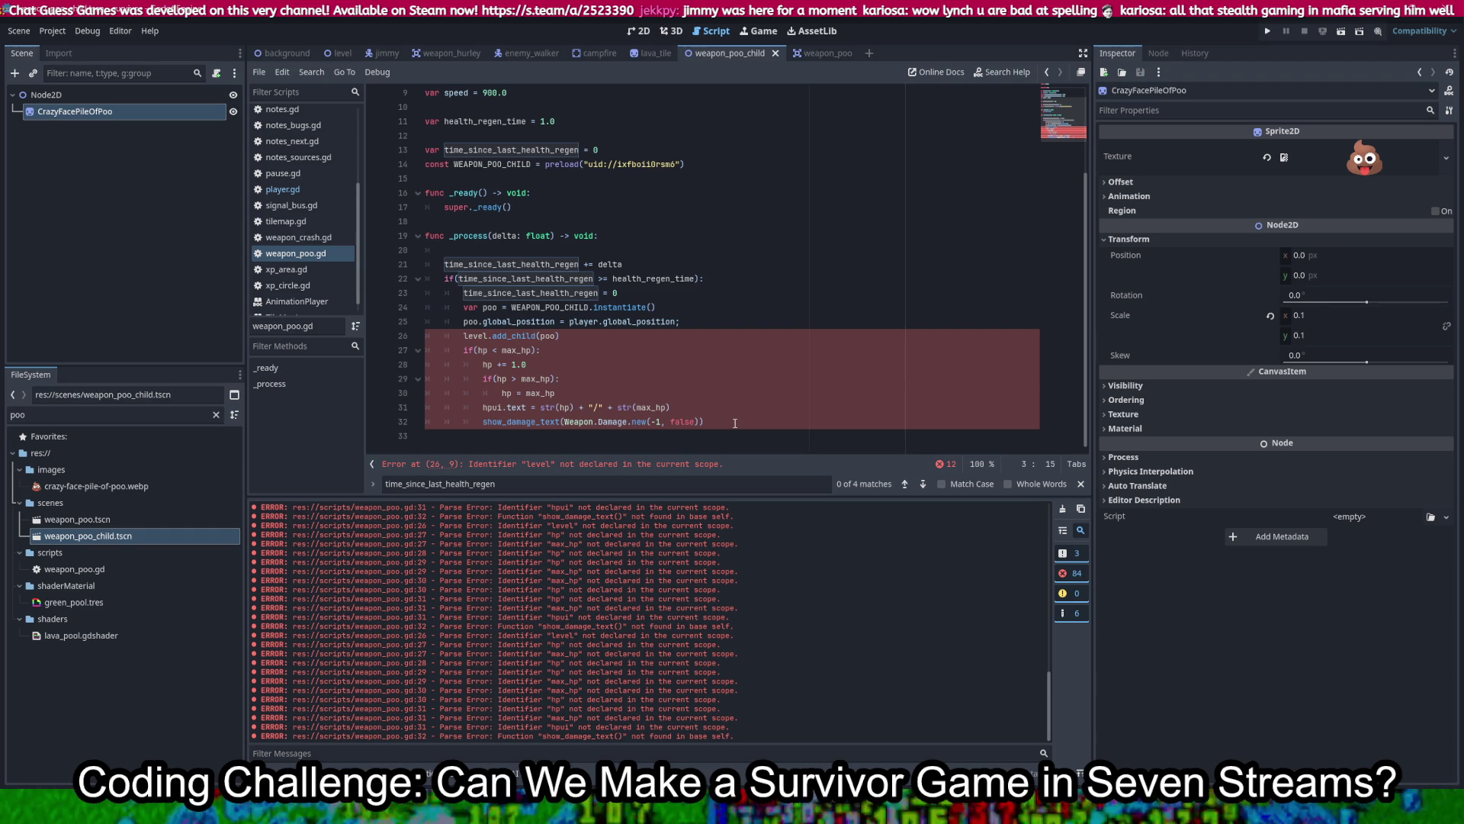
# Step: Delete the leftover hp-healing lines, including if(hp < max_hp), and save the script
pyautogui.moveTo(732, 424); pyautogui.dragTo(757, 350)
pyautogui.press('BackSpace')
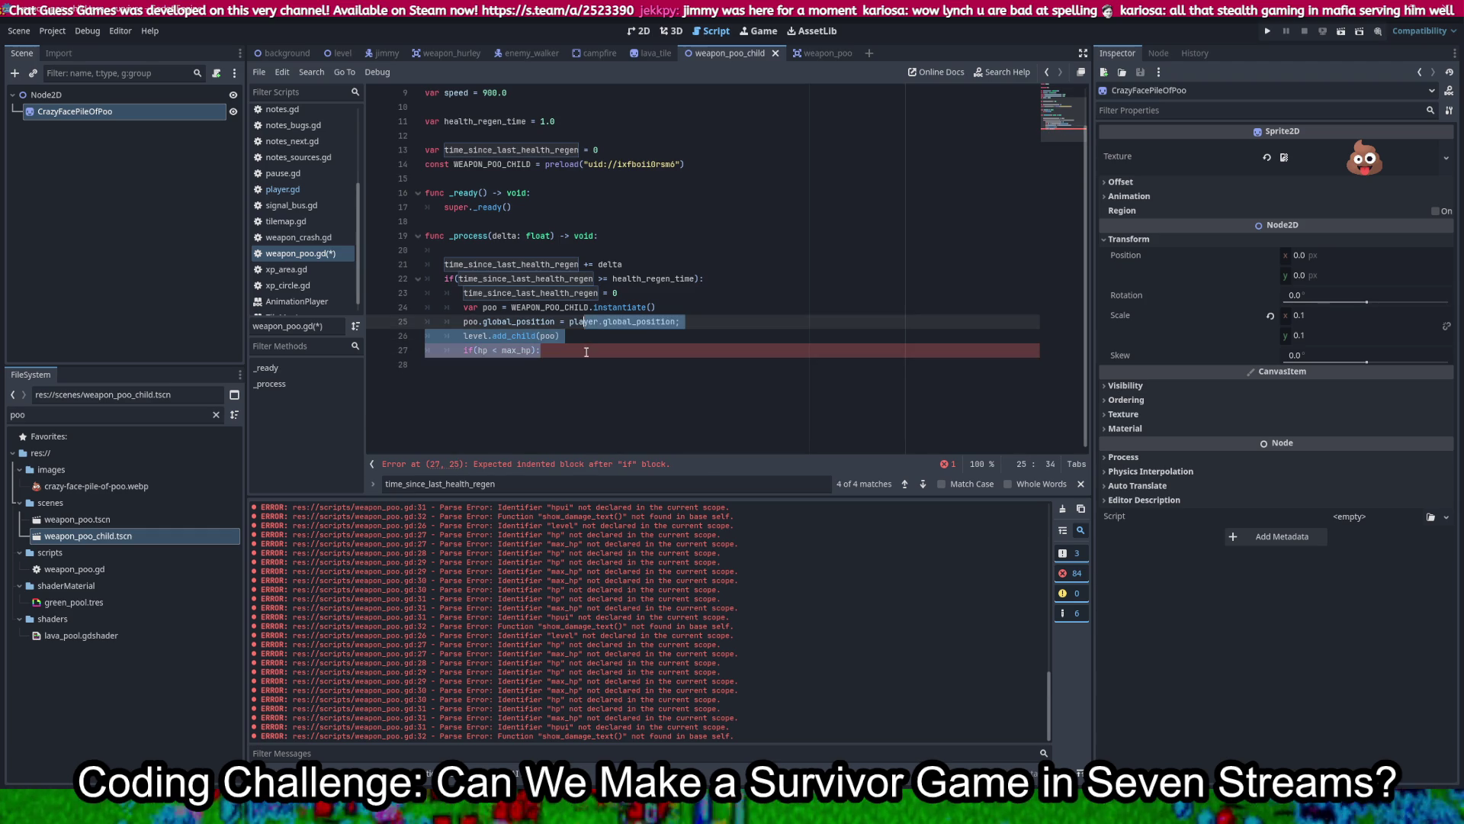
pyautogui.moveTo(580, 352); pyautogui.dragTo(564, 335)
pyautogui.press('BackSpace')
pyautogui.hotkey('ctrl', 's')
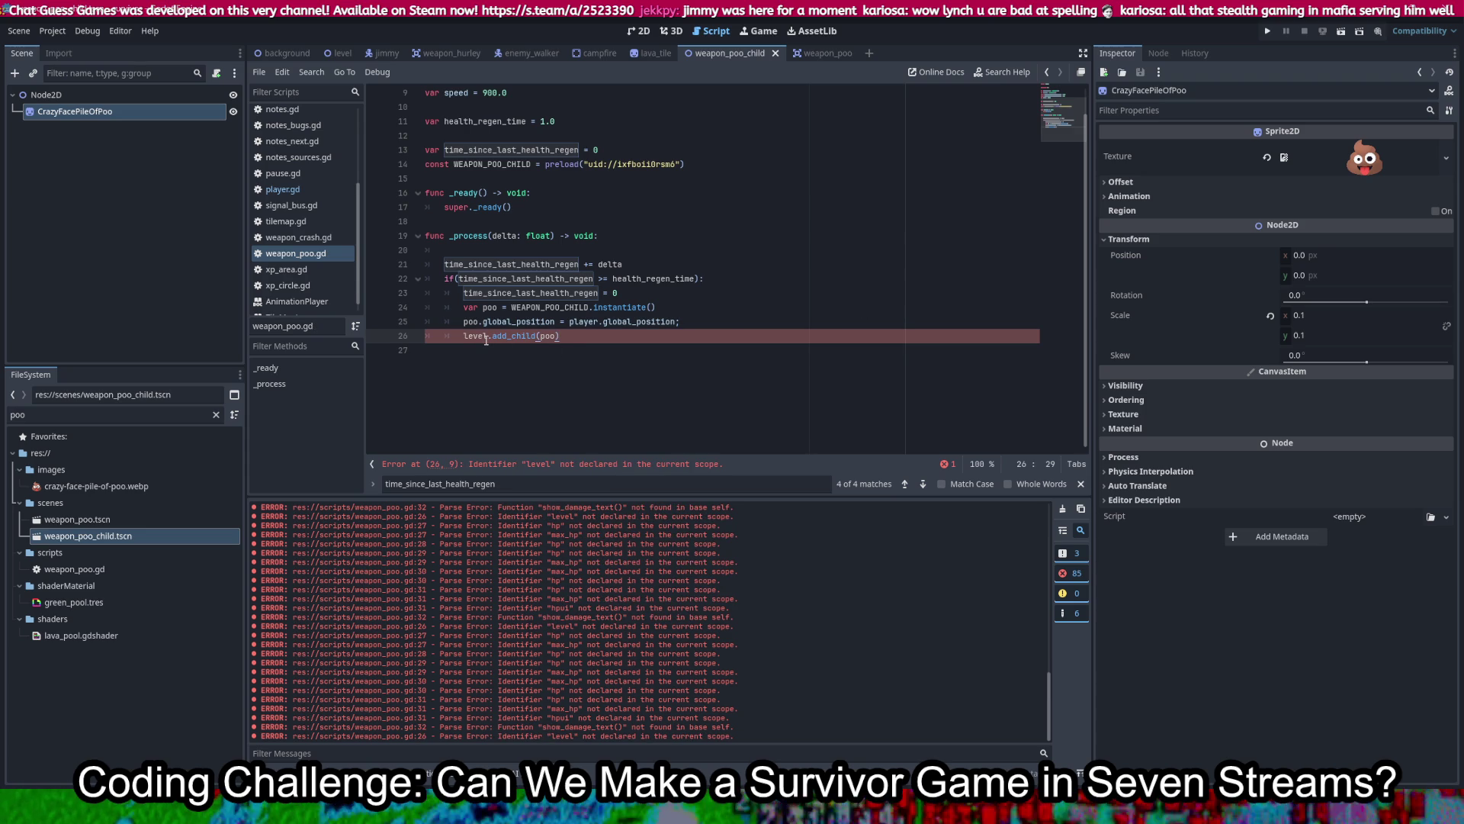
# Step: Search weapon_poo.gd for every use of player, then open weapon.gd
pyautogui.scroll(3, 495, 338)
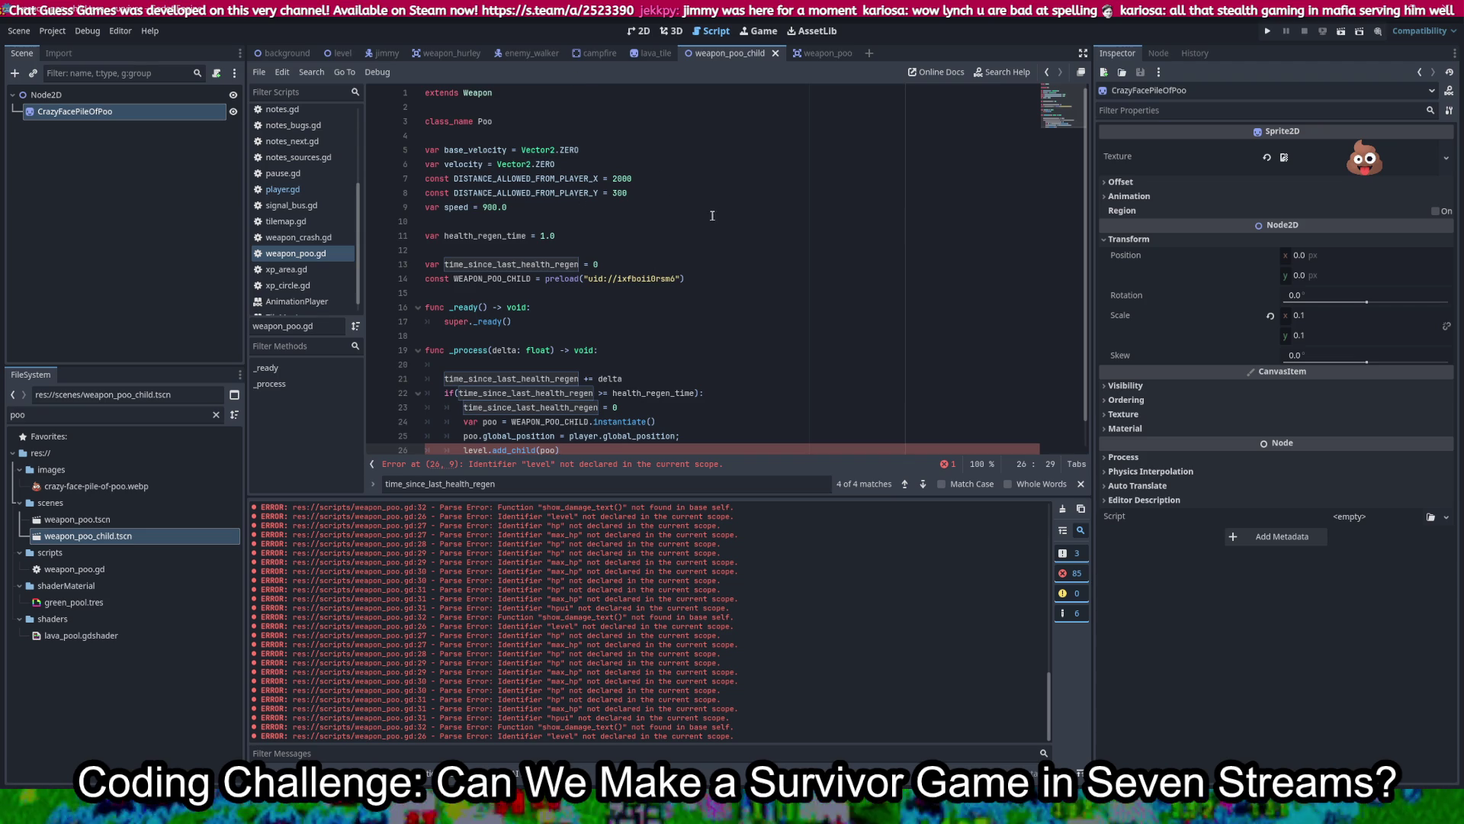
pyautogui.scroll(-1, 713, 226)
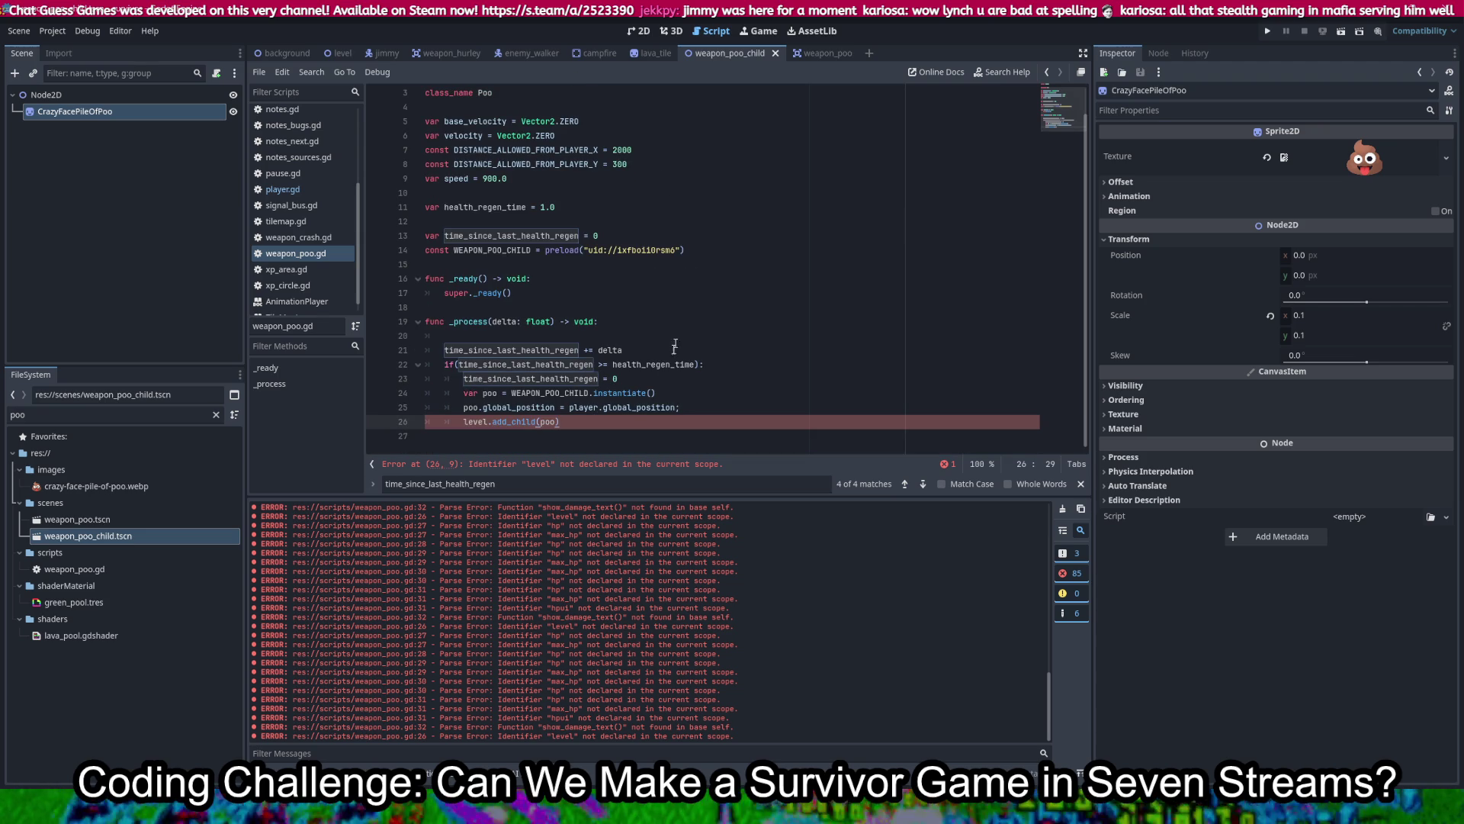
pyautogui.doubleClick(576, 408)
pyautogui.scroll(1, 672, 341)
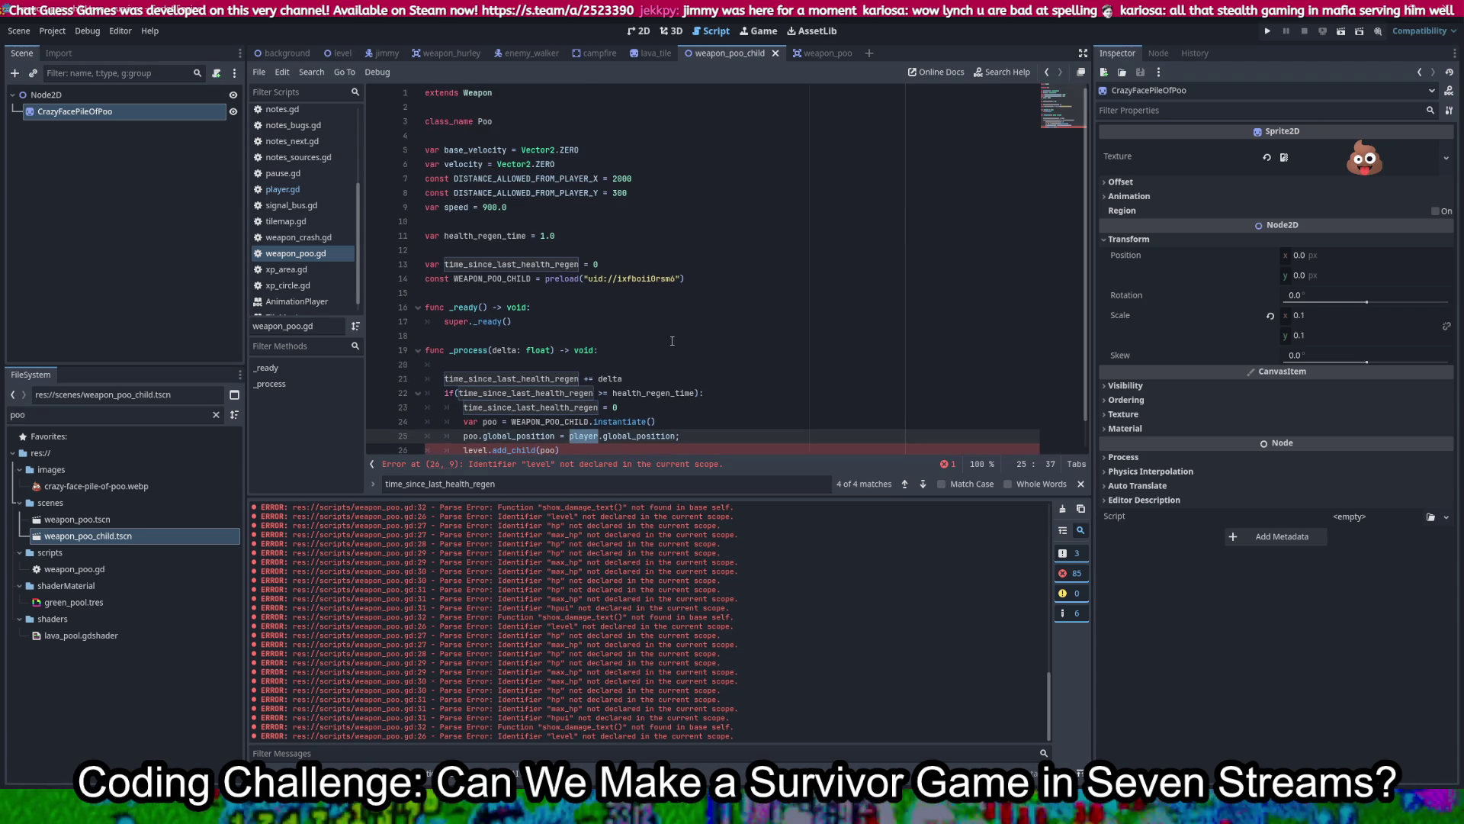
pyautogui.hotkey('ctrl', 'f')
pyautogui.press('Return')
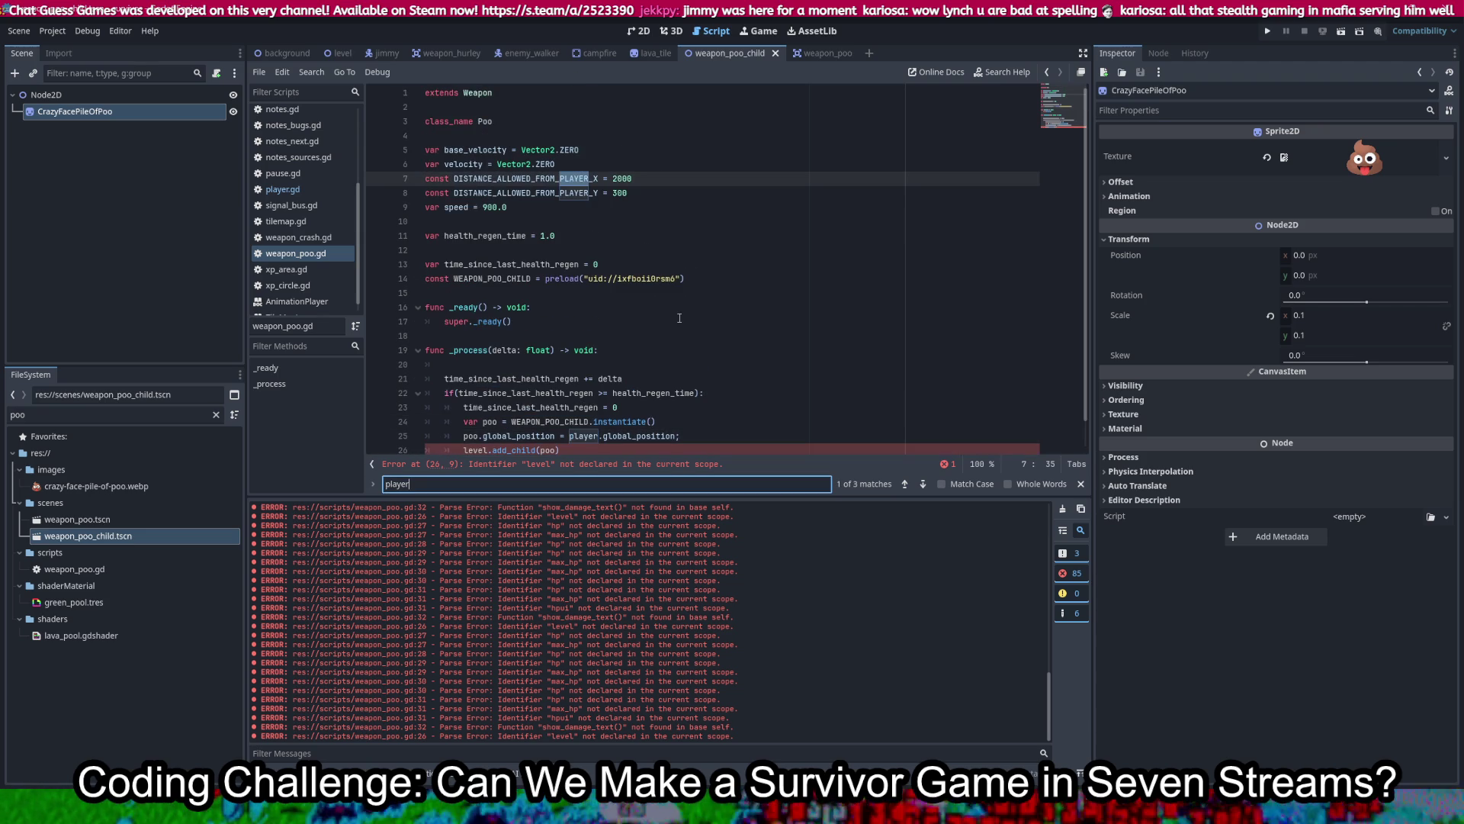
pyautogui.press('Return')
pyautogui.press('Return')
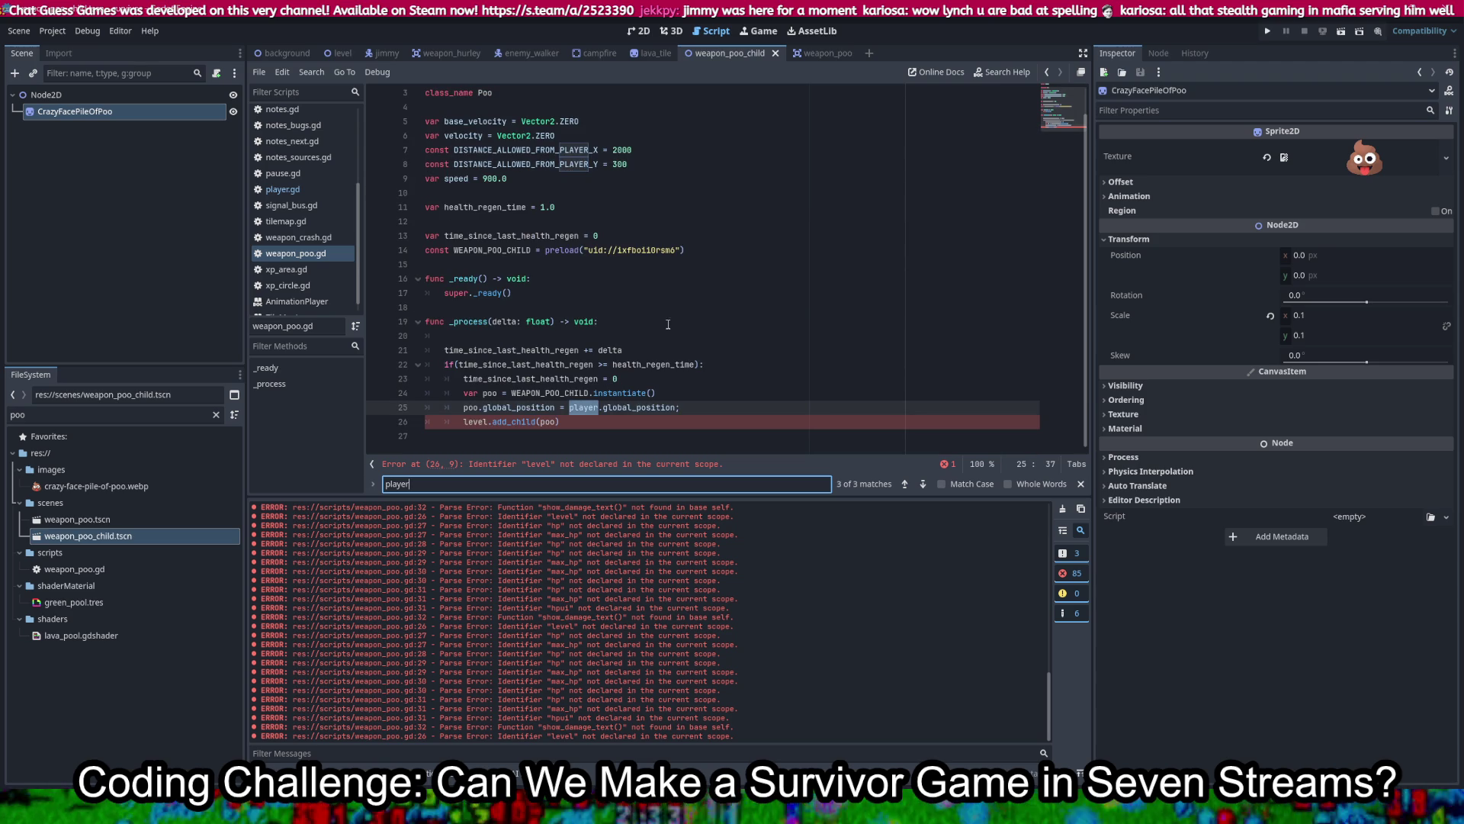
pyautogui.press('Return')
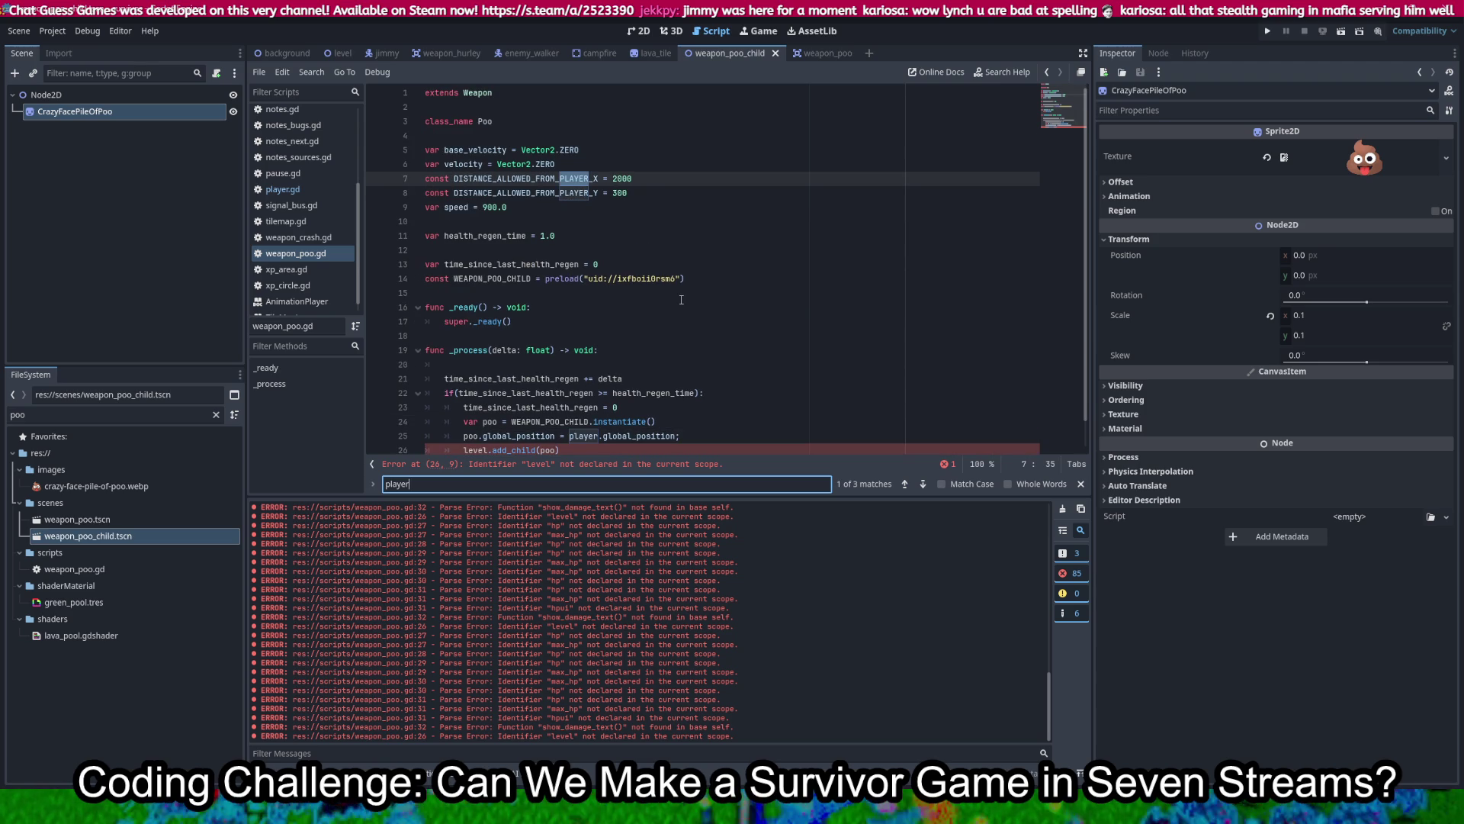
pyautogui.keyDown('ctrl'); pyautogui.click(478, 94); pyautogui.keyUp('ctrl')
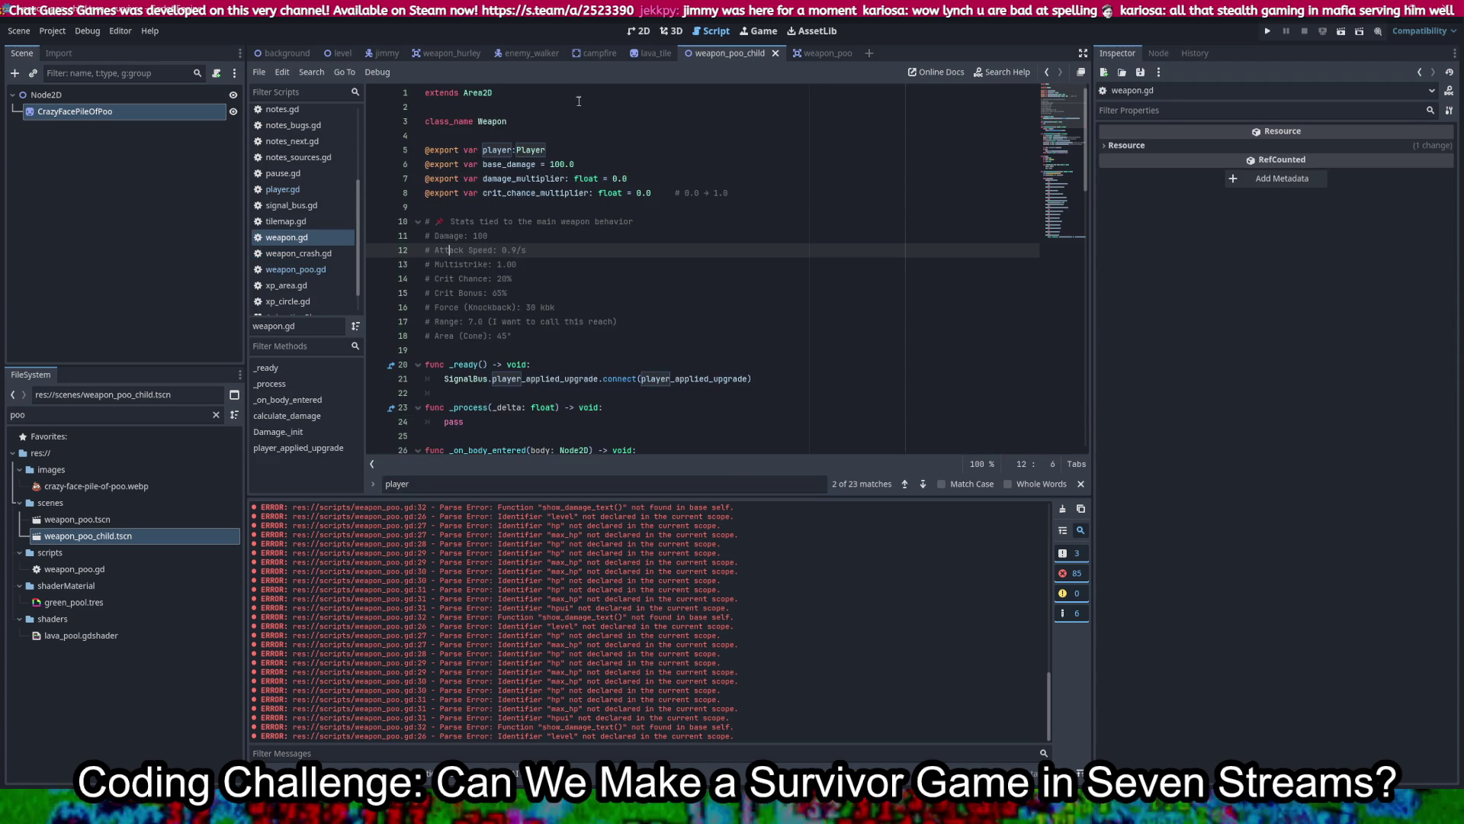
# Step: Duplicate the player export in weapon.gd as a levle variable typed Level
pyautogui.click(569, 150)
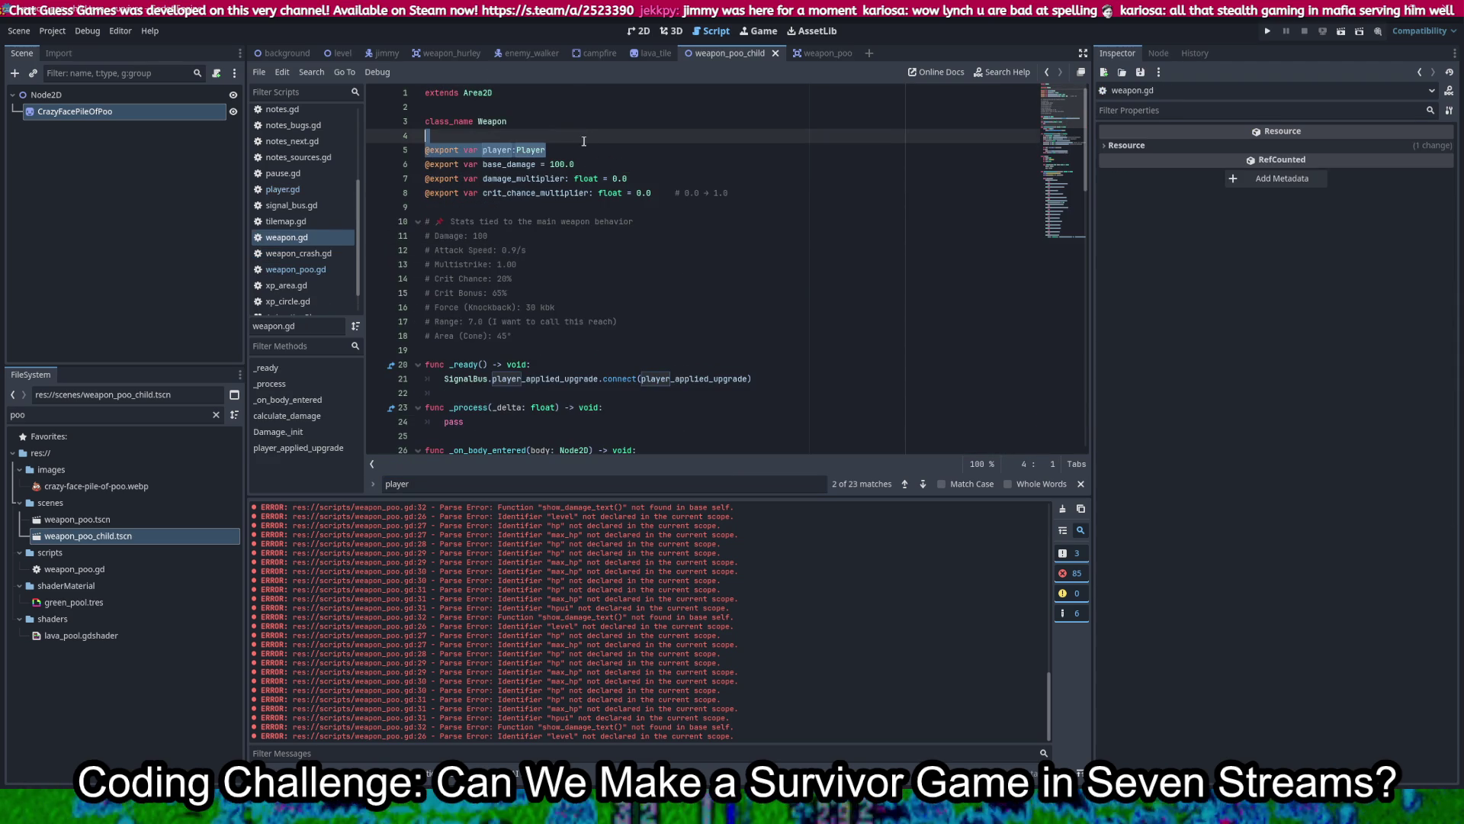
pyautogui.hotkey('ctrl', 'shift', 'd')
pyautogui.doubleClick(504, 164)
pyautogui.write('levle')
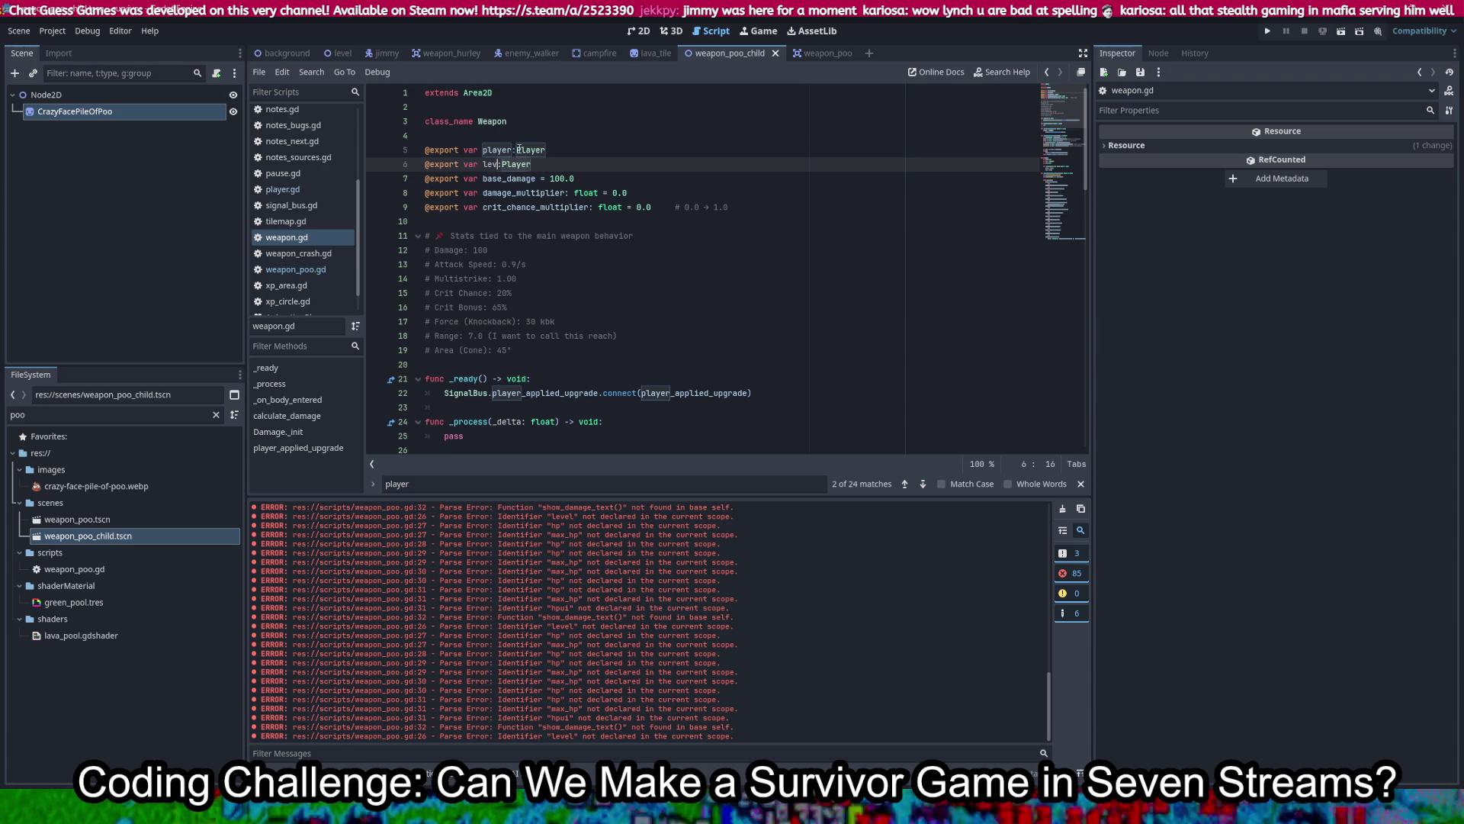
pyautogui.press('Delete')
pyautogui.press('Delete')
pyautogui.press('Delete')
pyautogui.write('Level')
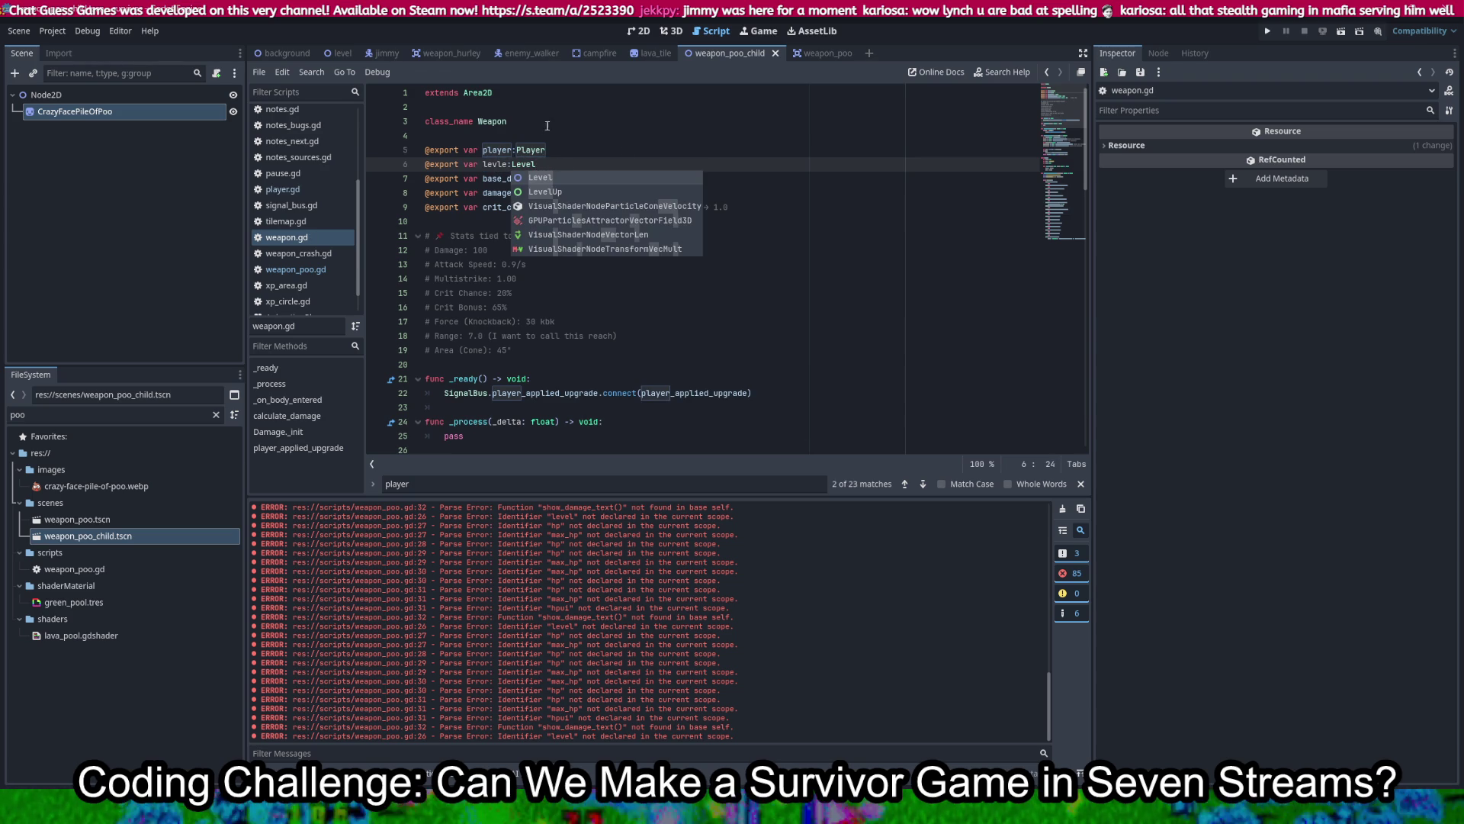
pyautogui.press('Escape')
pyautogui.press('Up')
pyautogui.press('End')
# Step: Open level.gd from the scripts list
pyautogui.scroll(1, 336, 176)
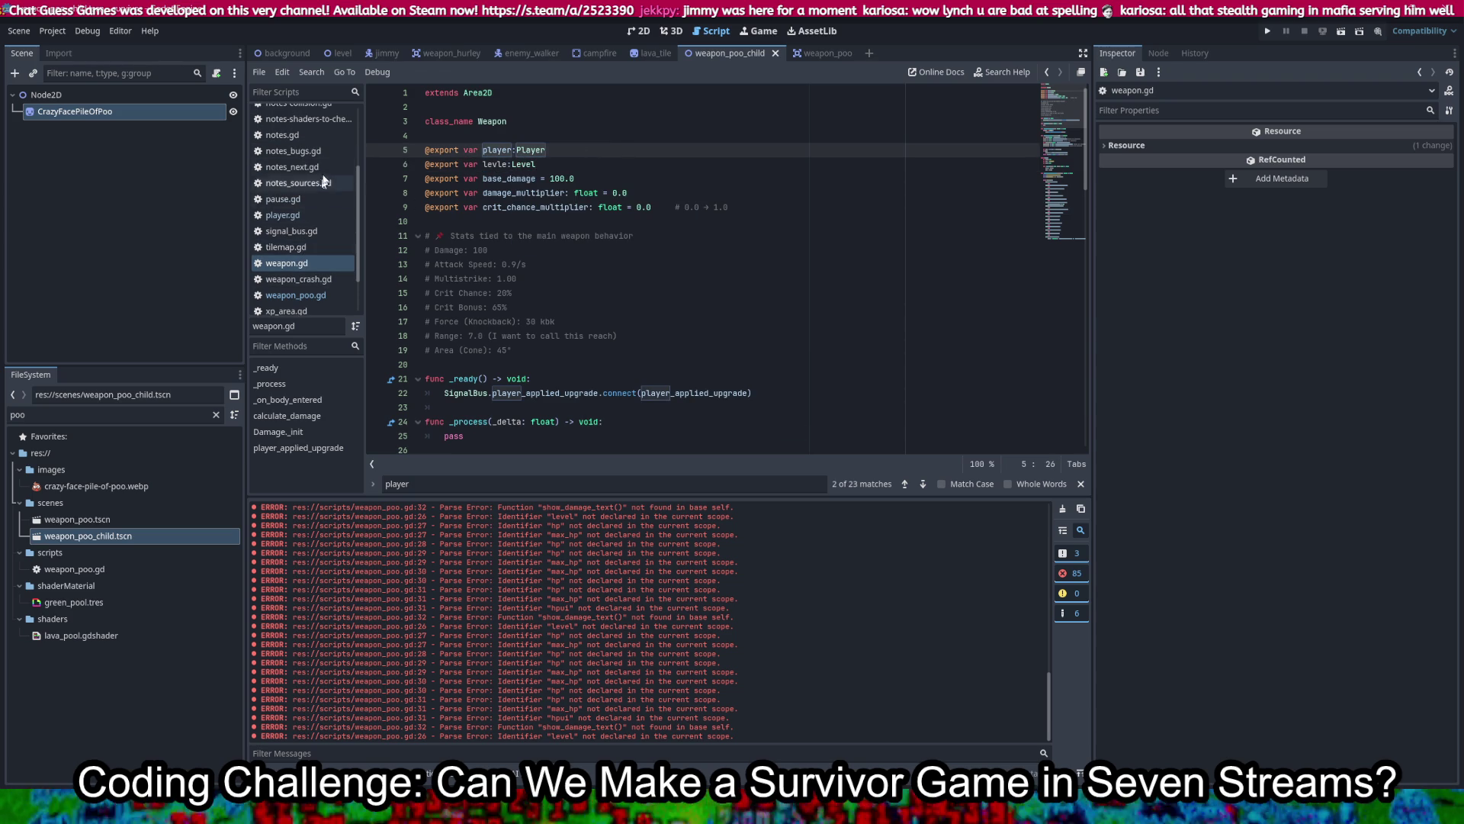
pyautogui.scroll(3, 314, 212)
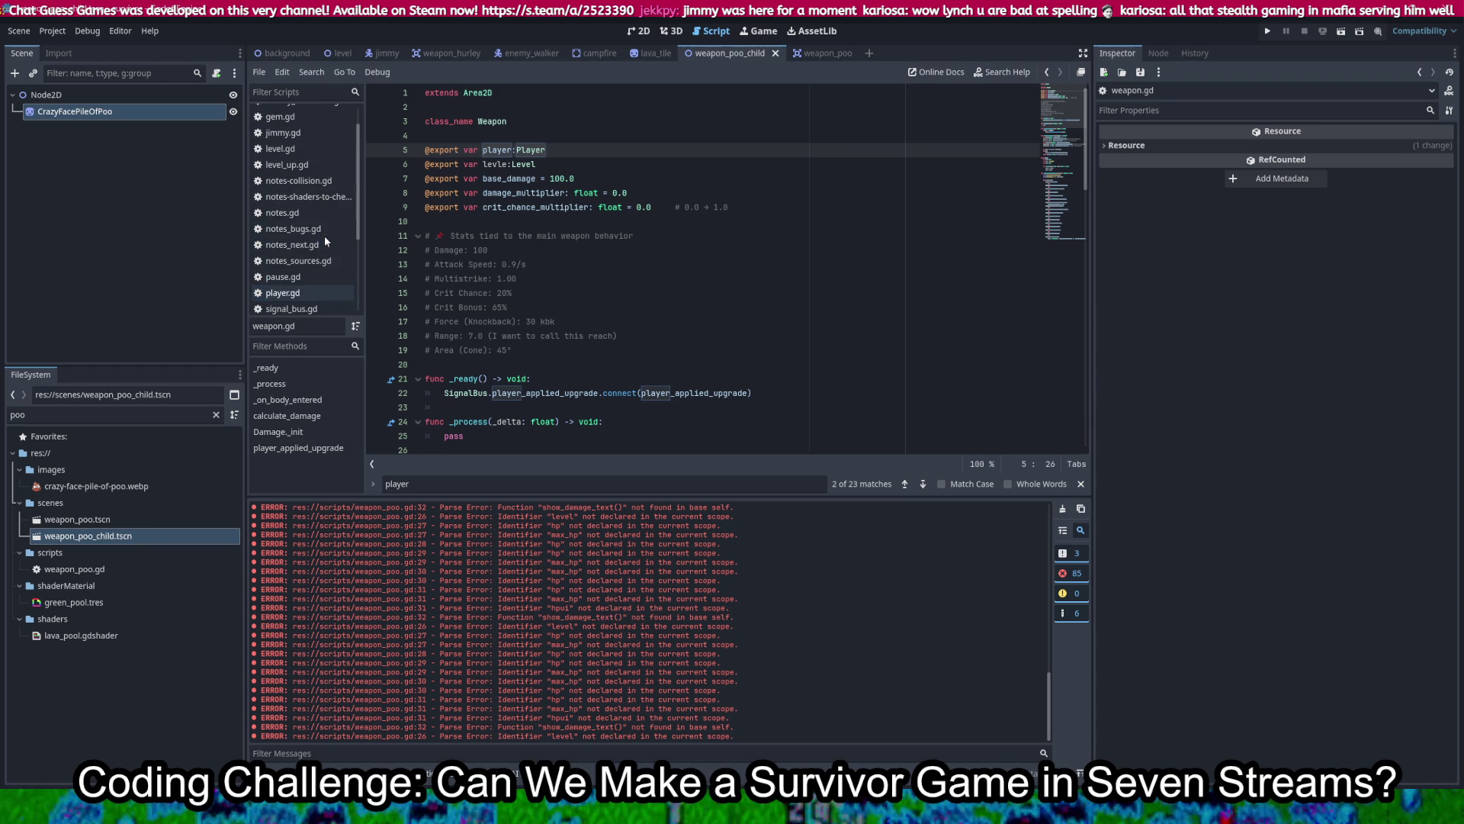
pyautogui.click(281, 149)
pyautogui.scroll(5, 621, 209)
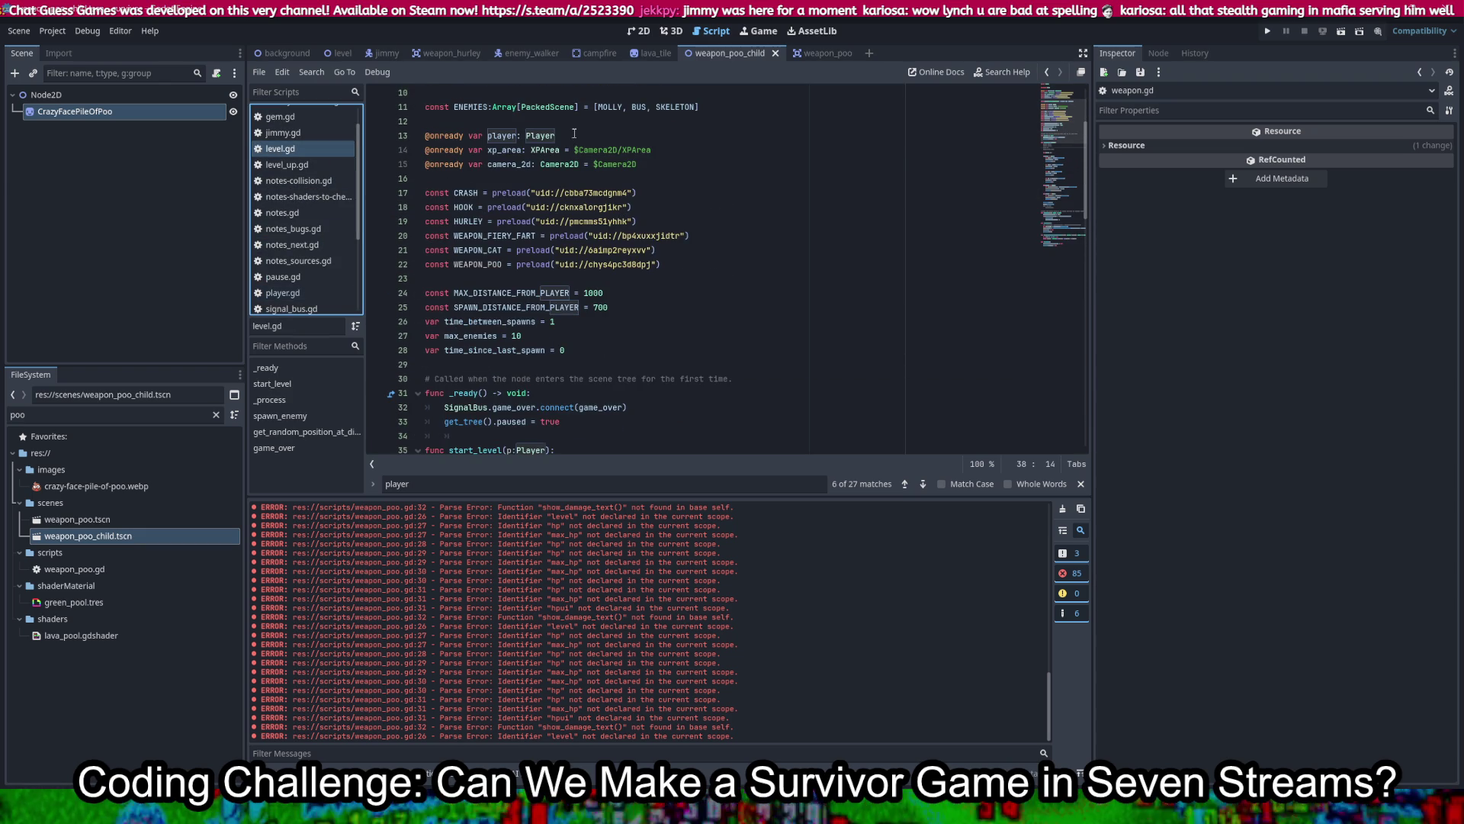
# Step: Duplicate the hurley.player = player line as hurley.level = level and save level.gd
pyautogui.moveTo(587, 135); pyautogui.dragTo(574, 120)
pyautogui.scroll(-7, 602, 206)
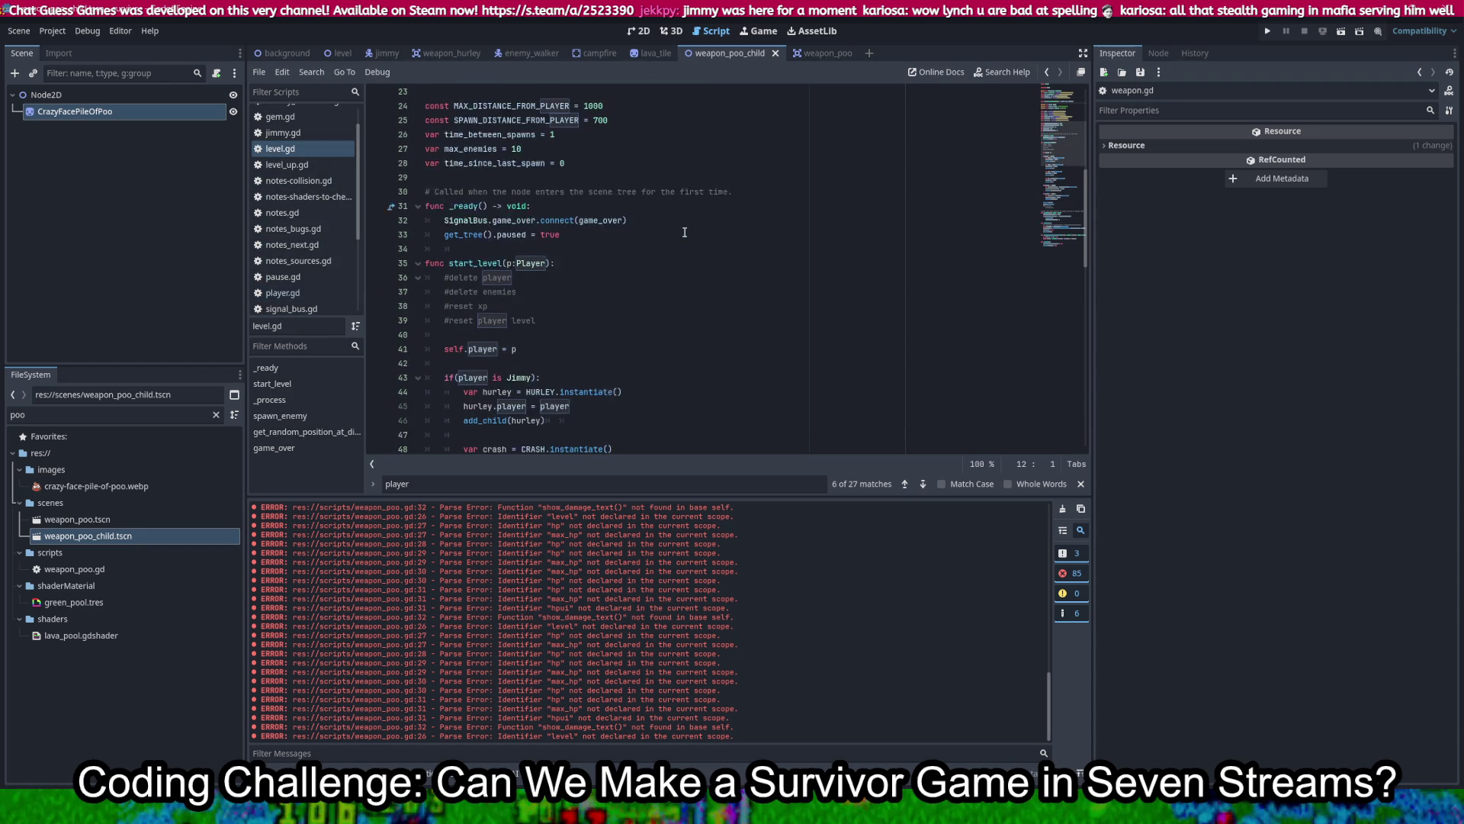
pyautogui.click(632, 290)
pyautogui.tripleClick(633, 292)
pyautogui.hotkey('ctrl', 'shift', 'd')
pyautogui.doubleClick(513, 308)
pyautogui.write('level')
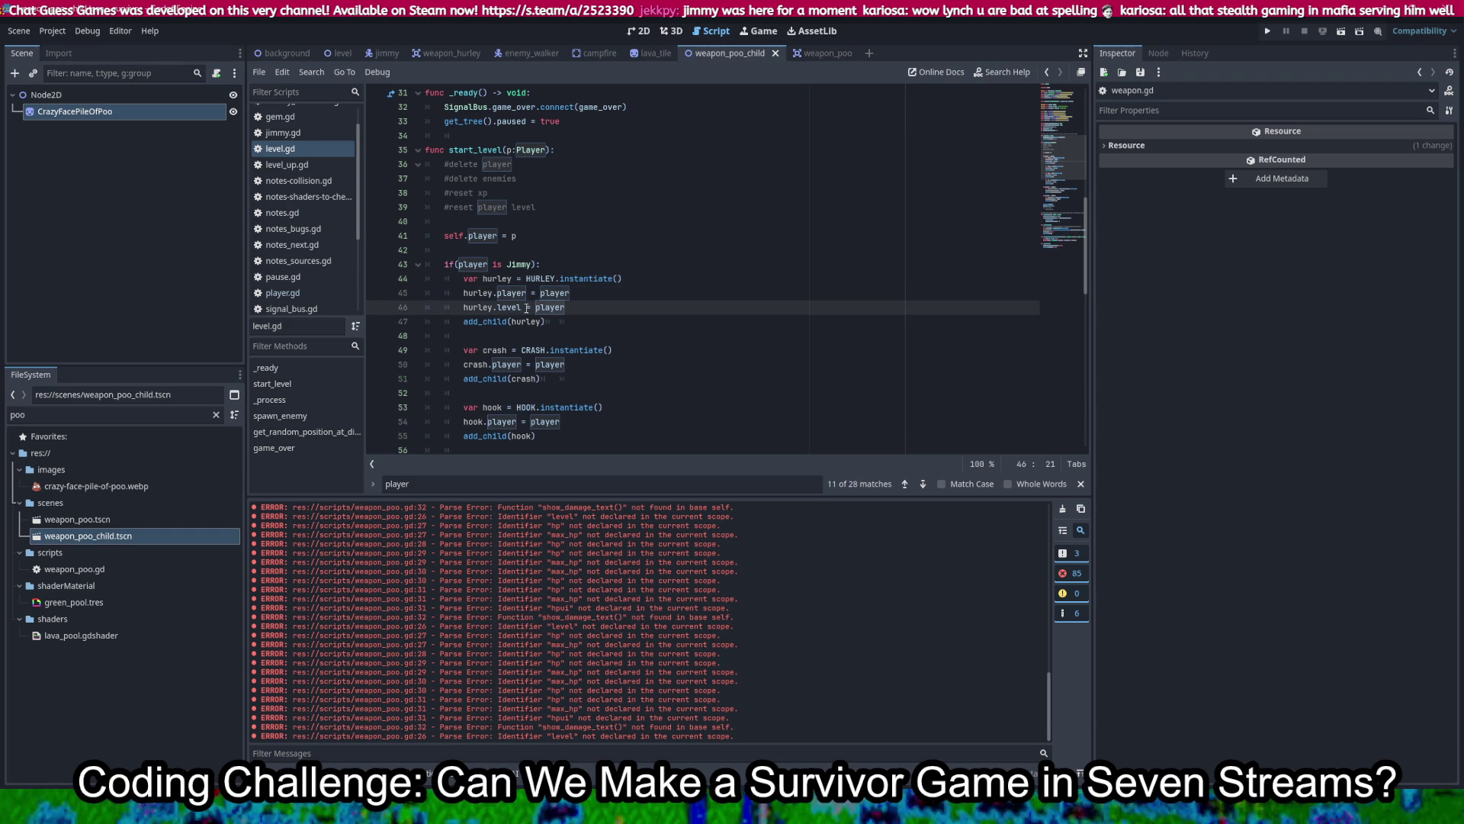
pyautogui.click(562, 308)
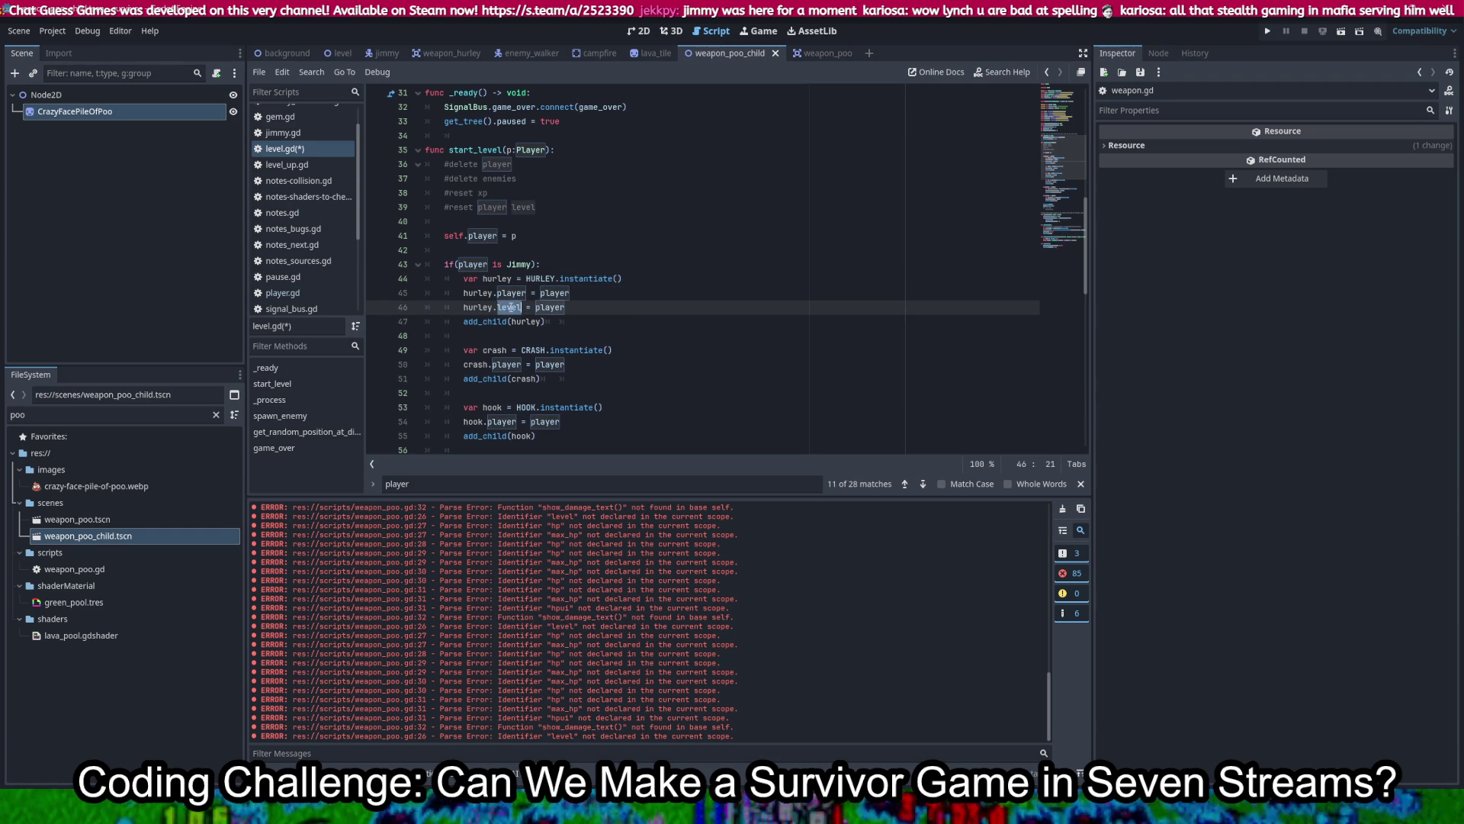
pyautogui.doubleClick(563, 307)
pyautogui.write('level')
pyautogui.hotkey('ctrl', 's')
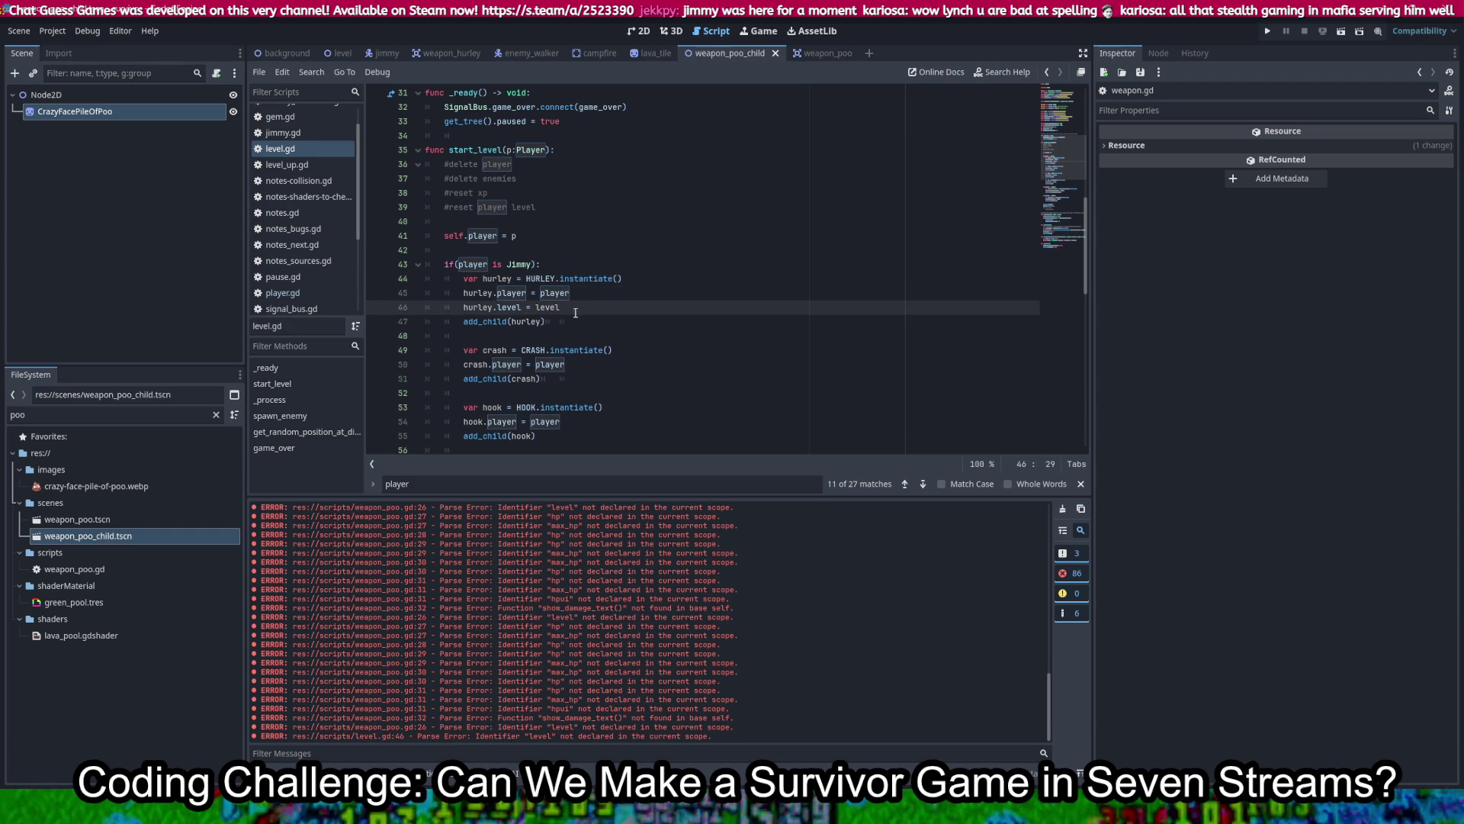
# Step: Change the new hurley line's assigned value to self, giving hurley.level = self
pyautogui.moveTo(561, 307); pyautogui.dragTo(584, 297)
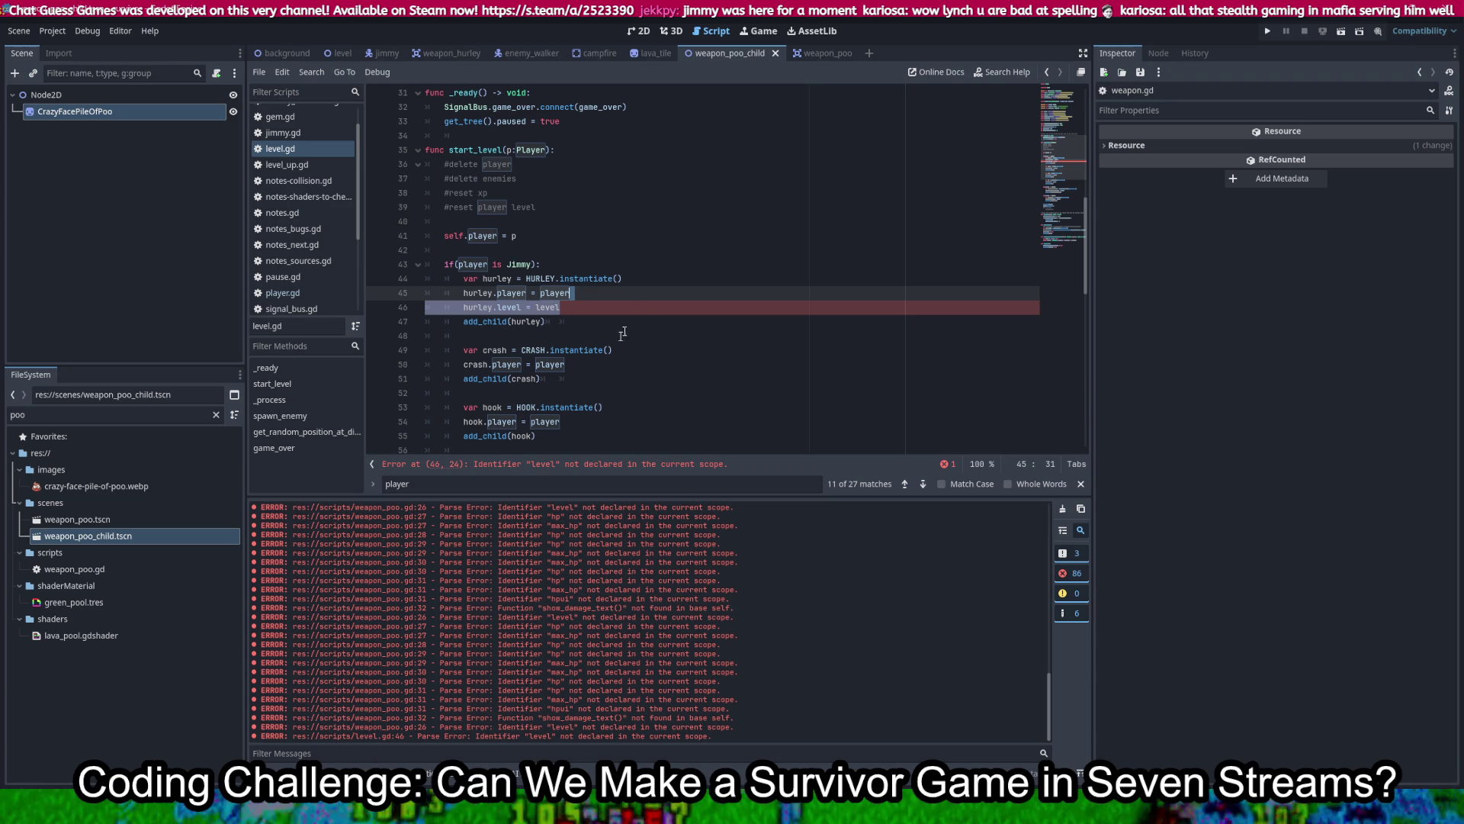
pyautogui.click(564, 314)
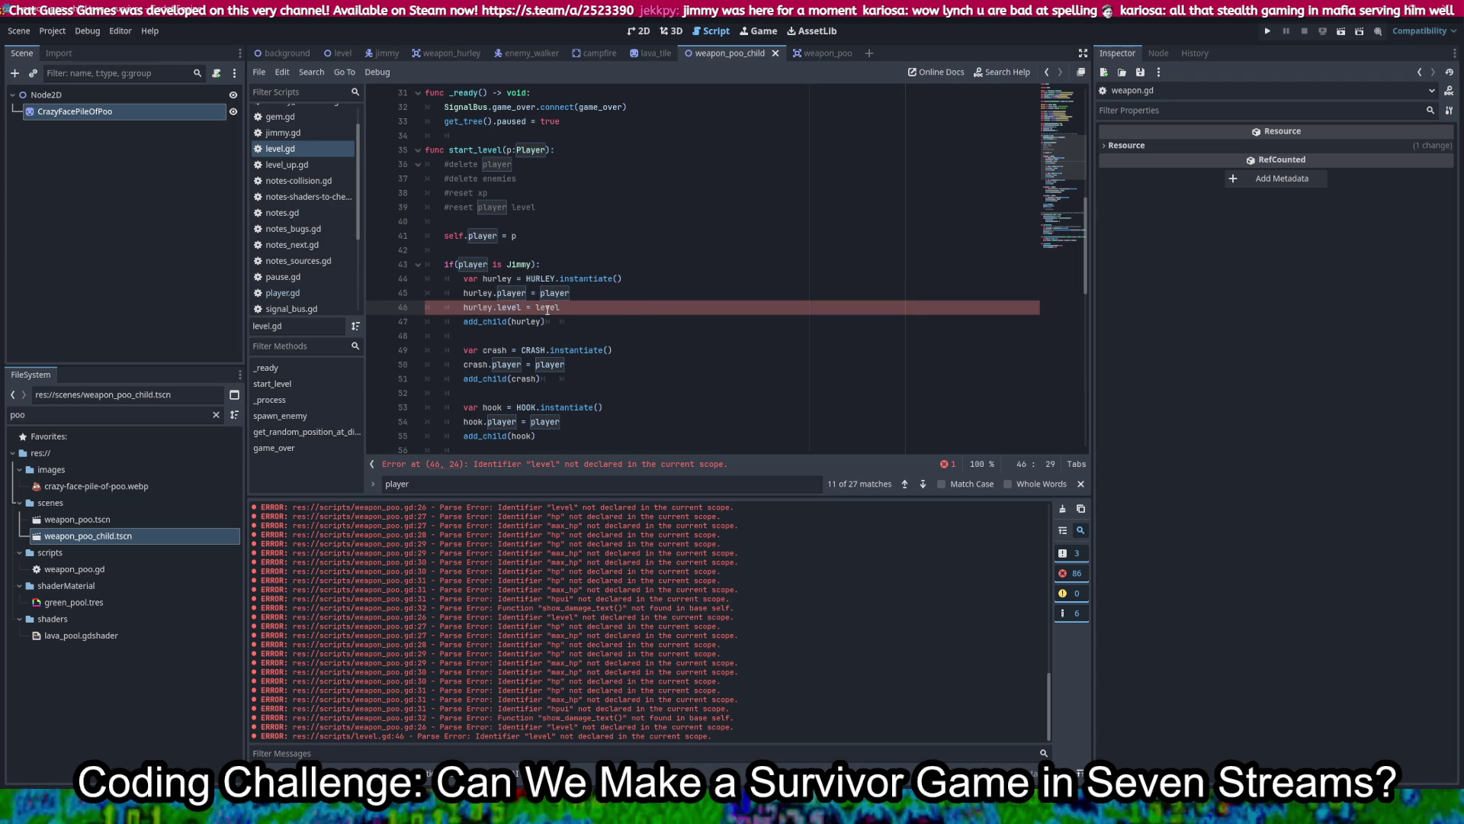
pyautogui.doubleClick(547, 308)
pyautogui.write('self')
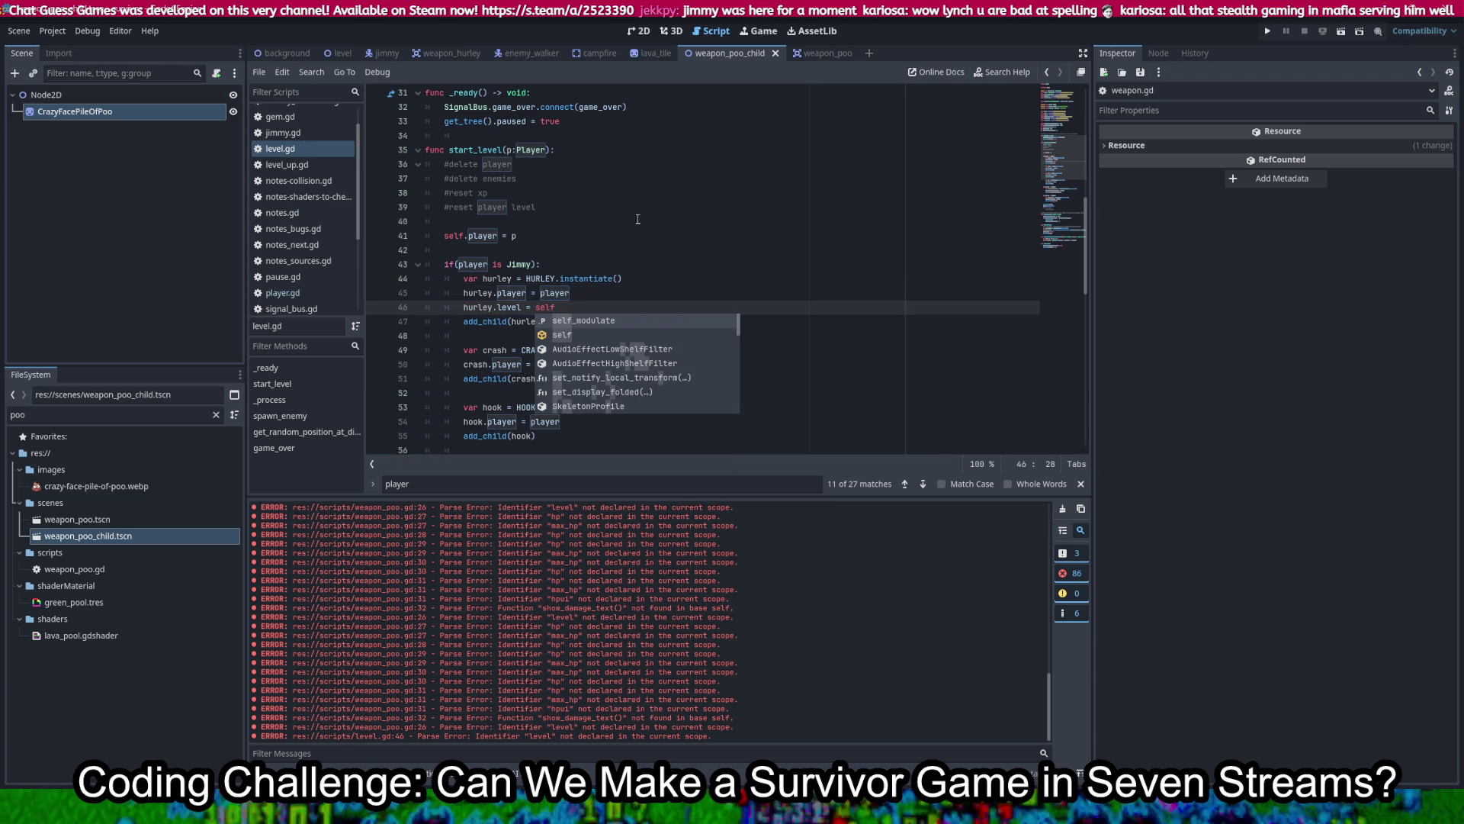
pyautogui.press('Escape')
# Step: Paste the level line under crash.player = player and rename it to crash.level = self
pyautogui.moveTo(572, 307); pyautogui.dragTo(588, 298)
pyautogui.hotkey('ctrl', 'c')
pyautogui.click(568, 365)
pyautogui.hotkey('ctrl', 'v')
pyautogui.doubleClick(475, 364)
pyautogui.doubleClick(482, 379)
pyautogui.hotkey('ctrl', 'v')
pyautogui.moveTo(572, 379); pyautogui.dragTo(583, 366)
pyautogui.scroll(-2, 579, 390)
pyautogui.hotkey('ctrl', 'c')
pyautogui.scroll(-2, 579, 390)
# Step: Add hook.level = self below hook.player = player
pyautogui.click(568, 351)
pyautogui.hotkey('ctrl', 'v')
pyautogui.doubleClick(473, 350)
pyautogui.hotkey('ctrl', 'c')
pyautogui.doubleClick(475, 365)
pyautogui.hotkey('ctrl', 'v')
pyautogui.moveTo(568, 365); pyautogui.dragTo(586, 351)
pyautogui.hotkey('ctrl', 'c')
# Step: Add poo.level = self below poo.player = player and save level.gd
pyautogui.scroll(-2, 586, 351)
pyautogui.click(568, 379)
pyautogui.hotkey('ctrl', 'v')
pyautogui.doubleClick(476, 379)
pyautogui.hotkey('ctrl', 'c')
pyautogui.doubleClick(476, 393)
pyautogui.hotkey('ctrl', 'v')
pyautogui.click(569, 396)
pyautogui.hotkey('ctrl', 's')
# Step: Add weapon_fiery_fart.level = self below weapon_fiery_fart.player = player
pyautogui.moveTo(569, 395); pyautogui.dragTo(569, 379)
pyautogui.scroll(-3, 588, 359)
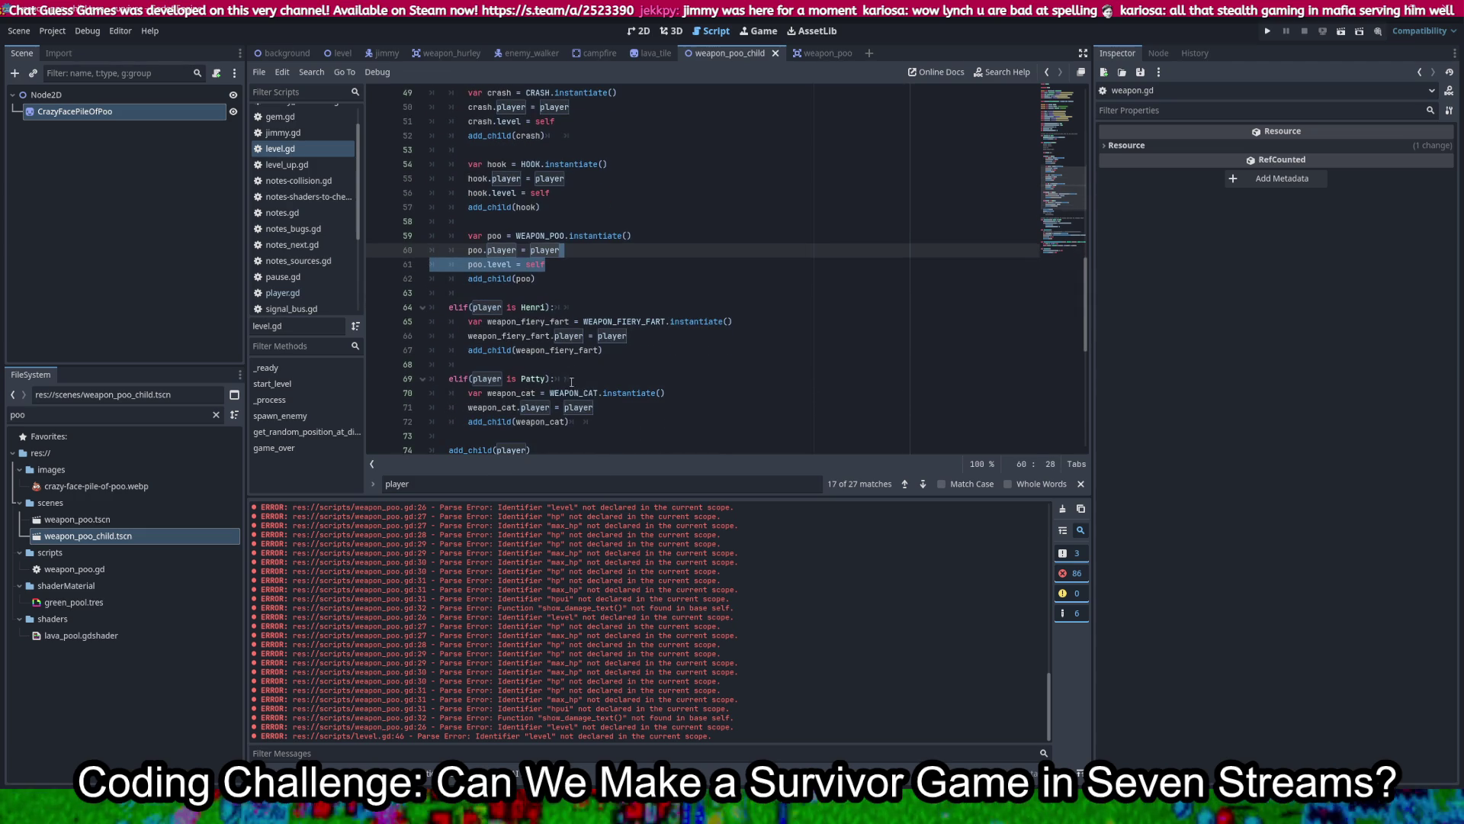
pyautogui.hotkey('ctrl', 'c')
pyautogui.click(627, 336)
pyautogui.hotkey('ctrl', 'v')
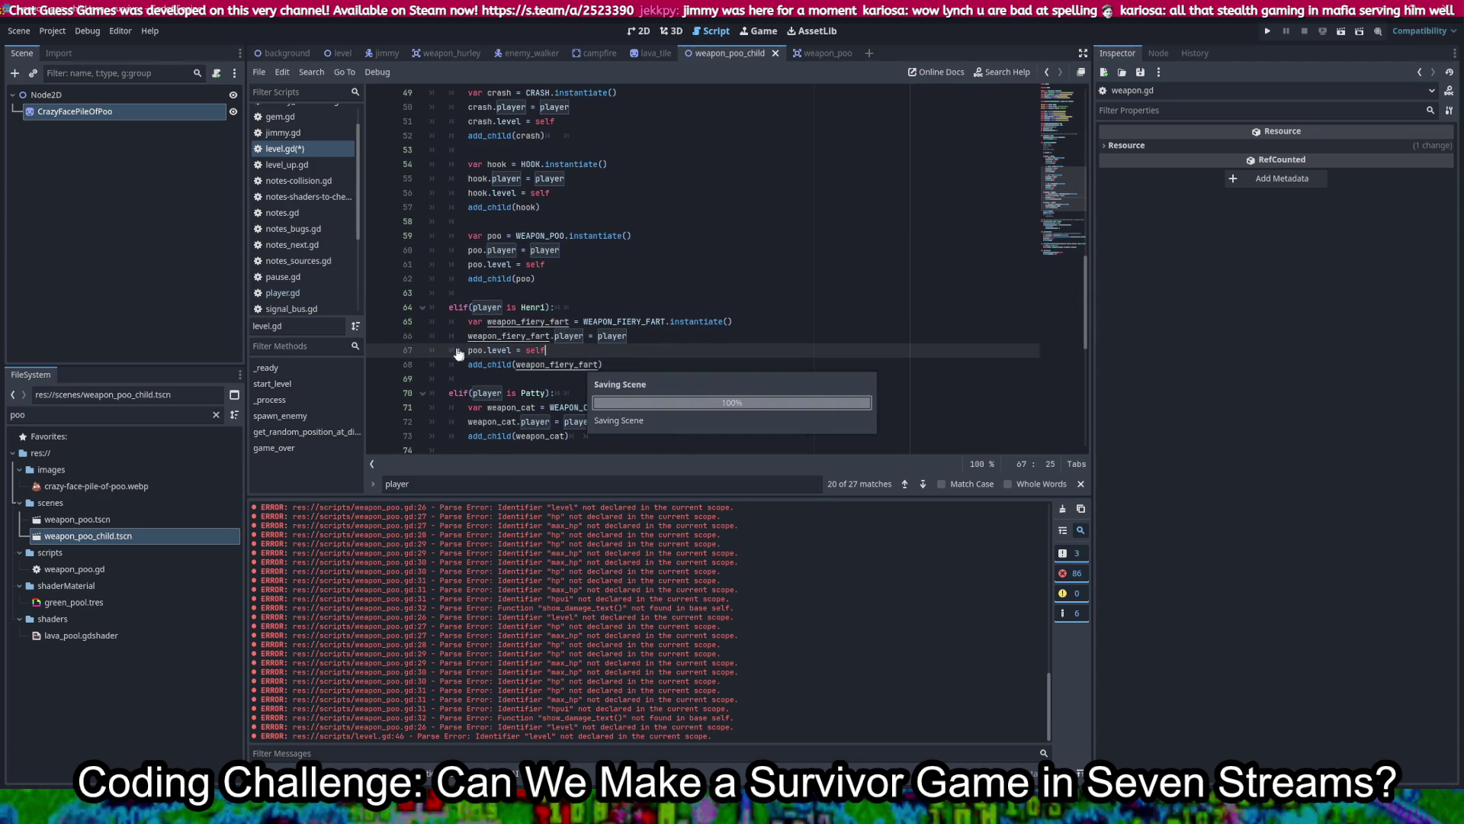
pyautogui.doubleClick(508, 335)
pyautogui.hotkey('ctrl', 'c')
pyautogui.doubleClick(476, 350)
pyautogui.hotkey('ctrl', 'v')
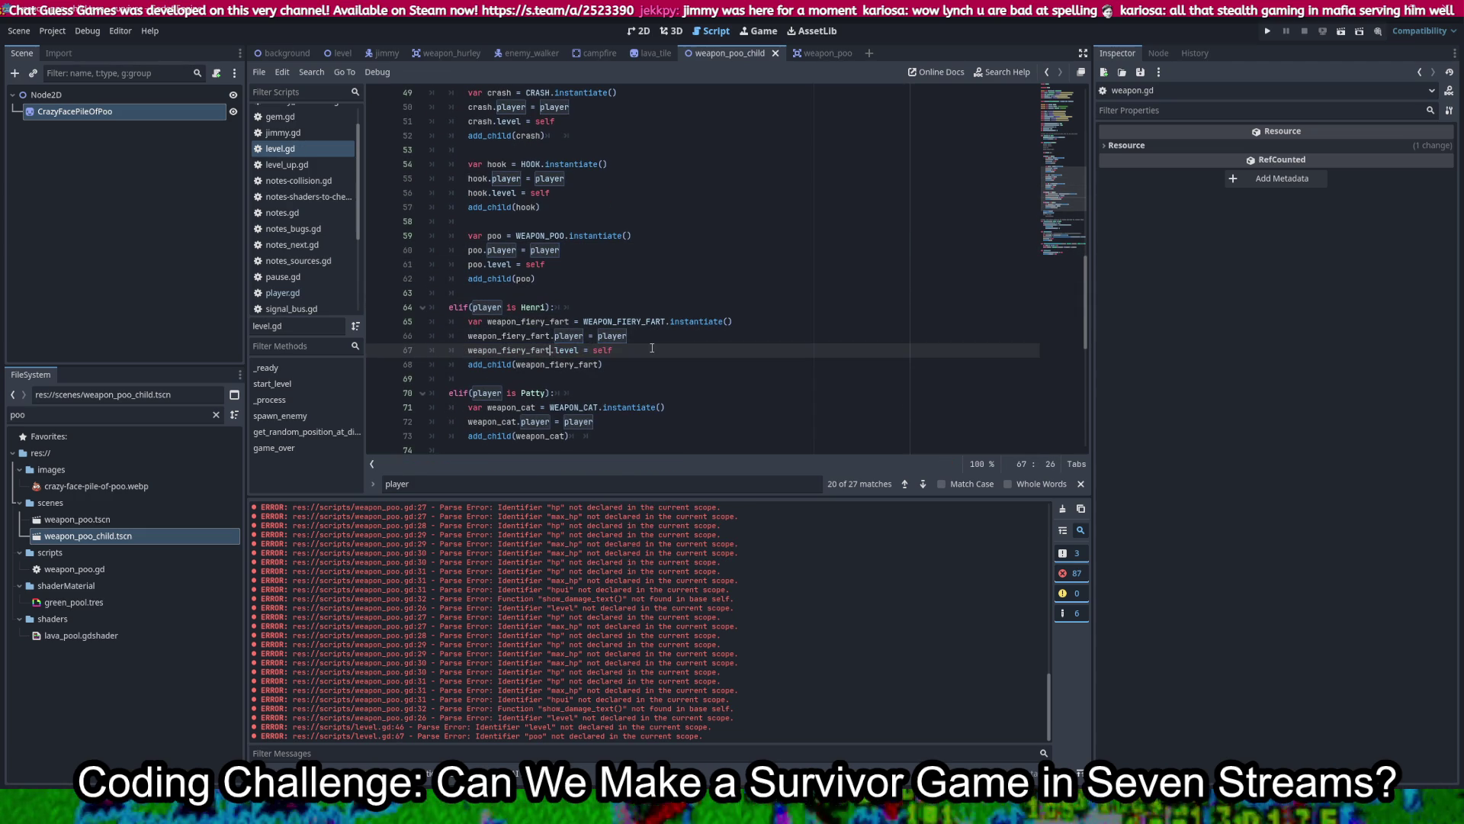
pyautogui.moveTo(647, 350); pyautogui.dragTo(641, 338)
pyautogui.hotkey('ctrl', 'c')
# Step: Add weapon_cat.level = self in the Patty branch, then open the weapon_poo scene
pyautogui.scroll(-2, 606, 350)
pyautogui.click(599, 335)
pyautogui.hotkey('ctrl', 'v')
pyautogui.click(493, 349)
pyautogui.doubleClick(494, 350)
pyautogui.write('weapon_cat')
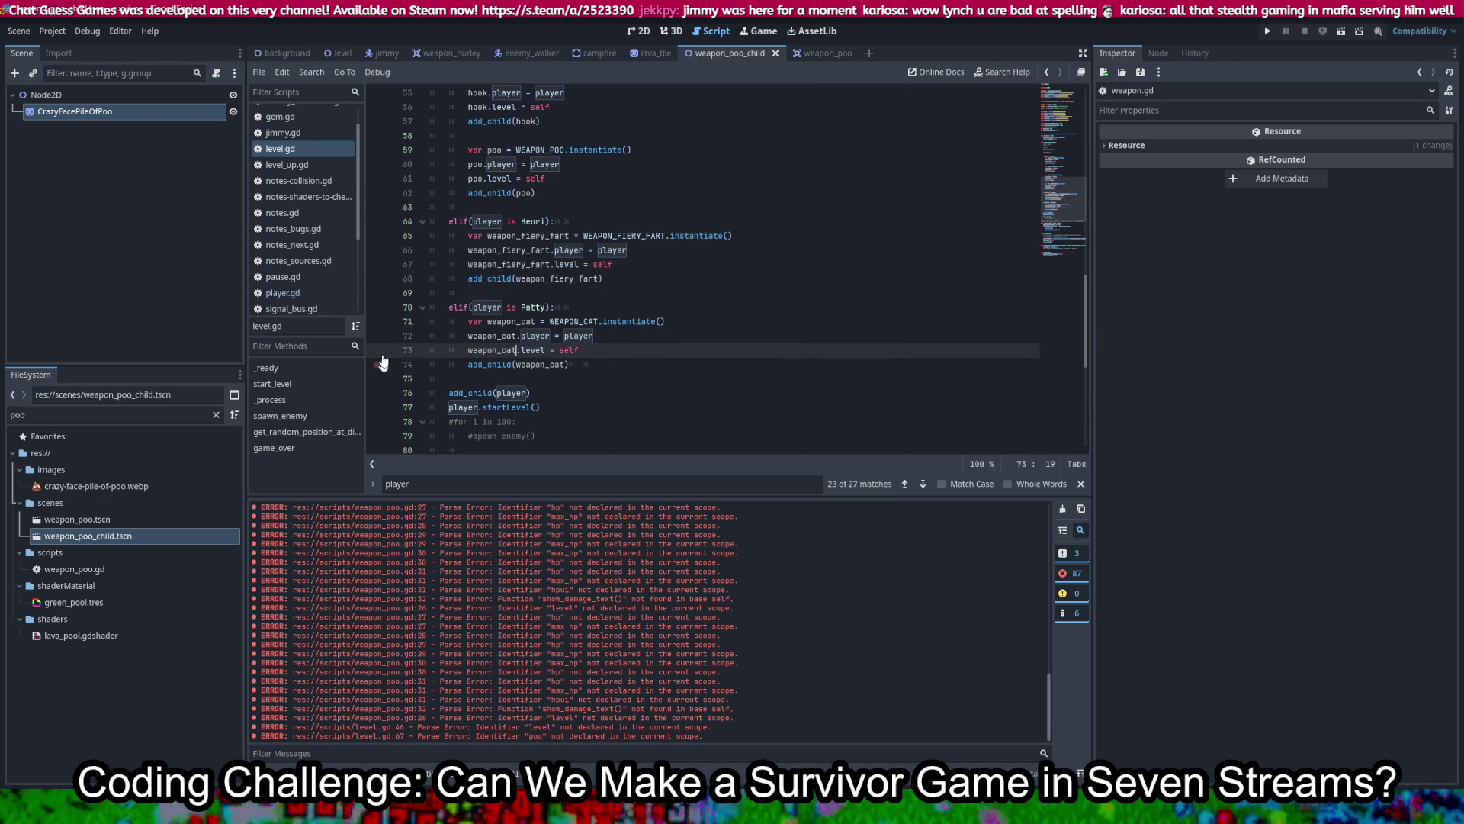
pyautogui.doubleClick(76, 519)
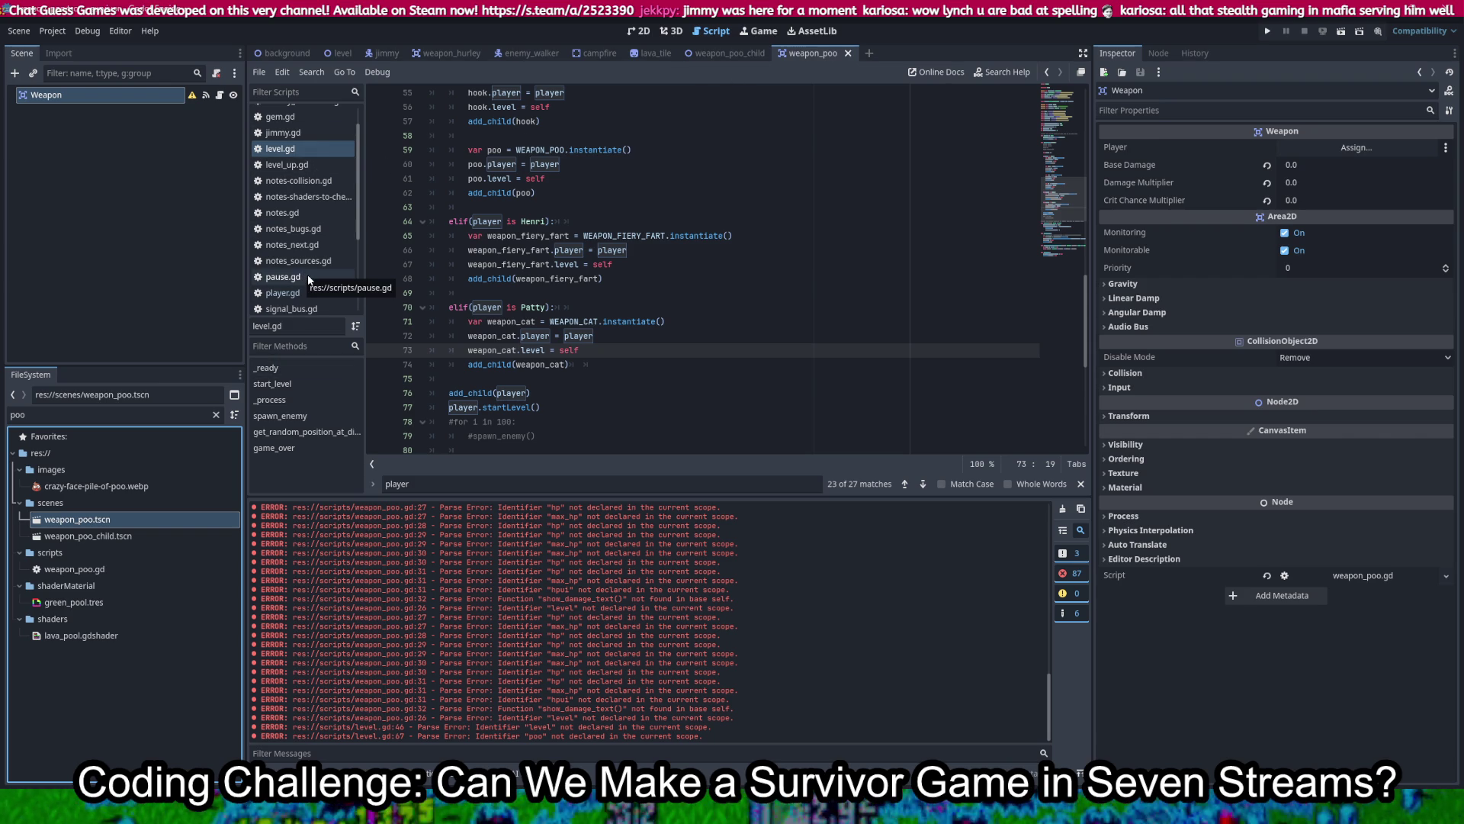
# Step: In weapon_poo.gd, change line 26's level.add_child(poo) to add_child(poo)
pyautogui.scroll(-2, 305, 221)
pyautogui.scroll(-1, 287, 305)
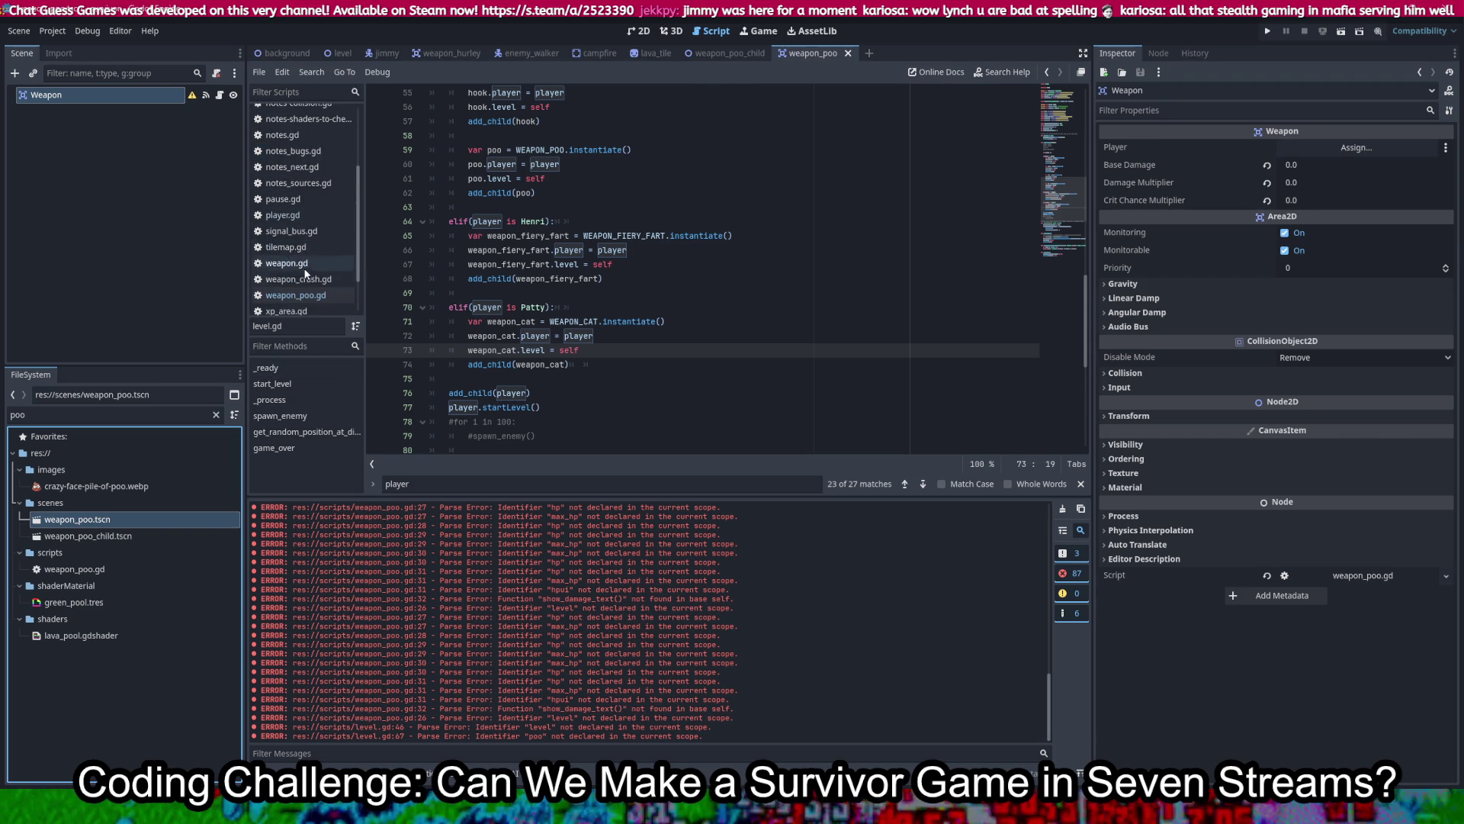
pyautogui.click(296, 295)
pyautogui.scroll(-1, 762, 332)
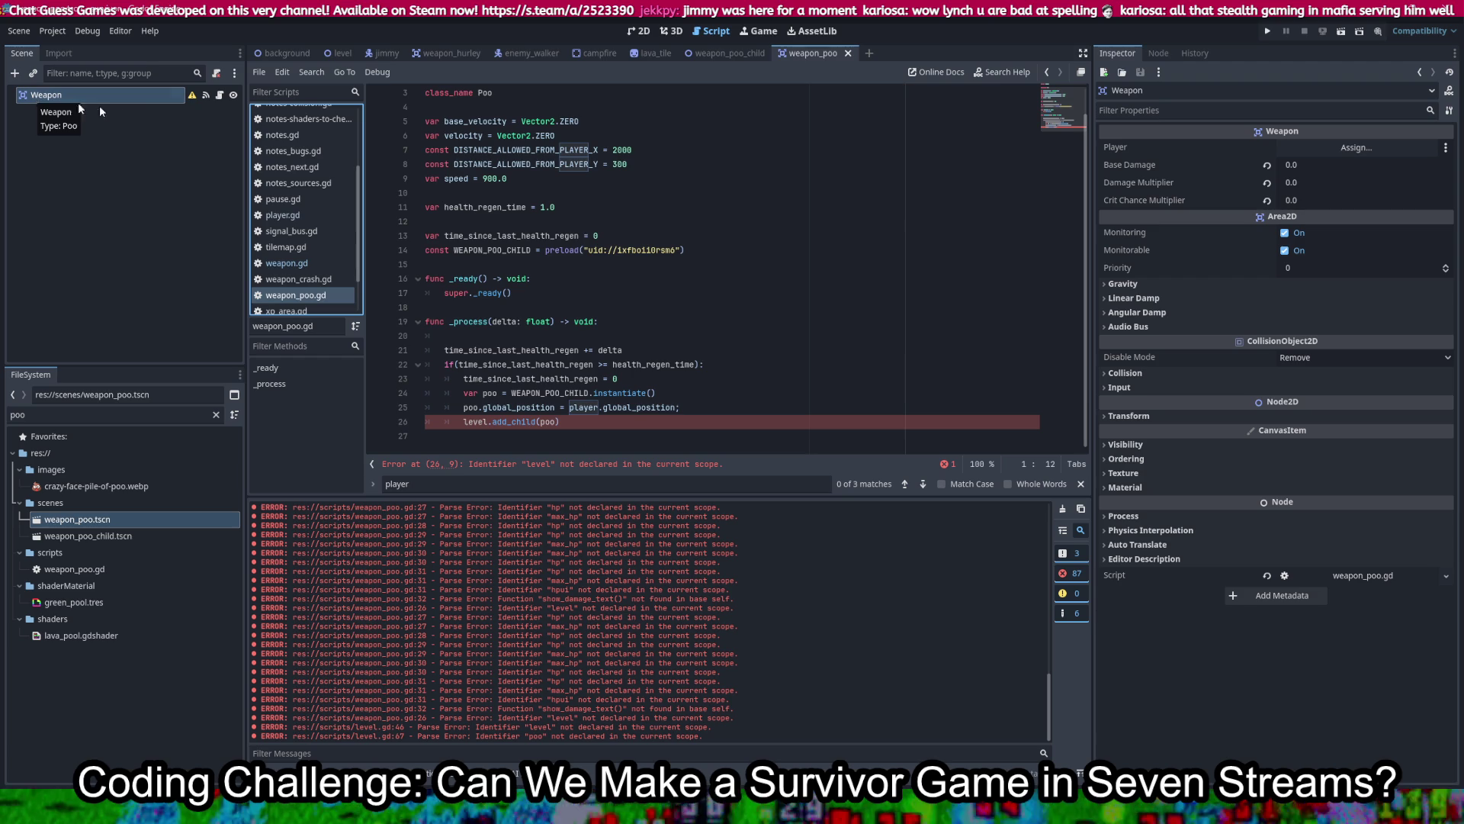
pyautogui.moveTo(190, 95)
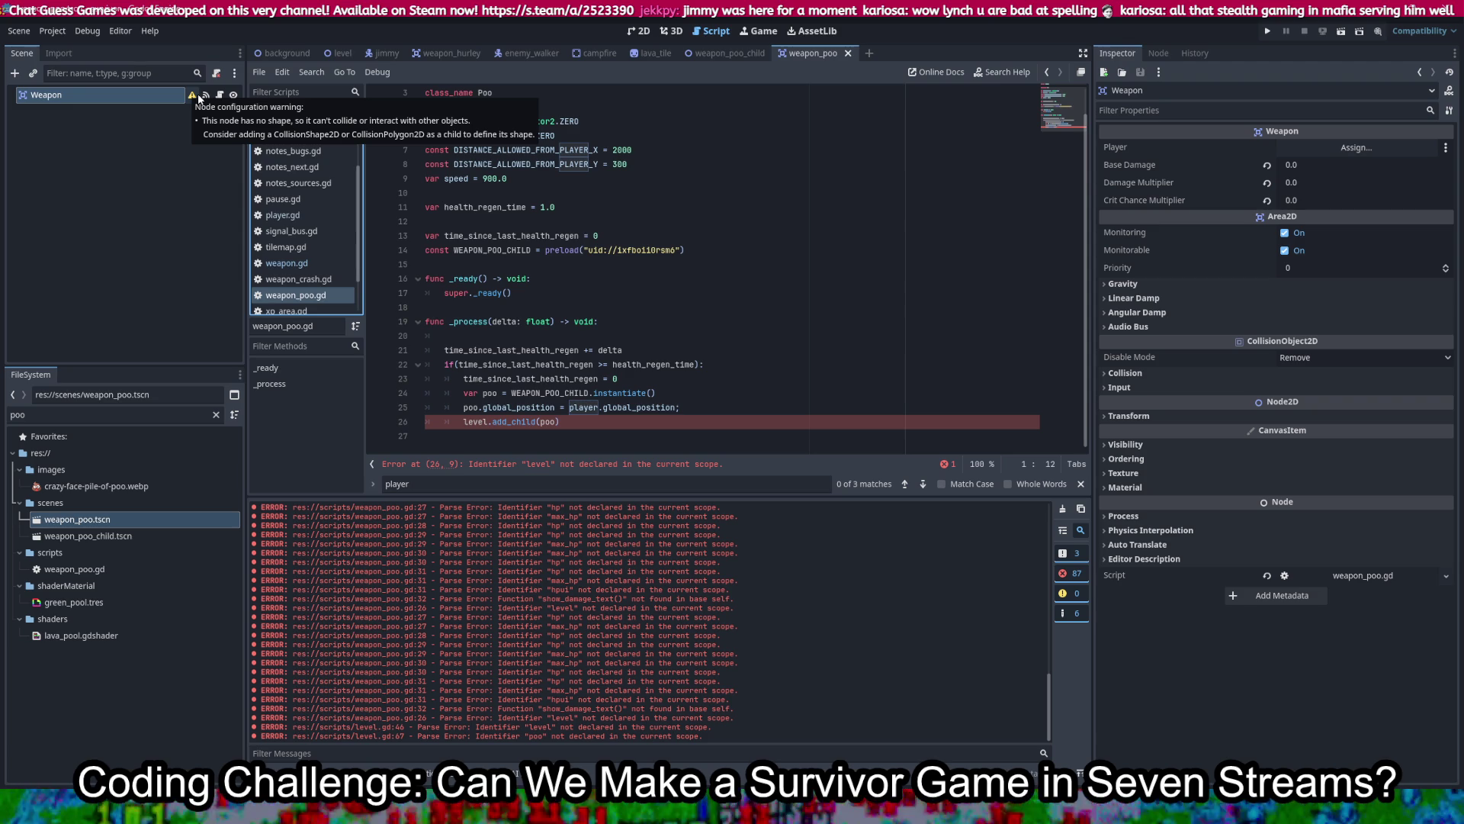
pyautogui.click(494, 421)
pyautogui.hotkey('ctrl', 'BackSpace')
pyautogui.hotkey('ctrl', 'BackSpace')
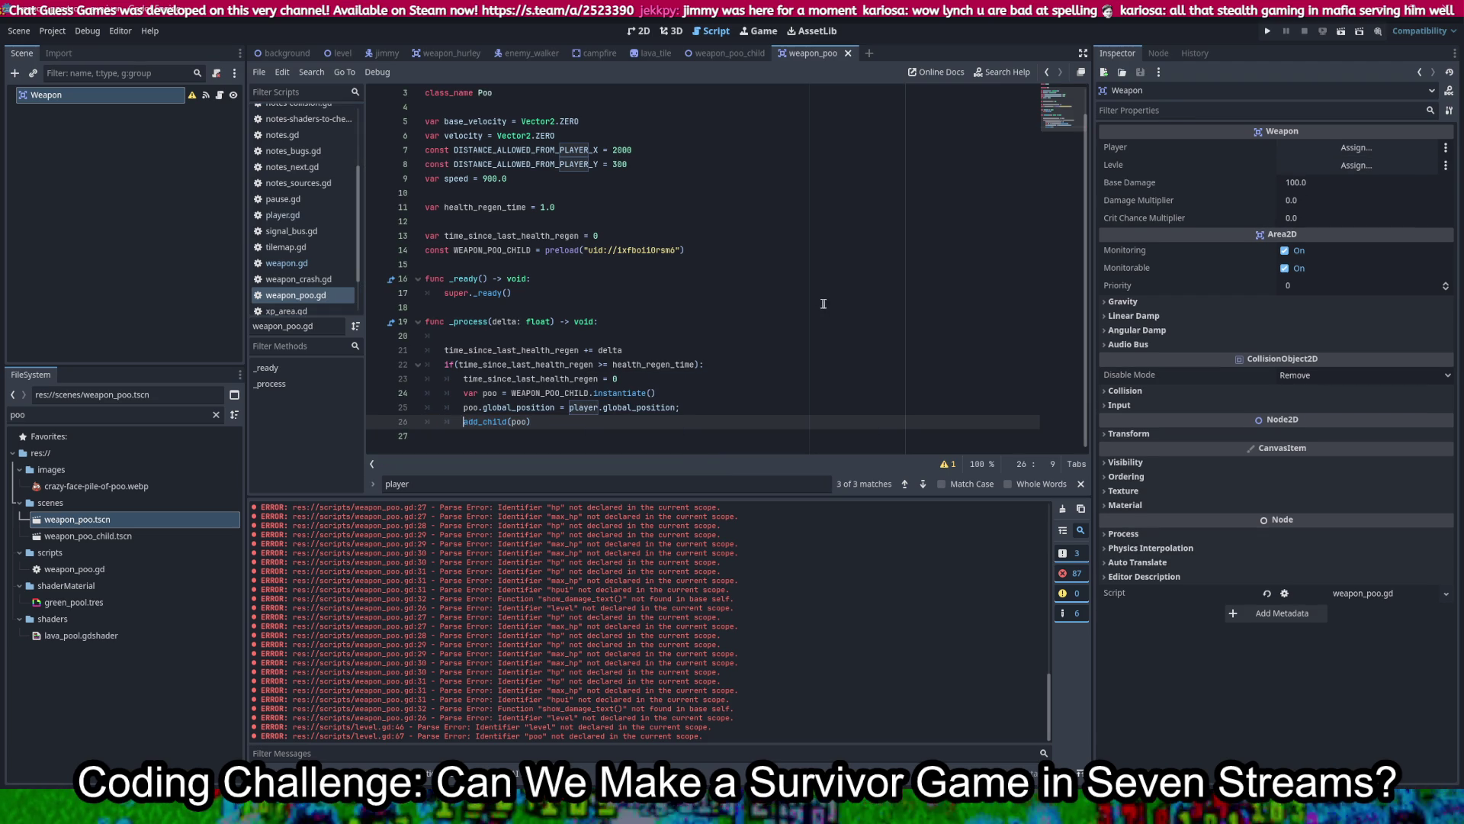
pyautogui.scroll(1, 826, 302)
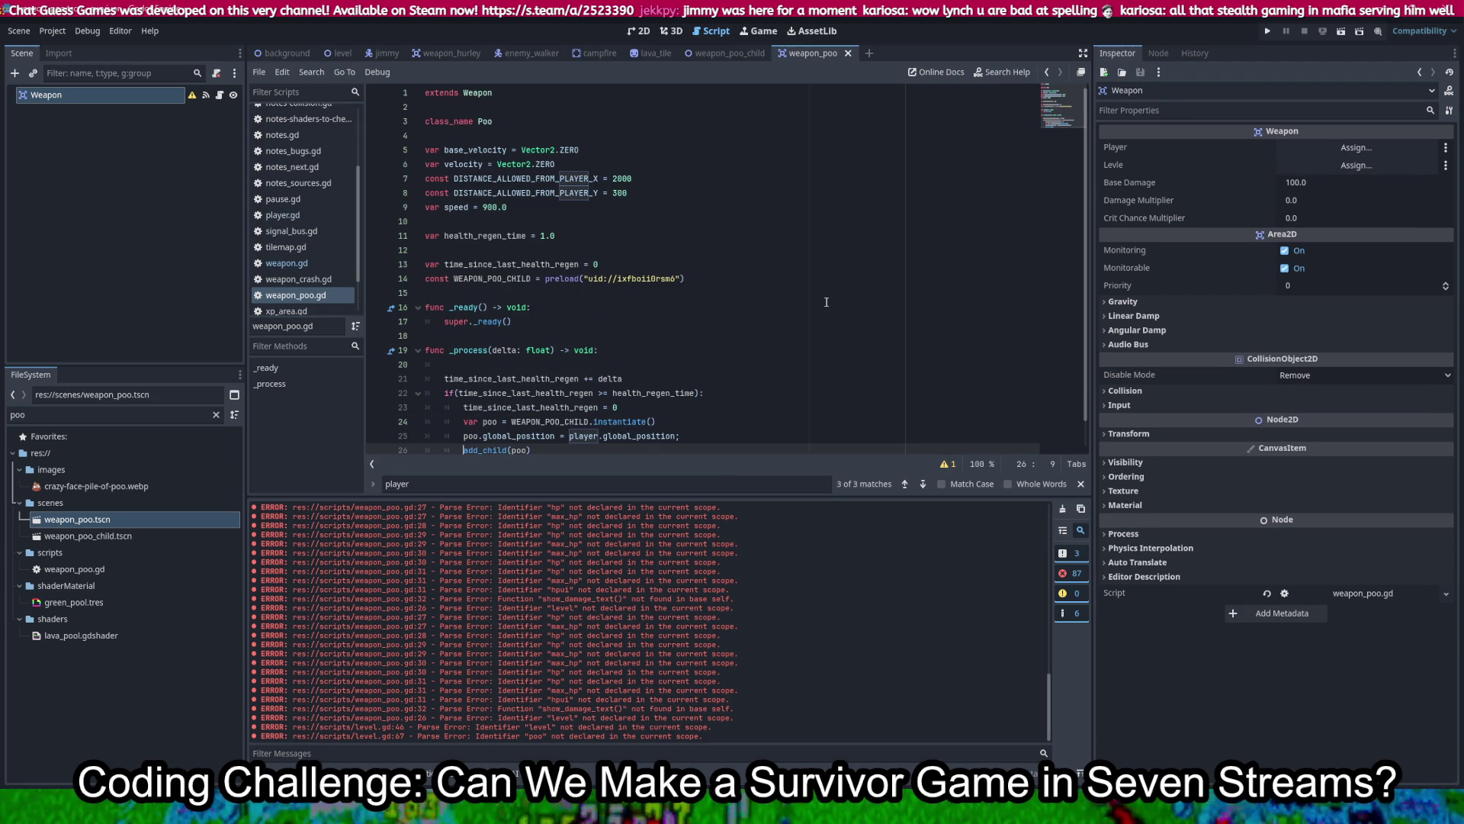
# Step: Fix the misspelled 'levle' to 'level' in weapon.gd
pyautogui.keyDown('ctrl'); pyautogui.click(477, 92); pyautogui.keyUp('ctrl')
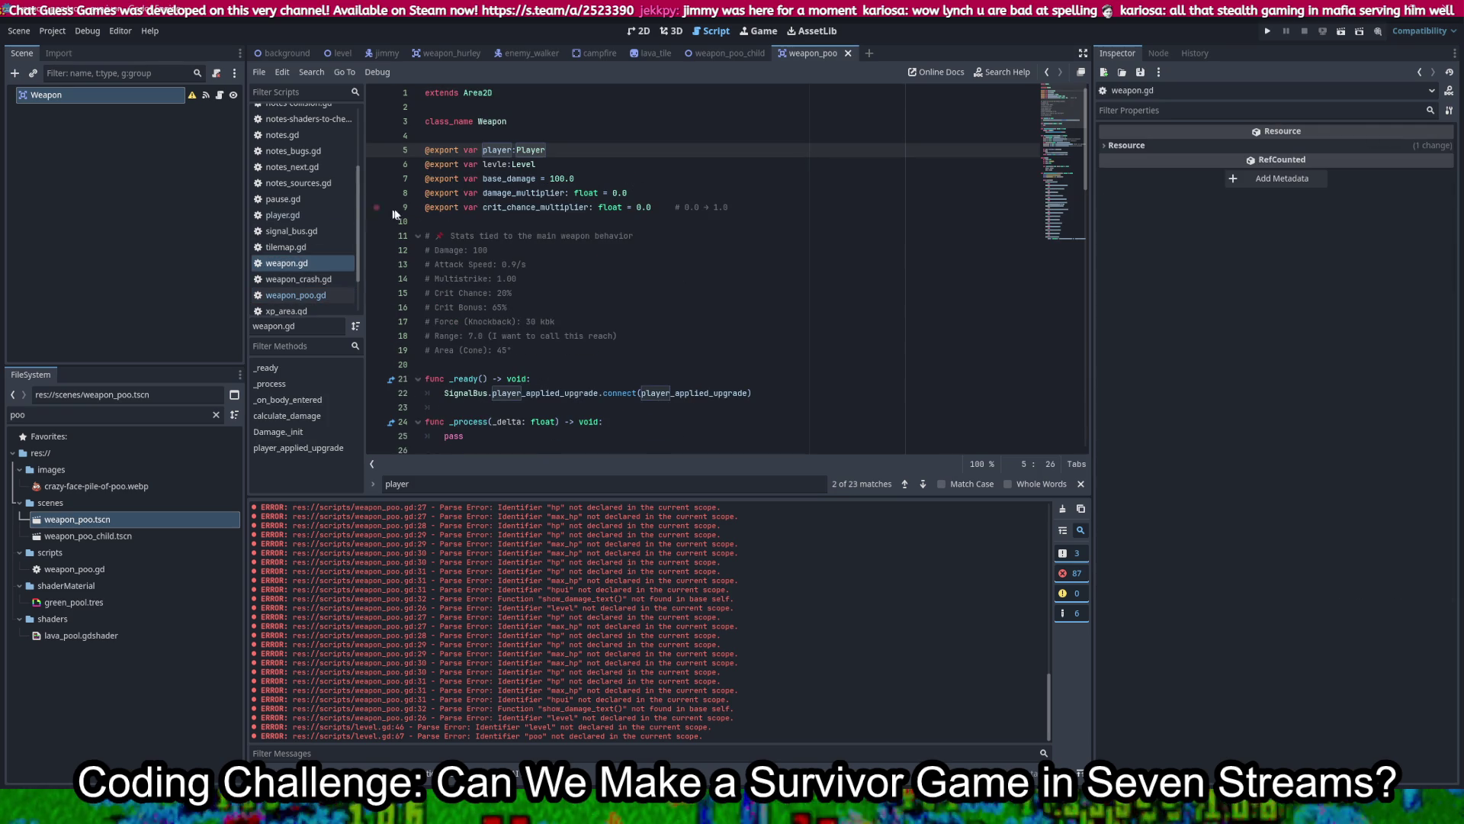
pyautogui.click(502, 165)
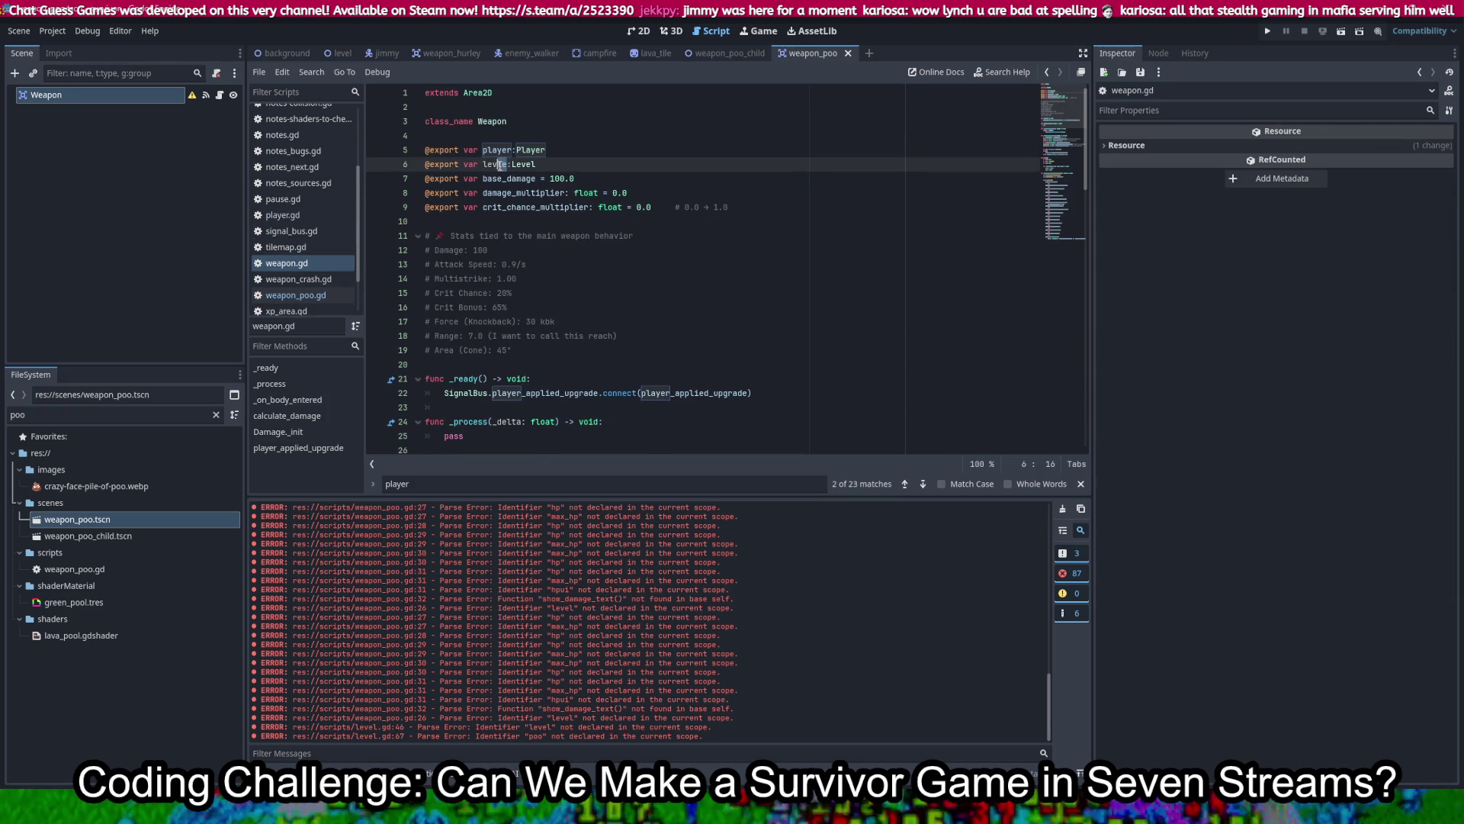
pyautogui.write('el')
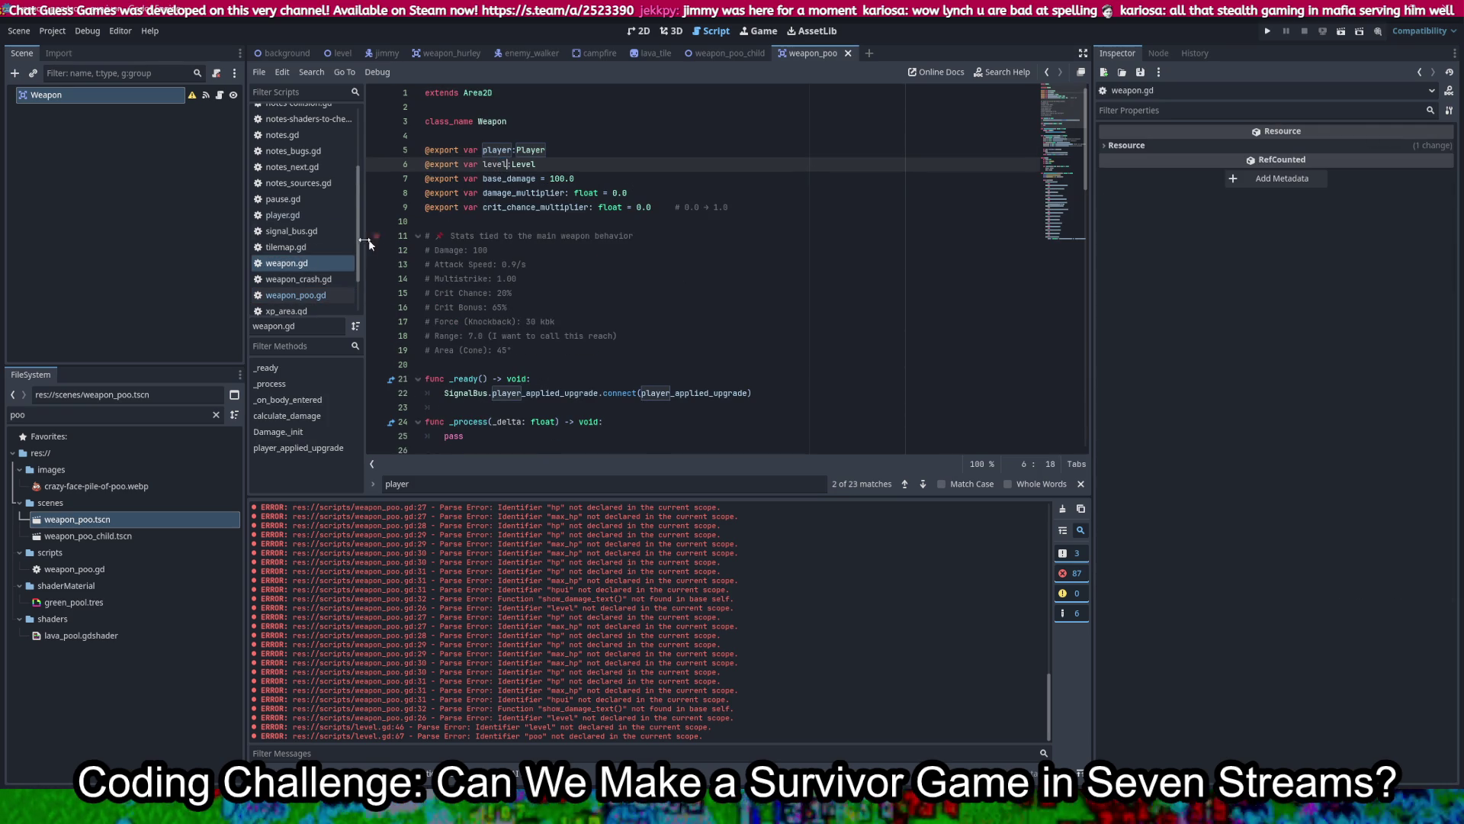
pyautogui.scroll(4, 319, 244)
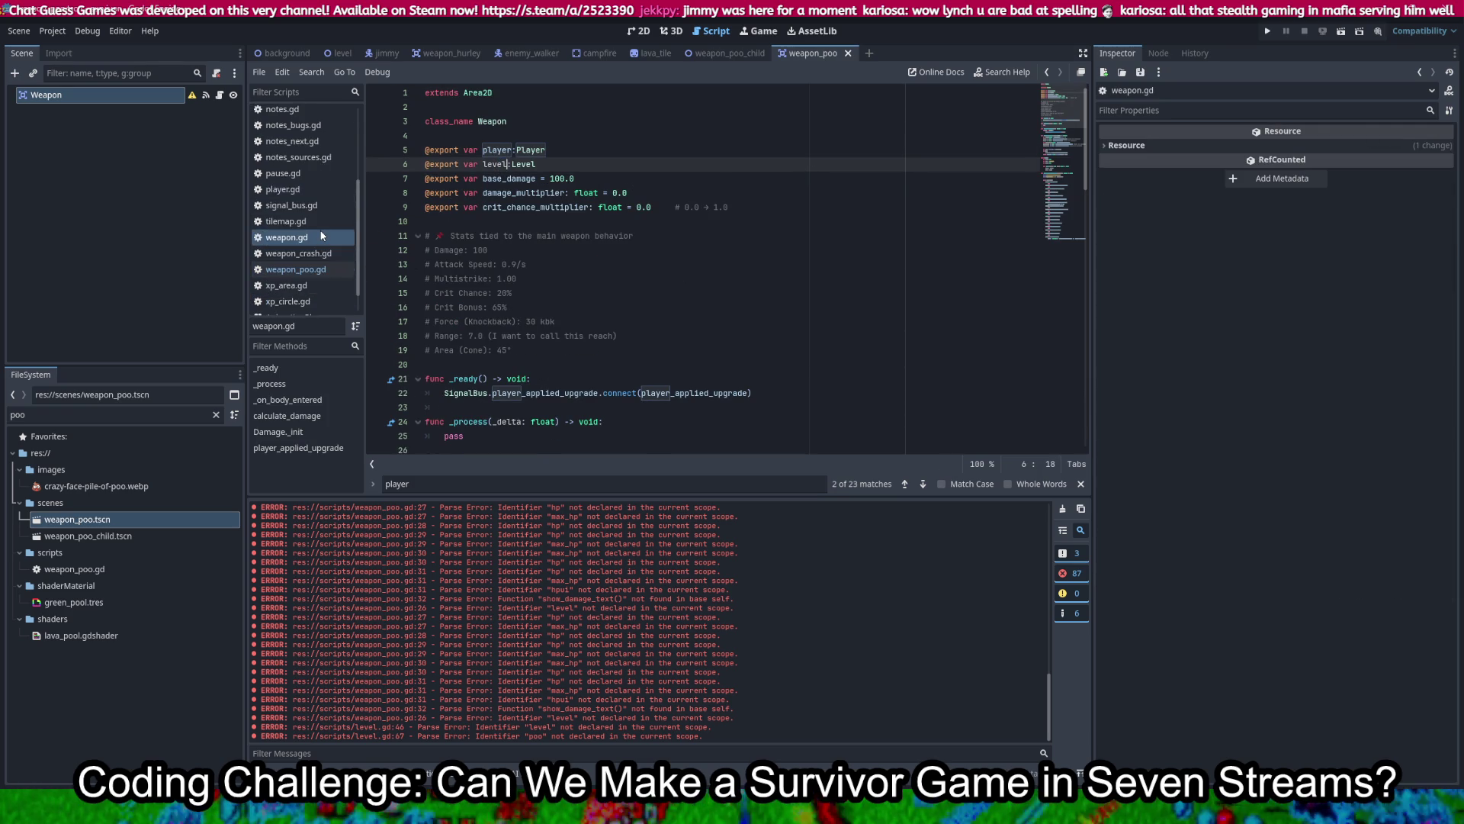
# Step: Check level.gd, look back over weapon.gd, then show and pan the 2D scene canvas
pyautogui.click(302, 149)
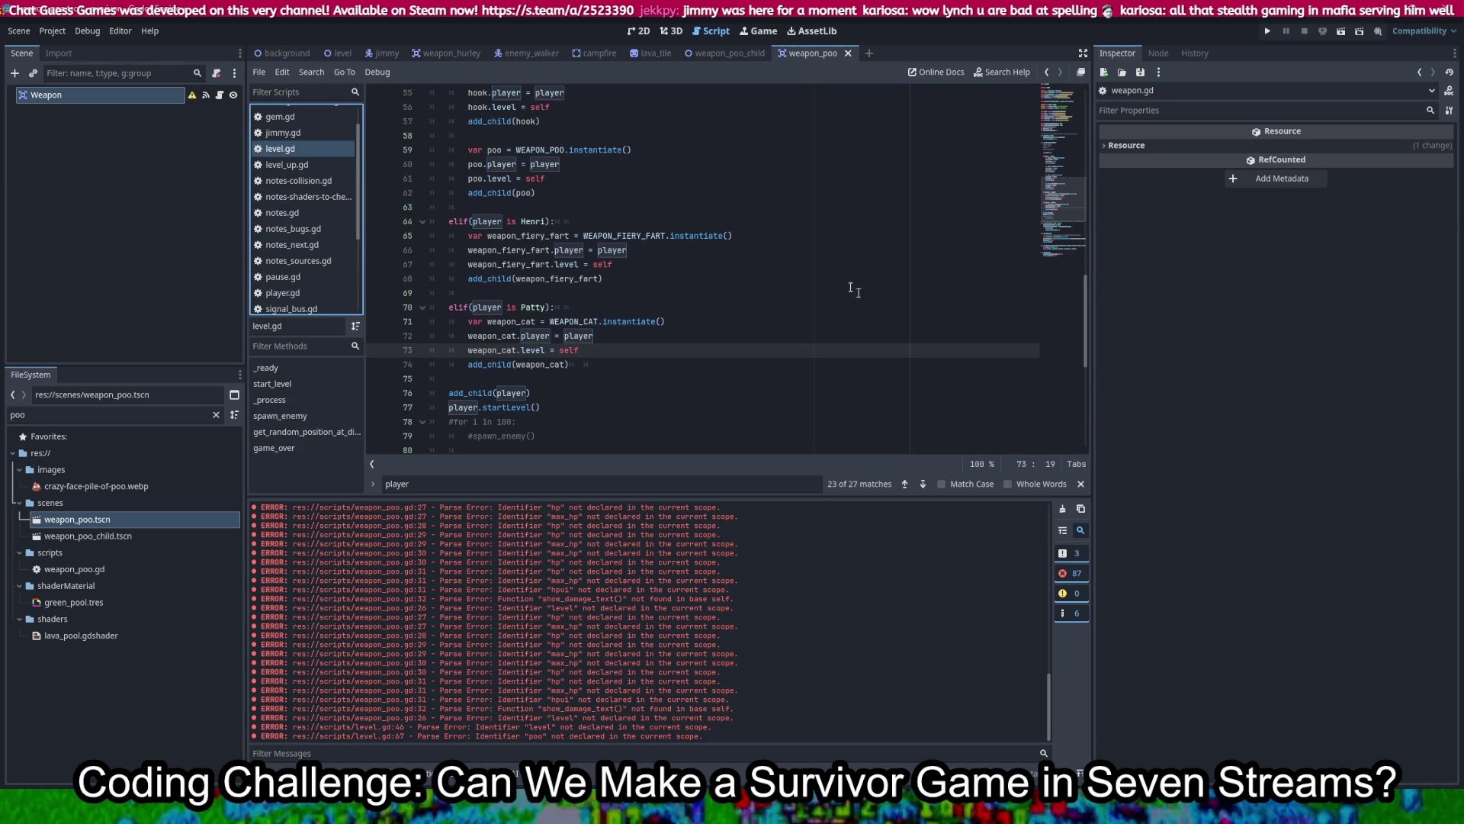
pyautogui.hotkey('alt', 'Left')
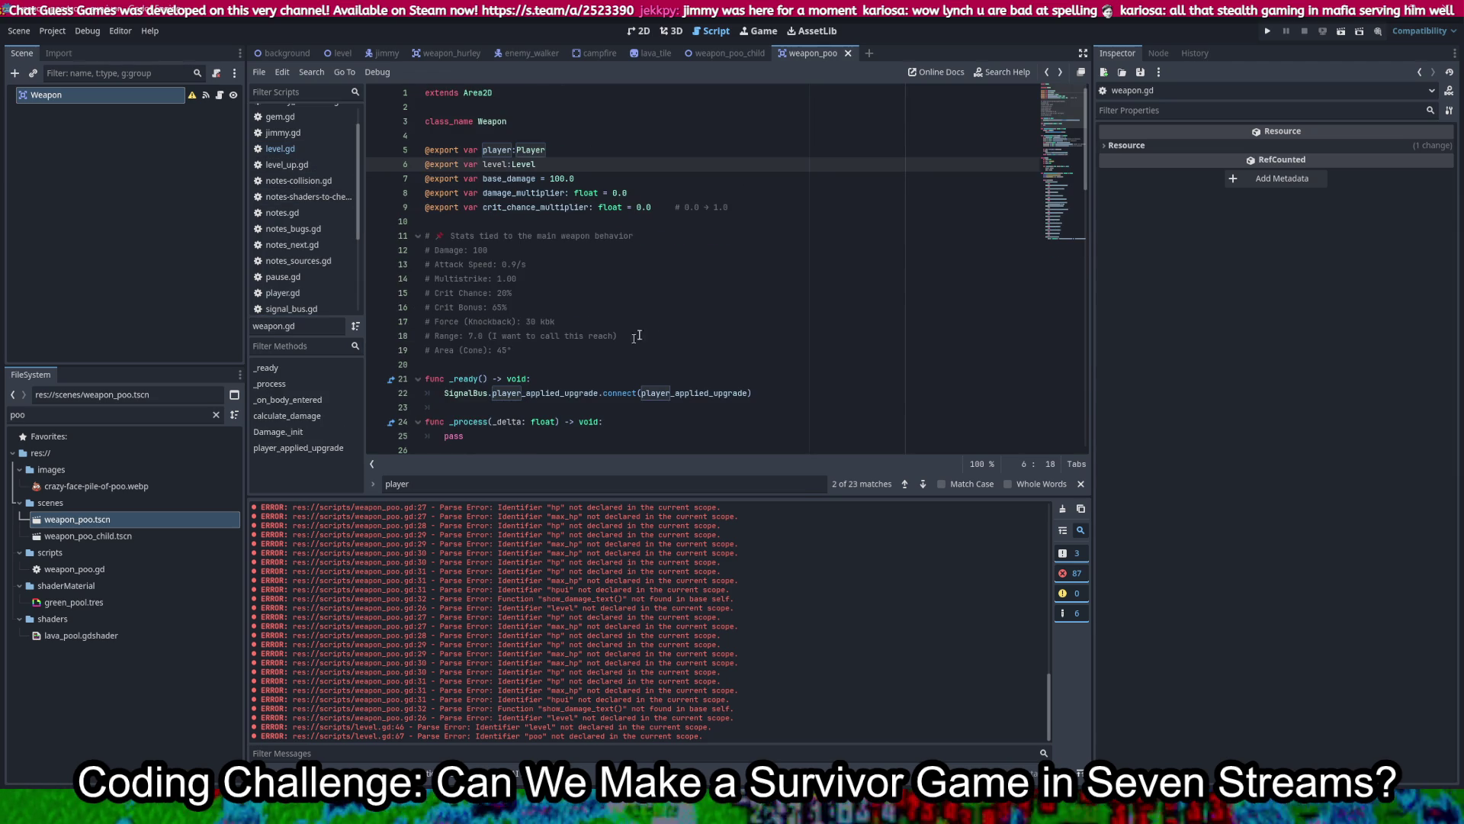
pyautogui.scroll(-10, 762, 230)
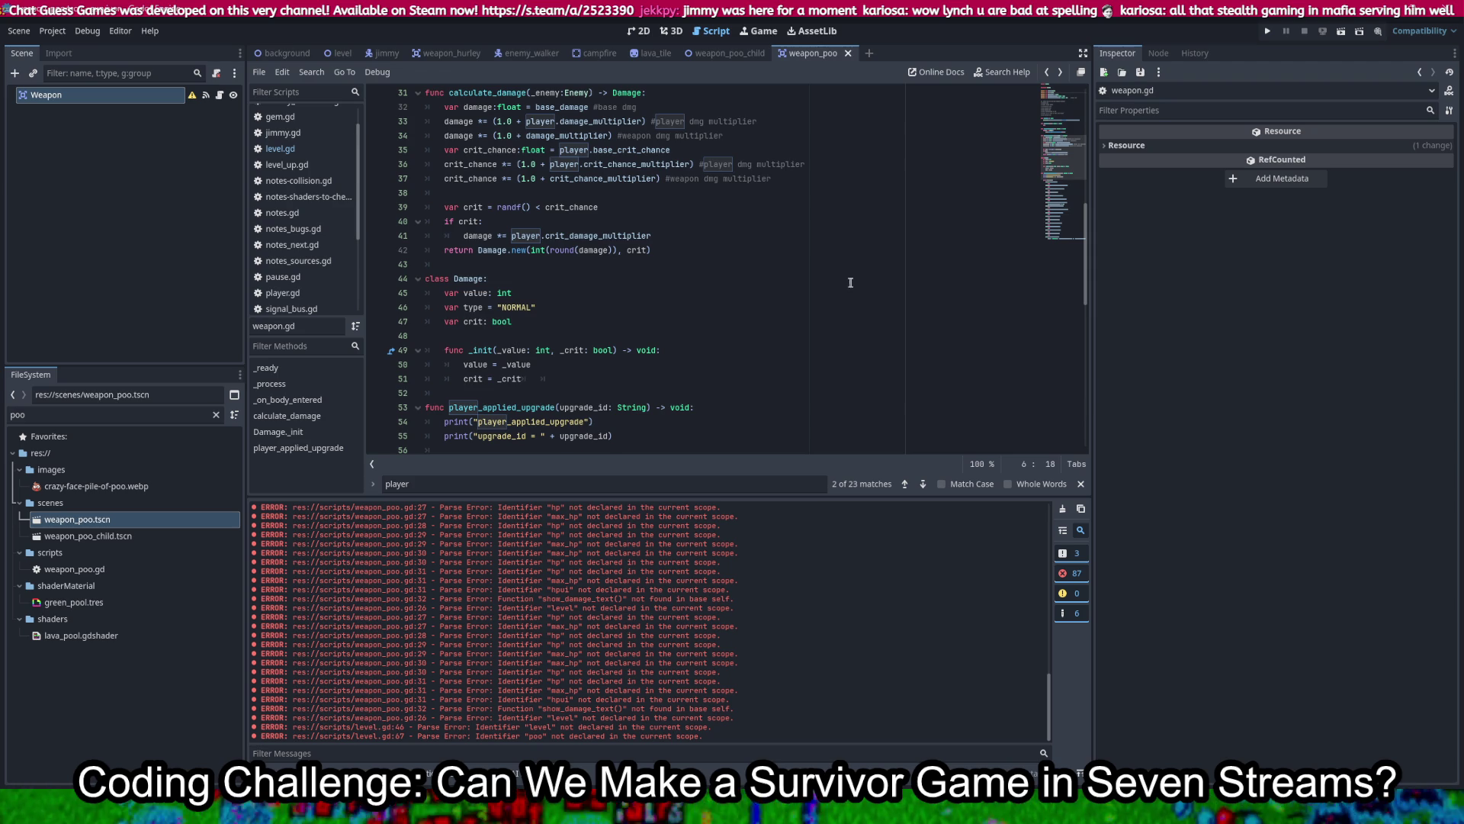
pyautogui.scroll(10, 793, 306)
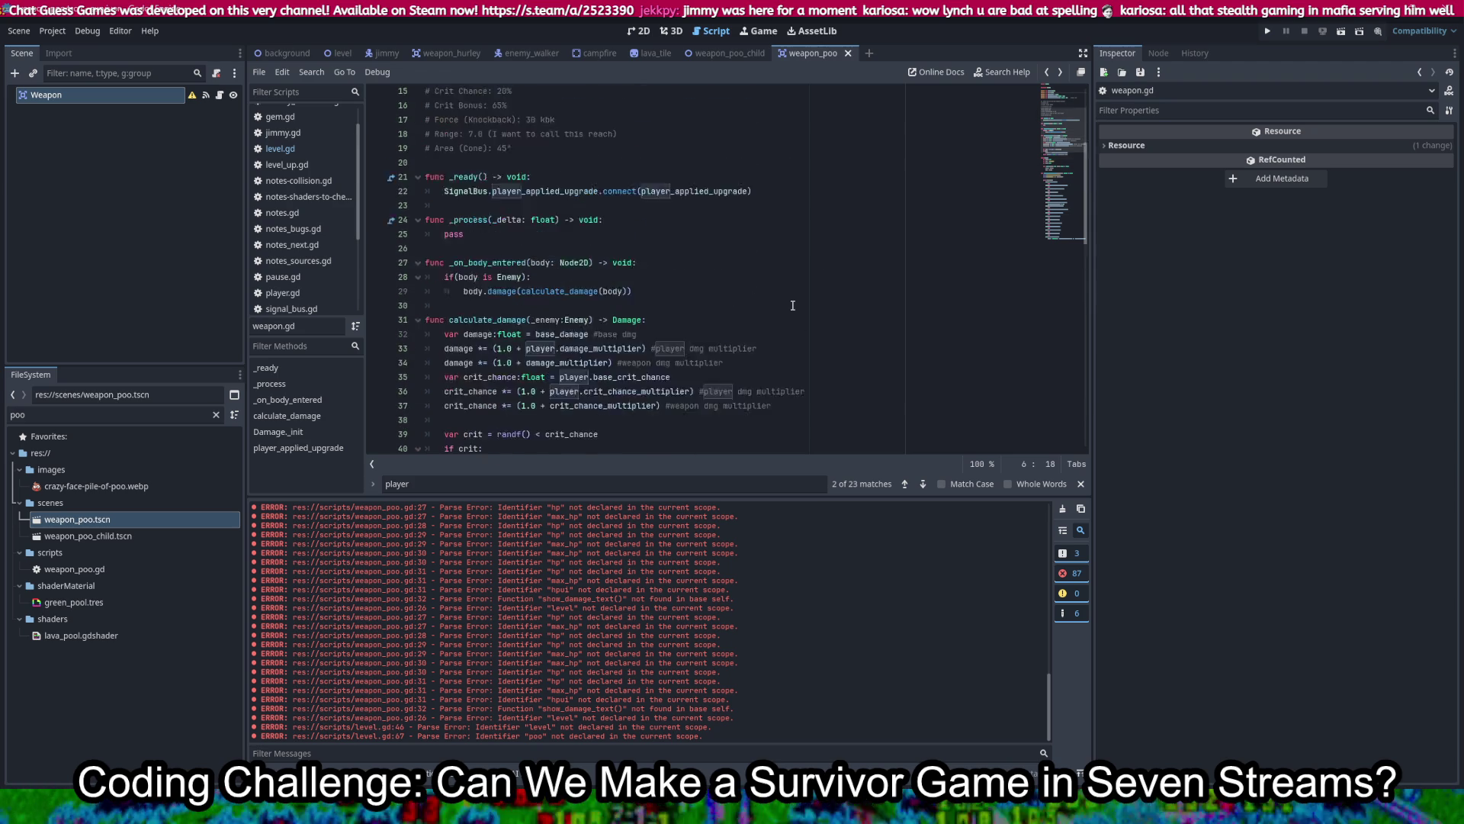
pyautogui.scroll(-8, 793, 305)
pyautogui.scroll(-8, 793, 306)
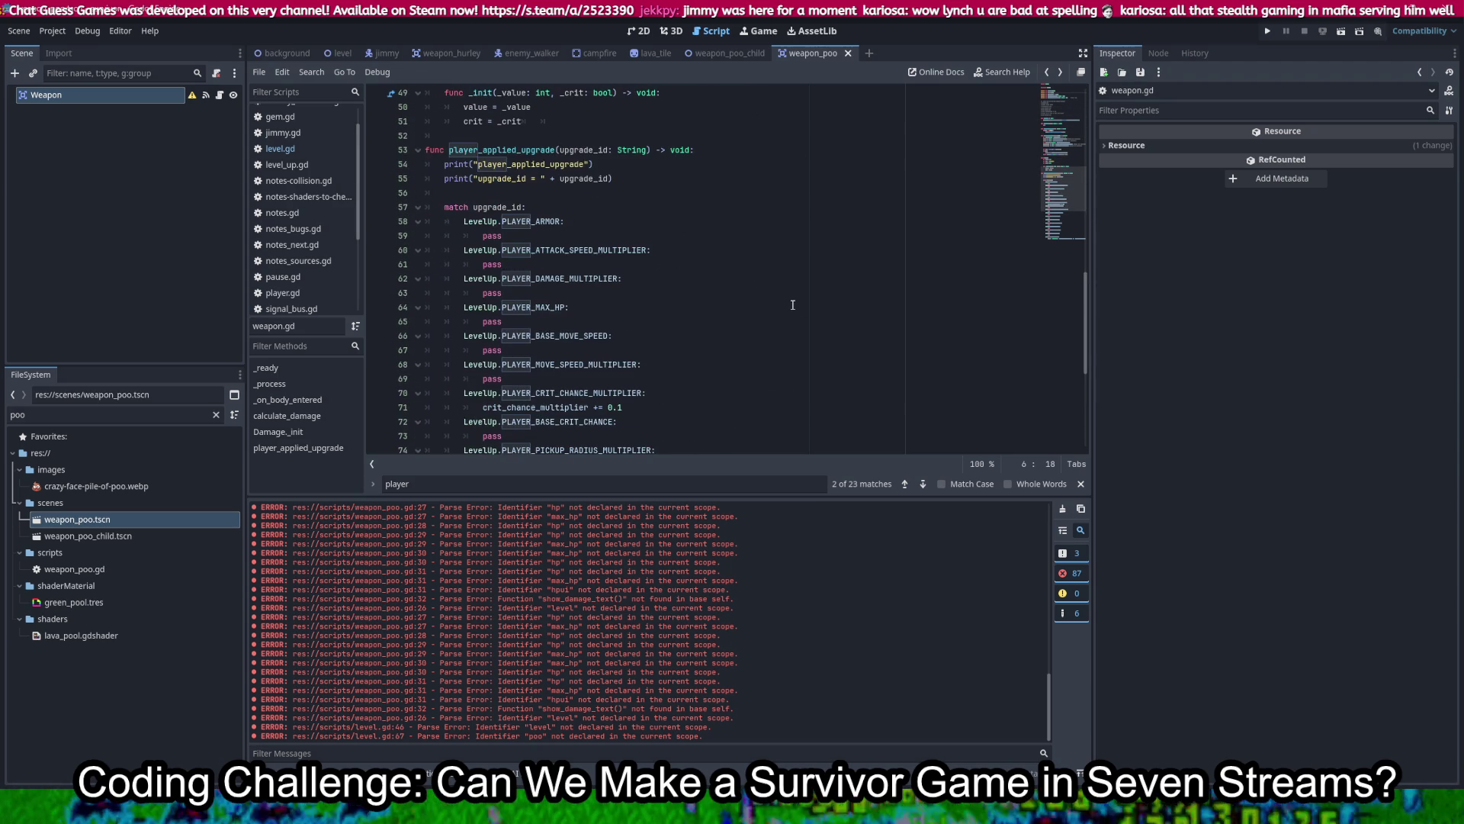
pyautogui.scroll(16, 793, 305)
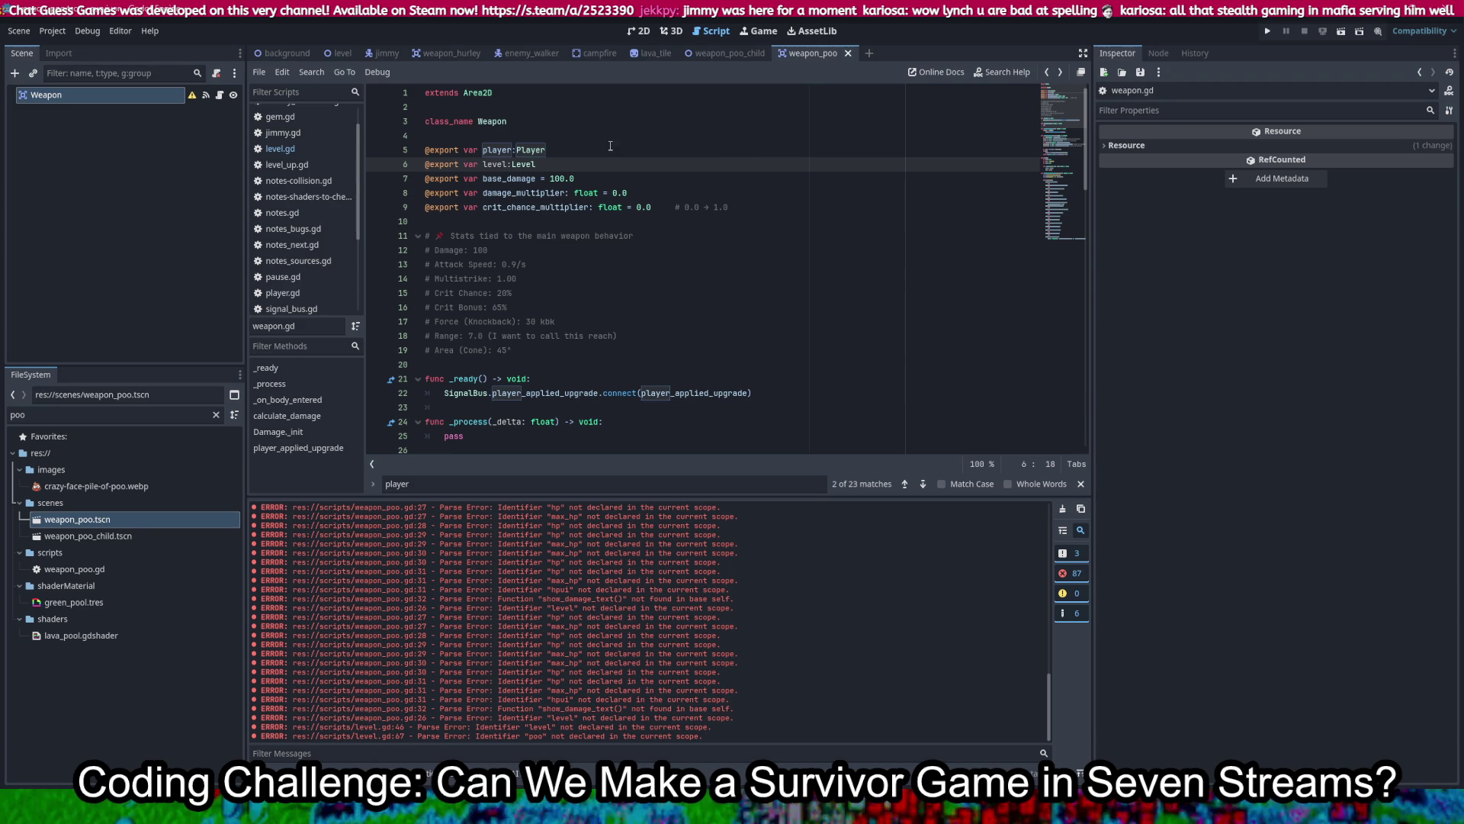
pyautogui.click(639, 31)
pyautogui.moveTo(374, 135); pyautogui.dragTo(555, 217)
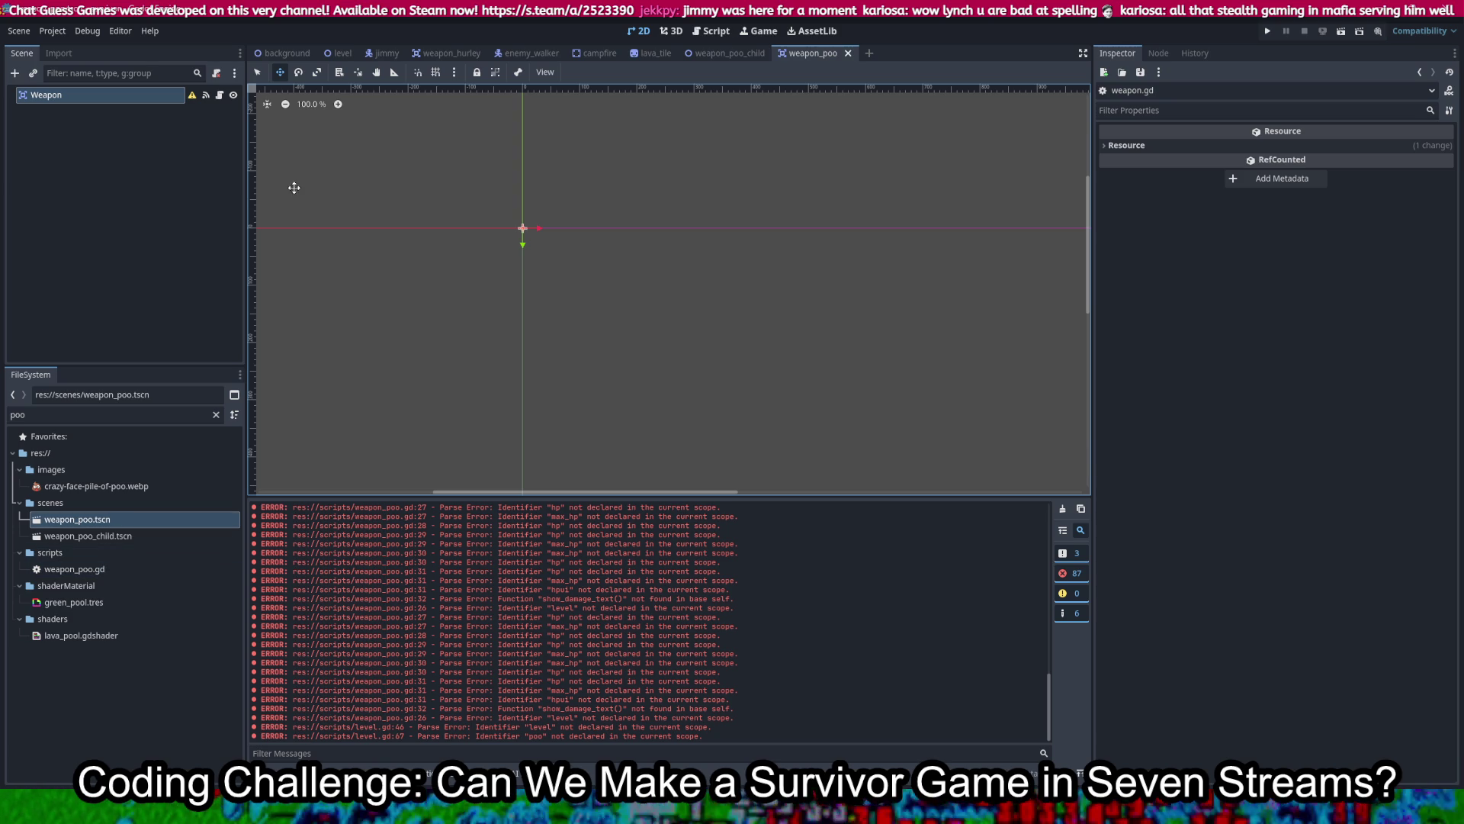
# Step: Open weapon_poo_child beside weapon_poo and add a CollisionShape2D child under Node2D
pyautogui.moveTo(724, 53); pyautogui.dragTo(858, 64)
pyautogui.scroll(5, 537, 321)
pyautogui.scroll(2, 538, 313)
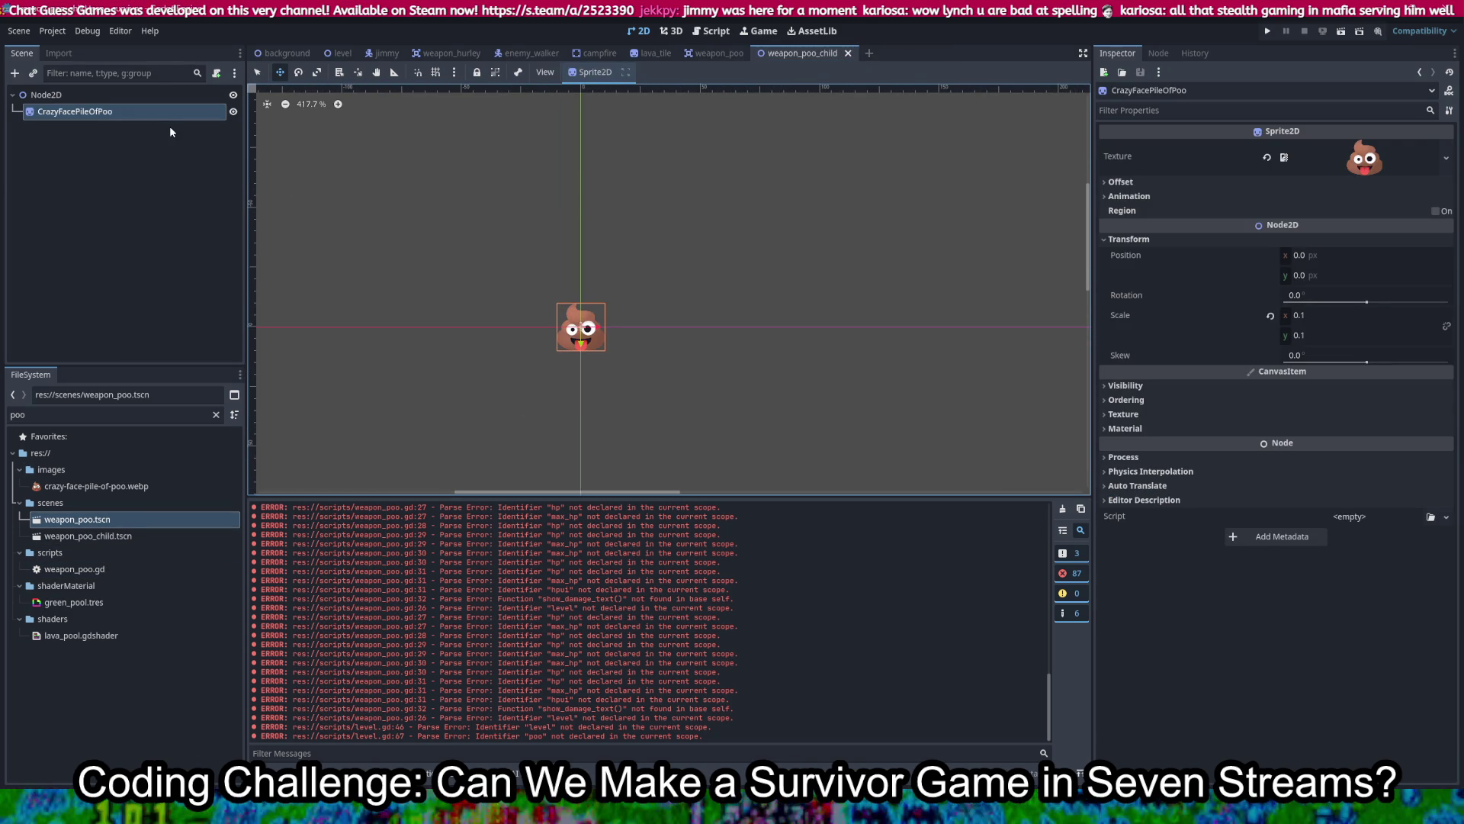
pyautogui.rightClick(51, 103)
pyautogui.click(74, 113)
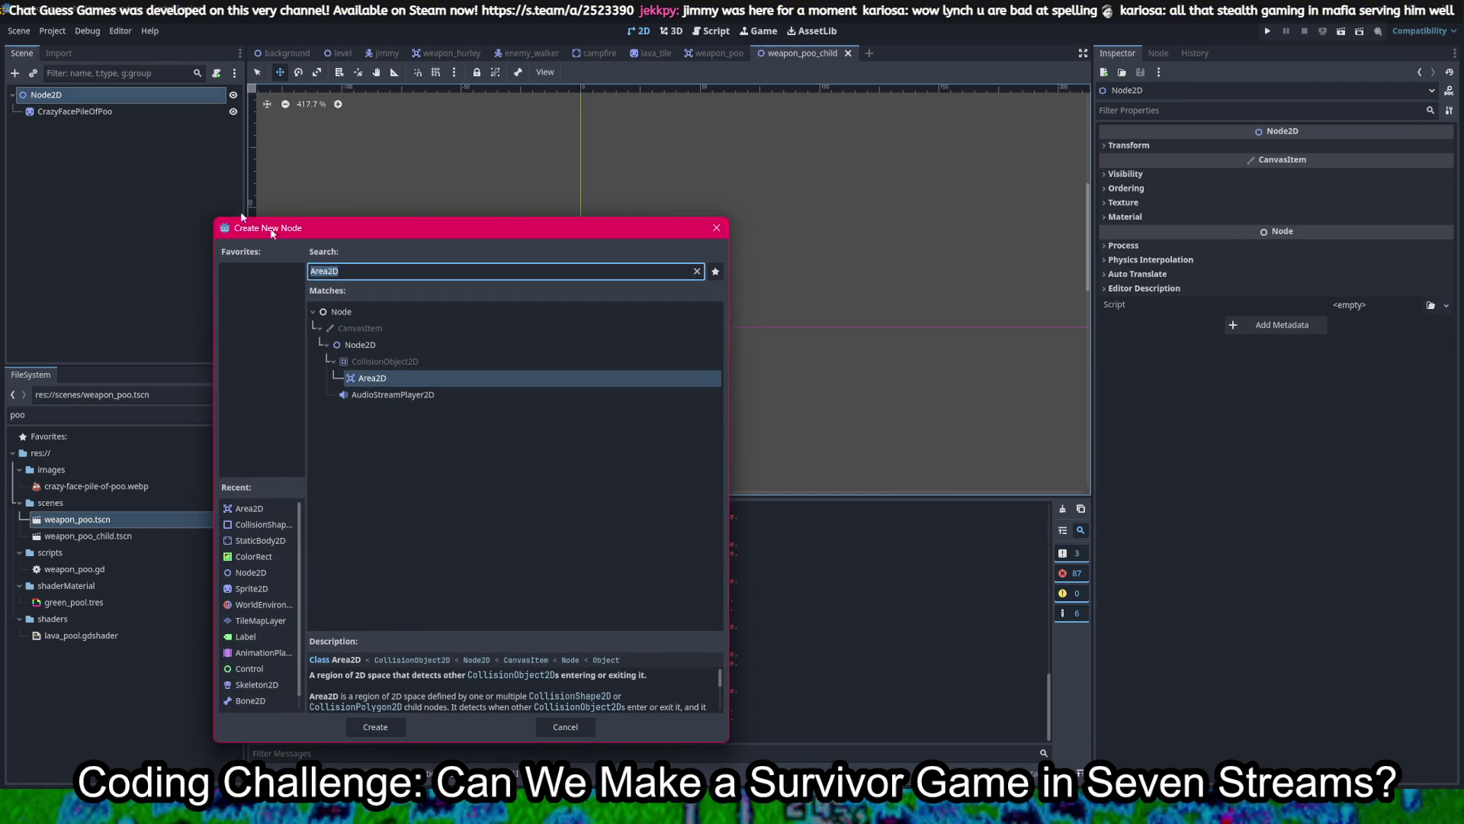
pyautogui.write('collisionshape')
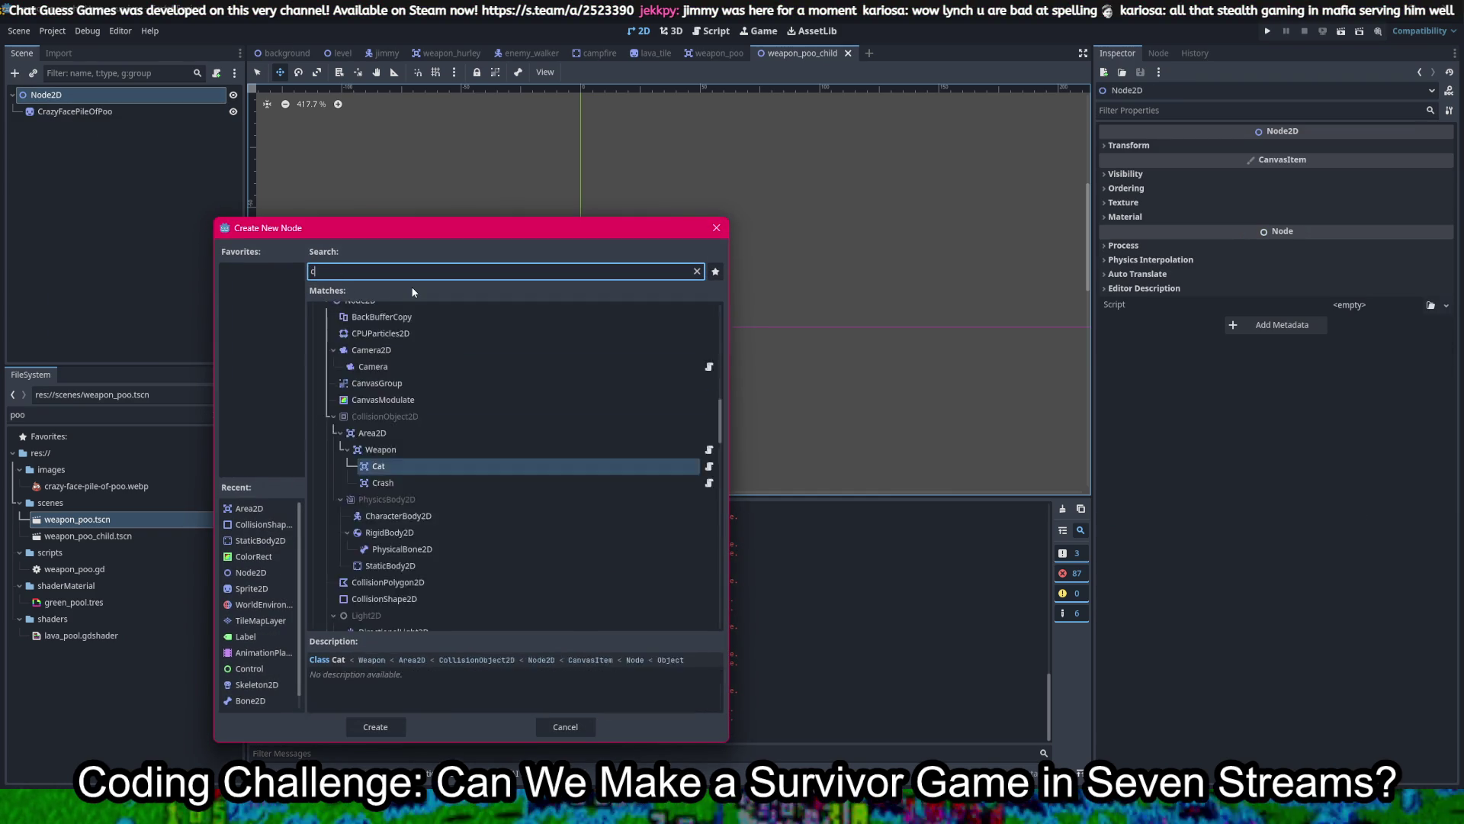
pyautogui.press('Return')
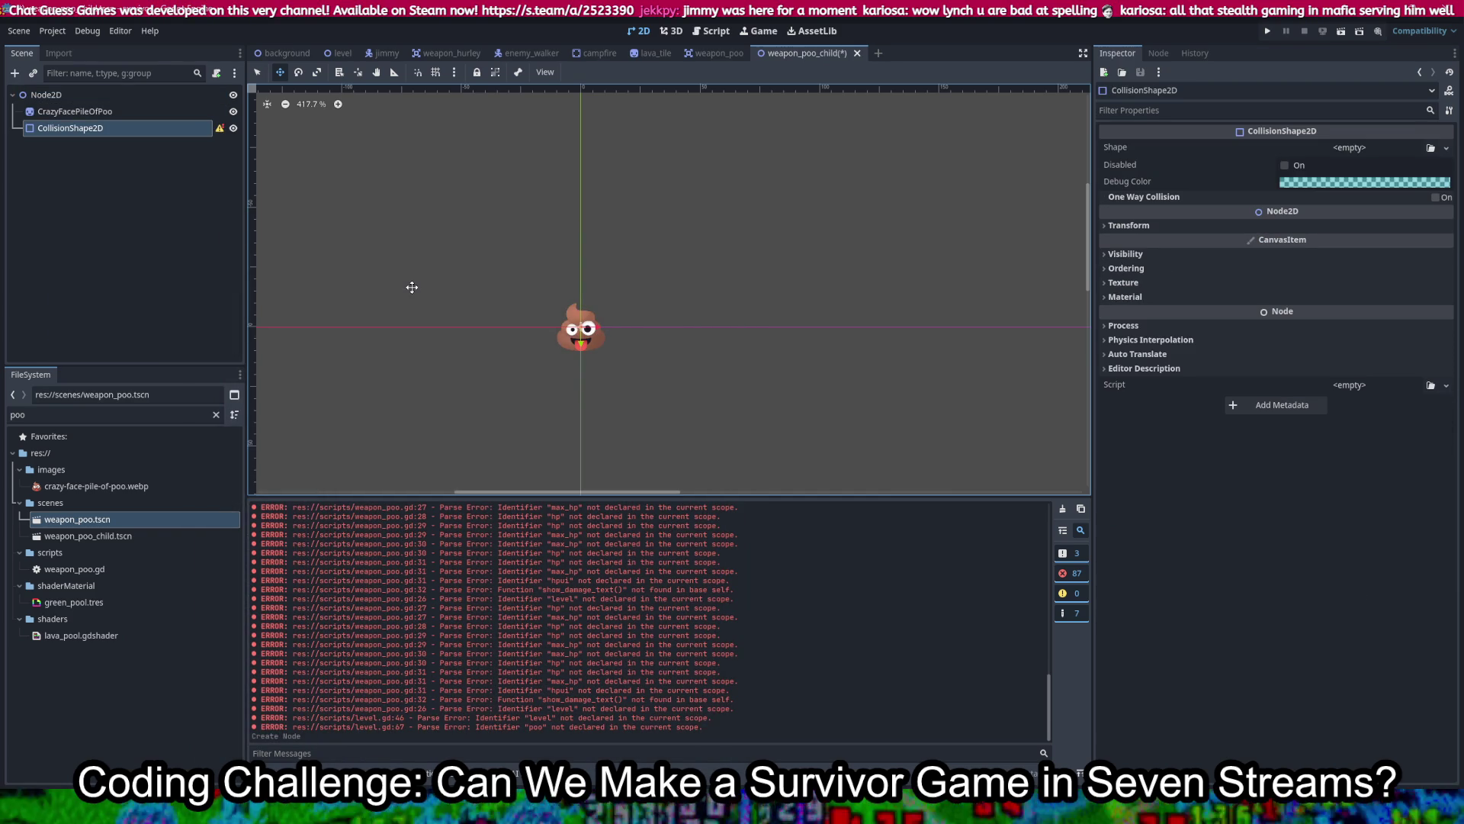
# Step: Make CollisionShape2D the root, move the CrazyFacePileOfPoo sprite under it, and delete Node2D
pyautogui.rightClick(107, 129)
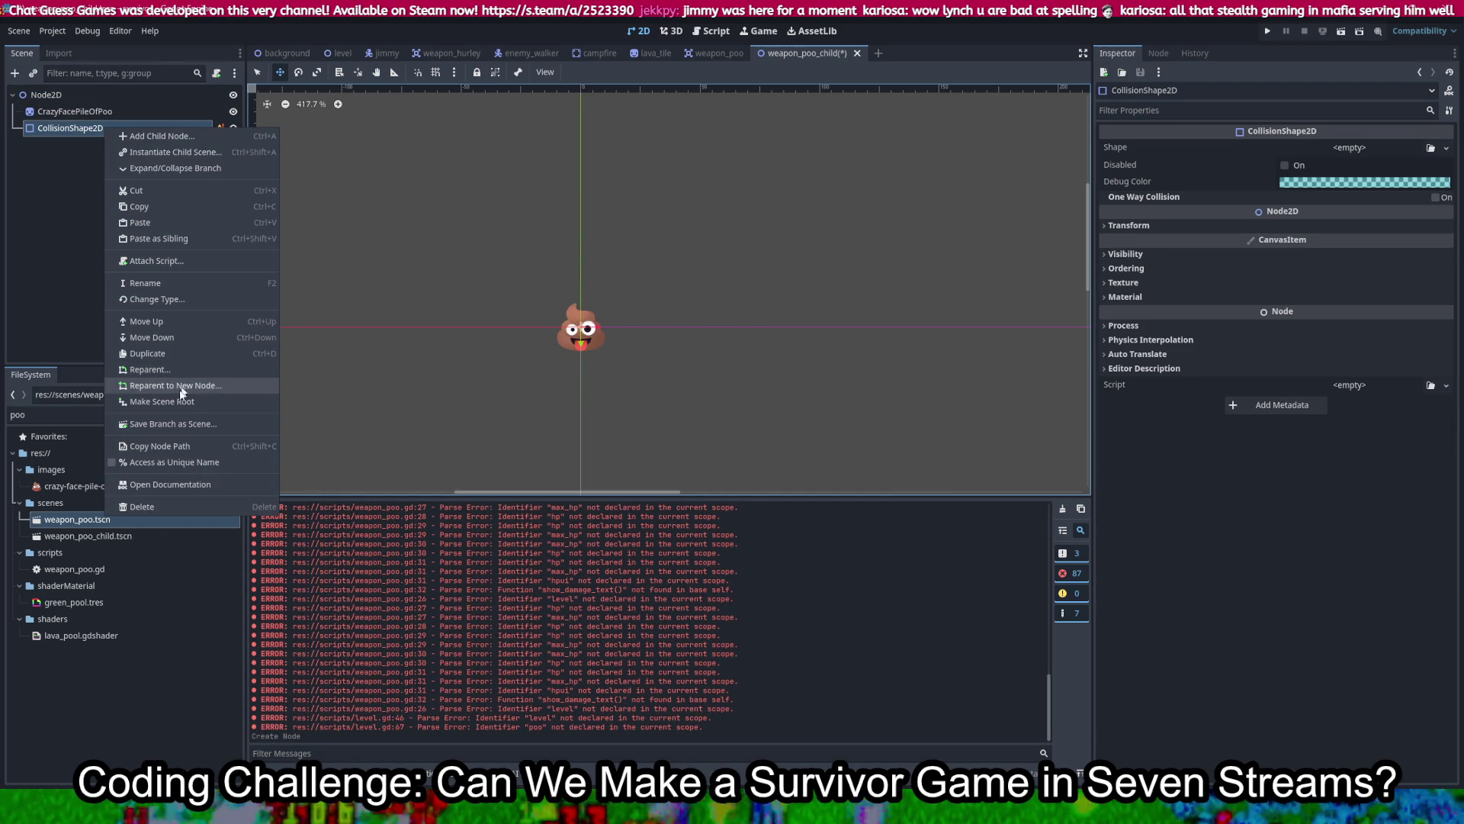
pyautogui.click(175, 399)
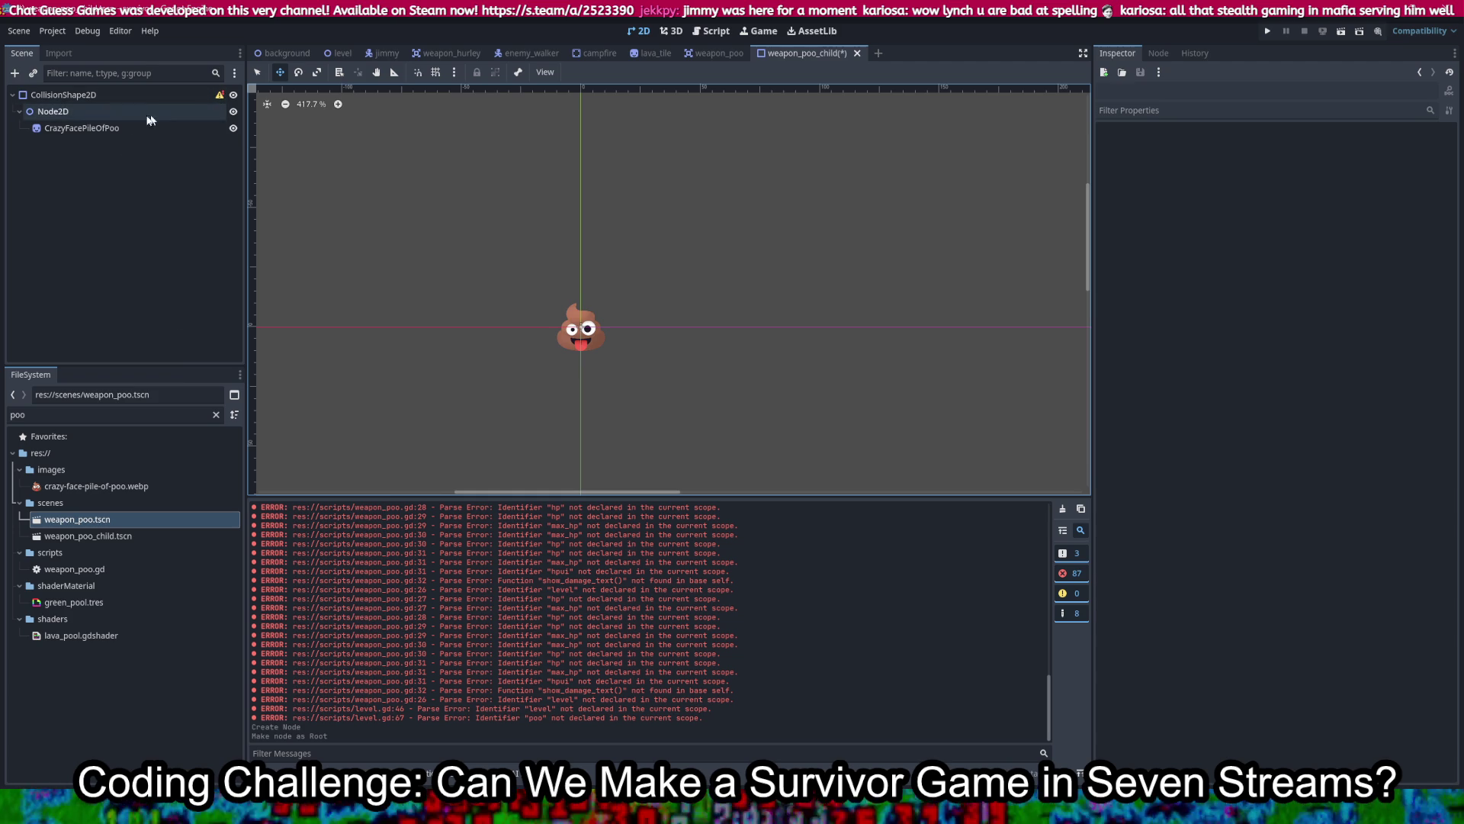
pyautogui.click(70, 130)
pyautogui.moveTo(70, 129); pyautogui.dragTo(69, 96)
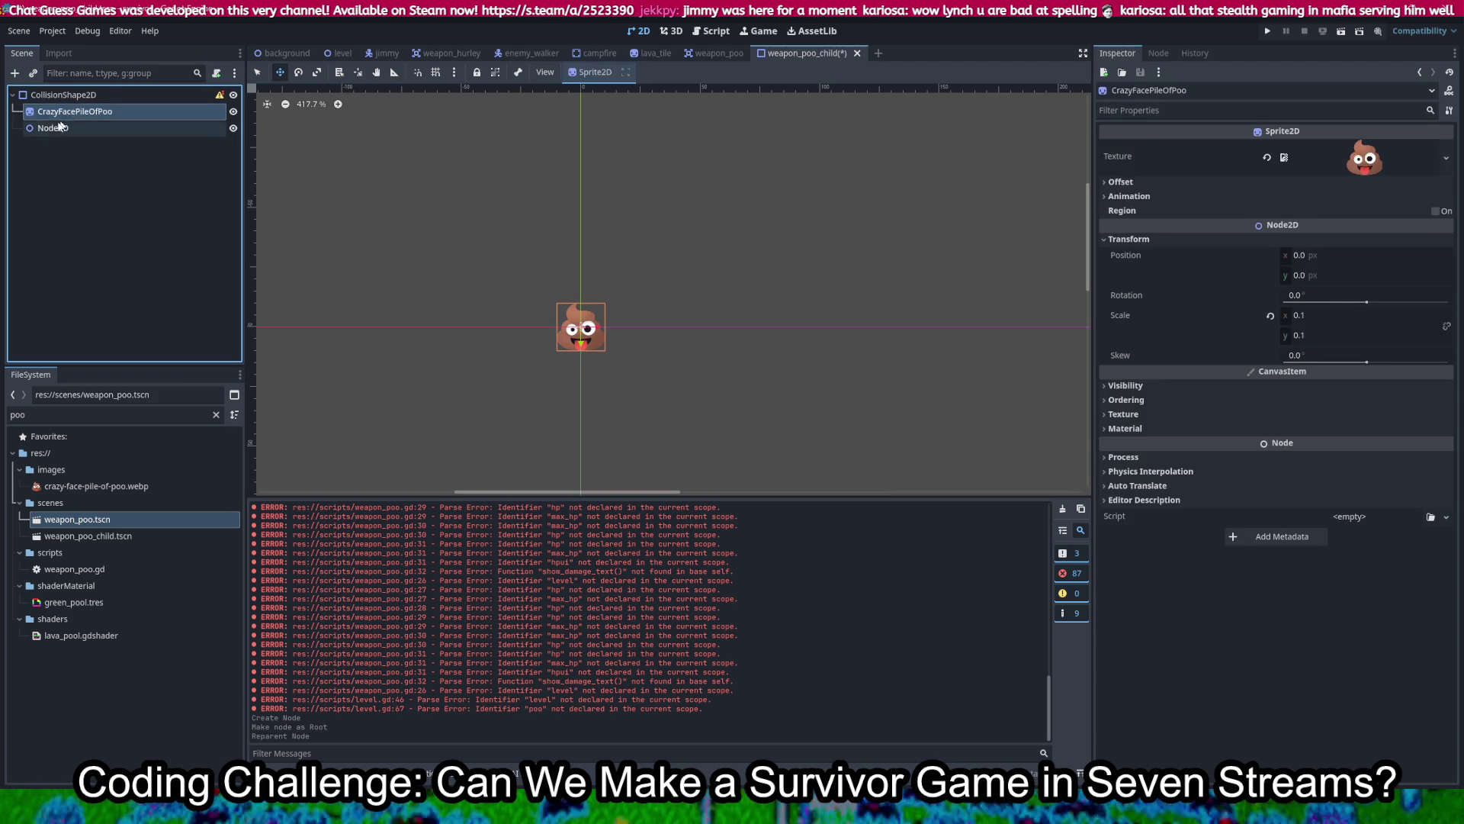
pyautogui.click(76, 127)
pyautogui.press('Delete')
pyautogui.press('Return')
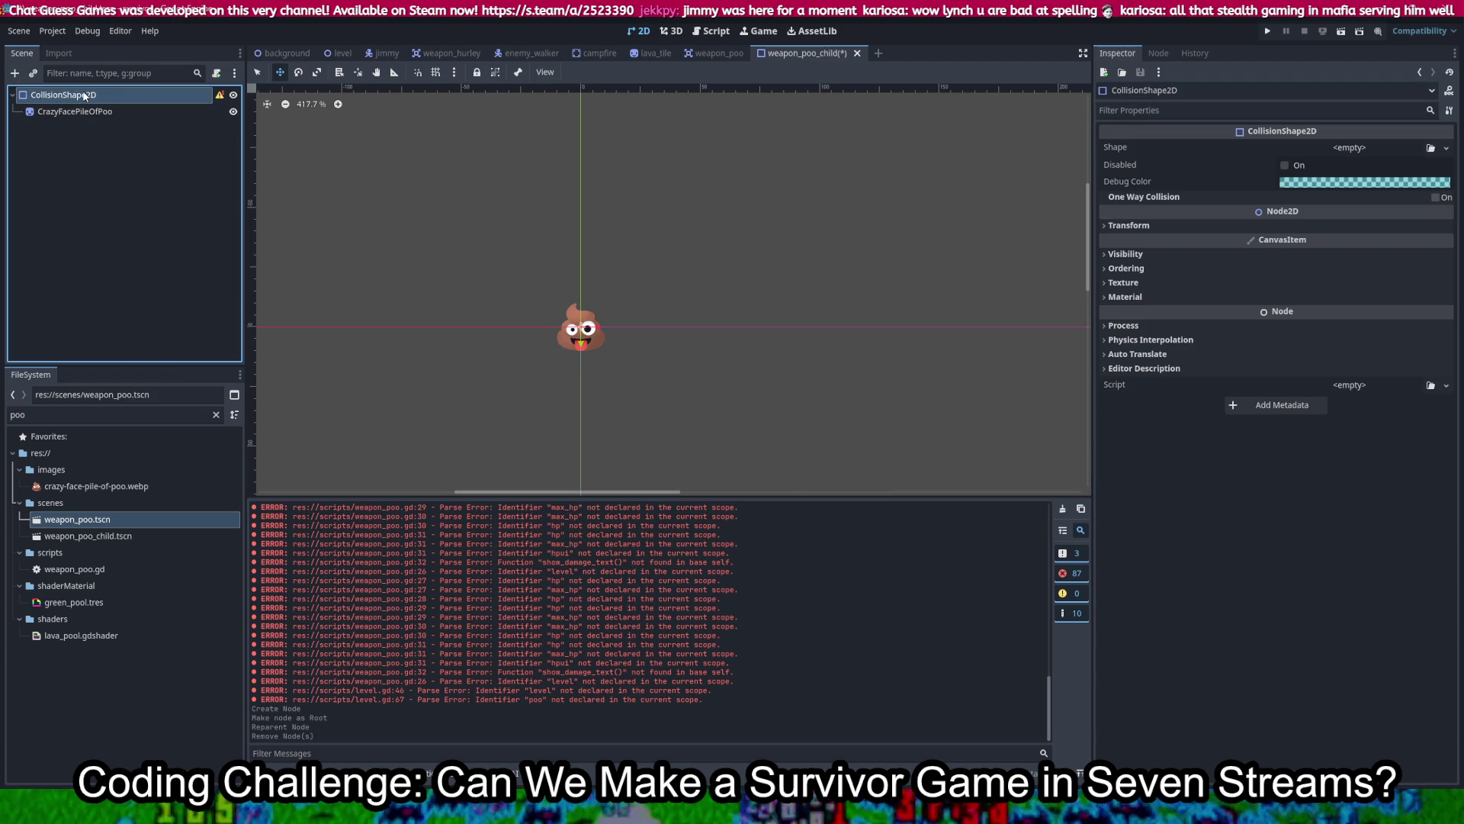
# Step: Give the CollisionShape2D a CircleShape2D shape
pyautogui.click(1389, 150)
pyautogui.click(1362, 230)
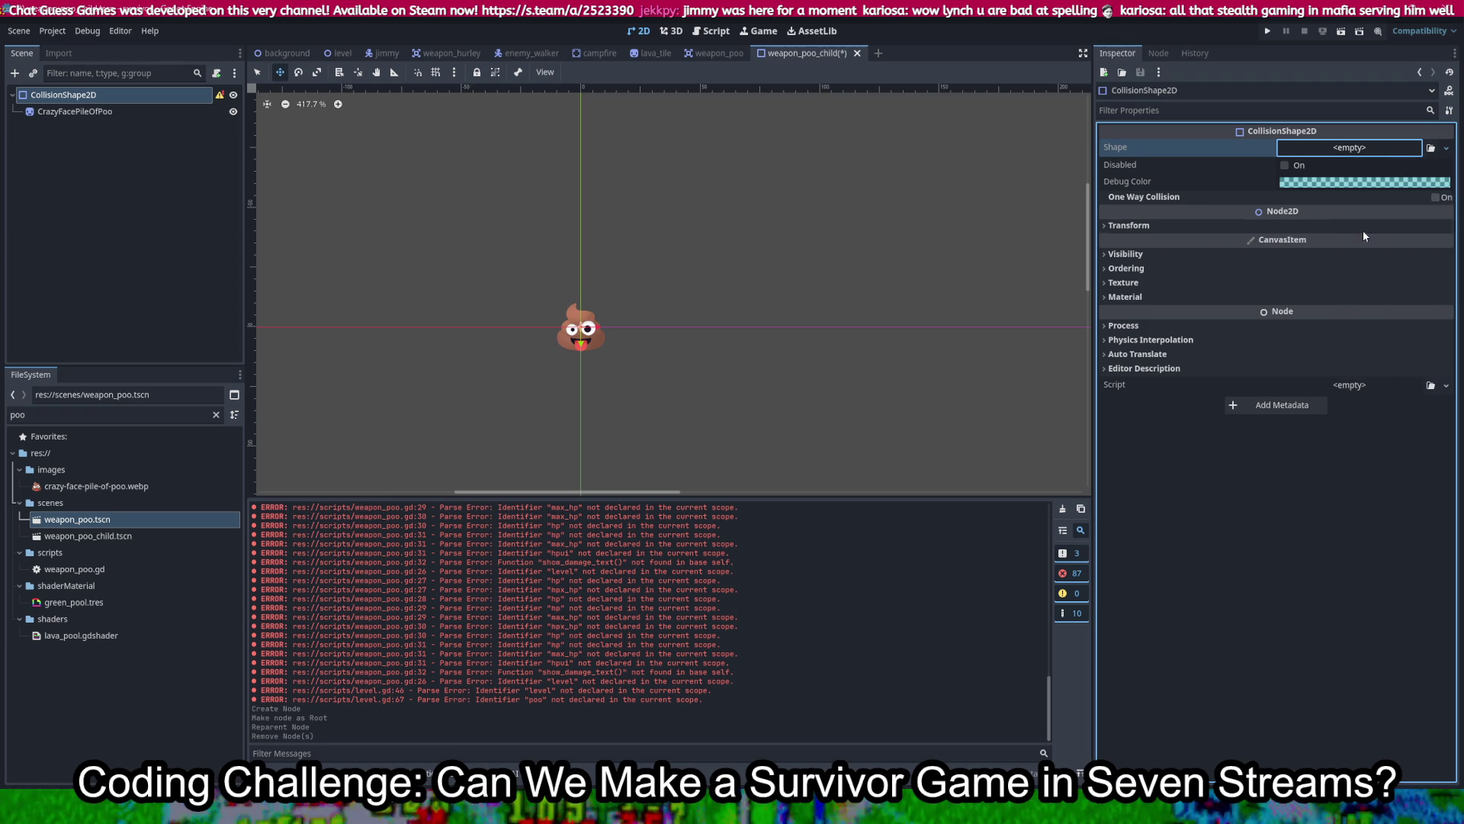
pyautogui.scroll(4, 597, 313)
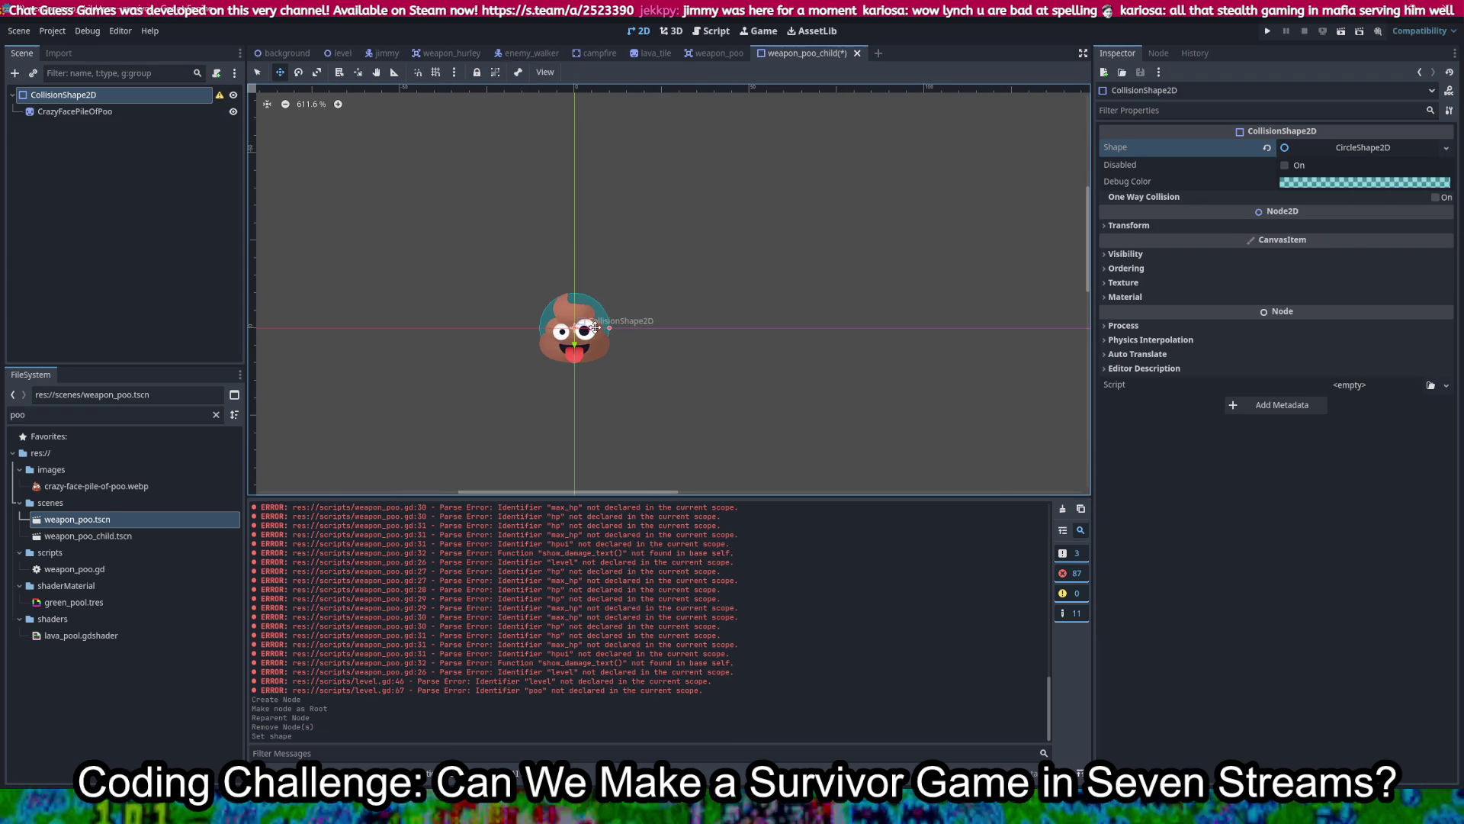
pyautogui.moveTo(597, 313); pyautogui.dragTo(595, 315)
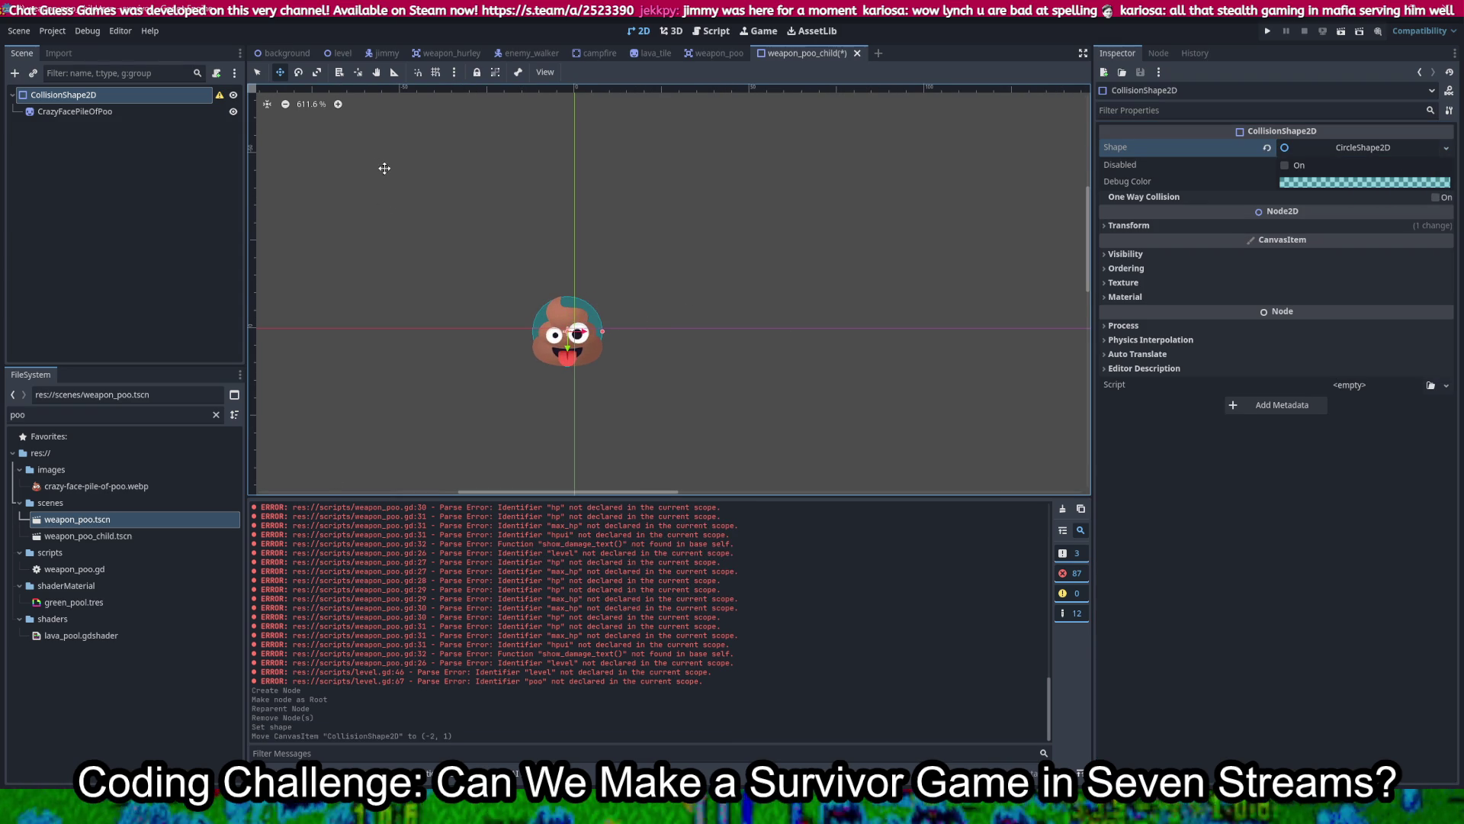
pyautogui.hotkey('ctrl', 'z')
pyautogui.click(126, 97)
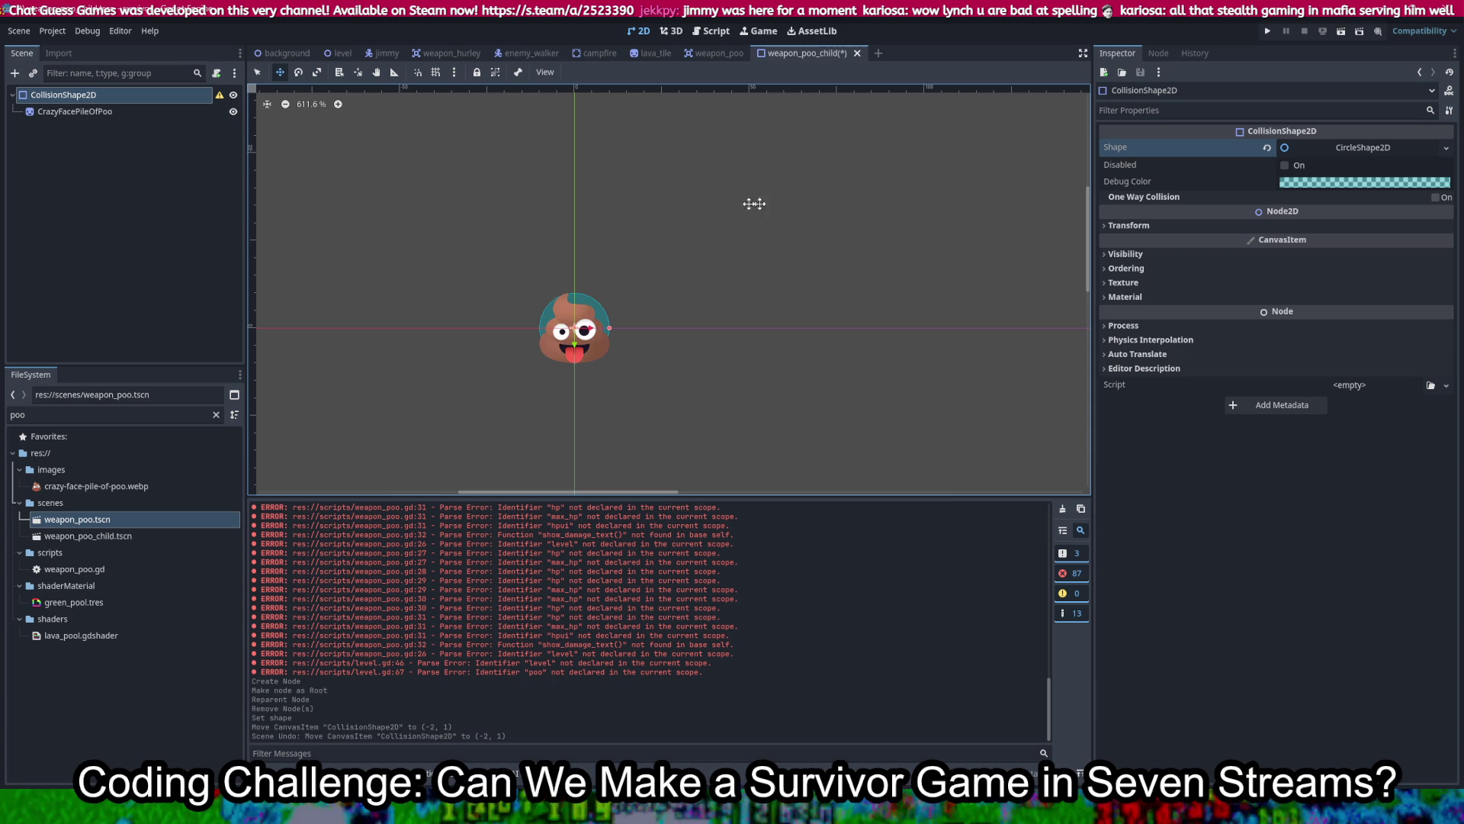
pyautogui.moveTo(114, 116); pyautogui.dragTo(94, 104)
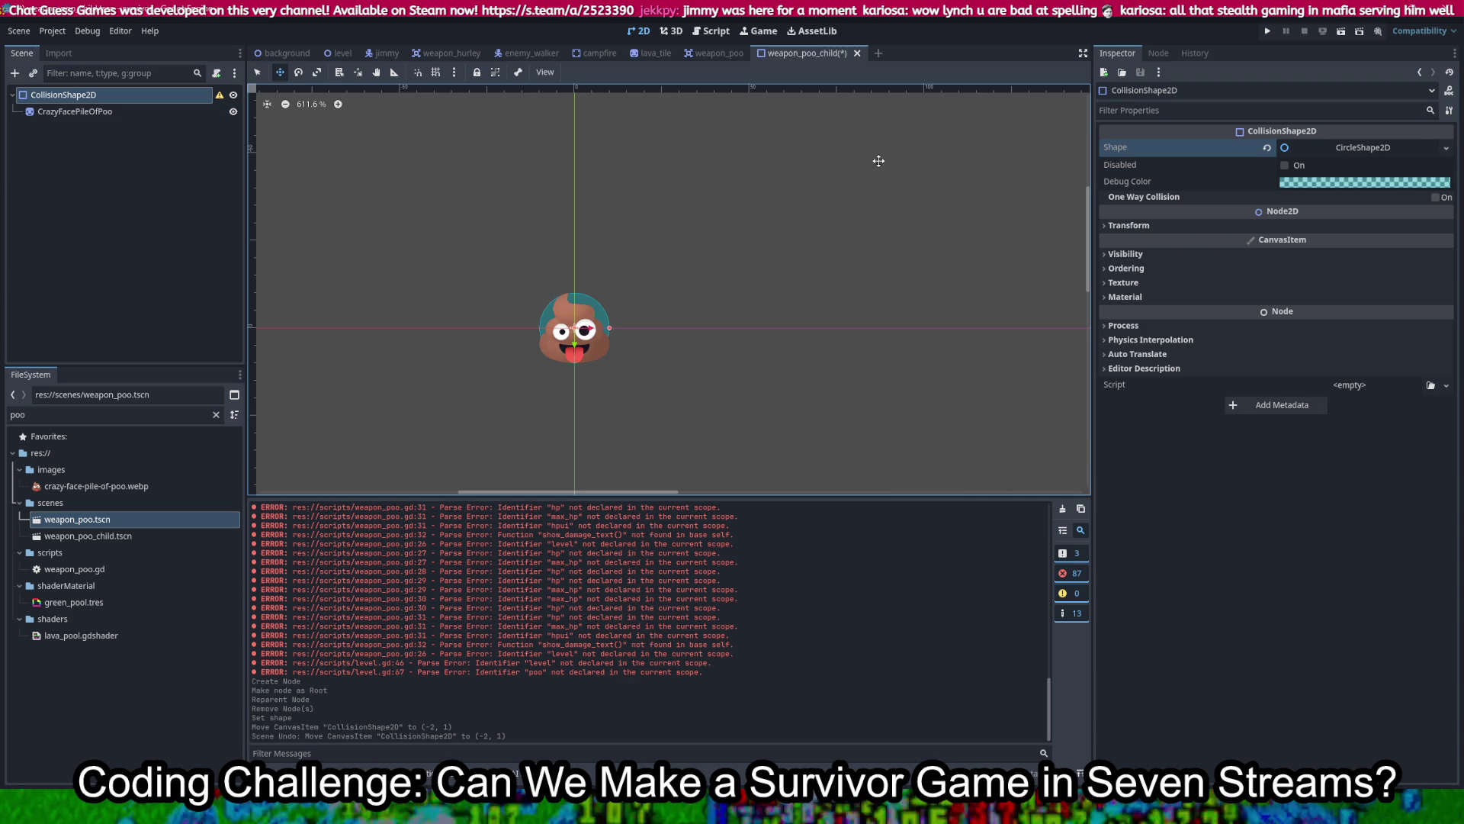
# Step: Save weapon_poo_child and read, then dismiss, the node configuration warning
pyautogui.hotkey('ctrl', 's')
pyautogui.moveTo(217, 100)
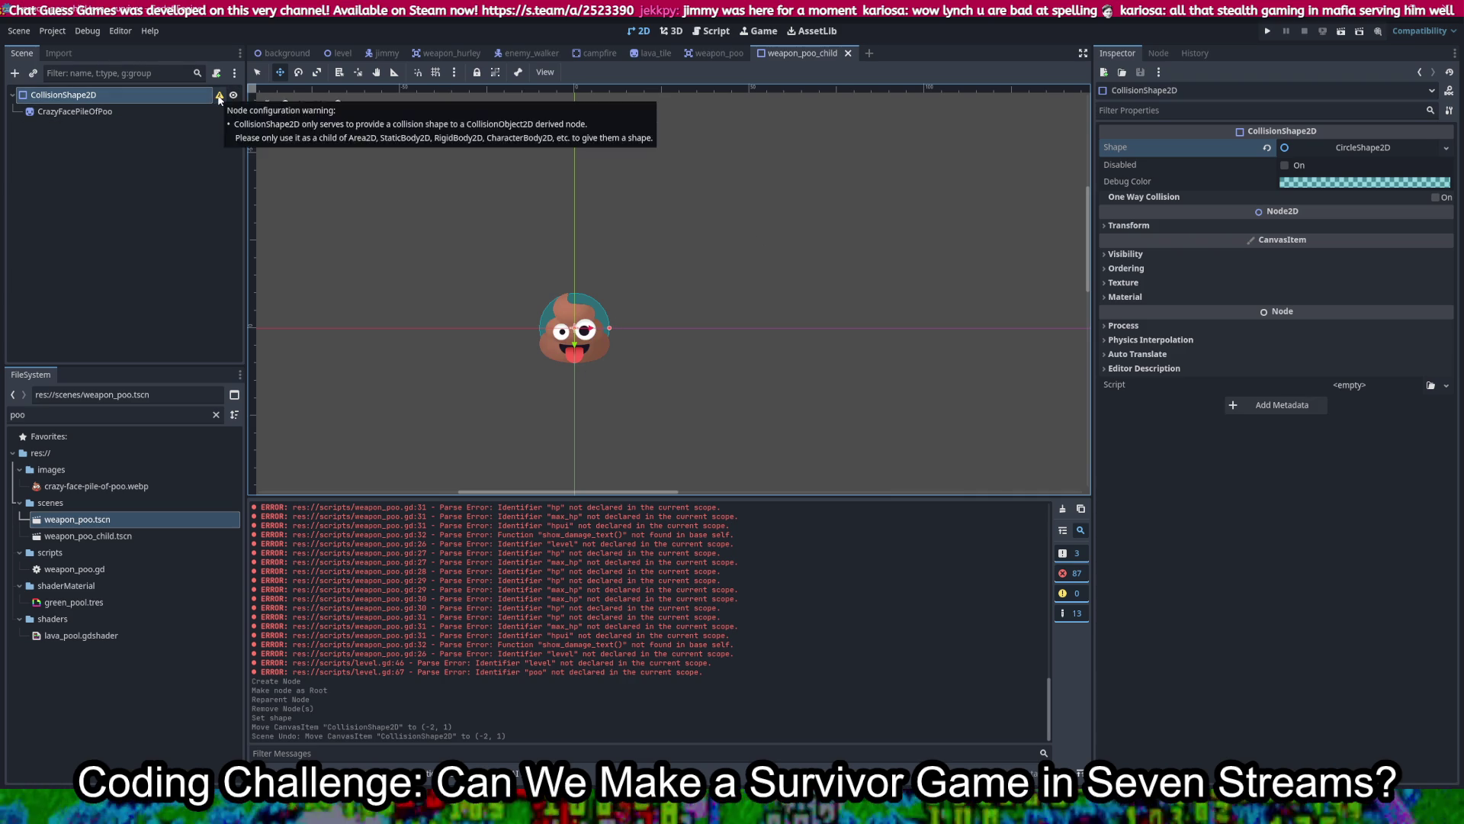
pyautogui.click(219, 99)
pyautogui.click(732, 449)
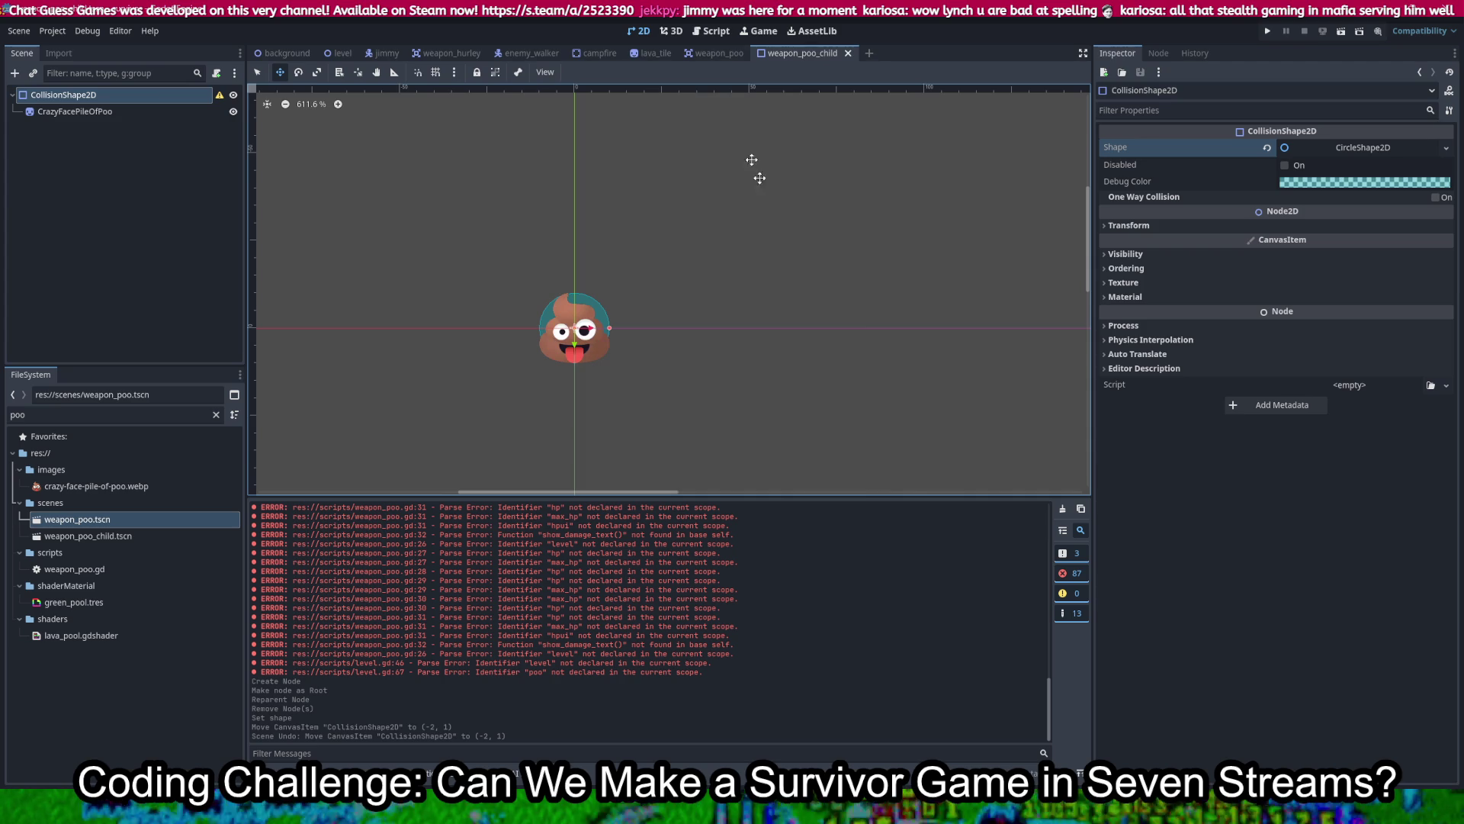
# Step: Read through weapon.gd's damage code, then run the project for a test
pyautogui.click(713, 40)
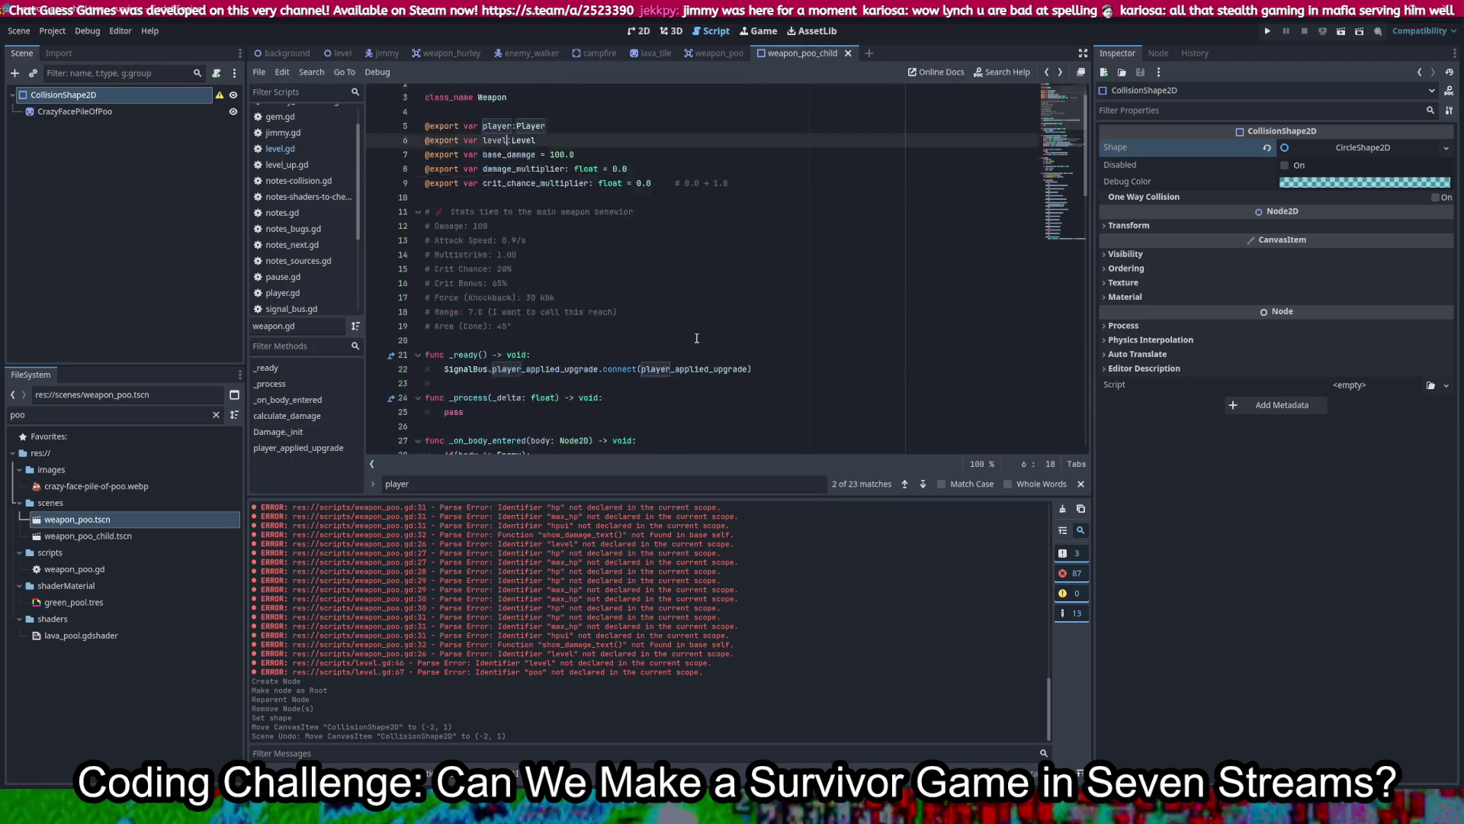
pyautogui.scroll(-7, 697, 325)
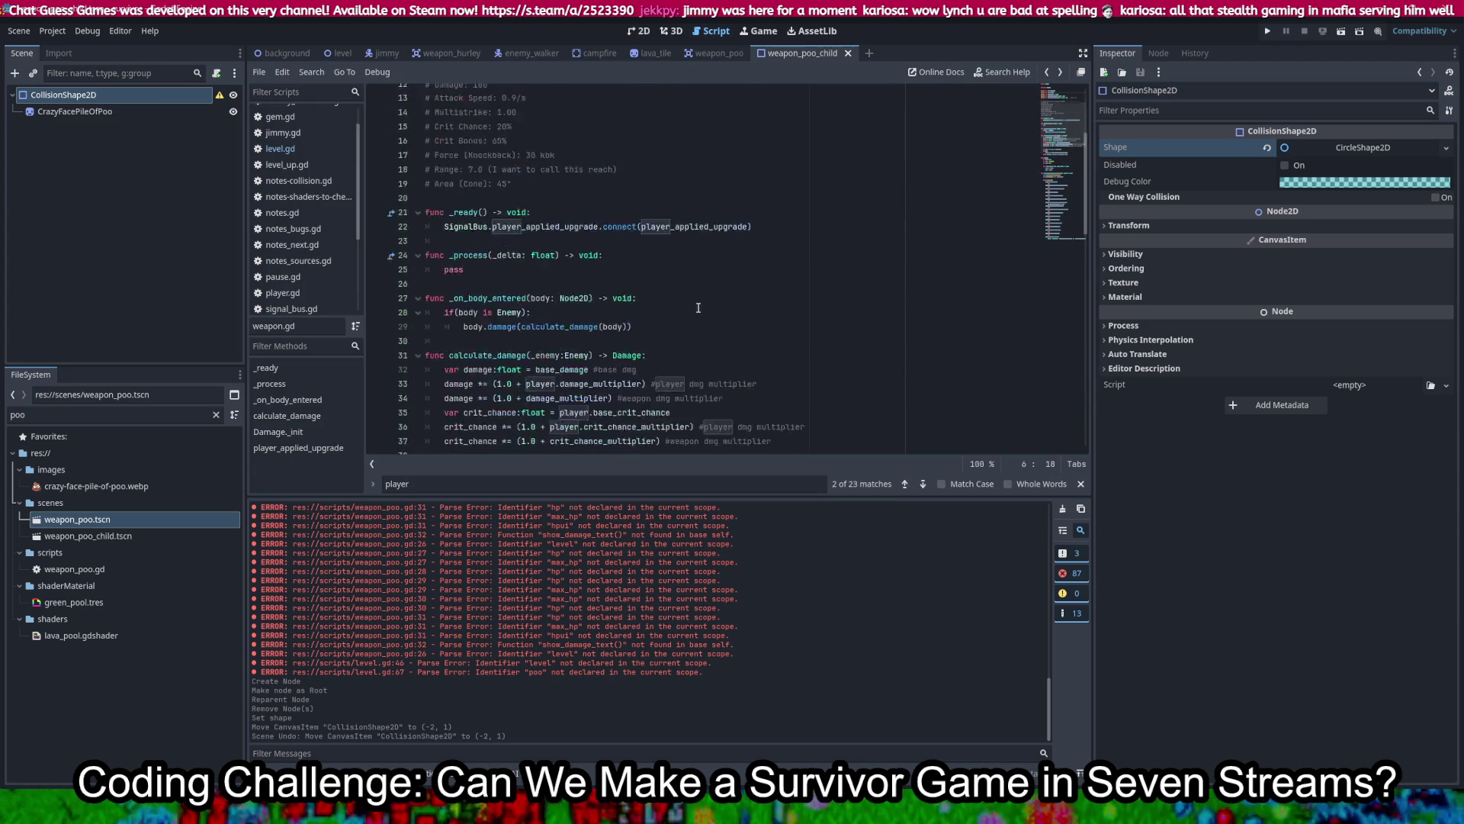
pyautogui.scroll(4, 565, 153)
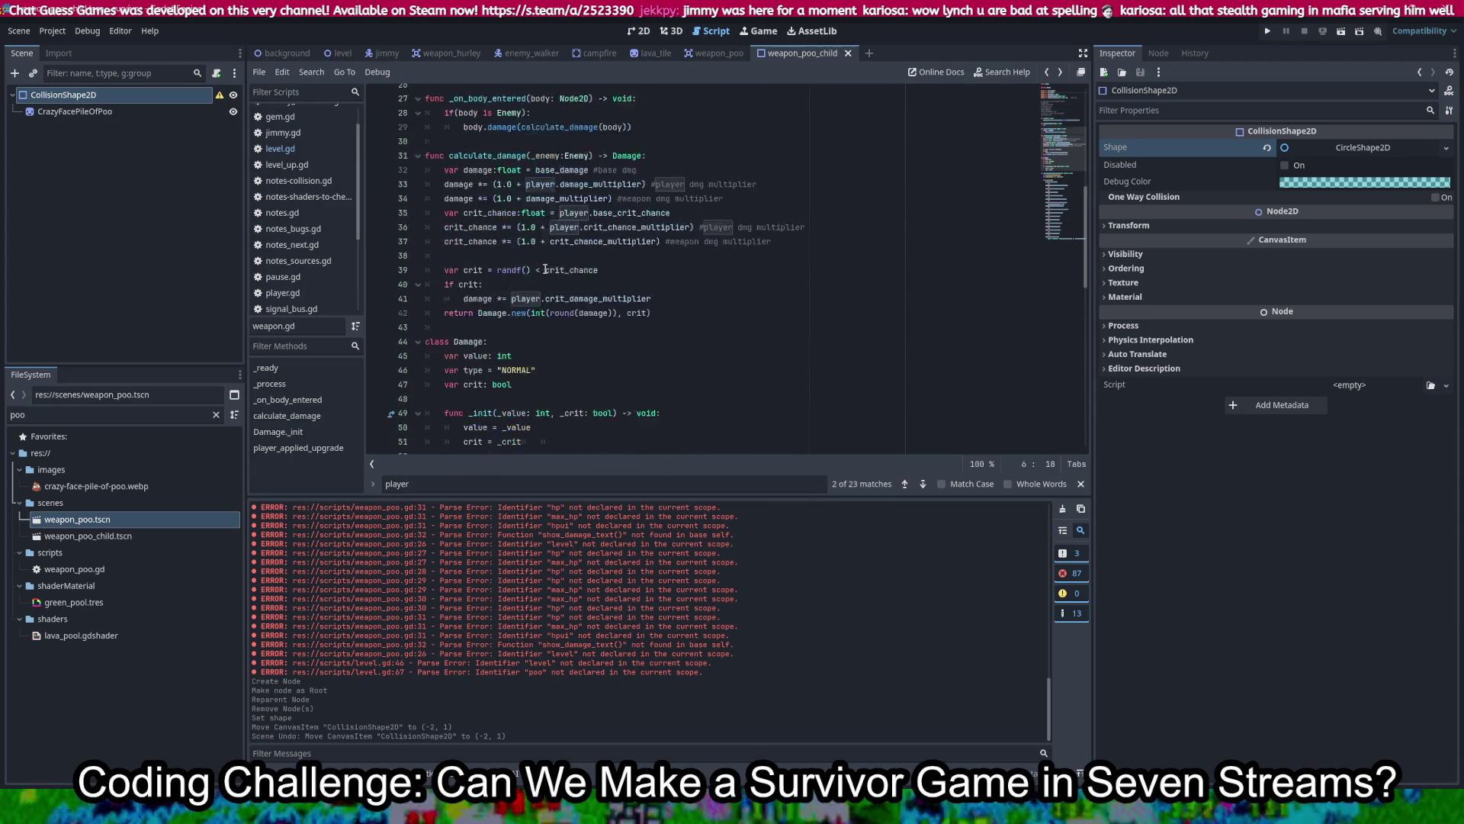
pyautogui.scroll(-4, 572, 252)
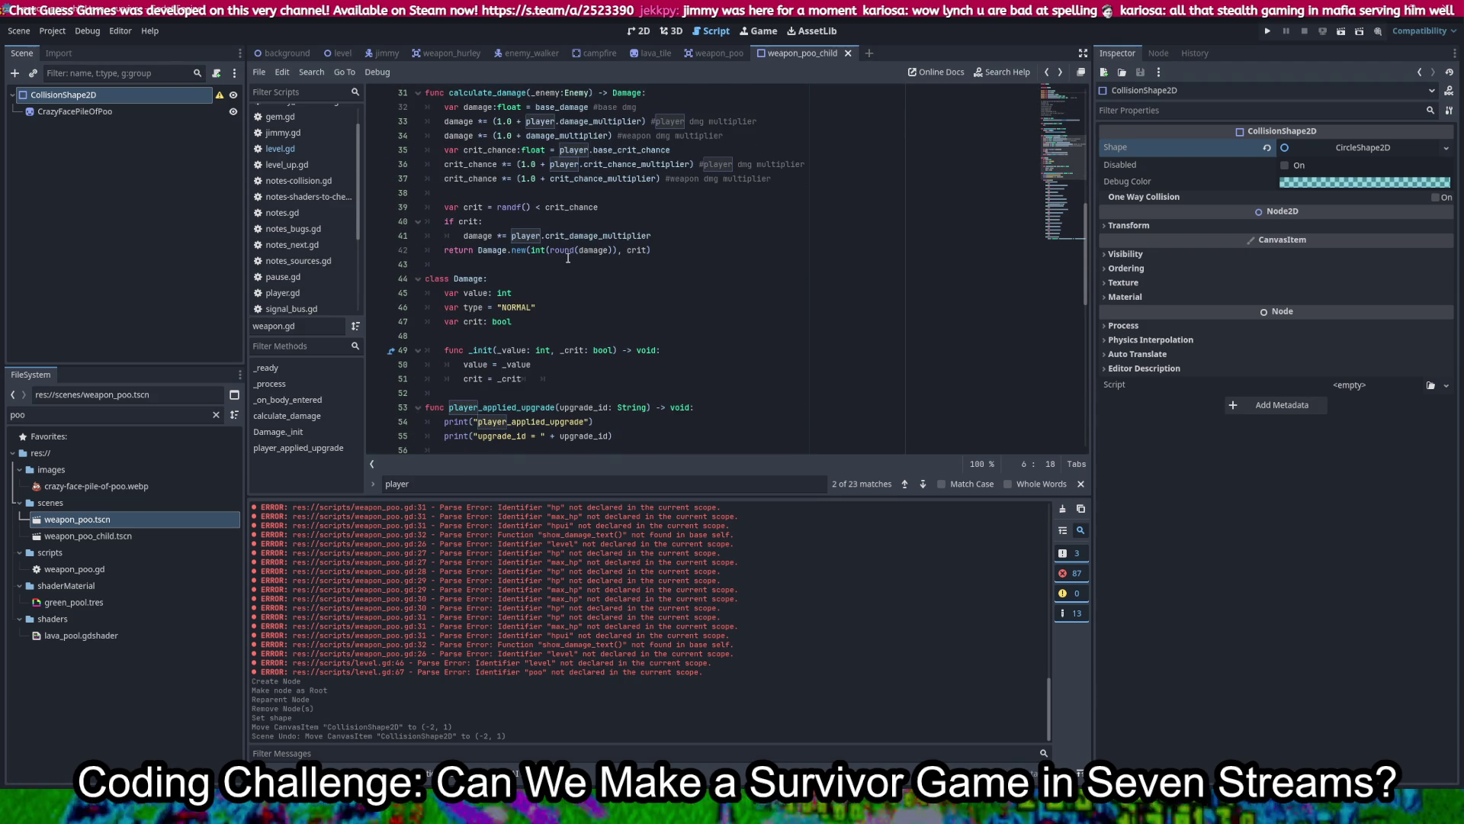
pyautogui.moveTo(567, 258)
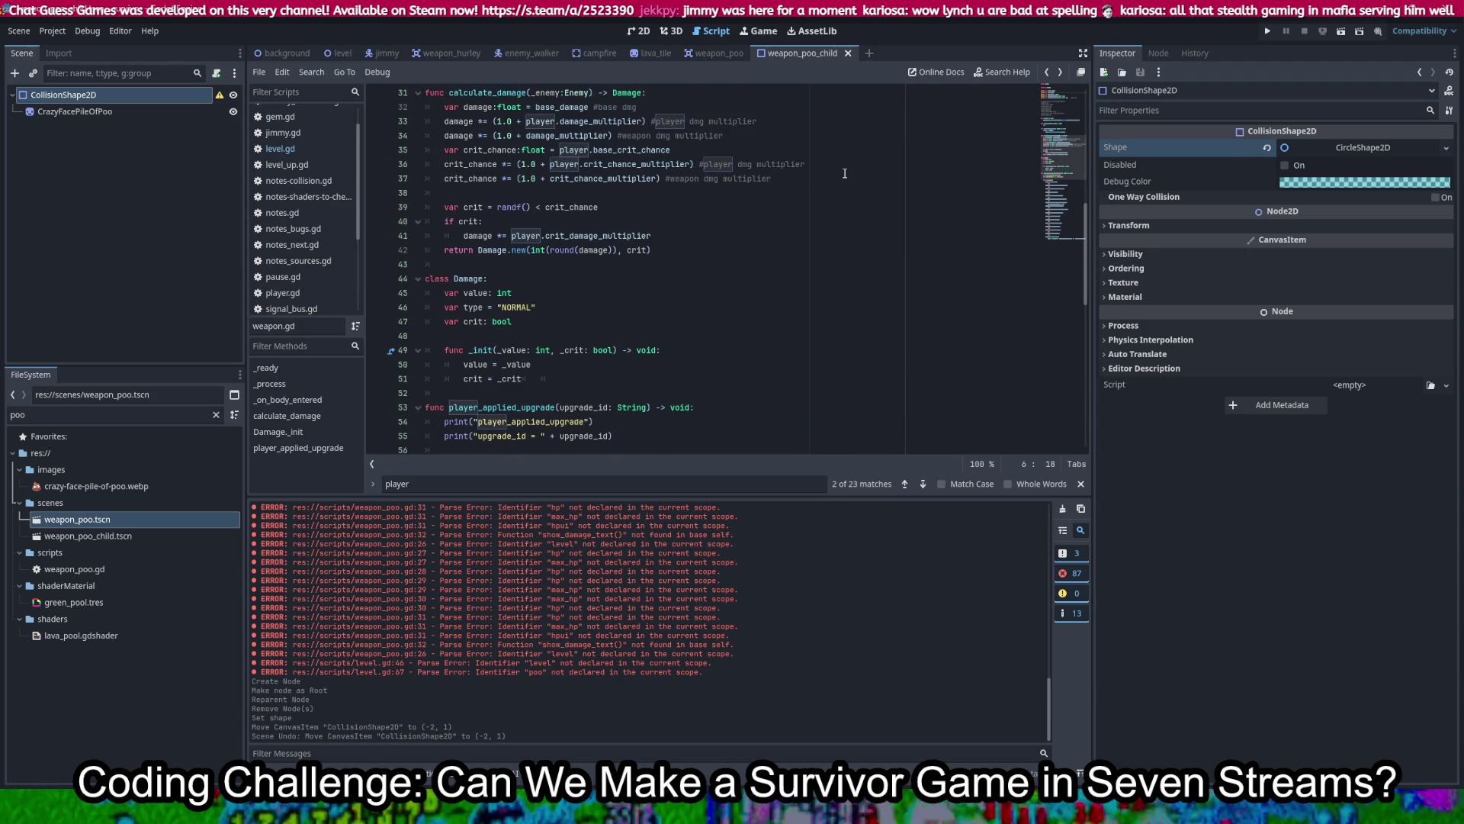
pyautogui.scroll(10, 687, 228)
pyautogui.scroll(-4, 755, 275)
pyautogui.scroll(-7, 717, 242)
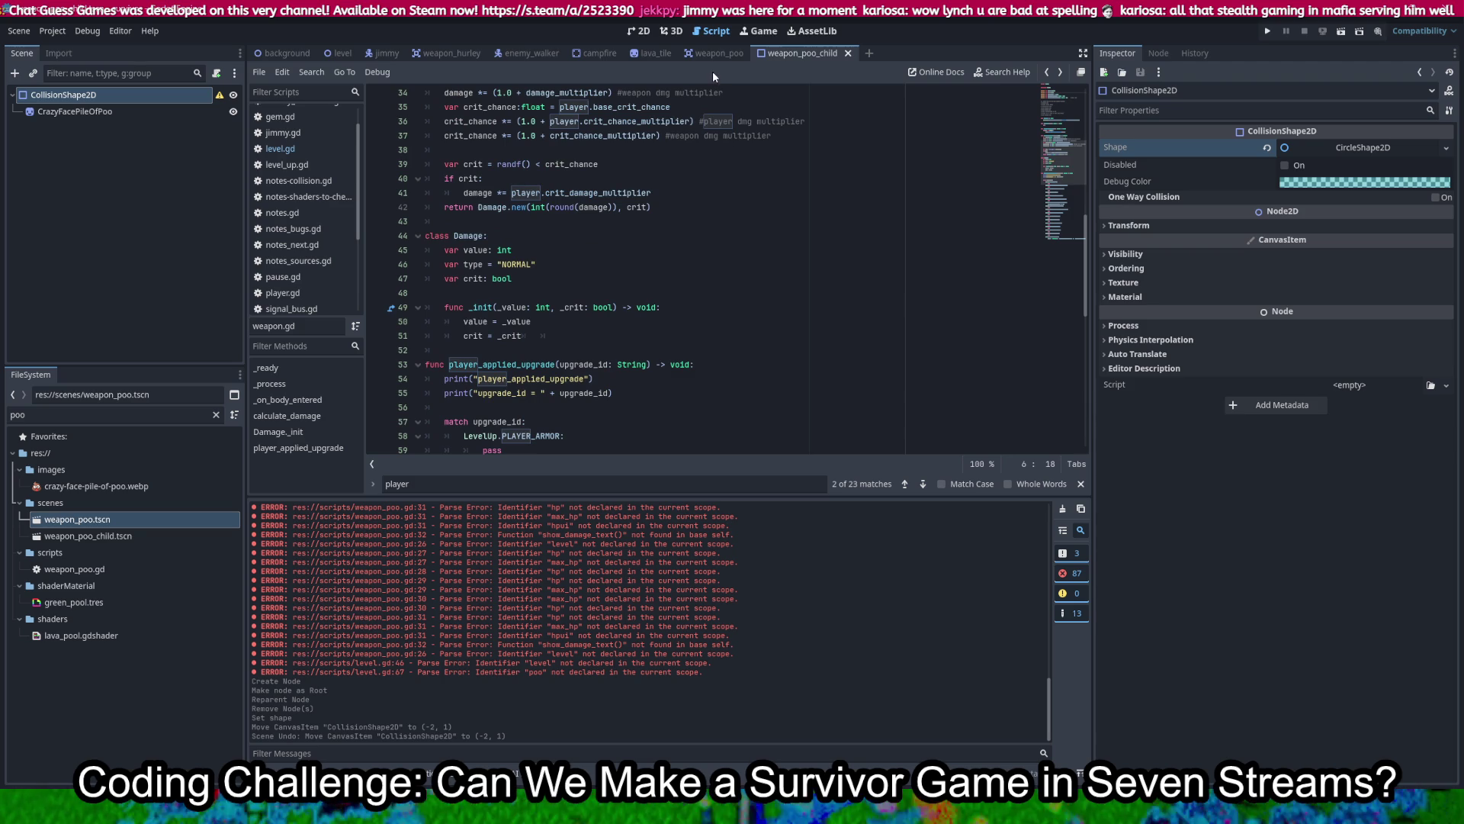
pyautogui.click(1267, 31)
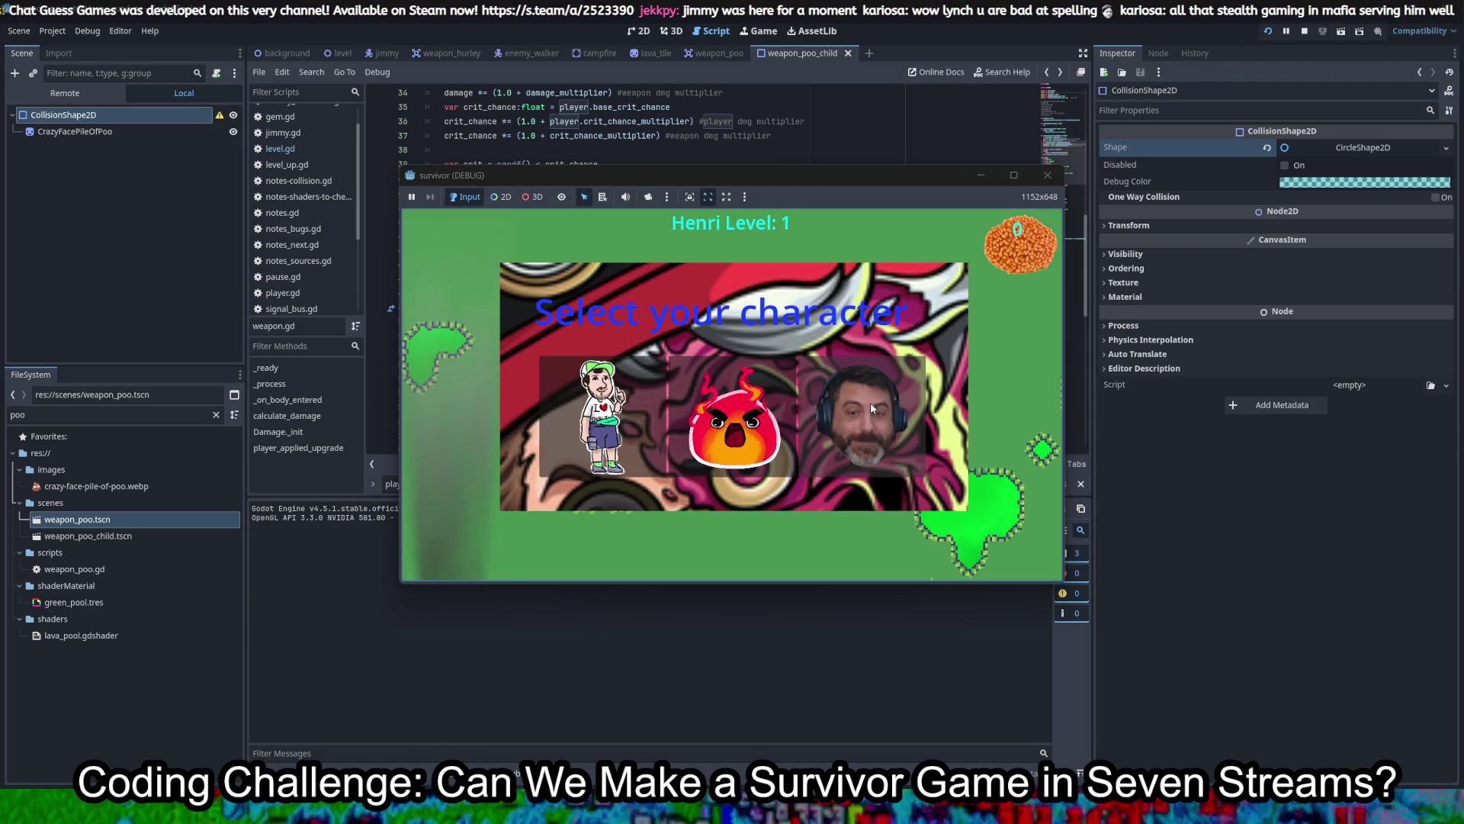
pyautogui.press('Right')
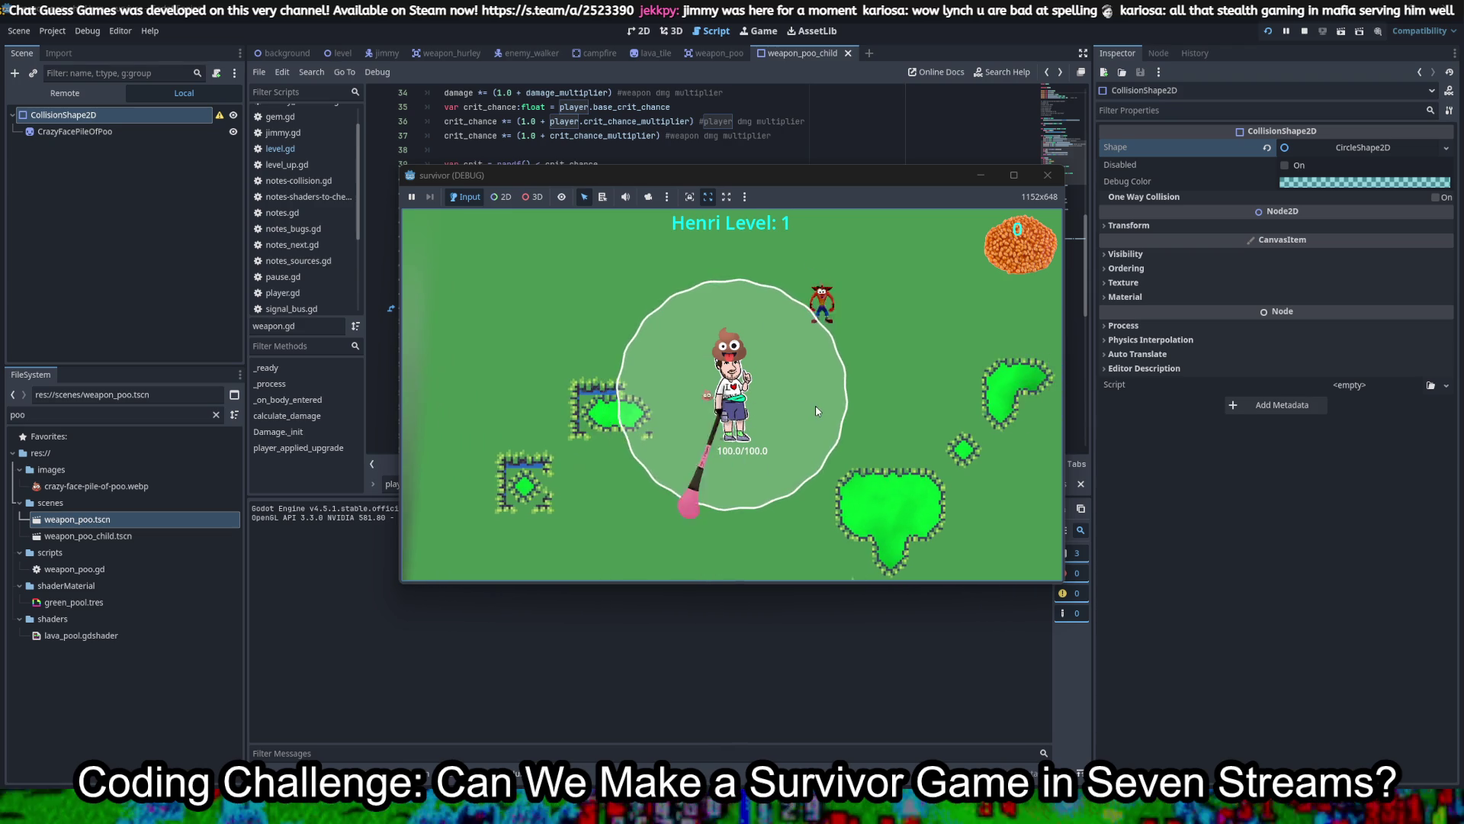
pyautogui.press('Down')
pyautogui.press('Left')
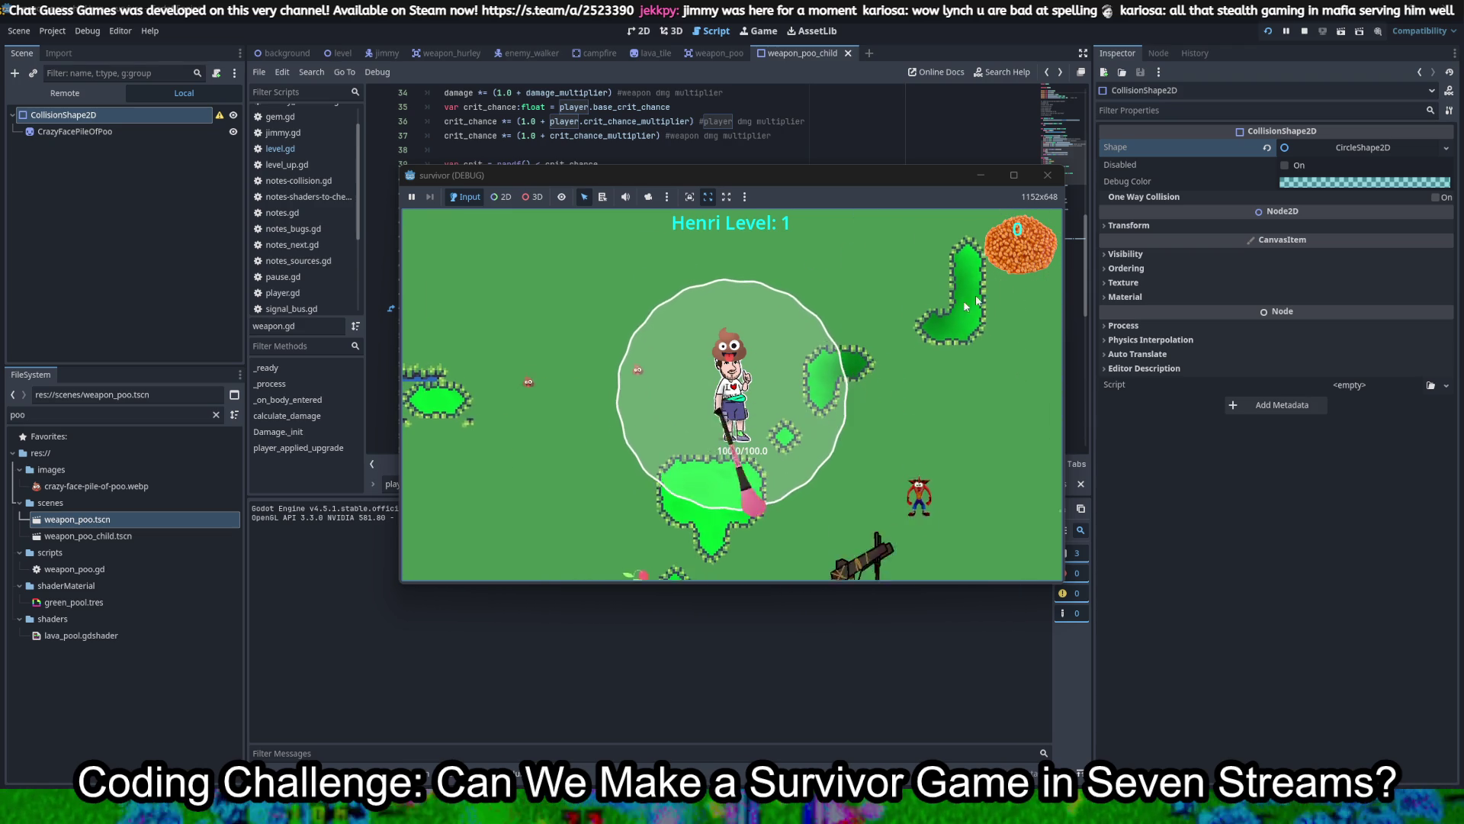
pyautogui.press('Down')
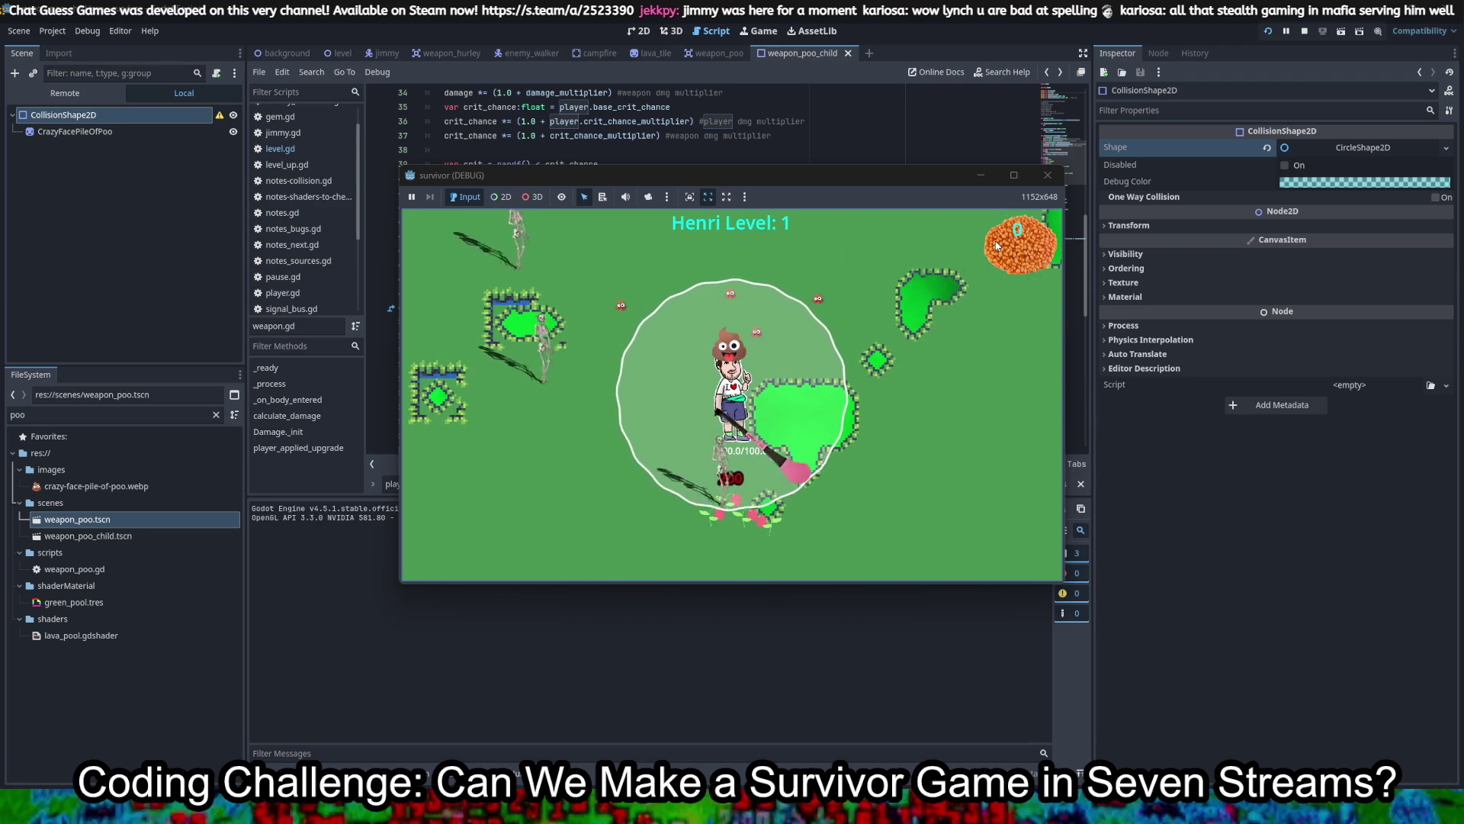
pyautogui.press('Right')
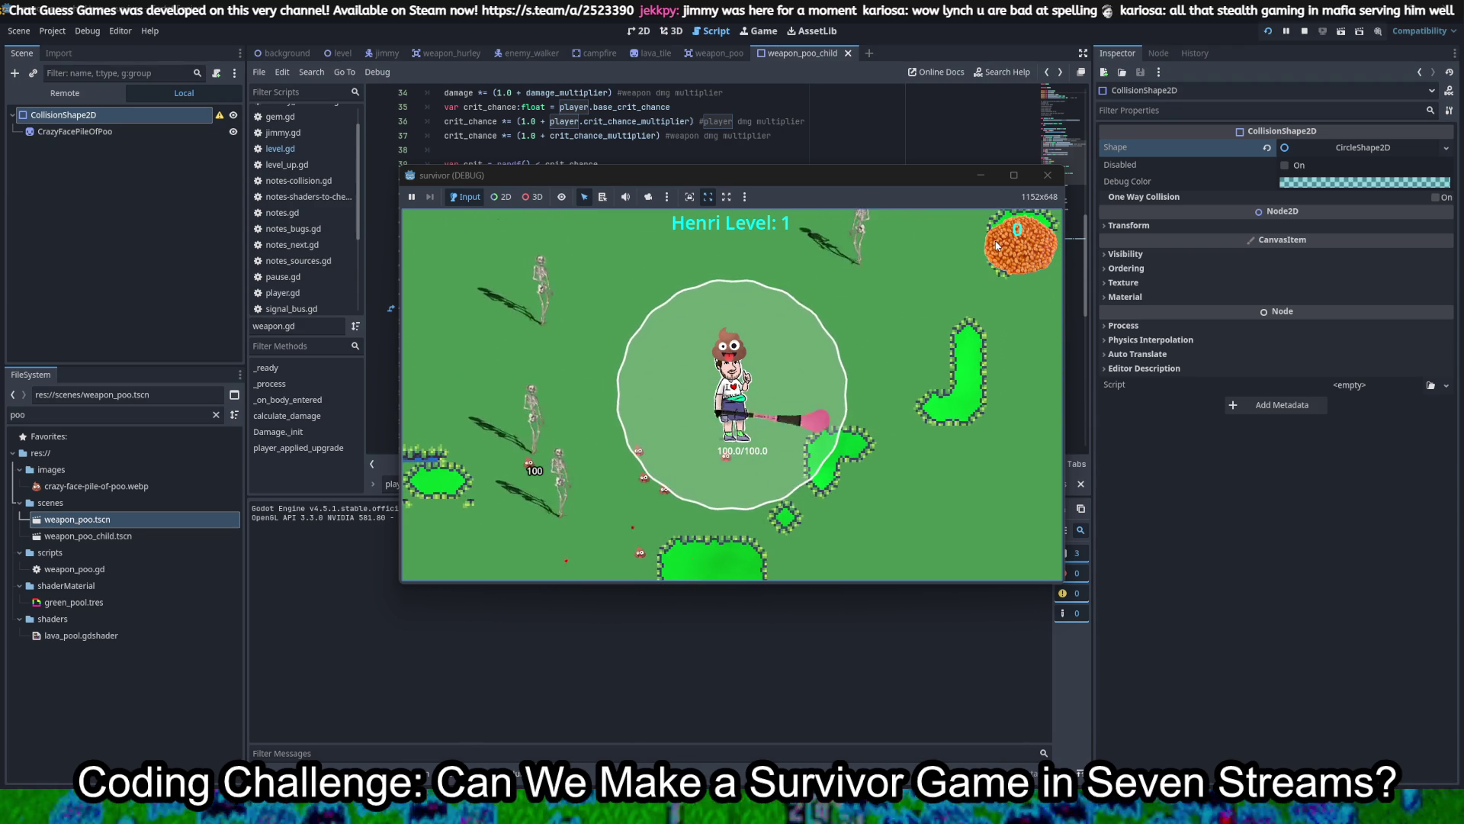
pyautogui.press('Up')
pyautogui.press('Right')
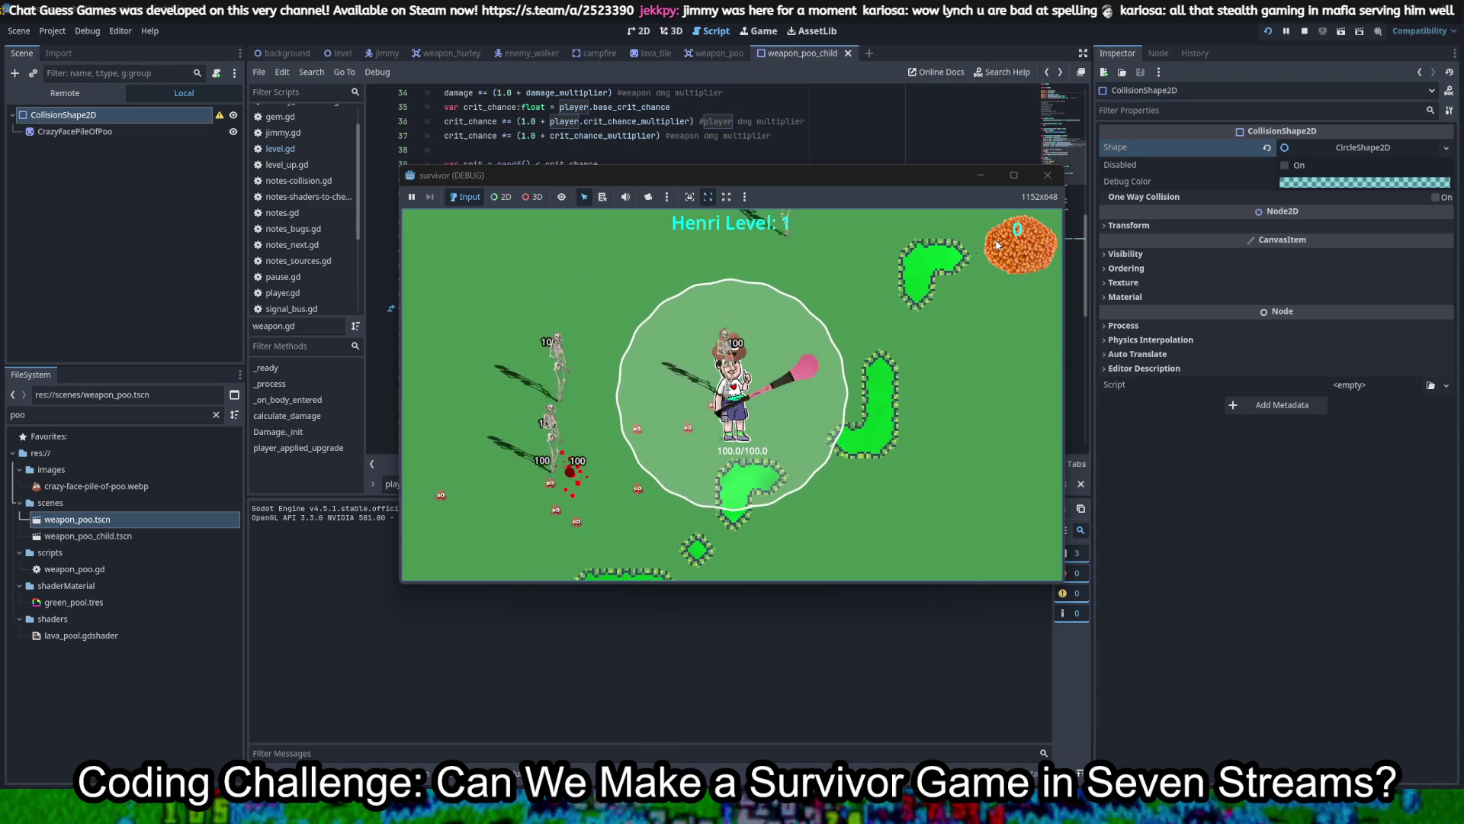
pyautogui.press('Up')
pyautogui.press('Right')
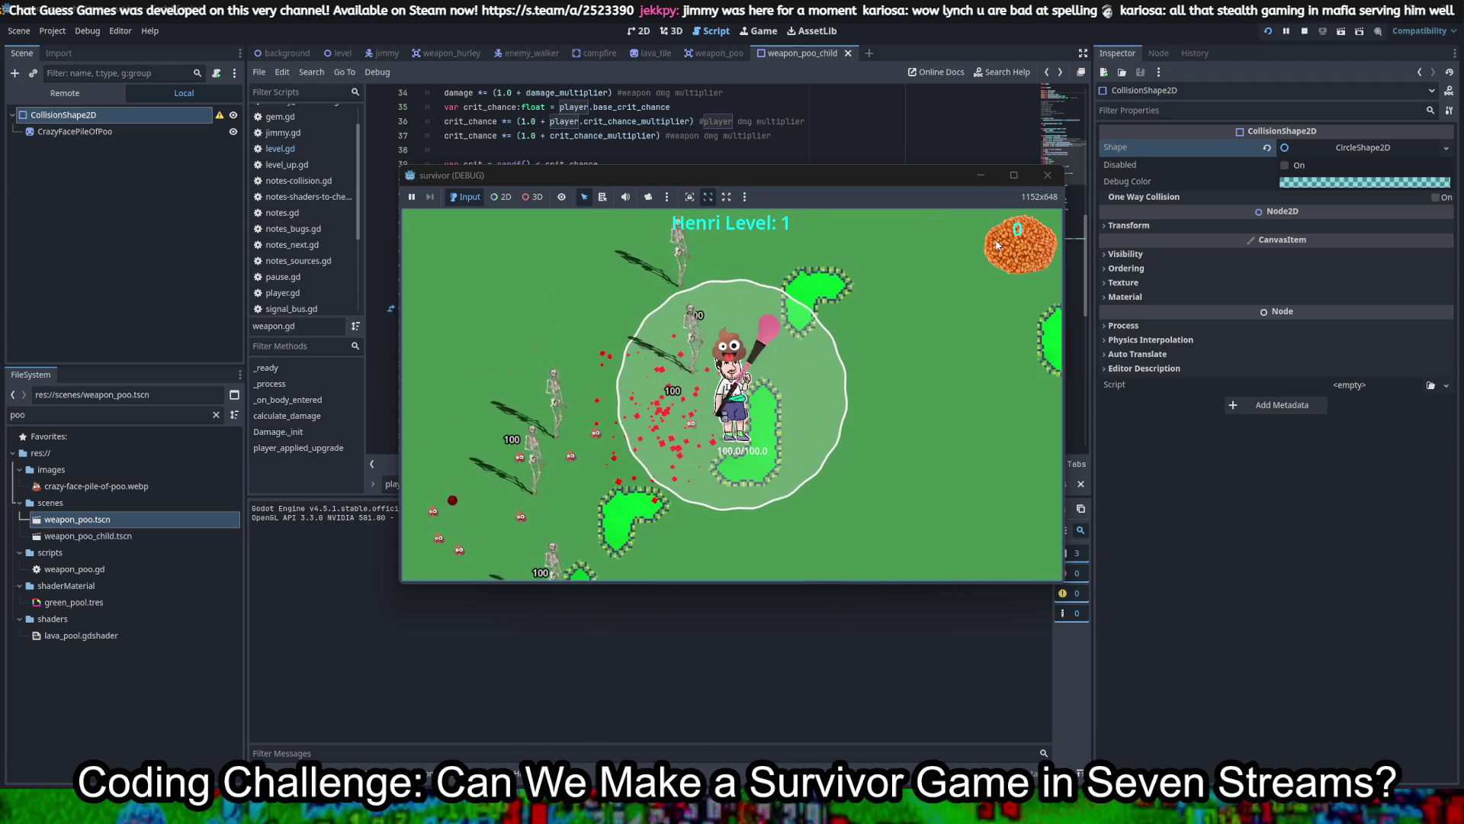
pyautogui.press('Down')
pyautogui.press('Right')
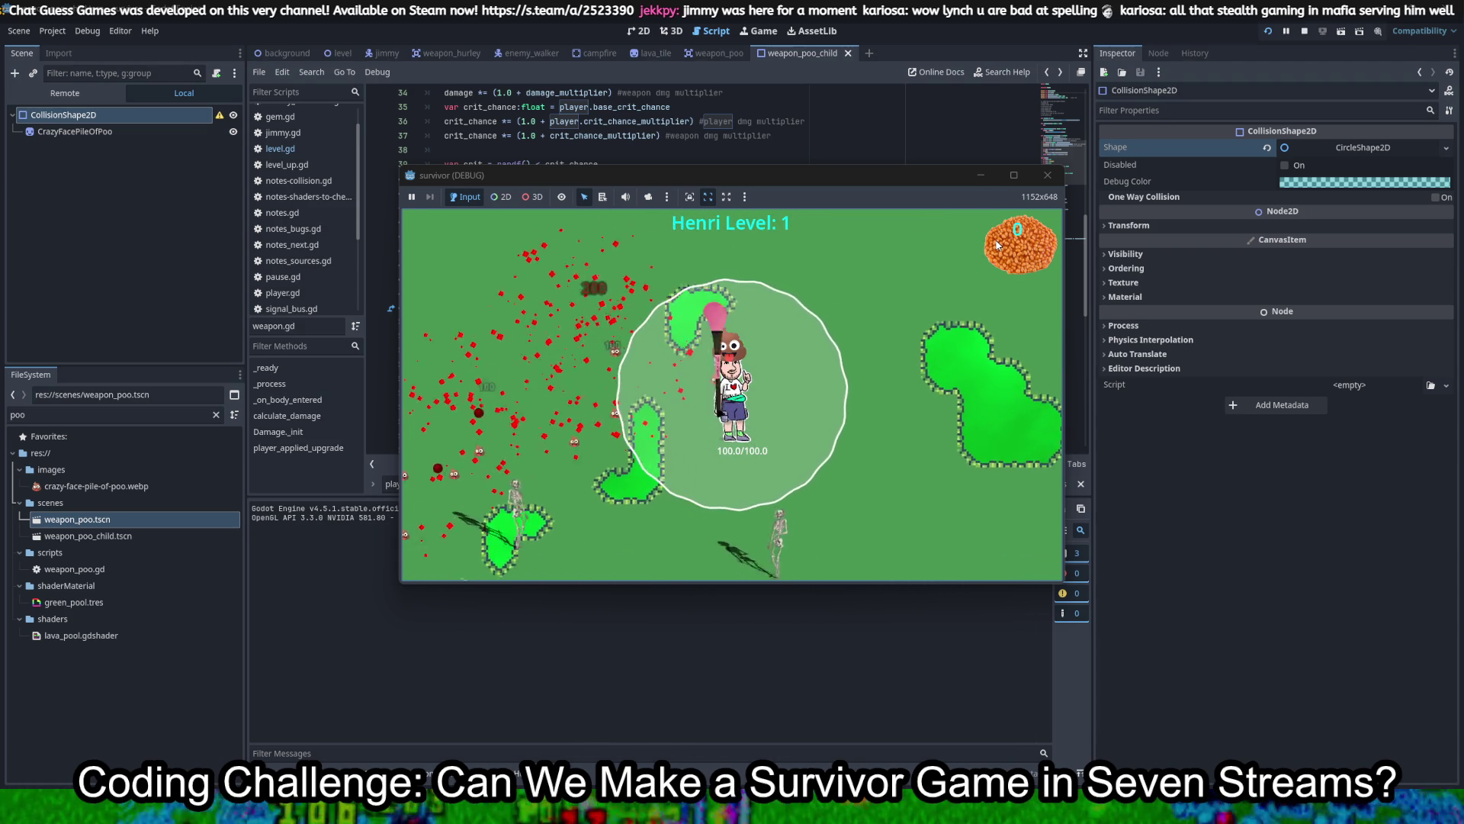
pyautogui.press('Up')
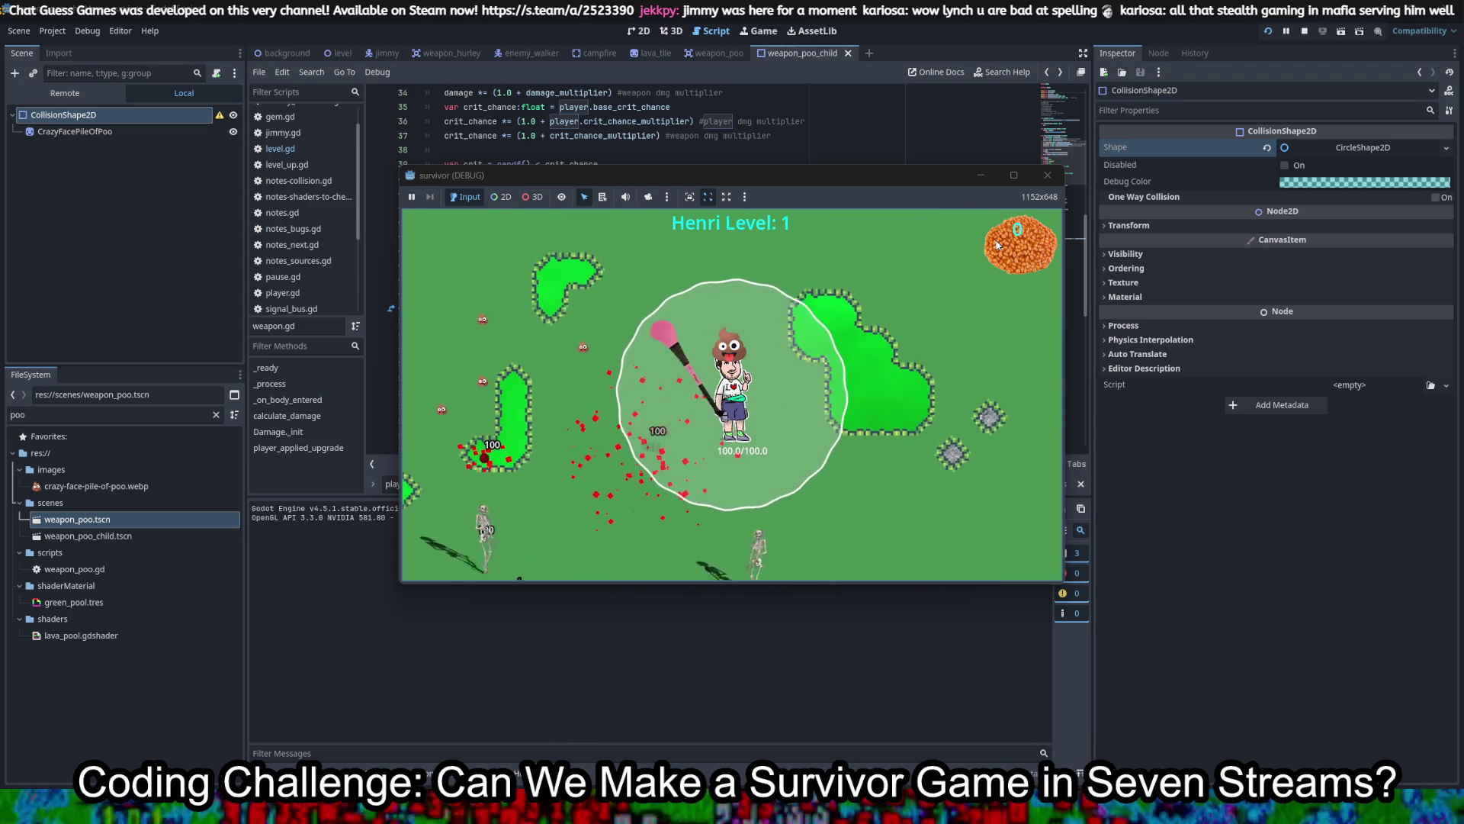
pyautogui.press('Right')
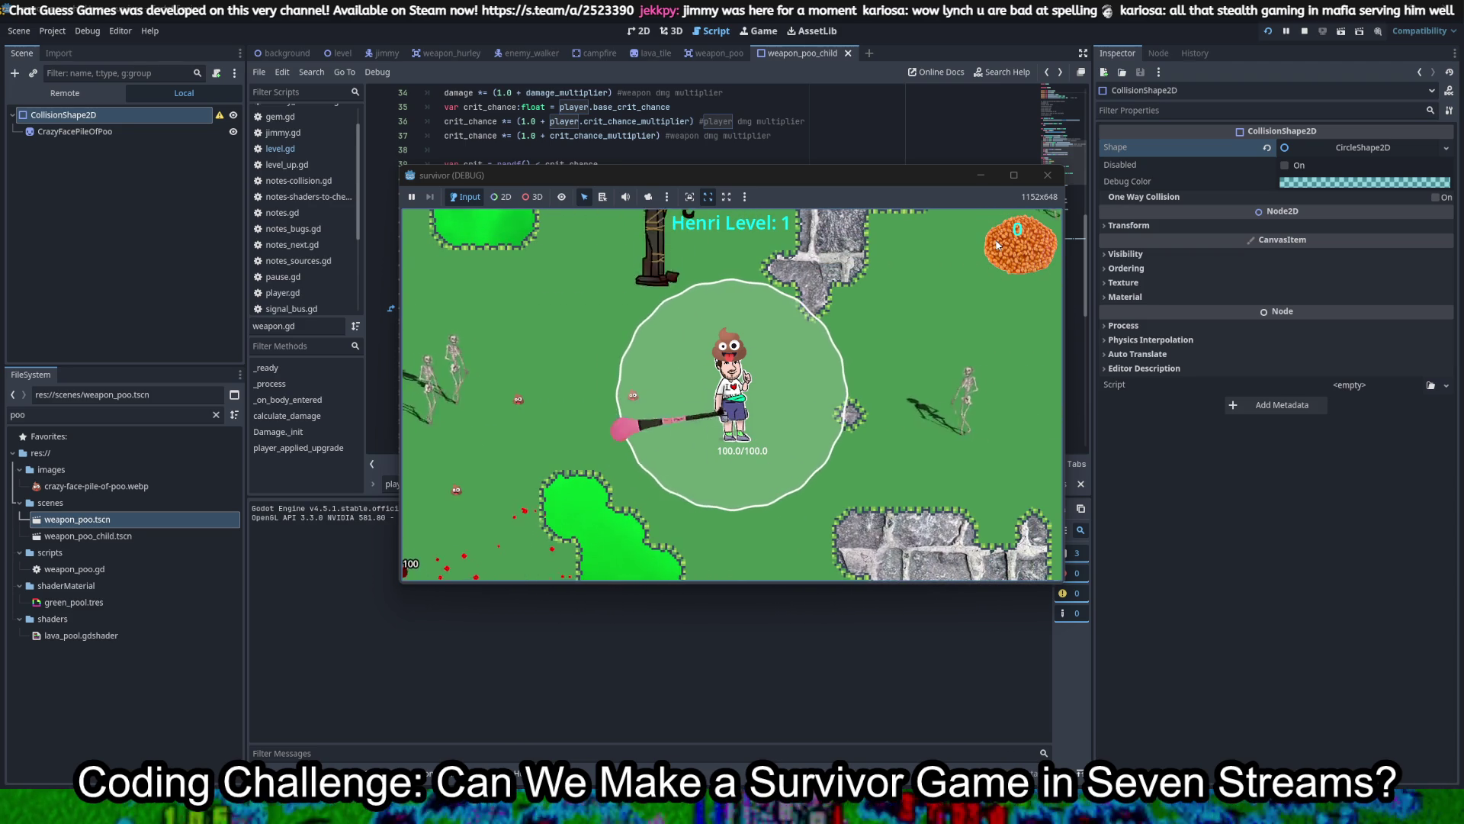
pyautogui.press('Up')
pyautogui.press('Up')
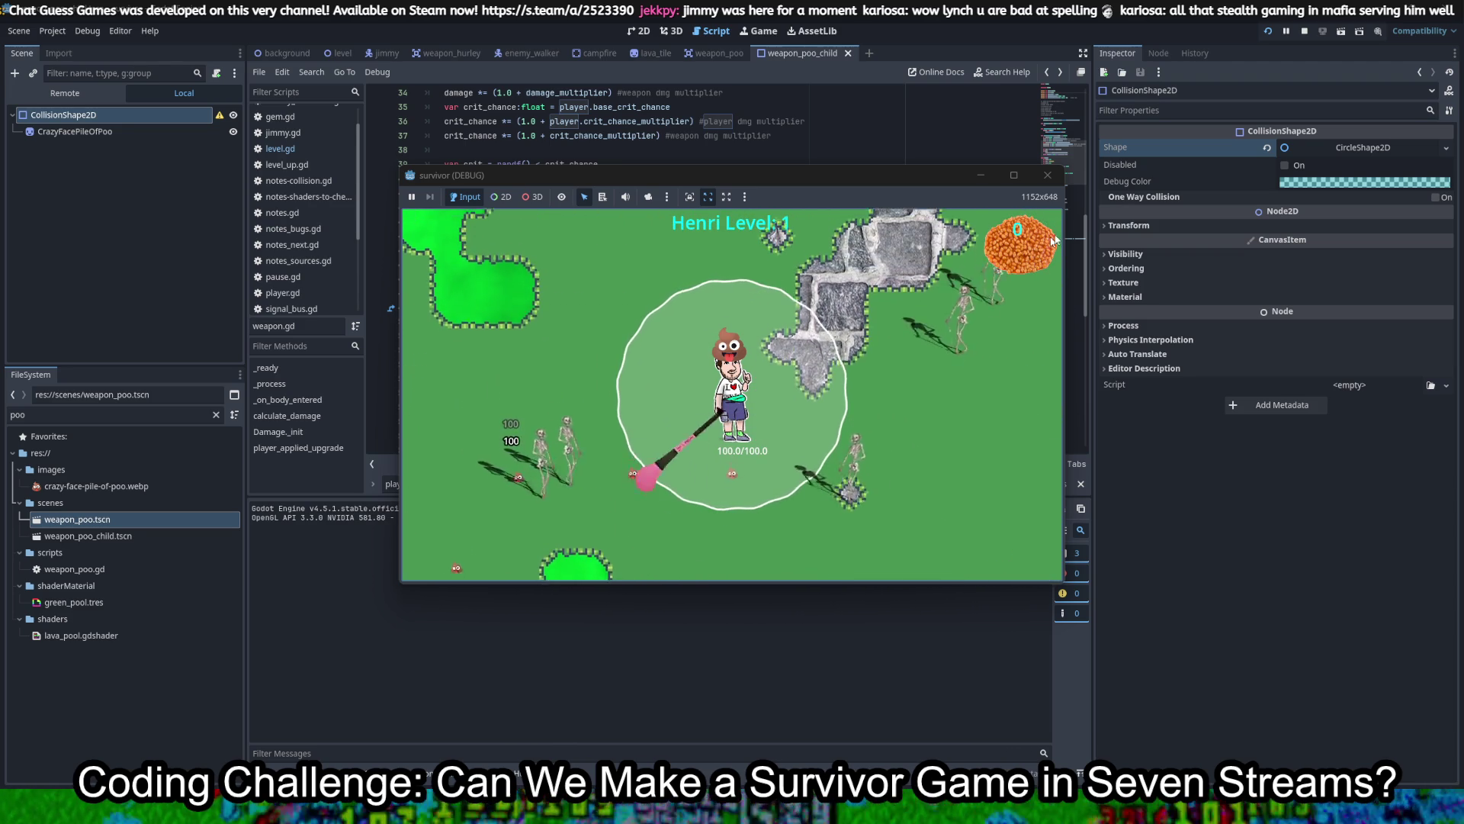
pyautogui.press('Left')
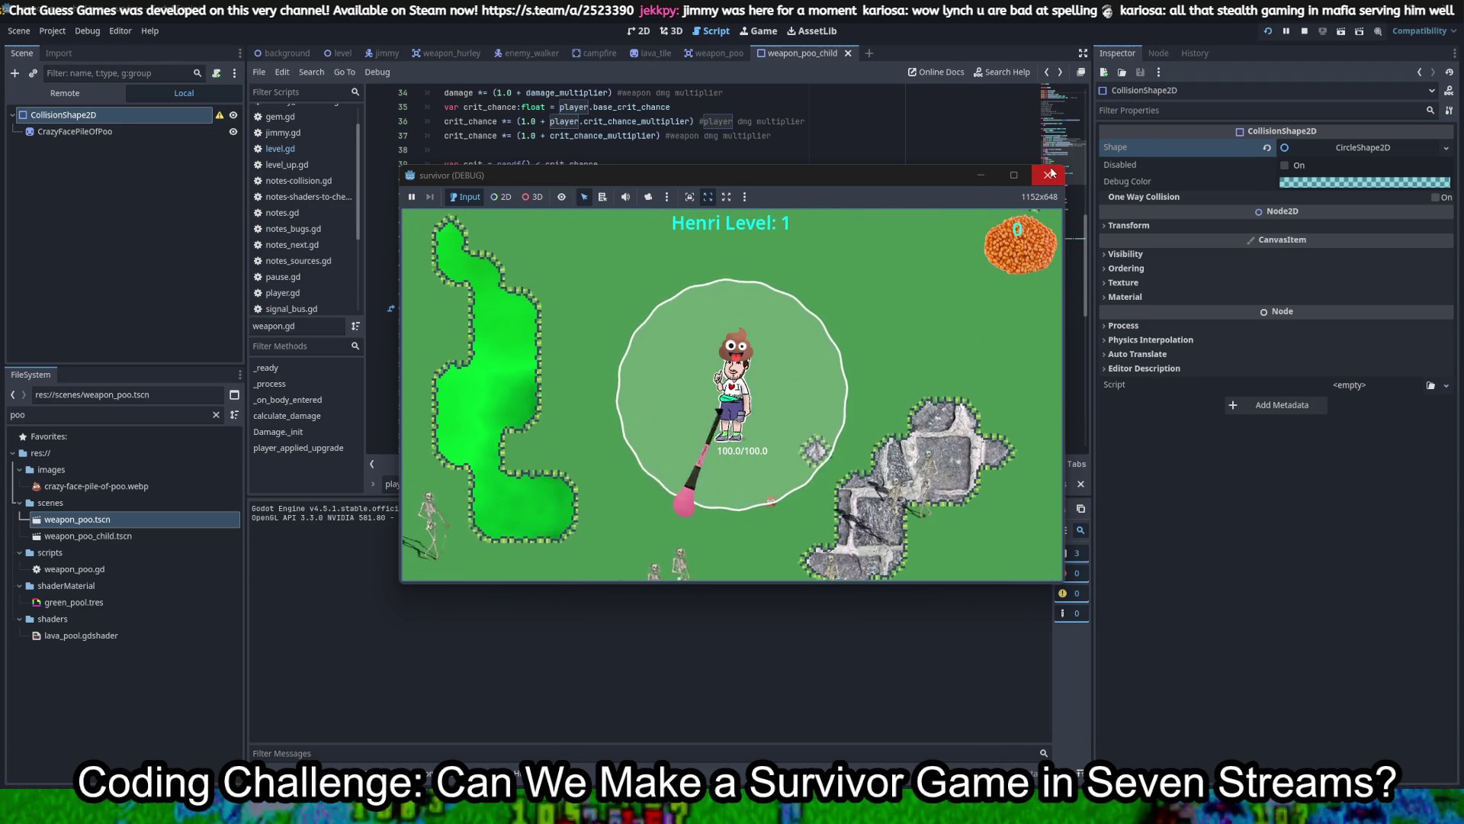
pyautogui.press('Up')
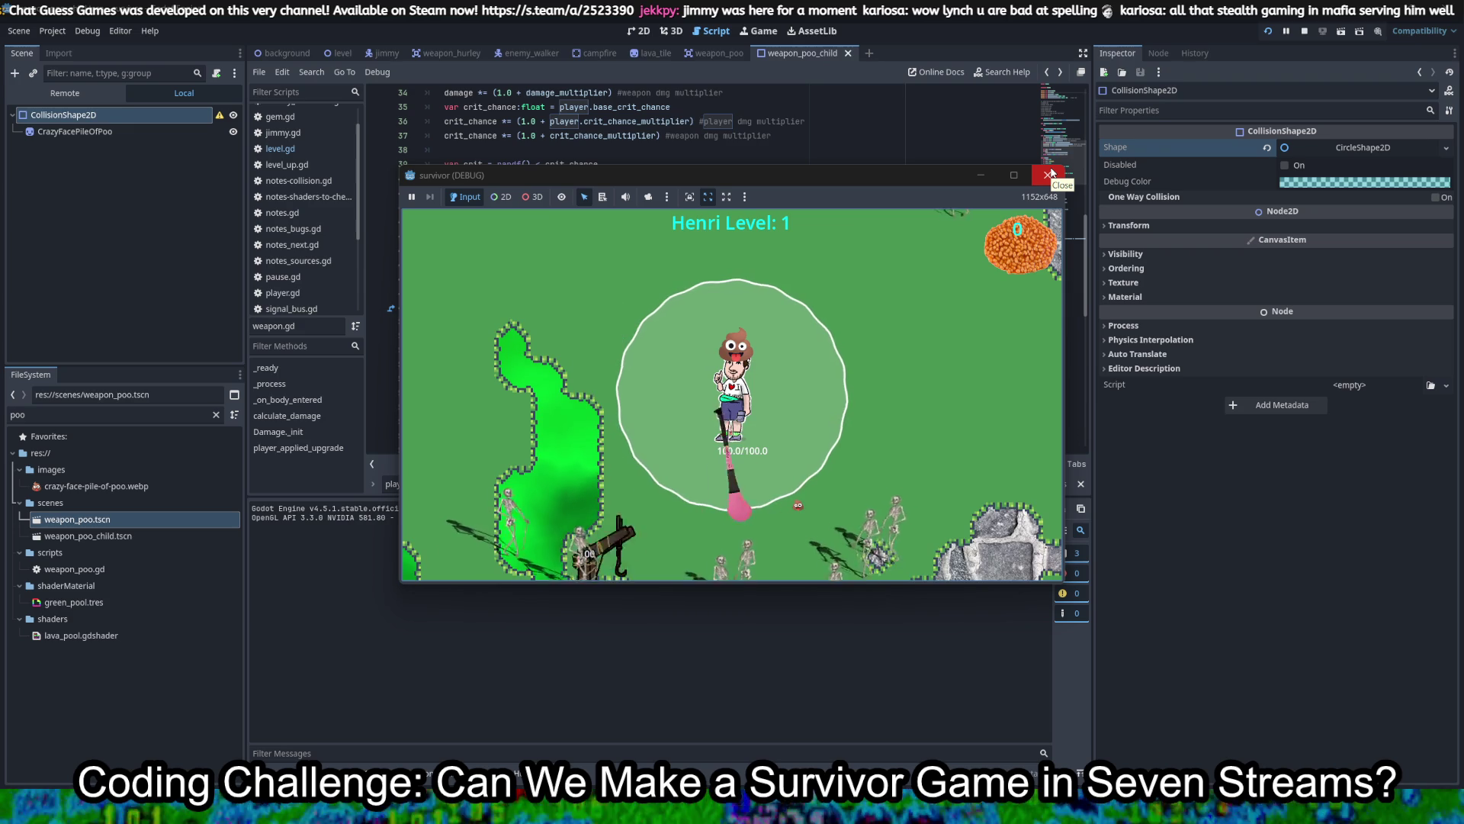
pyautogui.press('Left')
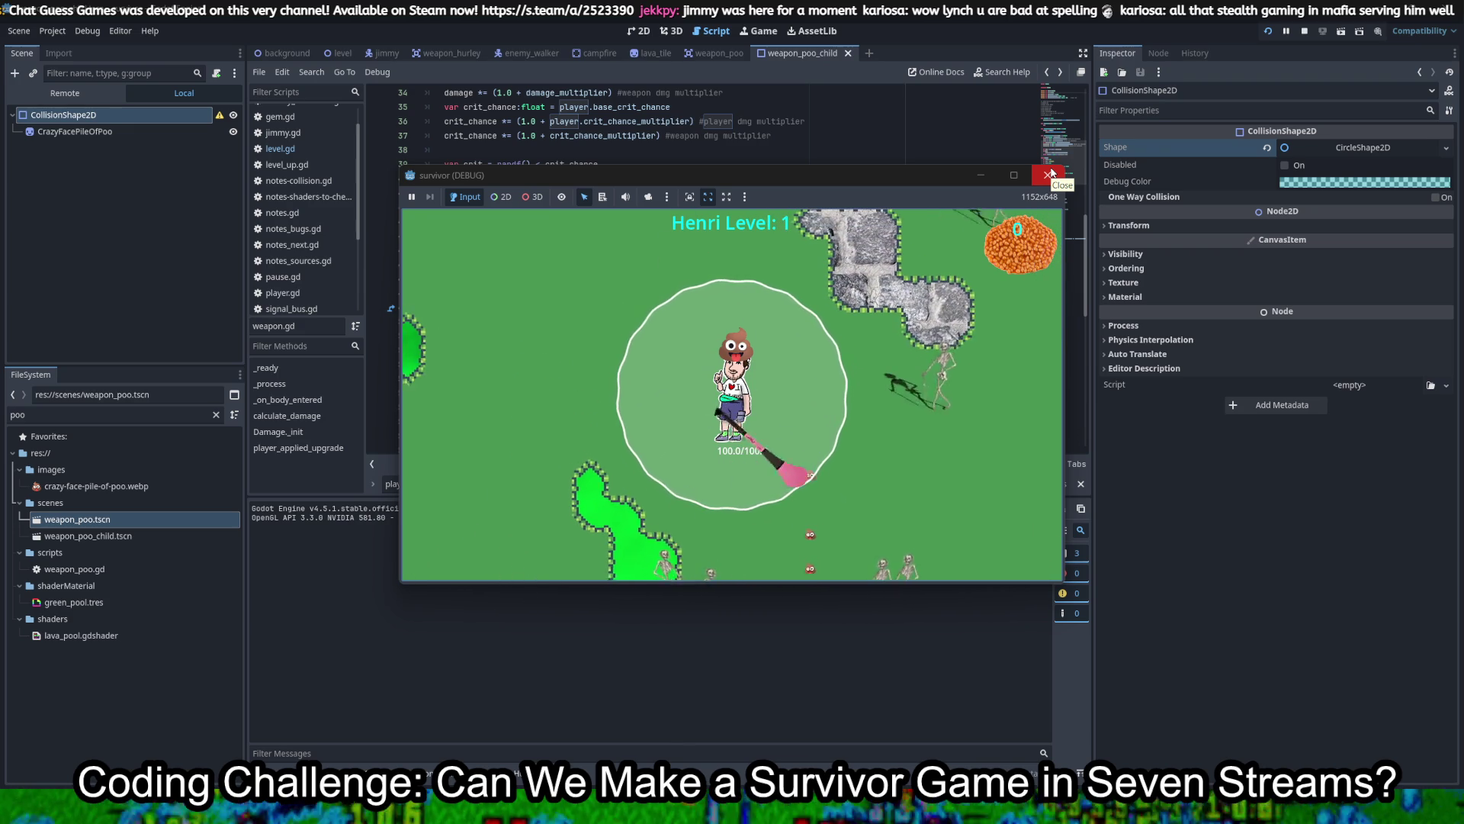
pyautogui.press('Left')
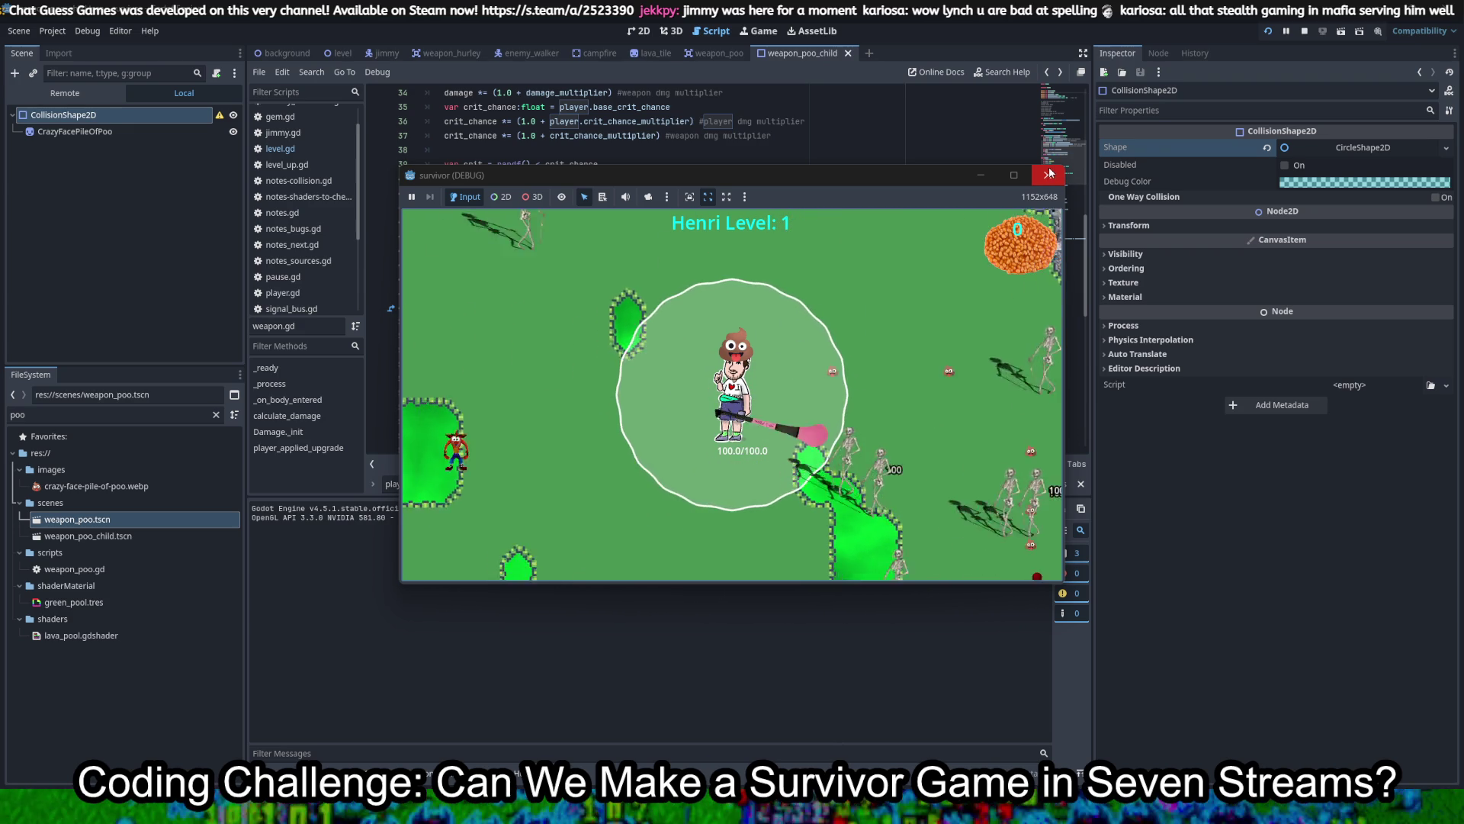
pyautogui.press('Right')
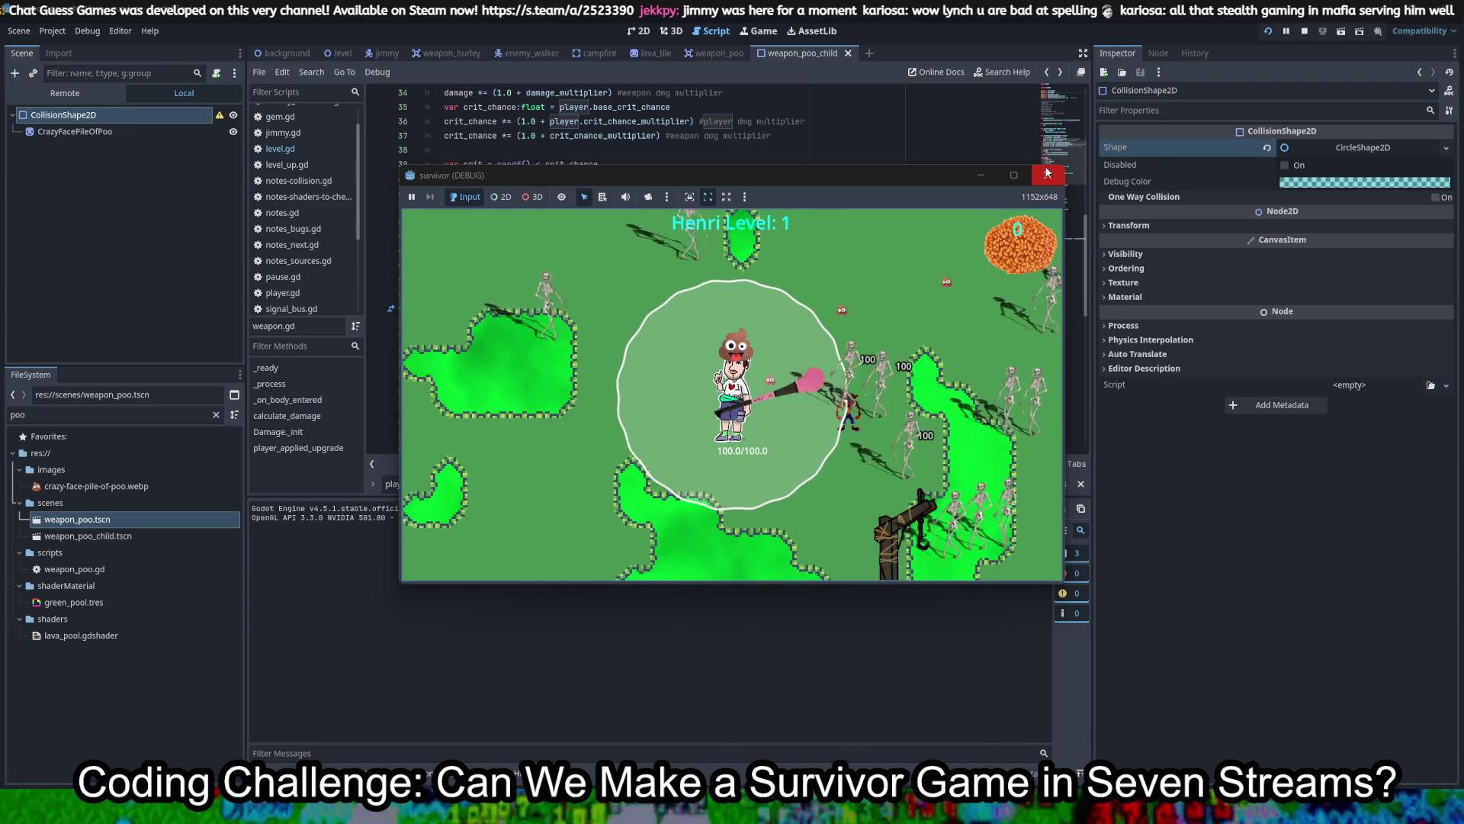
pyautogui.press('Down')
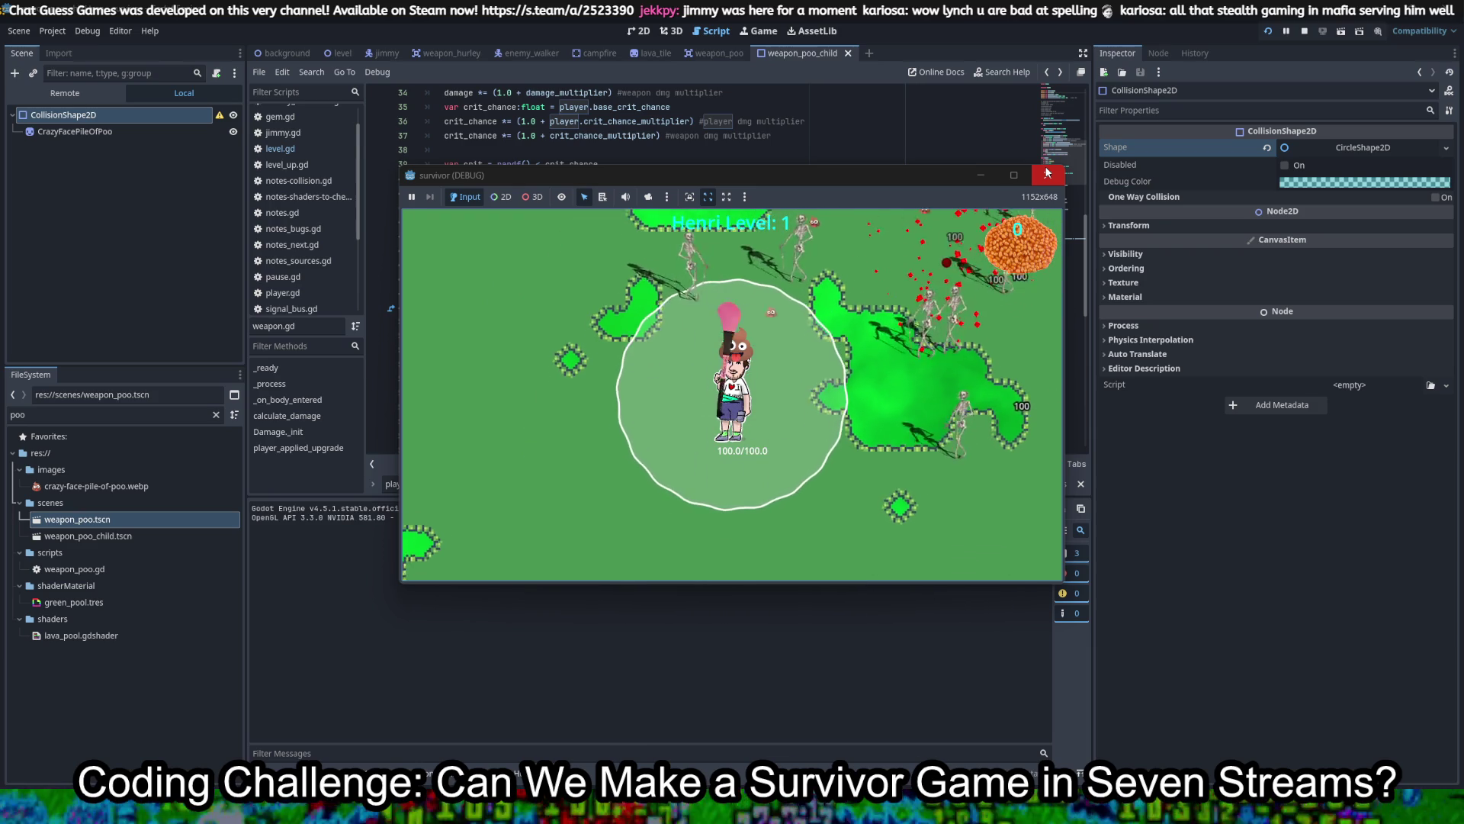
pyautogui.click(1048, 173)
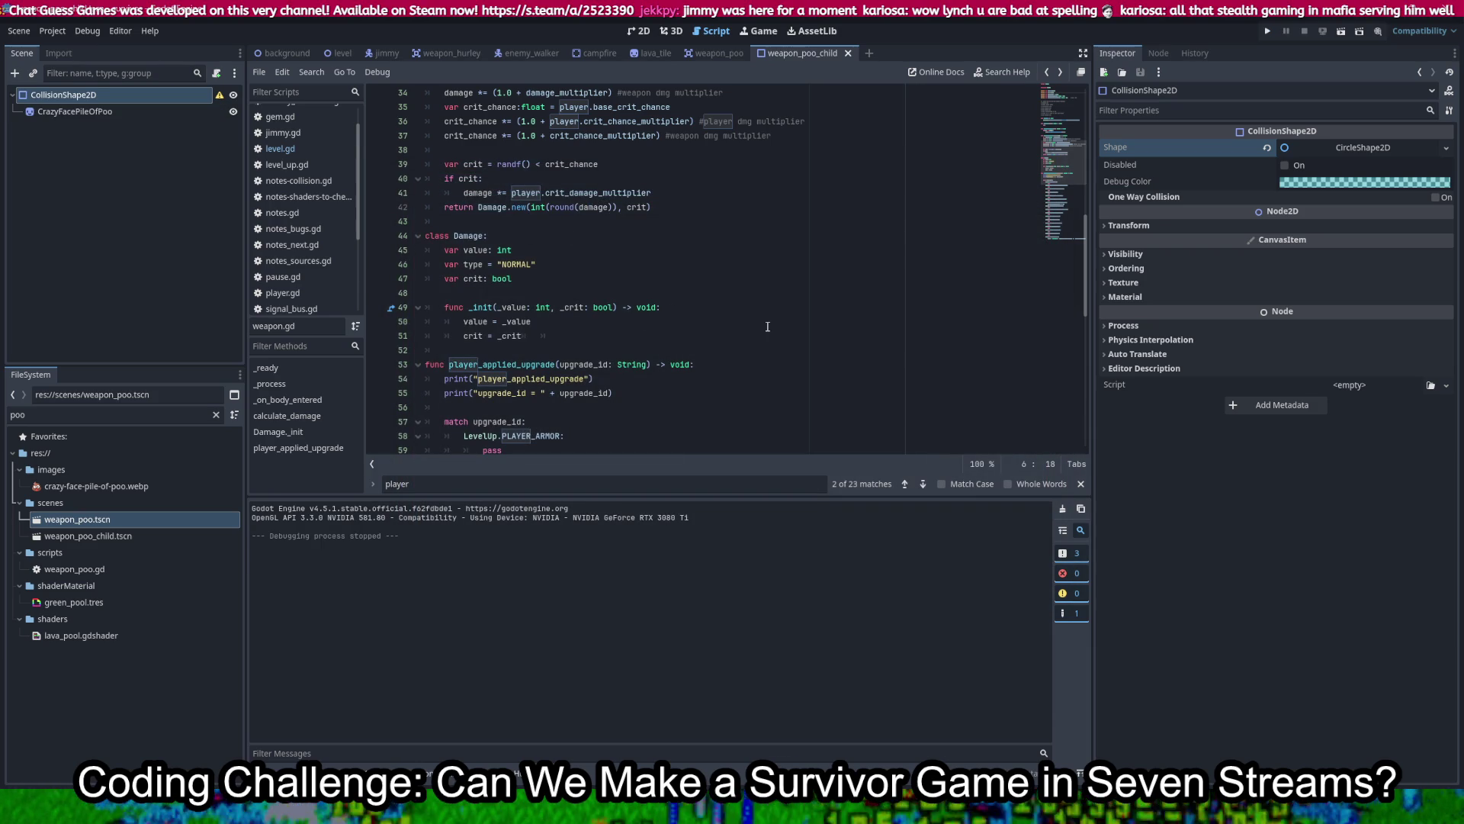
# Step: Review weapon.gd's _on_body_entered handler, selecting 'body' on line 29, then return to weapon_poo
pyautogui.click(792, 334)
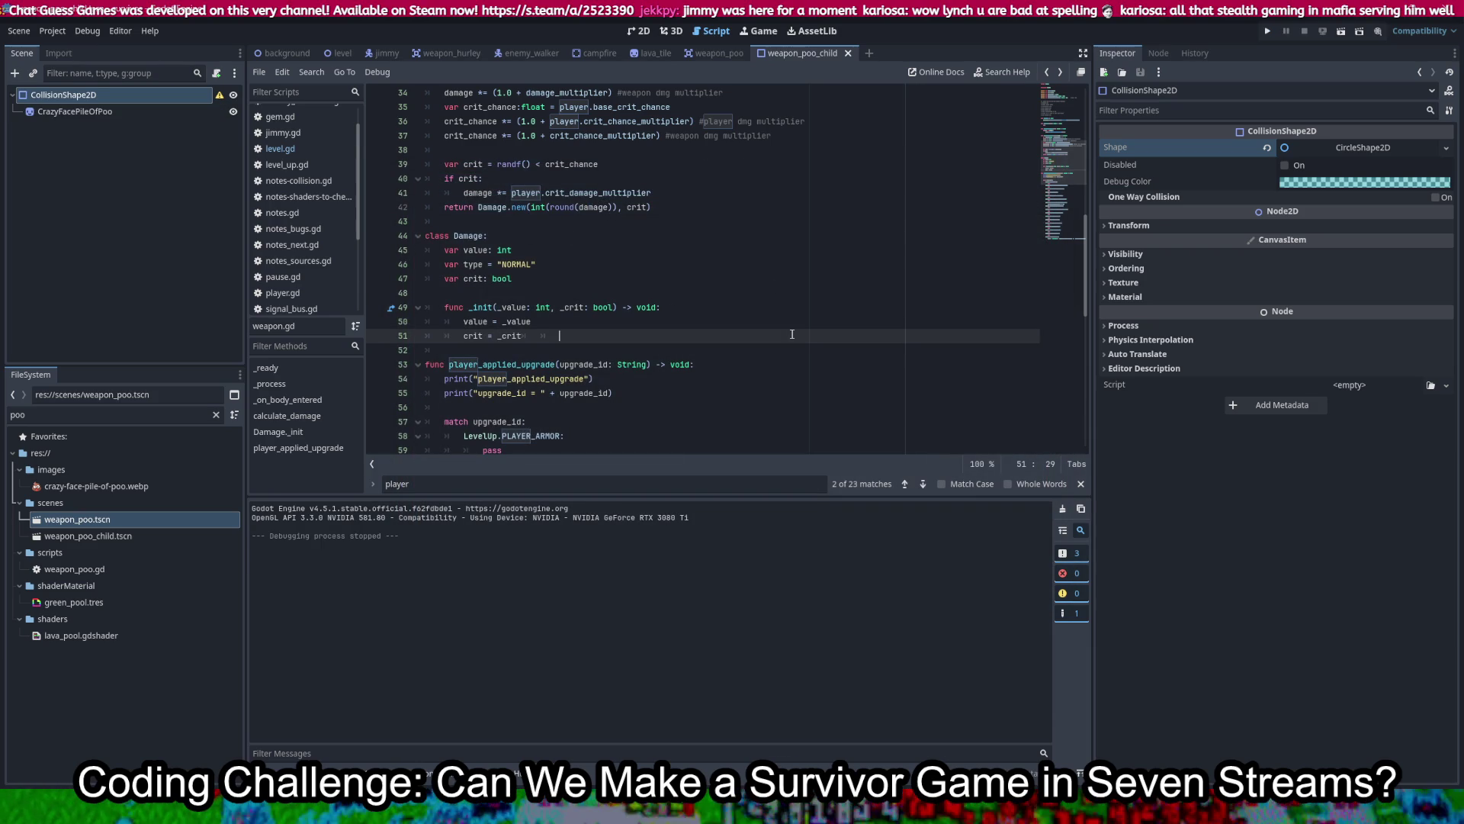
pyautogui.scroll(2, 793, 334)
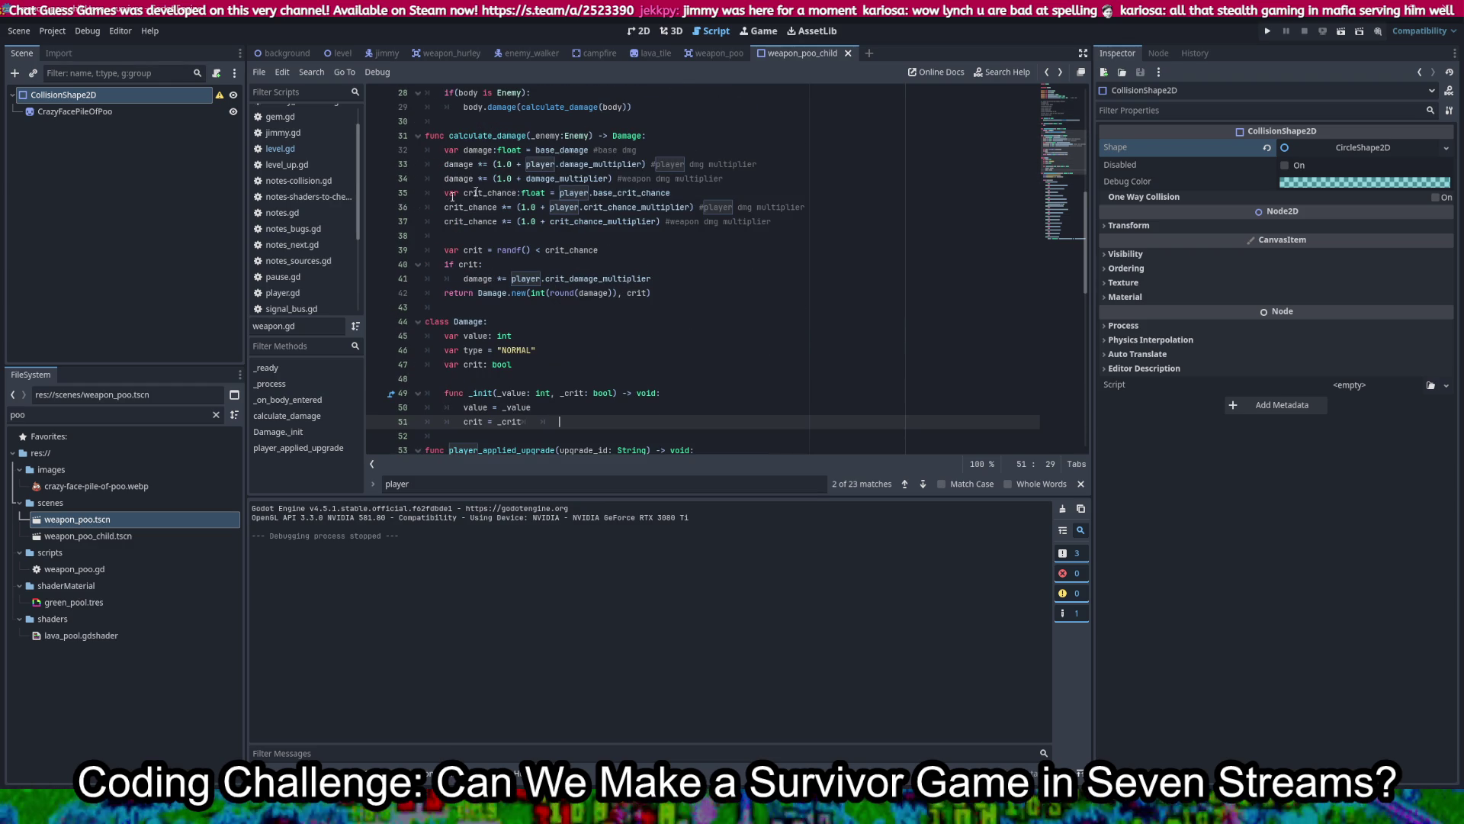
pyautogui.scroll(-1, 320, 166)
pyautogui.scroll(6, 629, 149)
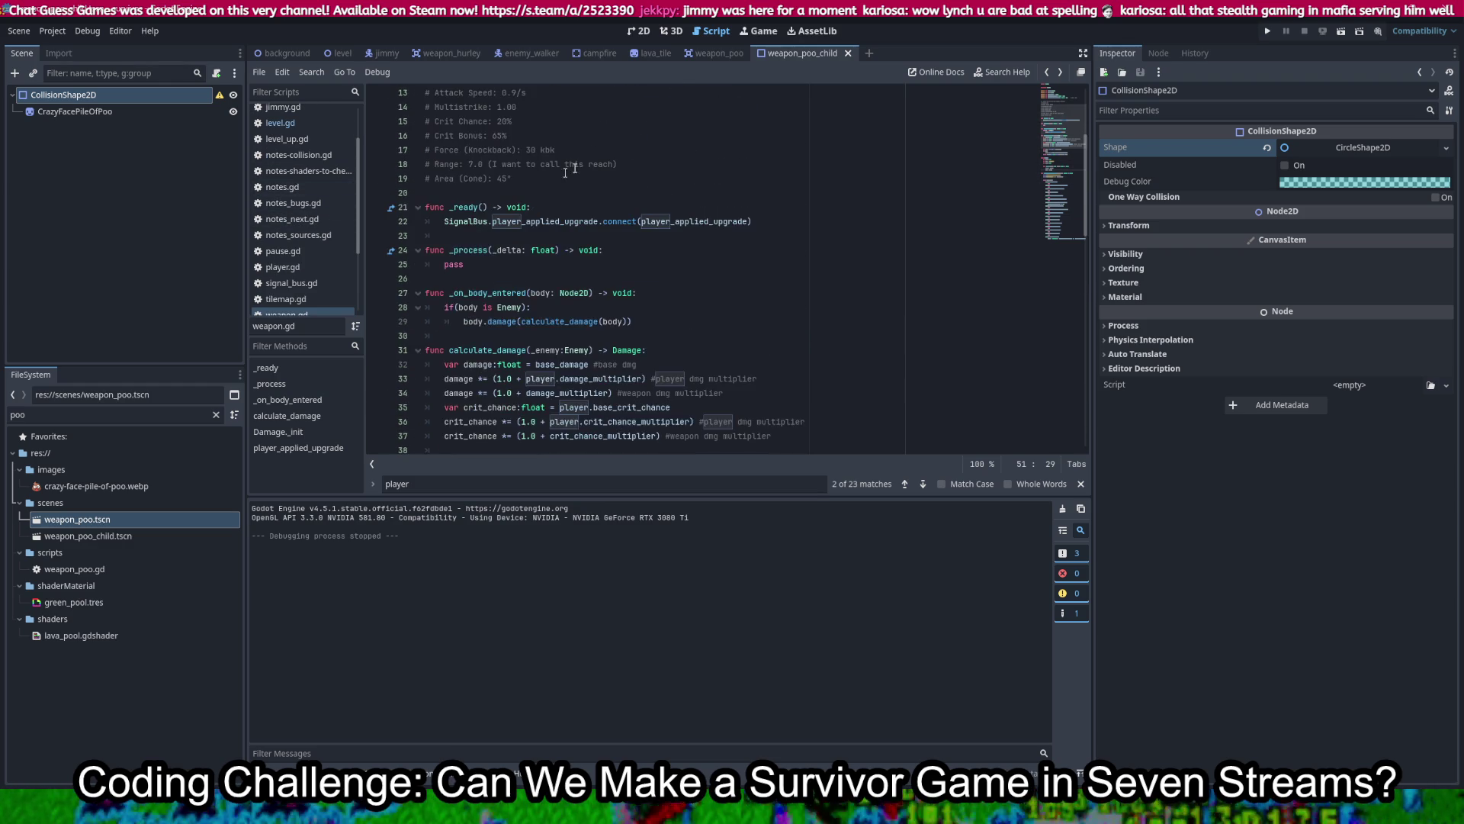
pyautogui.scroll(3, 630, 150)
pyautogui.scroll(-2, 274, 267)
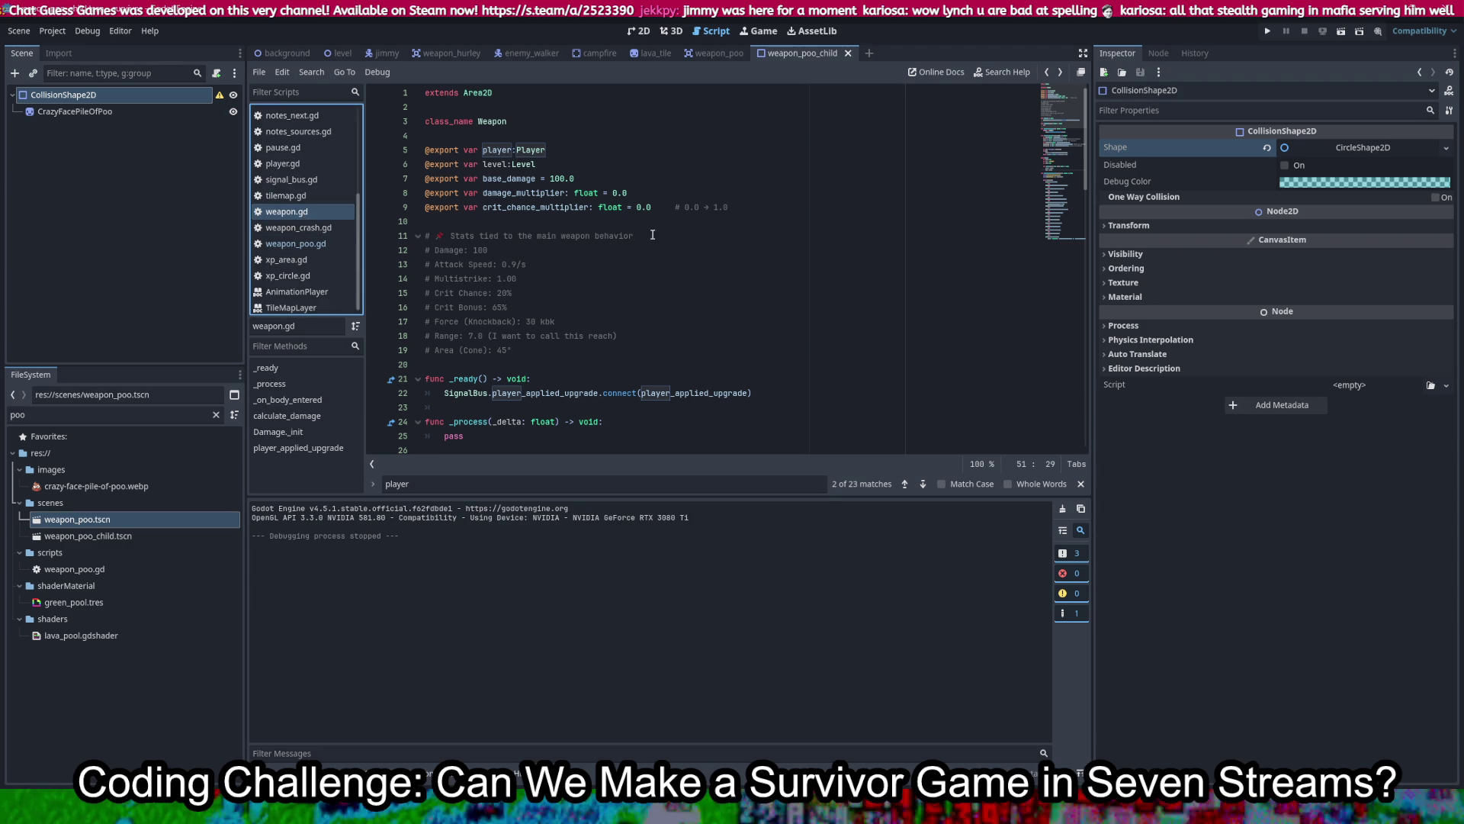
pyautogui.scroll(-4, 652, 234)
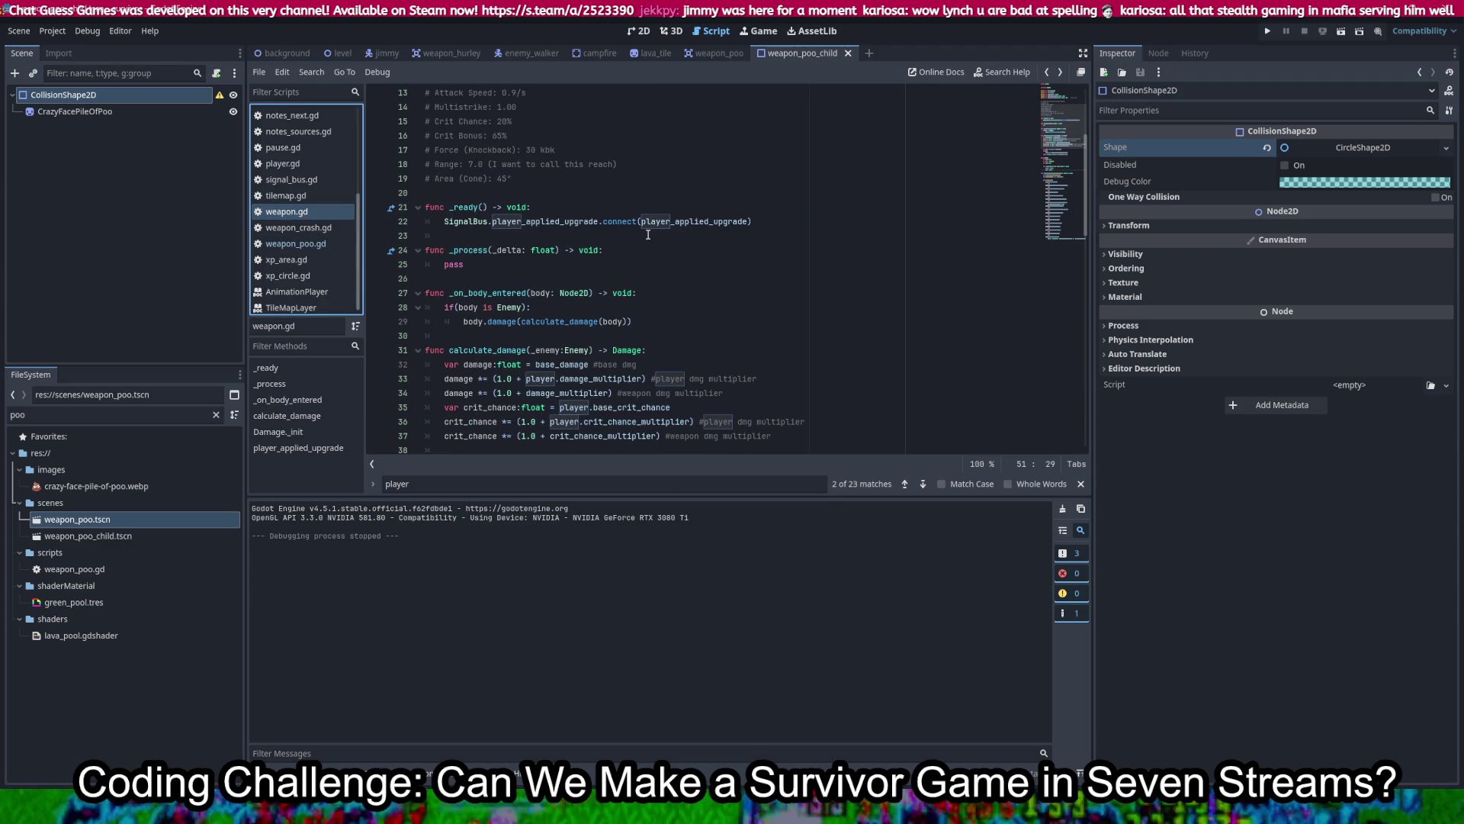
pyautogui.doubleClick(474, 322)
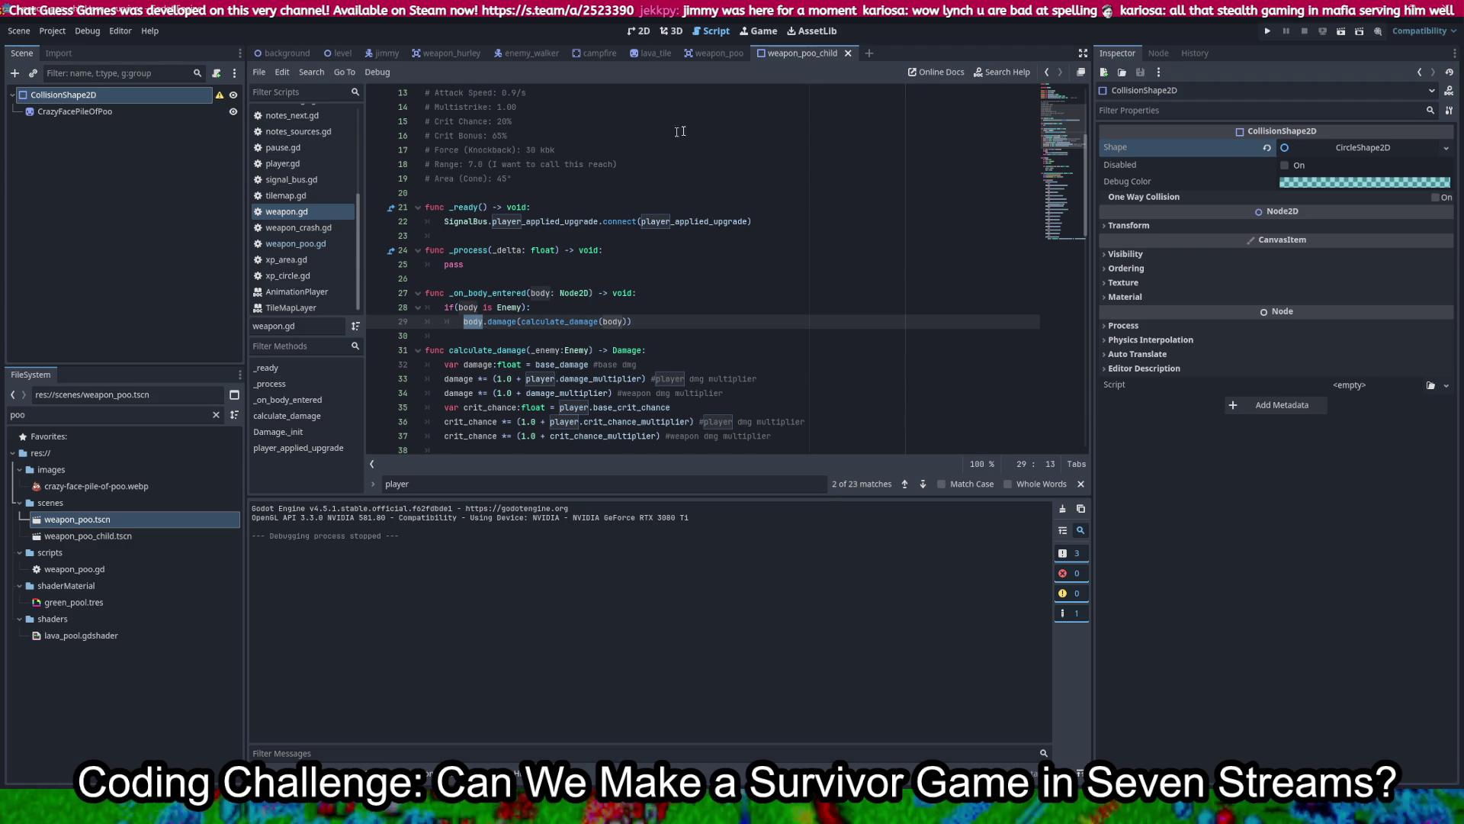
pyautogui.click(710, 54)
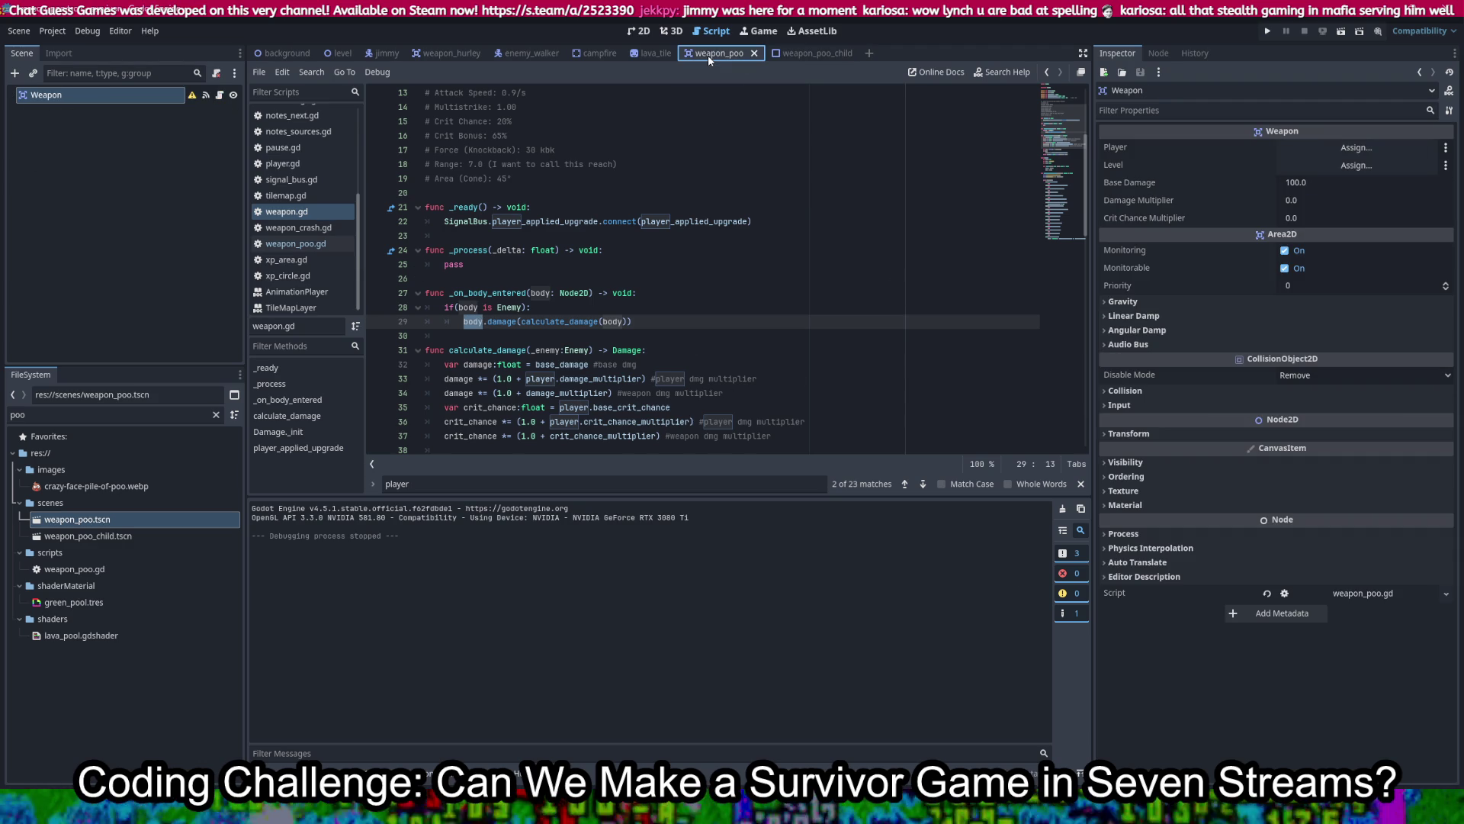
# Step: Inspect the weapon_poo Weapon node's signal connections, then relaunch the game with F5
pyautogui.click(790, 53)
pyautogui.click(709, 55)
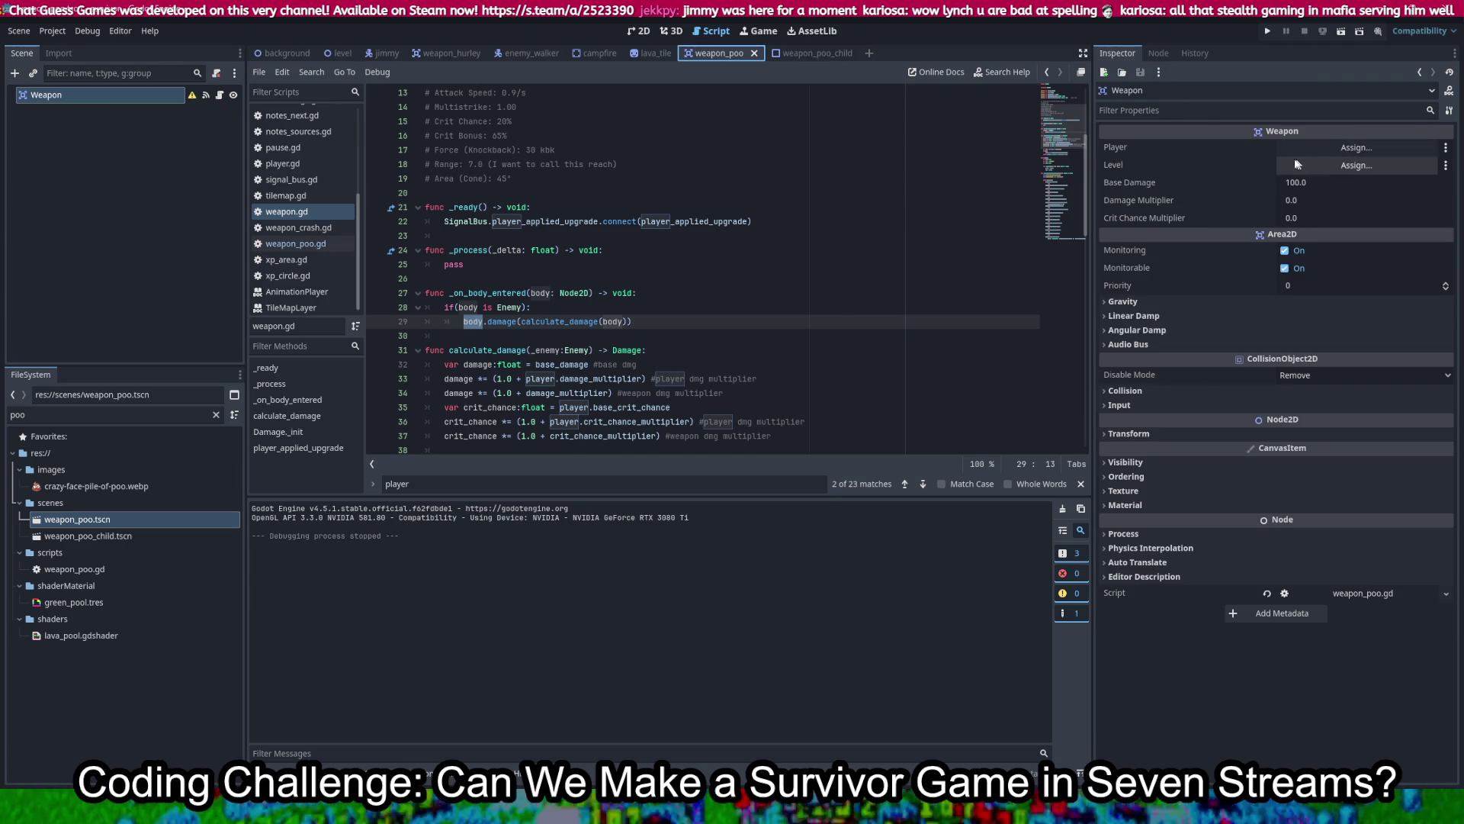
pyautogui.click(1156, 52)
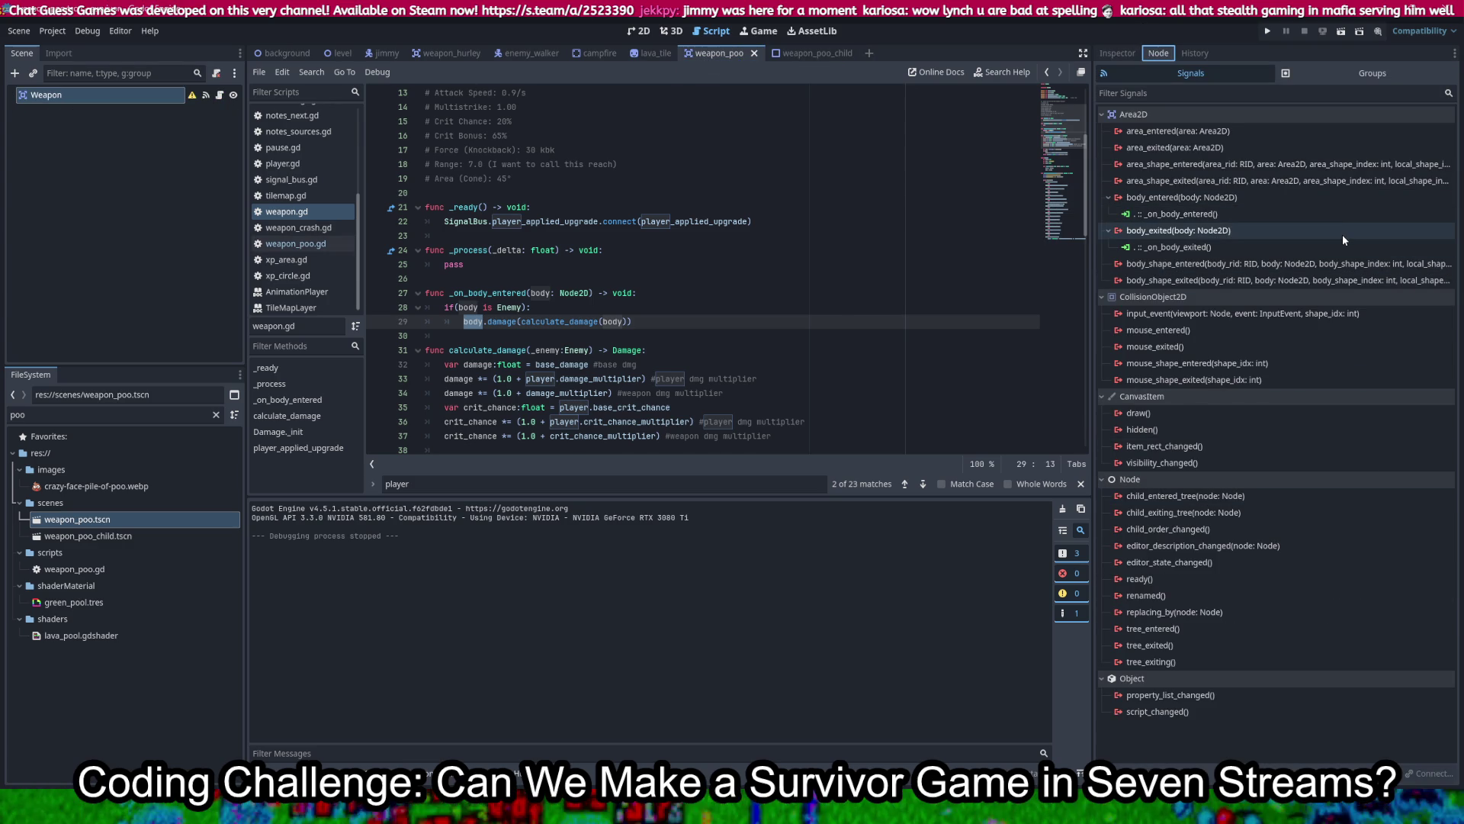
pyautogui.moveTo(1343, 235)
pyautogui.moveTo(1325, 171)
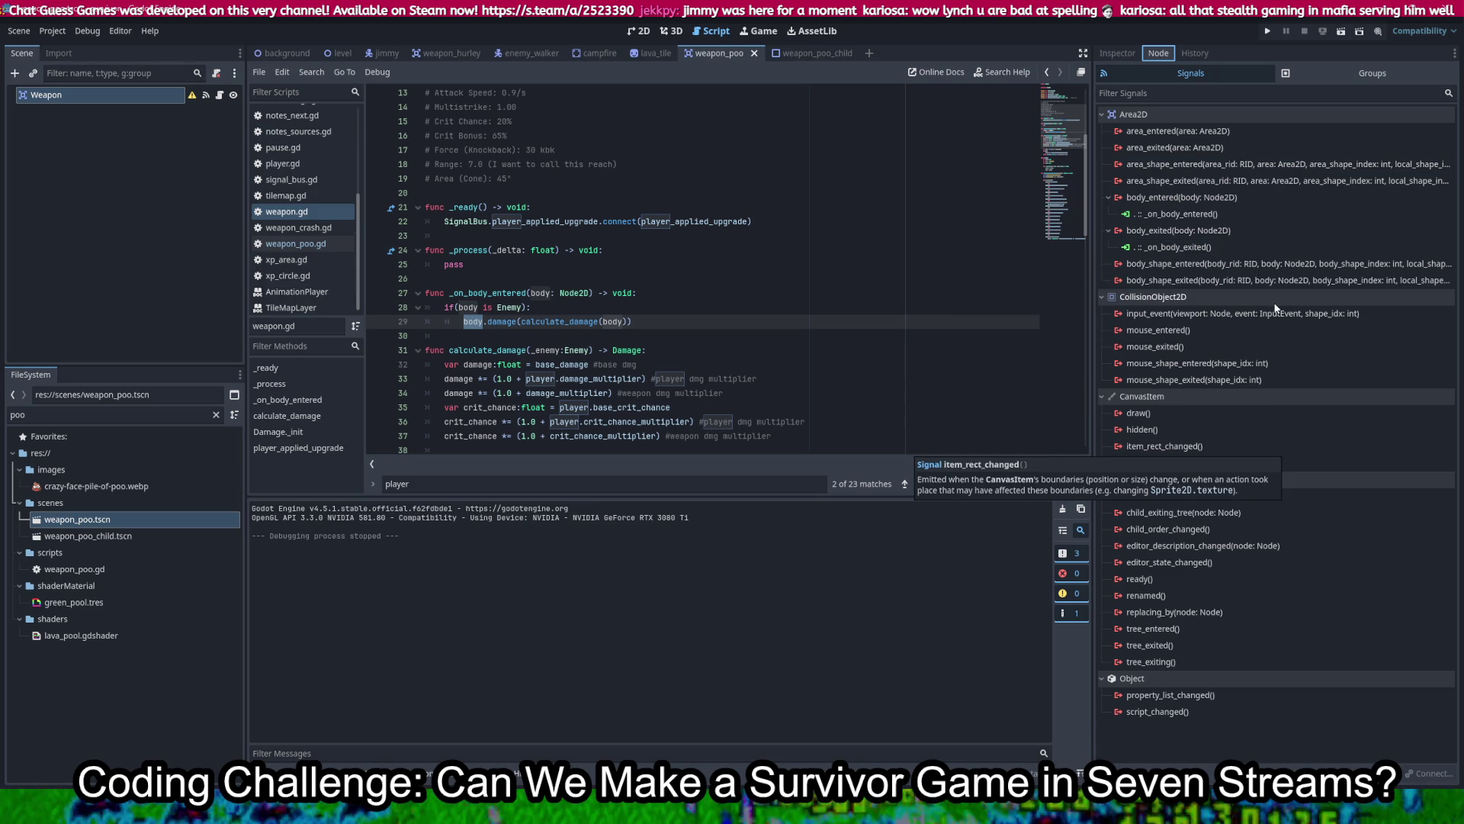
pyautogui.moveTo(1257, 264)
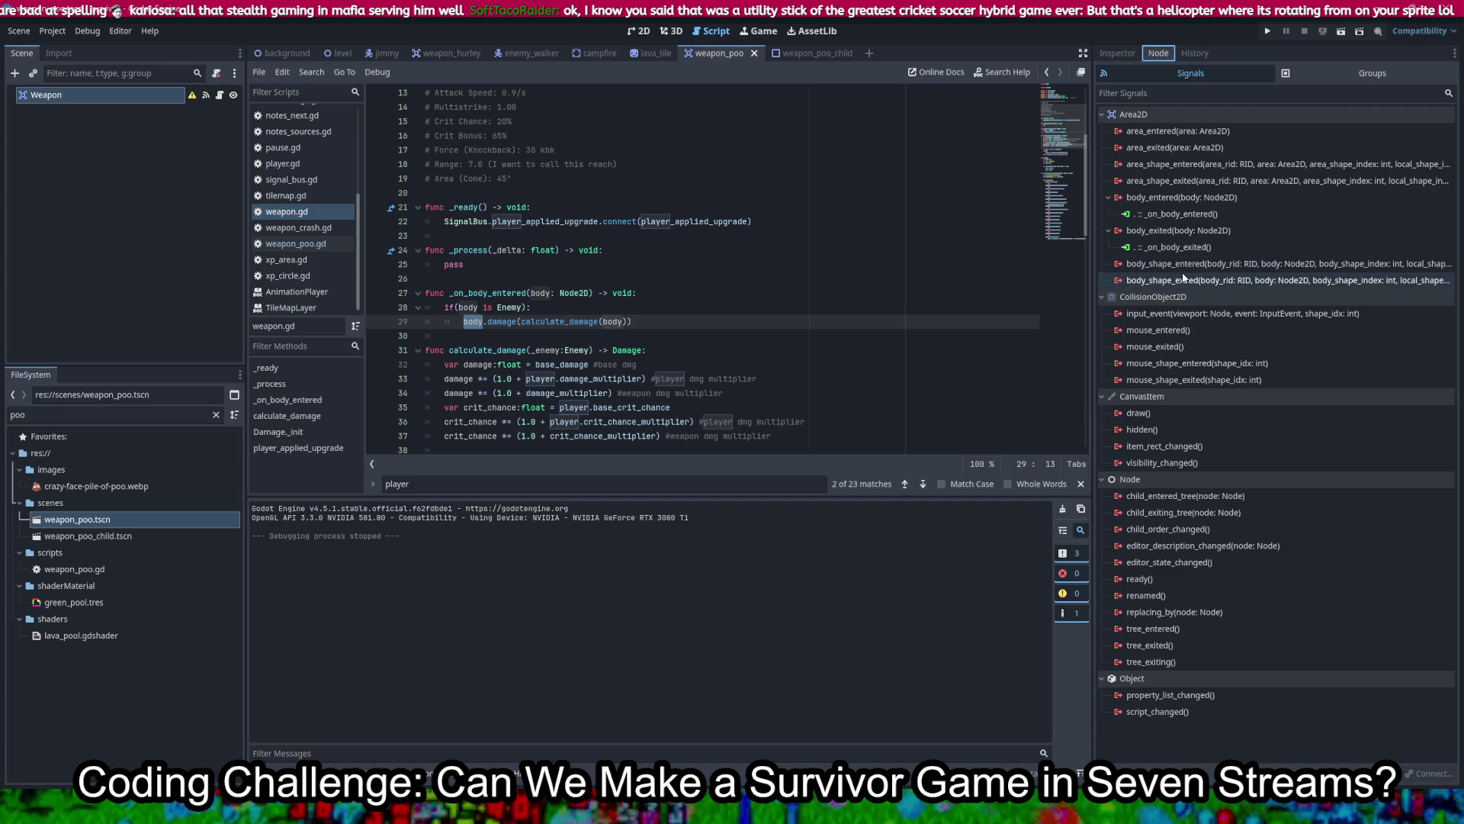
pyautogui.moveTo(1187, 271)
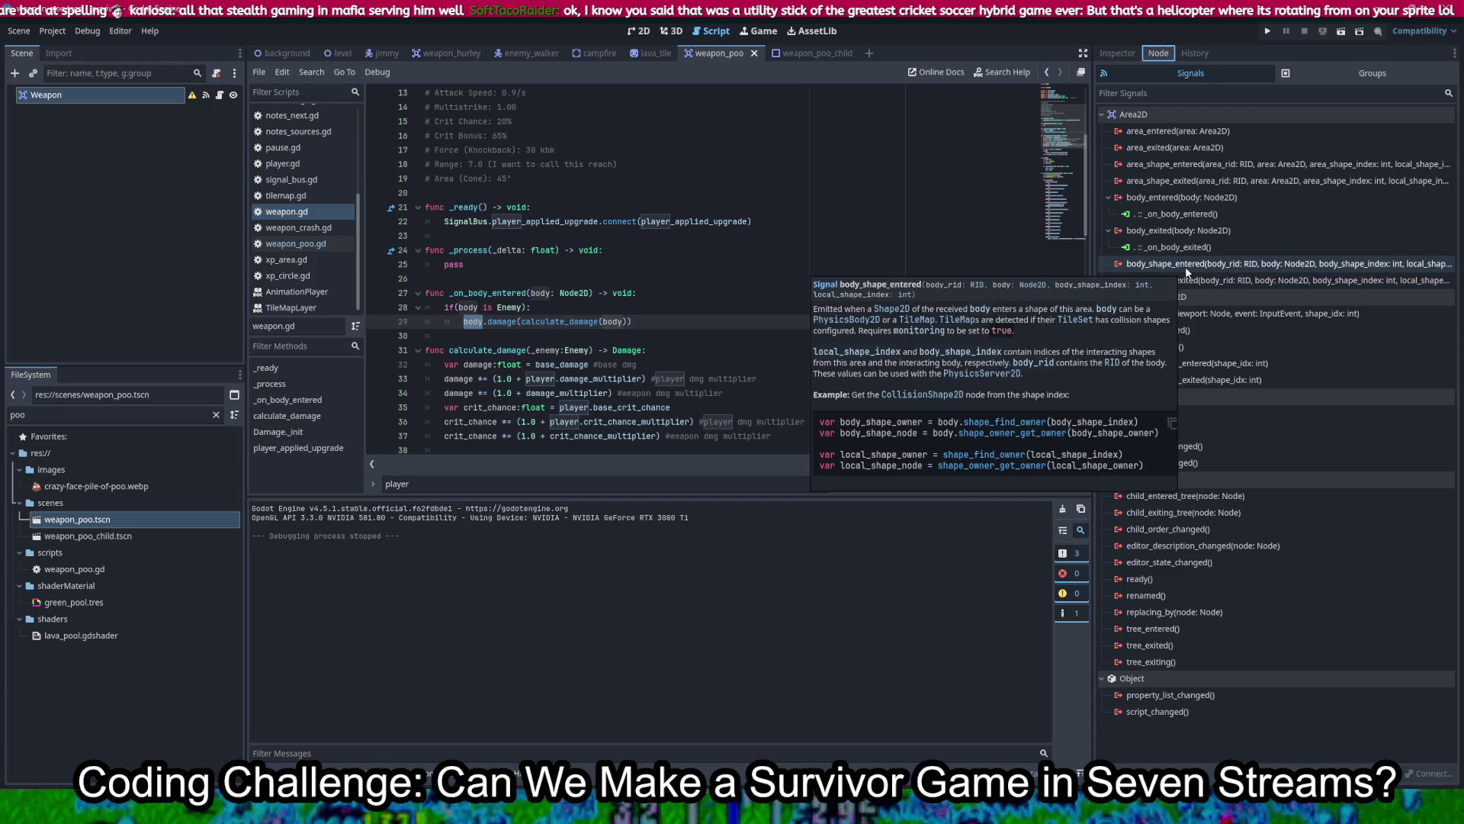
pyautogui.press('F5')
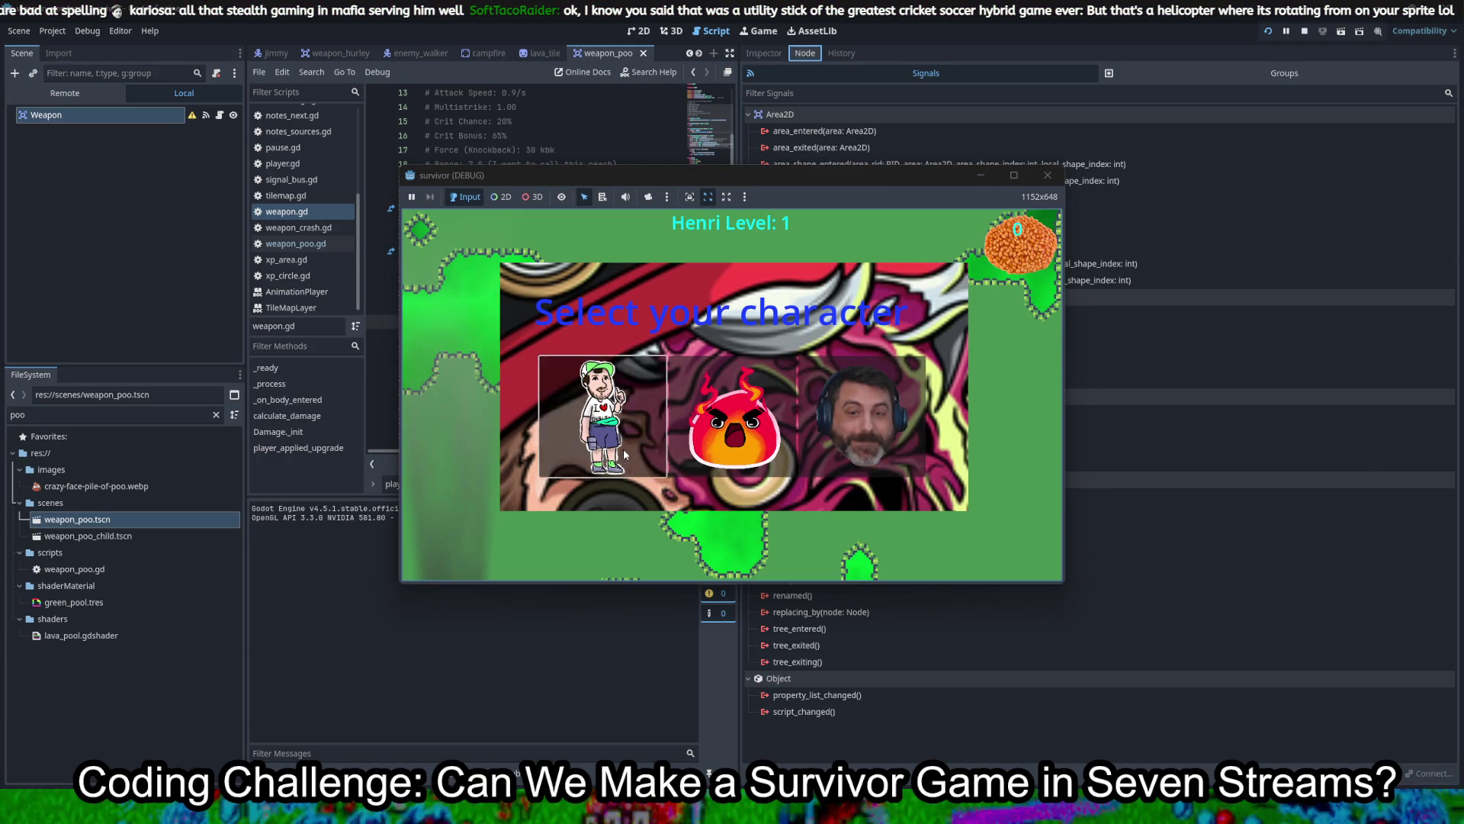
pyautogui.click(623, 451)
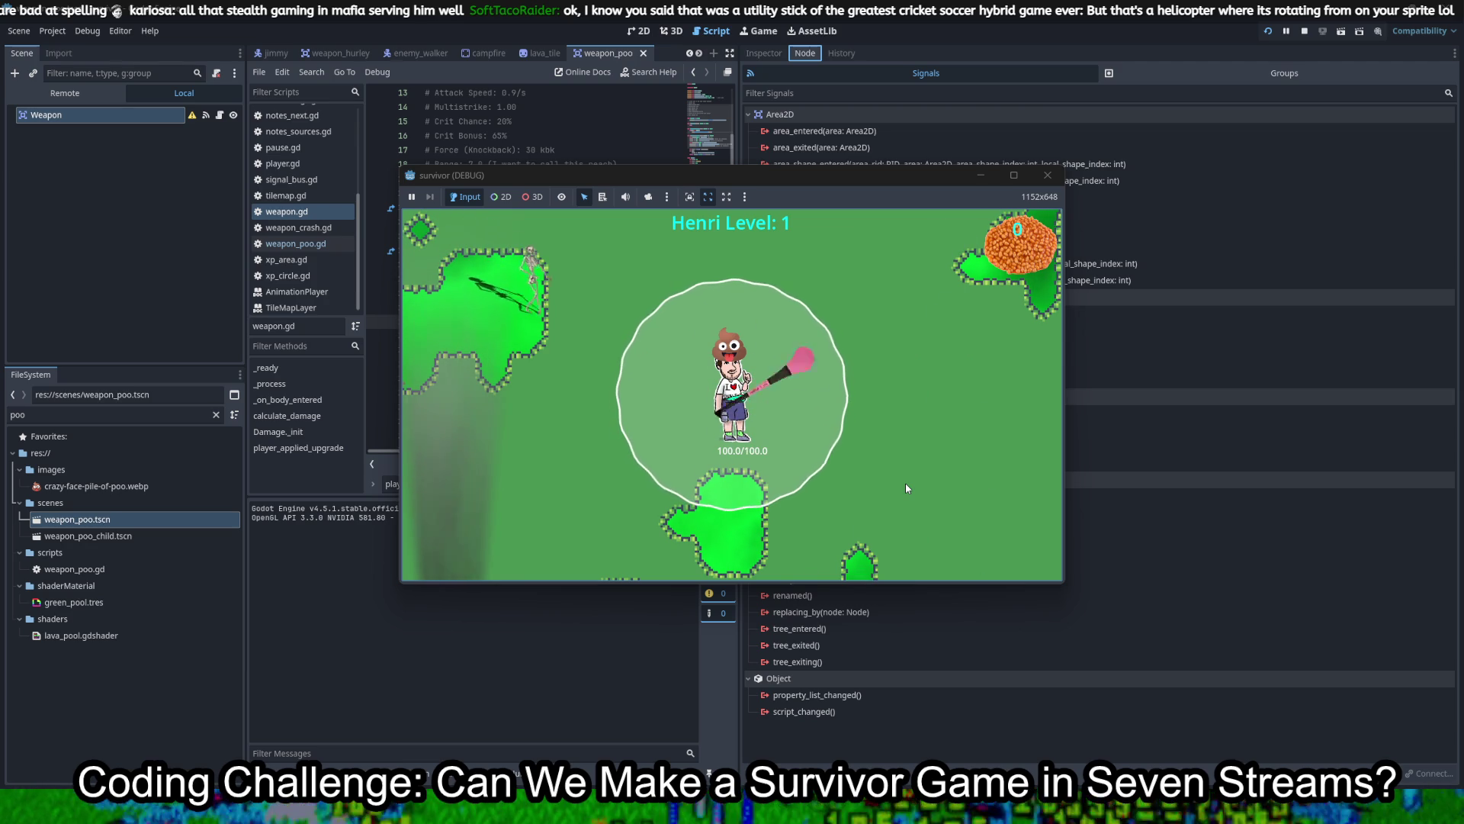
pyautogui.press('a')
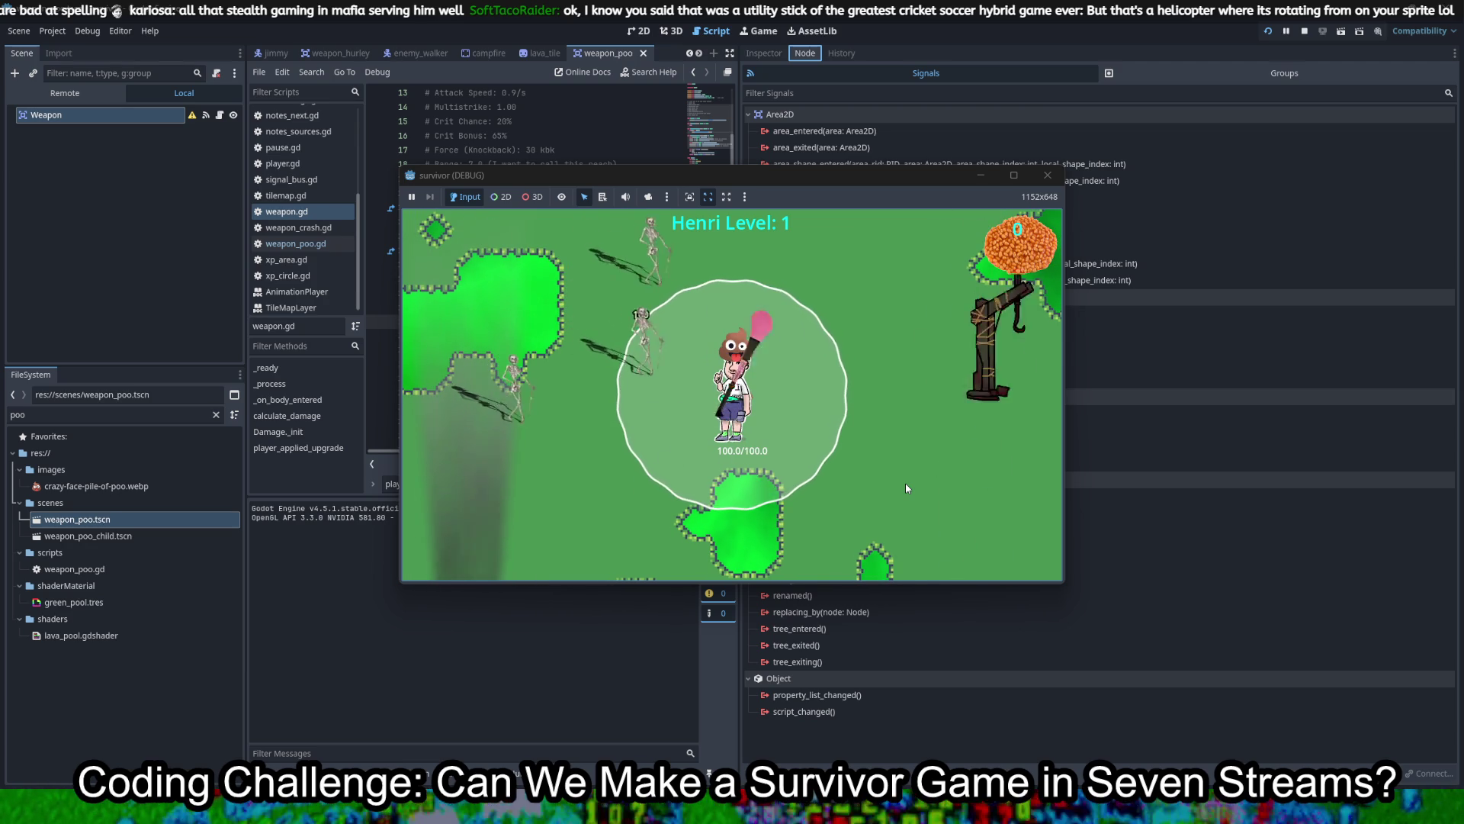
pyautogui.press('d')
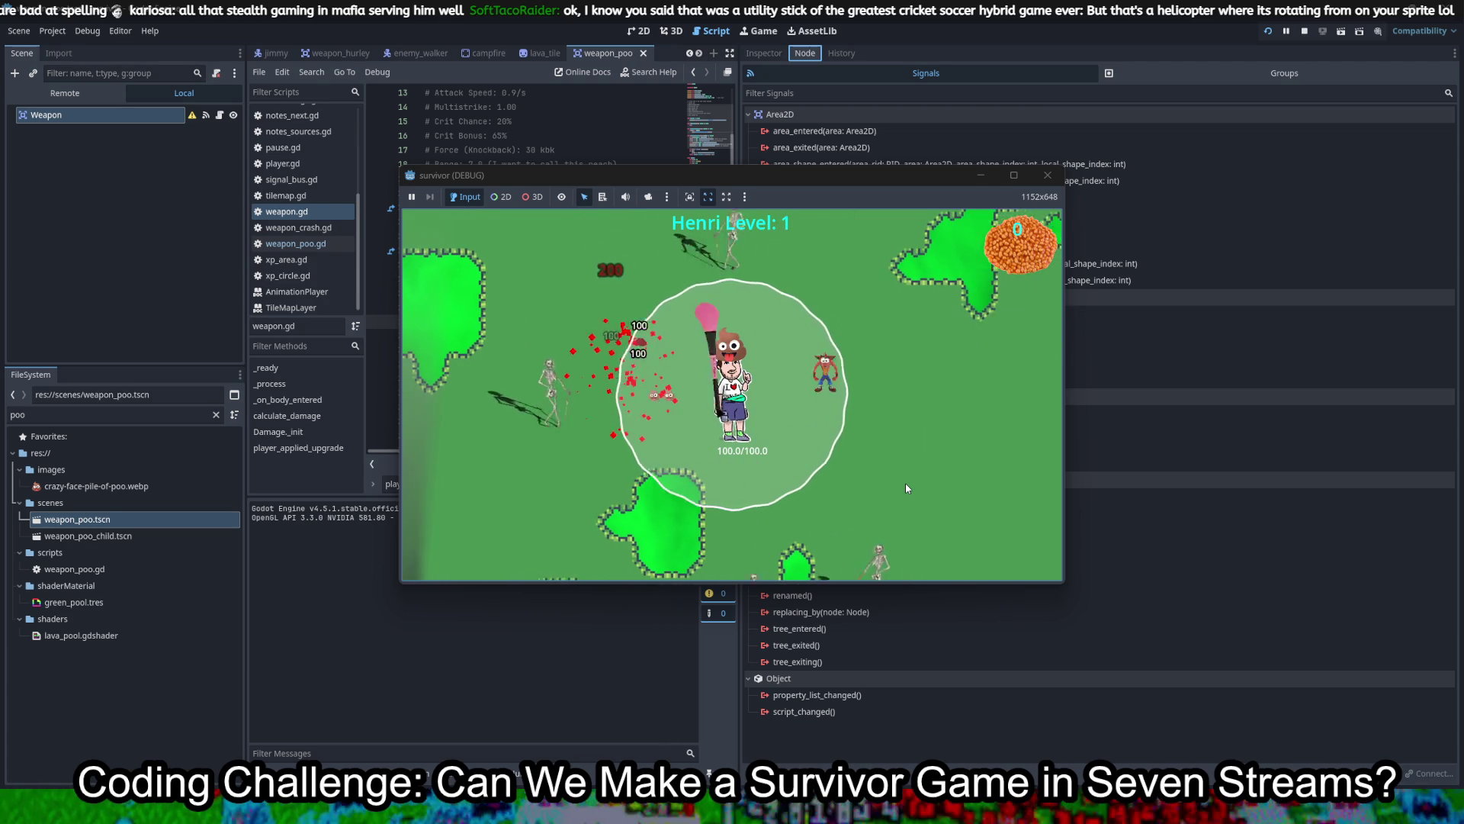
pyautogui.press('d')
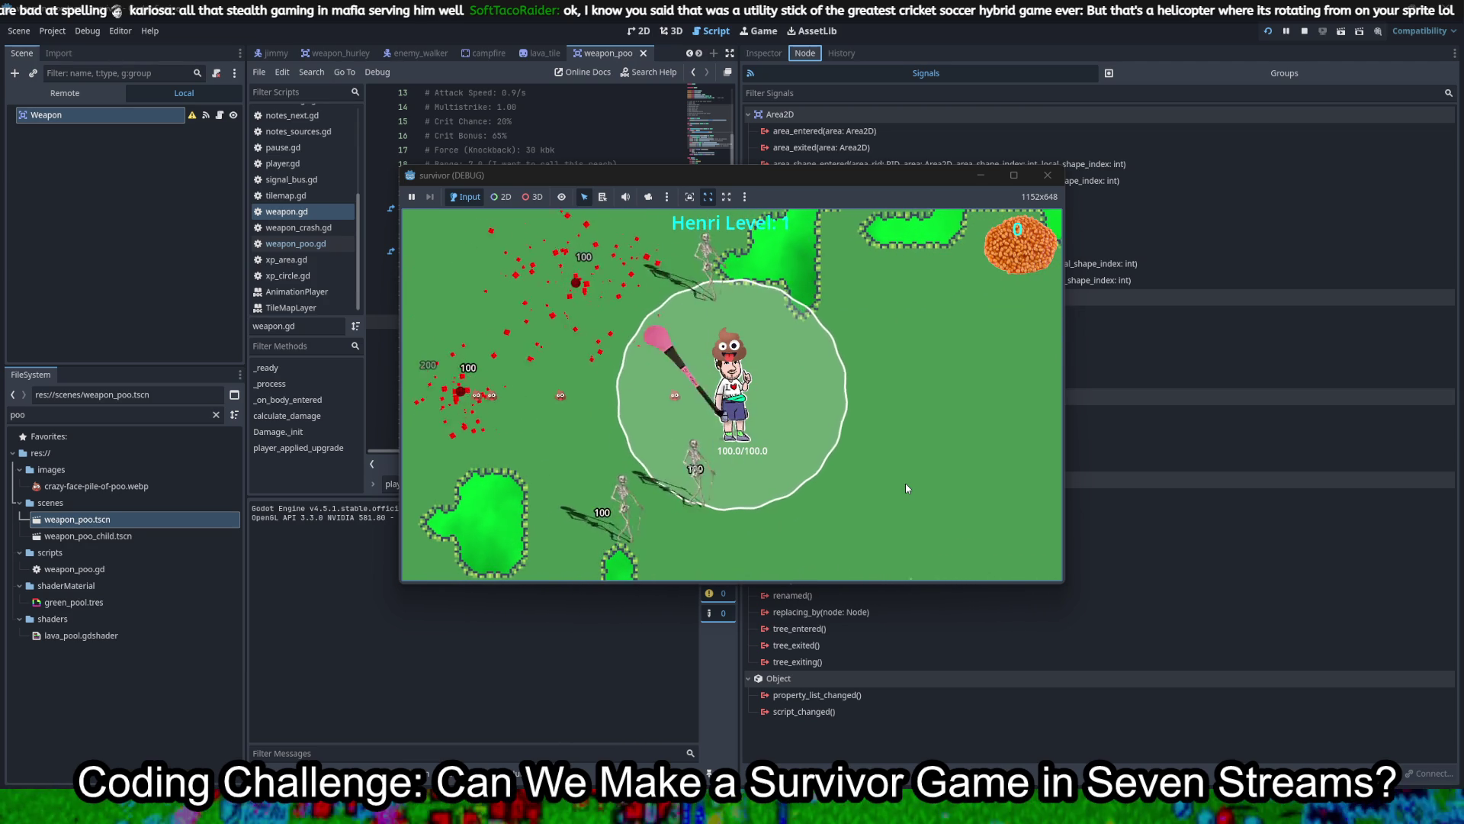
pyautogui.press('d')
pyautogui.press('d')
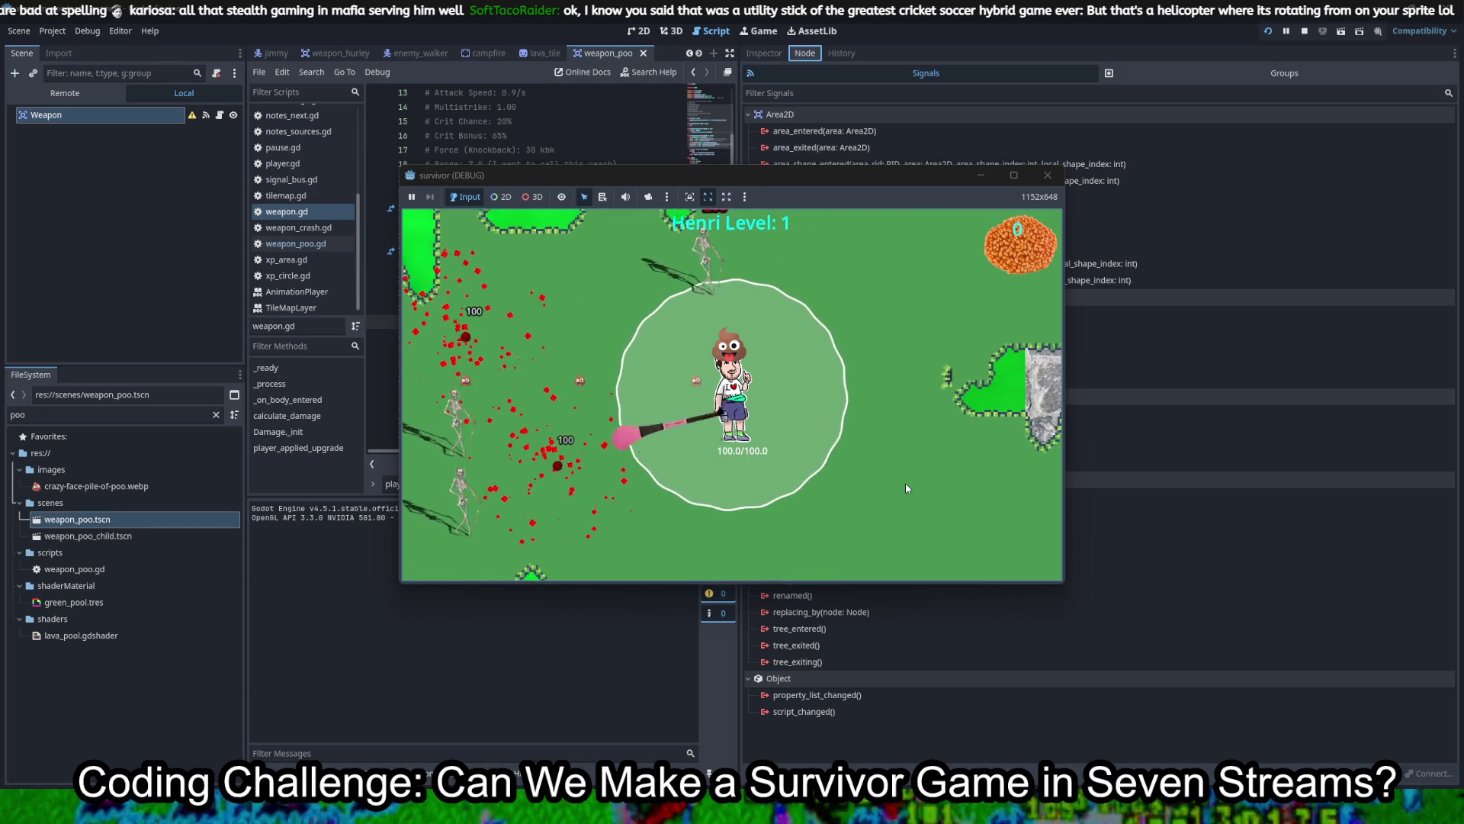
pyautogui.press('d')
pyautogui.press('d')
pyautogui.press('d')
pyautogui.press('w')
pyautogui.press('d')
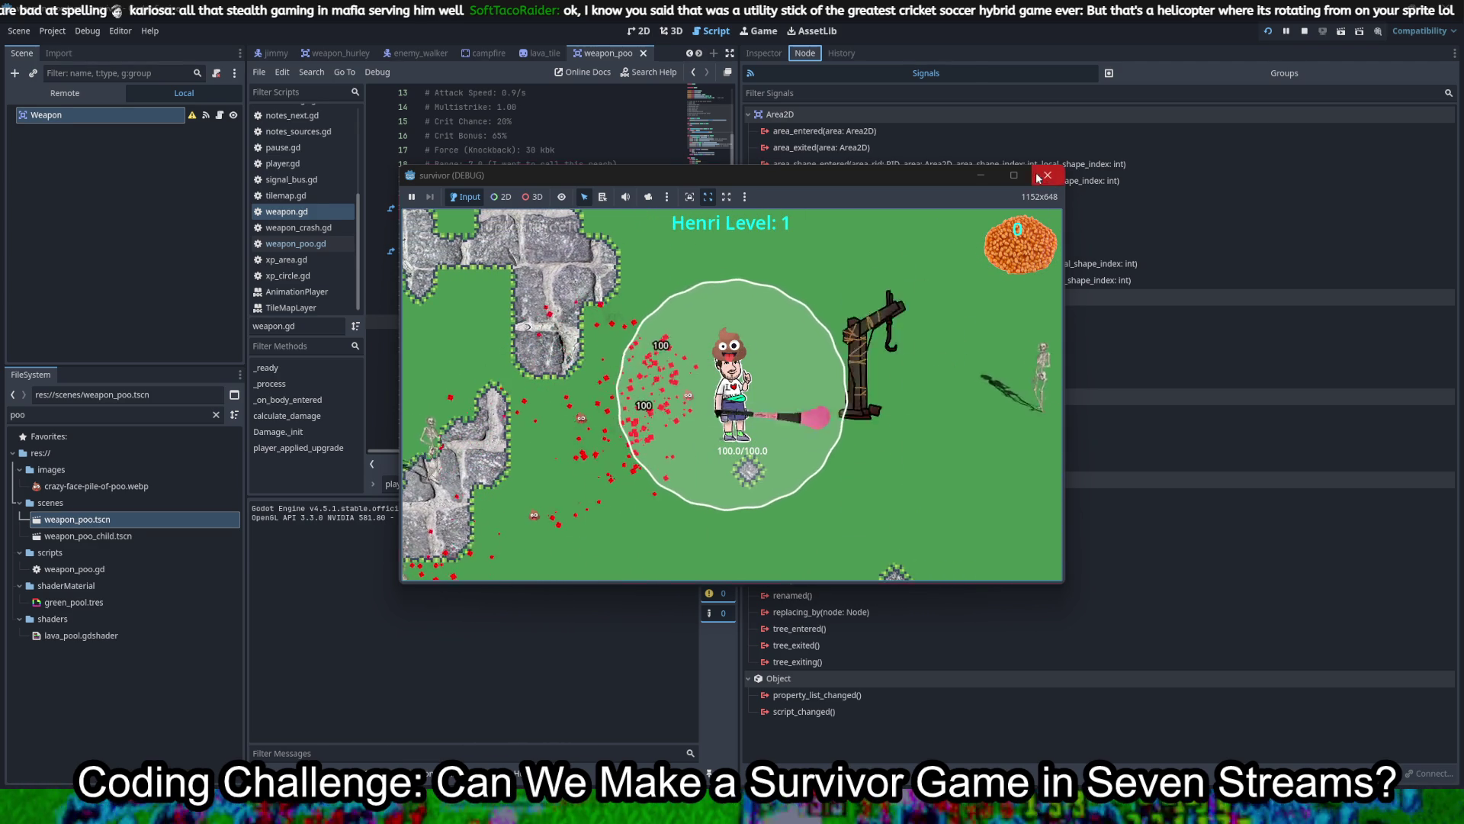
pyautogui.click(1038, 177)
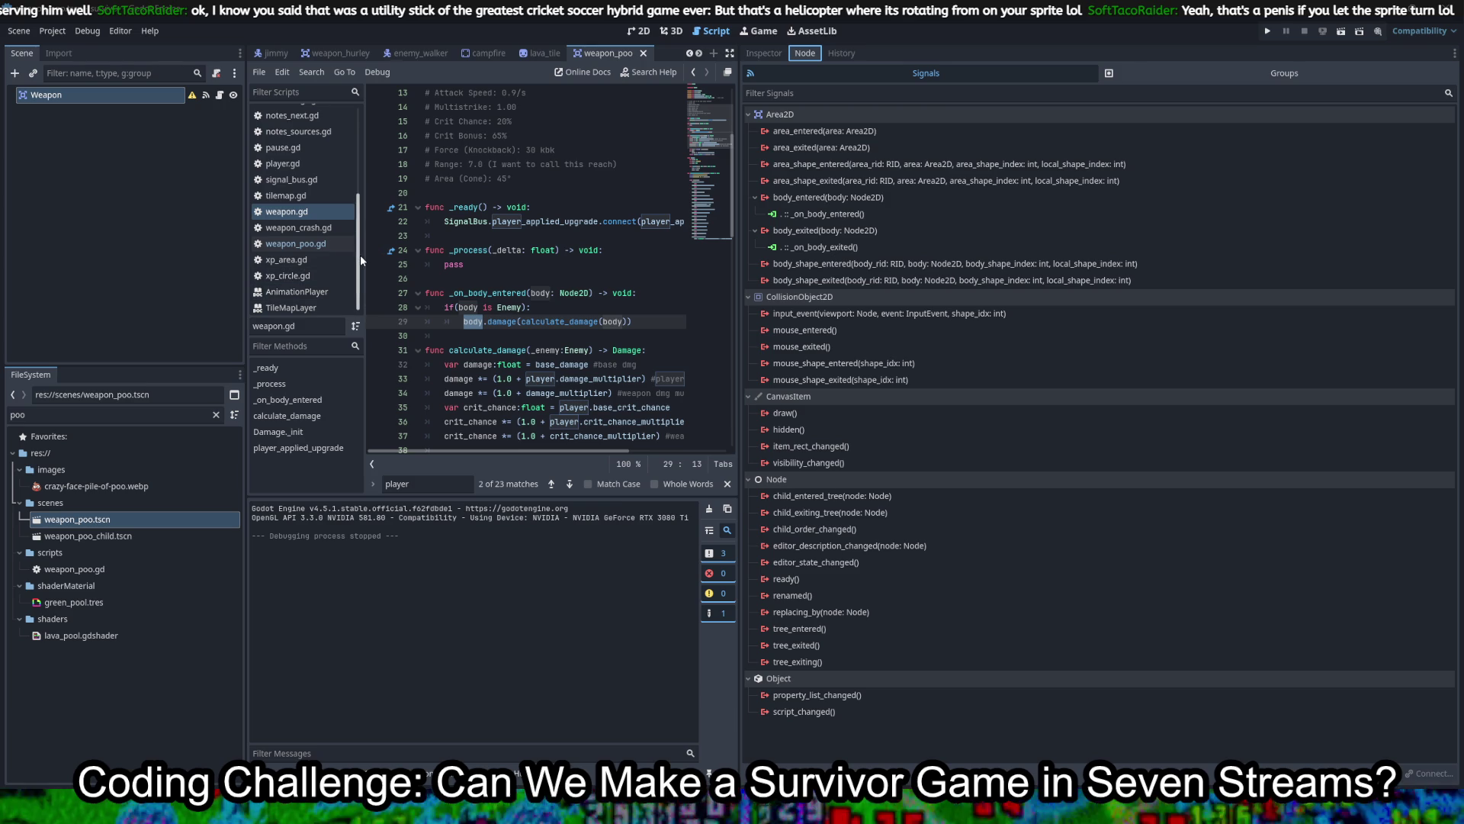
# Step: Widen the script list and code editor panels, then bring up the open-scene tab options
pyautogui.moveTo(363, 254); pyautogui.dragTo(398, 254)
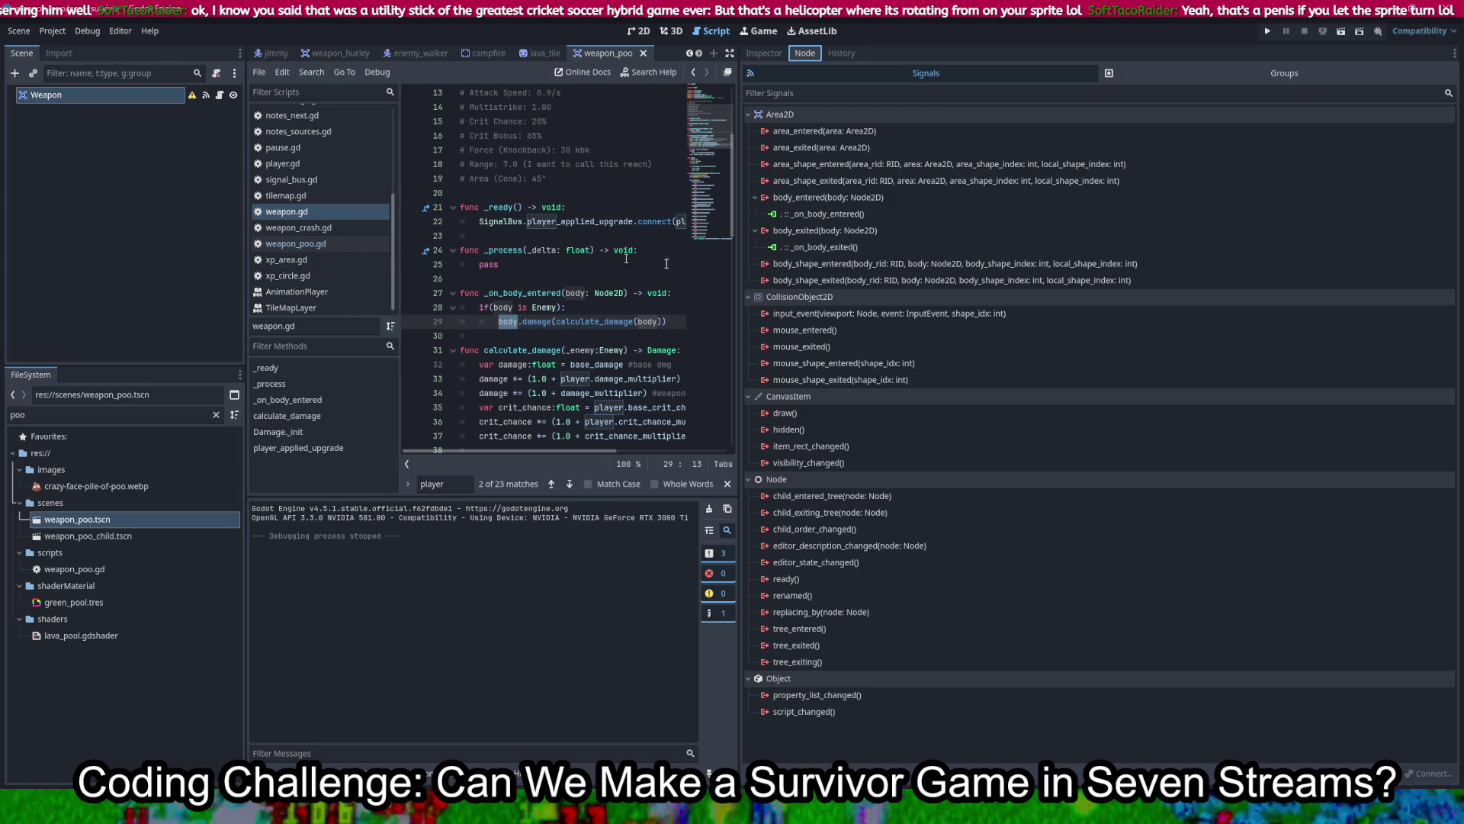
pyautogui.moveTo(738, 273); pyautogui.dragTo(978, 270)
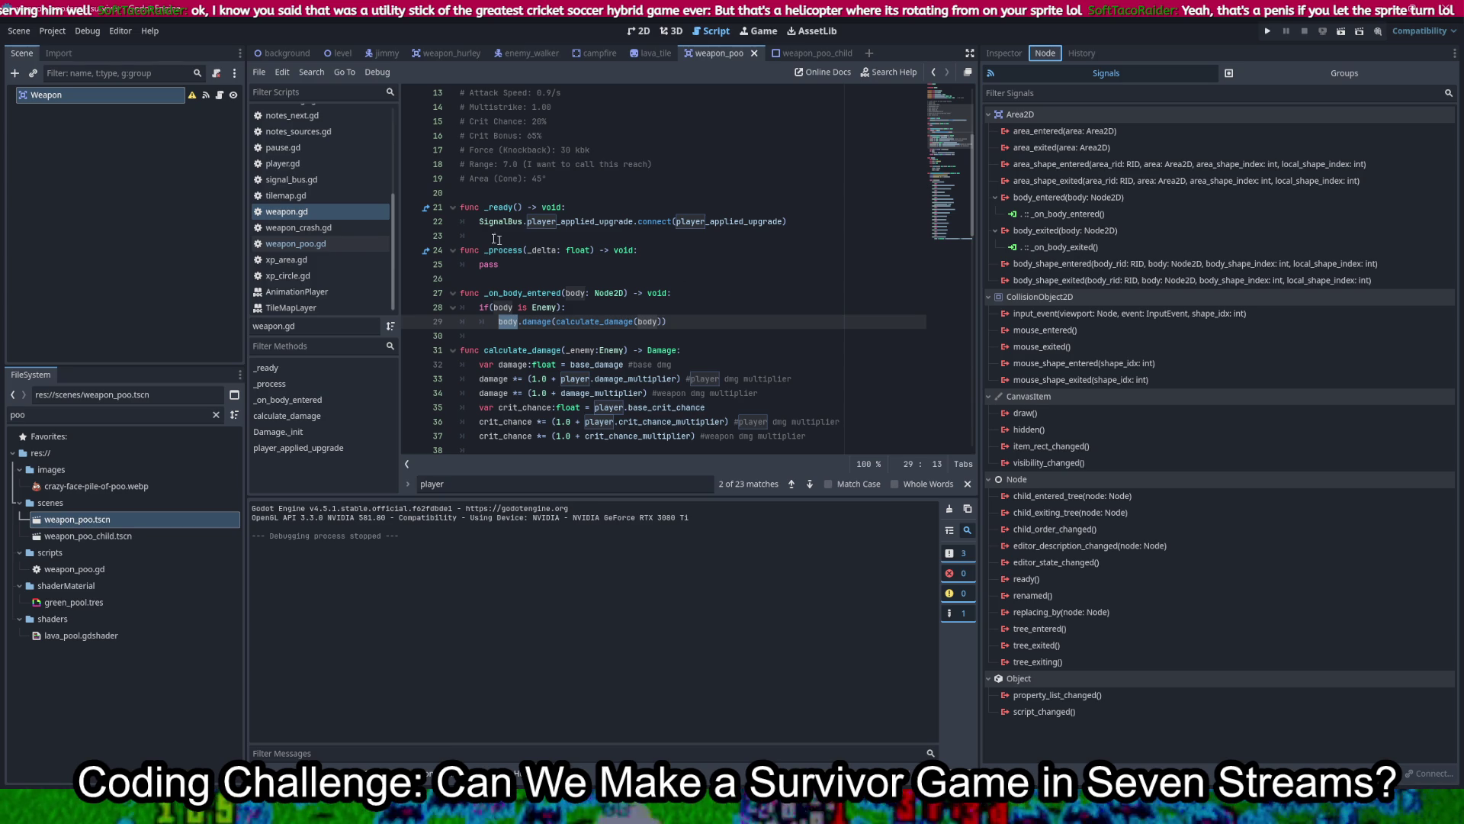
pyautogui.rightClick(701, 54)
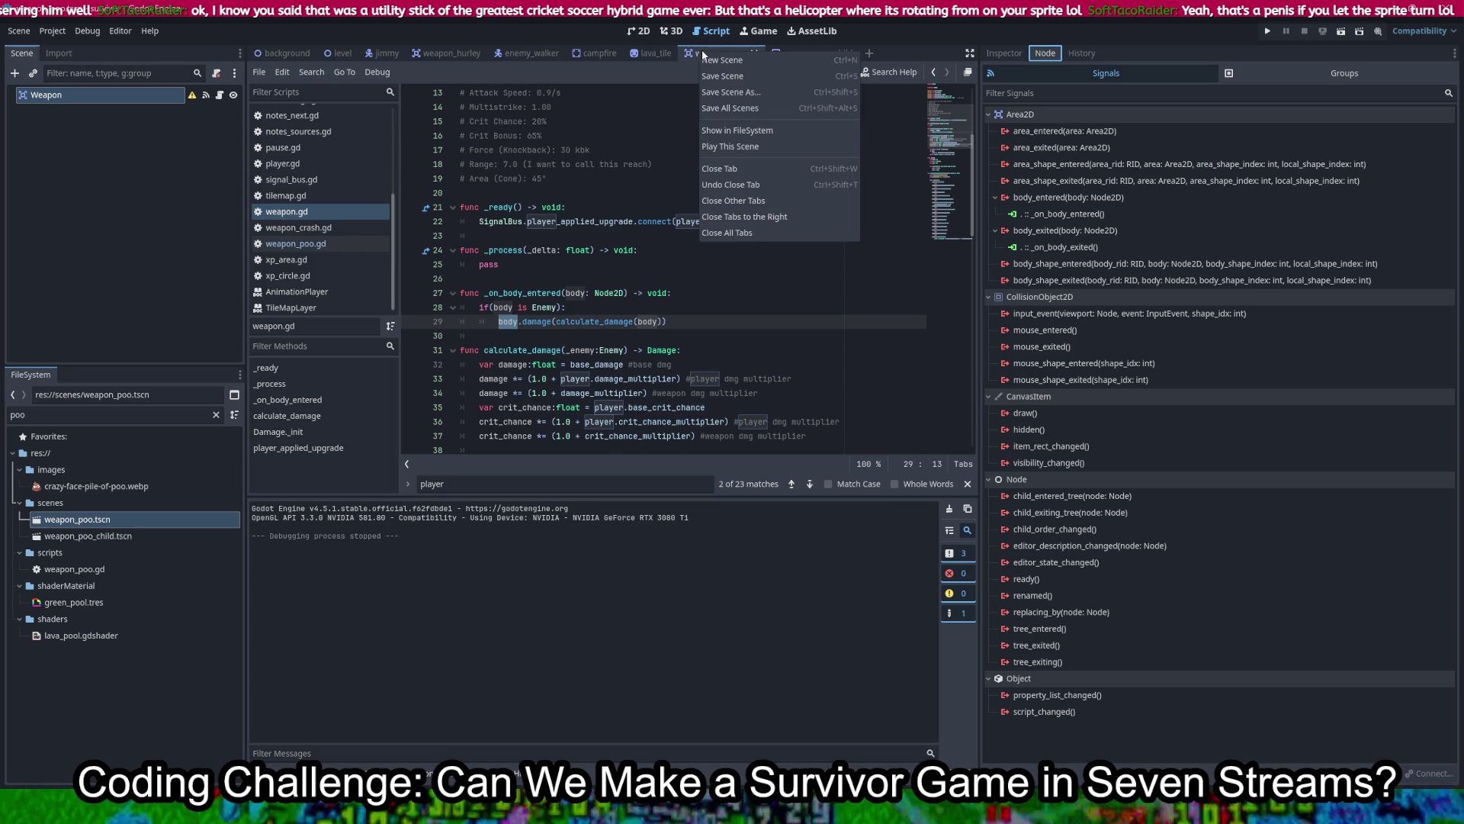
# Step: Close all open scene tabs and filter the FileSystem dock by 'weapon'
pyautogui.click(752, 232)
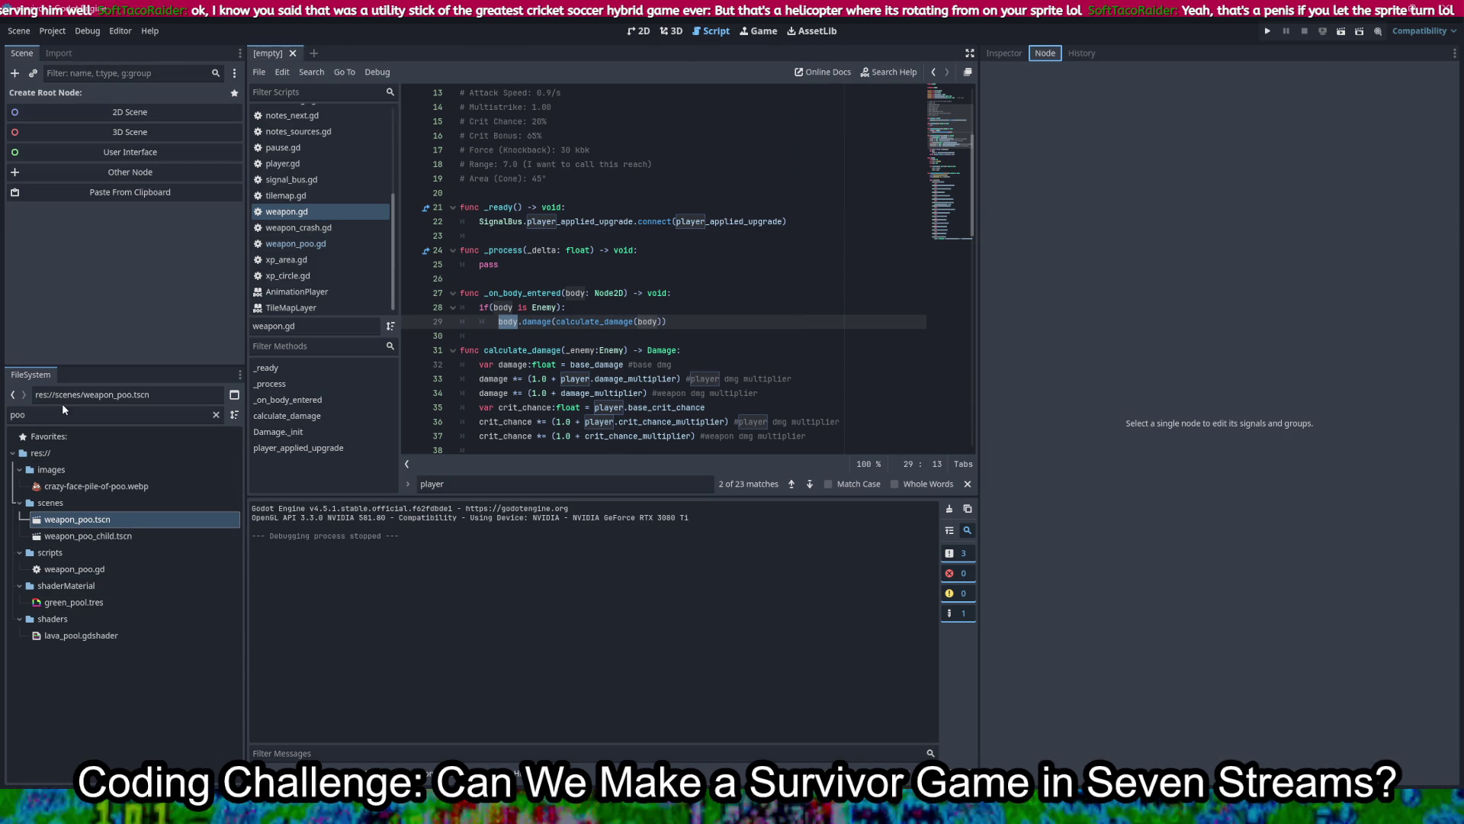
pyautogui.click(97, 418)
pyautogui.write('weapon')
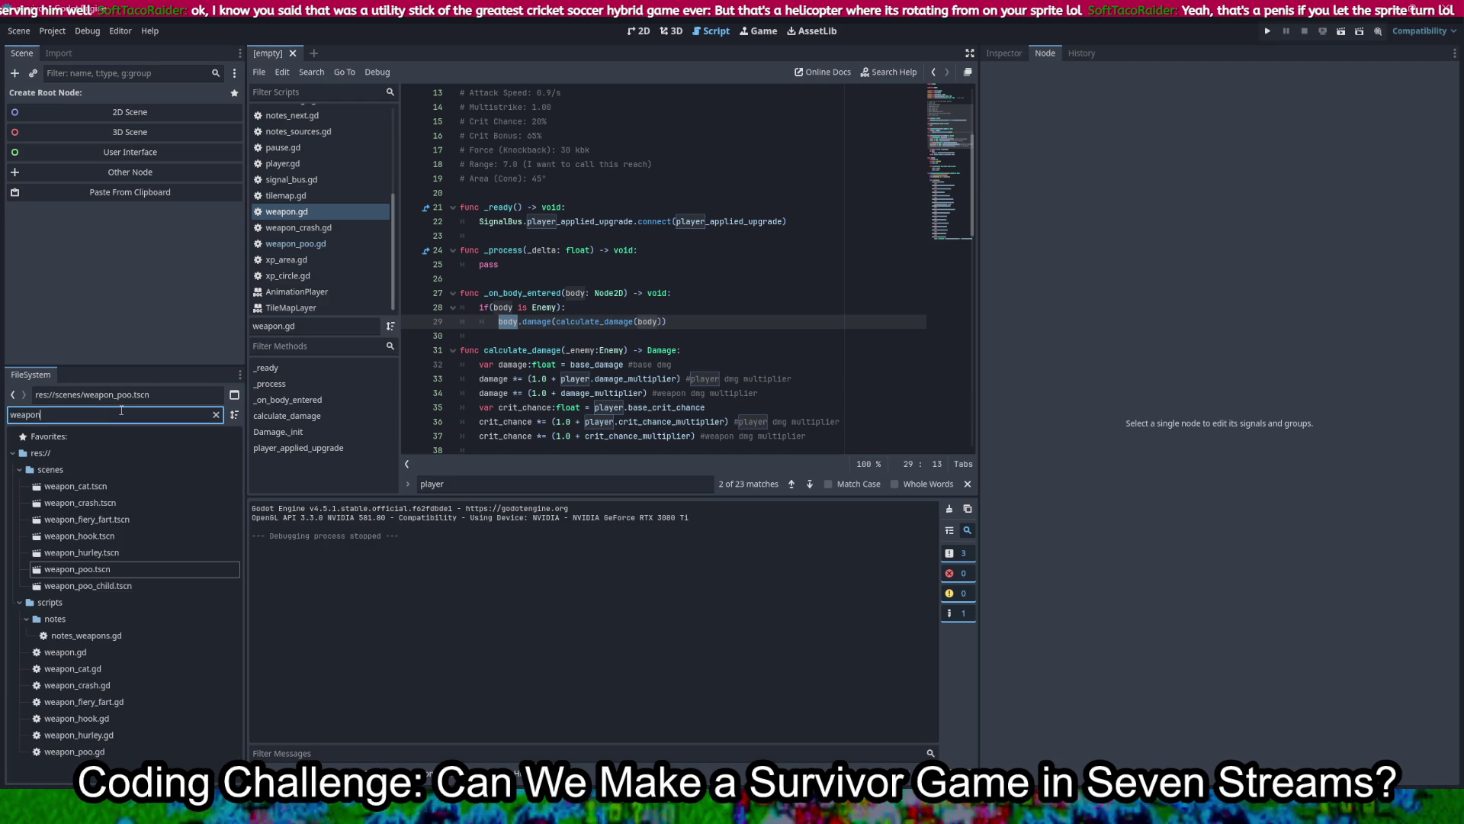
pyautogui.click(289, 53)
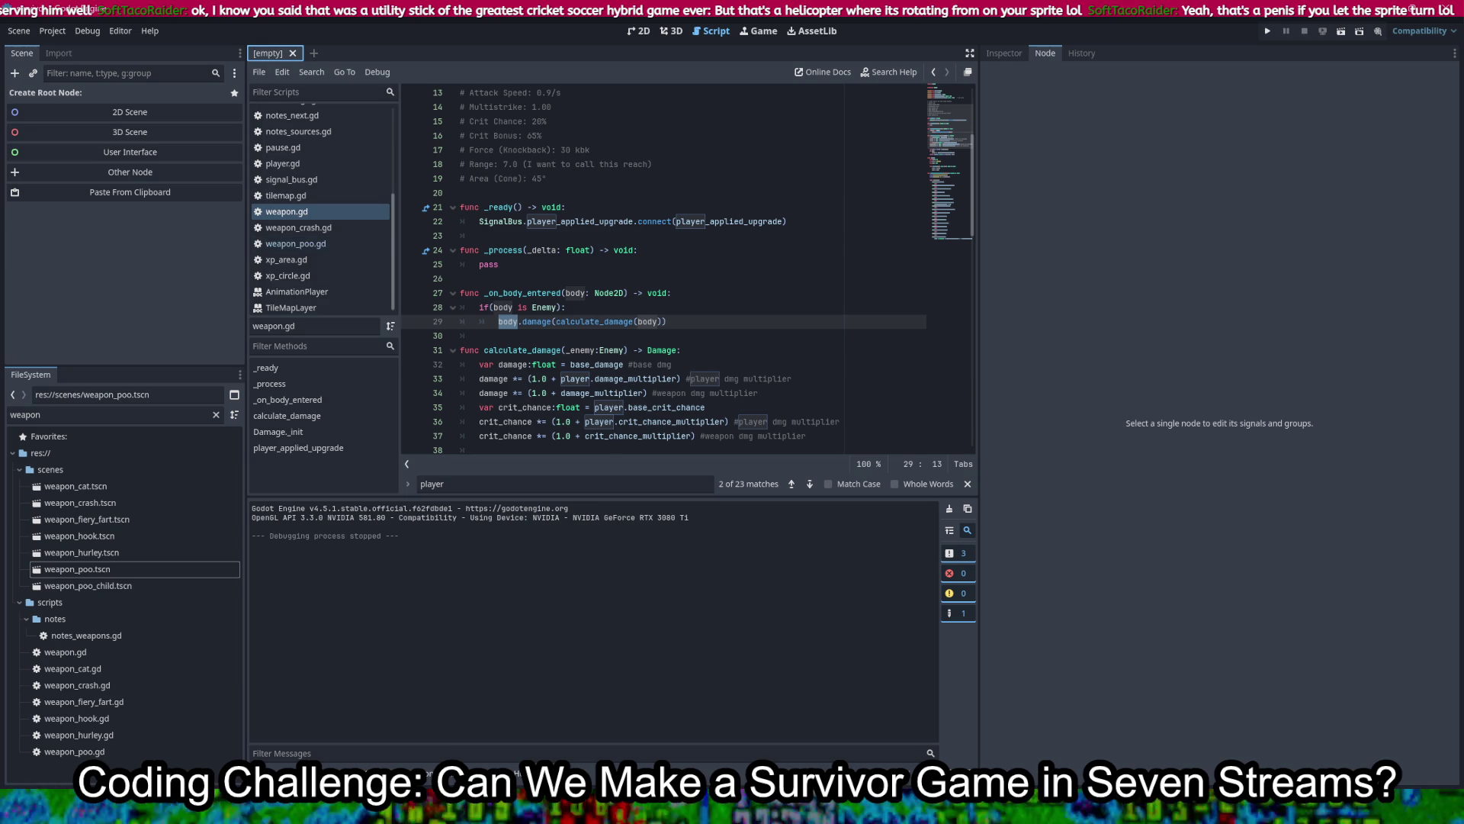
# Step: Open the six weapon scenes, weapon_cat.tscn through weapon_poo.tscn, together
pyautogui.click(110, 487)
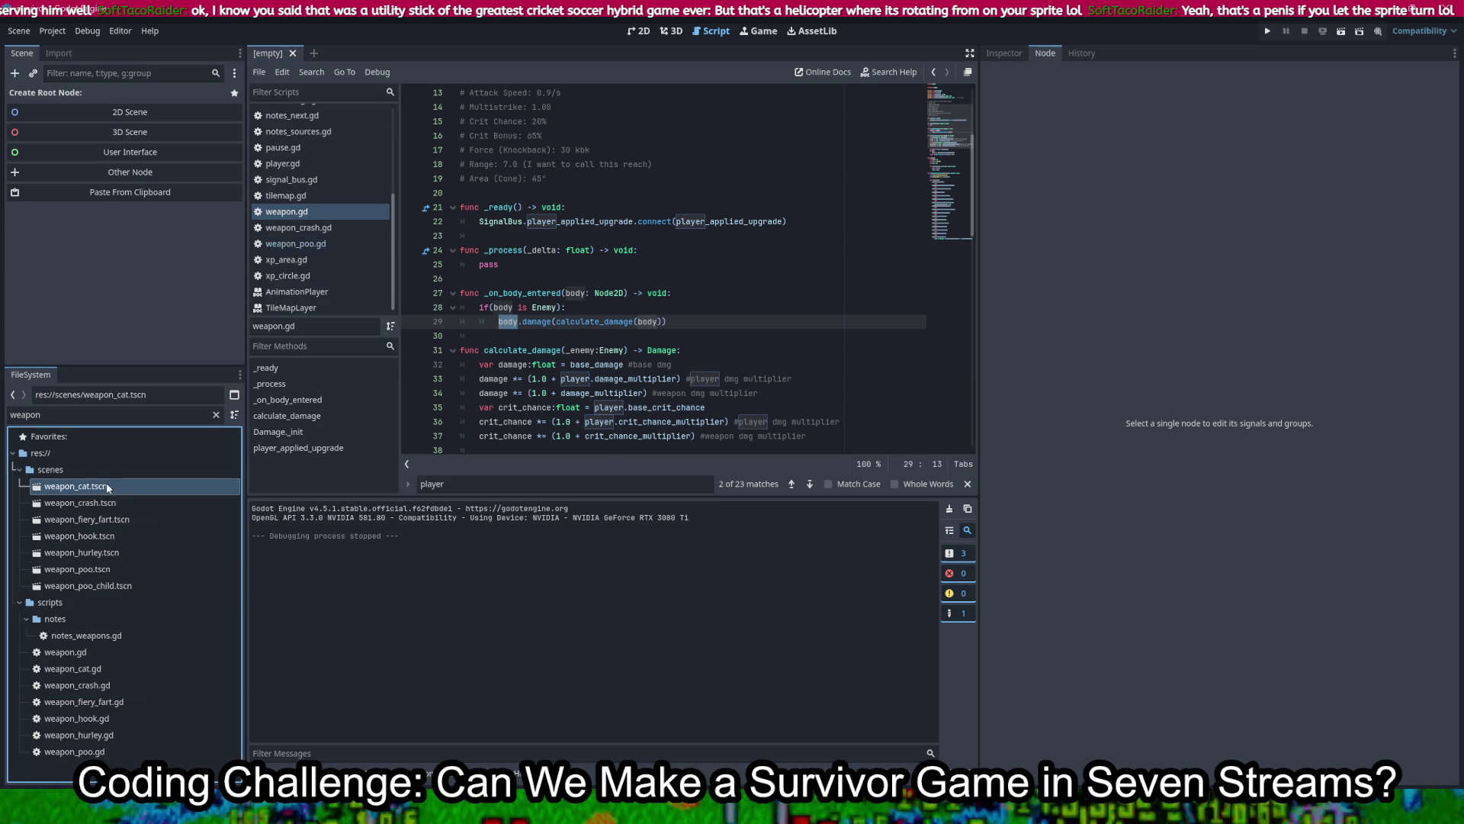
pyautogui.keyDown('shift'); pyautogui.click(122, 571); pyautogui.keyUp('shift')
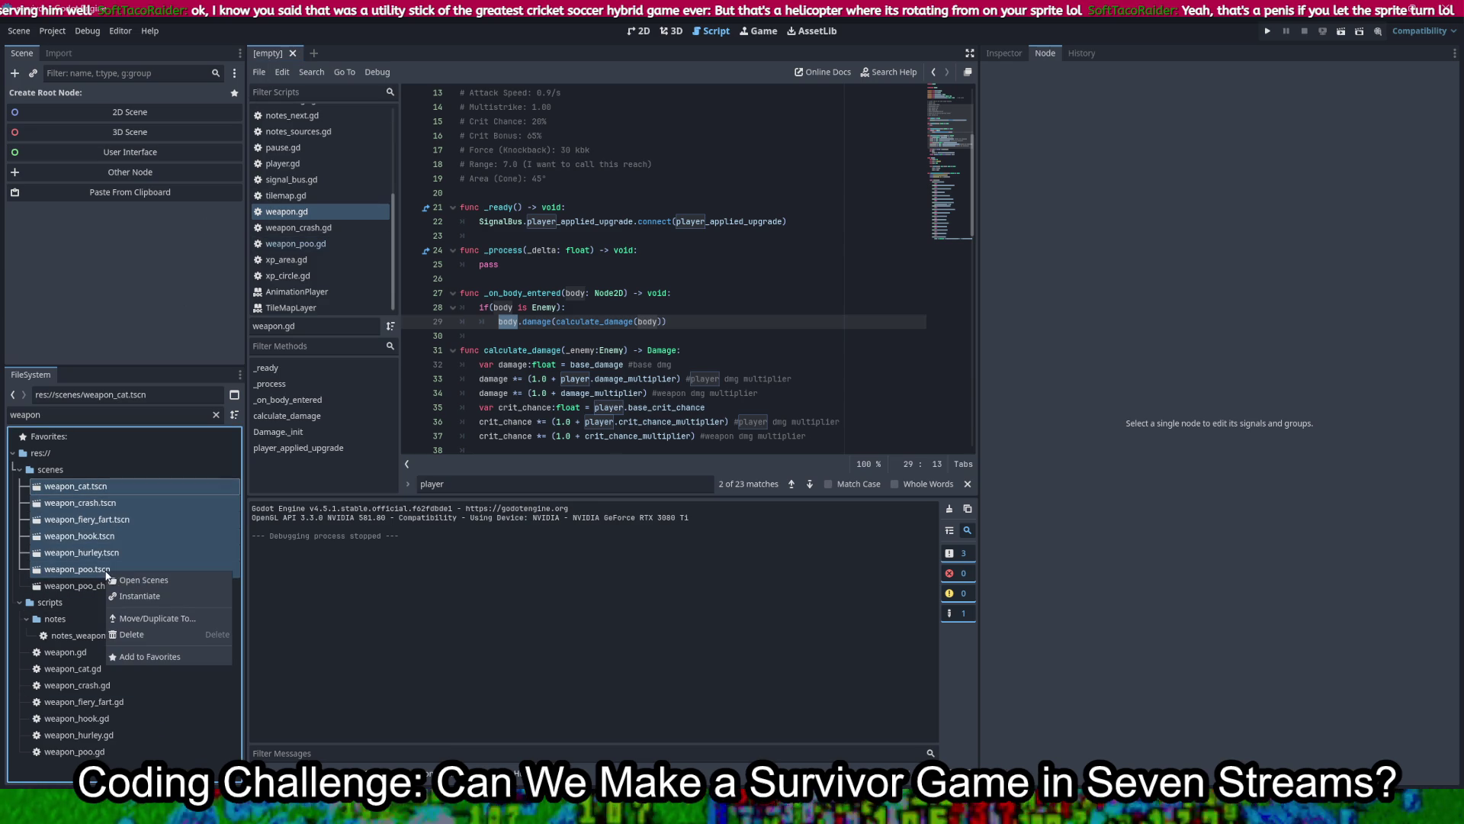
pyautogui.doubleClick(126, 573)
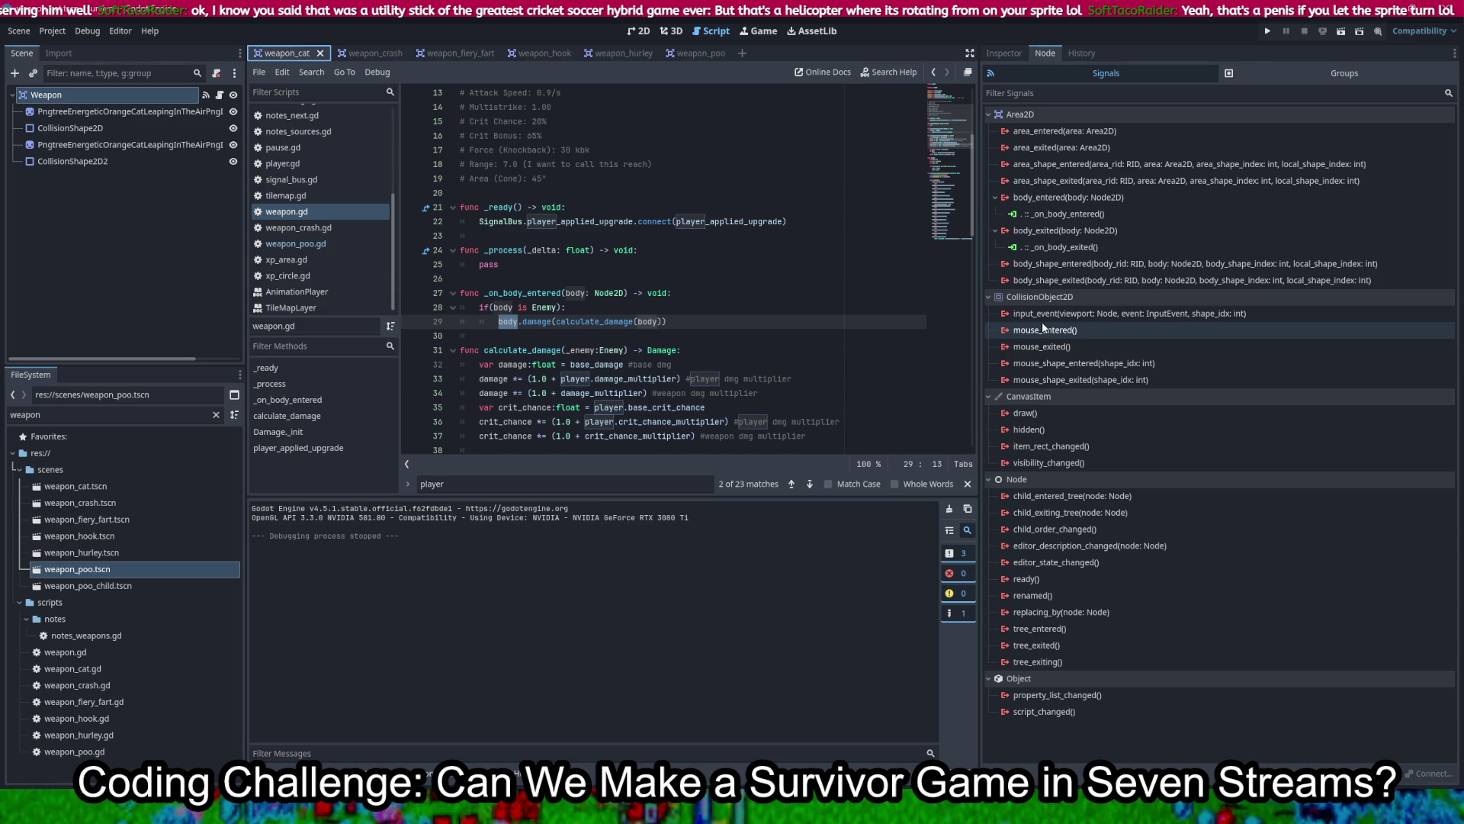
pyautogui.rightClick(1079, 267)
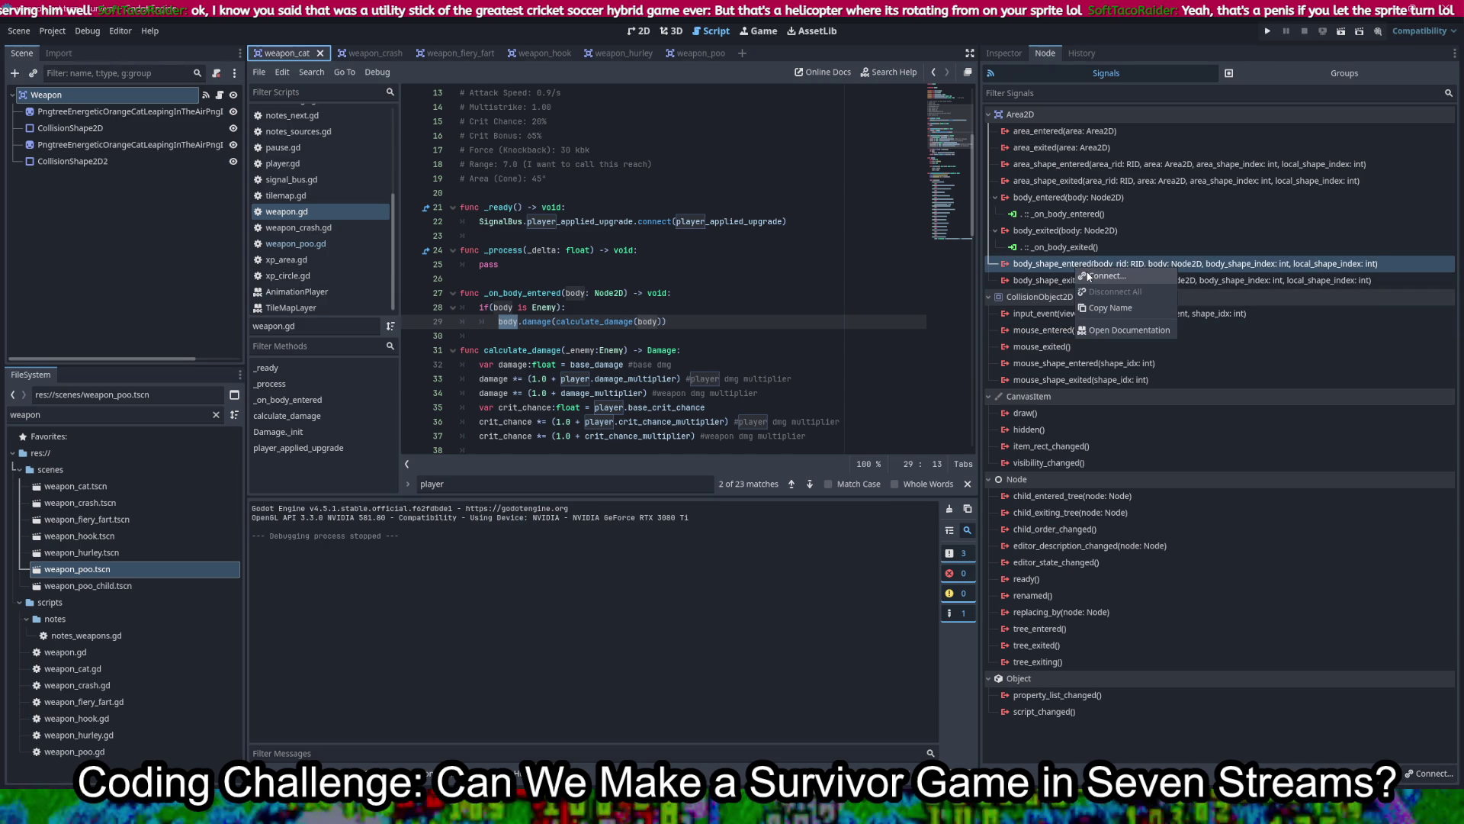
# Step: Connect body_shape_entered to _on_body_shape_entered in weapon_cat, weapon_crash and weapon_fiery_fart
pyautogui.click(1089, 277)
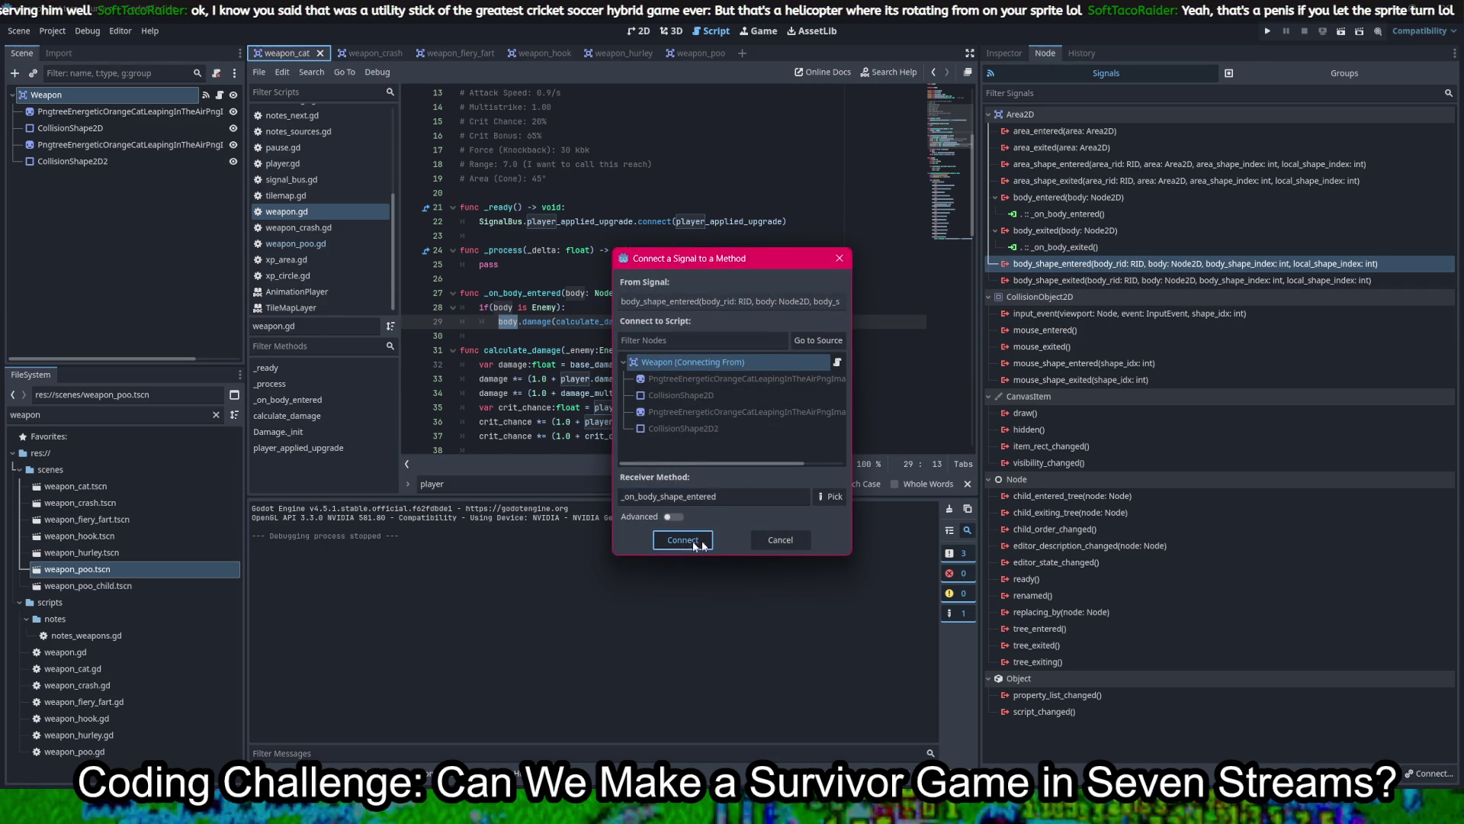
pyautogui.click(682, 539)
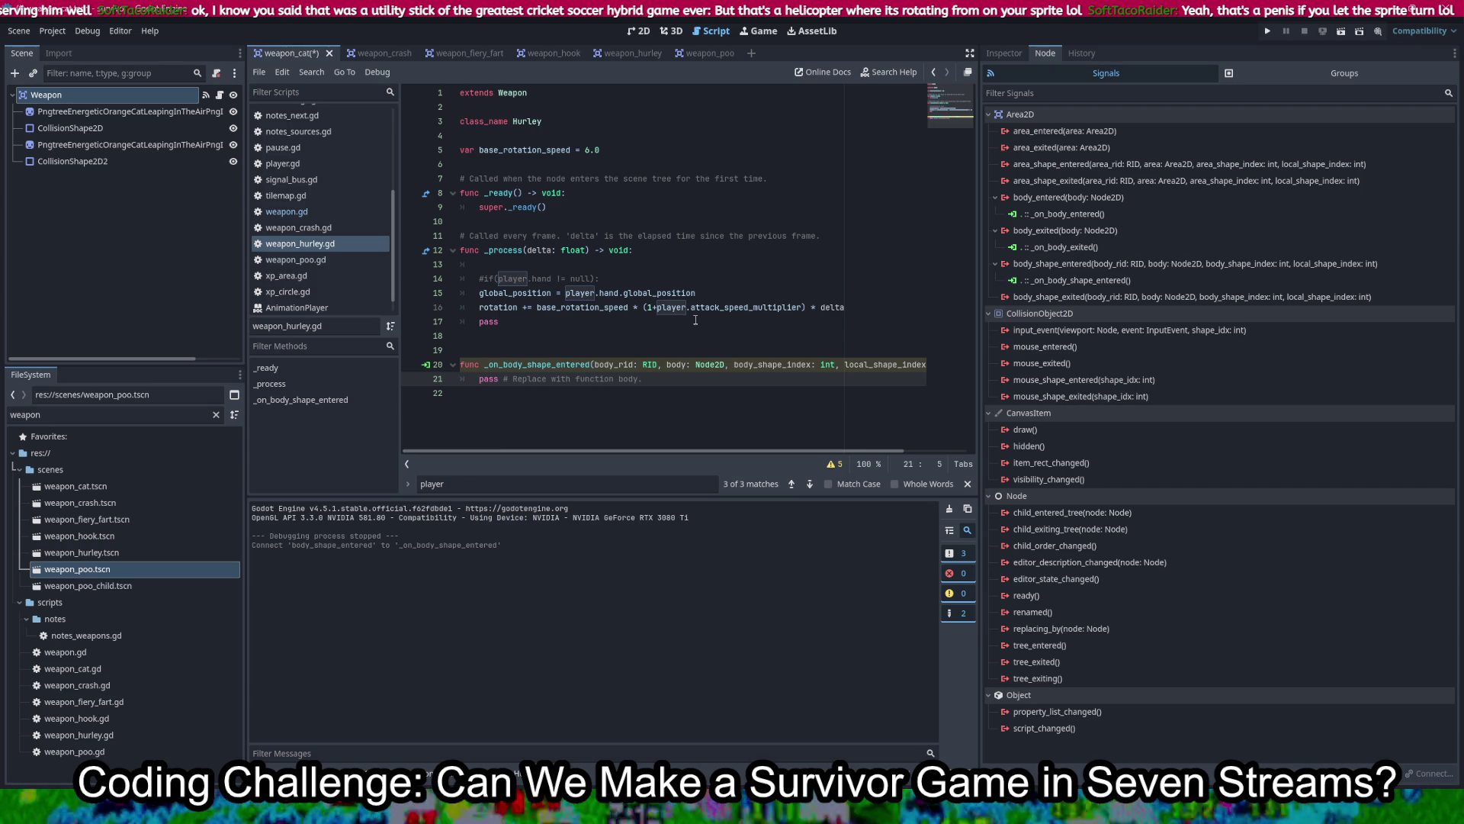
pyautogui.click(374, 53)
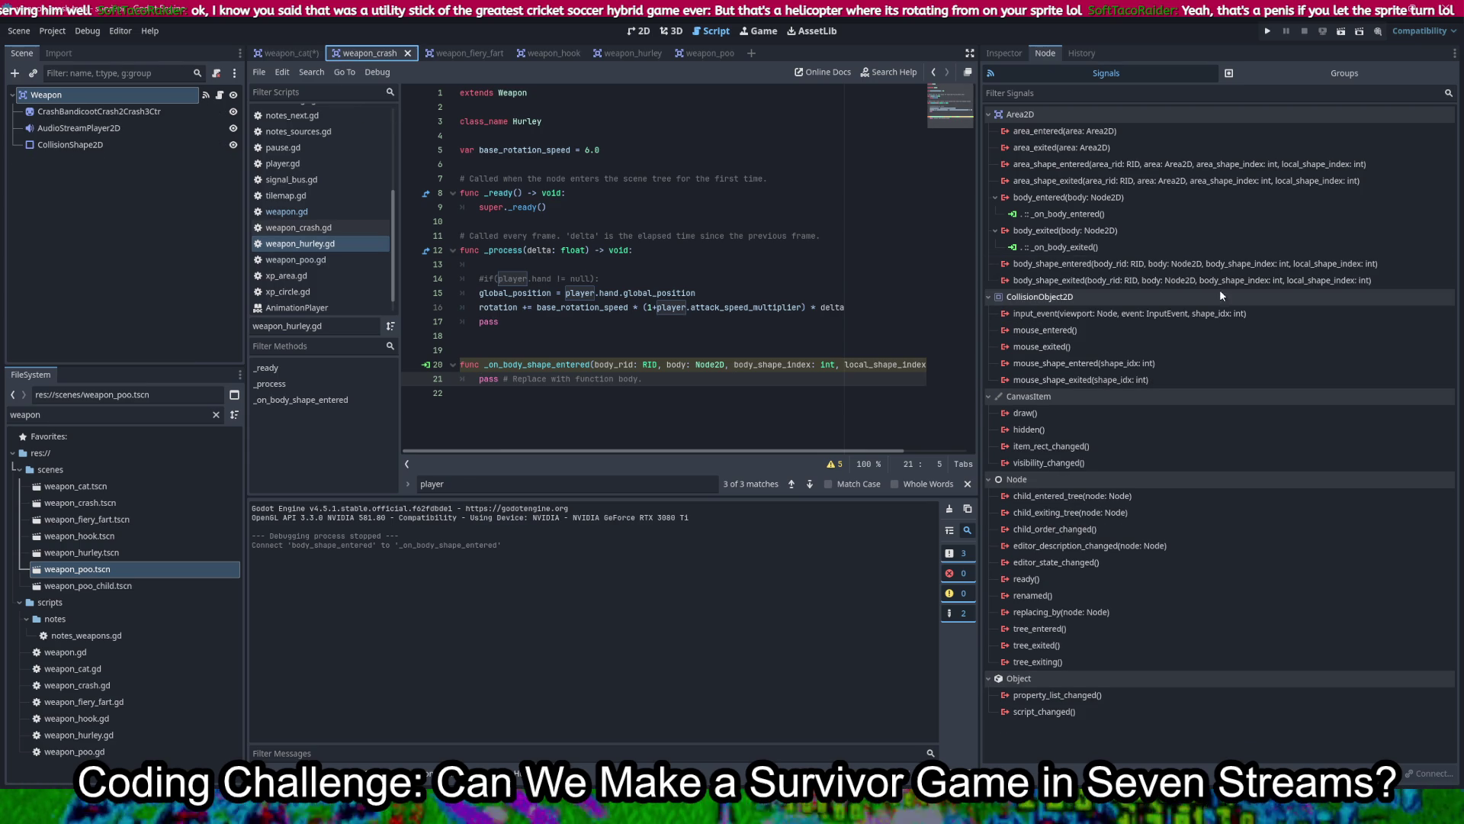
pyautogui.doubleClick(1072, 264)
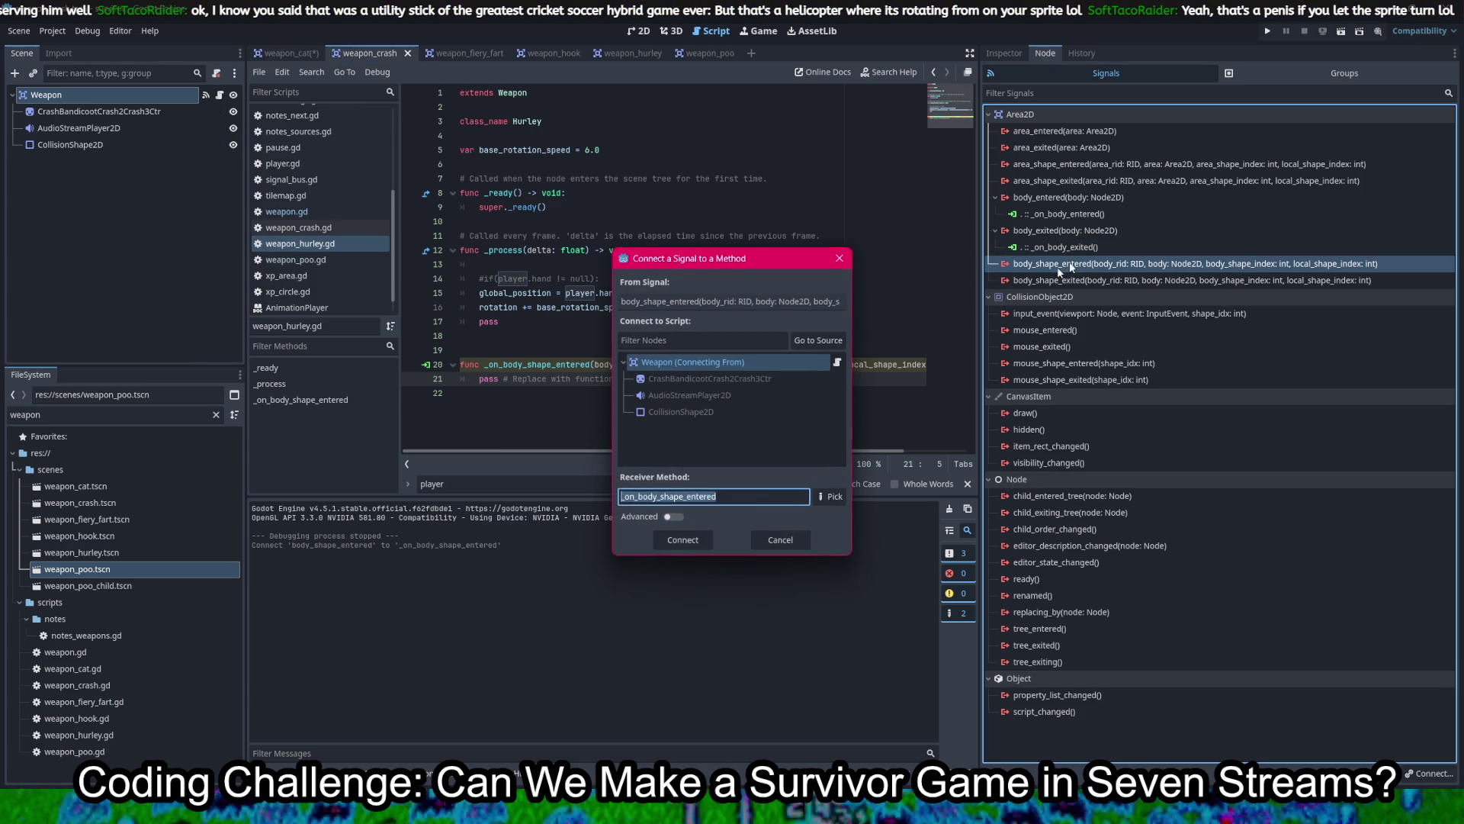
pyautogui.click(684, 540)
pyautogui.click(439, 52)
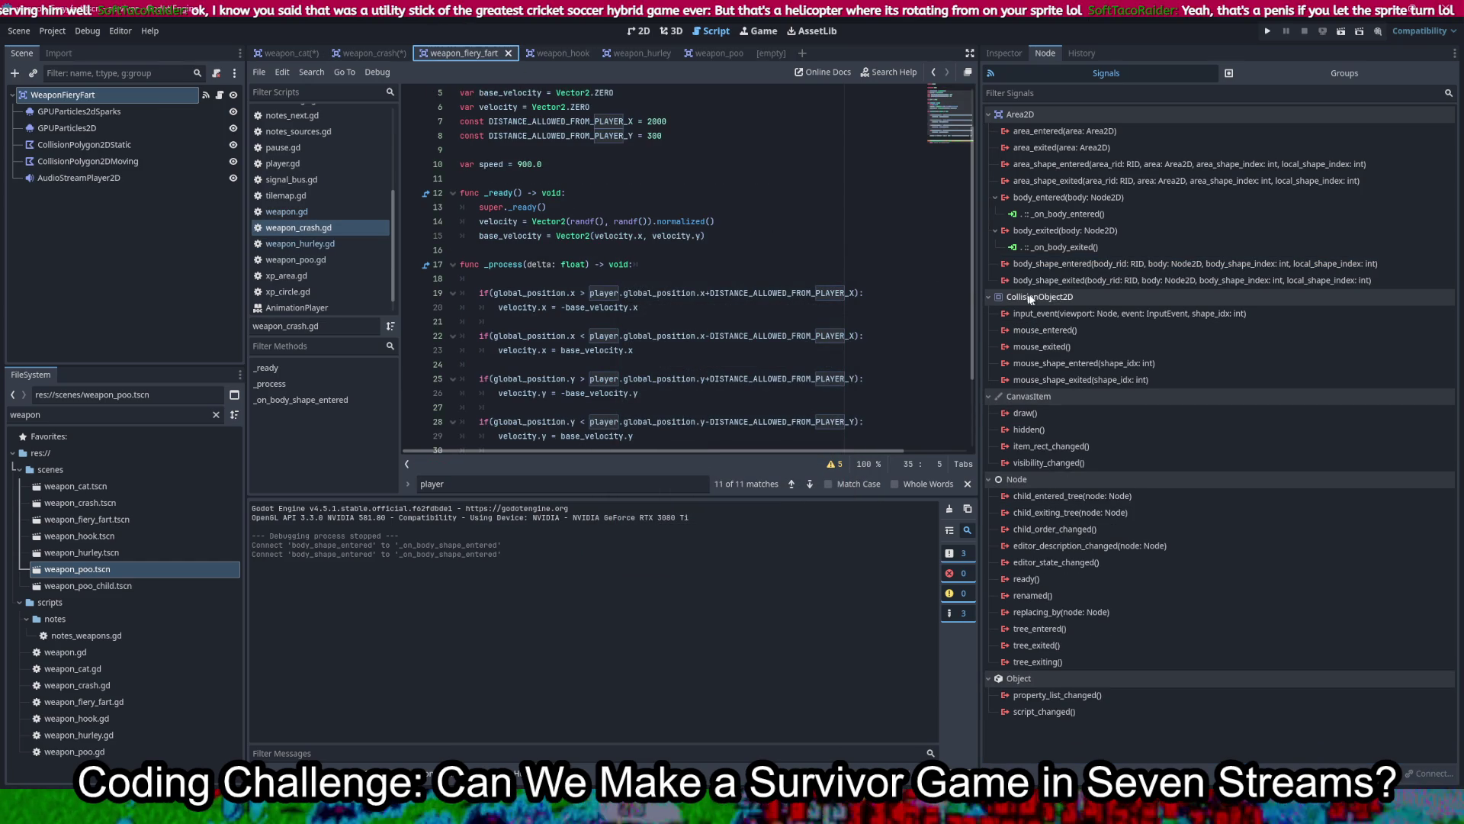
pyautogui.doubleClick(1073, 263)
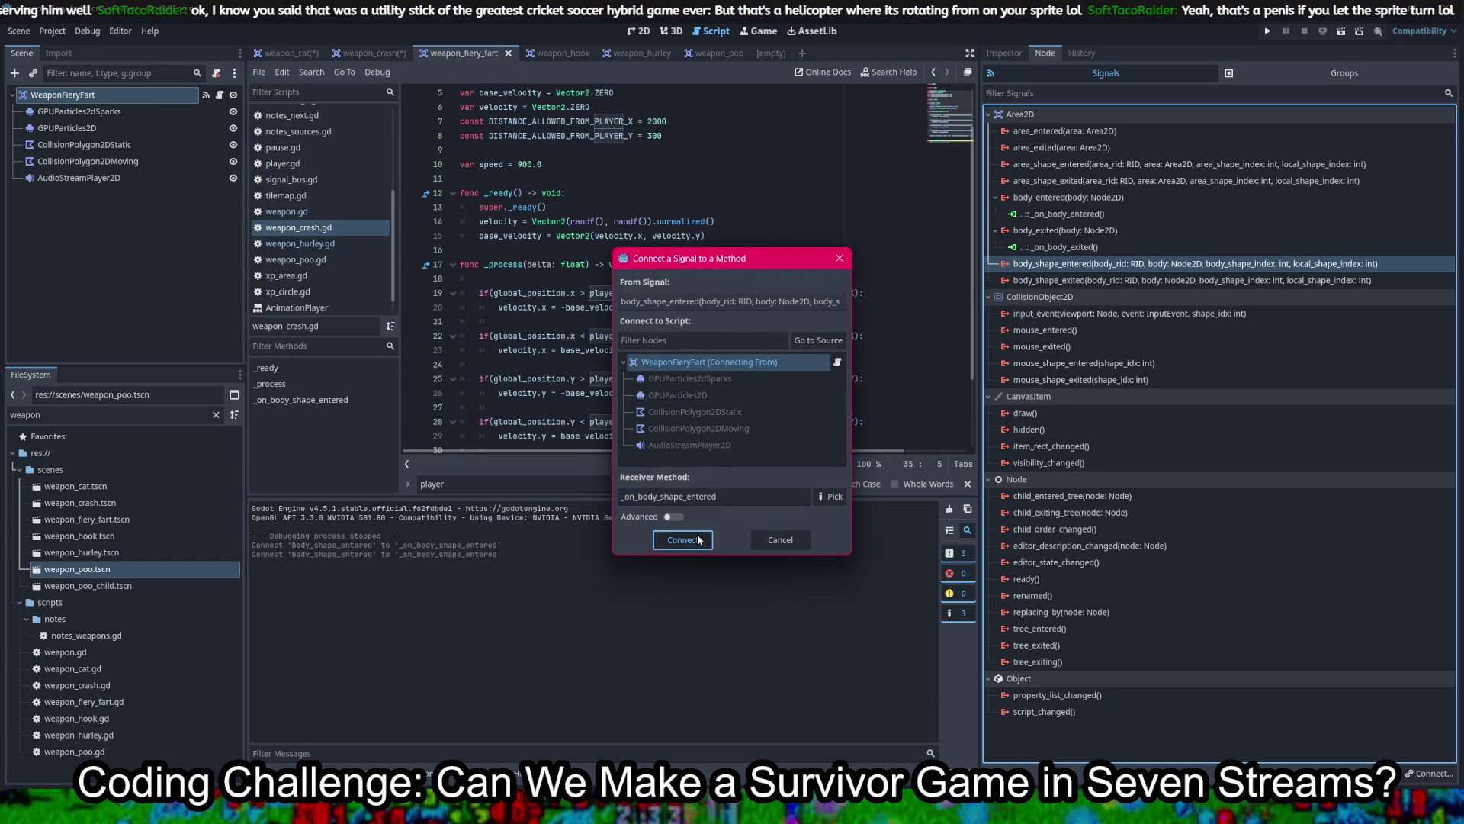
pyautogui.click(697, 540)
# Step: Connect body_shape_entered to _on_body_shape_entered in weapon_hook, weapon_hurley and weapon_poo
pyautogui.click(558, 53)
pyautogui.click(1087, 265)
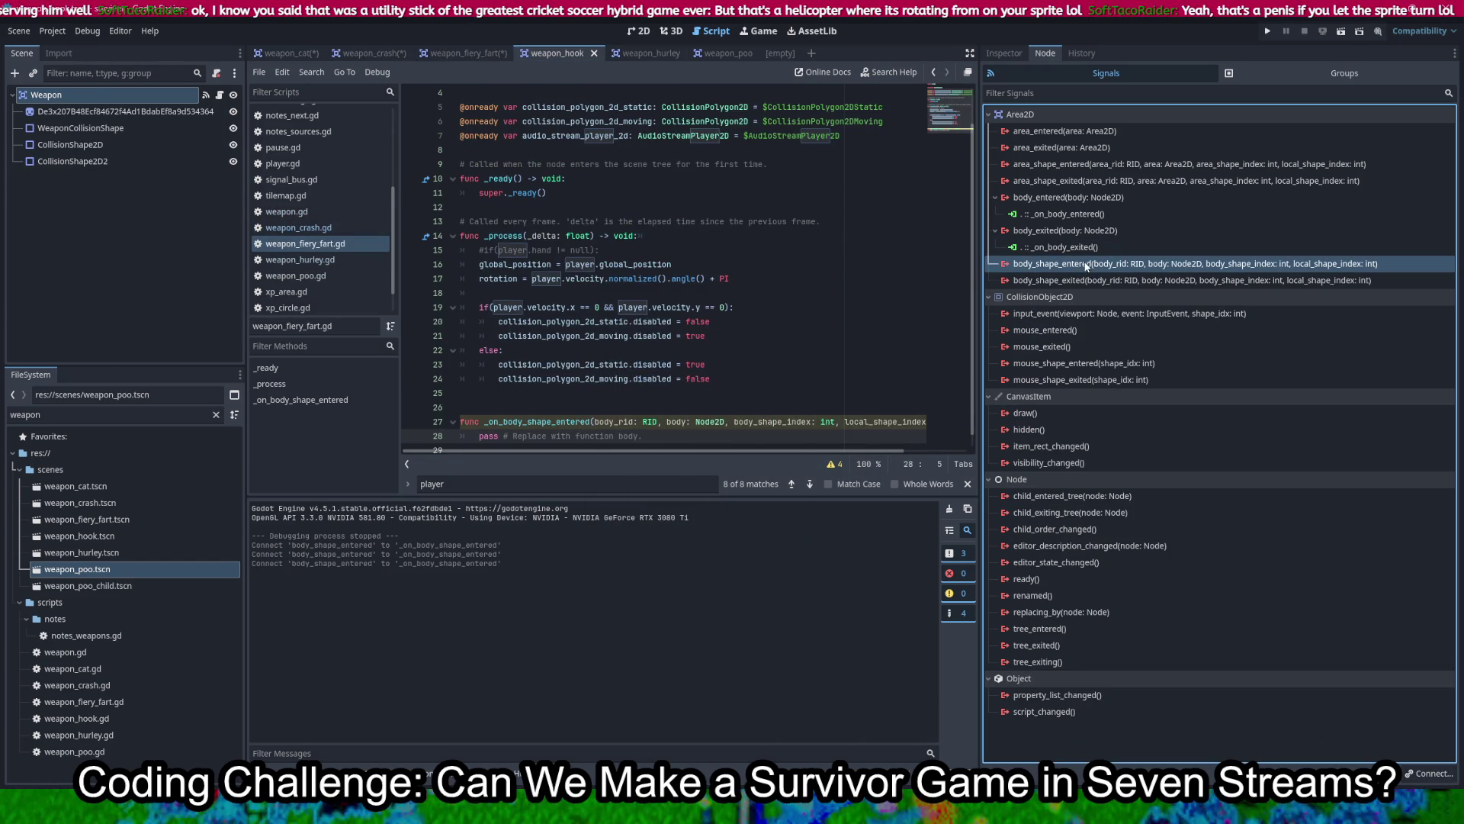
pyautogui.doubleClick(1087, 264)
pyautogui.click(656, 543)
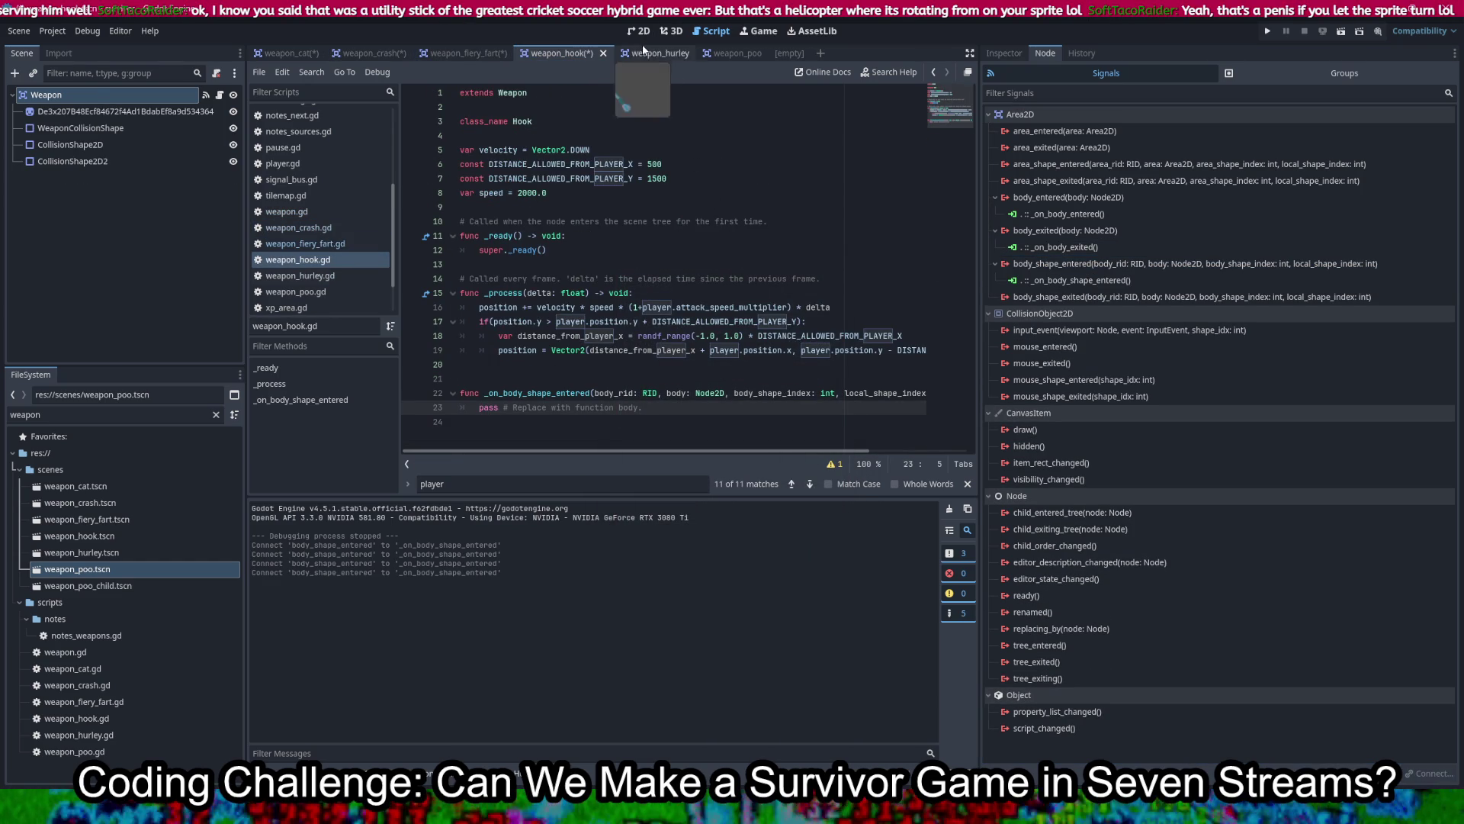
pyautogui.click(643, 50)
pyautogui.doubleClick(1087, 264)
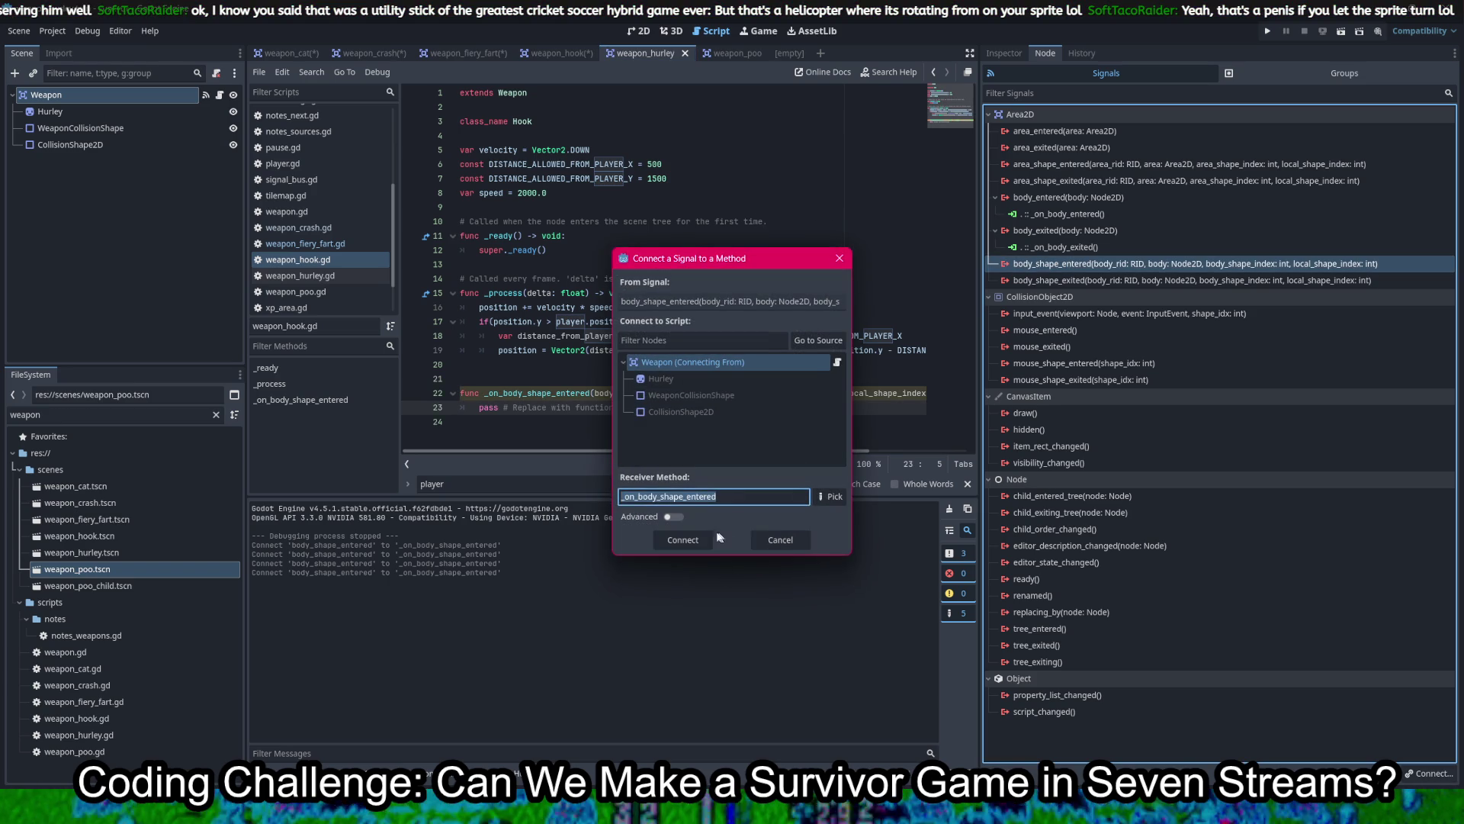
pyautogui.click(686, 540)
pyautogui.click(730, 53)
pyautogui.click(1110, 265)
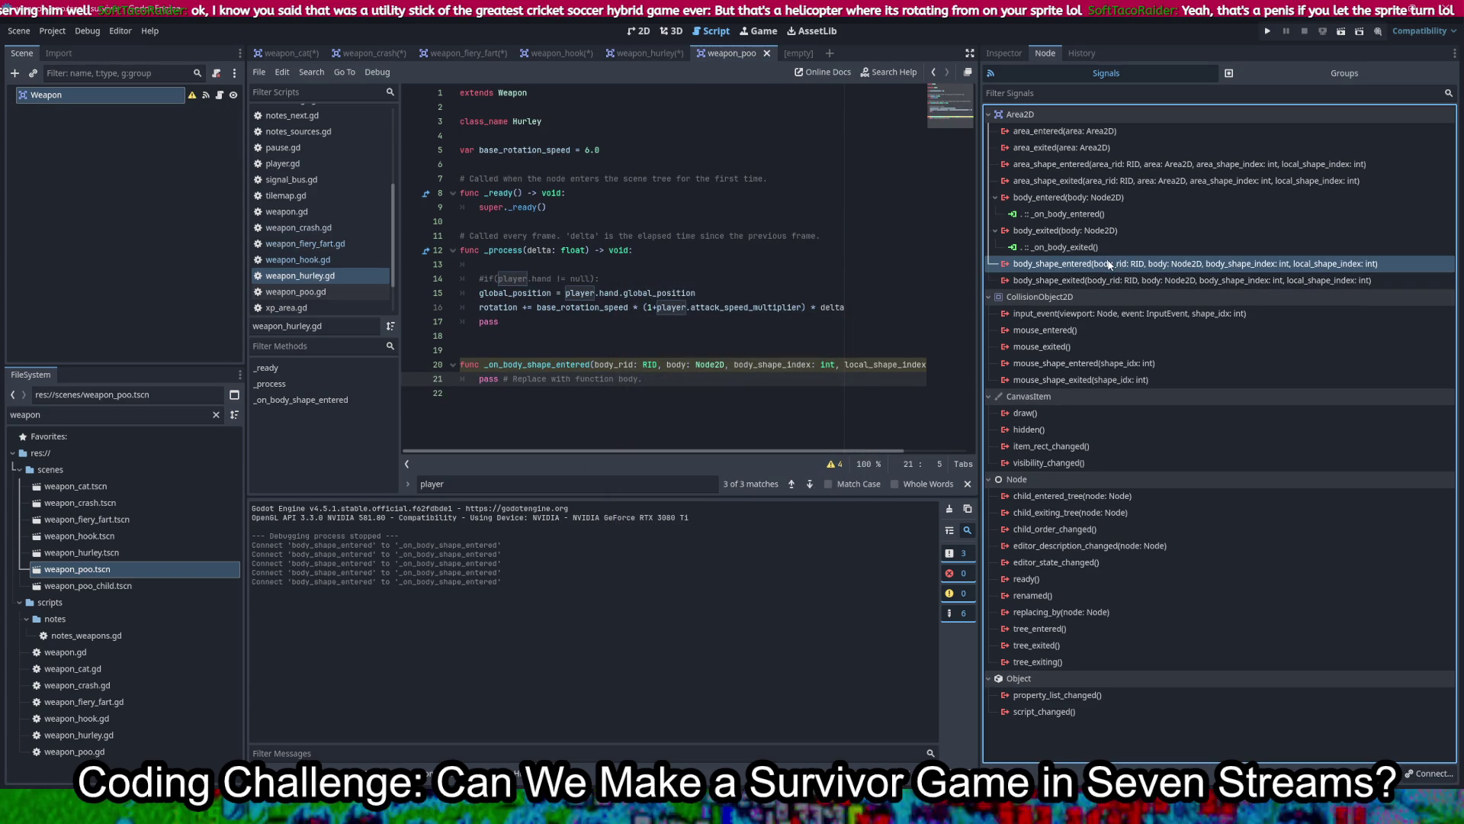
pyautogui.doubleClick(1109, 265)
pyautogui.click(701, 539)
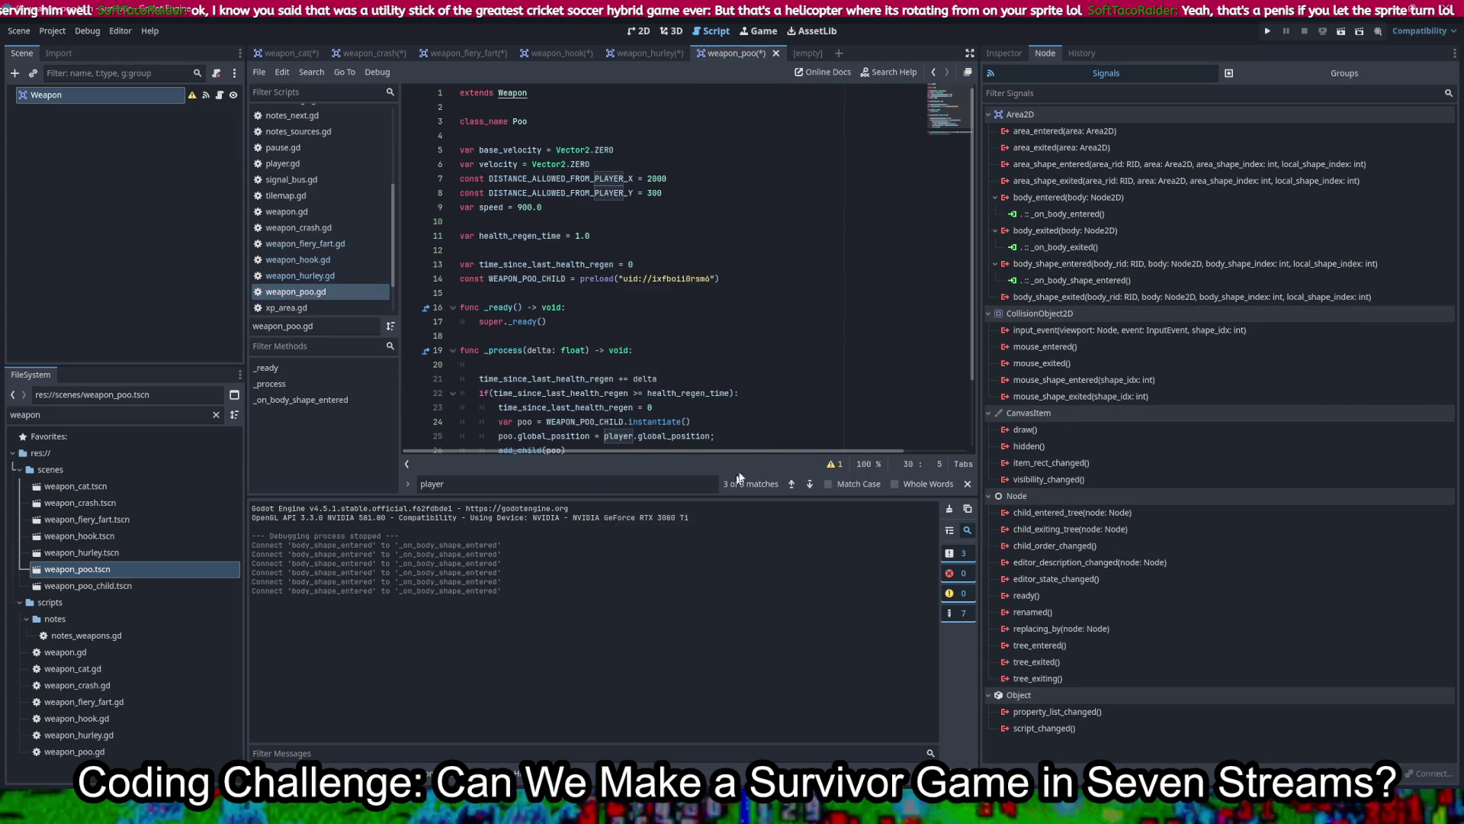
pyautogui.rightClick(807, 53)
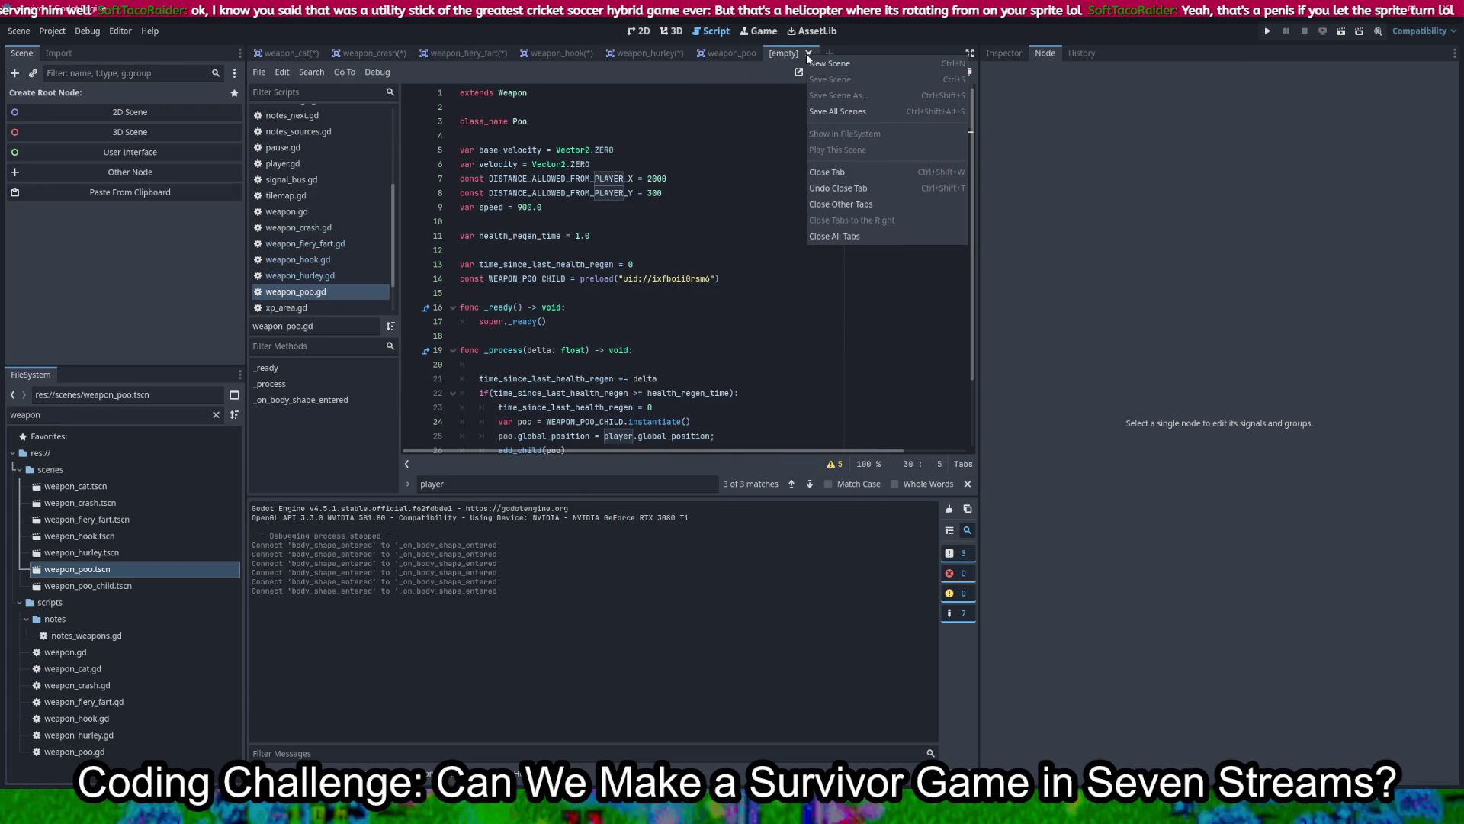
# Step: Close the empty scene and delete the generated _on_body_shape_entered stub from weapon_poo.gd
pyautogui.click(866, 171)
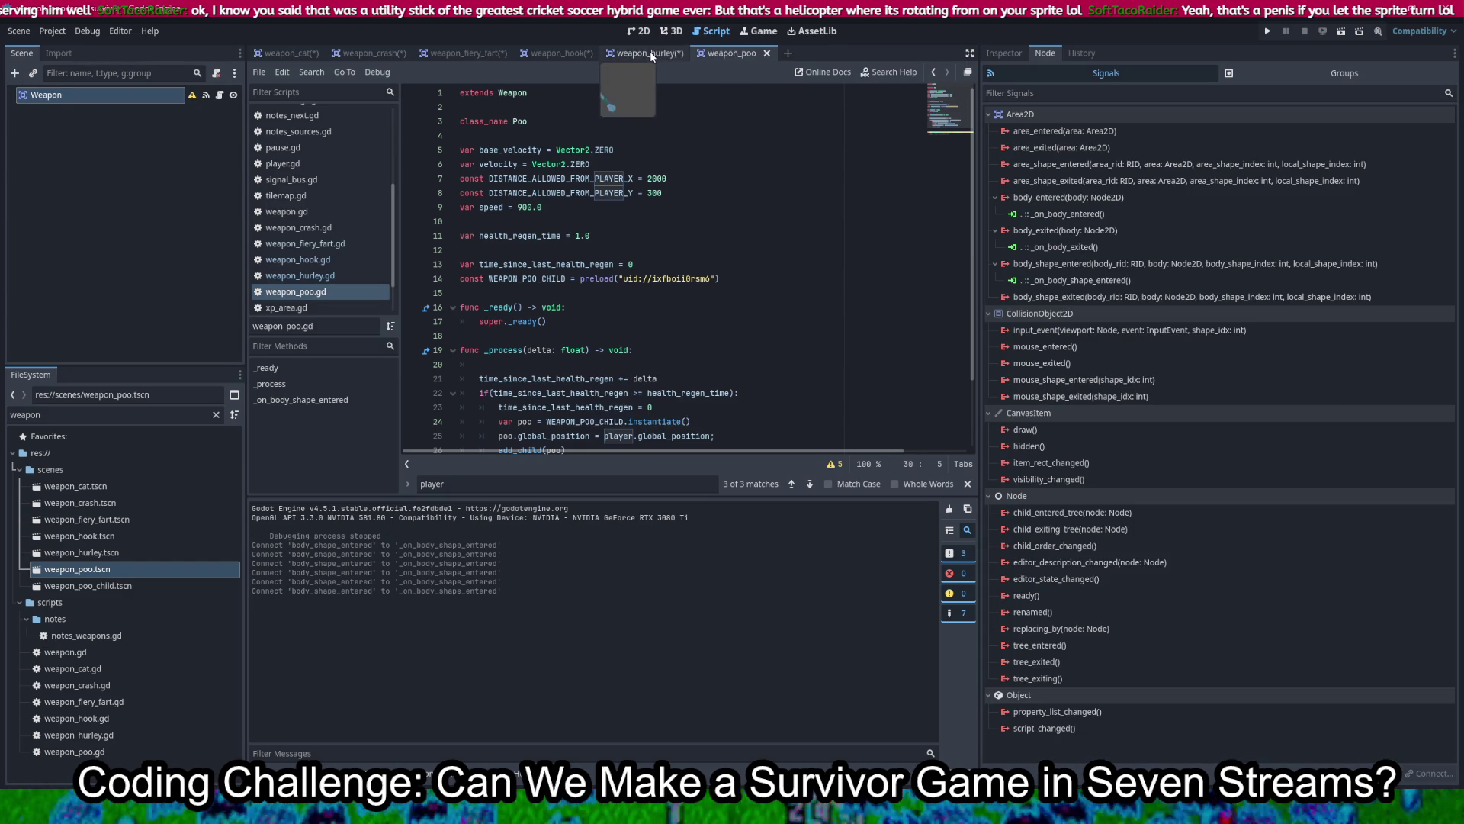
pyautogui.click(459, 53)
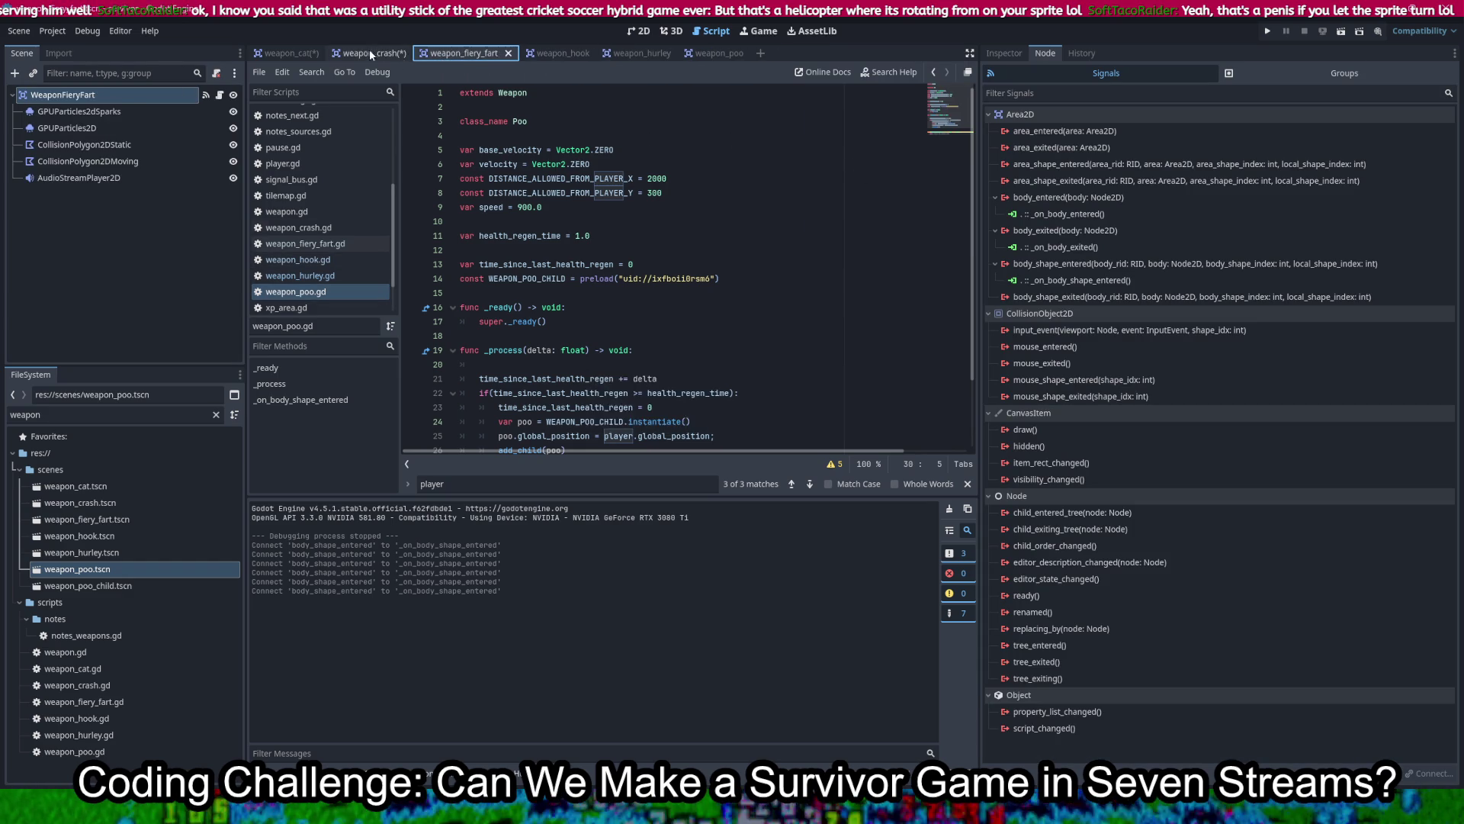
pyautogui.click(287, 54)
pyautogui.click(707, 210)
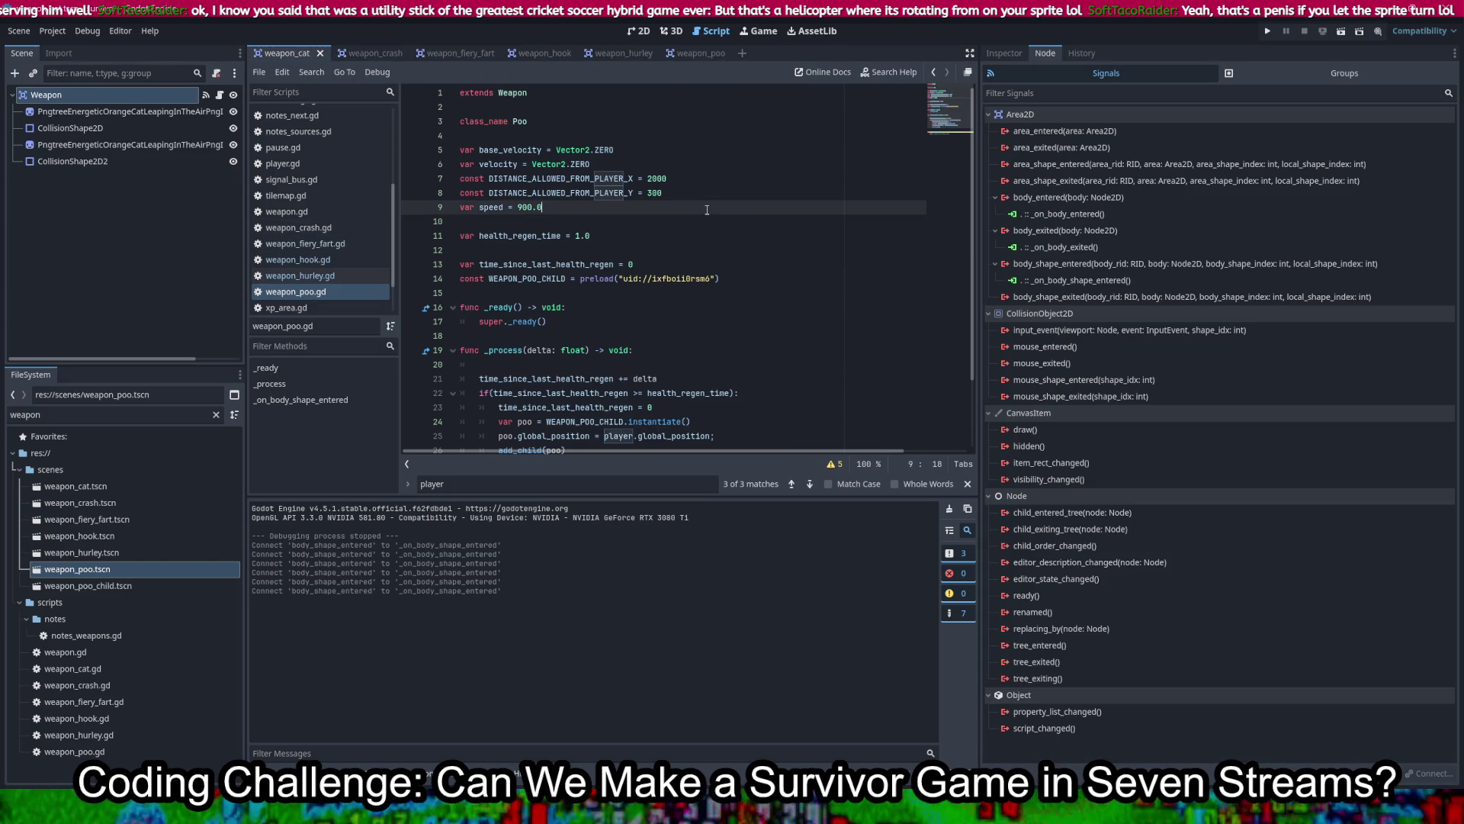
pyautogui.scroll(-2, 707, 210)
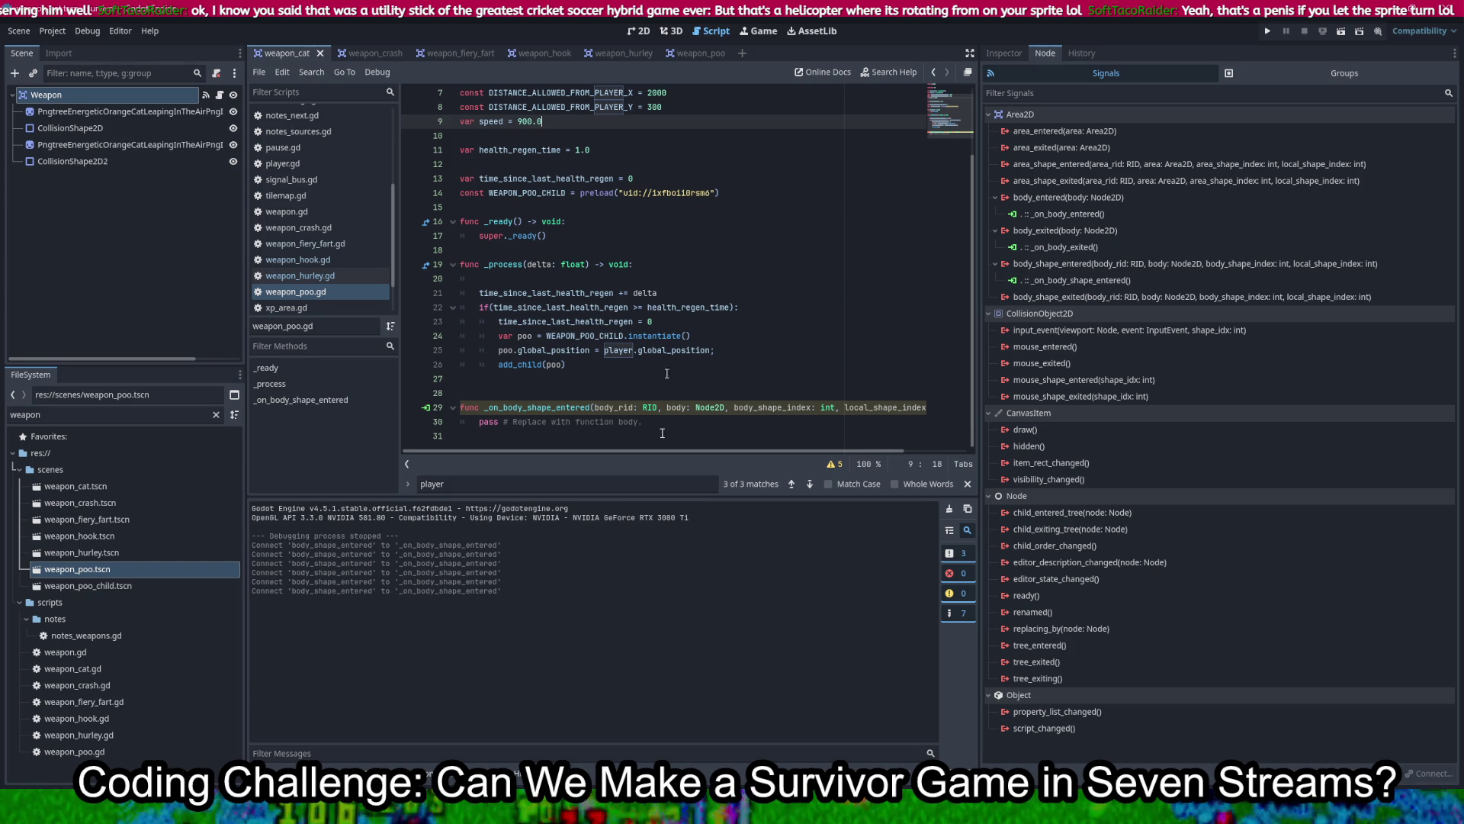
pyautogui.moveTo(663, 417); pyautogui.dragTo(654, 368)
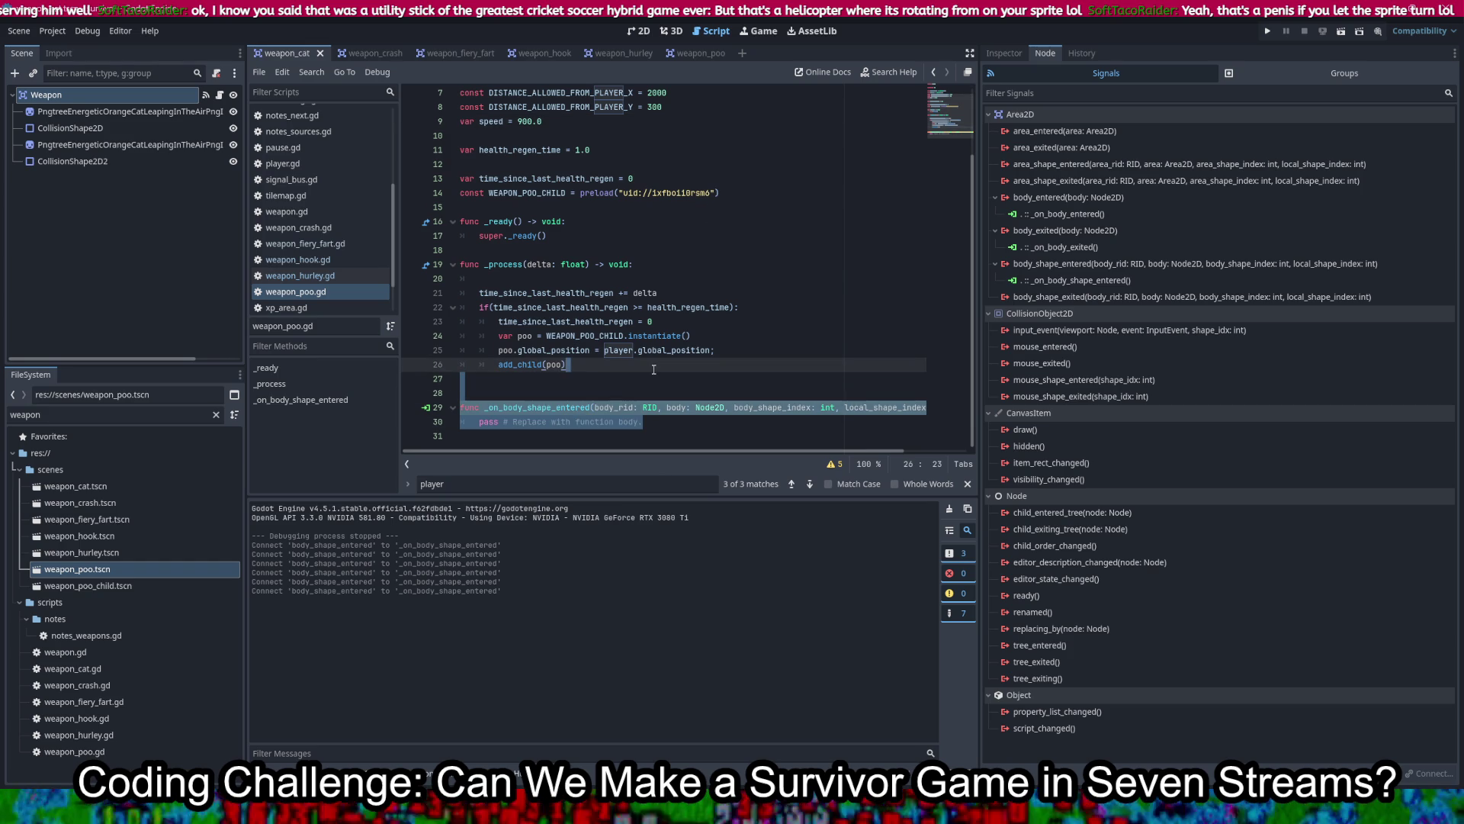
pyautogui.press('BackSpace')
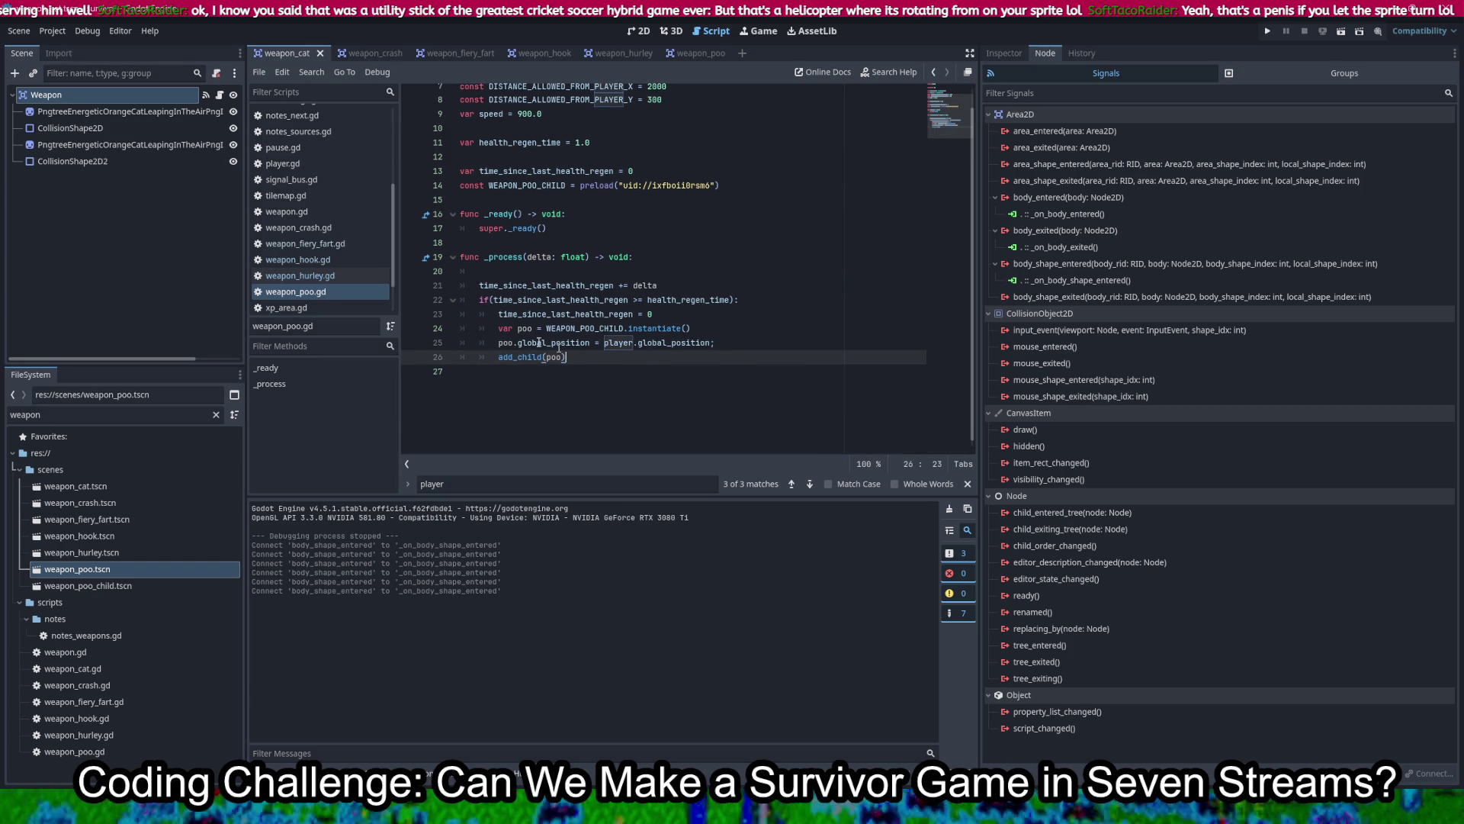
# Step: In weapon.gd, replace the _on_body_entered header with _on_body_shape_entered, keeping the damage code, and save
pyautogui.click(309, 213)
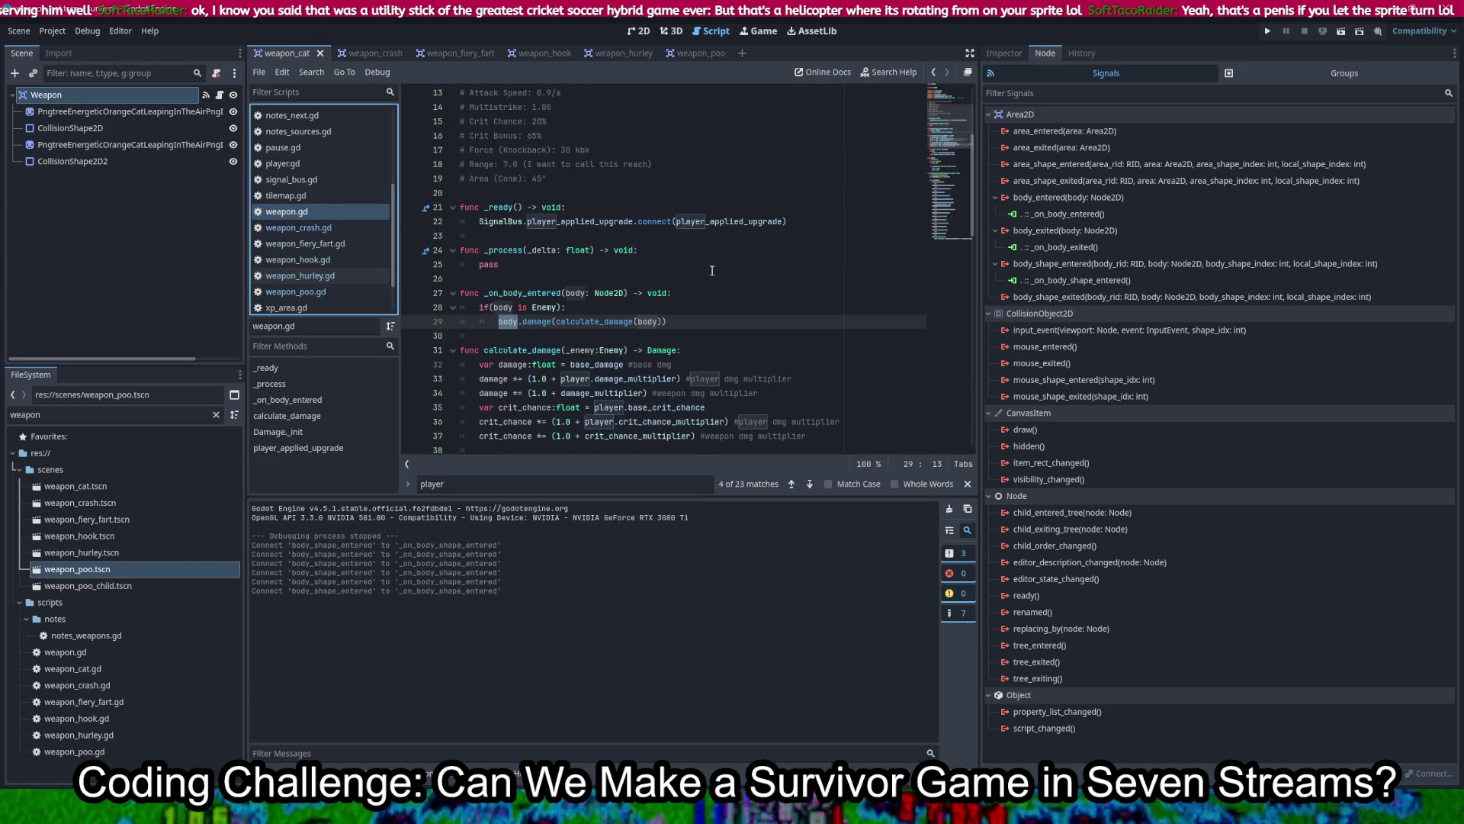
pyautogui.scroll(-15, 709, 271)
pyautogui.scroll(9, 709, 272)
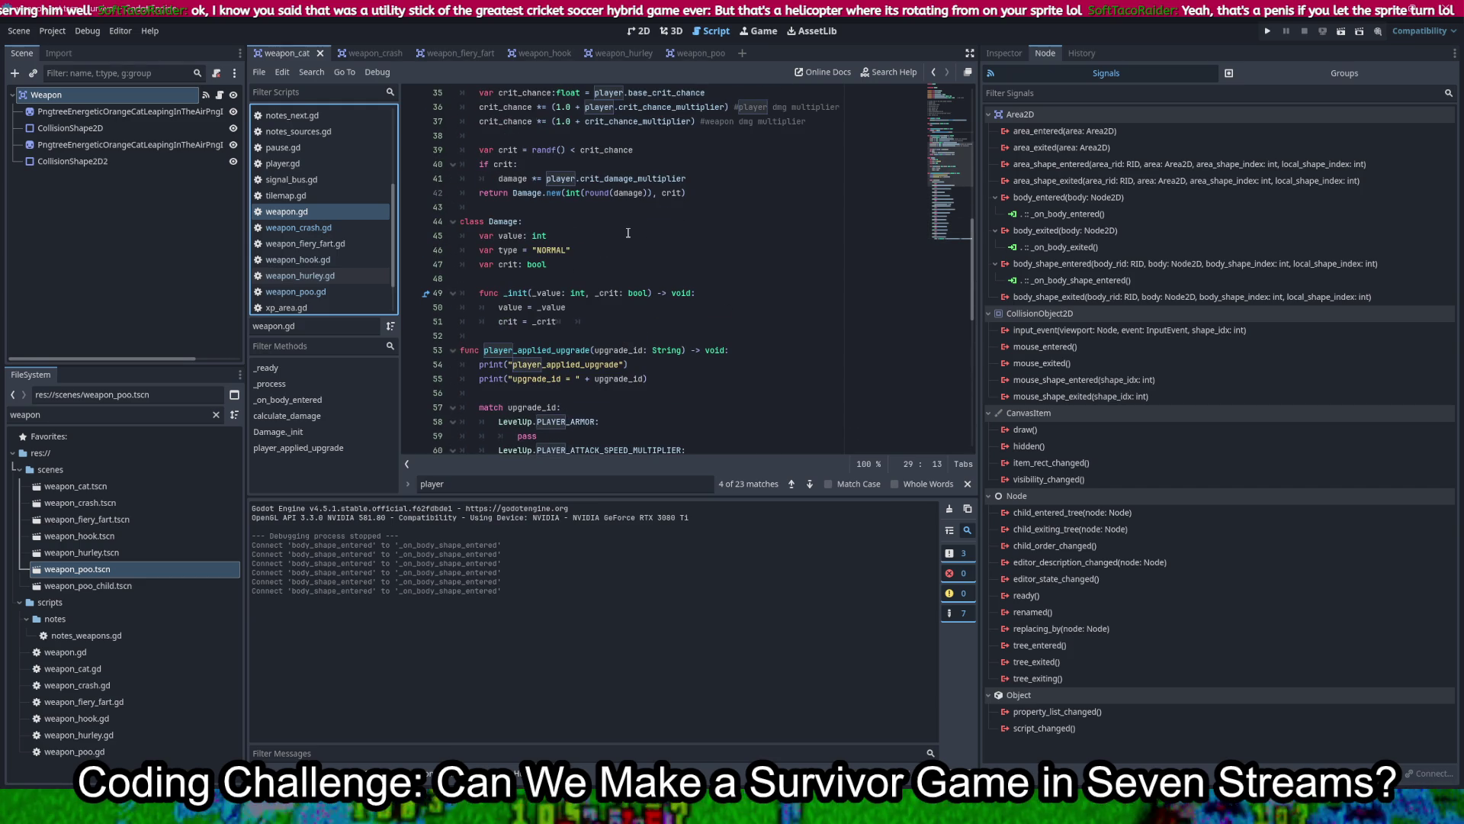
pyautogui.scroll(4, 628, 233)
pyautogui.hotkey('ctrl', 'z')
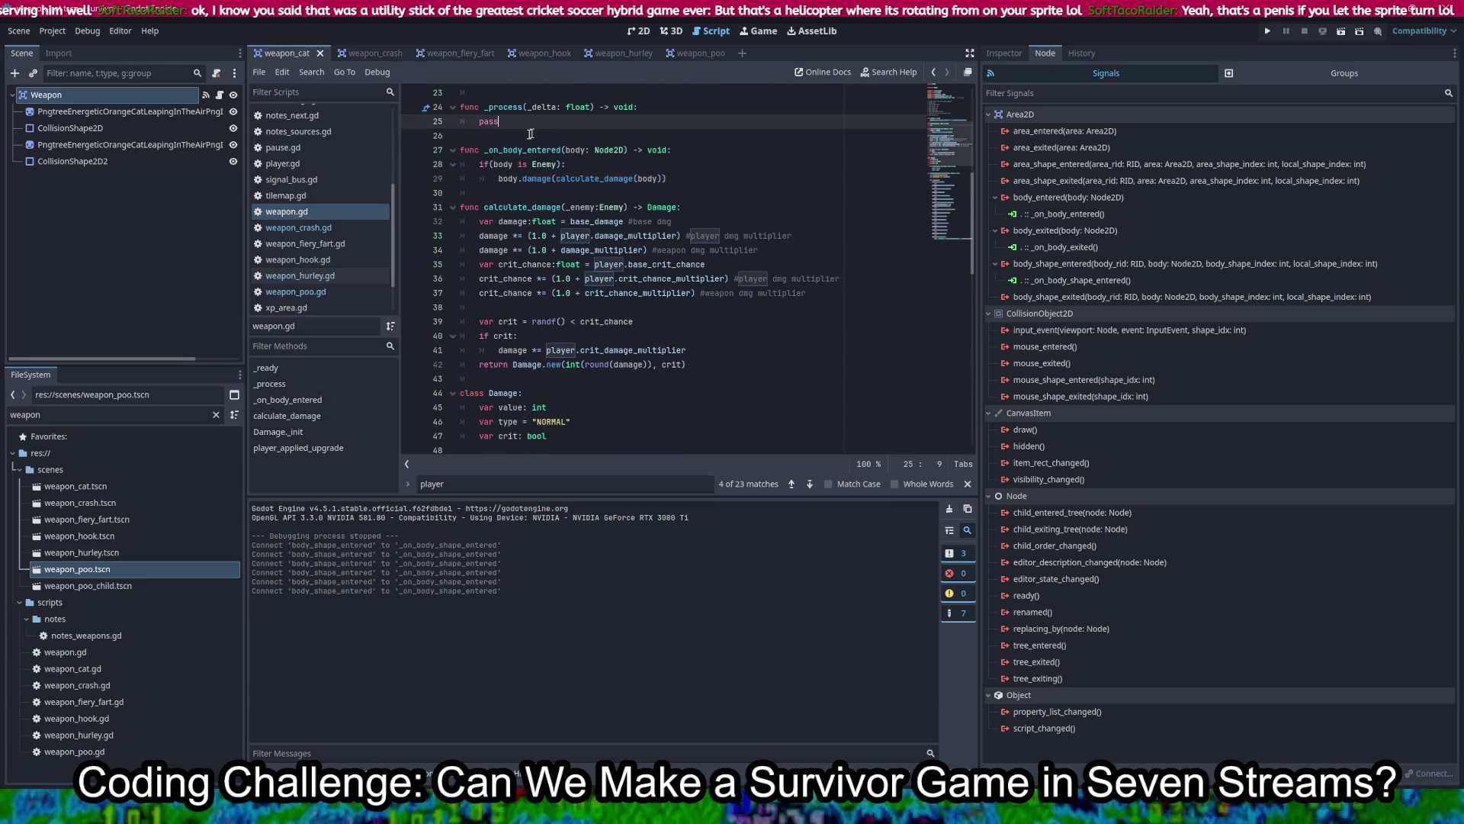
pyautogui.hotkey('ctrl', 'shift', 'k')
pyautogui.hotkey('ctrl', 'shift', 'k')
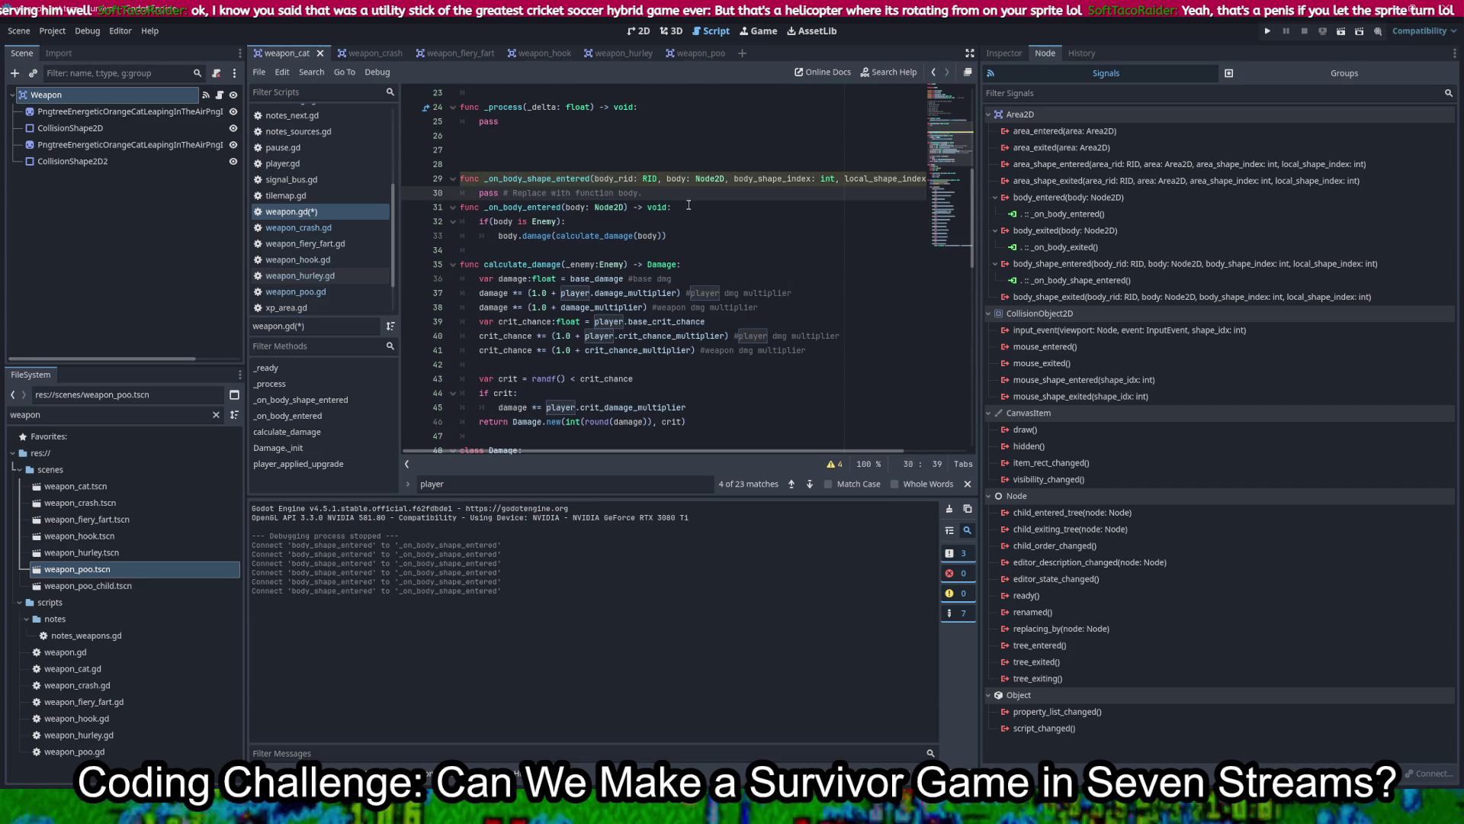
pyautogui.press('Up')
pyautogui.press('End')
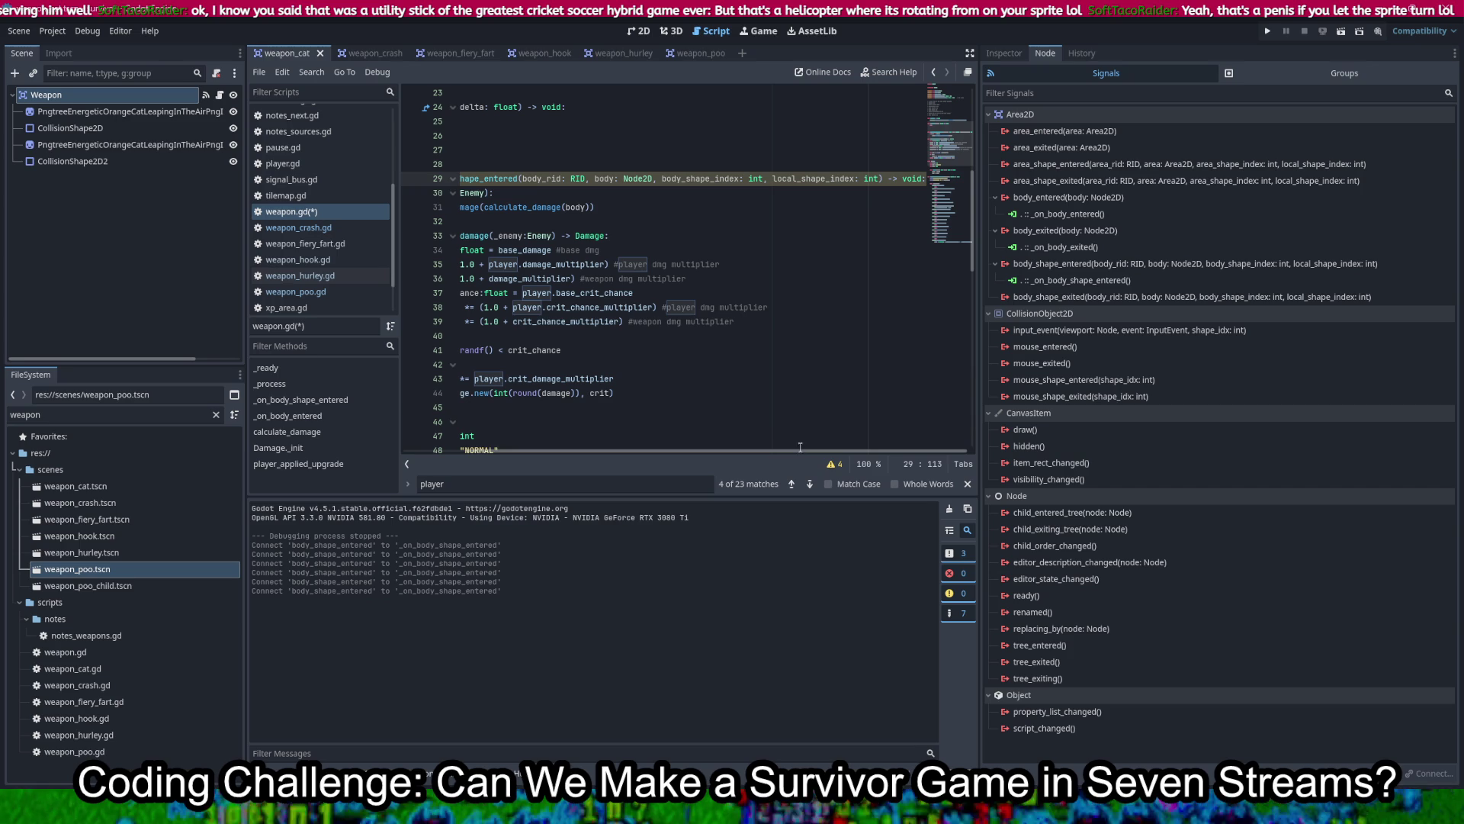
pyautogui.hscroll(-5, 595, 177)
pyautogui.hotkey('ctrl', 's')
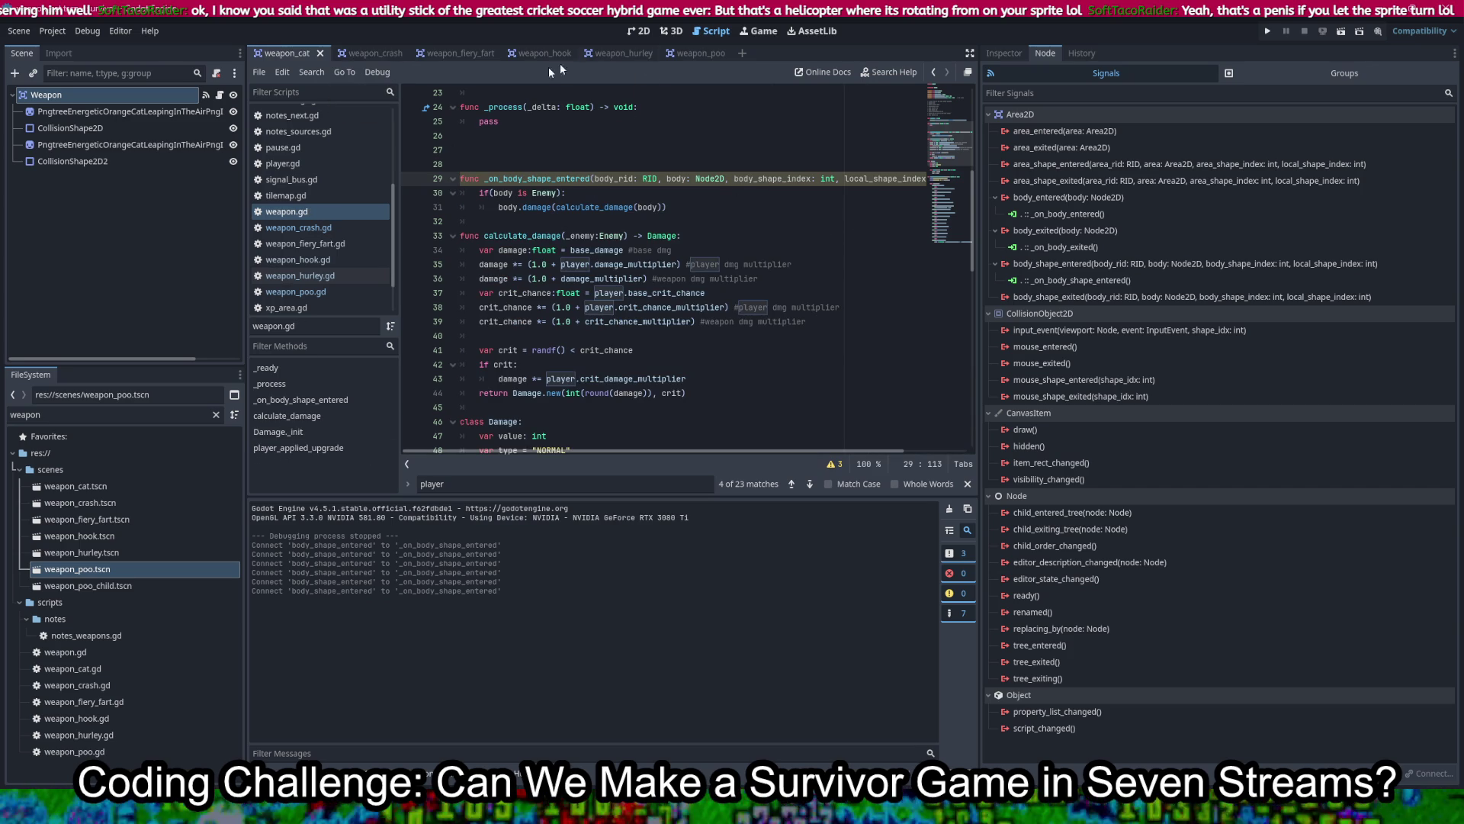
pyautogui.click(313, 233)
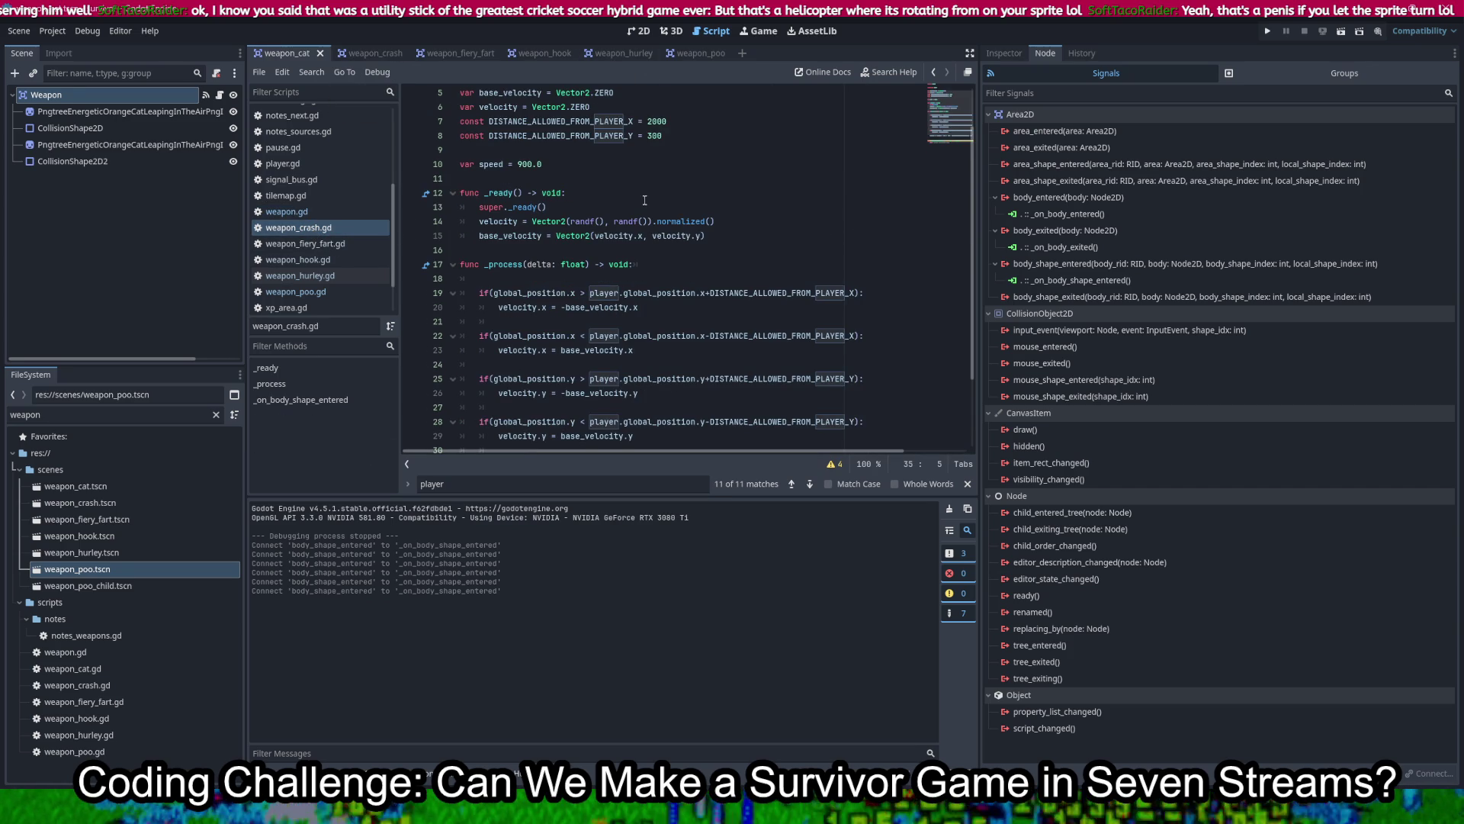
# Step: Delete the placeholder _on_body_shape_entered function from weapon_fiery_fart.gd
pyautogui.scroll(2, 644, 198)
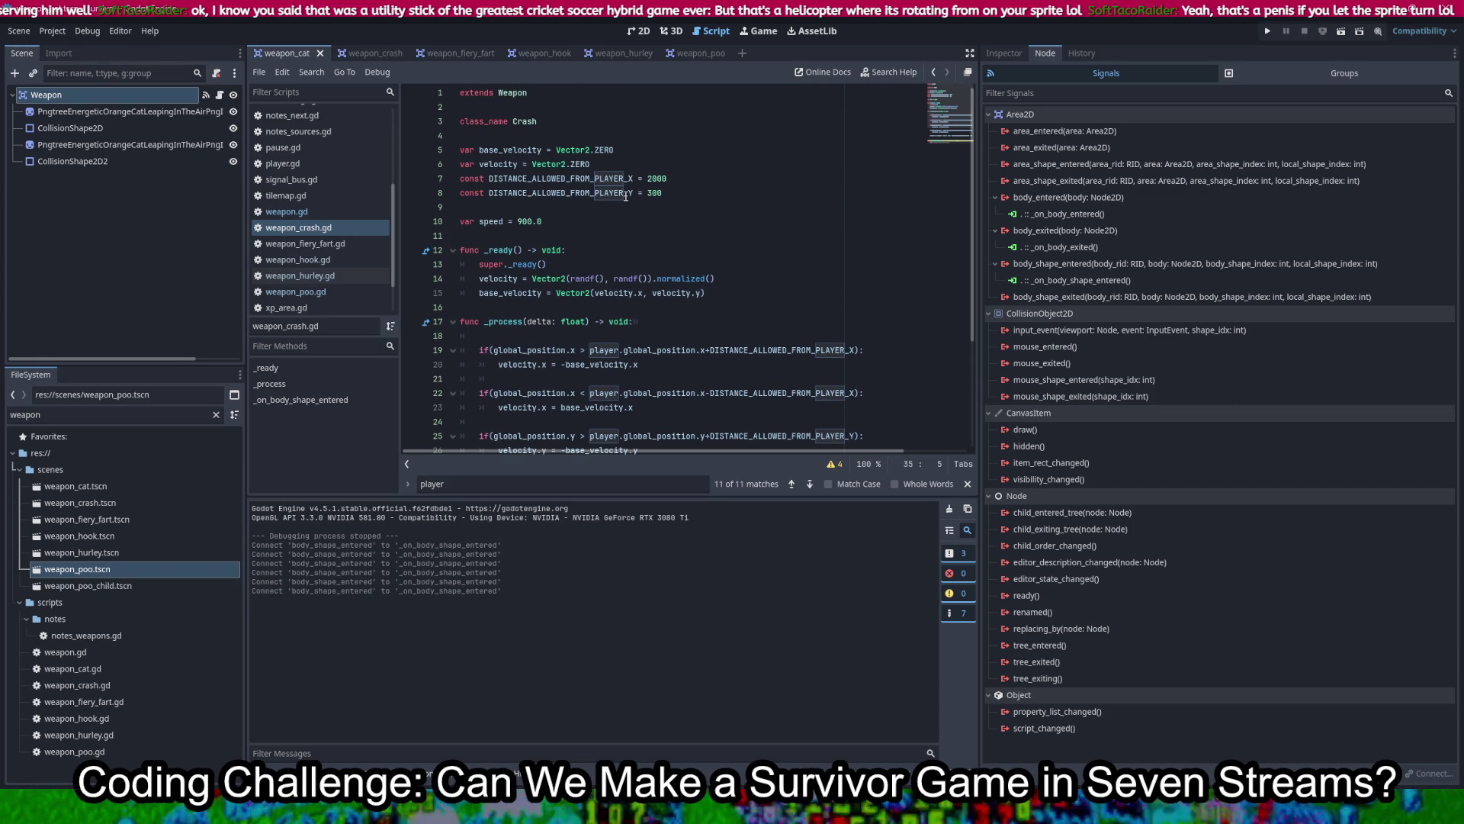
pyautogui.scroll(-4, 625, 196)
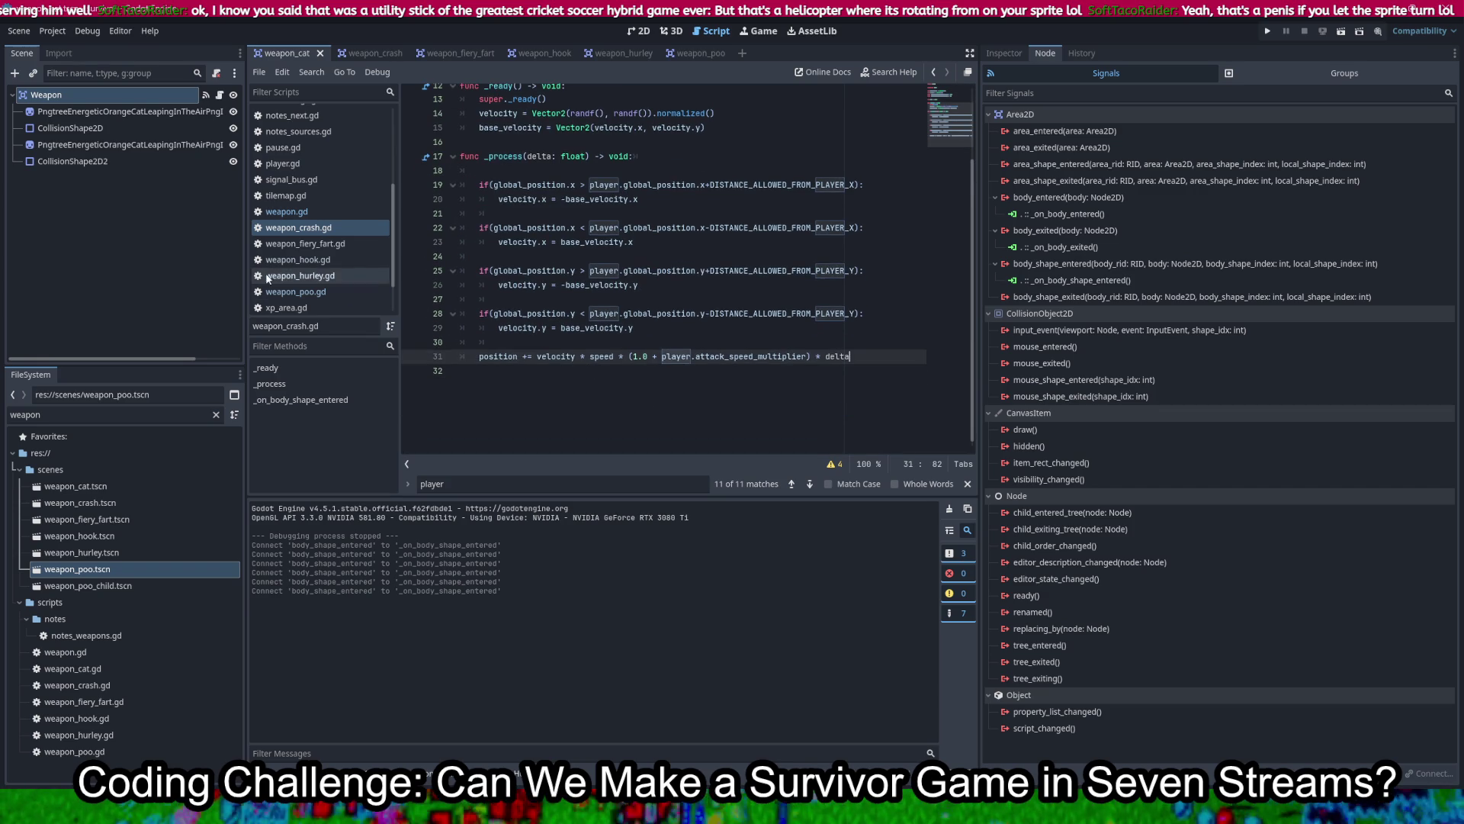
pyautogui.click(289, 245)
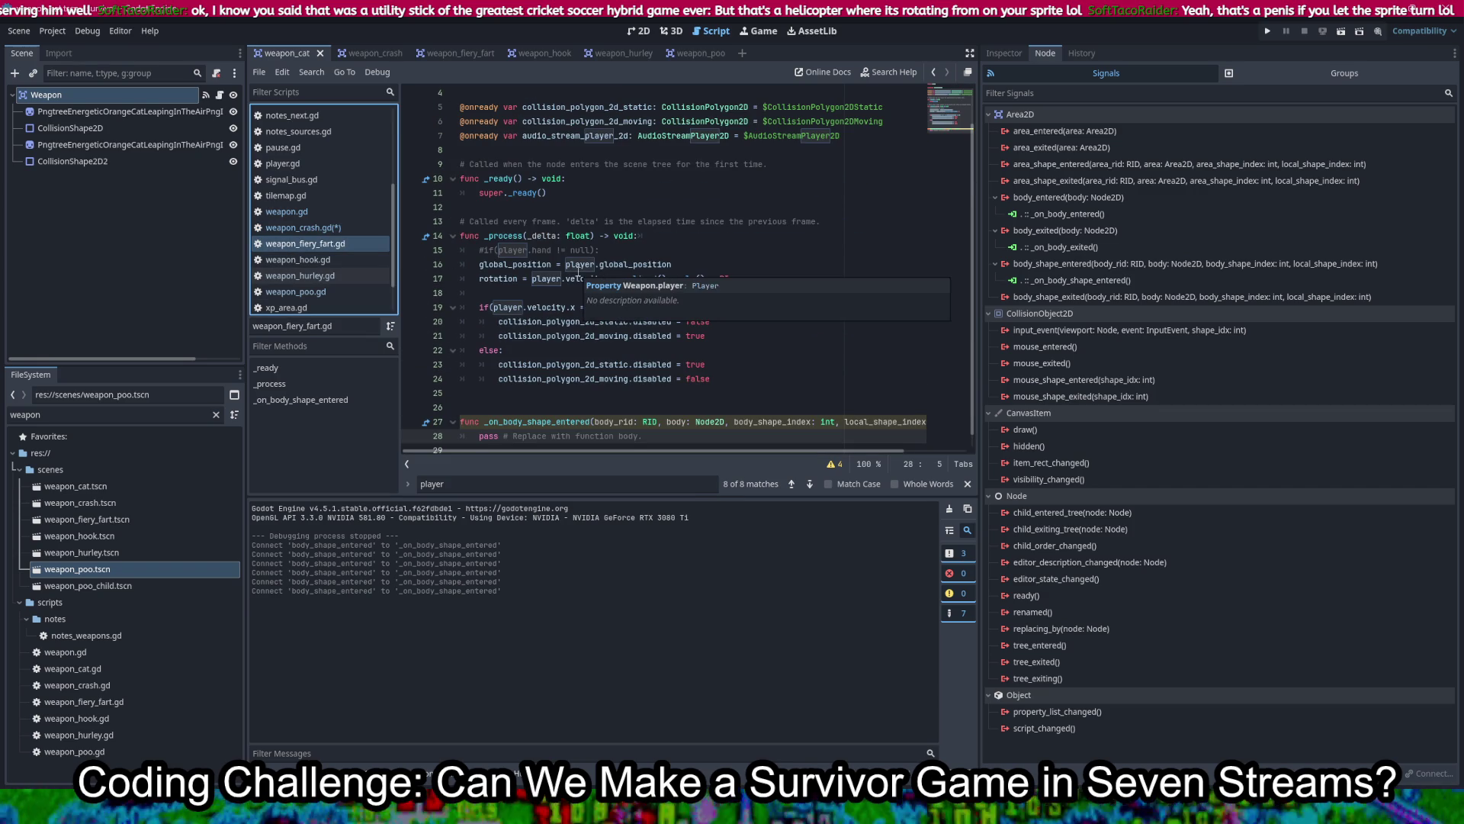
pyautogui.scroll(-1, 692, 259)
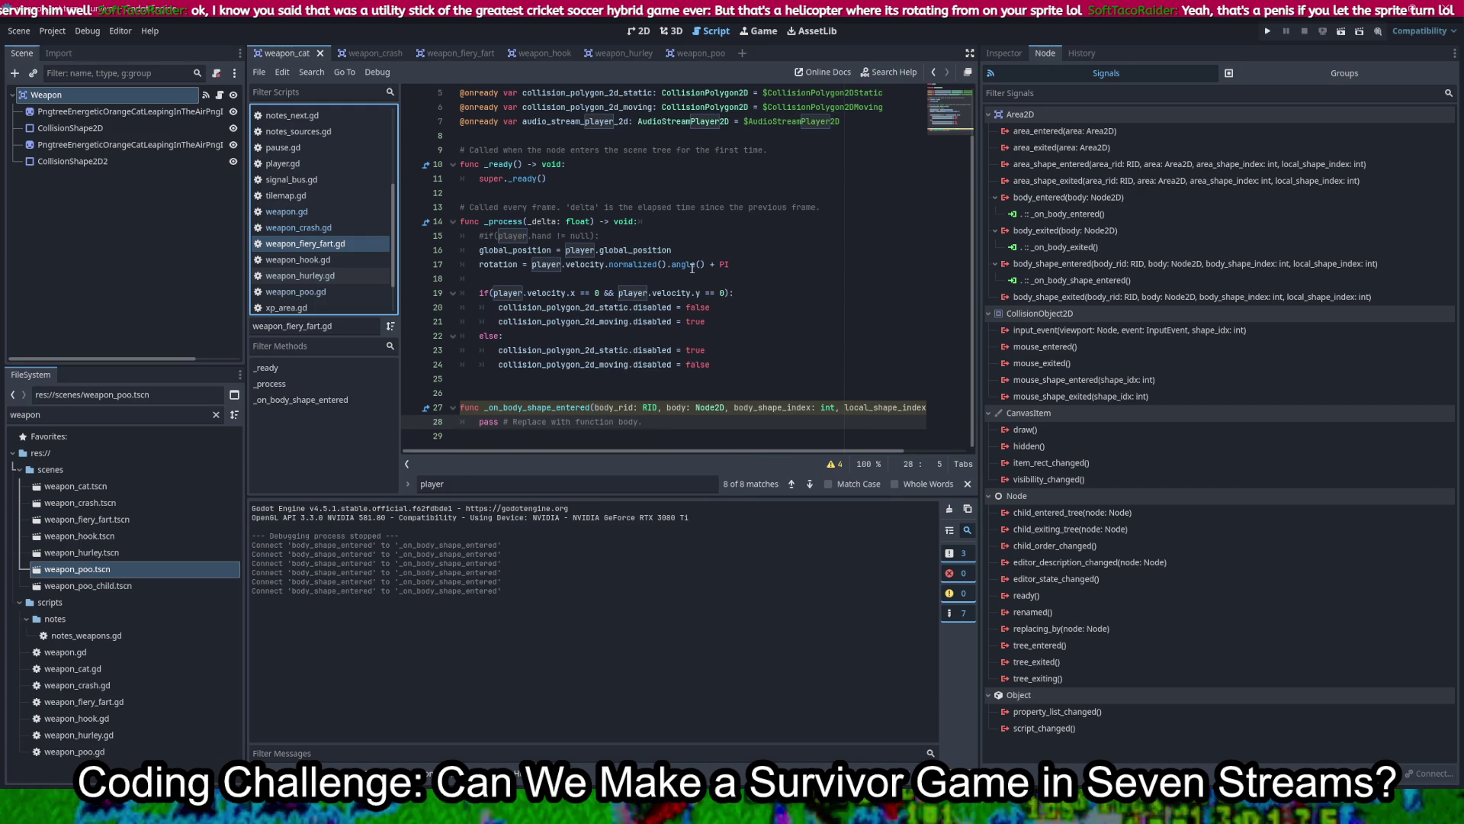
pyautogui.moveTo(669, 427); pyautogui.dragTo(763, 364)
pyautogui.press('BackSpace')
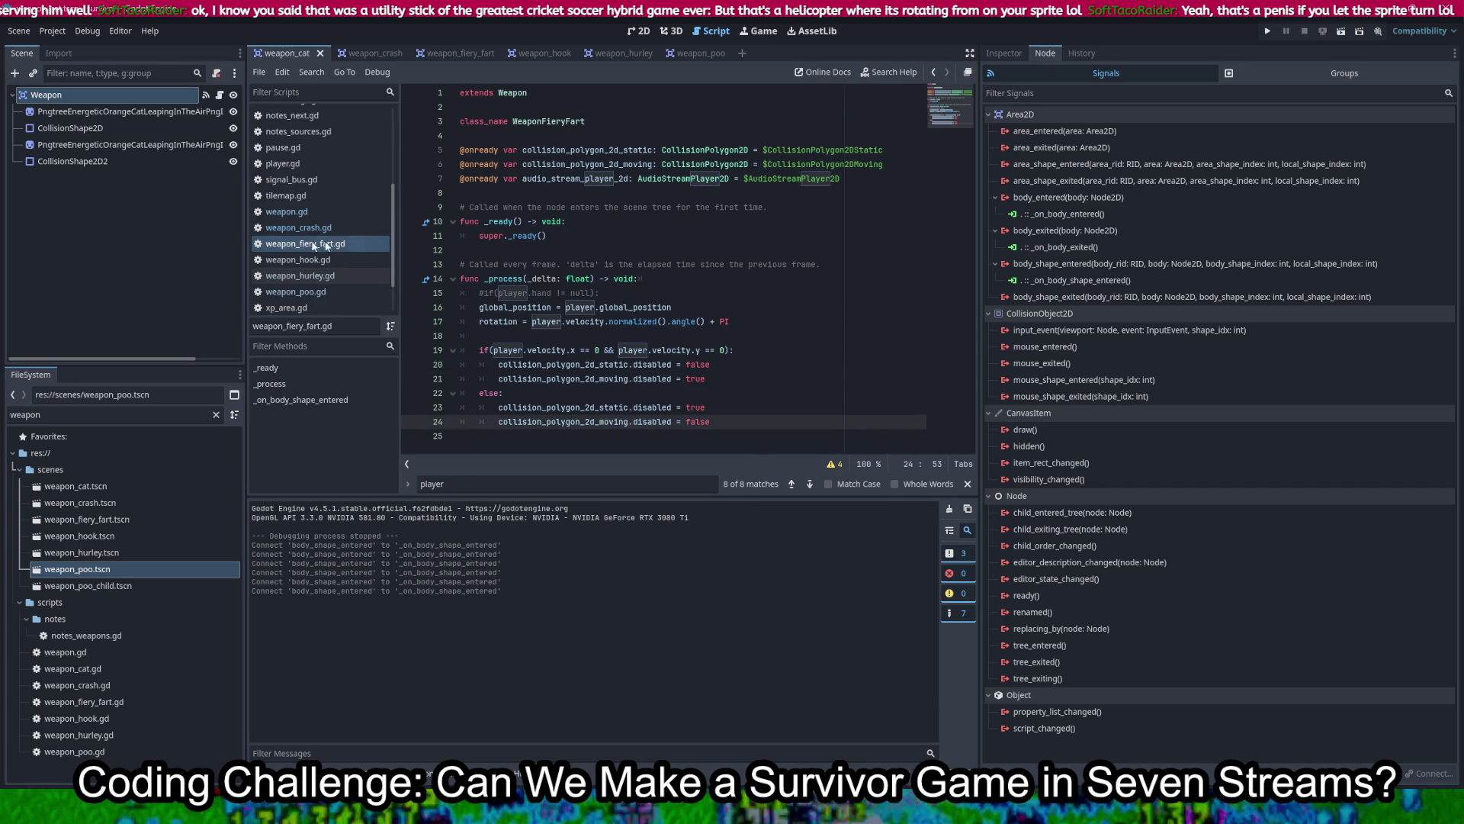
# Step: Remove the placeholder _on_body_shape_entered stub from weapon_hook.gd and weapon_hurley.gd
pyautogui.click(325, 260)
pyautogui.moveTo(661, 408); pyautogui.dragTo(672, 365)
pyautogui.press('BackSpace')
pyautogui.press('BackSpace')
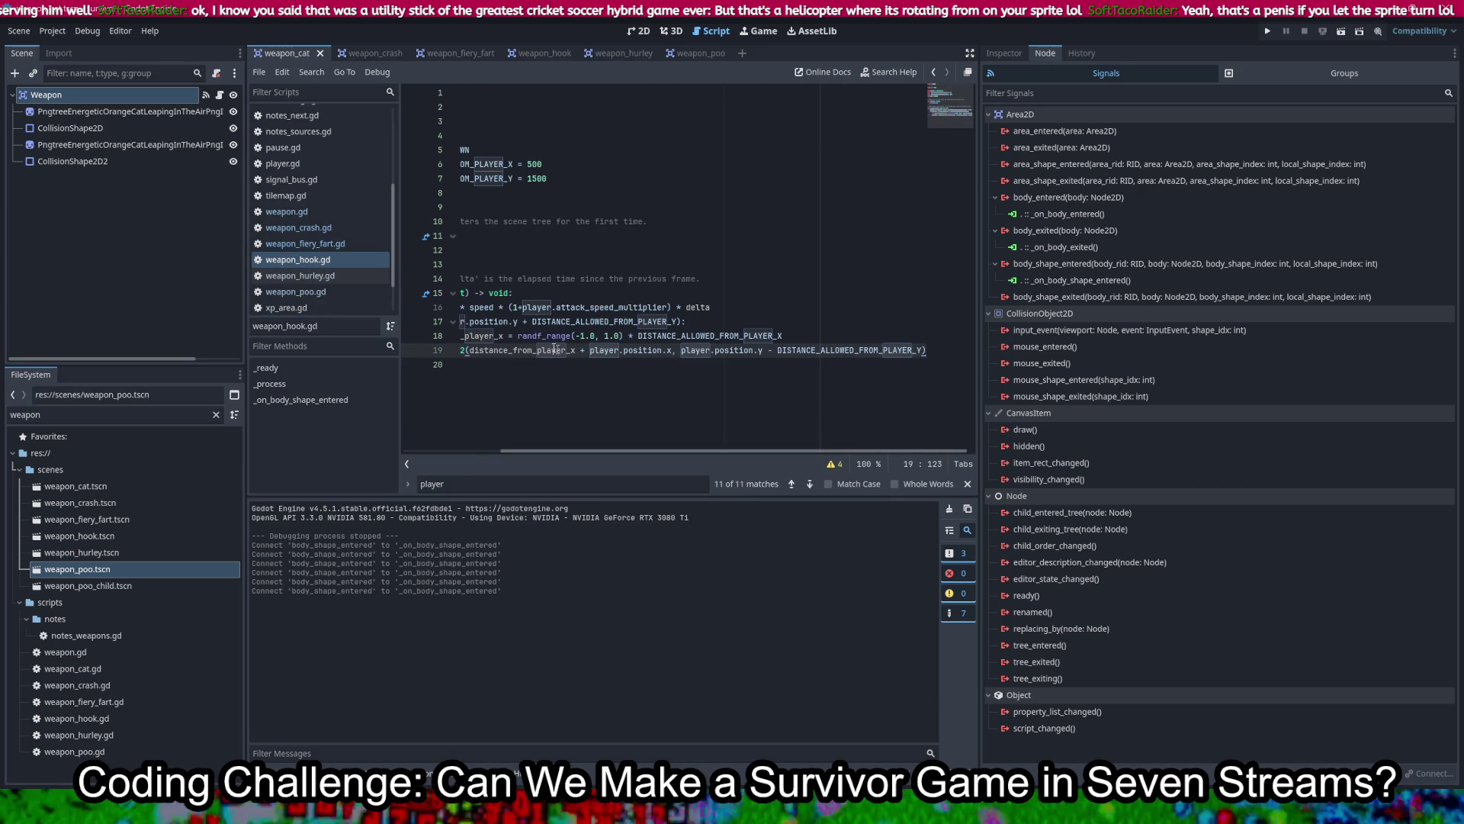
pyautogui.click(302, 276)
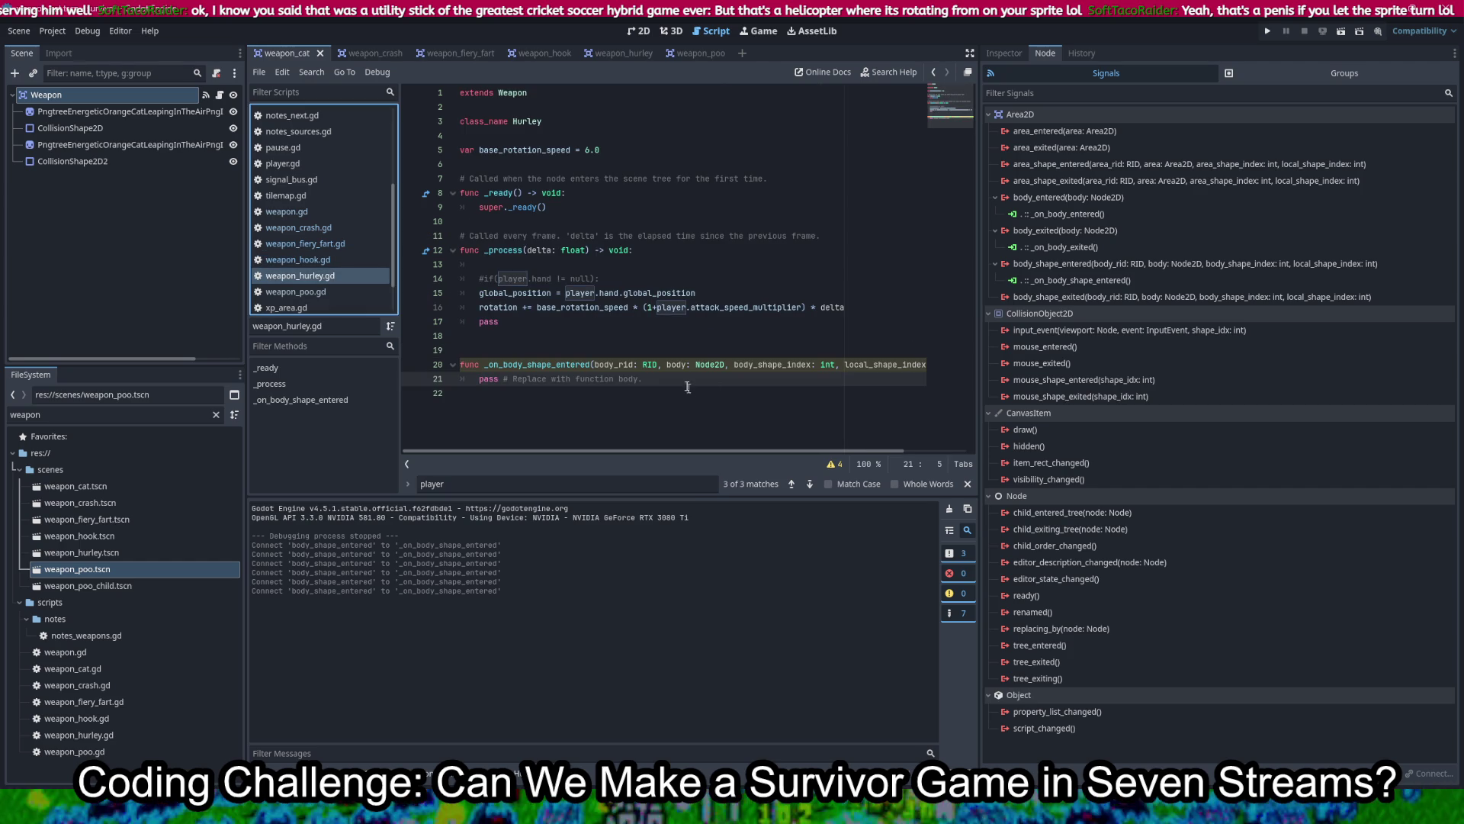
pyautogui.moveTo(690, 390); pyautogui.dragTo(671, 343)
pyautogui.press('BackSpace')
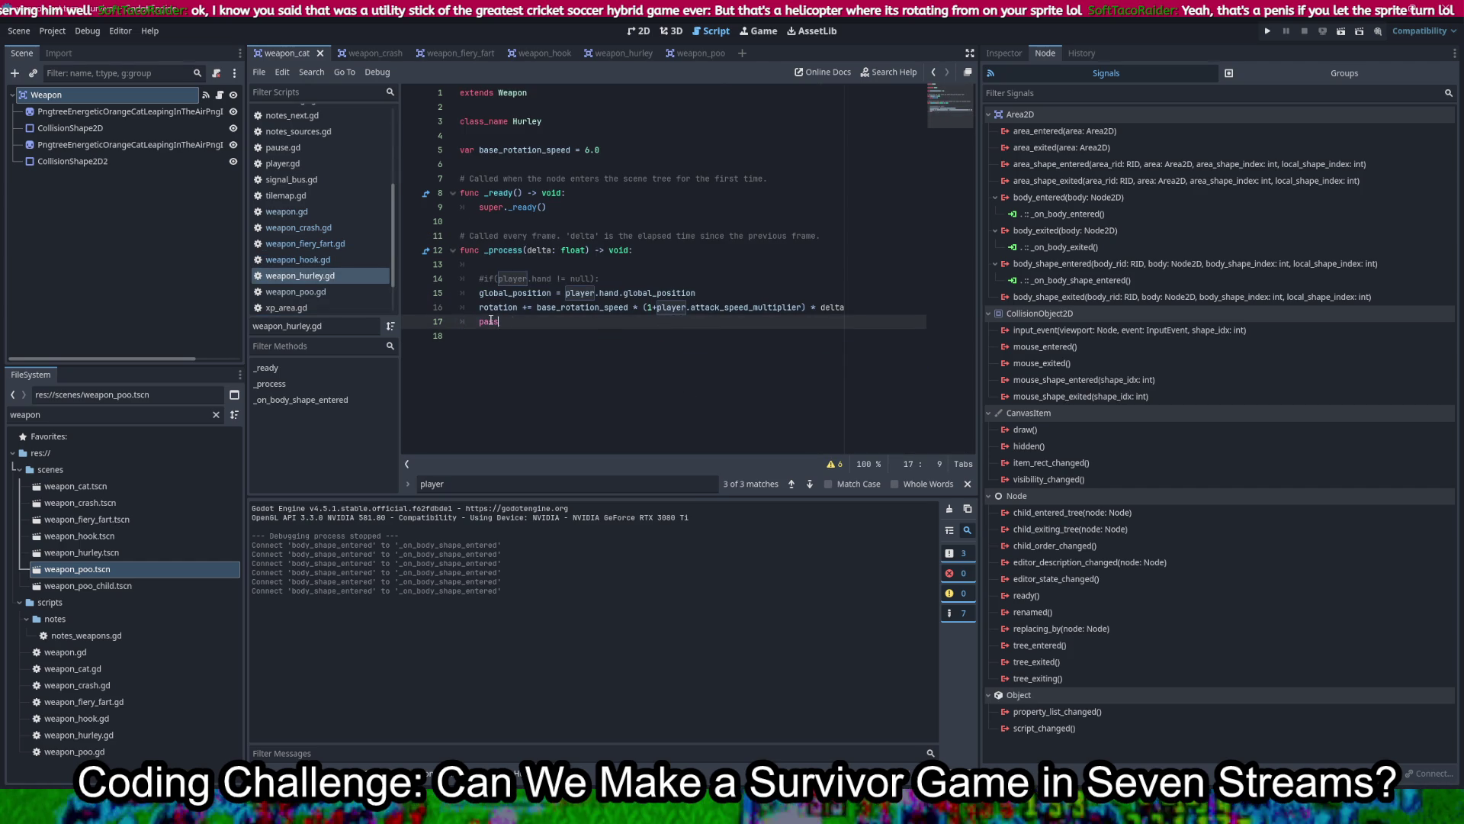
# Step: Remove the empty line 20 after the _process header in weapon_poo.gd
pyautogui.click(299, 292)
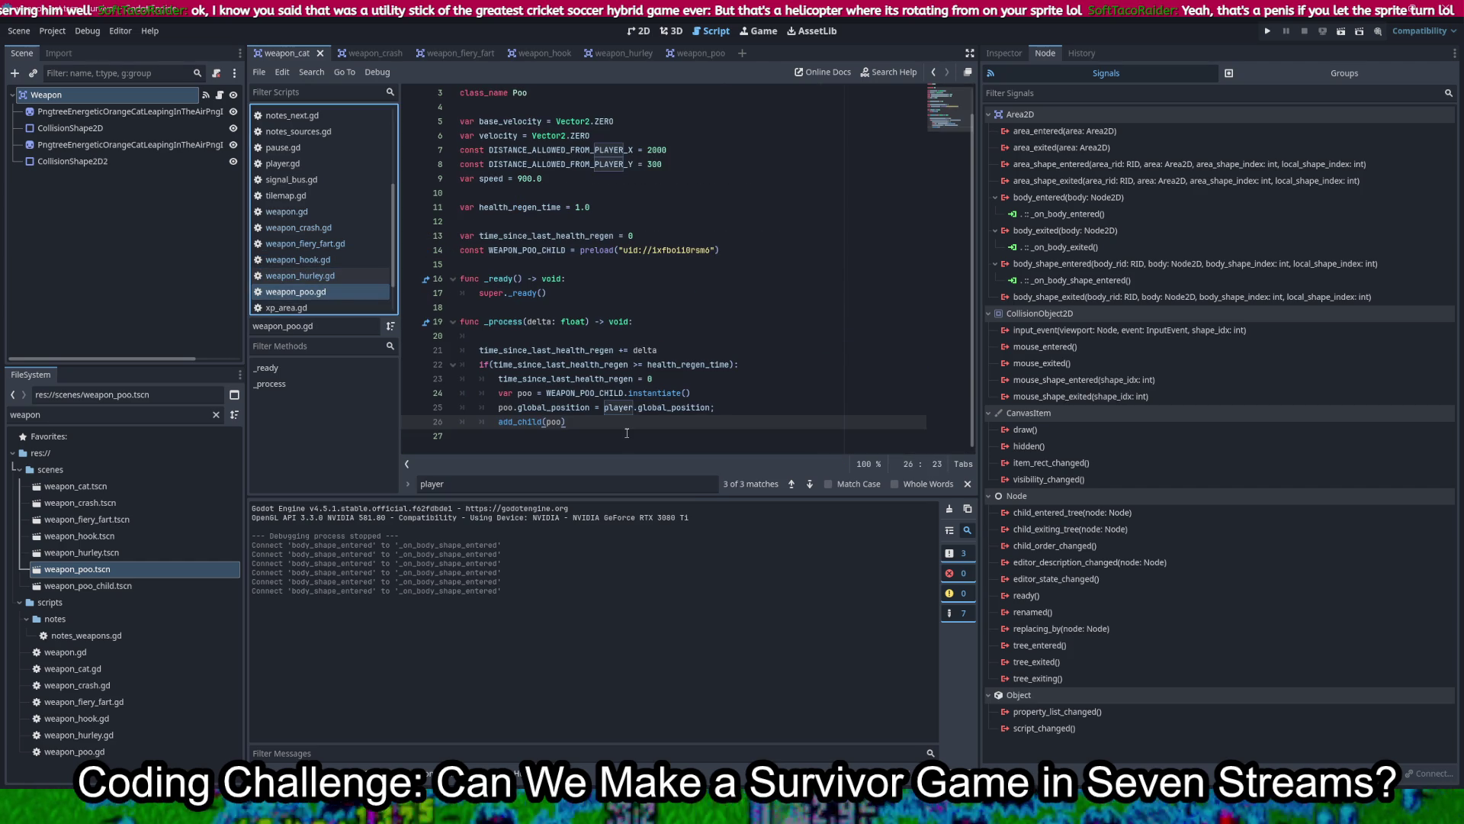
pyautogui.click(657, 325)
pyautogui.press('Delete')
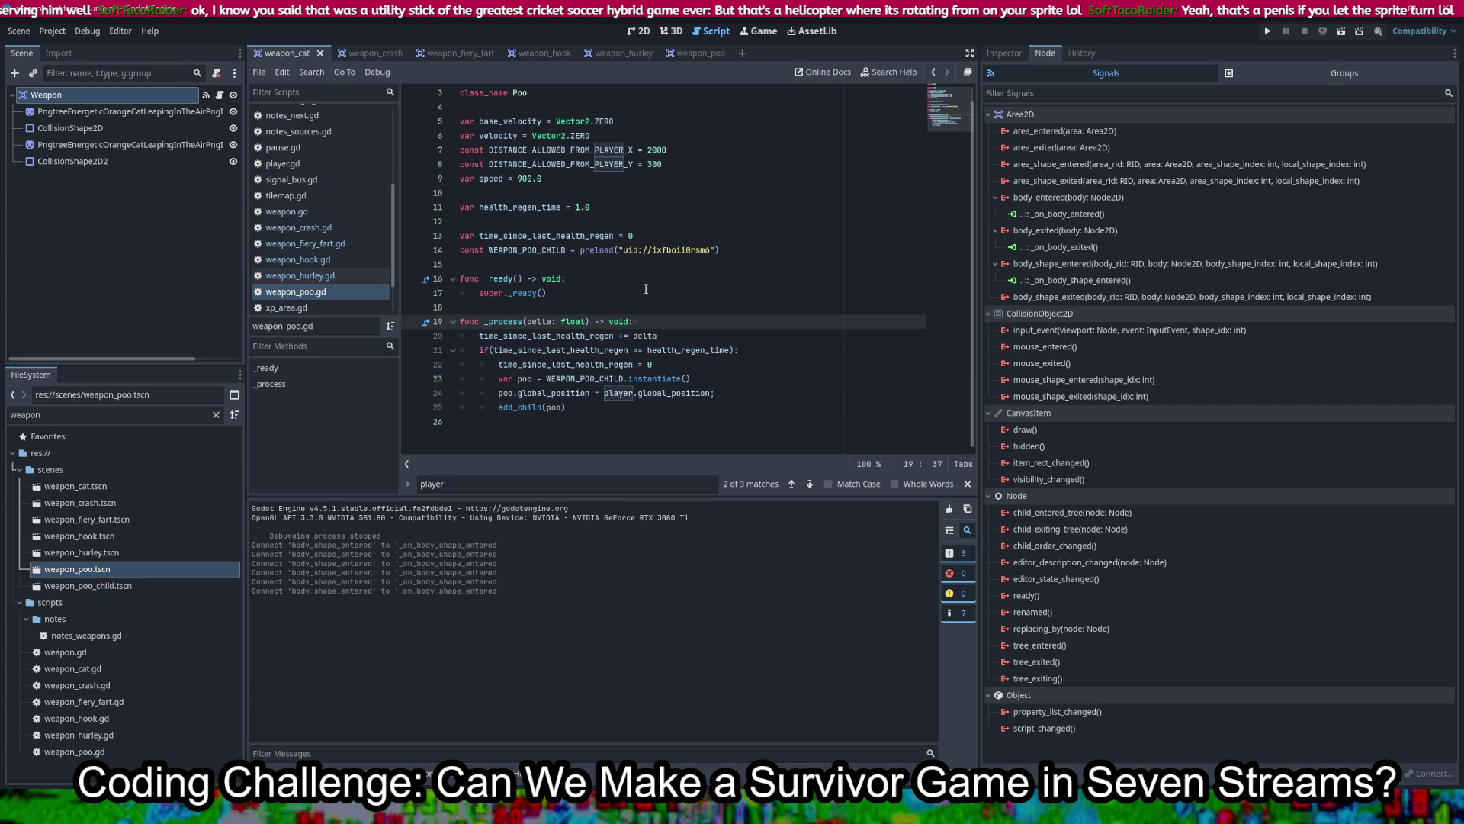
# Step: Undo an accidental line merge in weapon_poo.gd
pyautogui.click(308, 299)
pyautogui.click(794, 321)
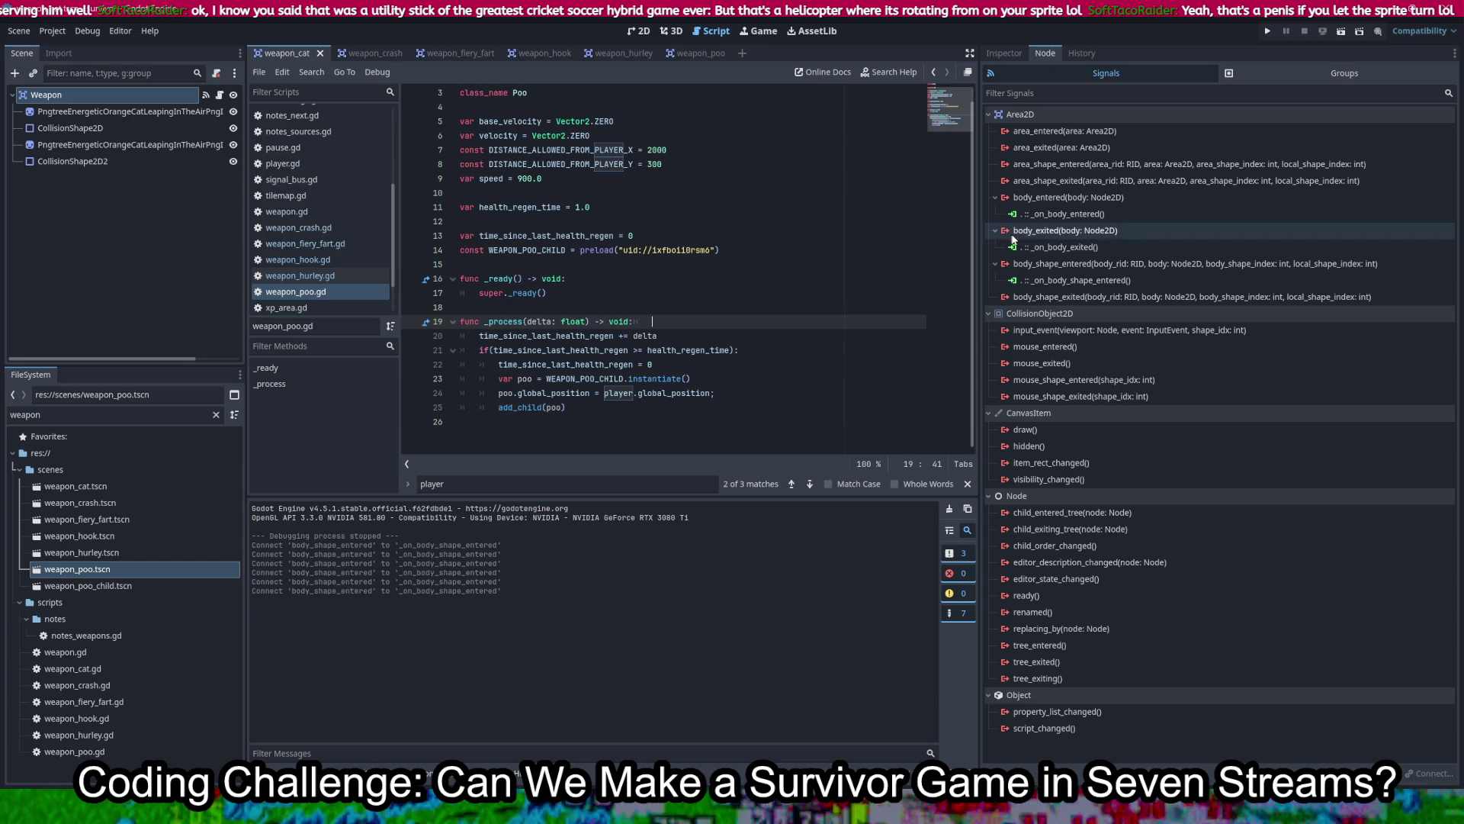
pyautogui.click(1038, 214)
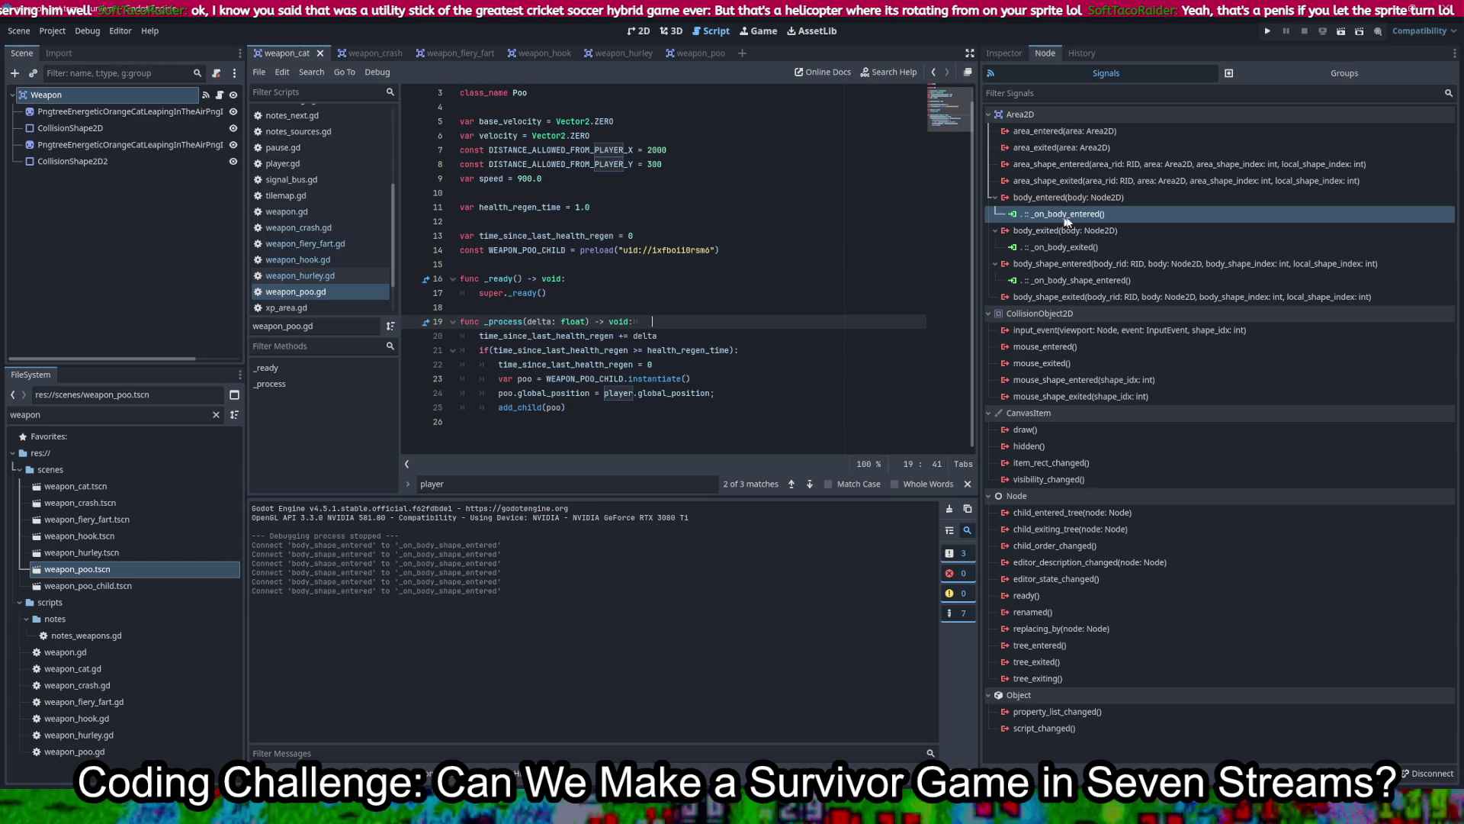
pyautogui.press('Delete')
pyautogui.hotkey('ctrl', 'z')
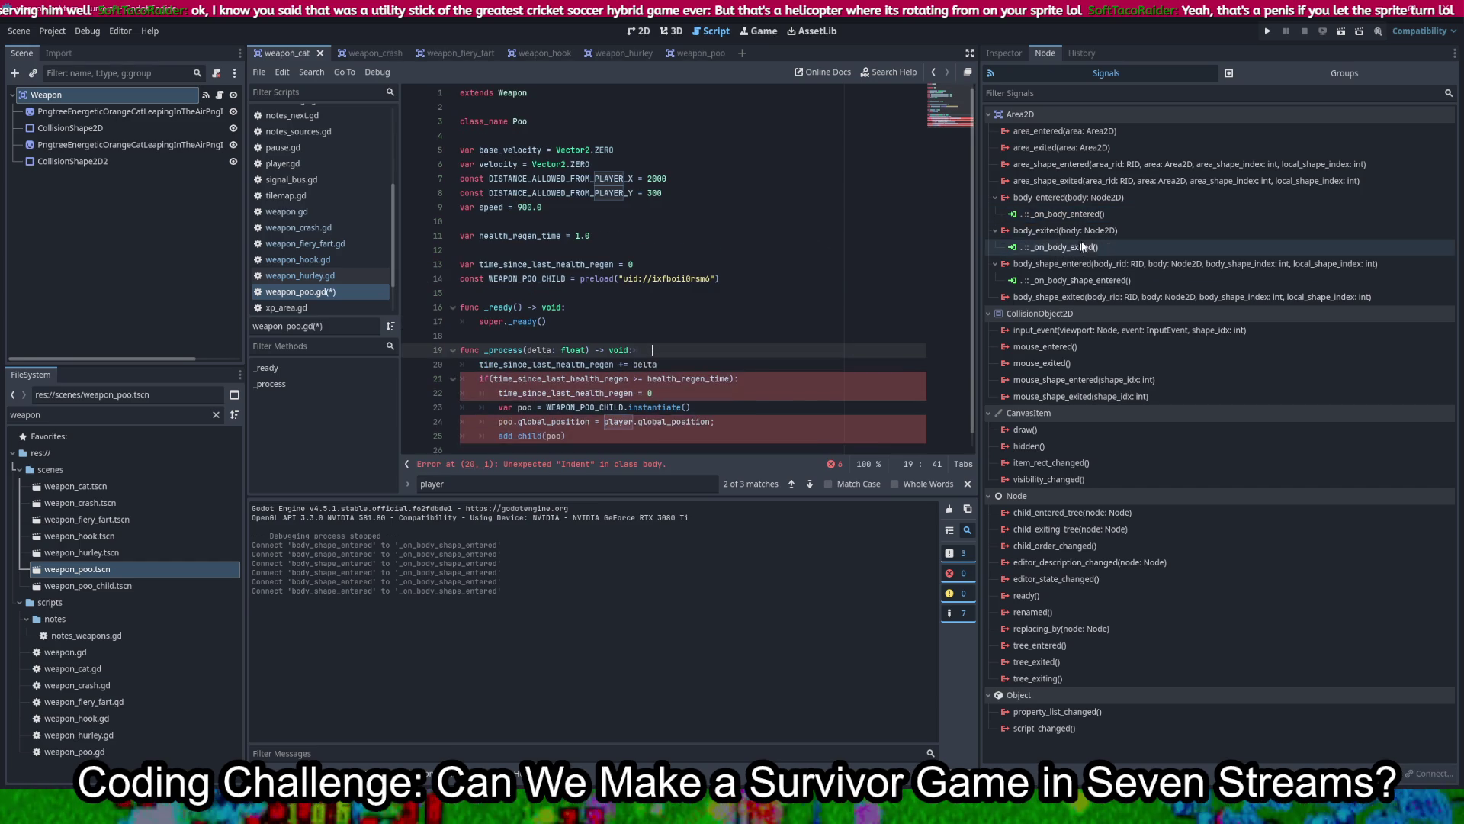
pyautogui.click(919, 276)
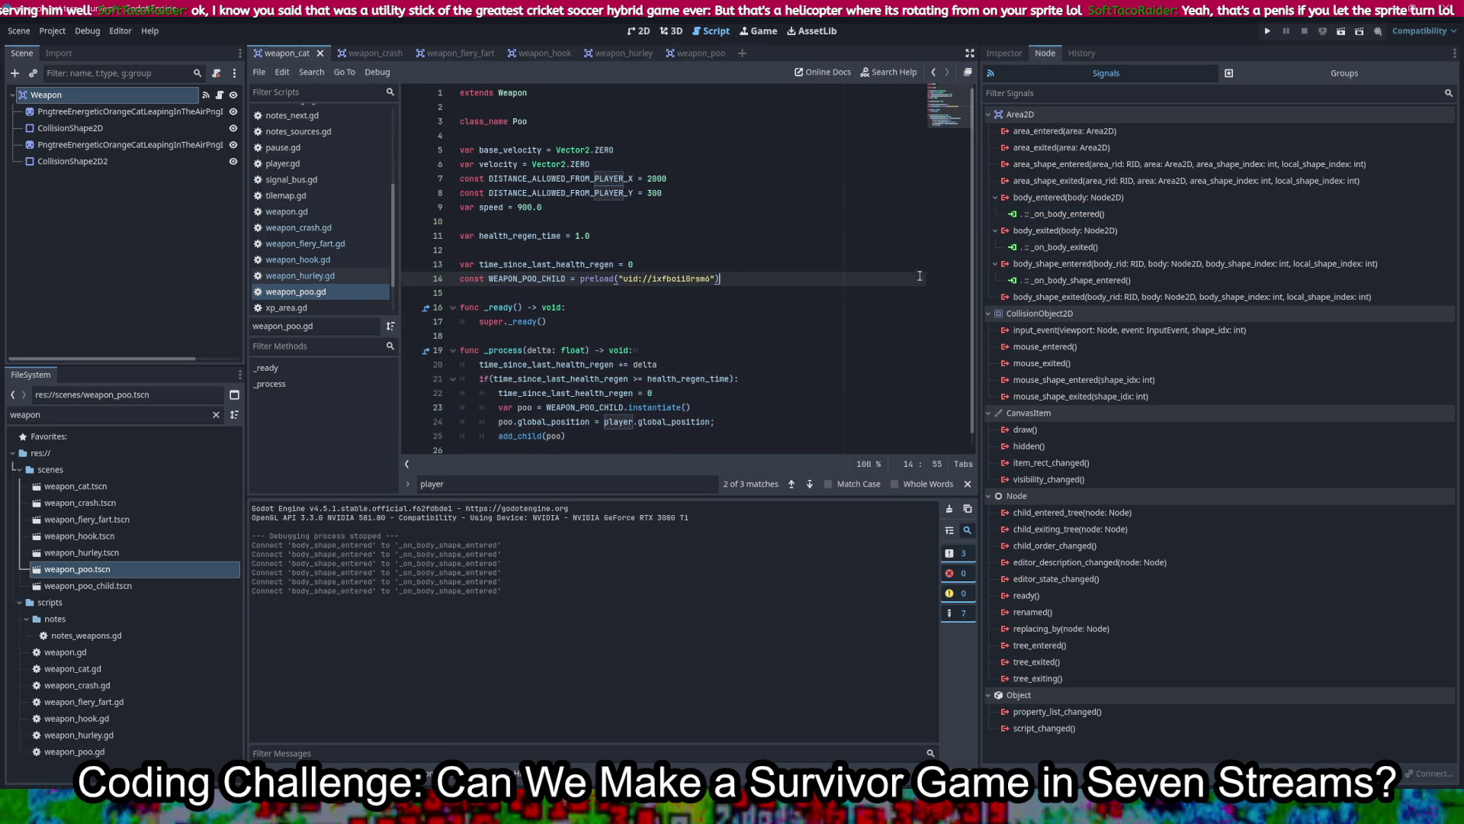
pyautogui.scroll(-1, 920, 271)
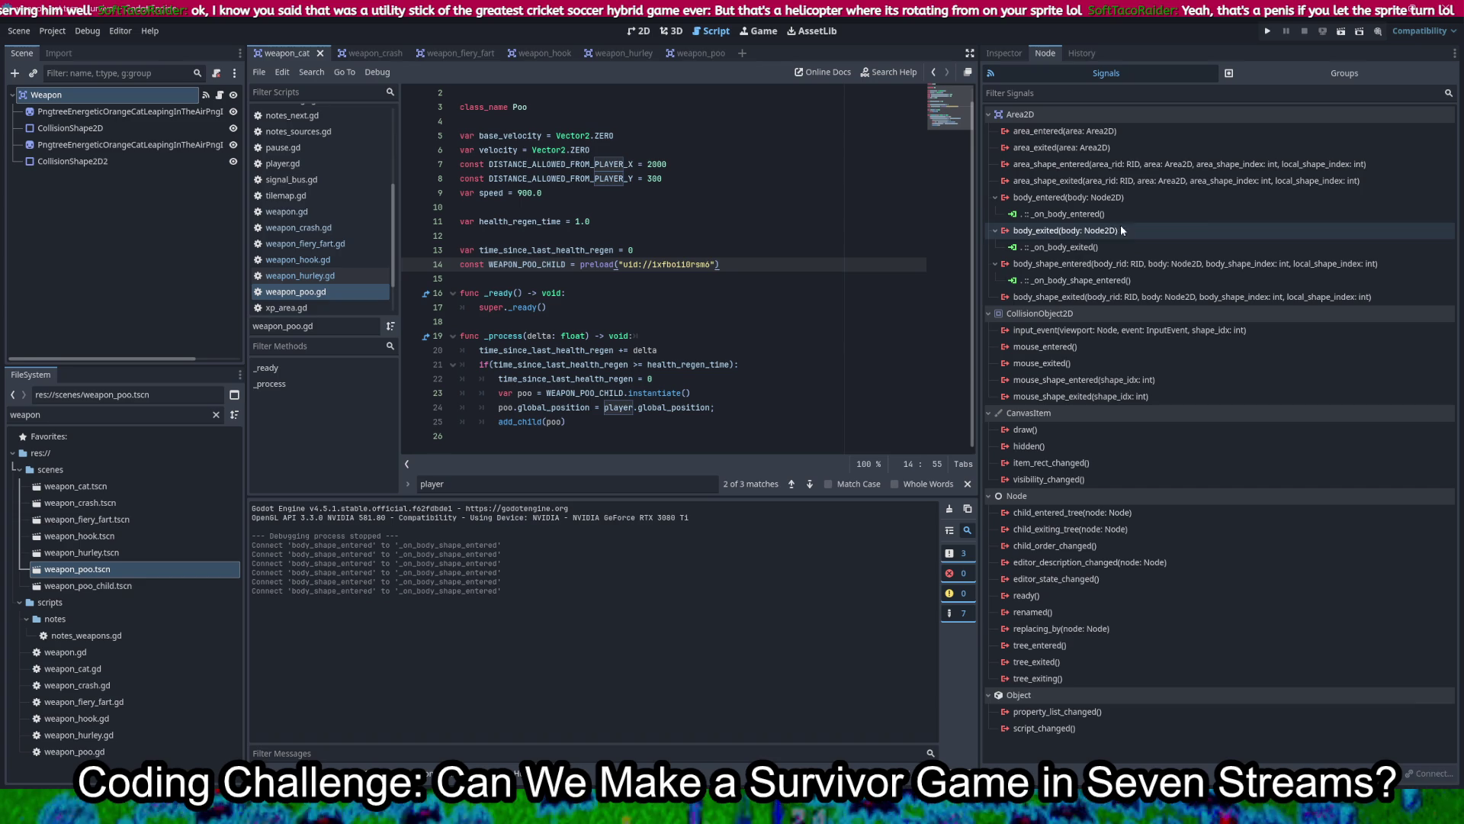
# Step: Disconnect body_entered and body_exited in weapon_cat and save the scene
pyautogui.rightClick(1060, 215)
pyautogui.click(1077, 256)
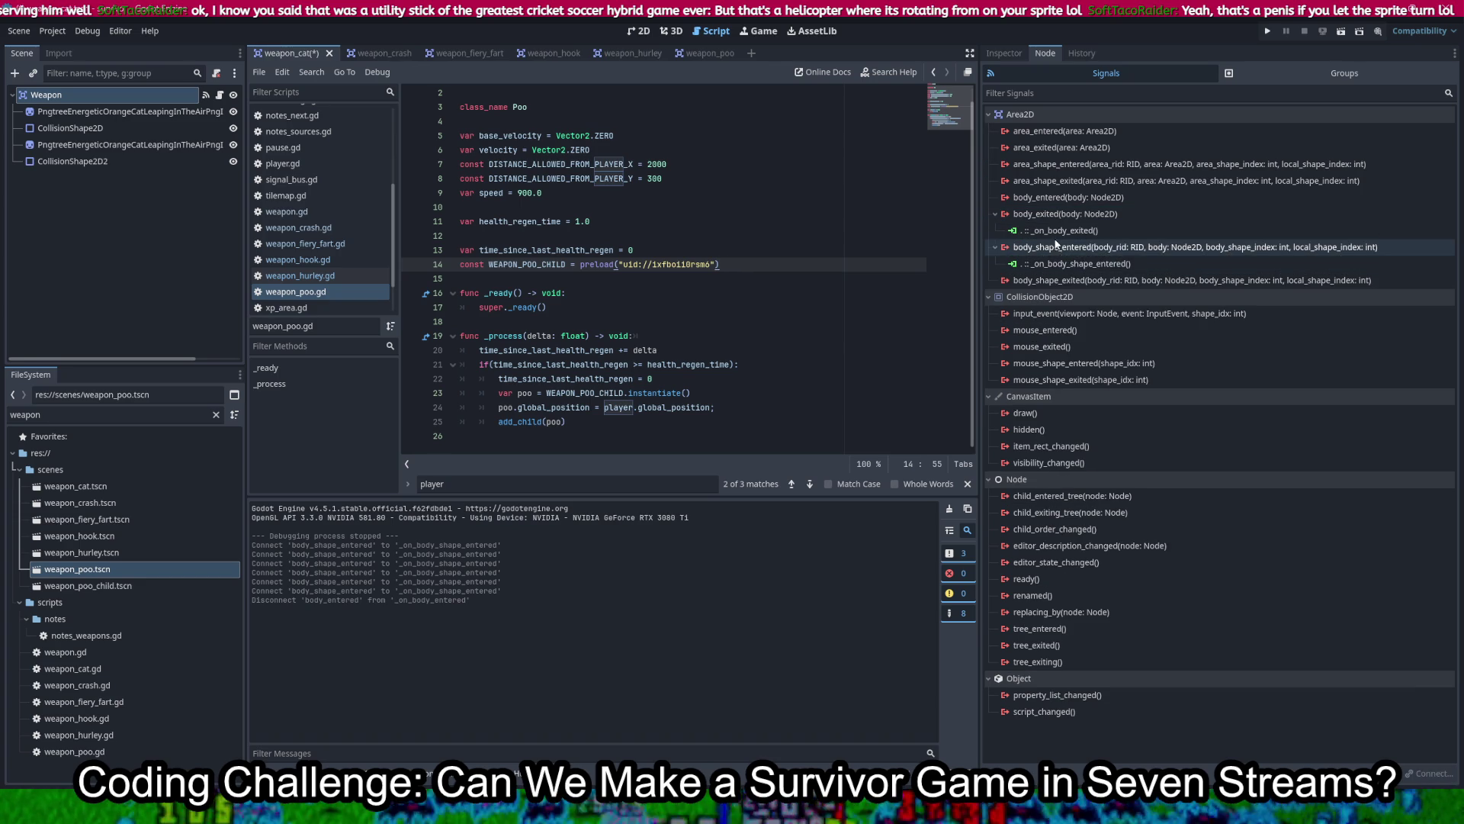
pyautogui.rightClick(1060, 233)
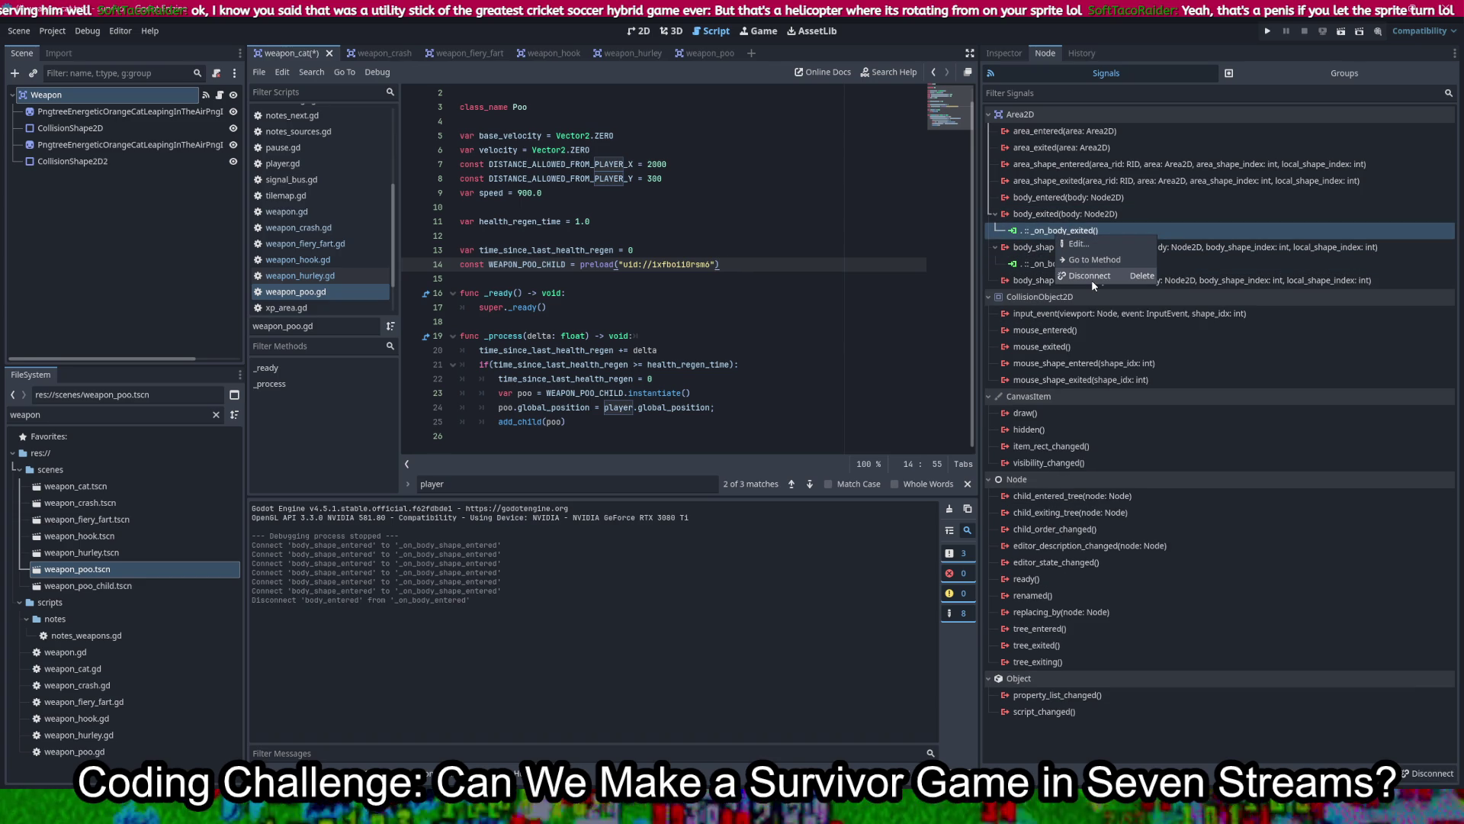
pyautogui.click(1092, 277)
pyautogui.hotkey('ctrl', 's')
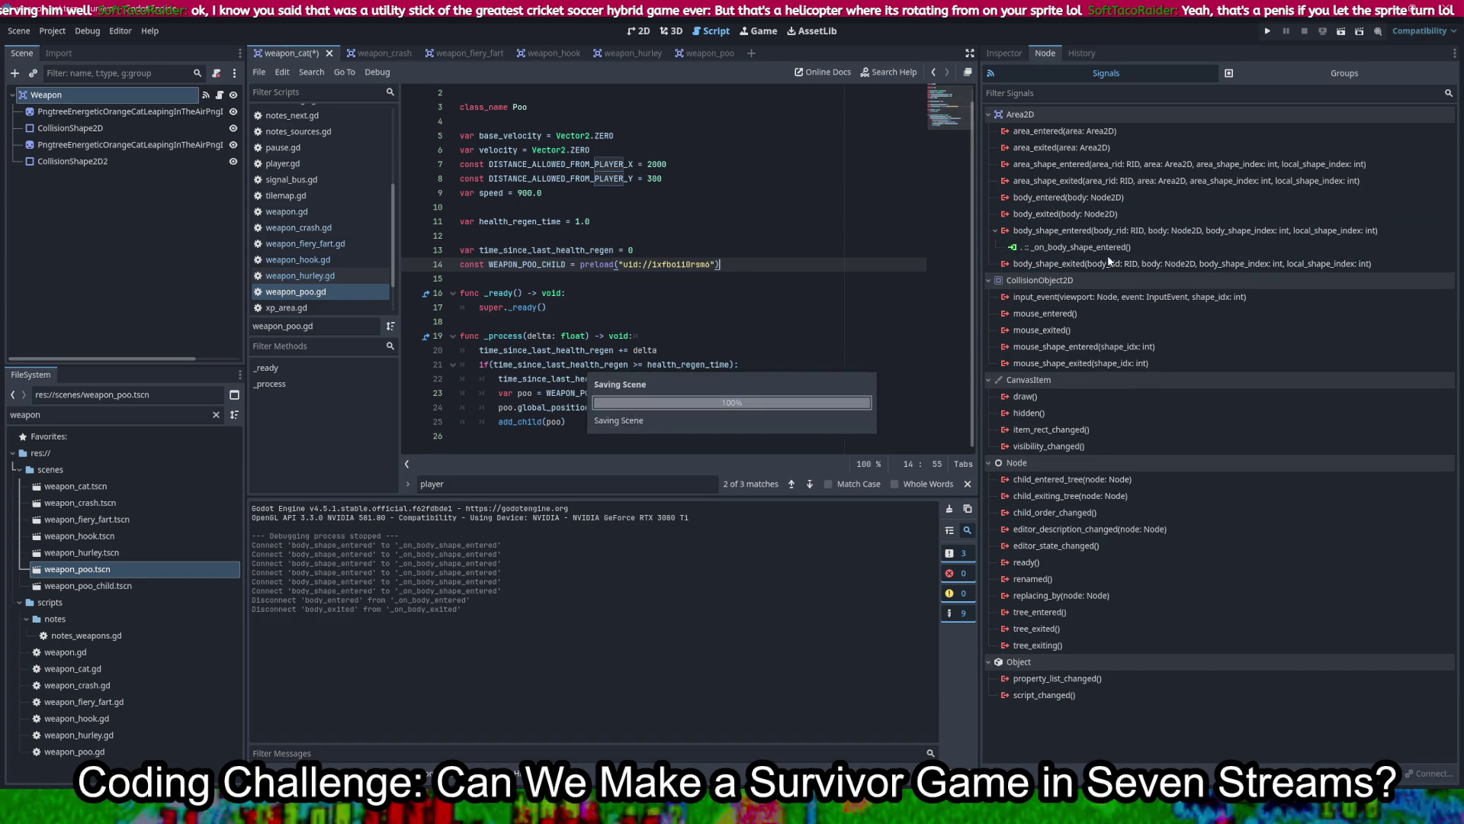
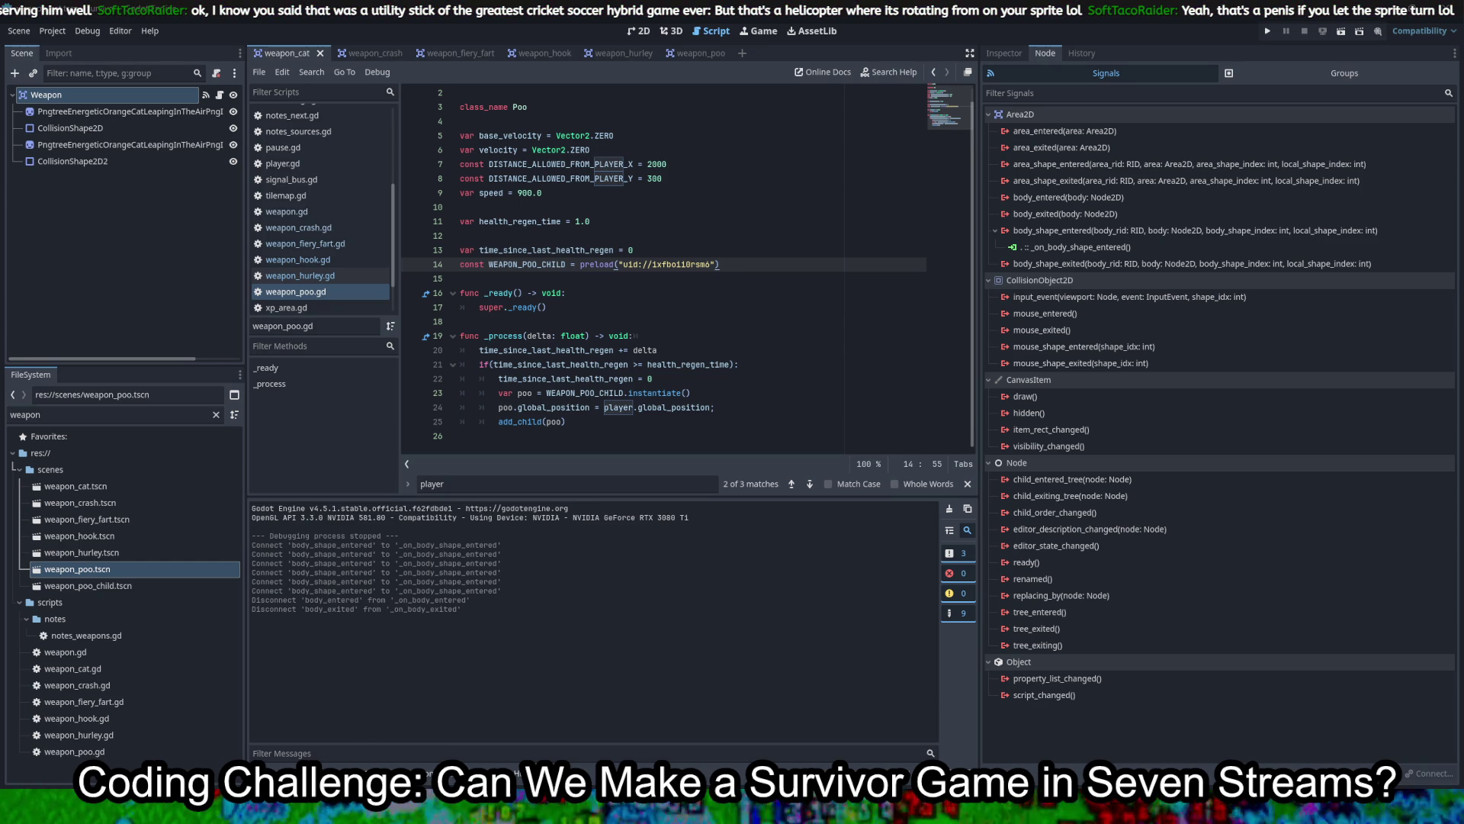
# Step: Bring the browser forward and load the duolingo.com/lesson page from the 'du' address suggestion
pyautogui.hotkey('alt', 'Tab')
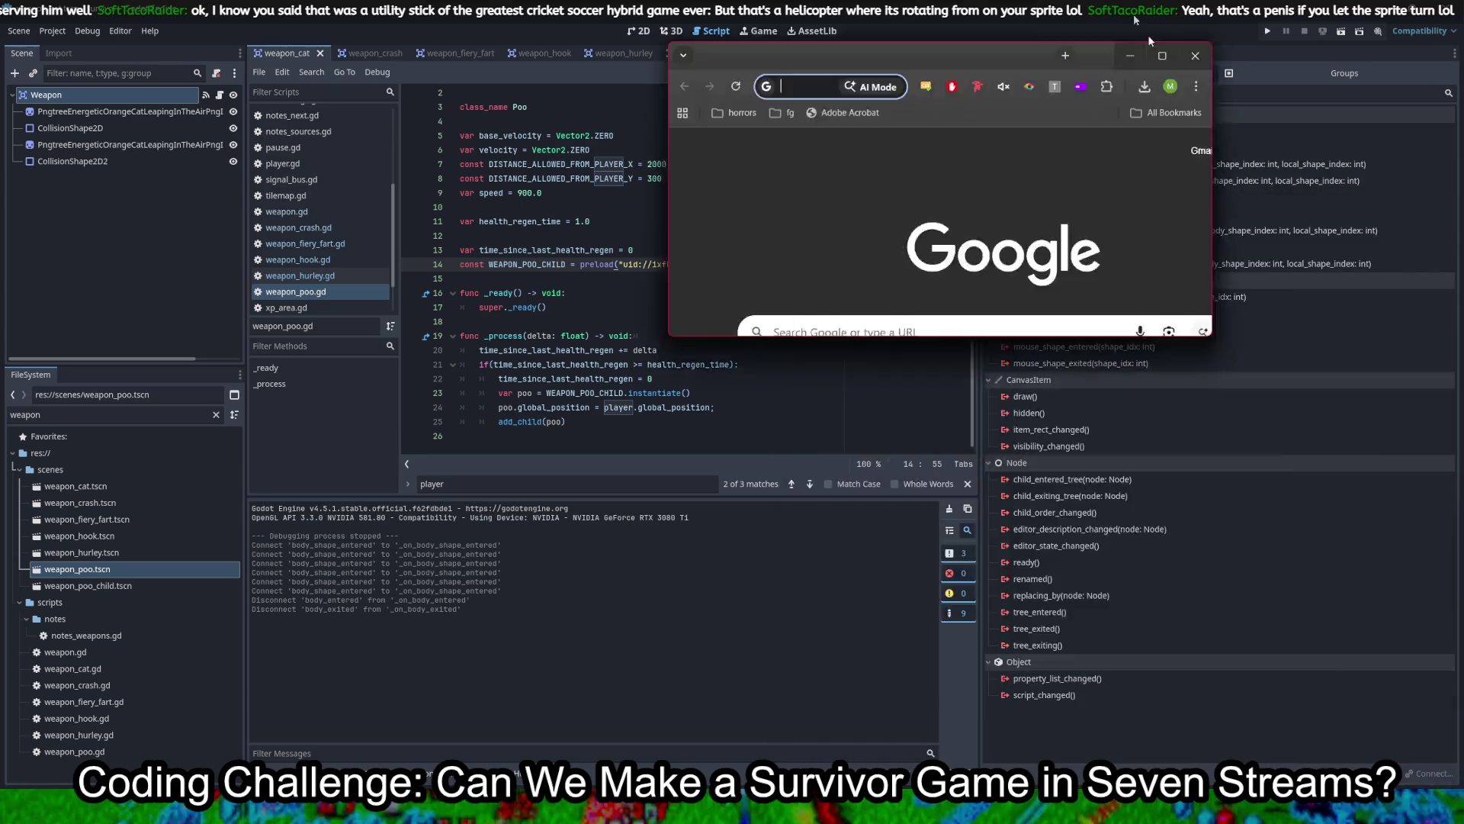
pyautogui.write('duolingo.com/lesson')
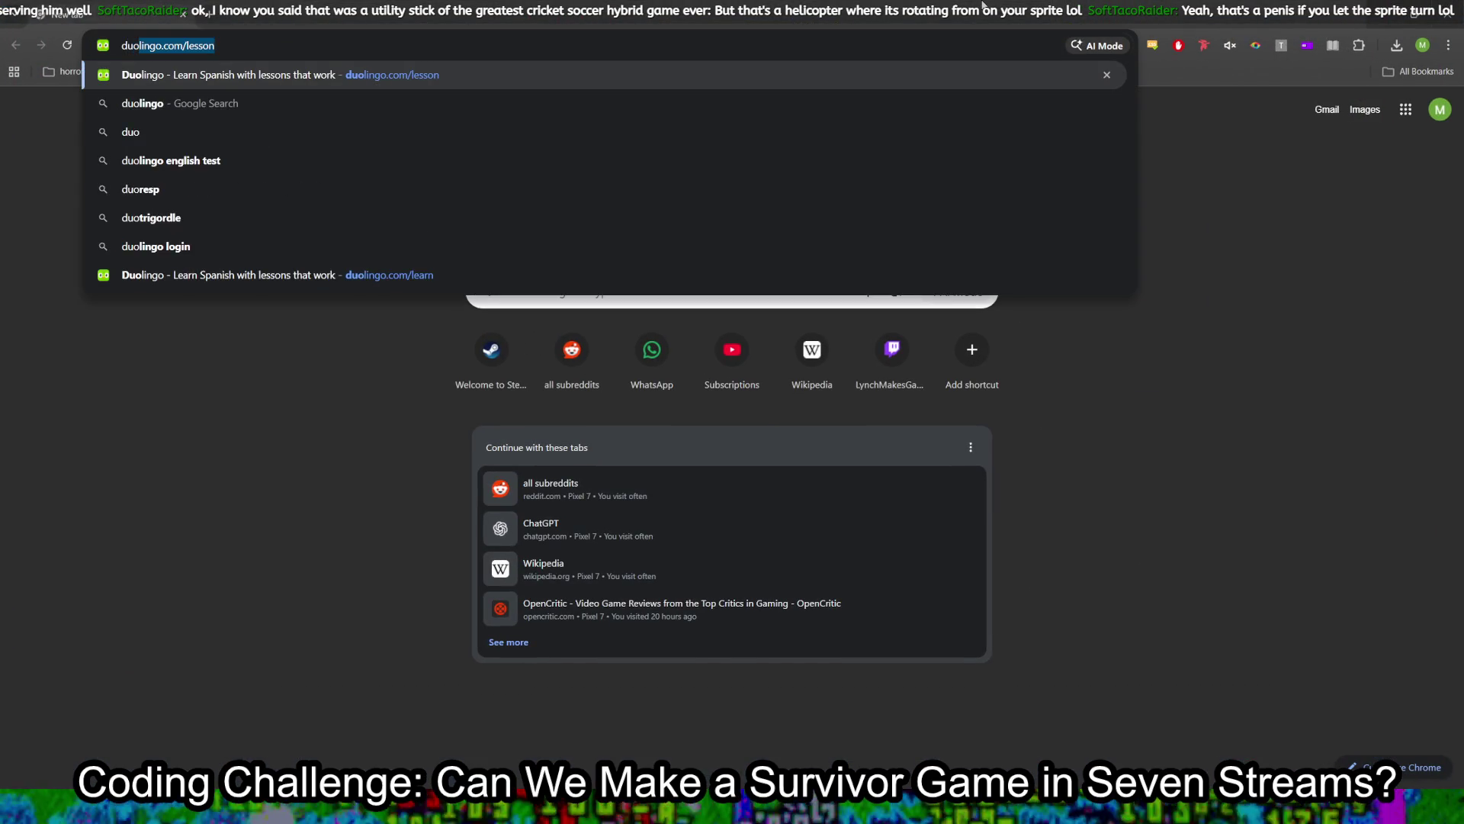
pyautogui.press('Return')
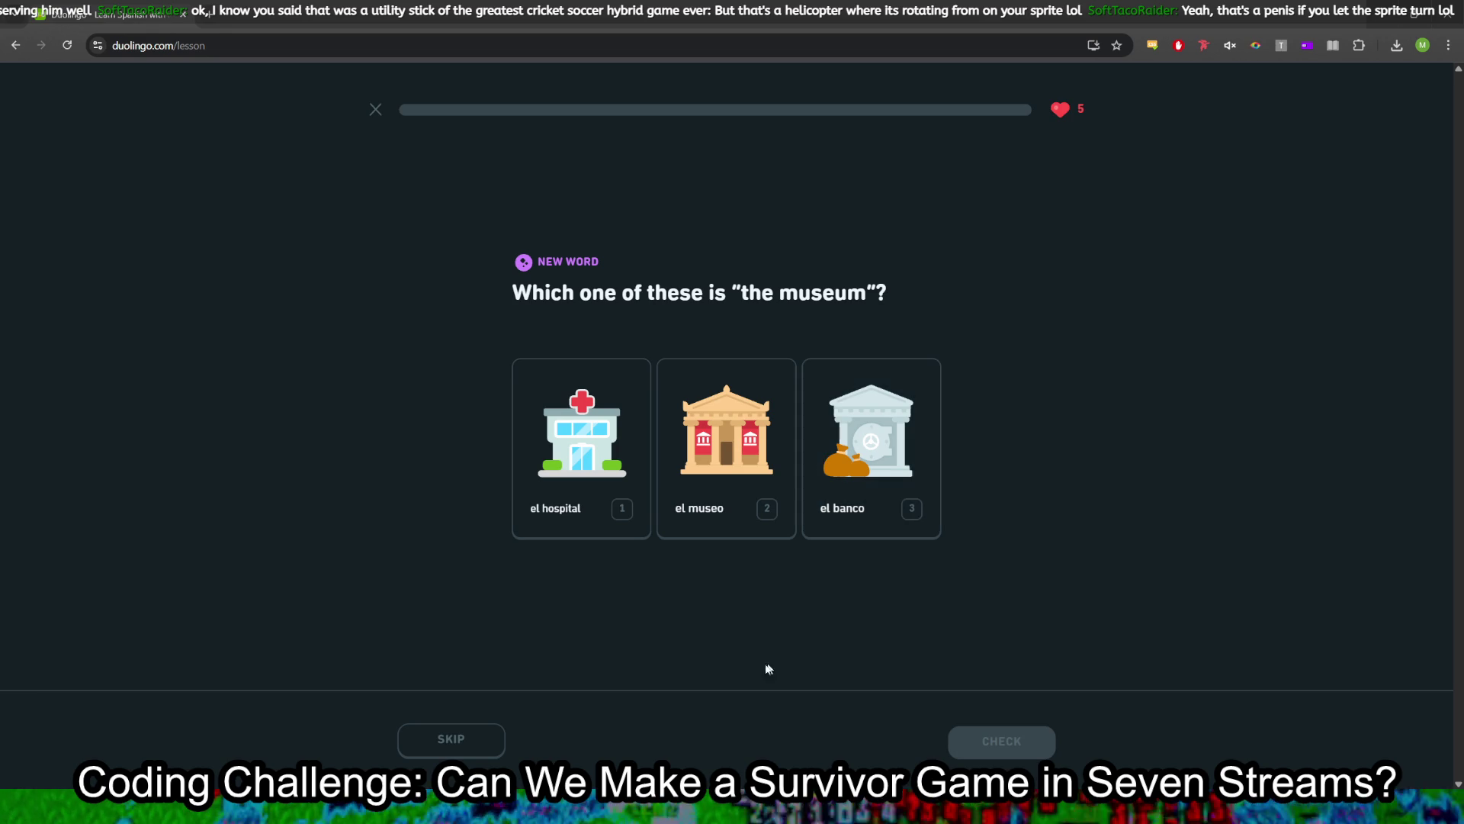
# Step: Answer the picture questions with el museo and el hospital
pyautogui.click(743, 513)
pyautogui.click(980, 751)
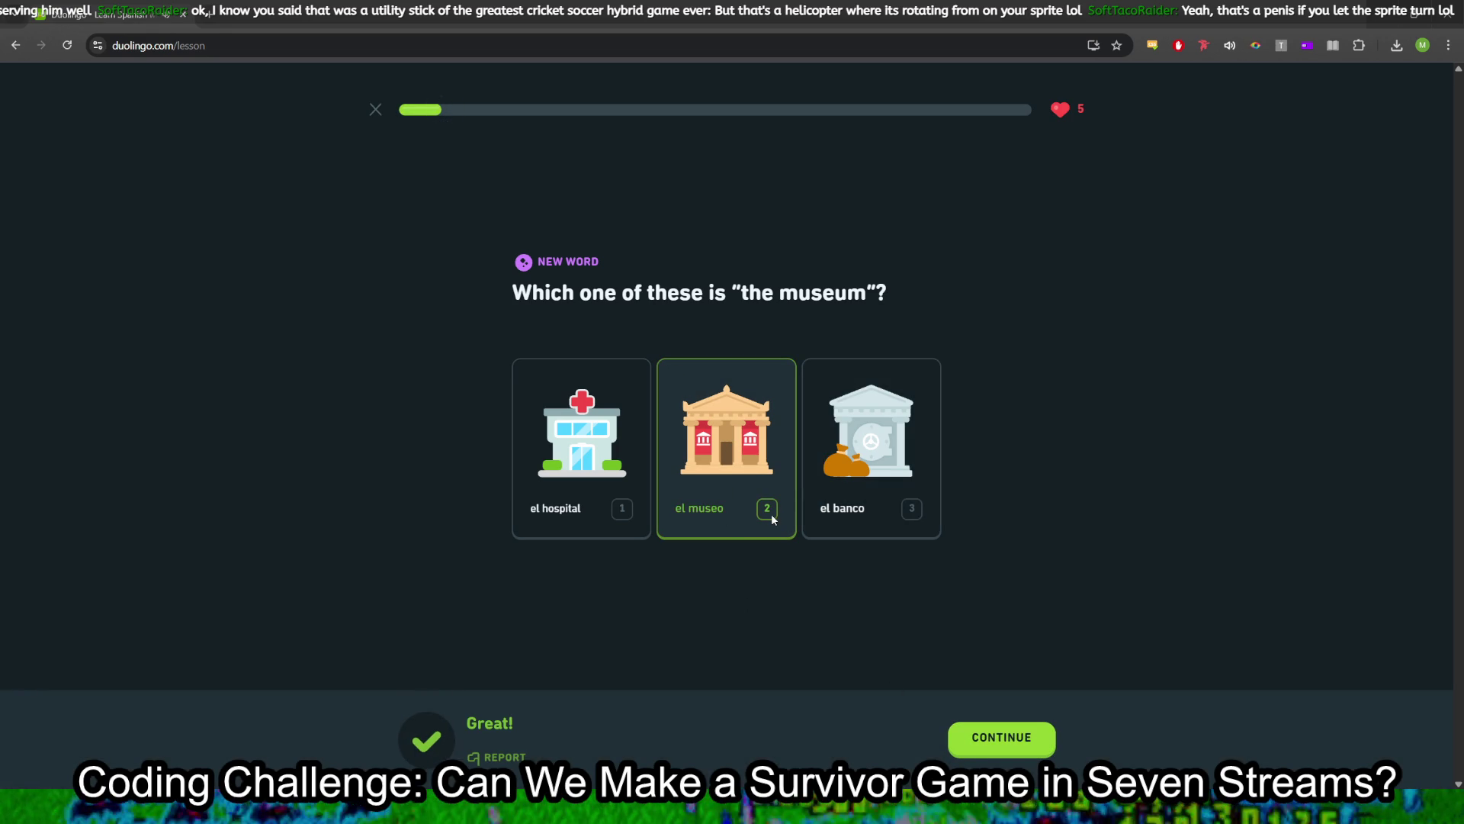
pyautogui.click(998, 744)
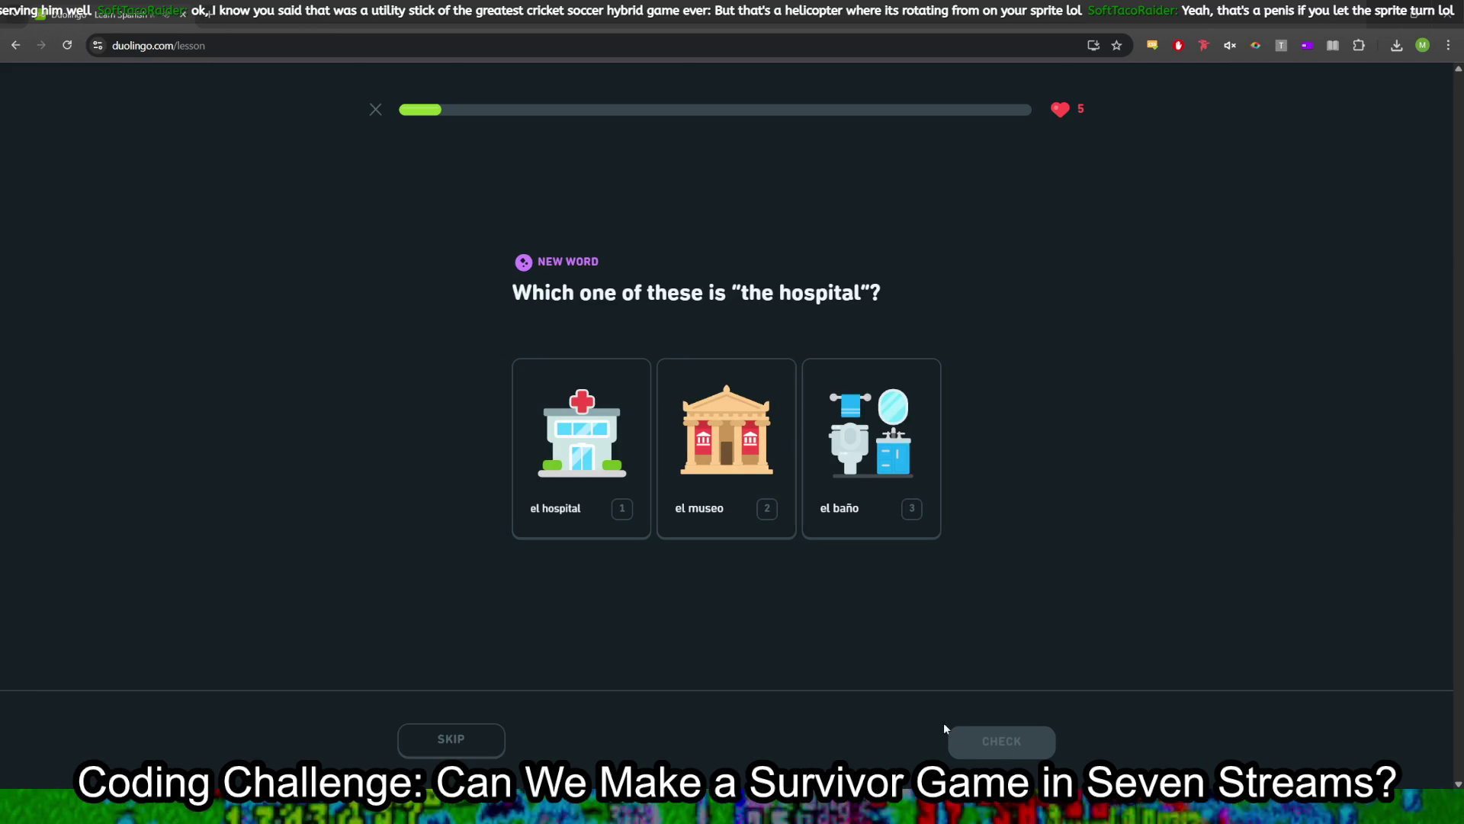
pyautogui.click(566, 439)
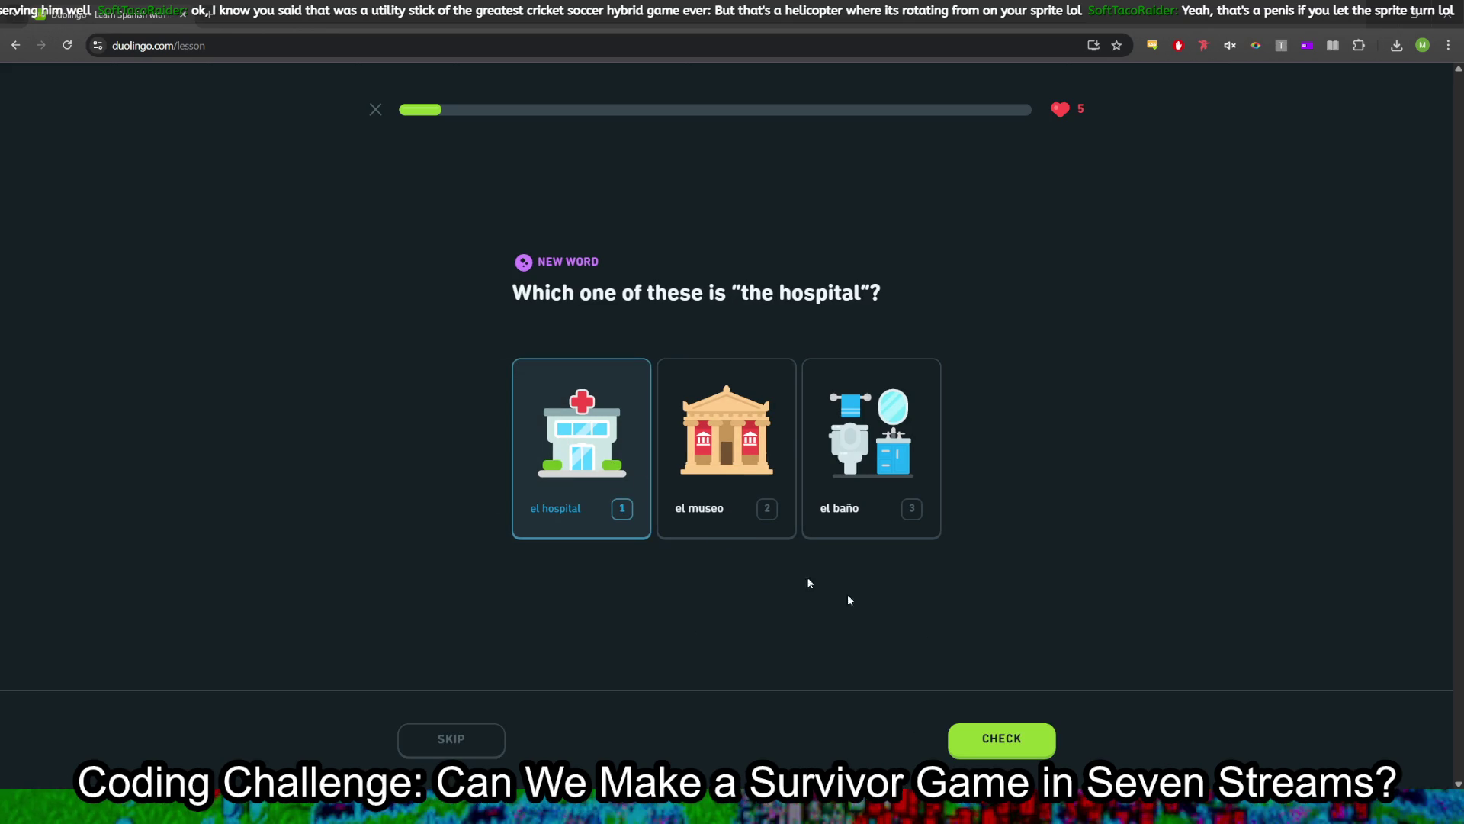
pyautogui.click(1005, 745)
pyautogui.click(1009, 749)
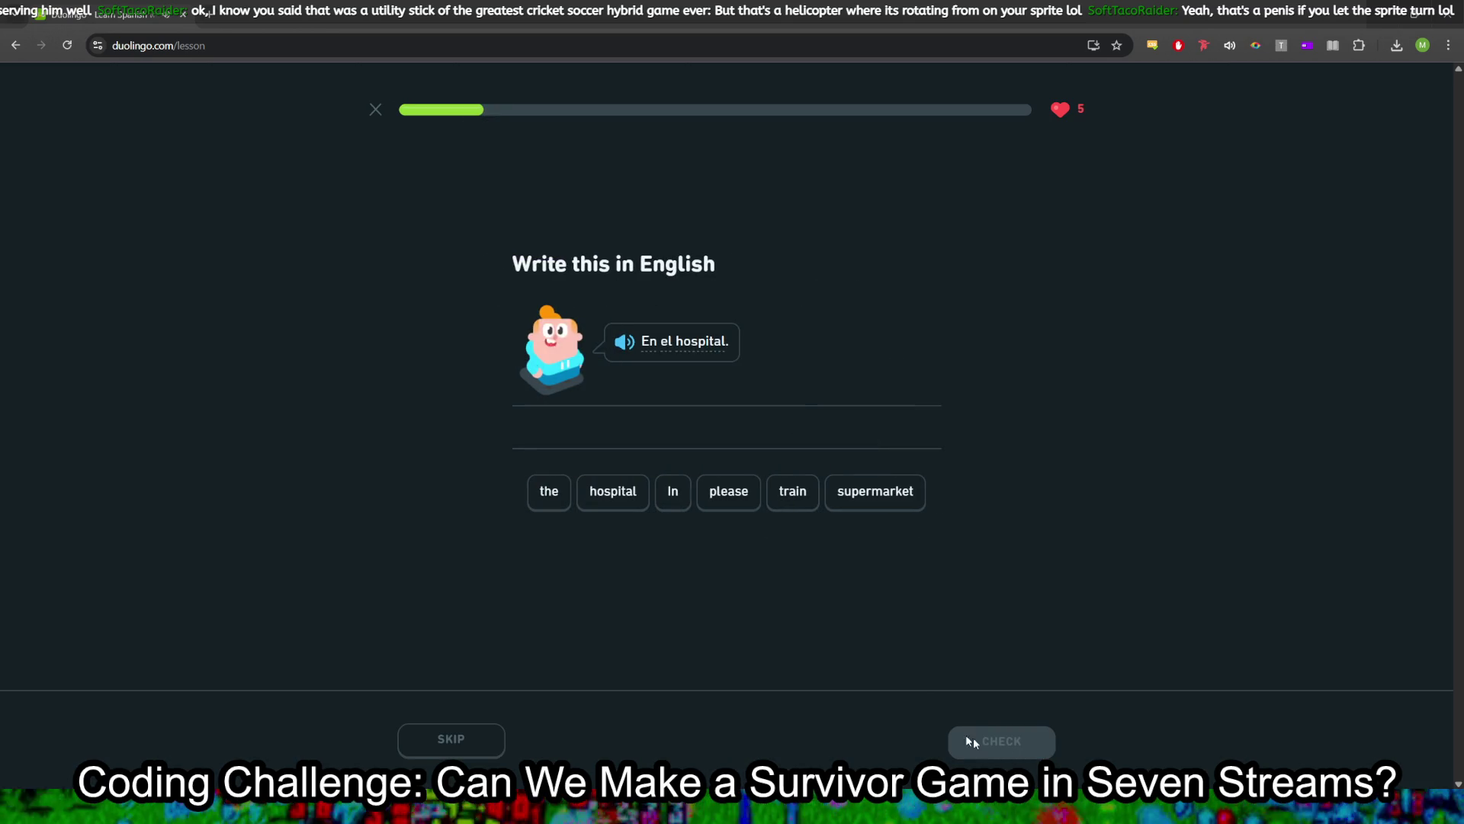
# Step: Translate the sentence as 'In the hospital' and submit it
pyautogui.click(672, 491)
pyautogui.click(549, 492)
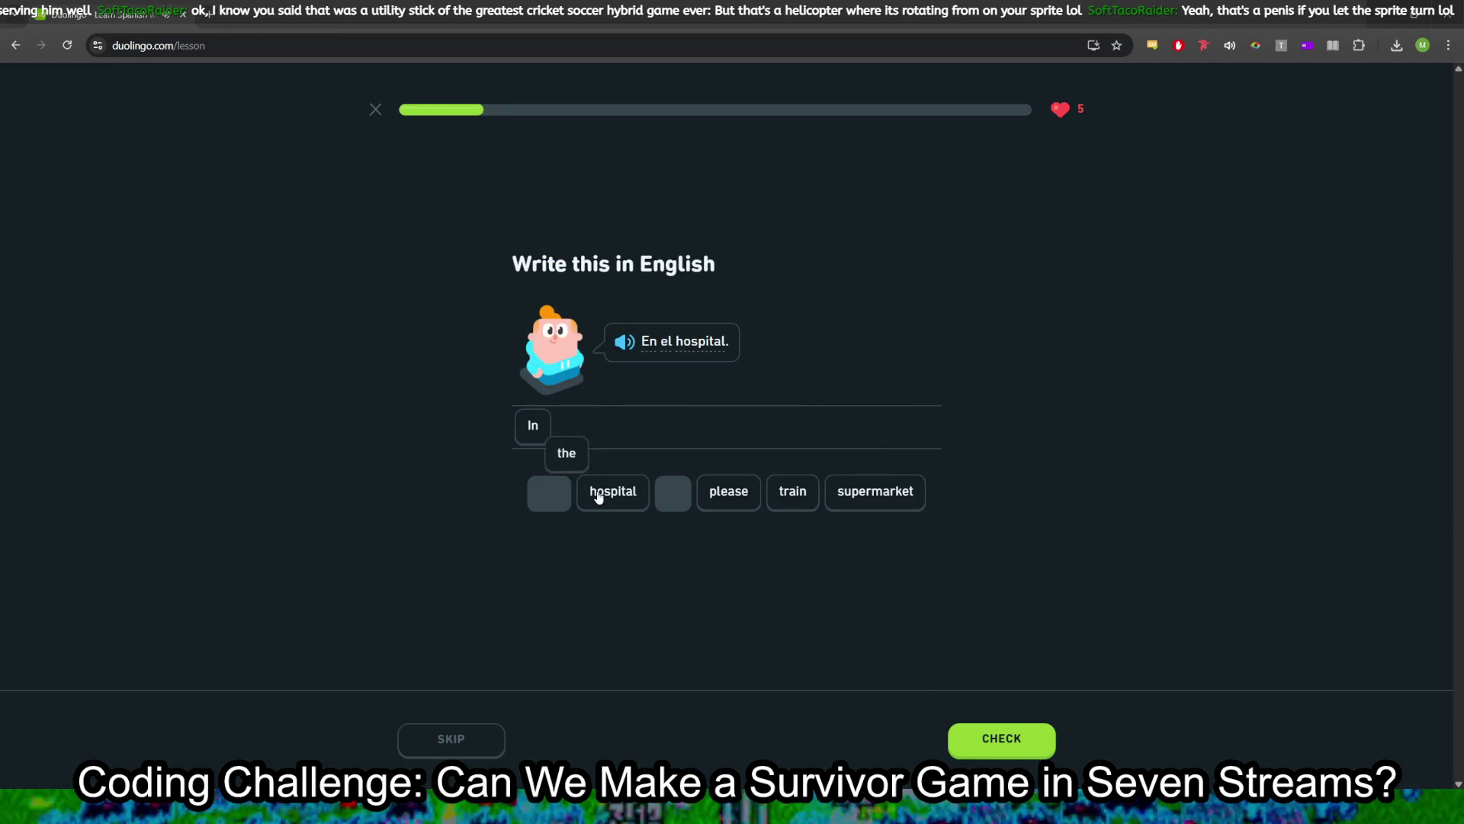
pyautogui.click(613, 491)
pyautogui.click(984, 748)
pyautogui.click(984, 746)
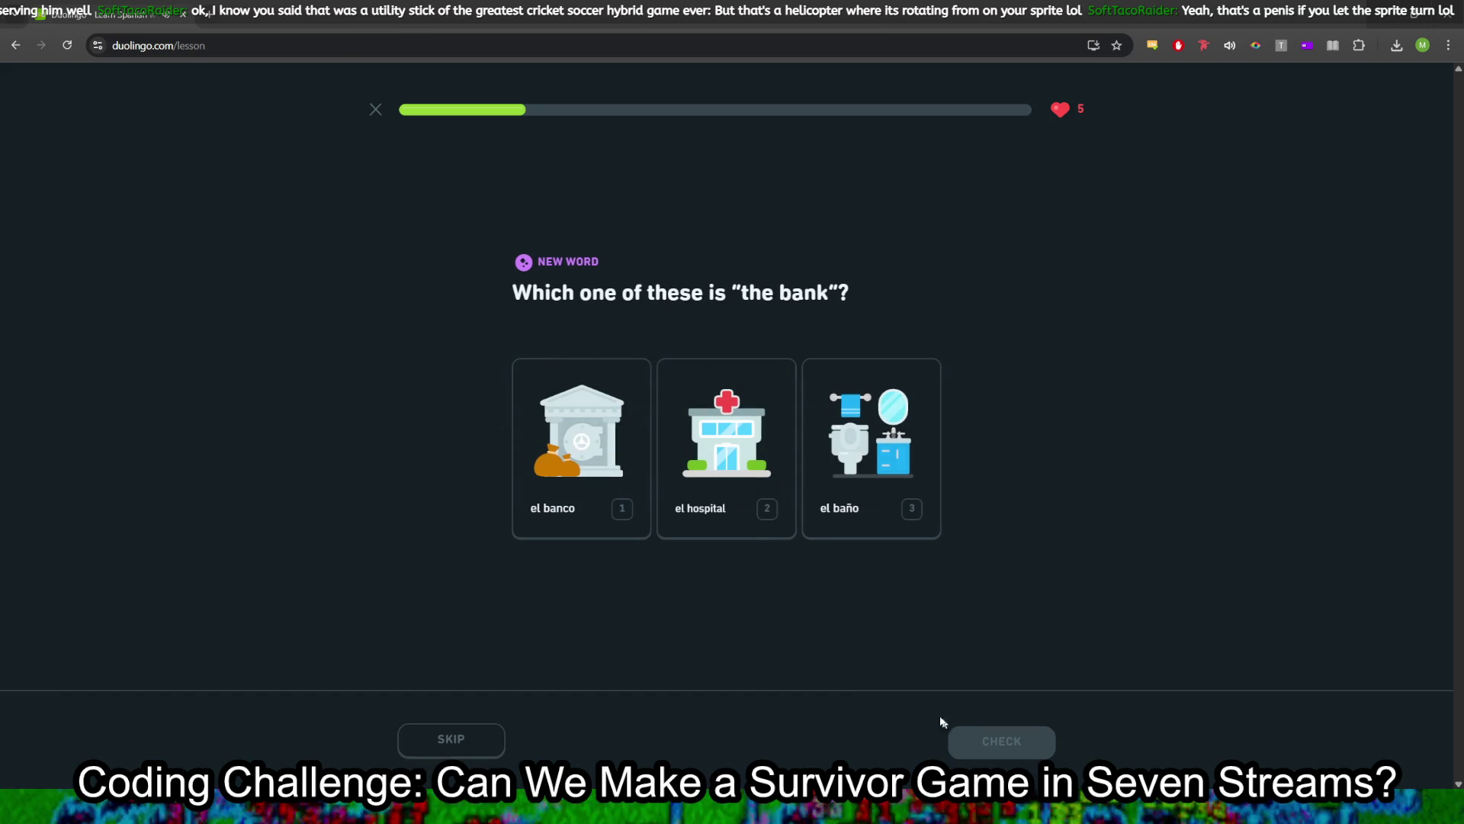
# Step: Answer the bank and bathroom questions with el banco and el baño, dismissing the streak screen
pyautogui.press('1')
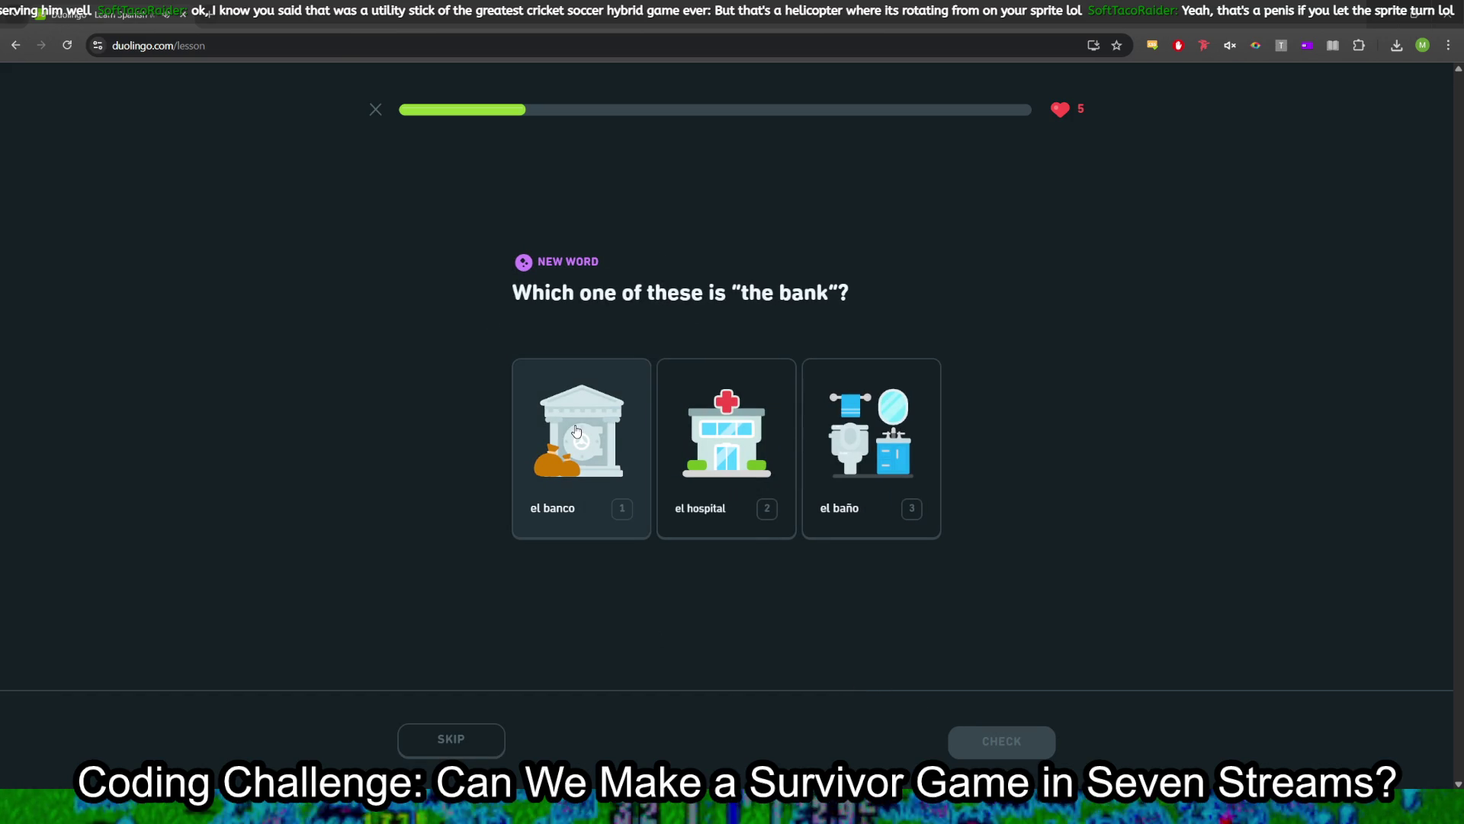
pyautogui.click(996, 747)
pyautogui.click(995, 745)
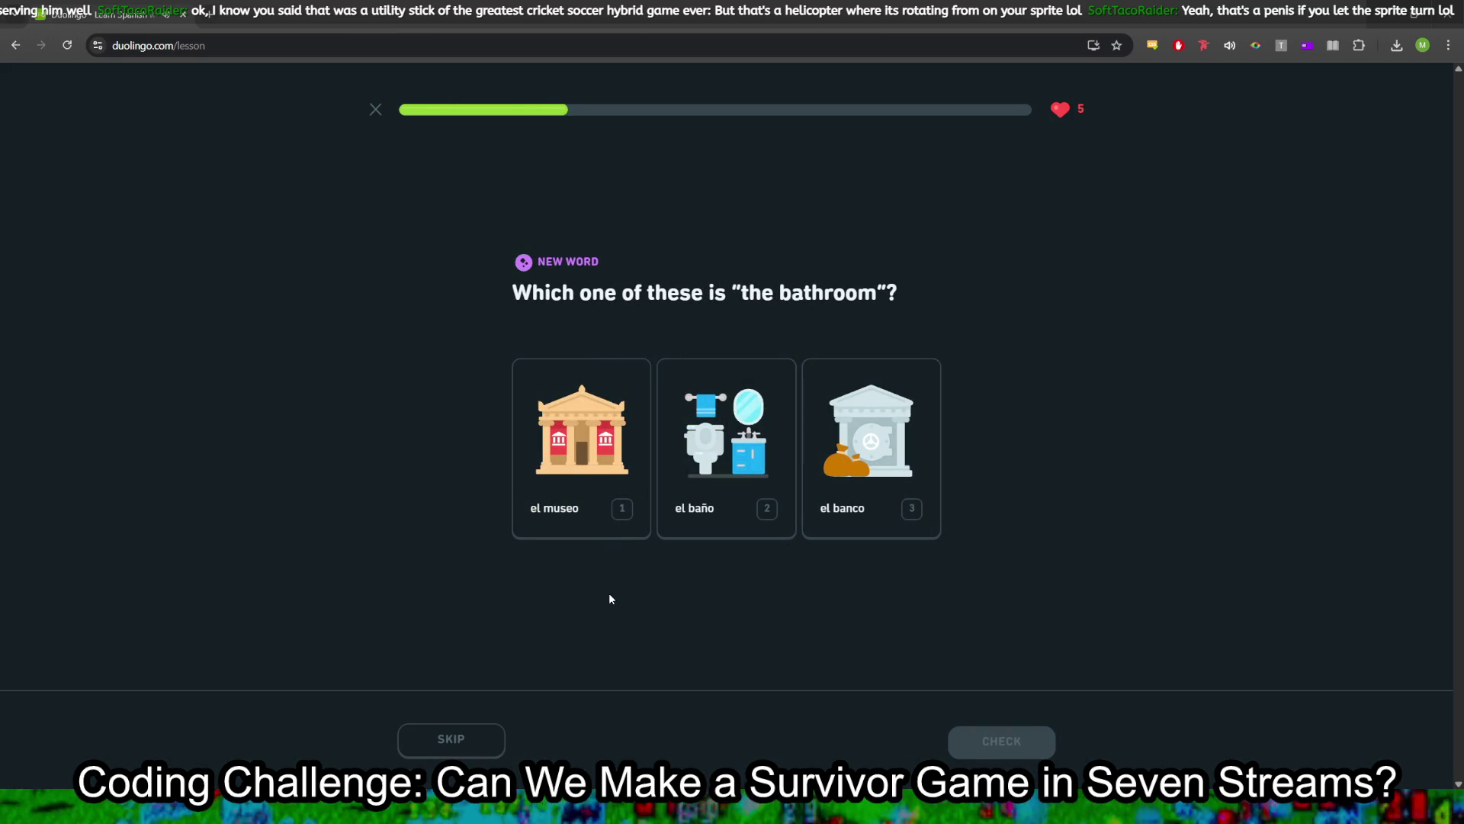
pyautogui.press('2')
pyautogui.press('Return')
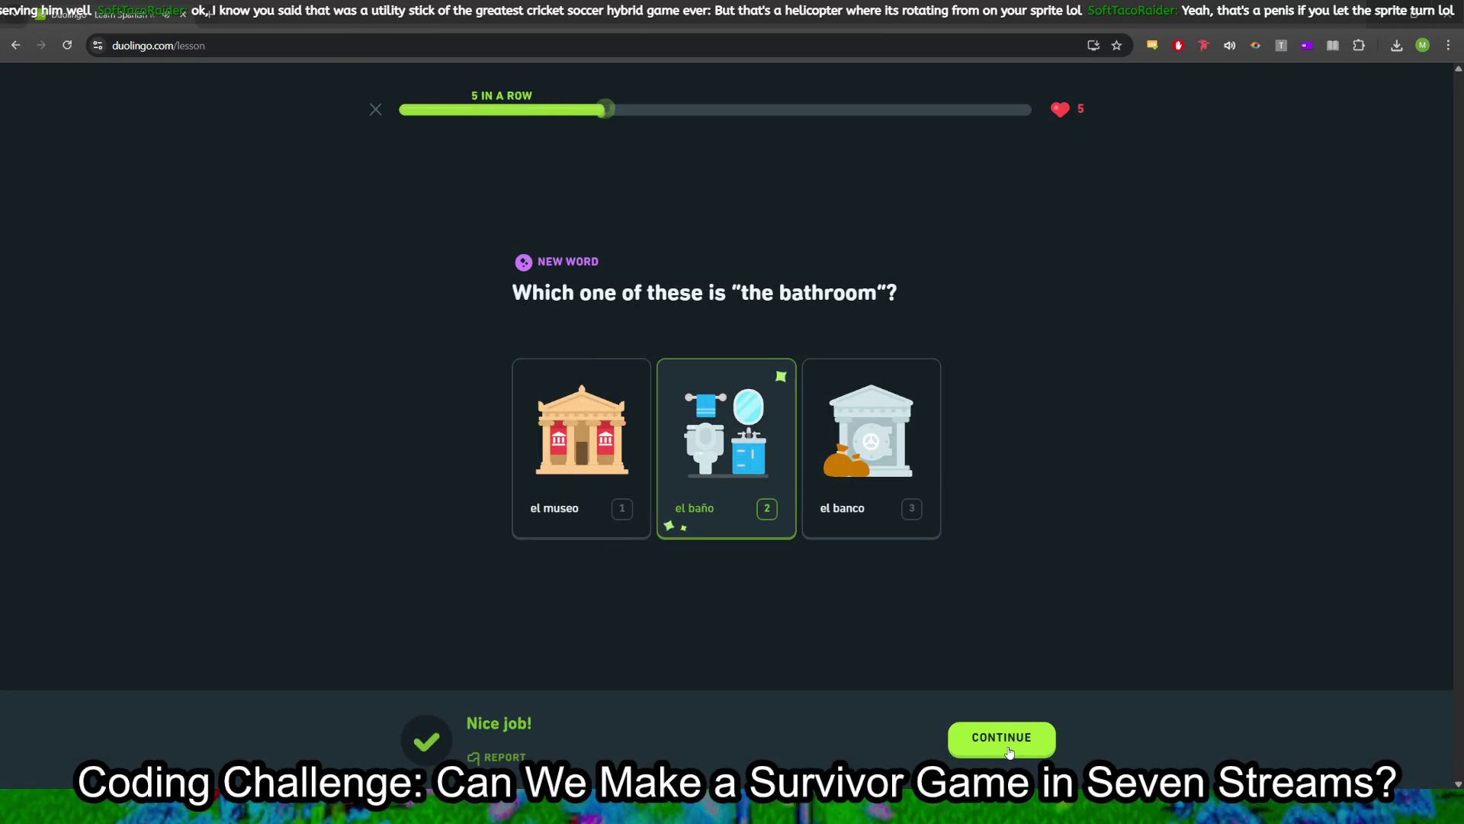
pyautogui.press('Return')
pyautogui.click(991, 740)
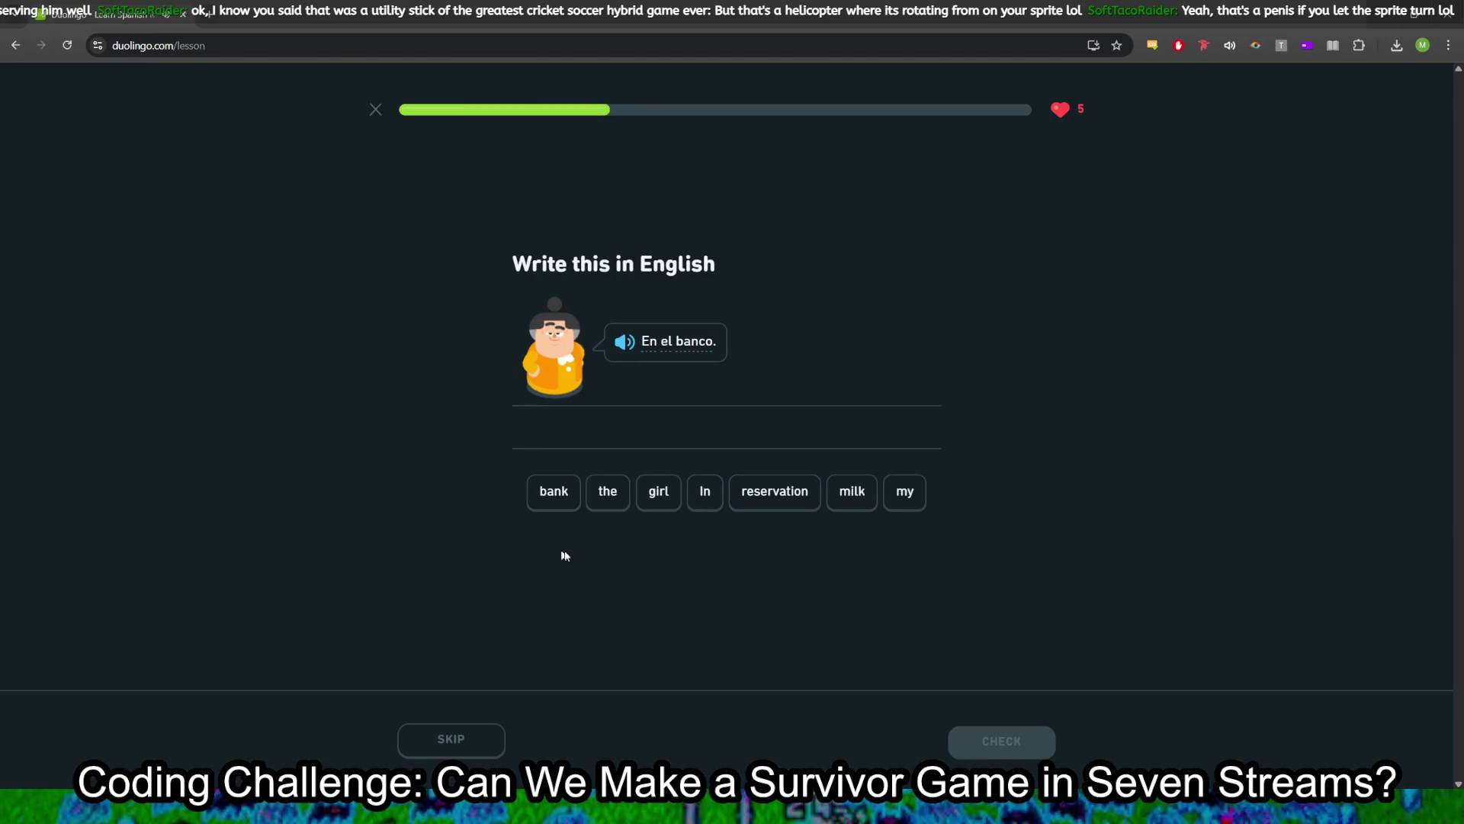
# Step: Translate the sentence as 'In the bank' and submit it
pyautogui.click(705, 494)
pyautogui.click(608, 493)
pyautogui.click(553, 493)
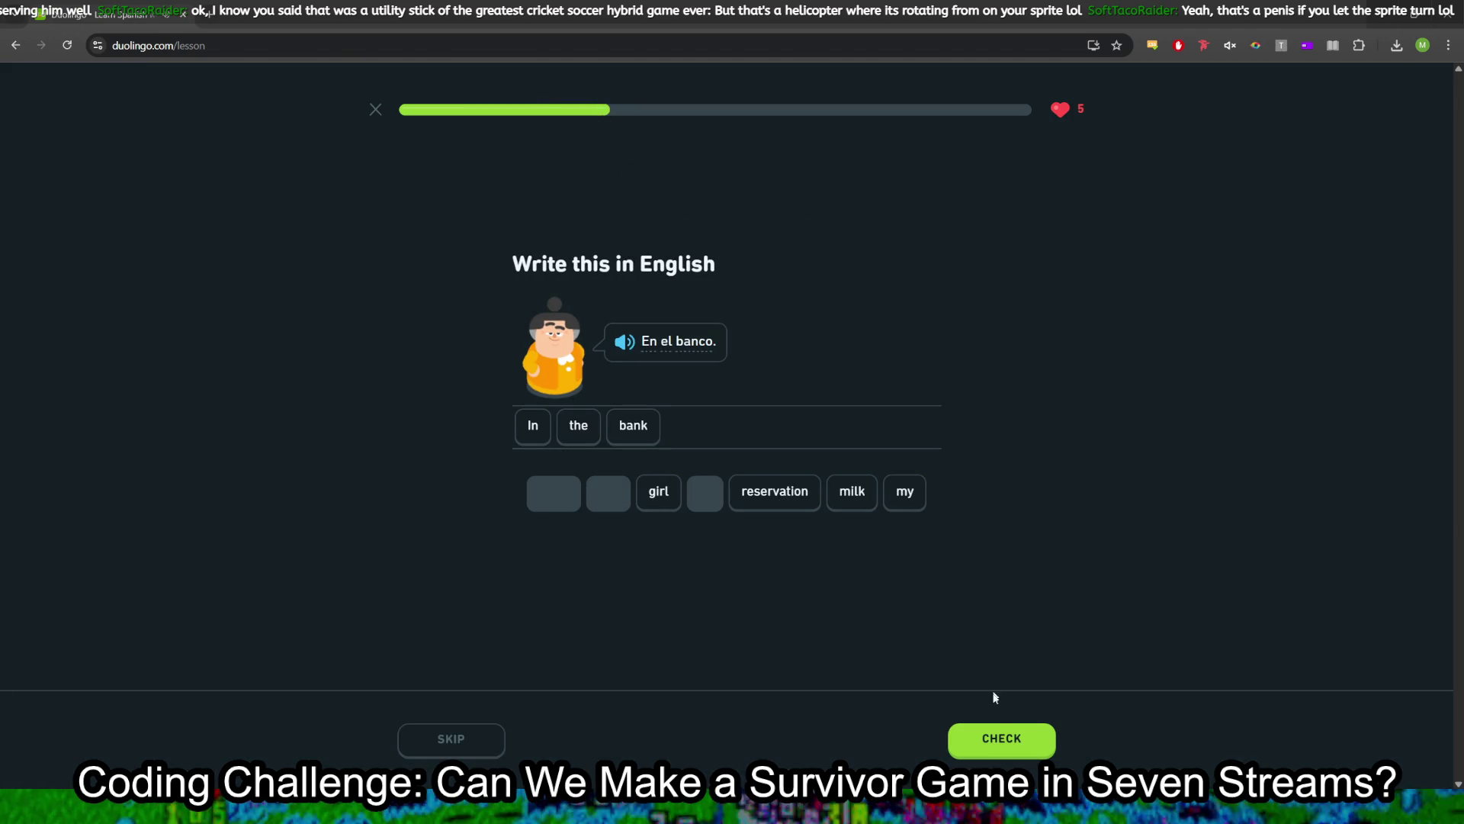
pyautogui.click(1001, 739)
pyautogui.click(1011, 753)
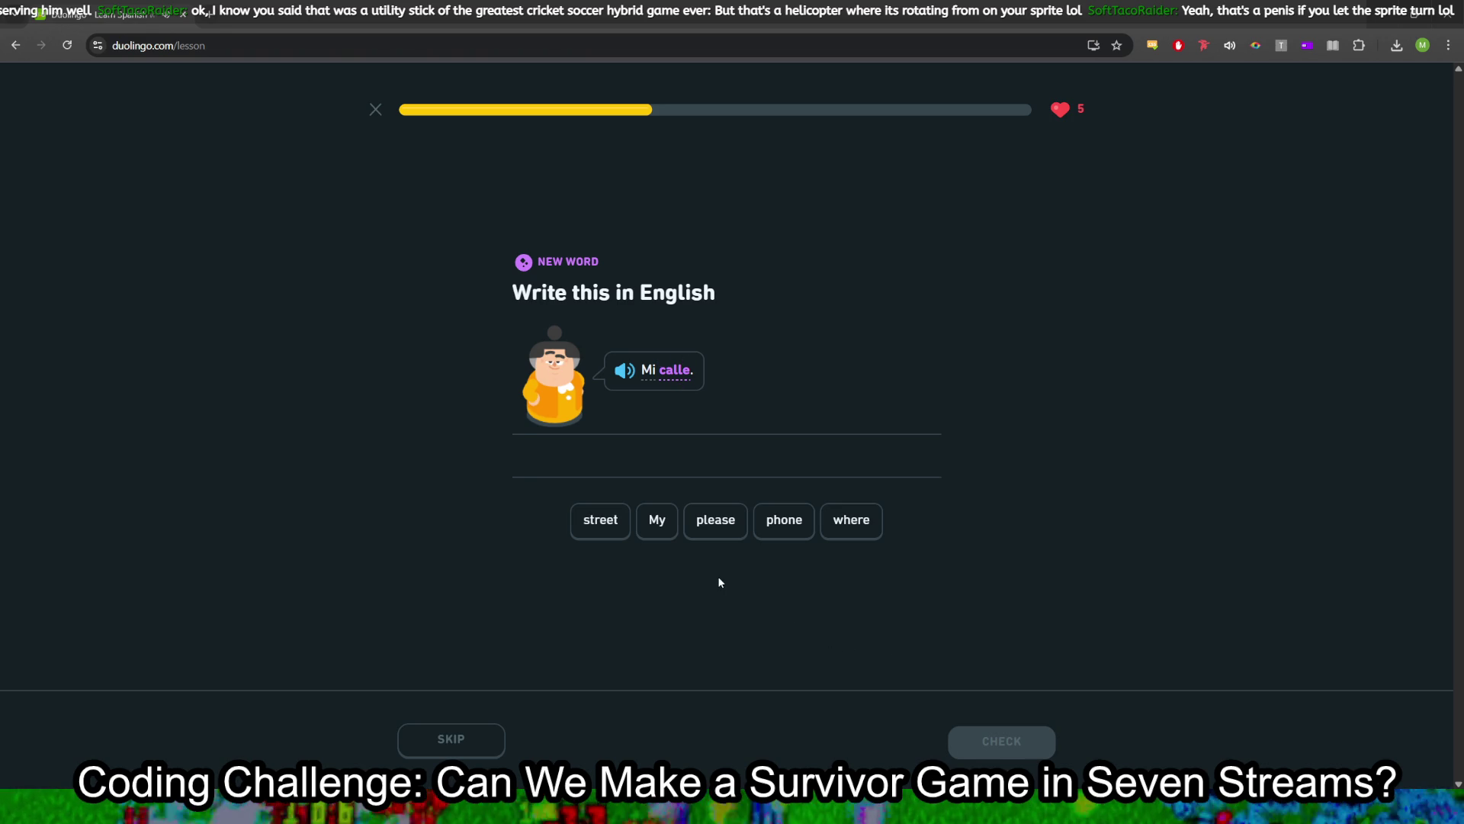
# Step: Translate the sentences as 'My street' and 'A supermarket'
pyautogui.click(656, 520)
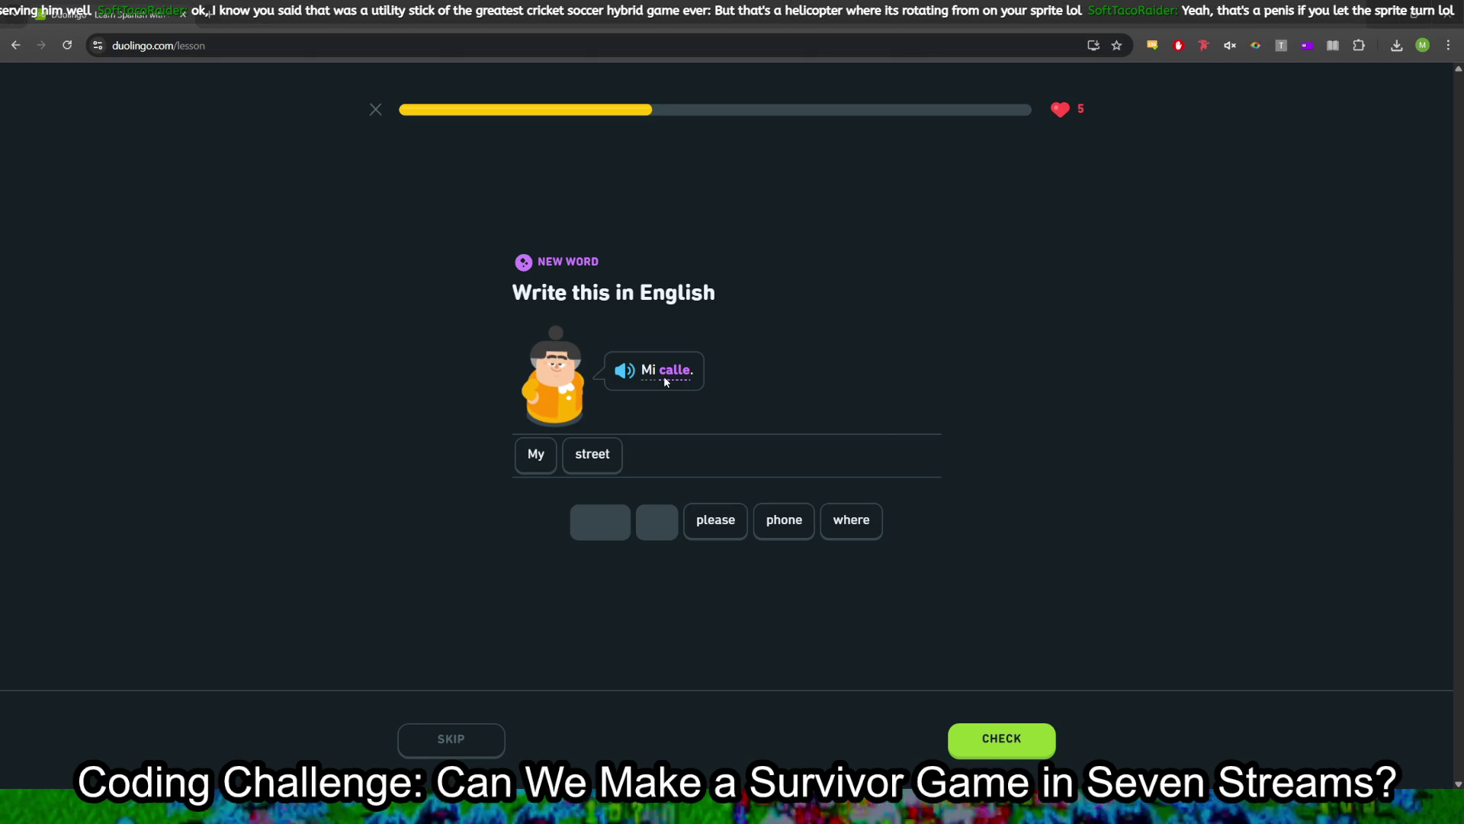
pyautogui.moveTo(665, 378)
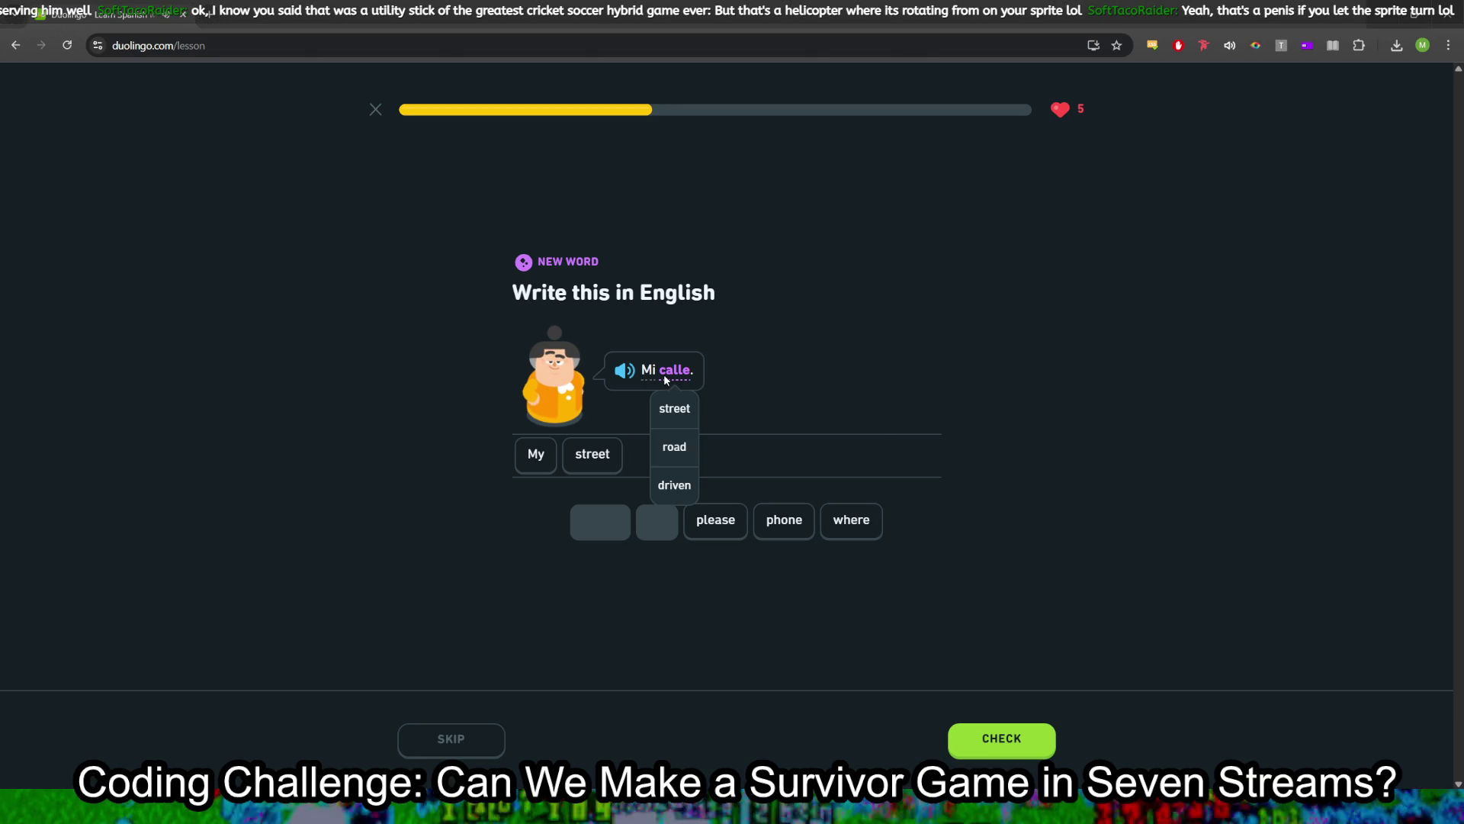
pyautogui.click(1002, 739)
pyautogui.click(998, 737)
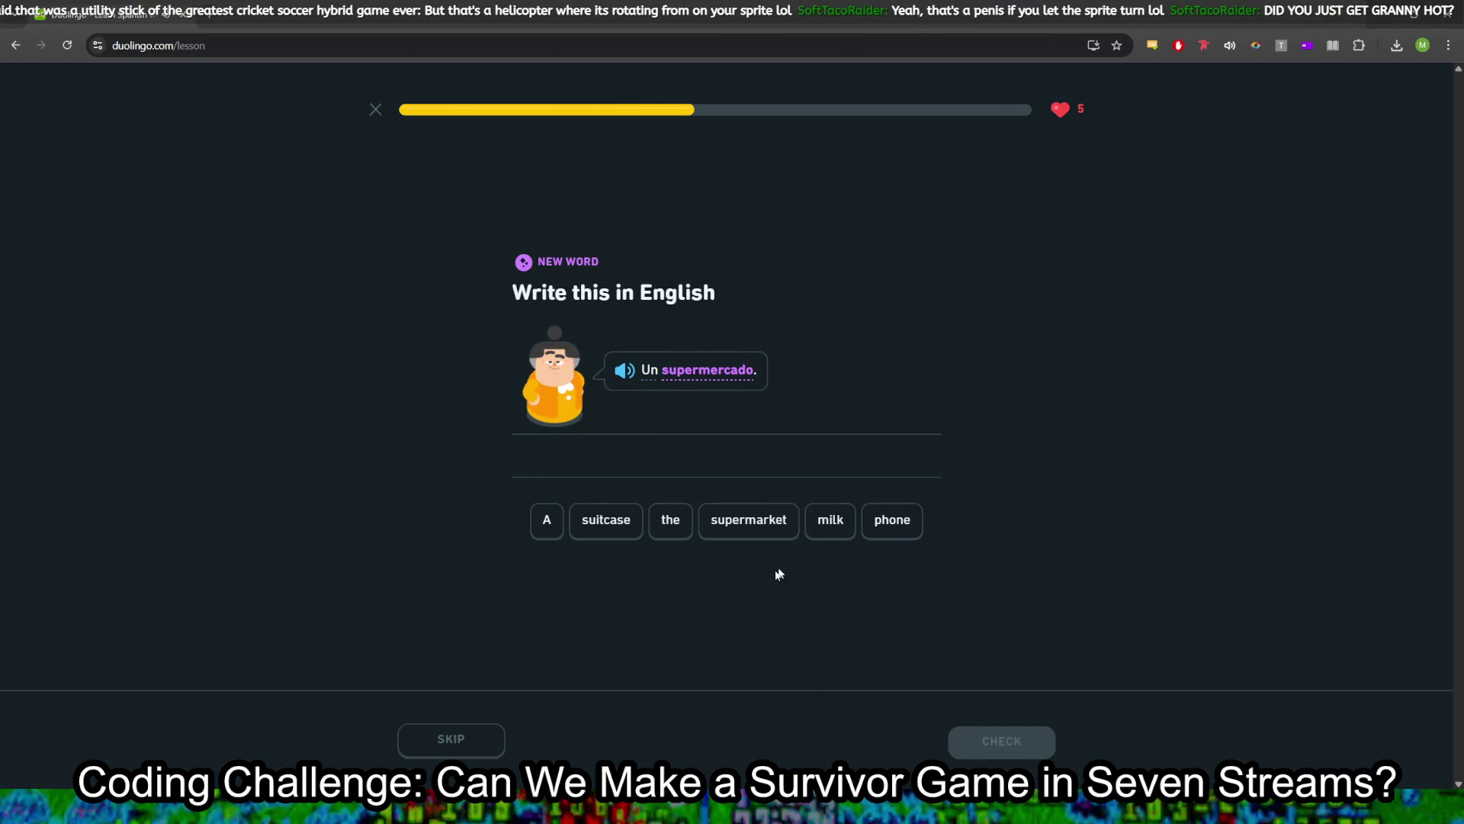
pyautogui.click(546, 522)
pyautogui.click(749, 520)
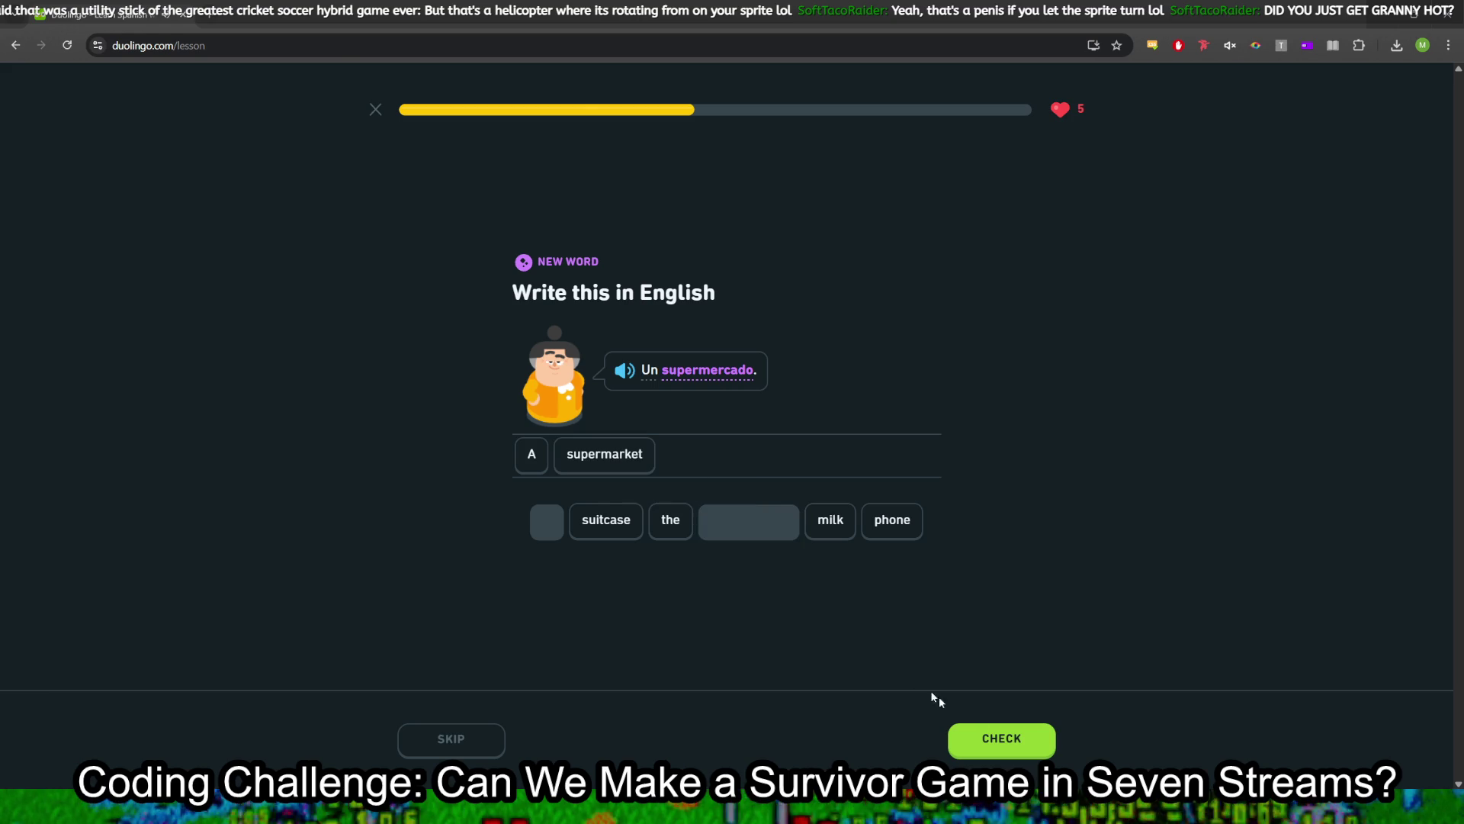
pyautogui.click(1001, 740)
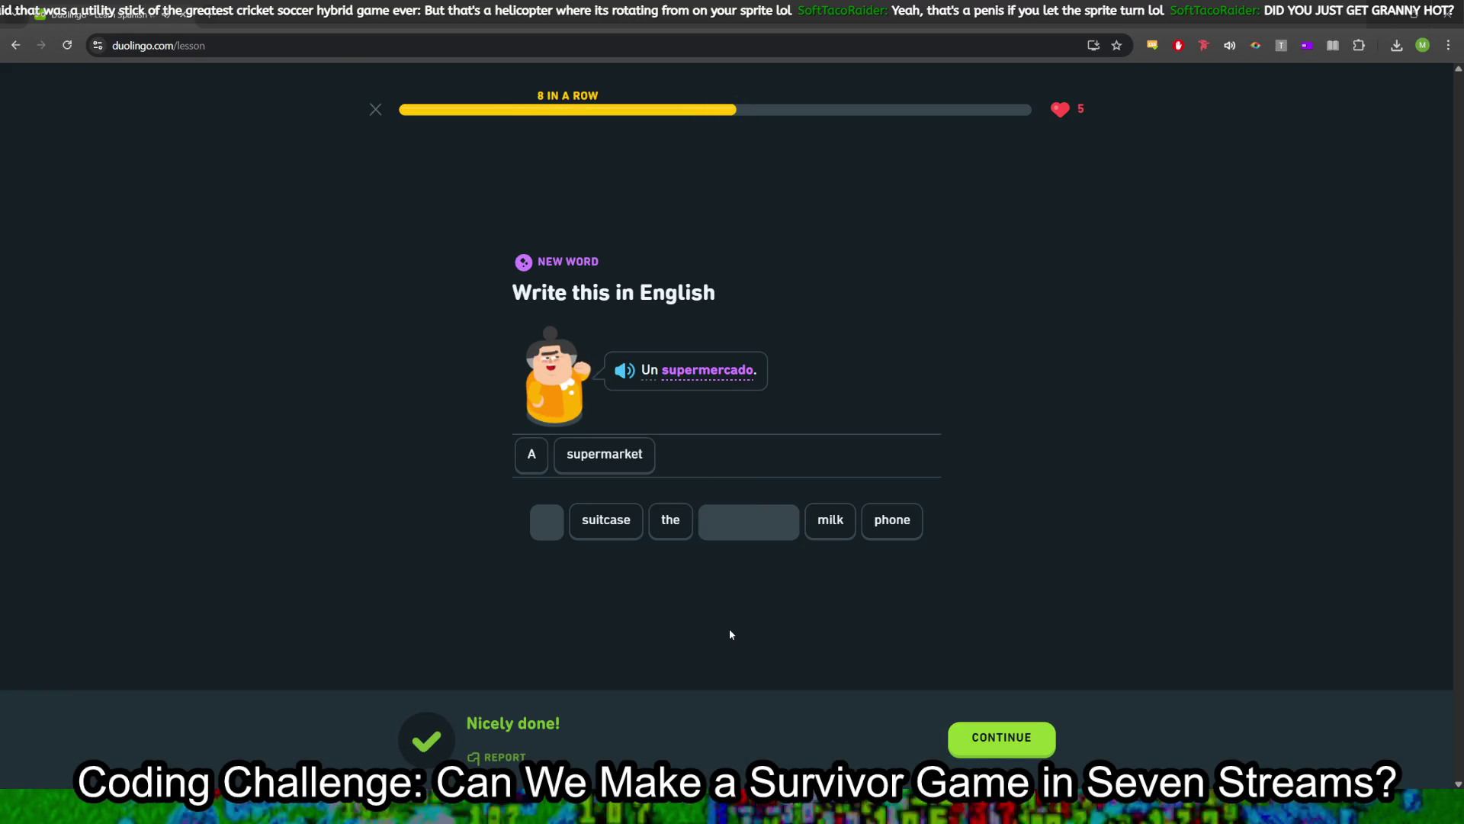
pyautogui.press('Return')
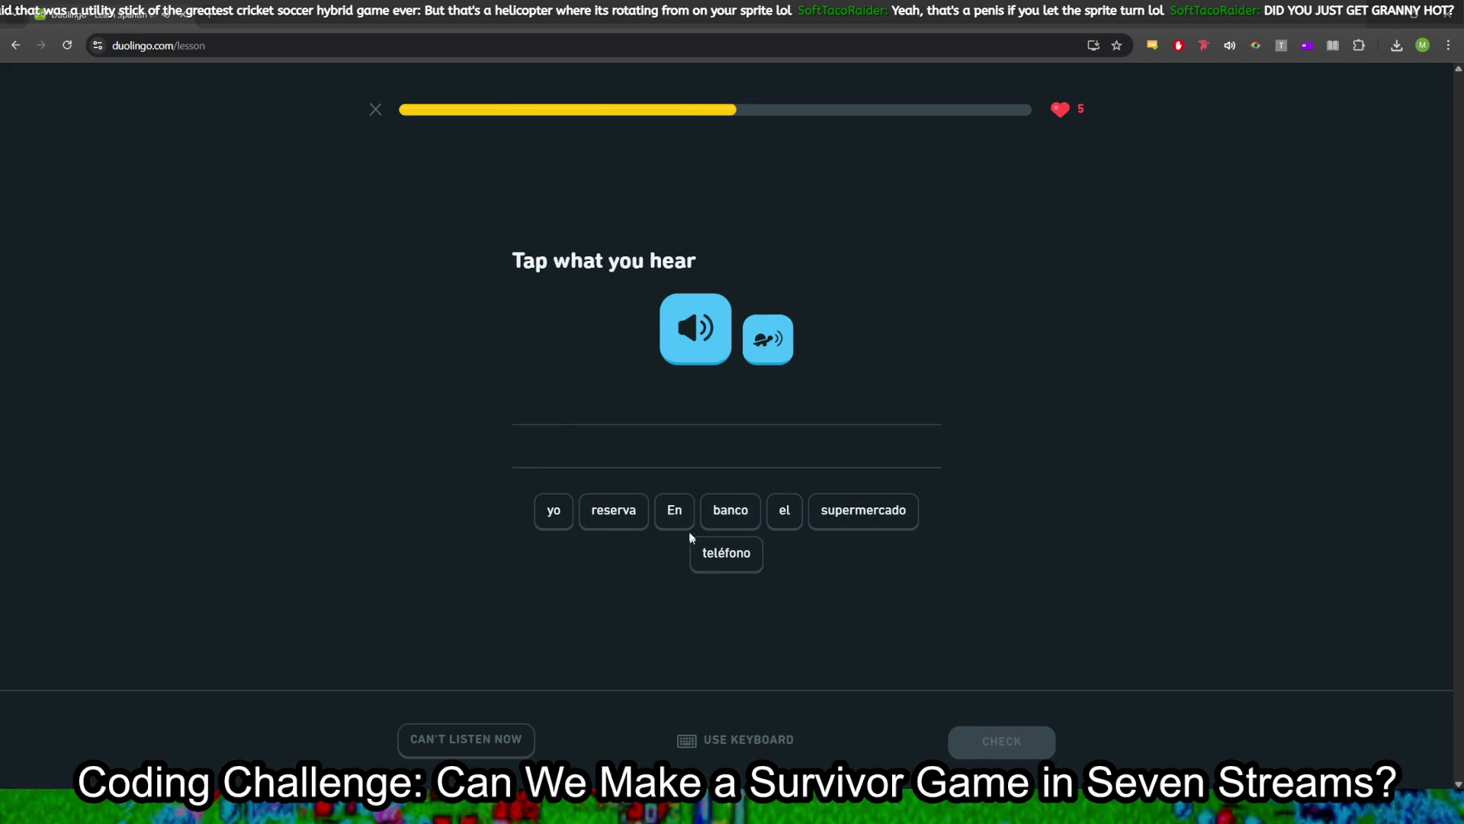
# Step: Build the heard sentence 'En el supermercado' and submit it
pyautogui.click(686, 523)
pyautogui.click(857, 526)
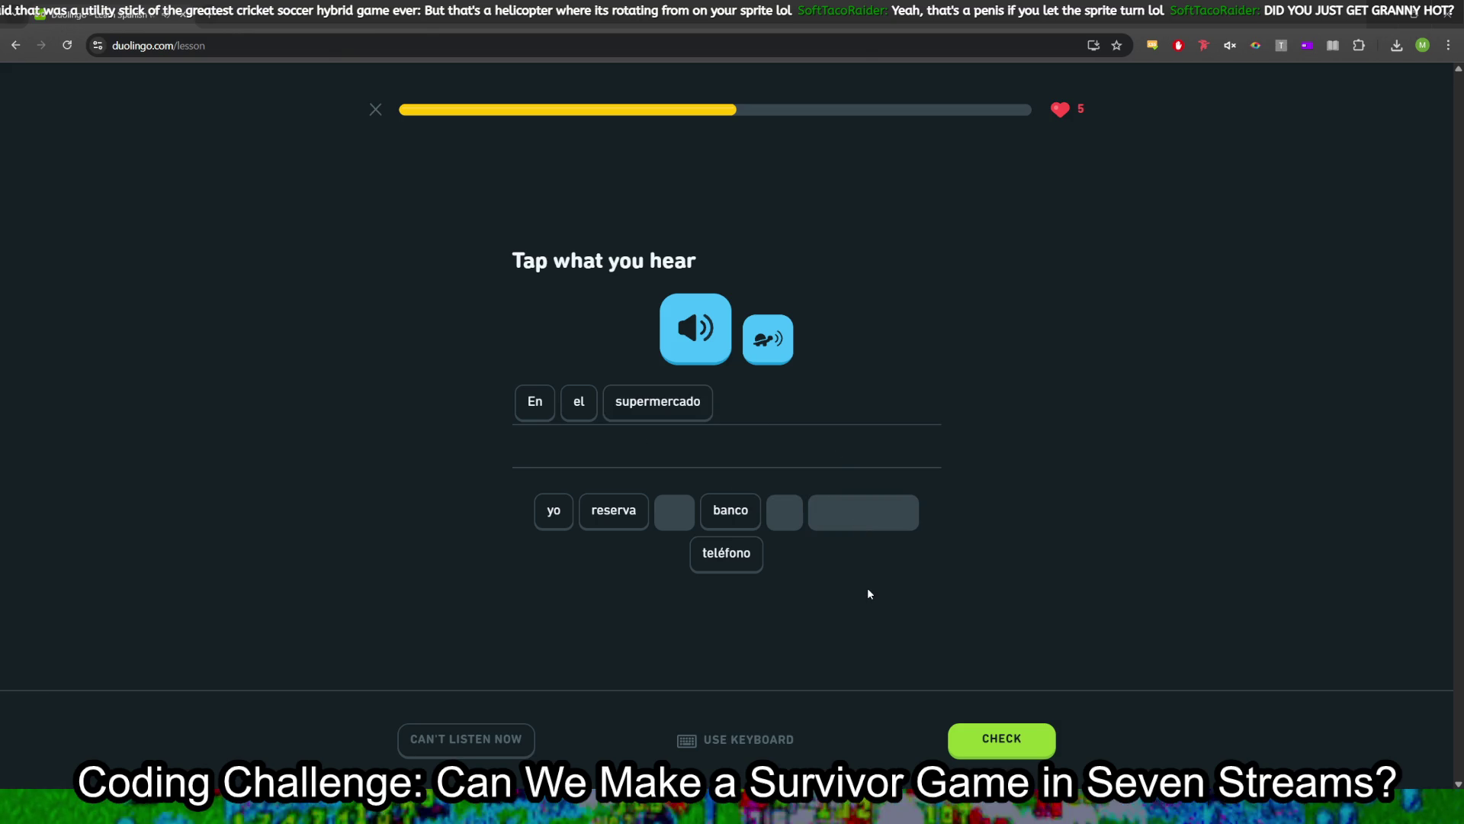
pyautogui.click(1003, 738)
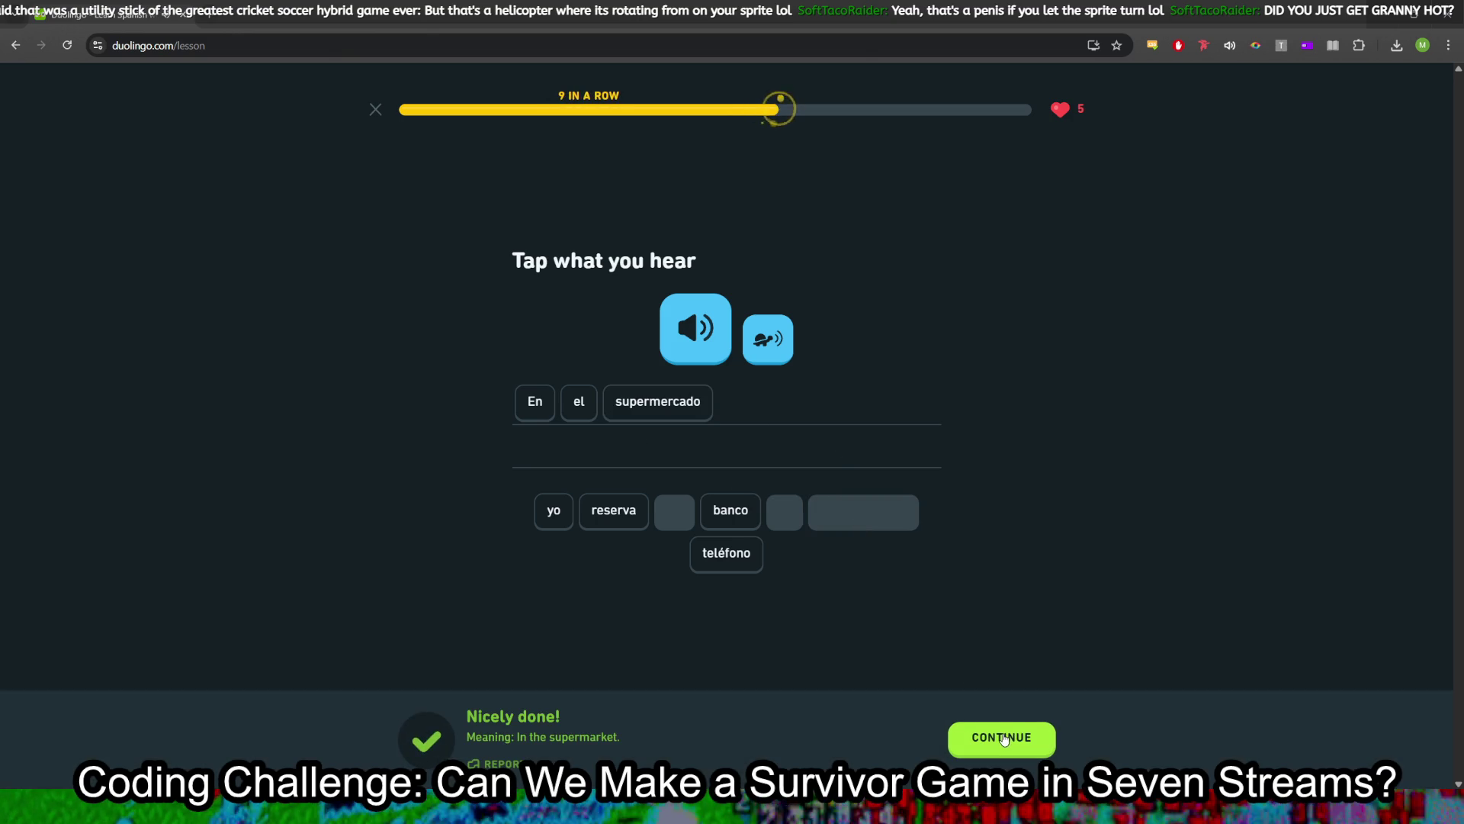
pyautogui.click(1006, 738)
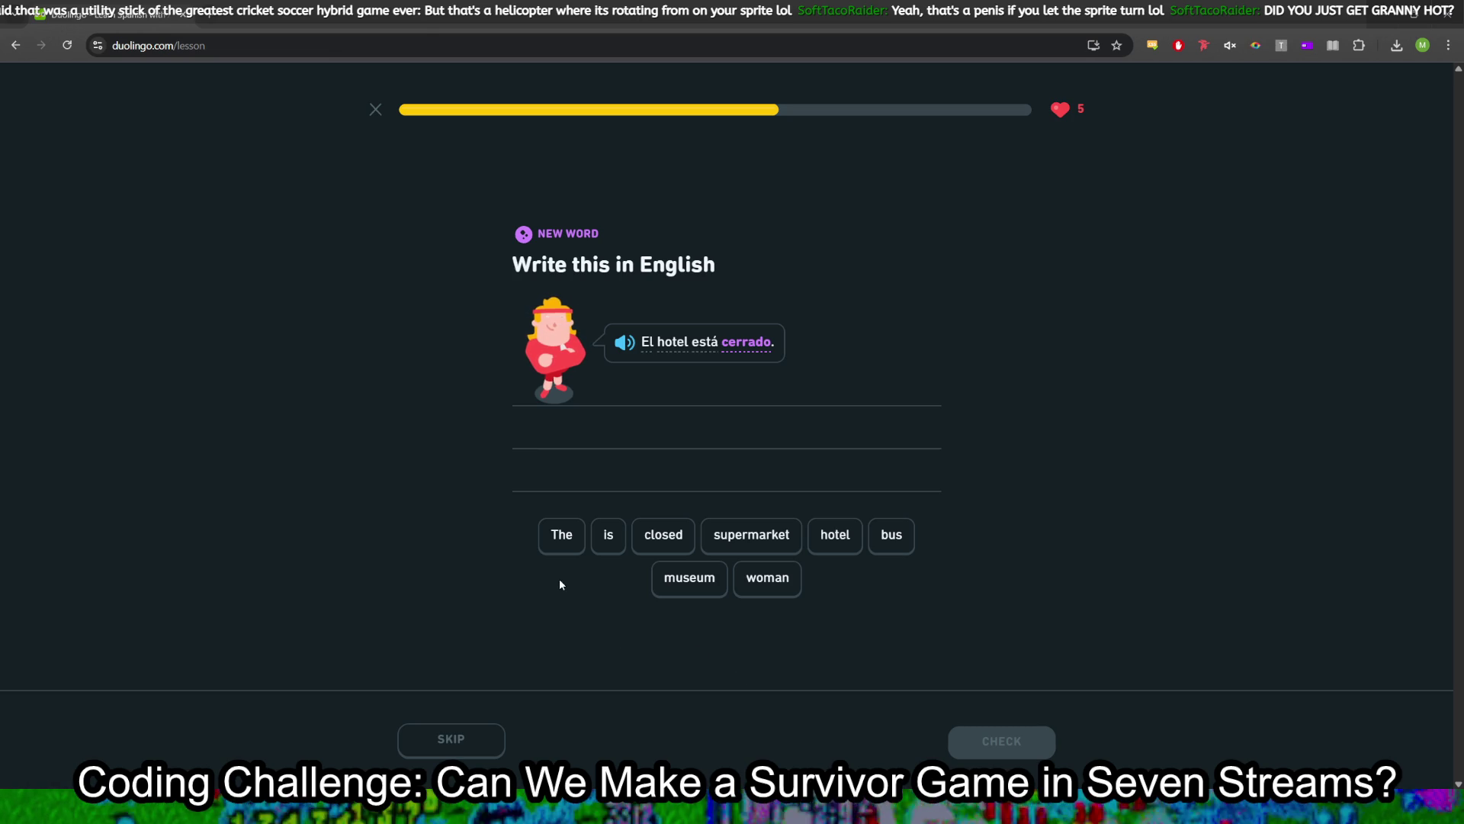
# Step: Translate the sentence as 'The hotel is closed' and dismiss the streak celebration
pyautogui.click(562, 536)
pyautogui.click(835, 536)
pyautogui.click(619, 549)
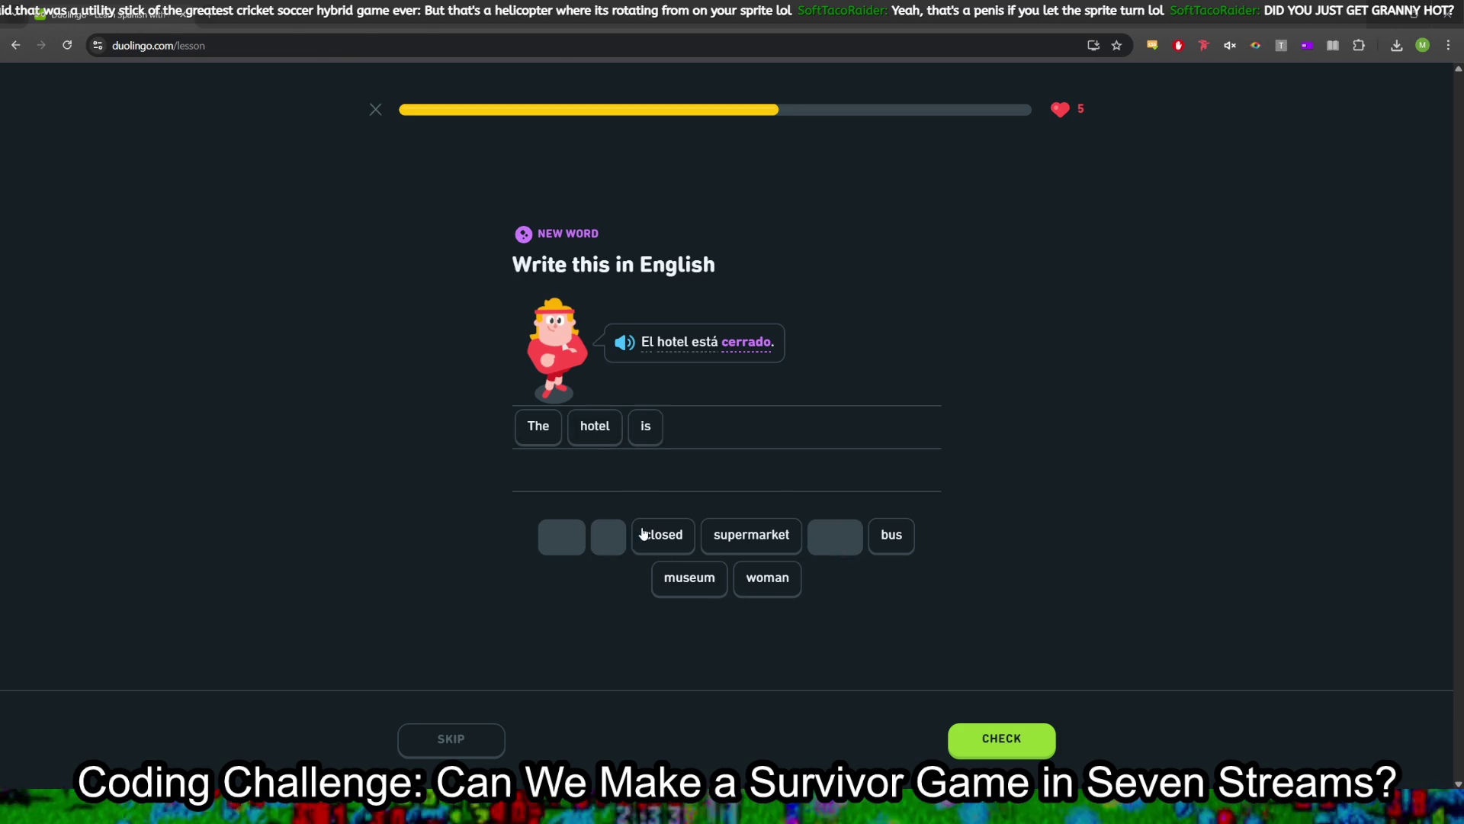
pyautogui.click(661, 536)
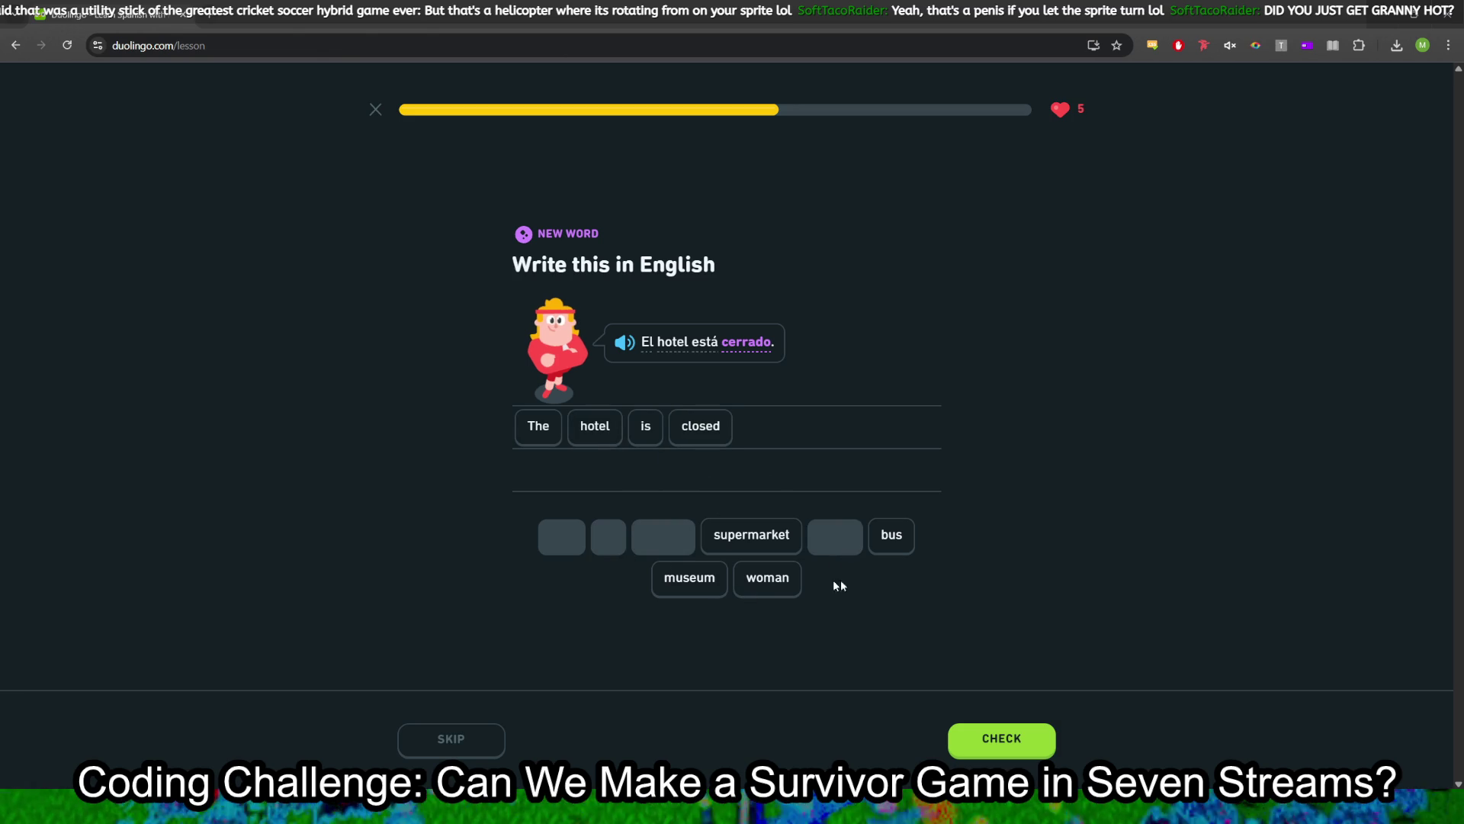
pyautogui.click(1009, 738)
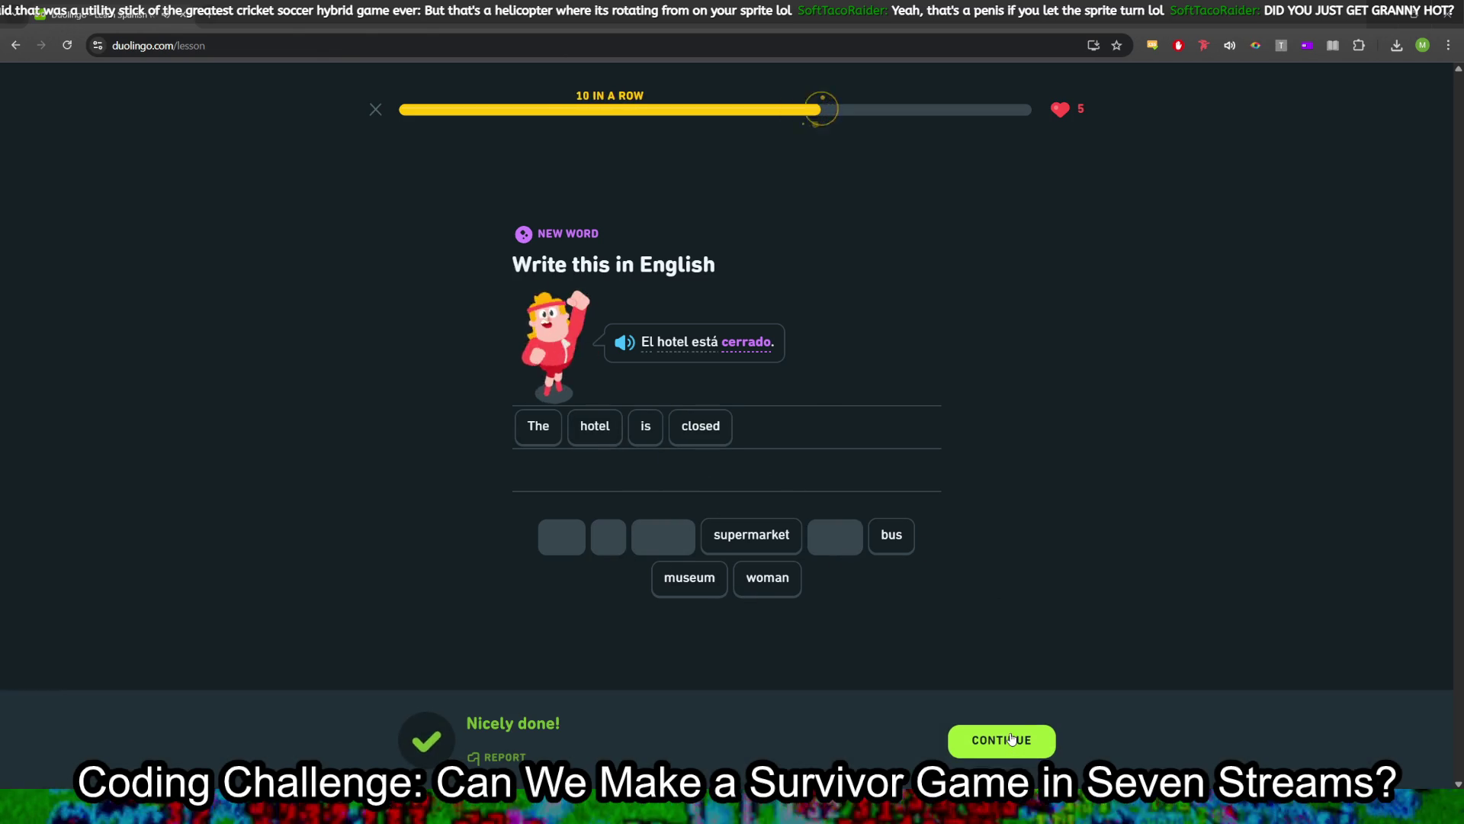
pyautogui.click(1011, 738)
pyautogui.click(1002, 740)
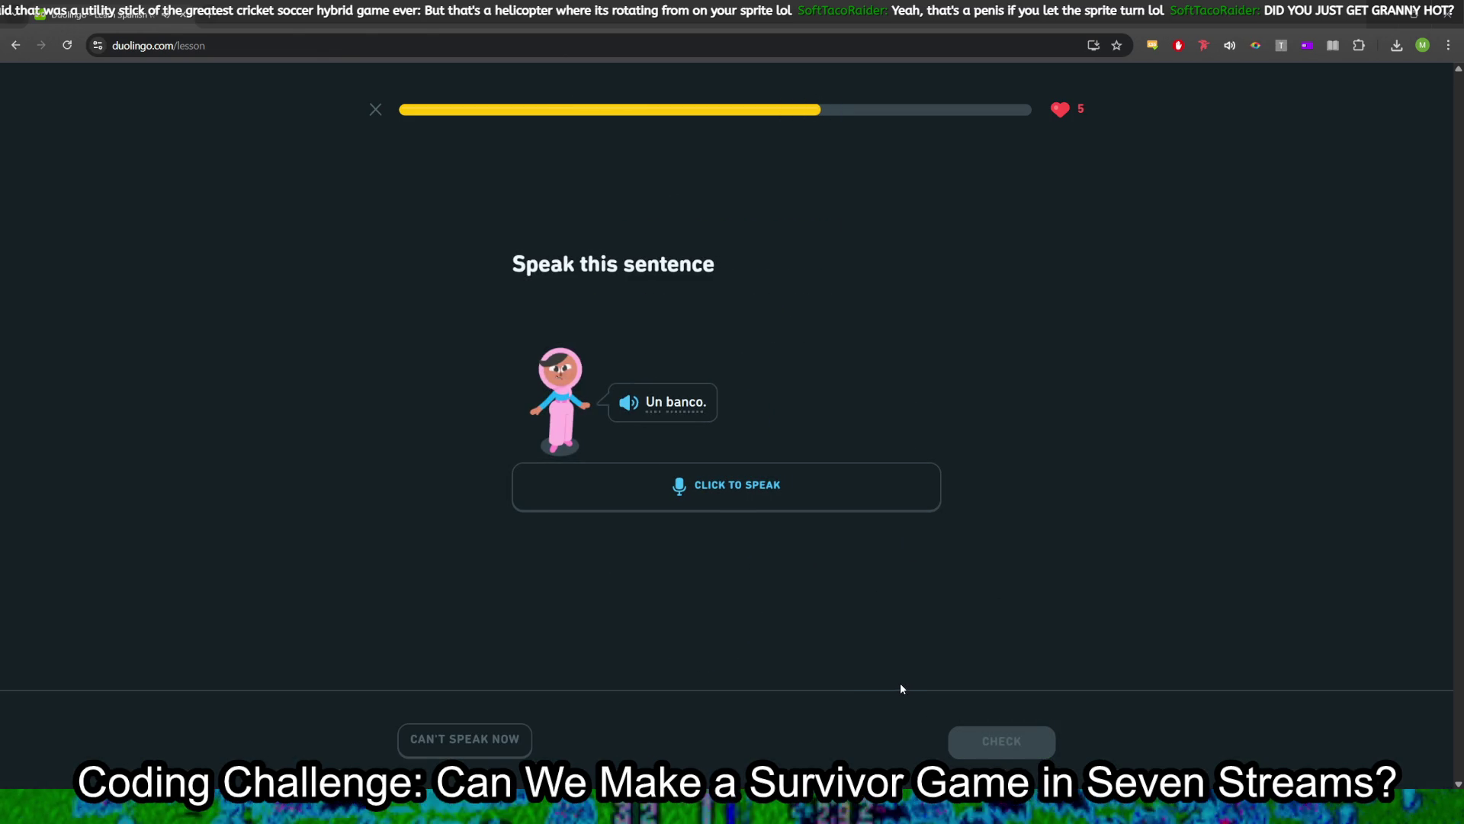
# Step: Complete both speaking exercises by recording the spoken sentences
pyautogui.click(838, 497)
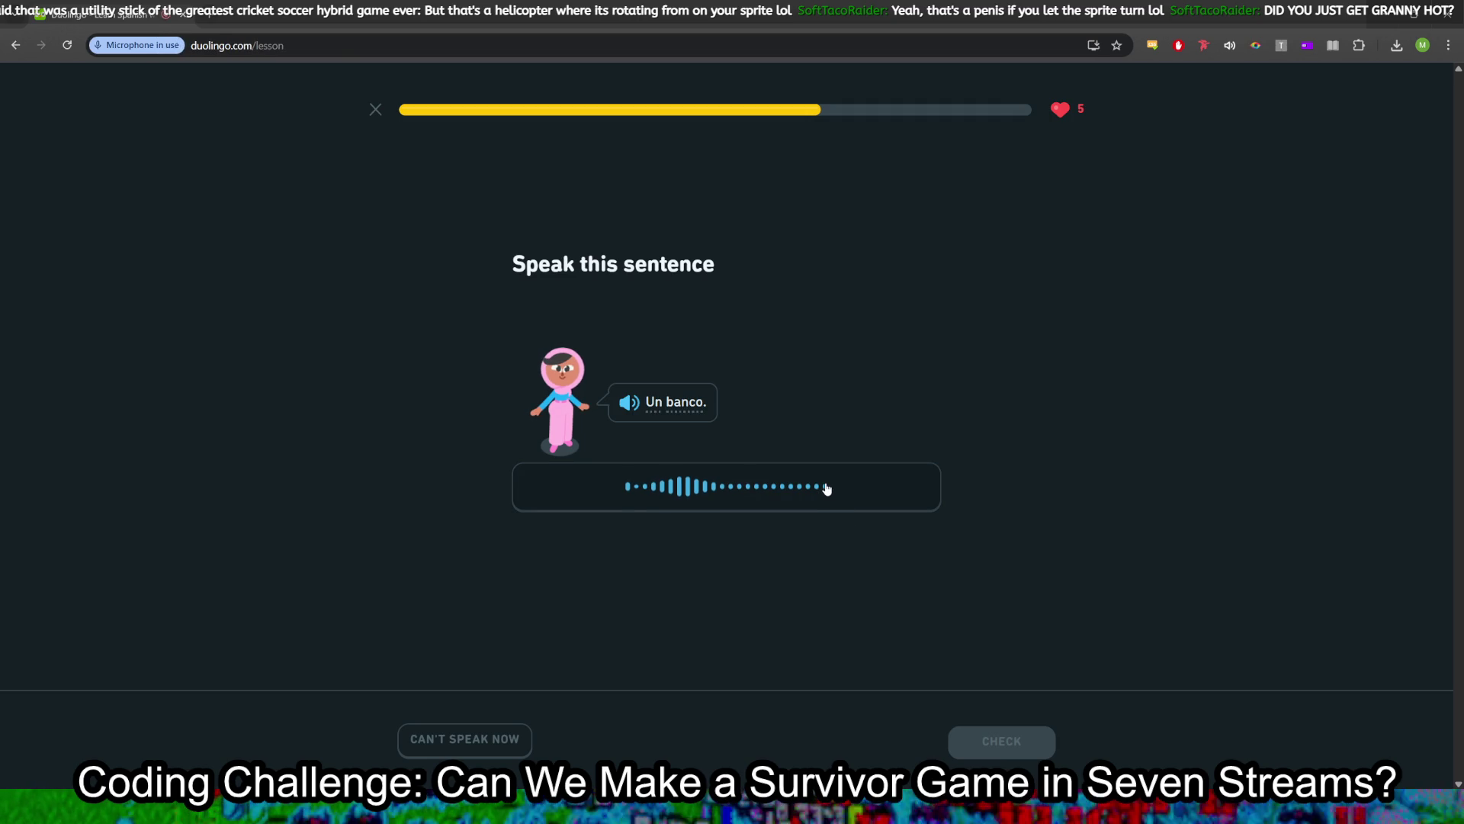
pyautogui.click(1004, 751)
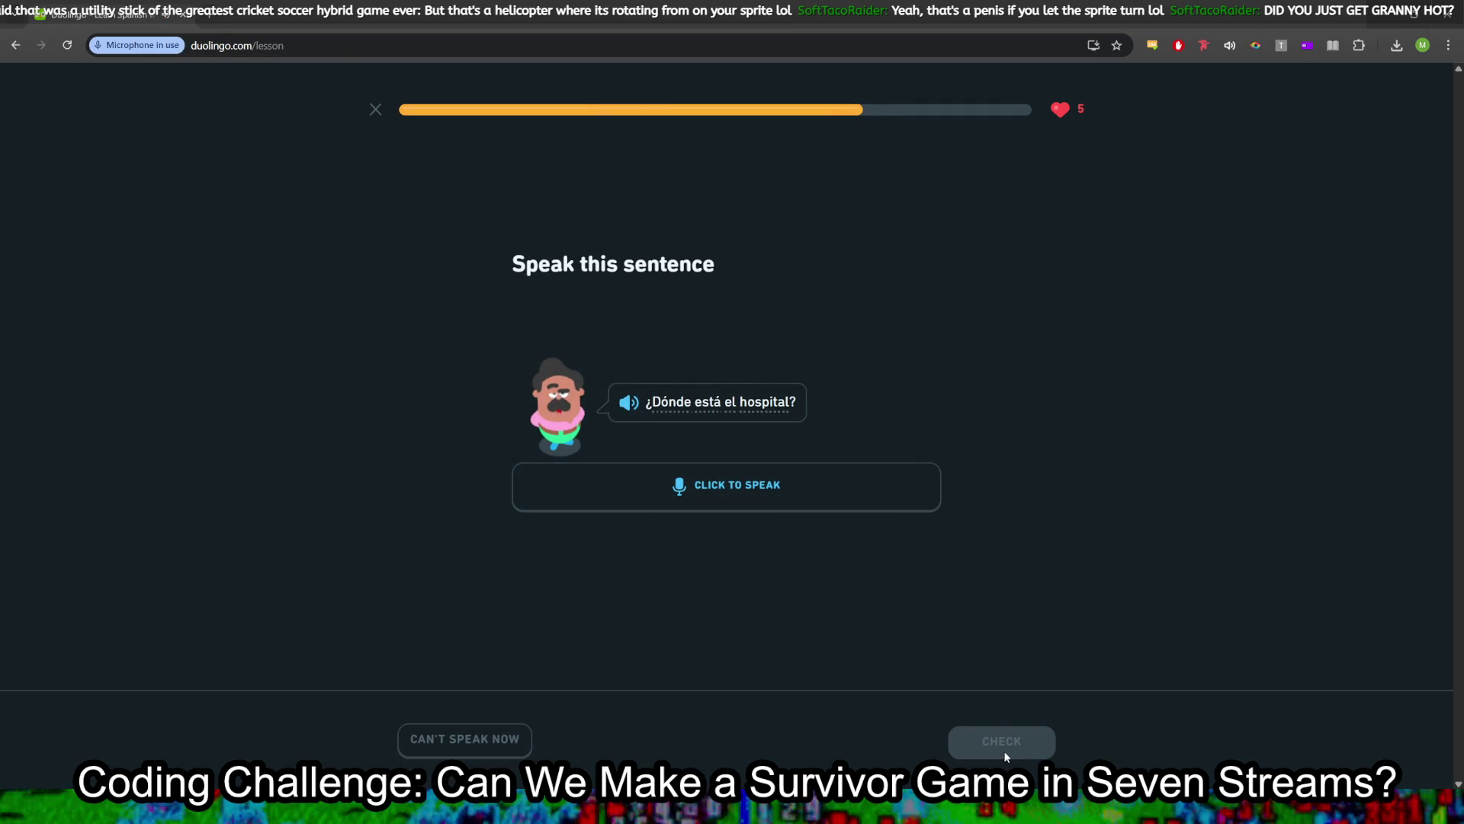
pyautogui.click(798, 490)
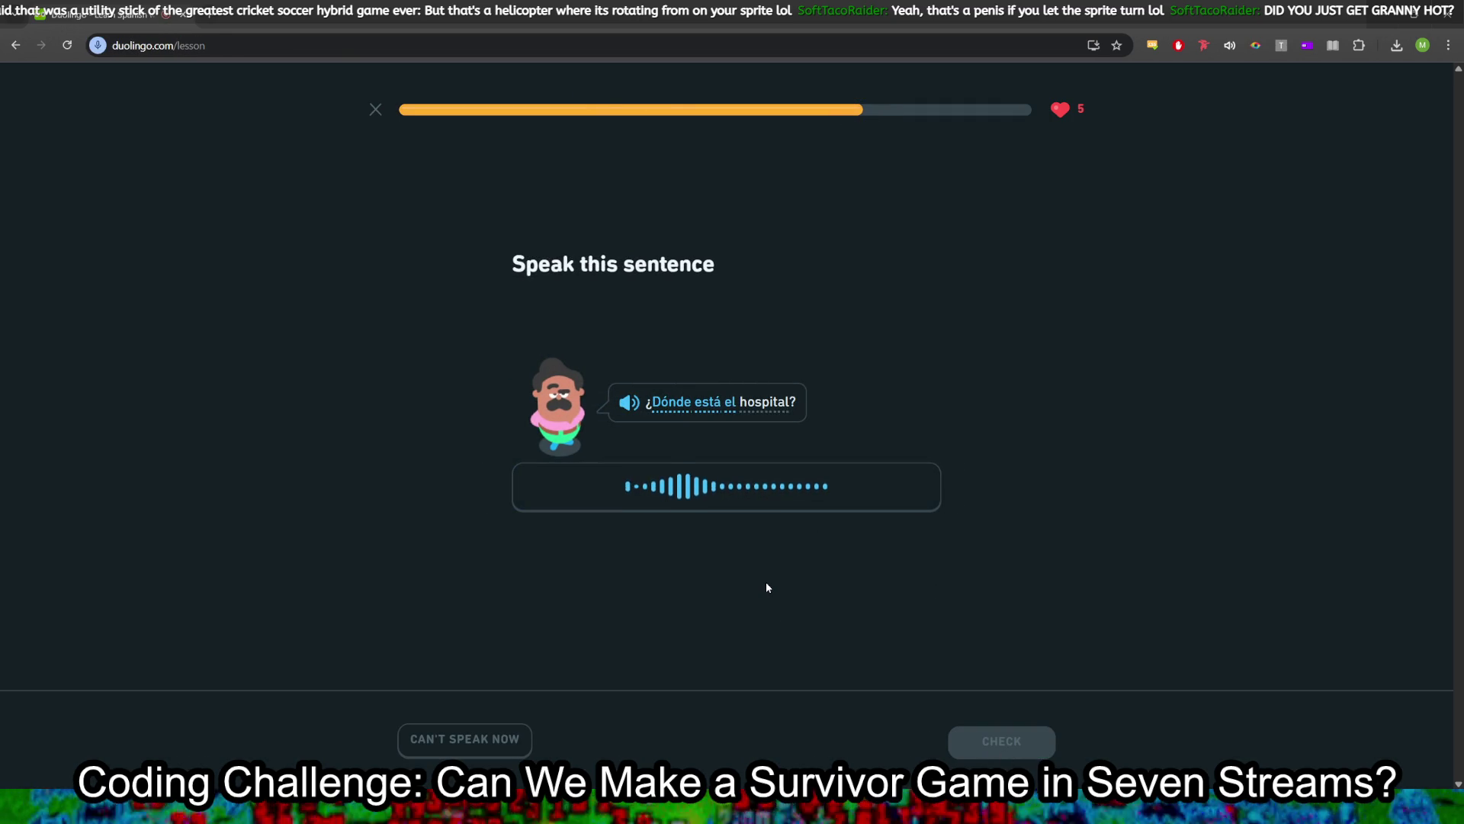
pyautogui.press('Return')
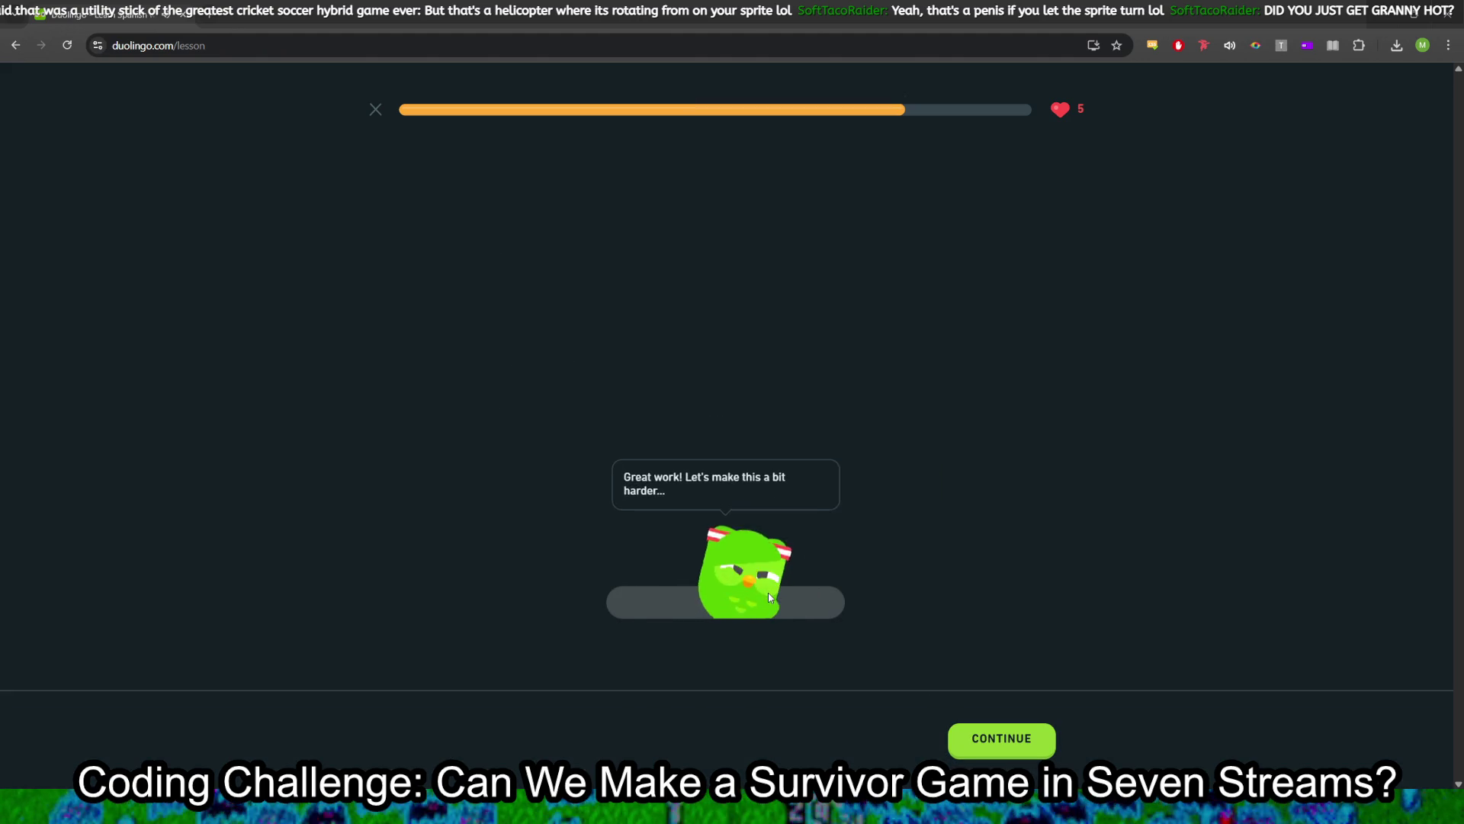
# Step: Translate the hotel sentence into Spanish as 'El hotel está cerrado'
pyautogui.press('Return')
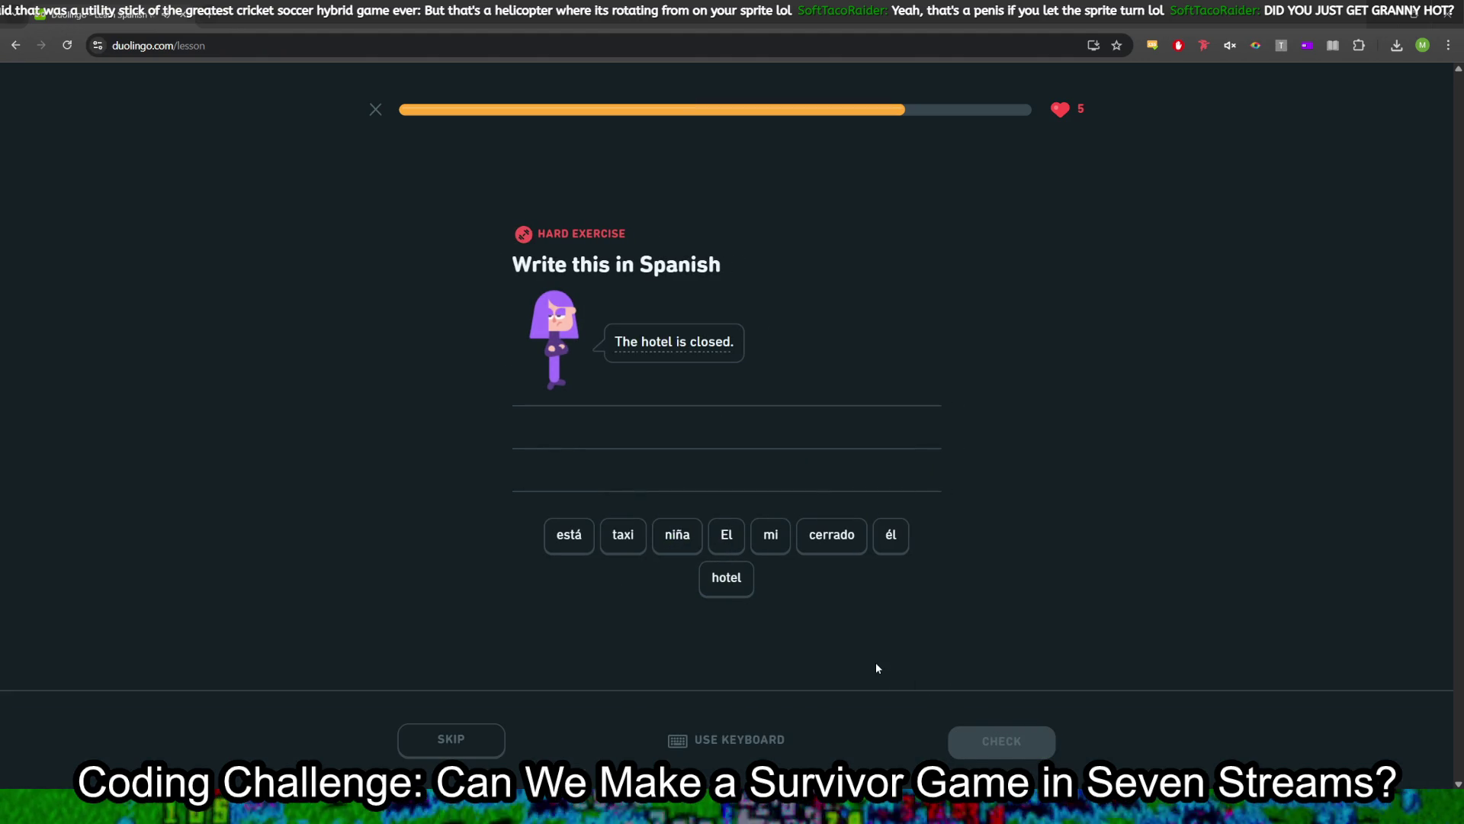
pyautogui.click(722, 543)
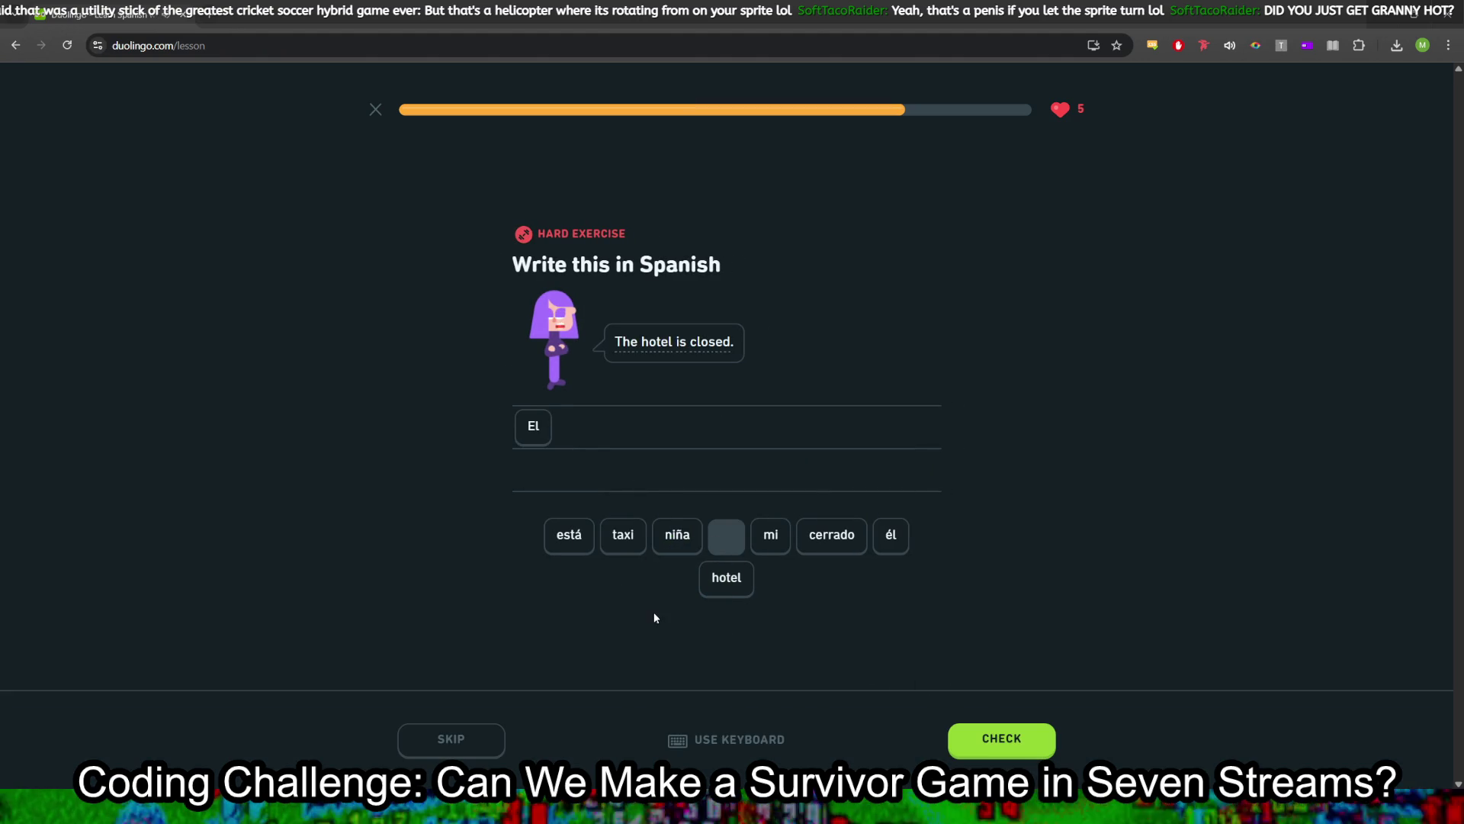
pyautogui.click(727, 587)
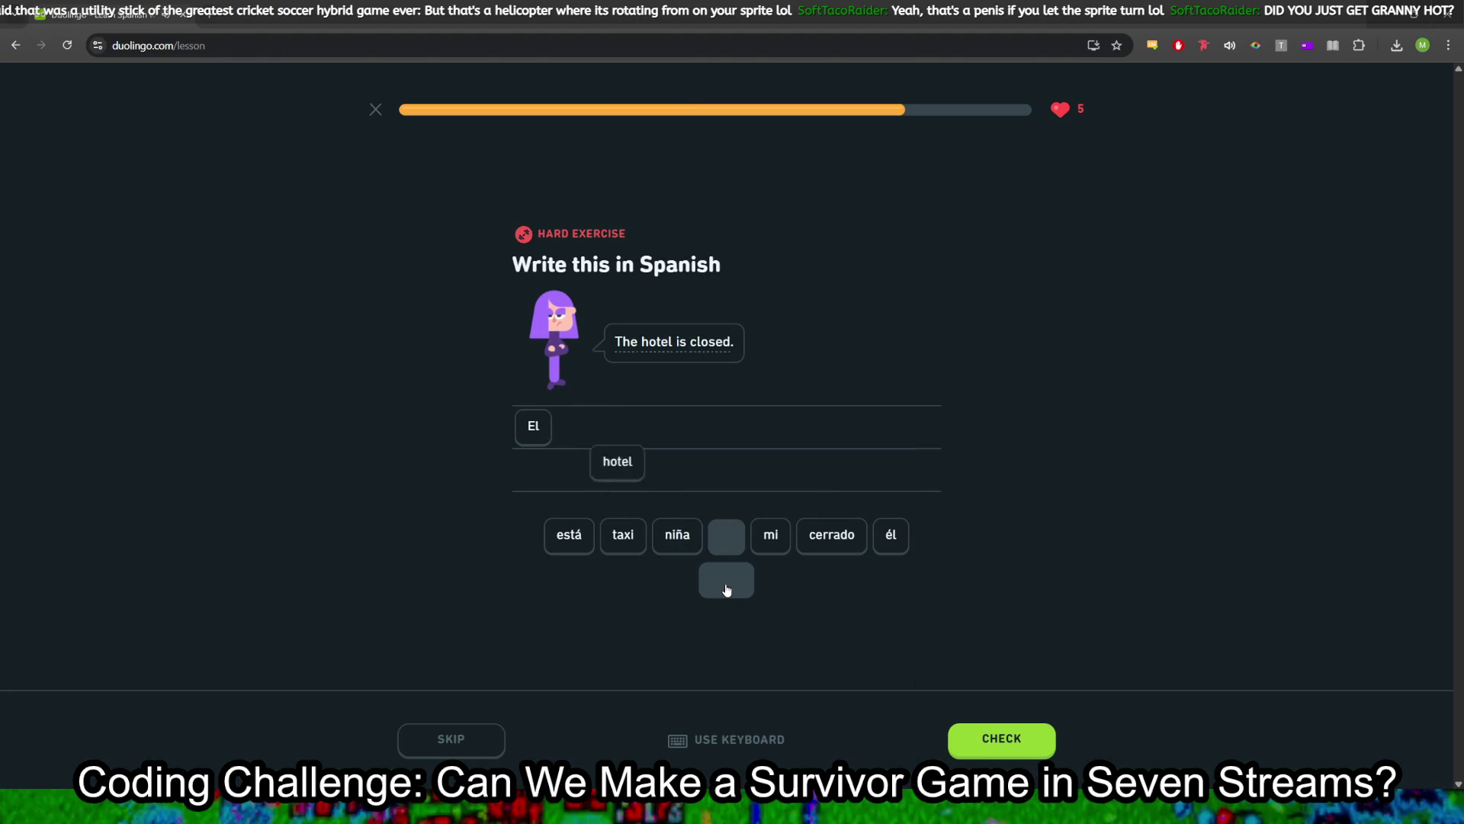
pyautogui.click(571, 547)
pyautogui.click(829, 548)
pyautogui.click(990, 744)
pyautogui.click(990, 743)
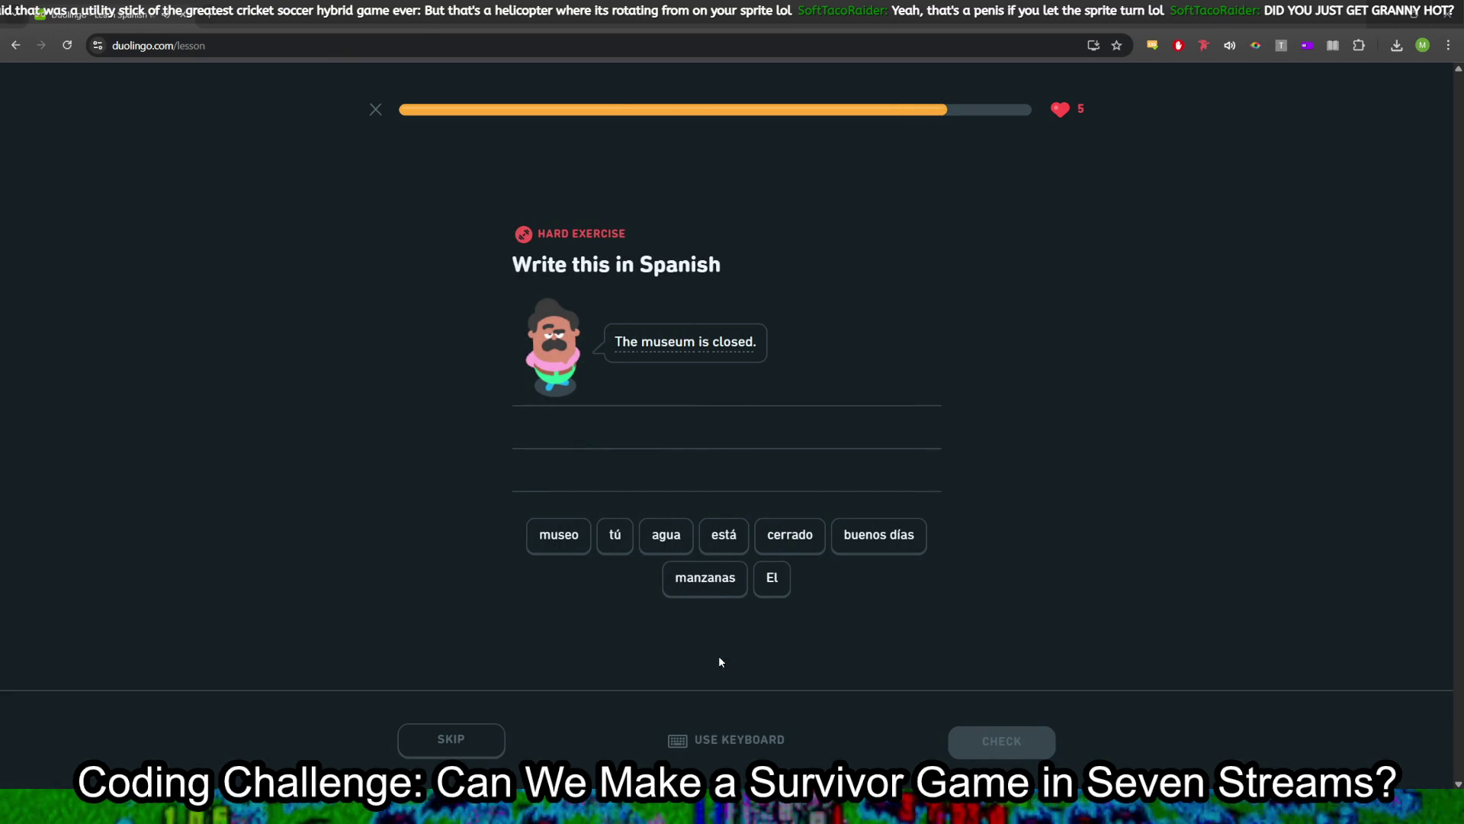
# Step: Translate the museum sentence into Spanish as 'El museo cerrado'
pyautogui.click(772, 577)
pyautogui.click(548, 538)
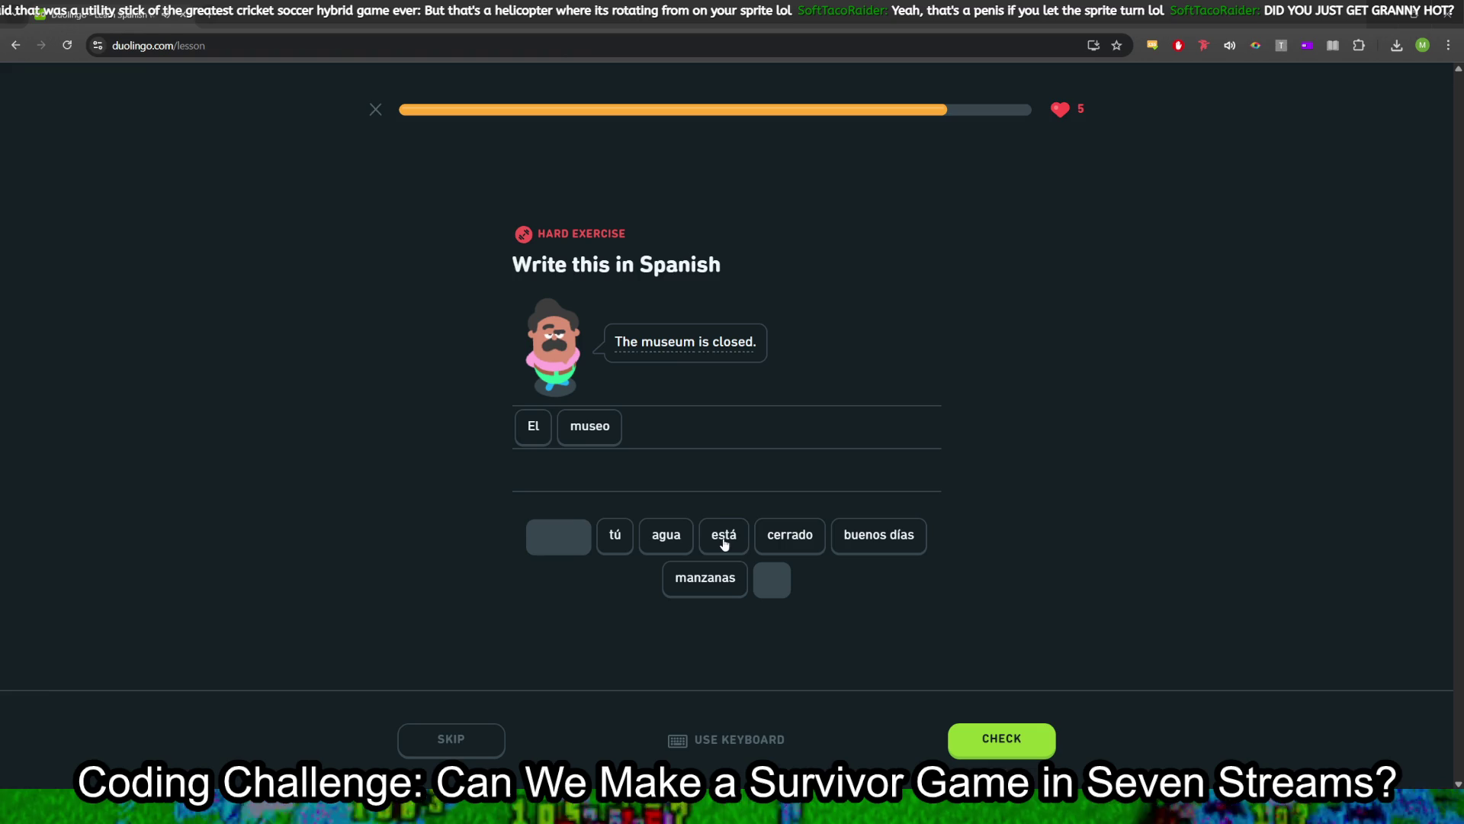
pyautogui.click(790, 543)
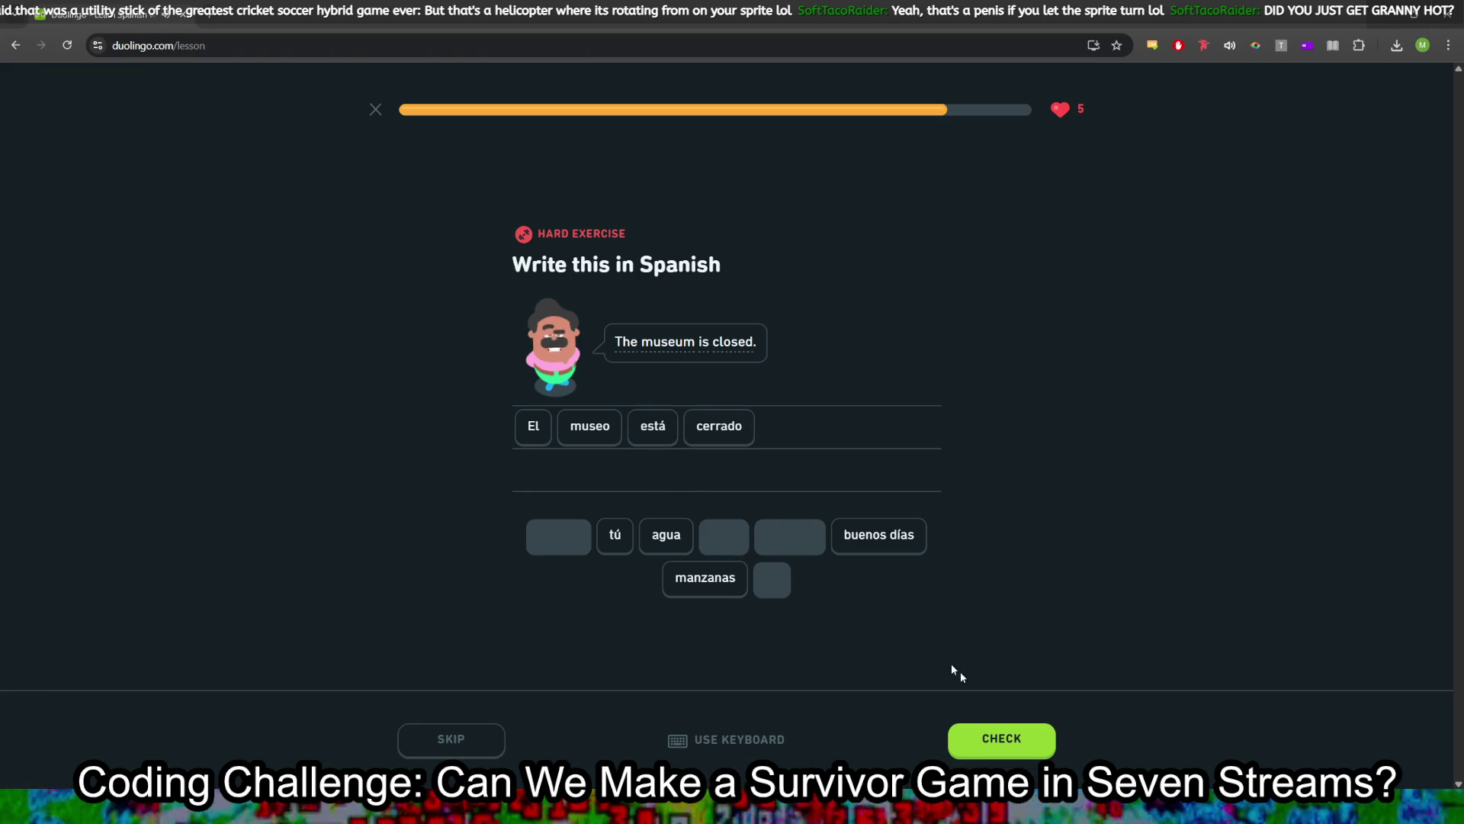
pyautogui.click(1002, 751)
pyautogui.click(1000, 742)
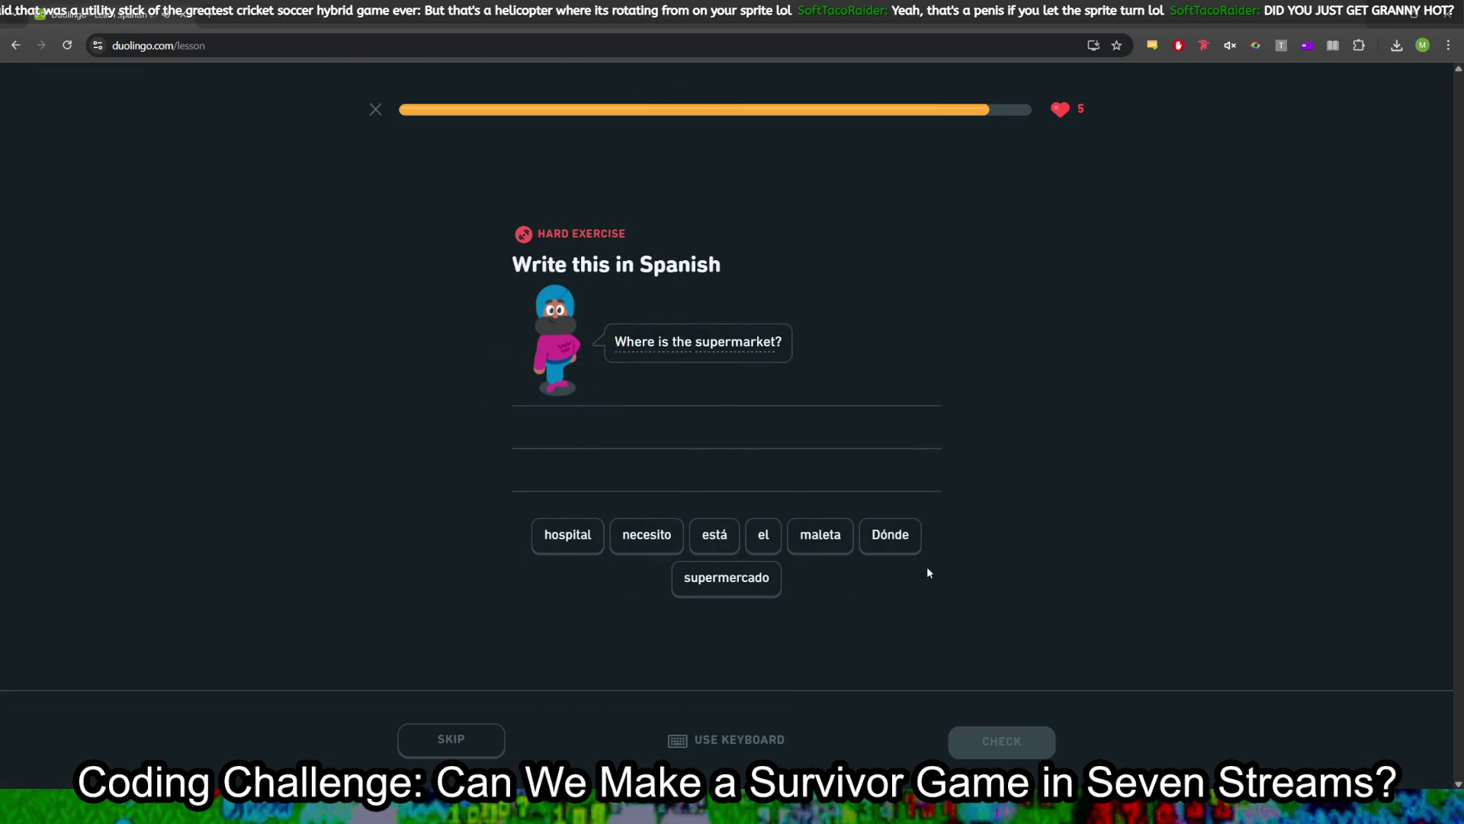
# Step: Answer 'Dónde está el supermercado', then return to the Godot editor
pyautogui.click(912, 545)
pyautogui.click(732, 547)
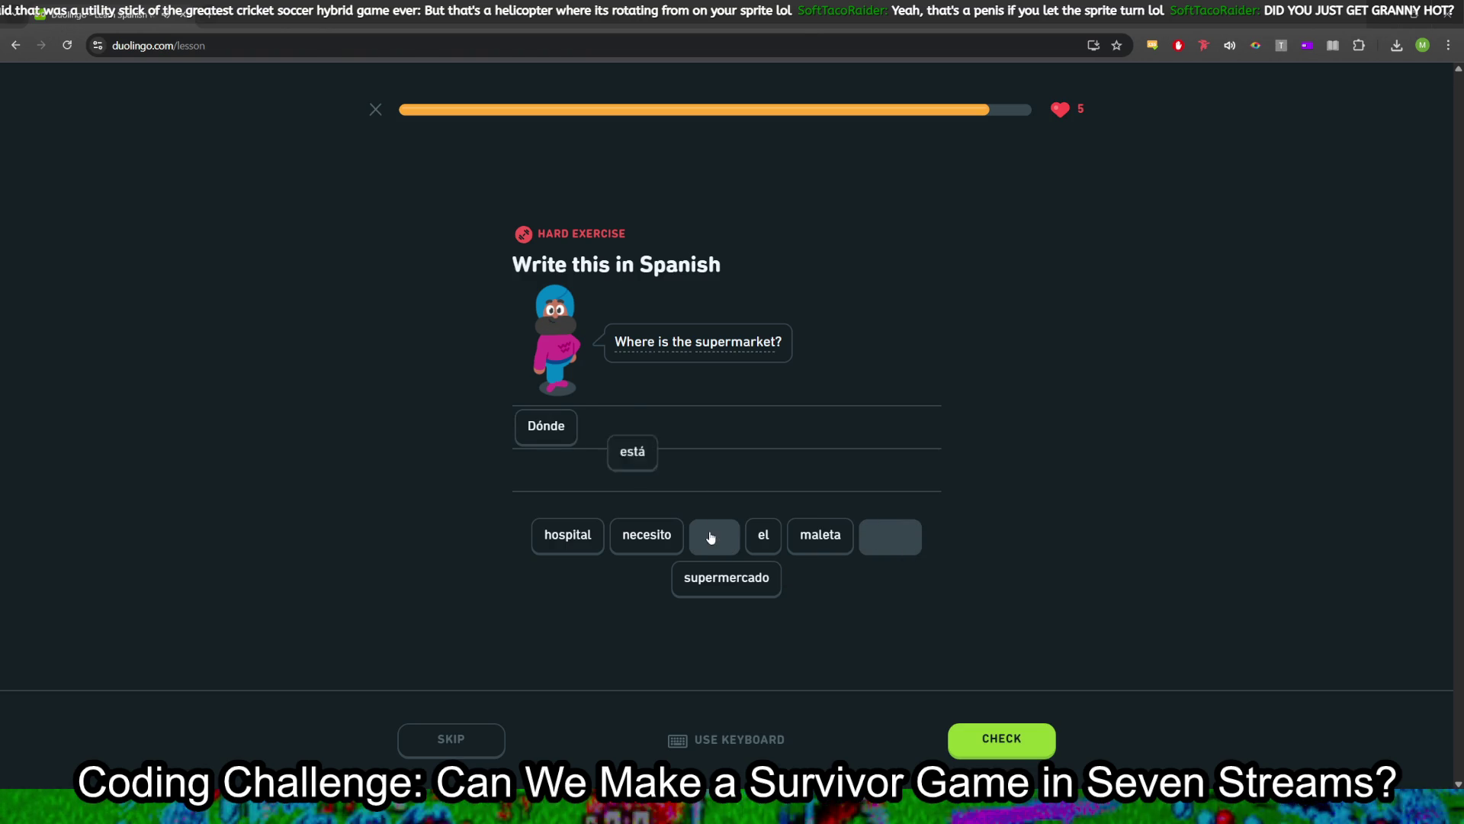
pyautogui.click(761, 546)
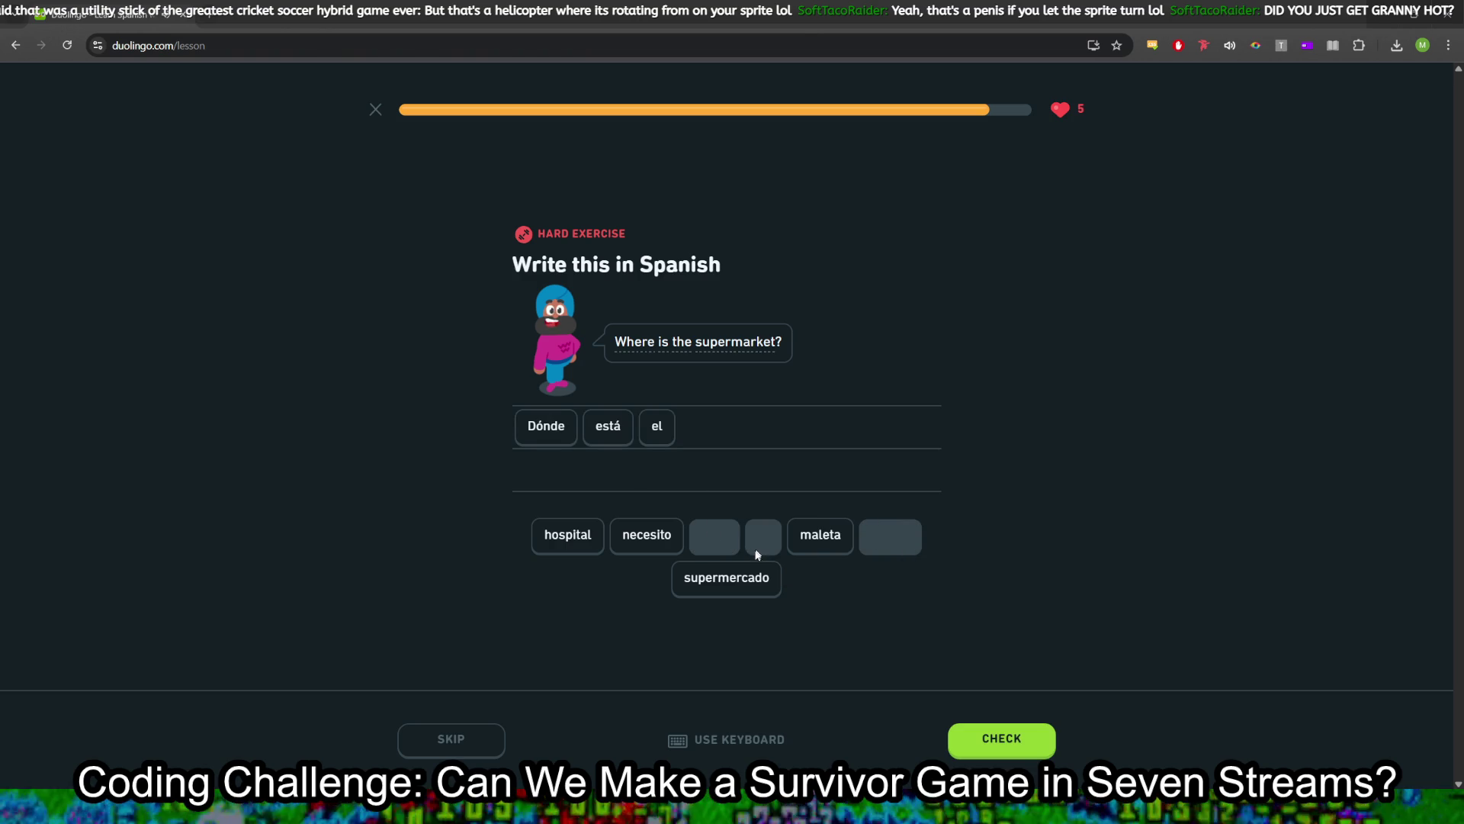
pyautogui.click(726, 586)
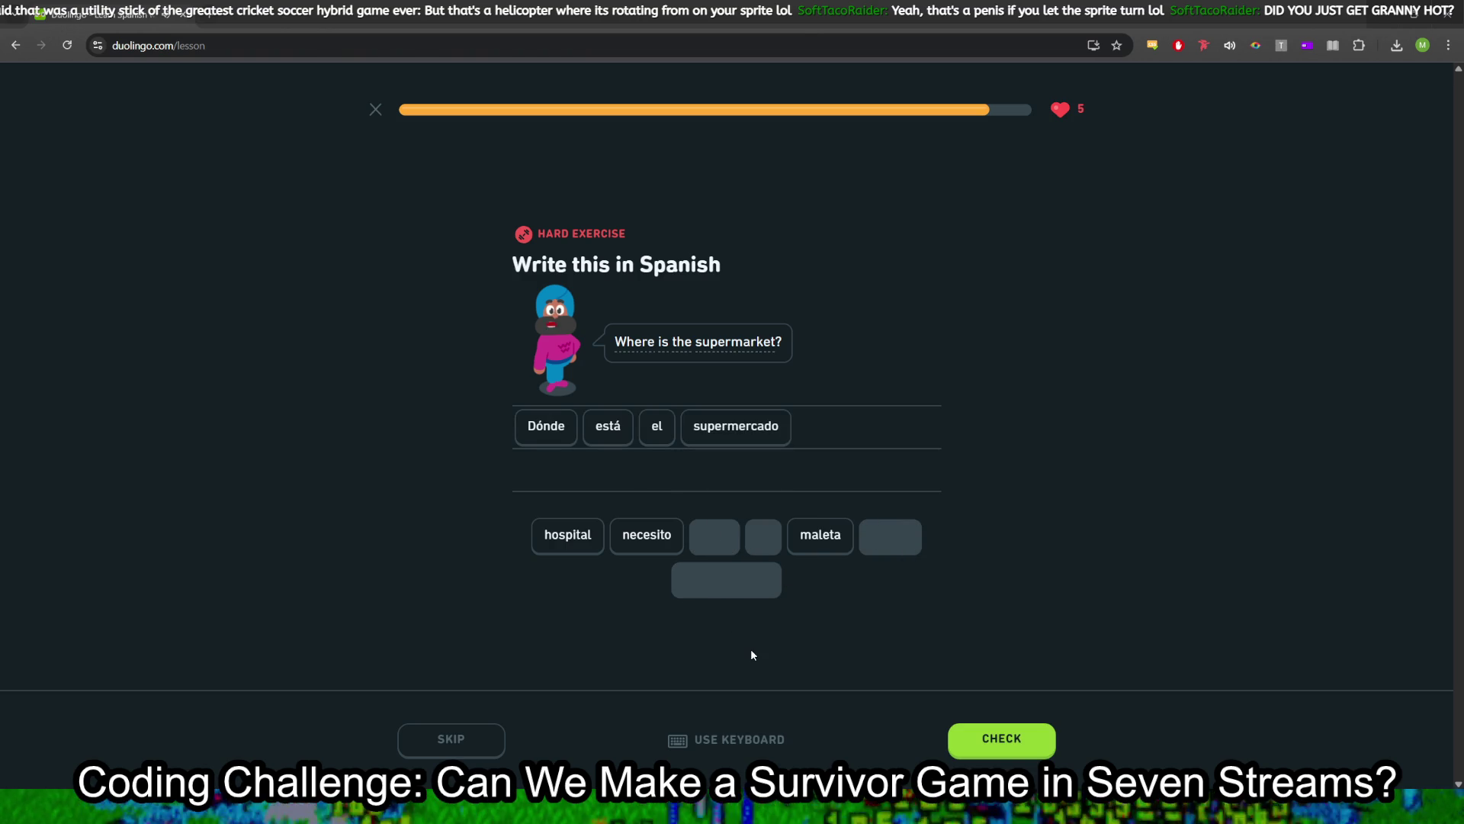
pyautogui.click(1016, 742)
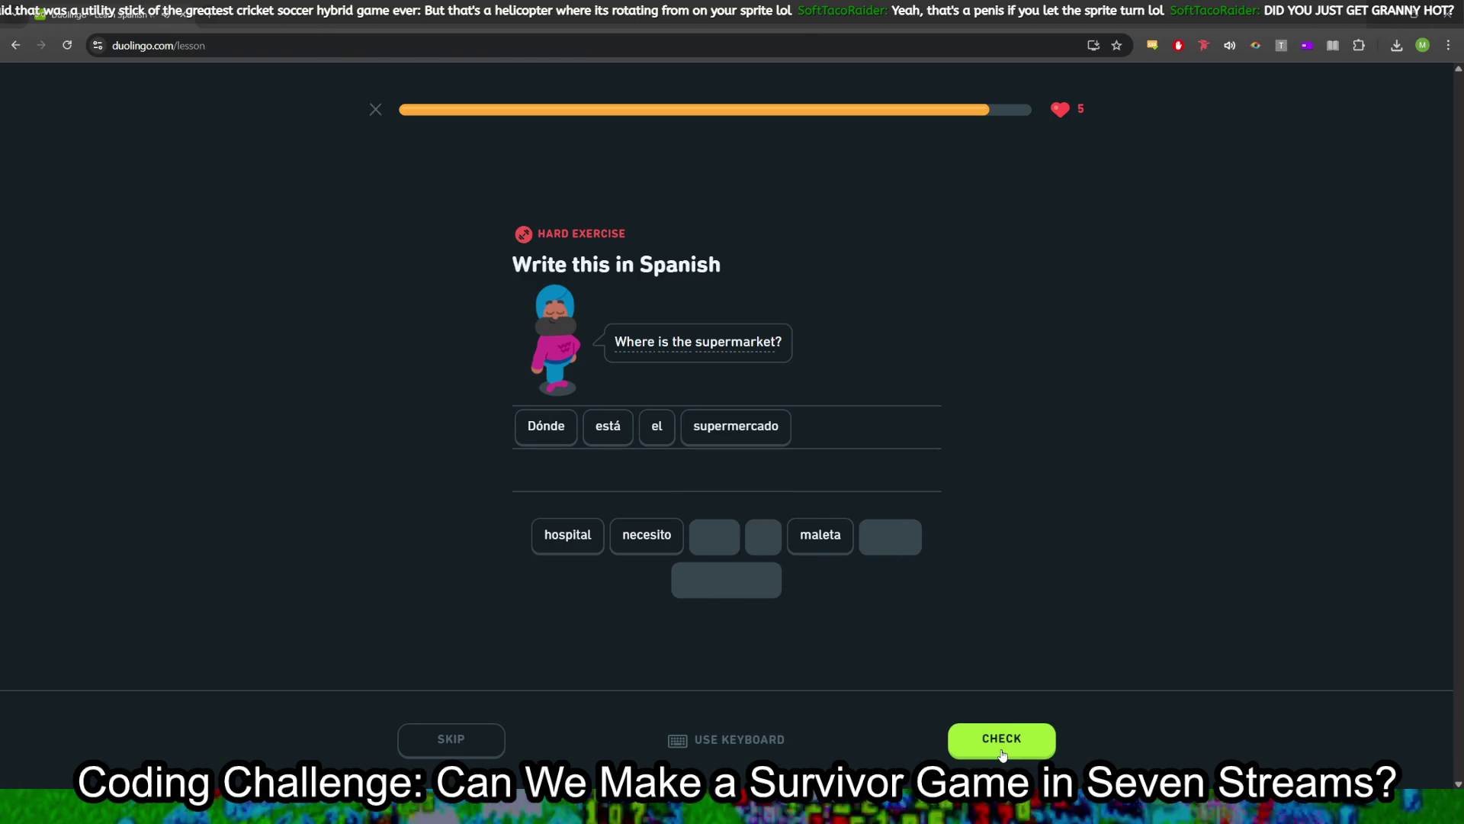
pyautogui.click(1004, 751)
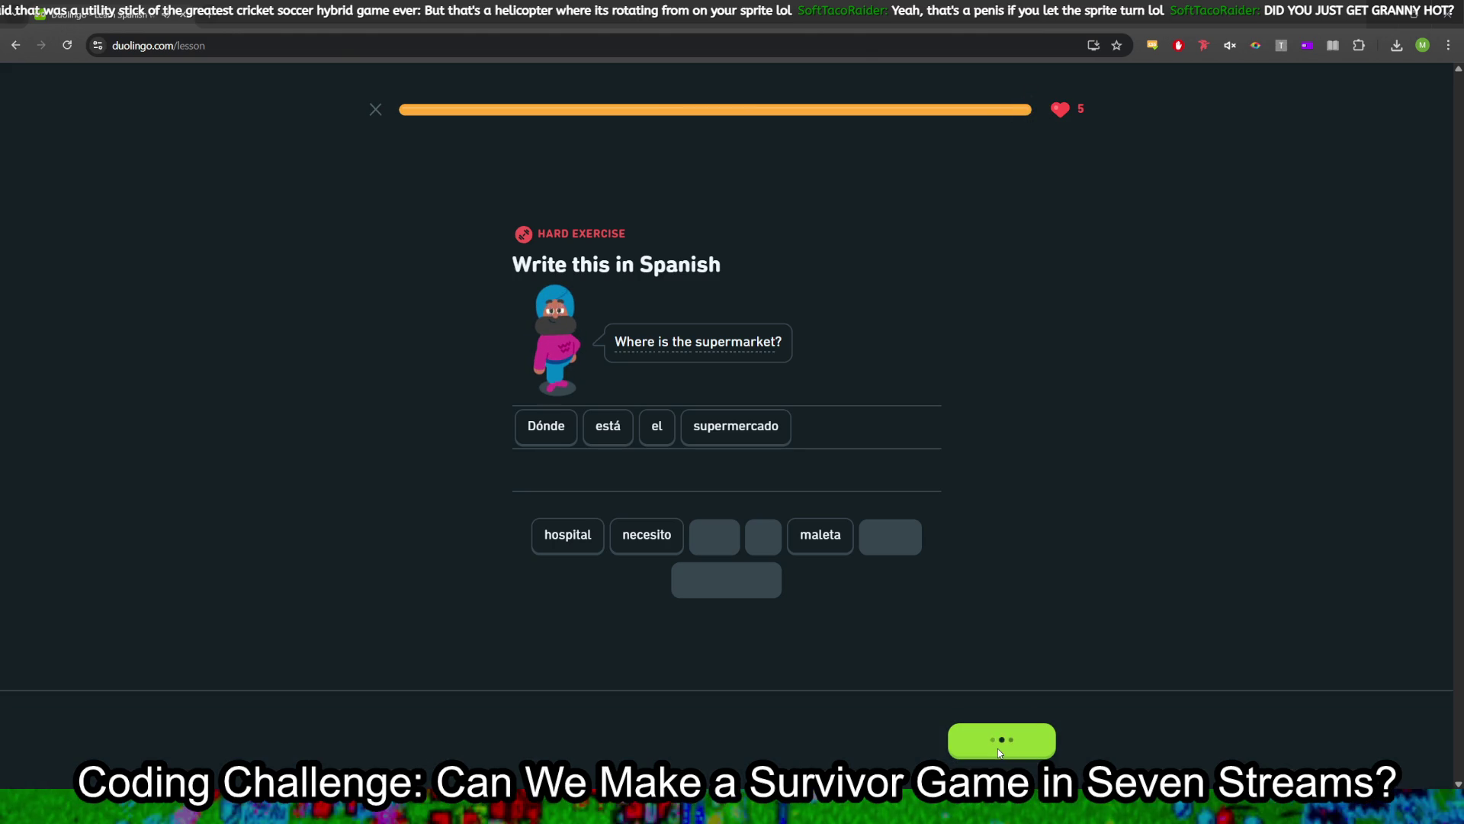
pyautogui.hotkey('alt', 'Tab')
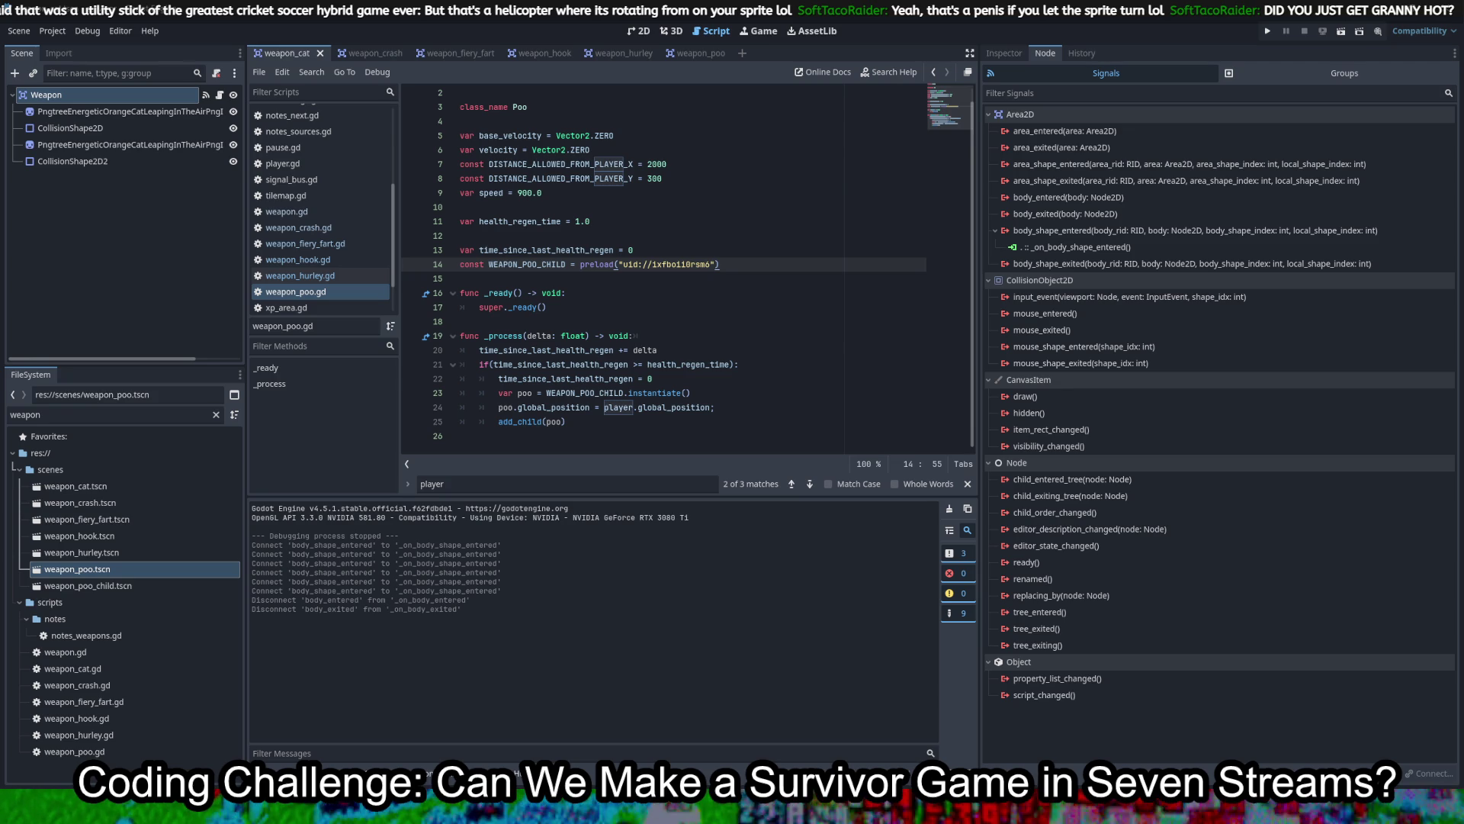
# Step: Disconnect _on_body_entered and _on_body_exited in the weapon_crash and weapon_fiery_fart scenes
pyautogui.click(370, 52)
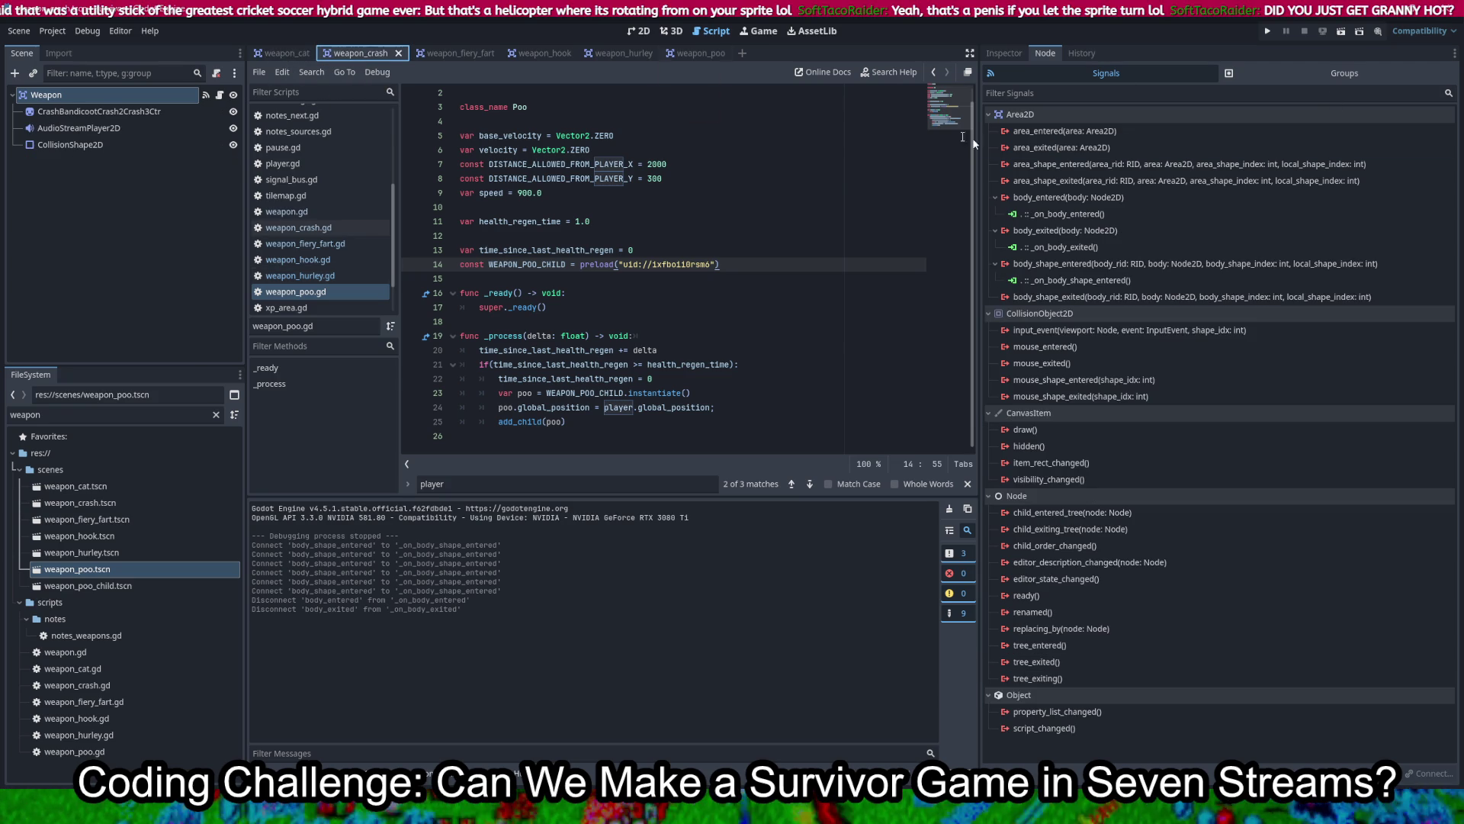
pyautogui.rightClick(1083, 214)
pyautogui.click(1105, 251)
pyautogui.rightClick(1065, 213)
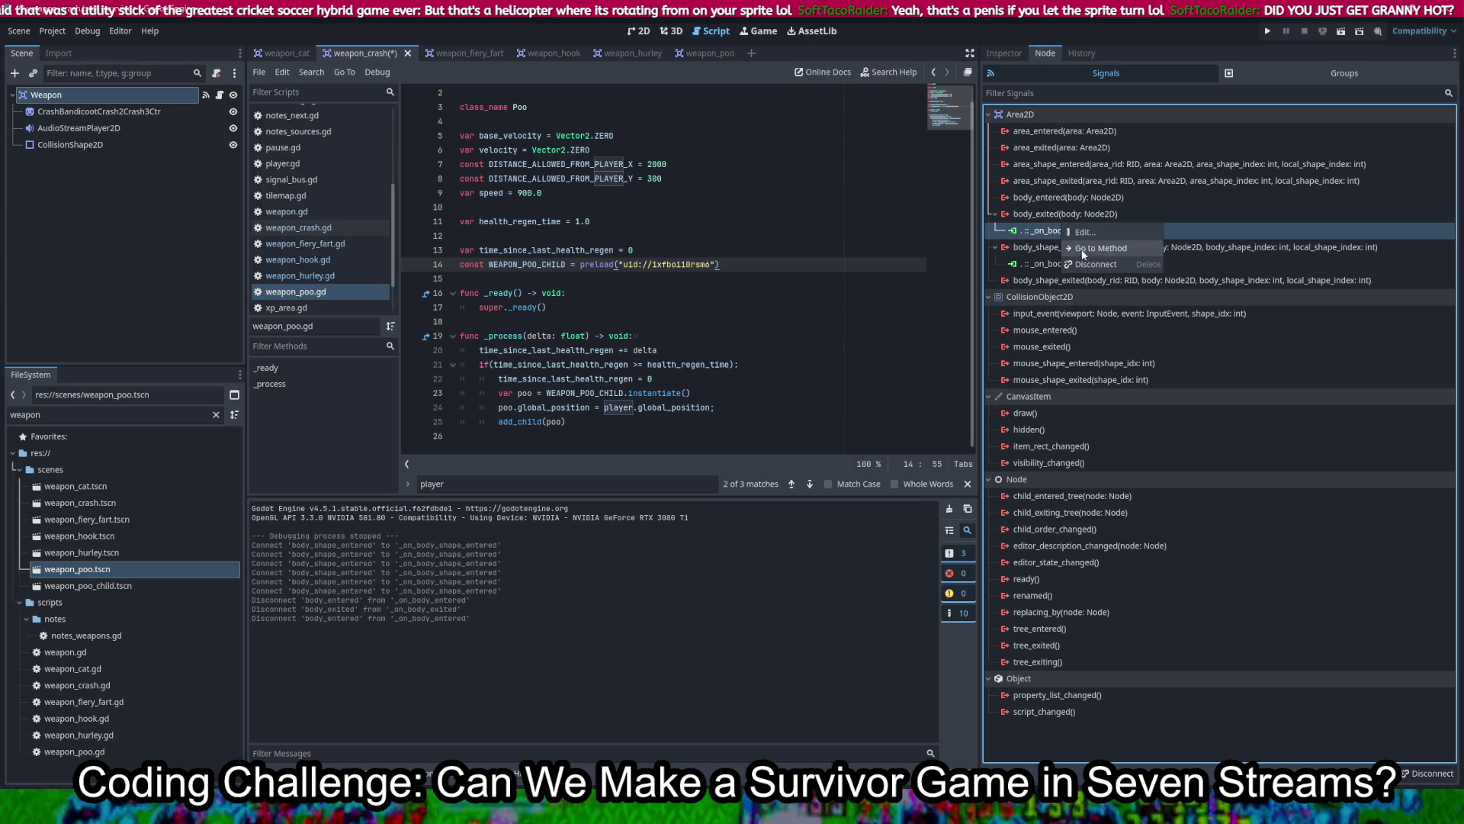
pyautogui.click(1098, 269)
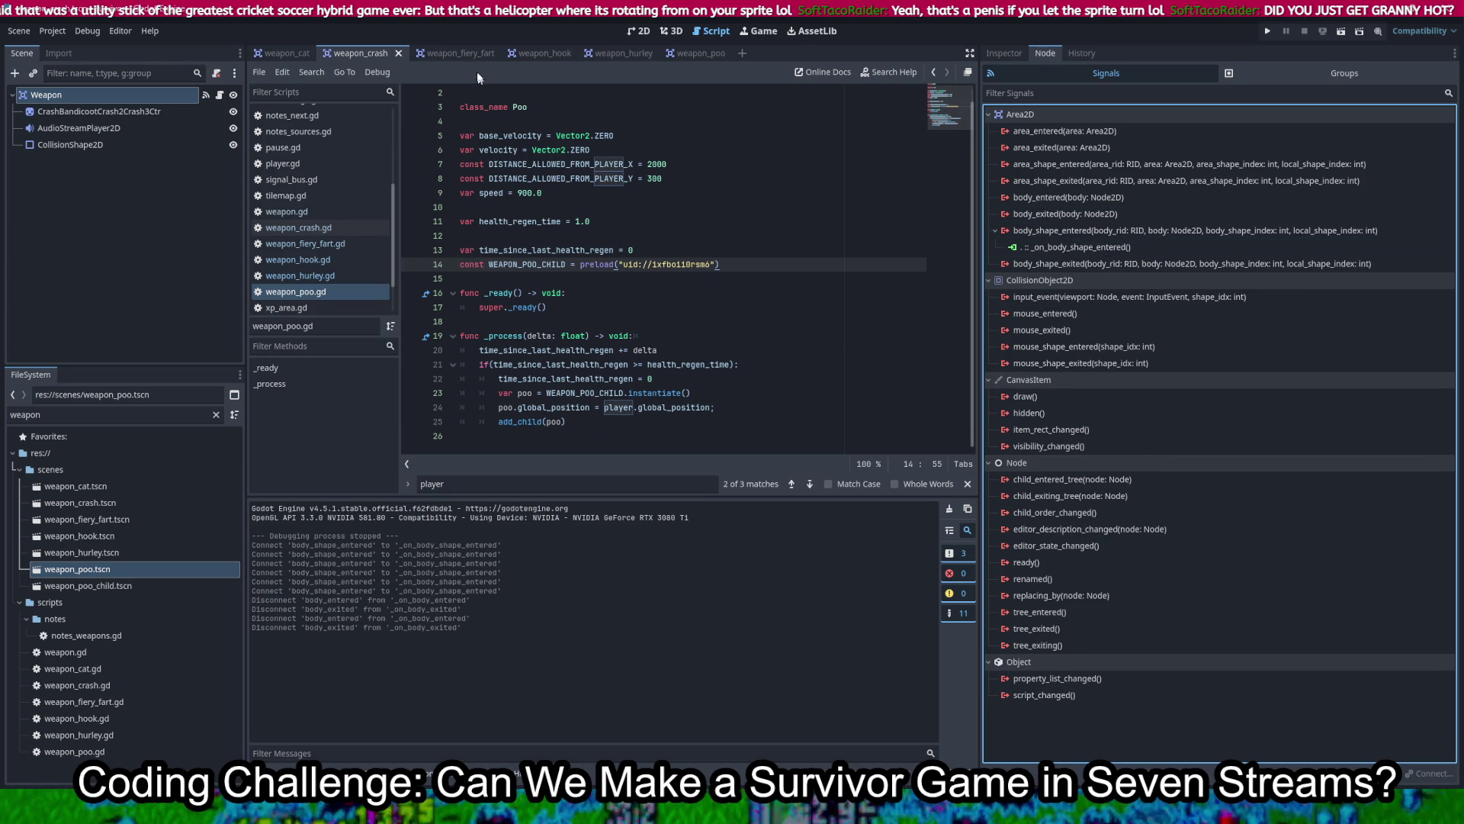
pyautogui.click(450, 53)
pyautogui.rightClick(1065, 213)
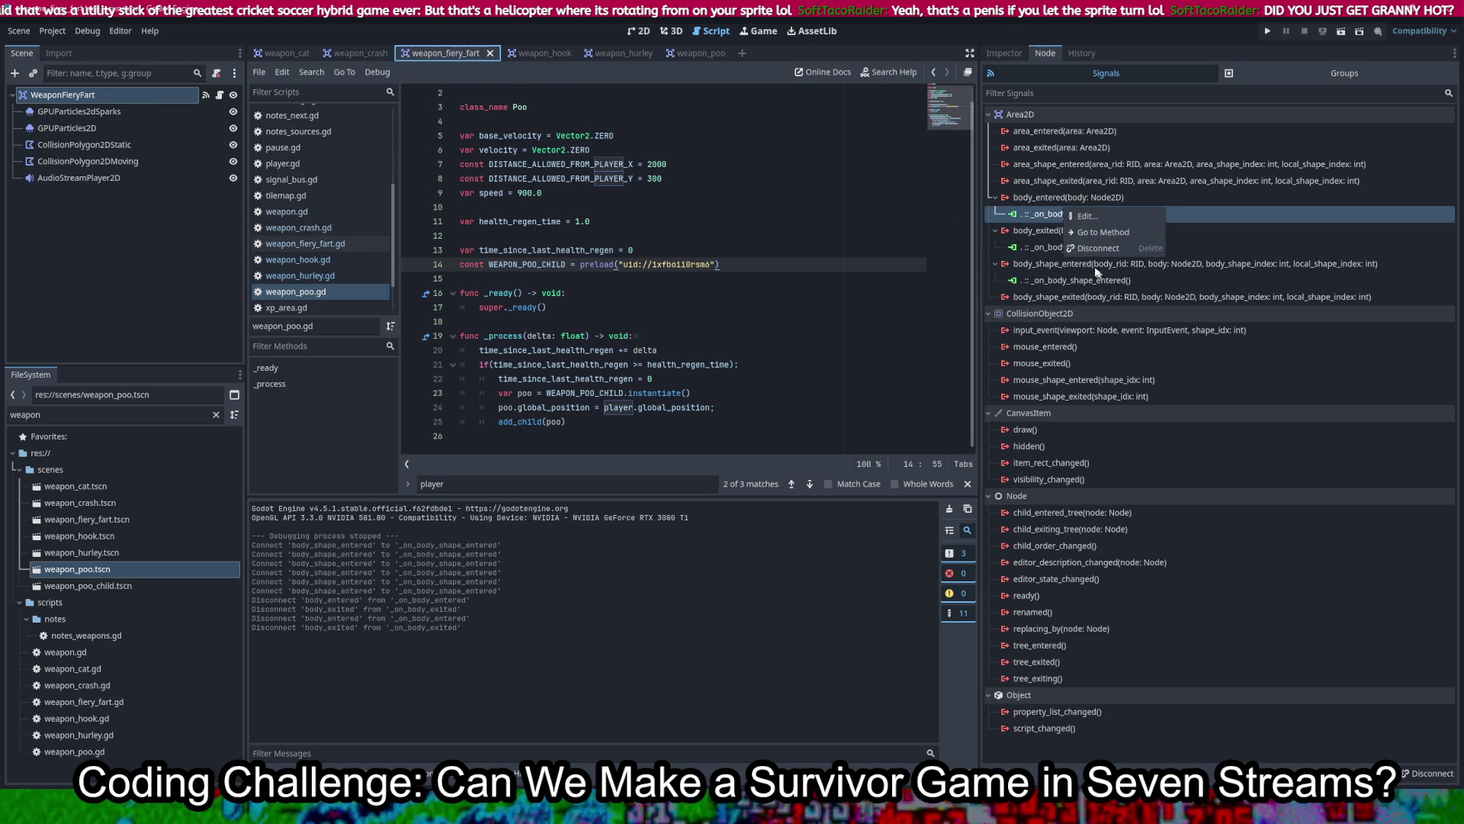
pyautogui.click(1098, 248)
pyautogui.rightClick(1054, 230)
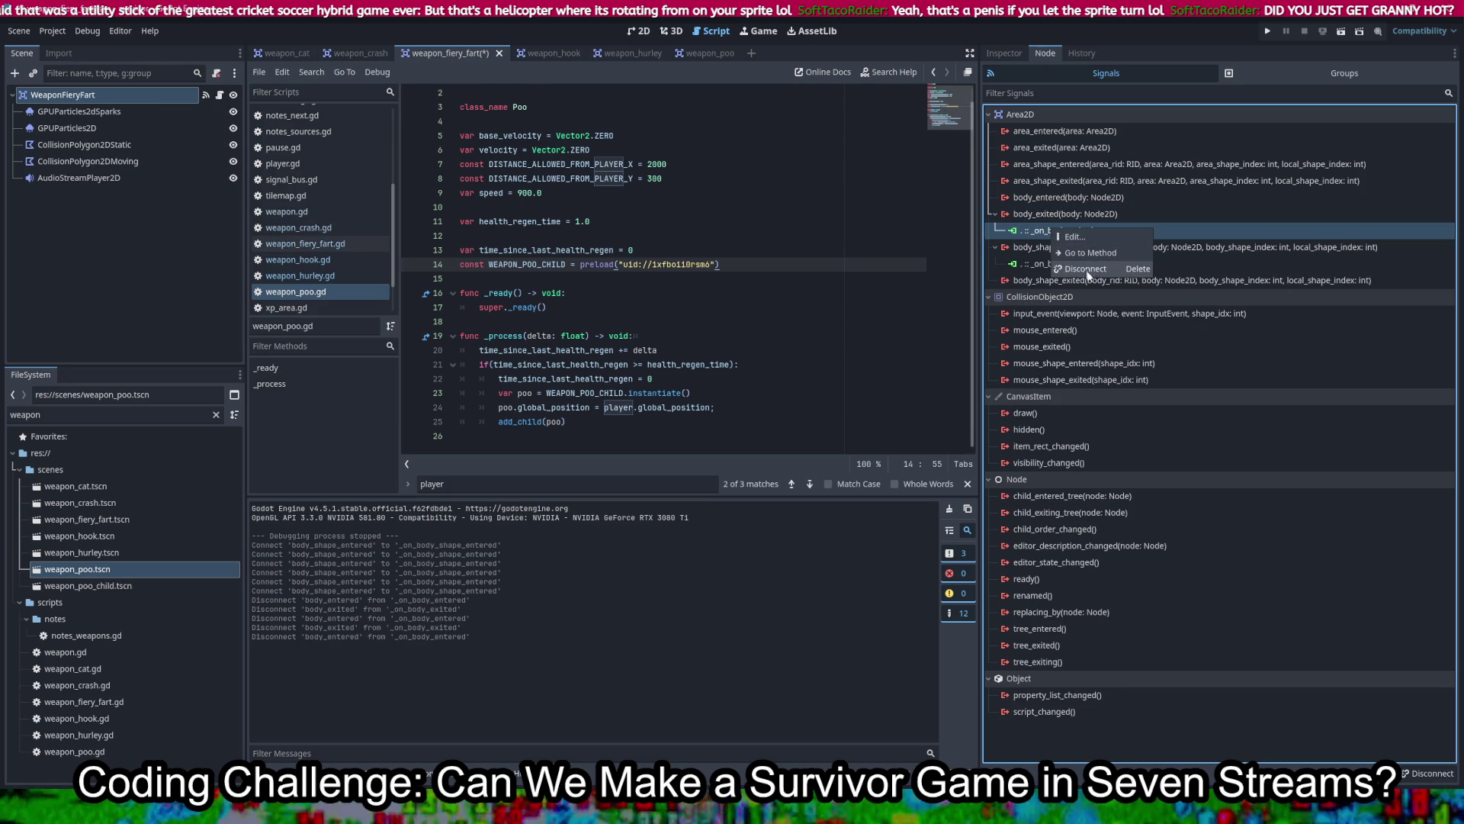
pyautogui.click(1083, 268)
# Step: Disconnect _on_body_entered and _on_body_exited in the weapon_hook and weapon_hurley scenes
pyautogui.click(549, 55)
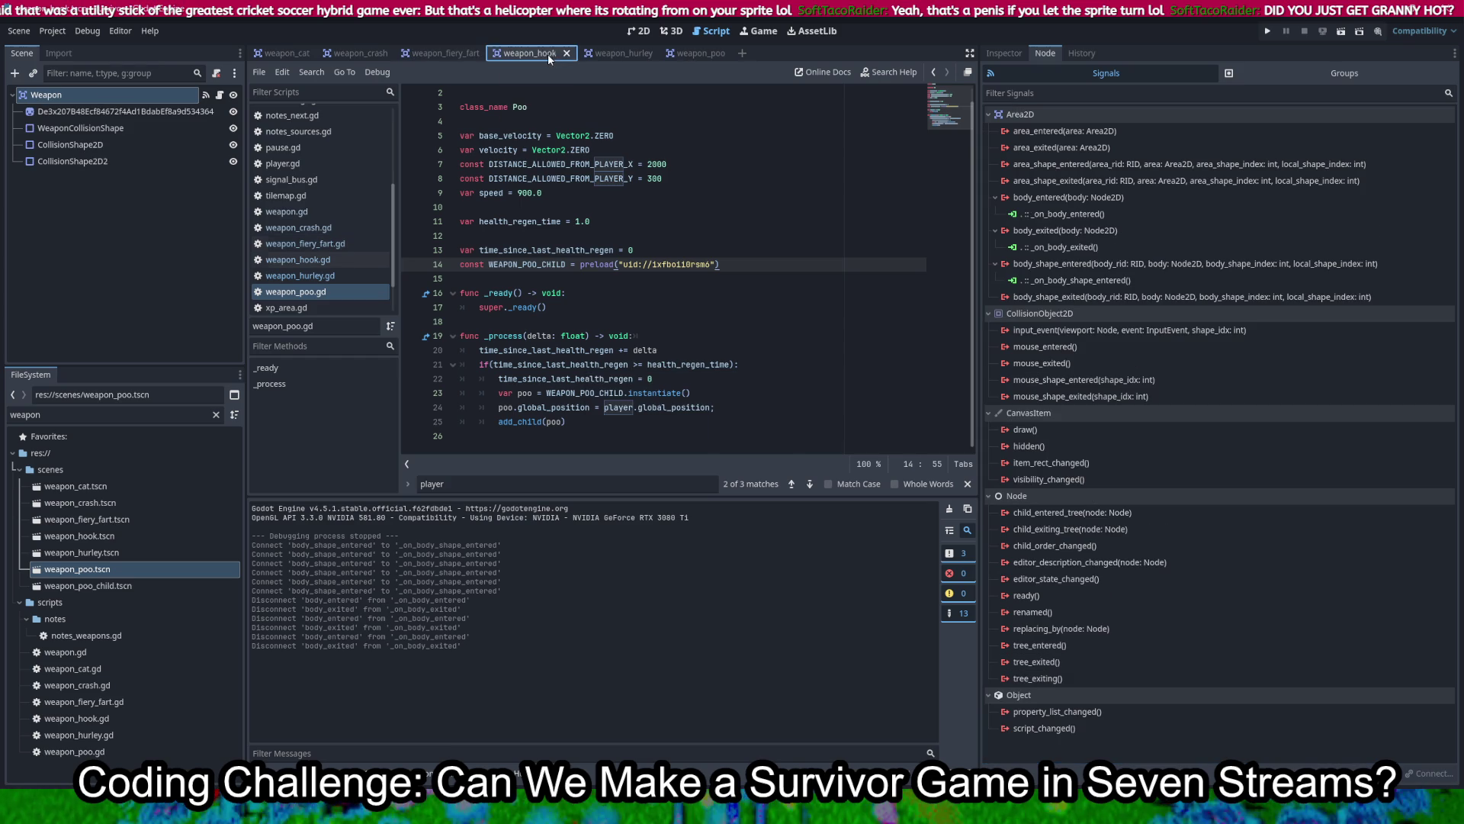
pyautogui.rightClick(1061, 215)
pyautogui.click(1087, 251)
pyautogui.rightClick(1060, 232)
pyautogui.click(1089, 271)
pyautogui.click(630, 61)
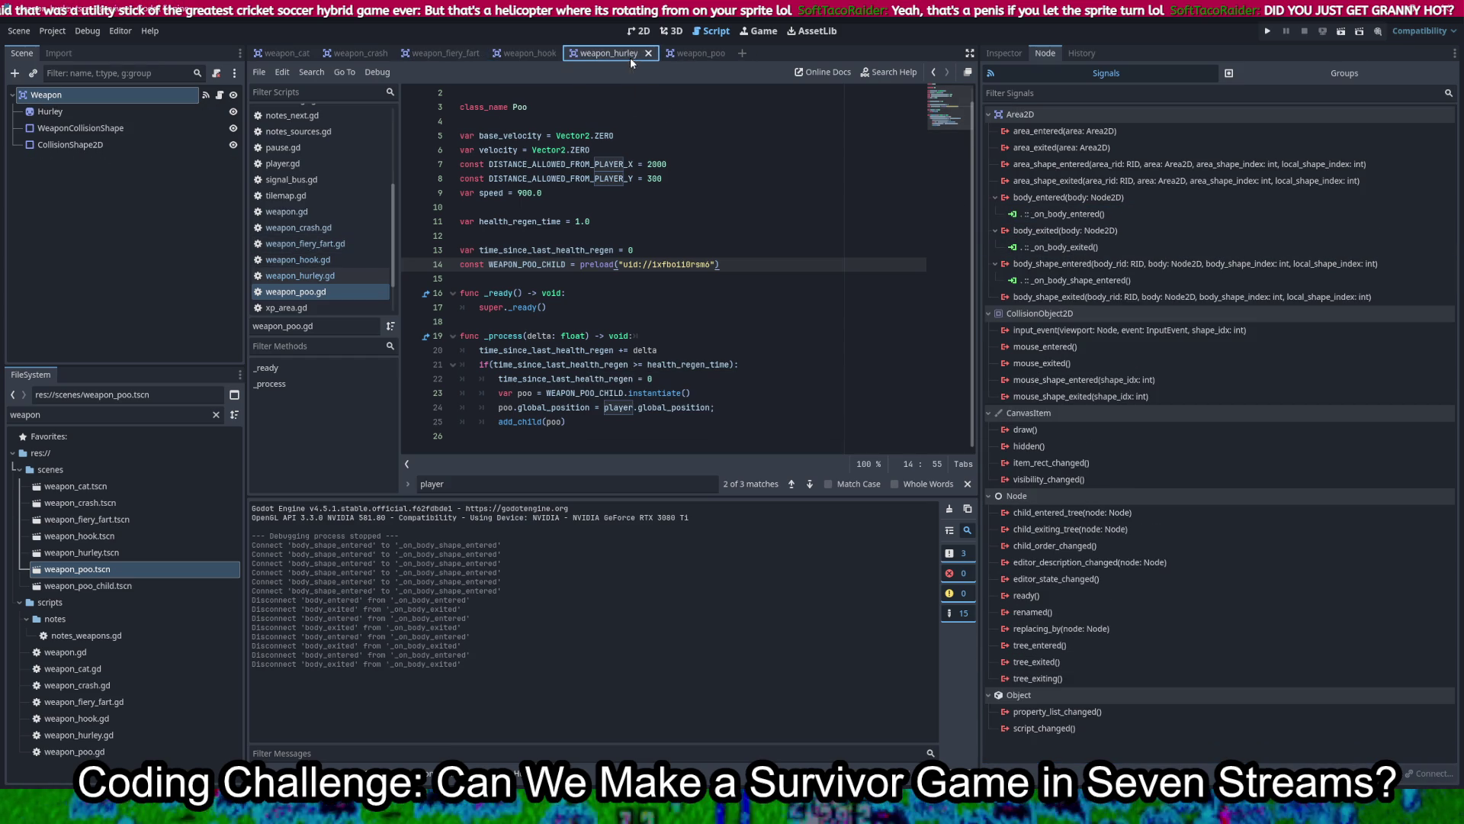
pyautogui.rightClick(1051, 214)
pyautogui.click(1086, 254)
pyautogui.rightClick(1058, 230)
pyautogui.click(1086, 268)
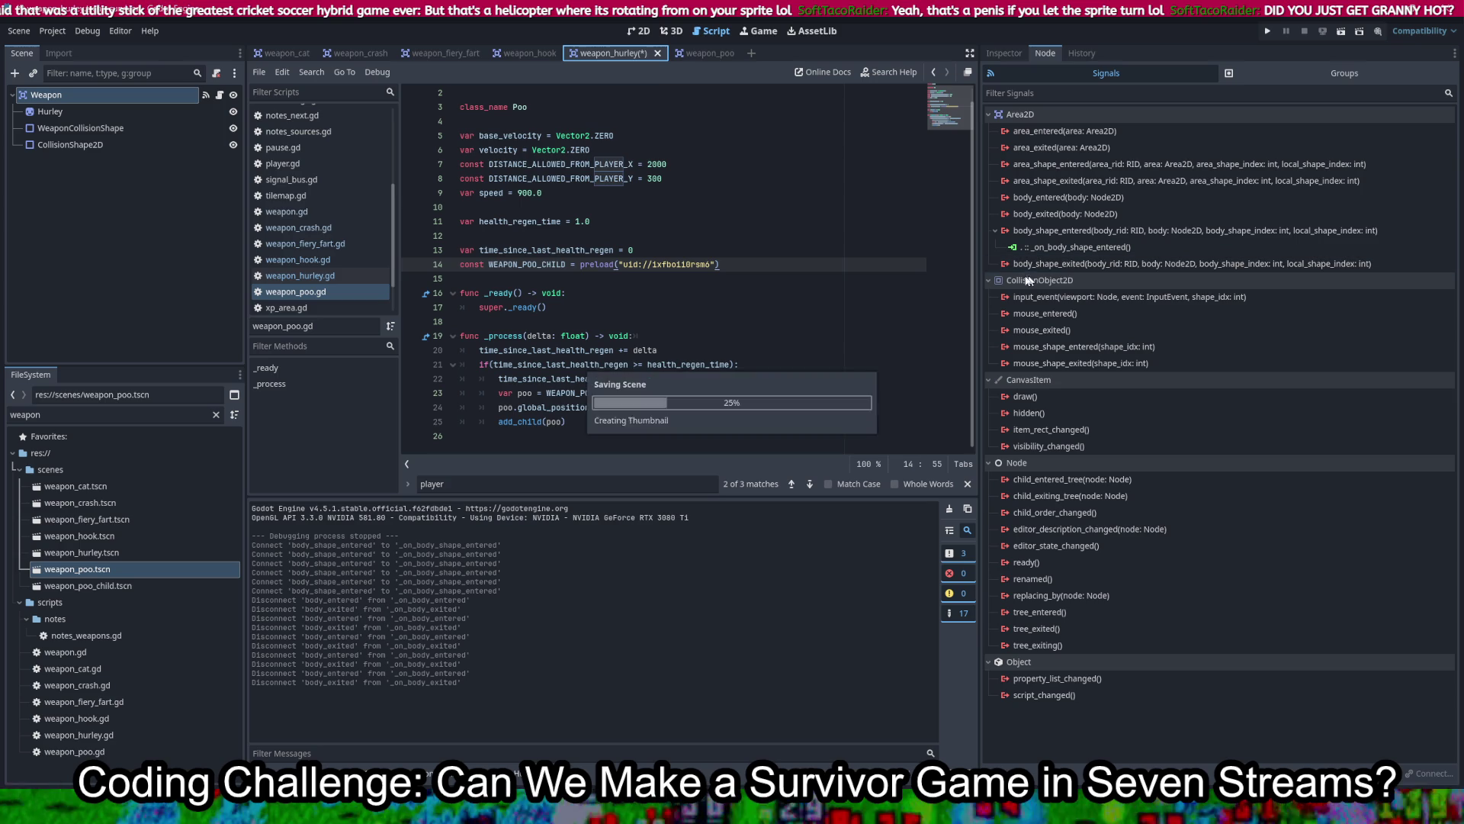
# Step: Disconnect both body signal handlers in the weapon_poo scene and save it
pyautogui.click(694, 53)
pyautogui.rightClick(1053, 214)
pyautogui.click(1087, 253)
pyautogui.rightClick(1047, 231)
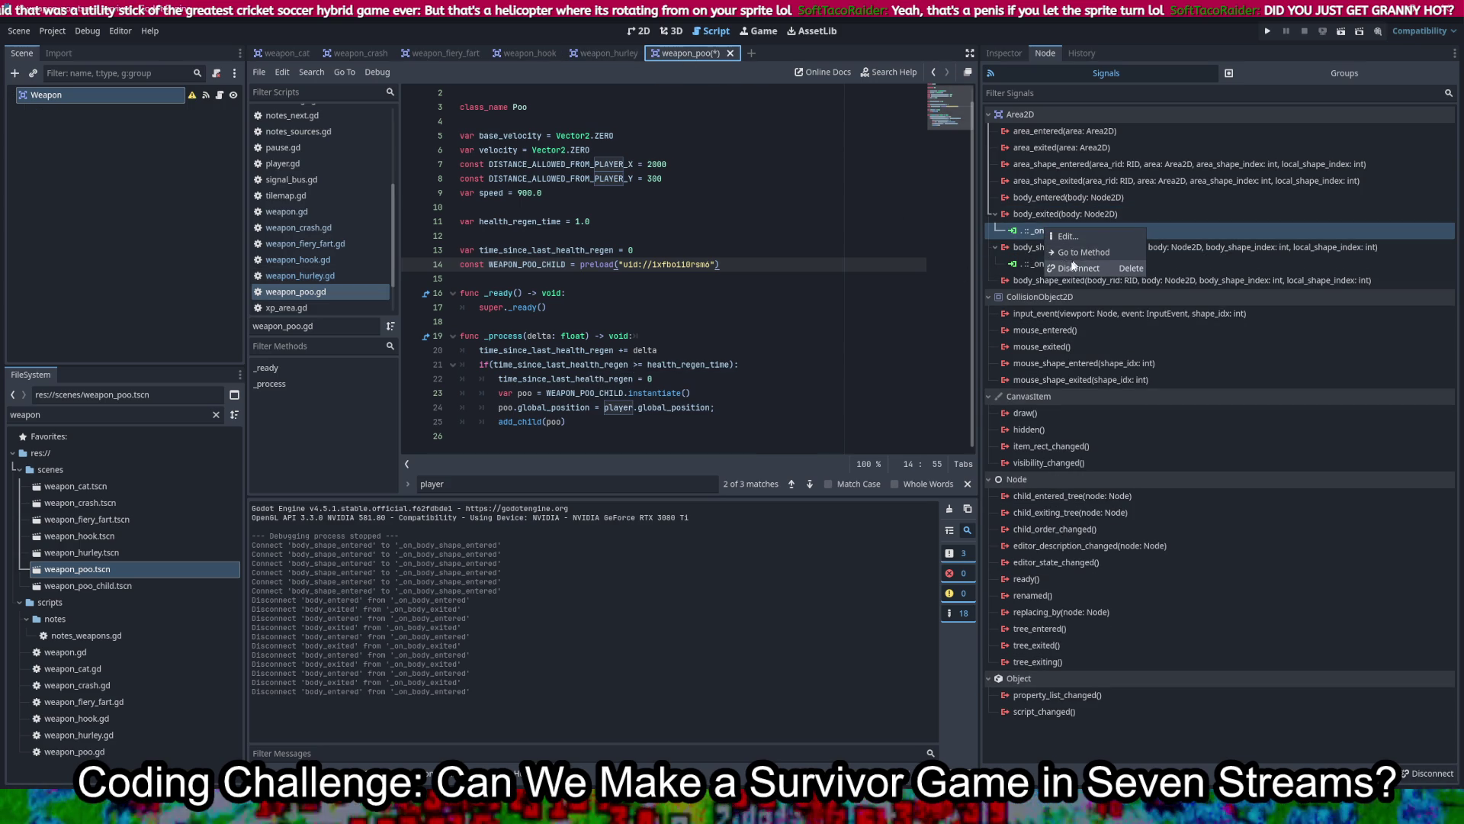
pyautogui.click(1077, 268)
pyautogui.hotkey('ctrl', 's')
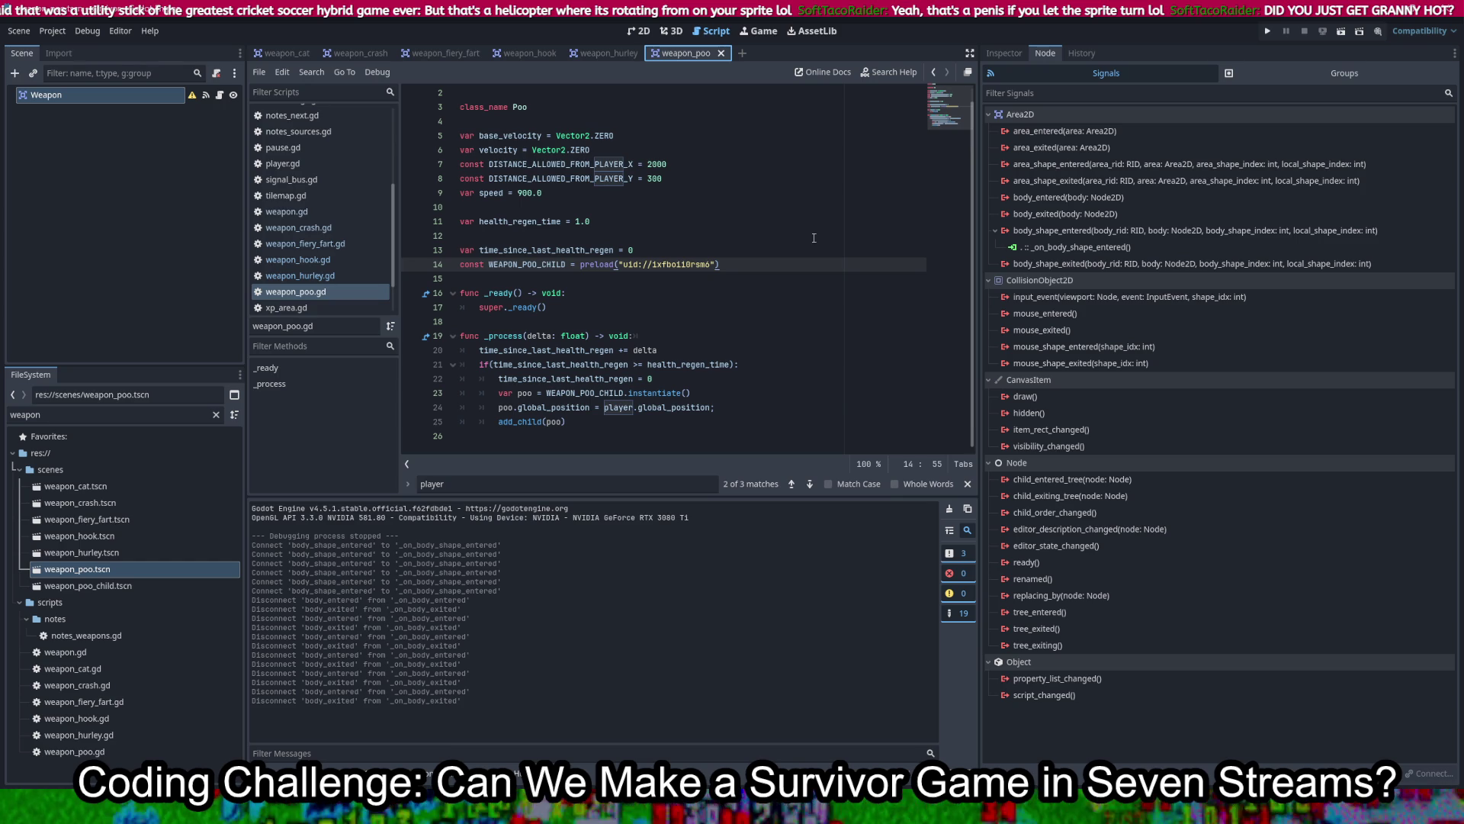
# Step: Run the game, walk the character around with WASD to test the poo weapon, then stop it
pyautogui.click(1265, 32)
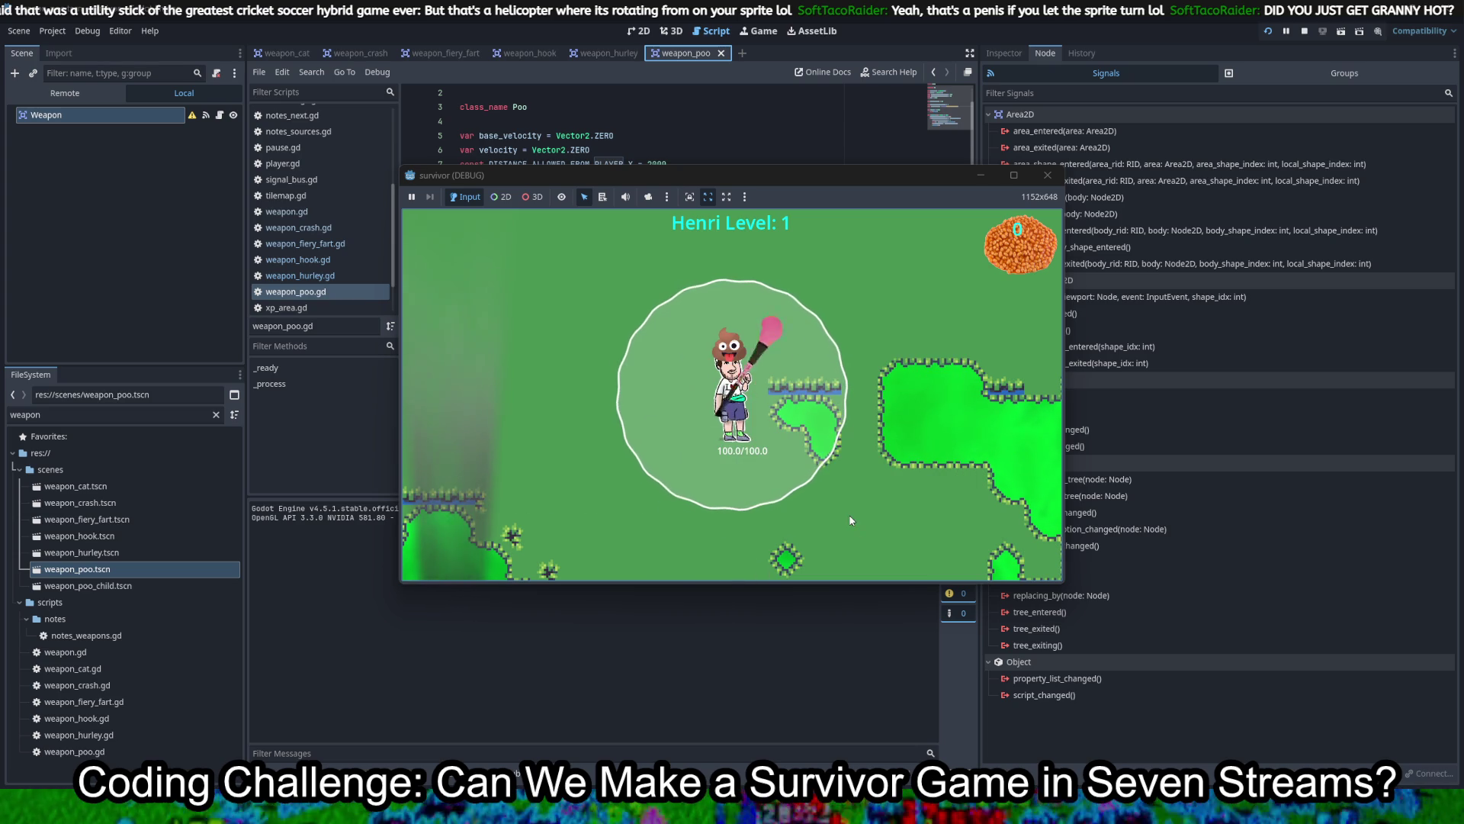
pyautogui.press('w')
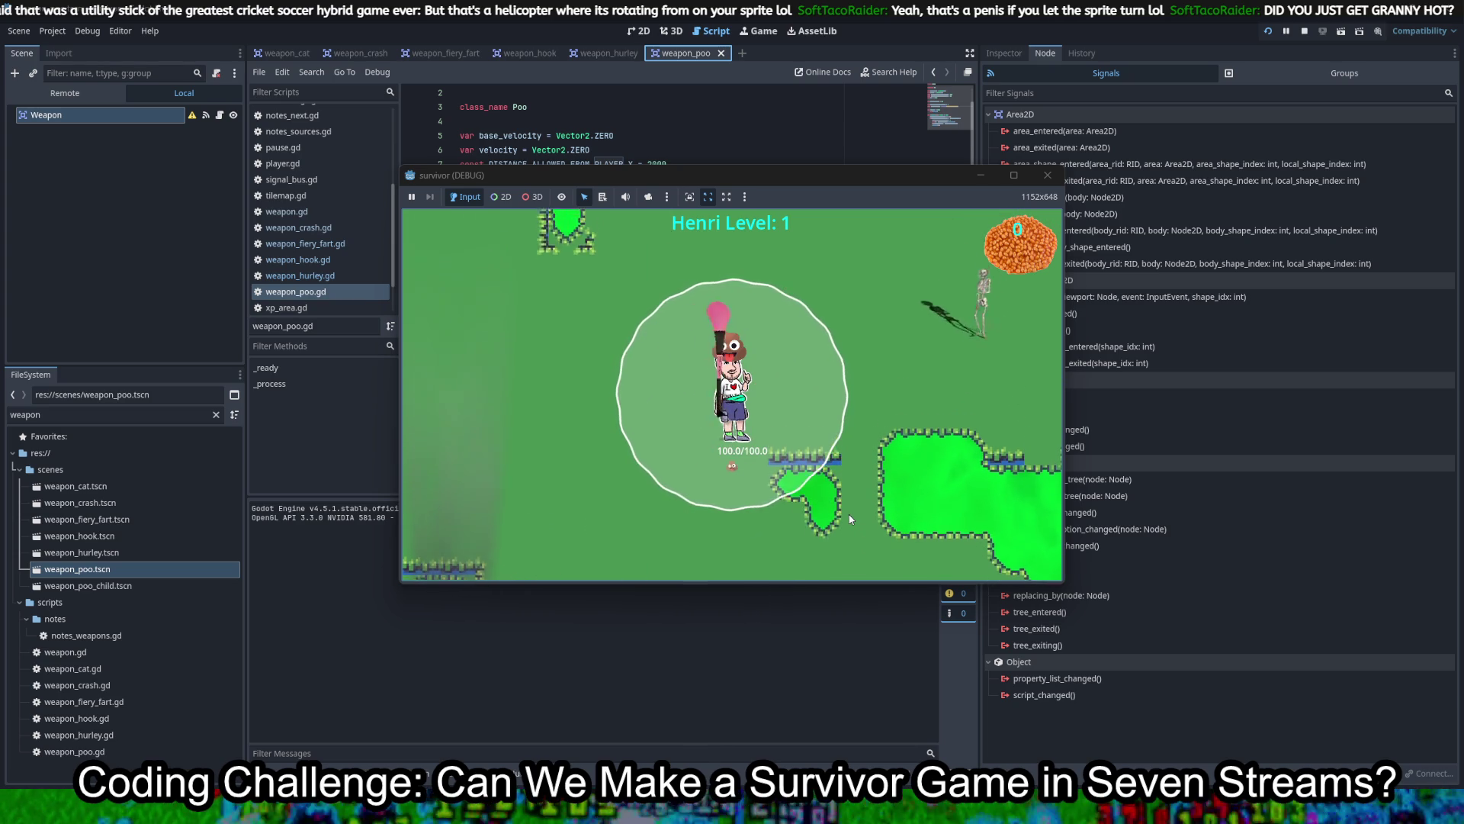
pyautogui.press('w')
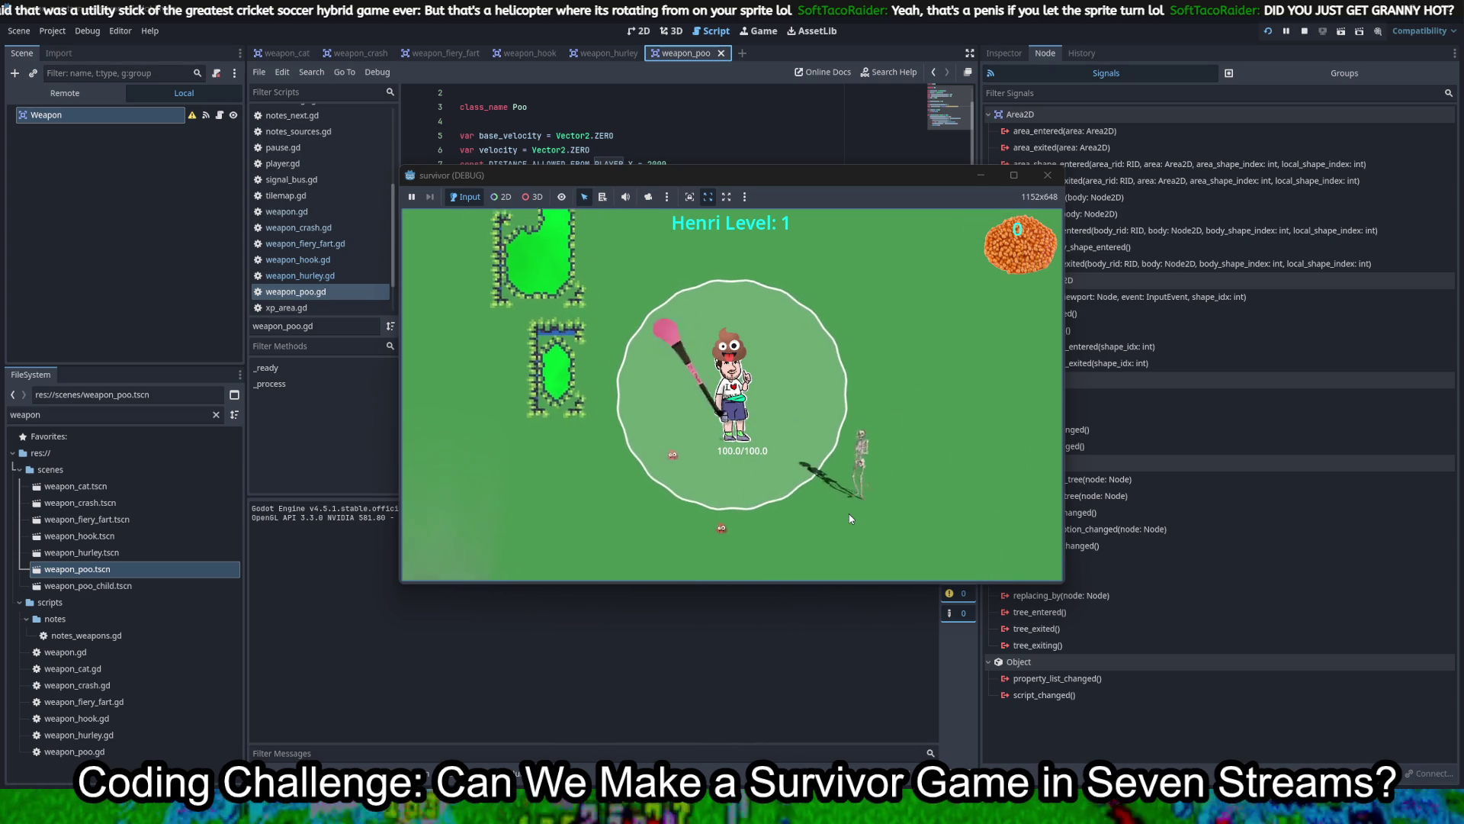
pyautogui.press('d')
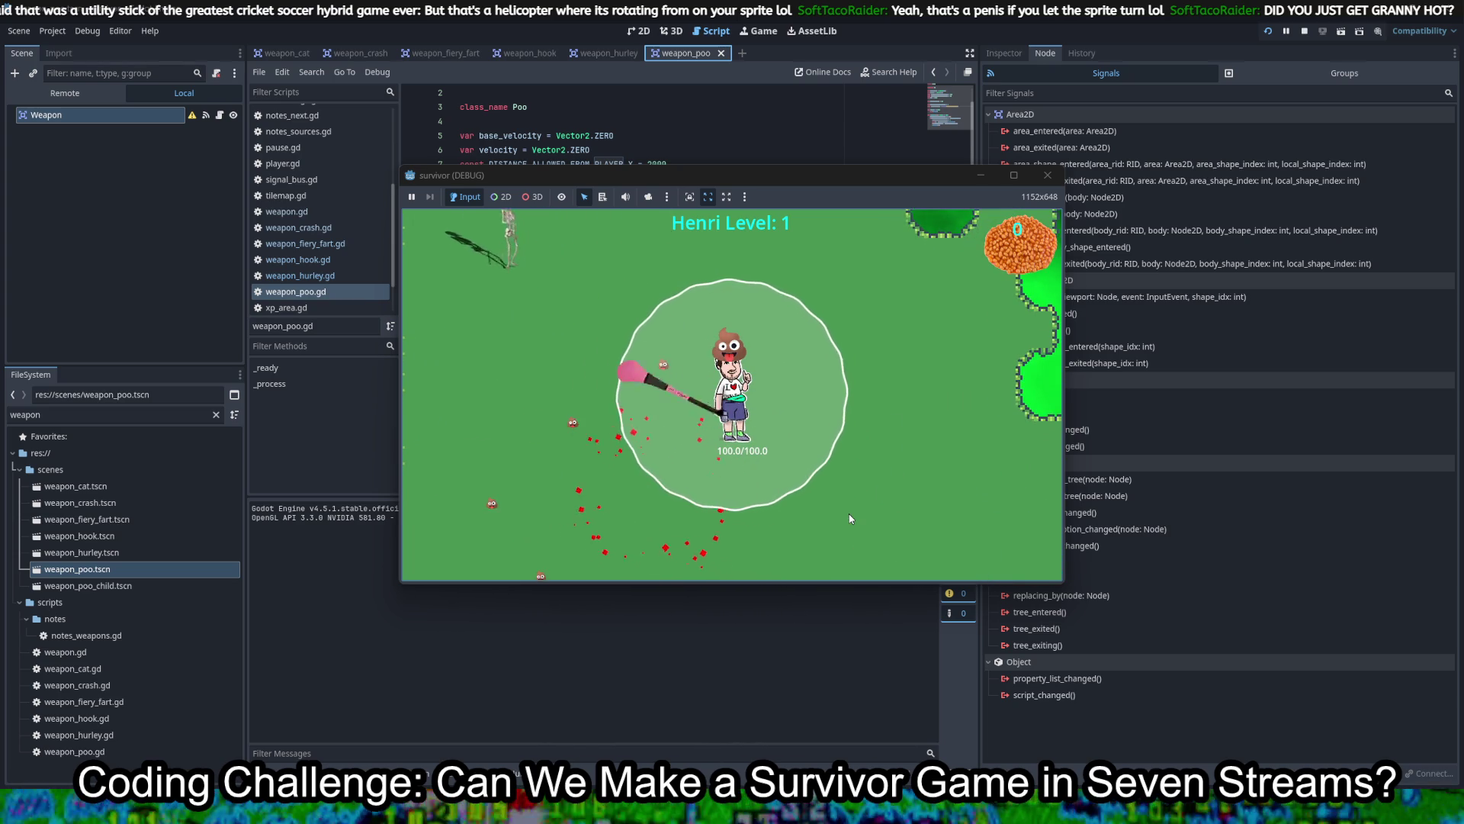
pyautogui.press('d')
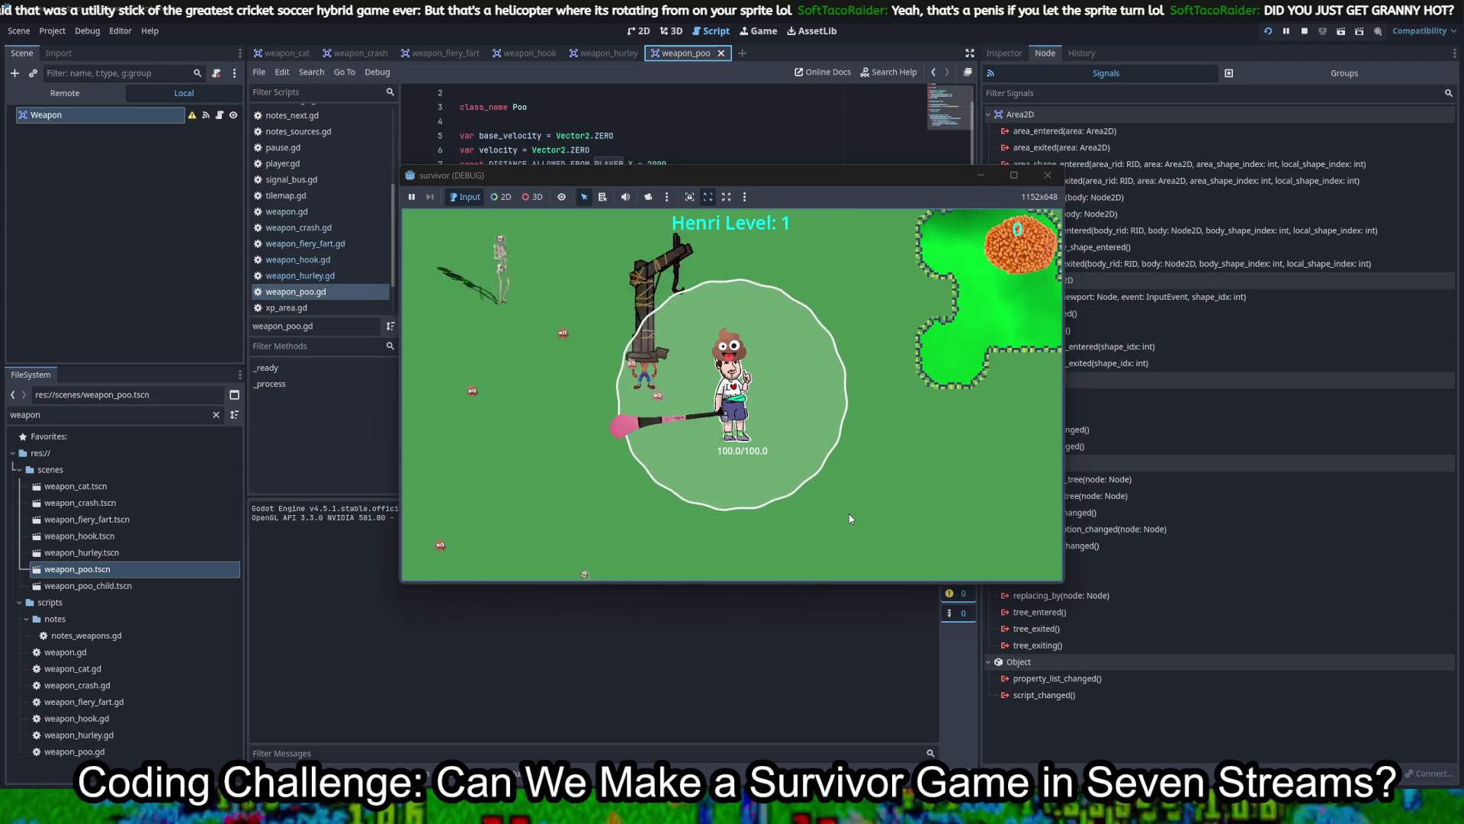
pyautogui.press('s')
pyautogui.press('w')
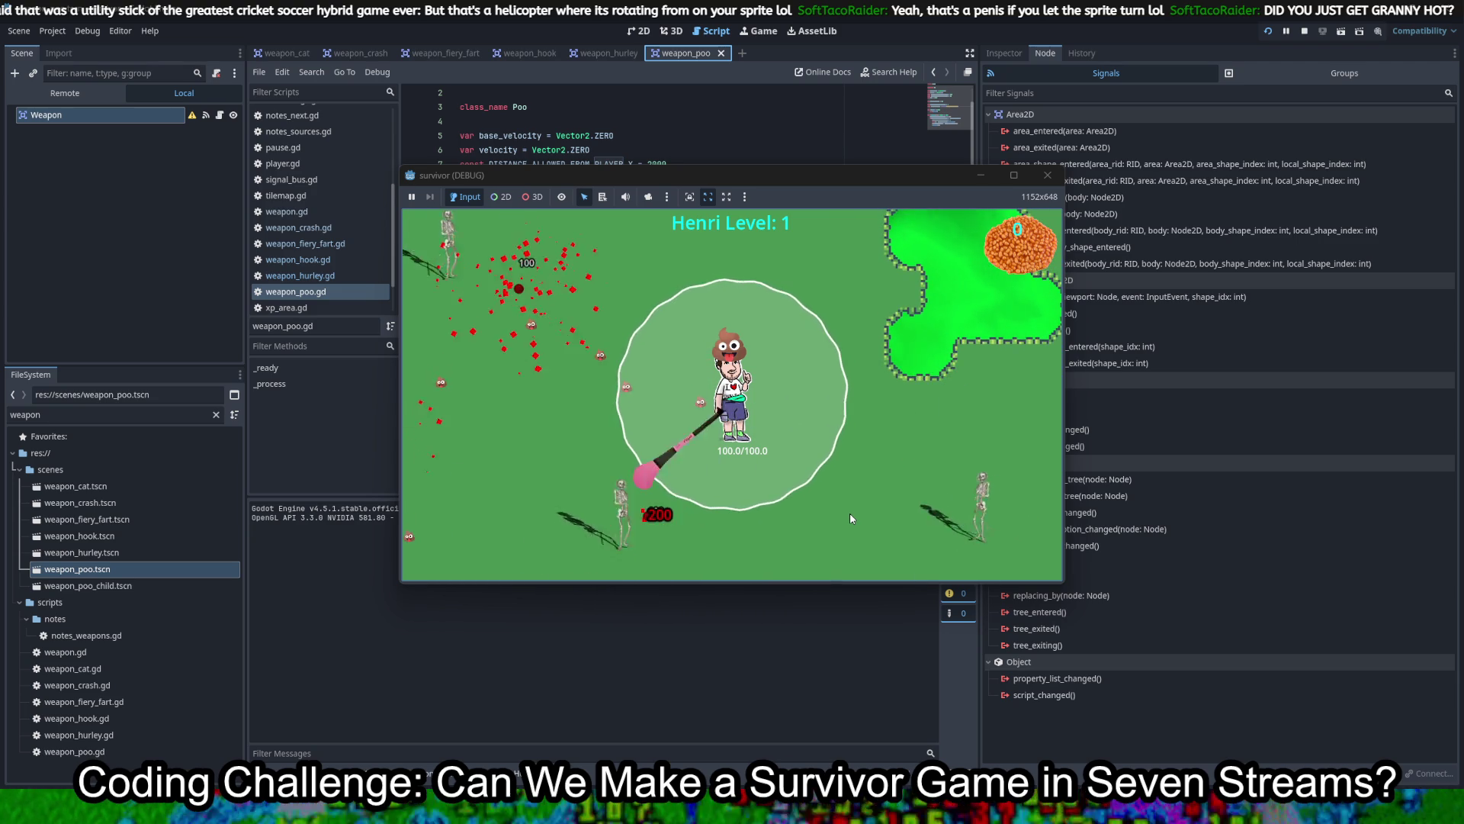
pyautogui.press('w')
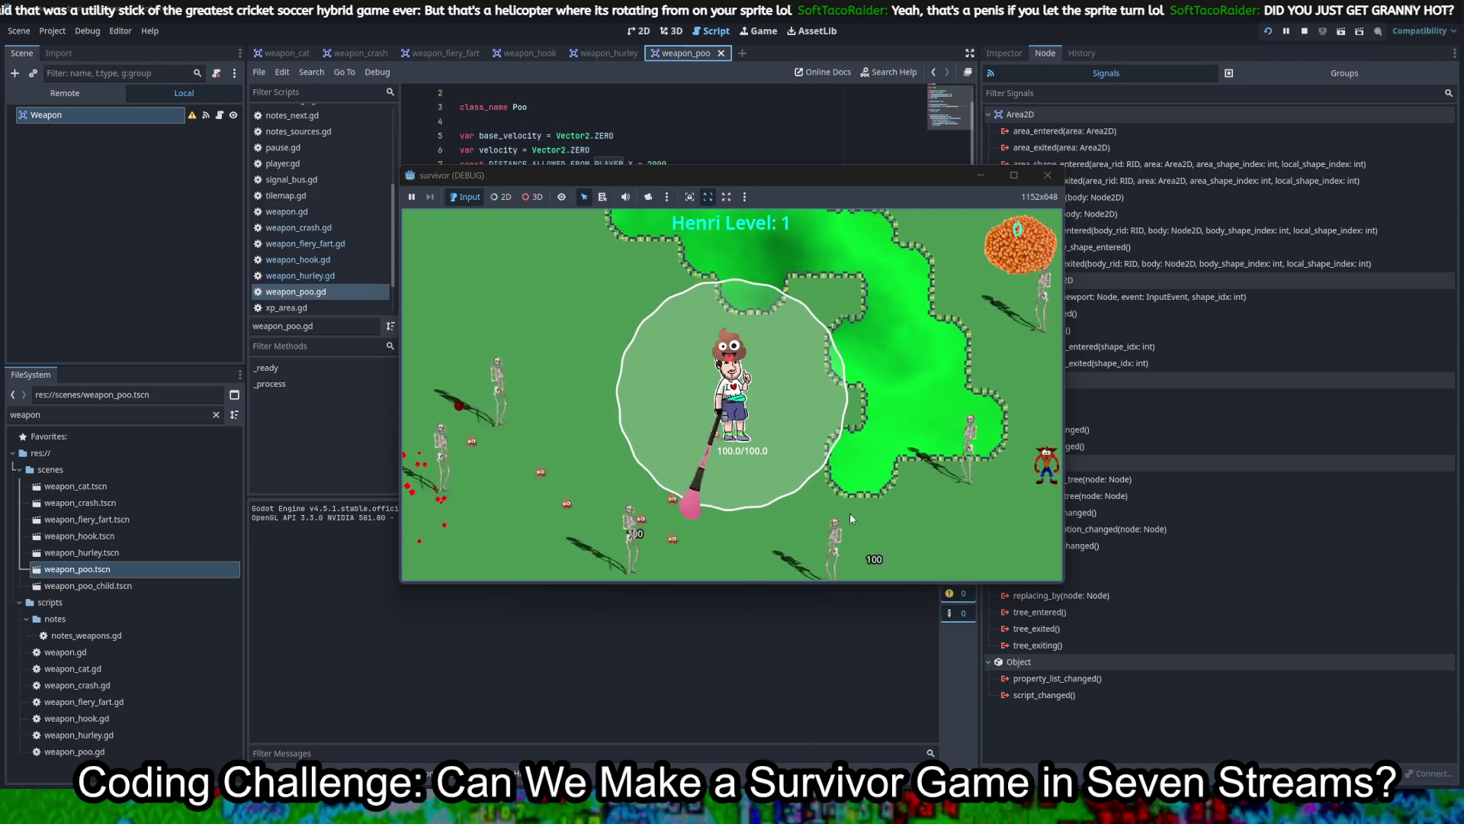
pyautogui.press('d')
pyautogui.press('w')
pyautogui.press('a')
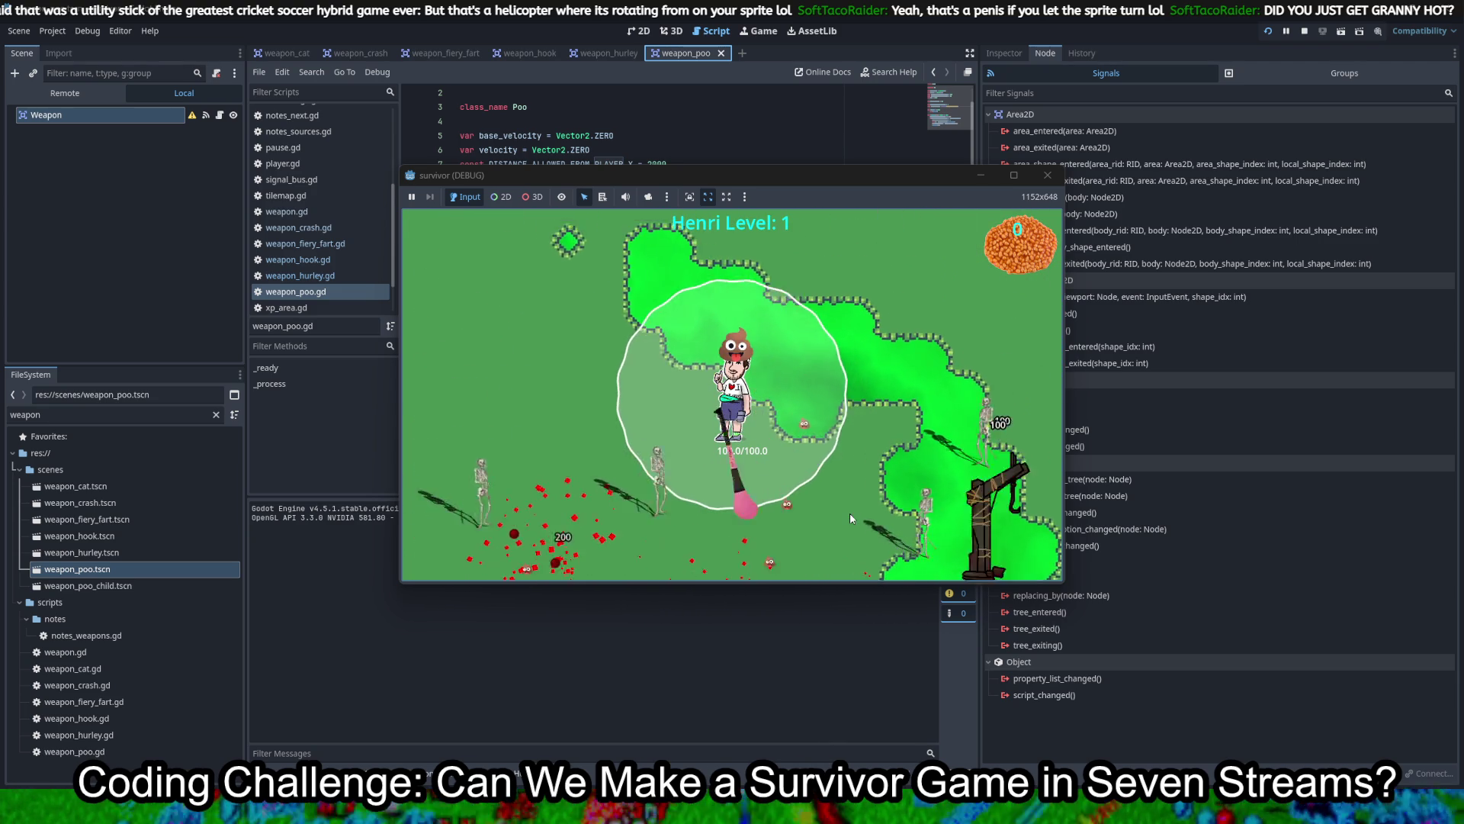
pyautogui.press('a')
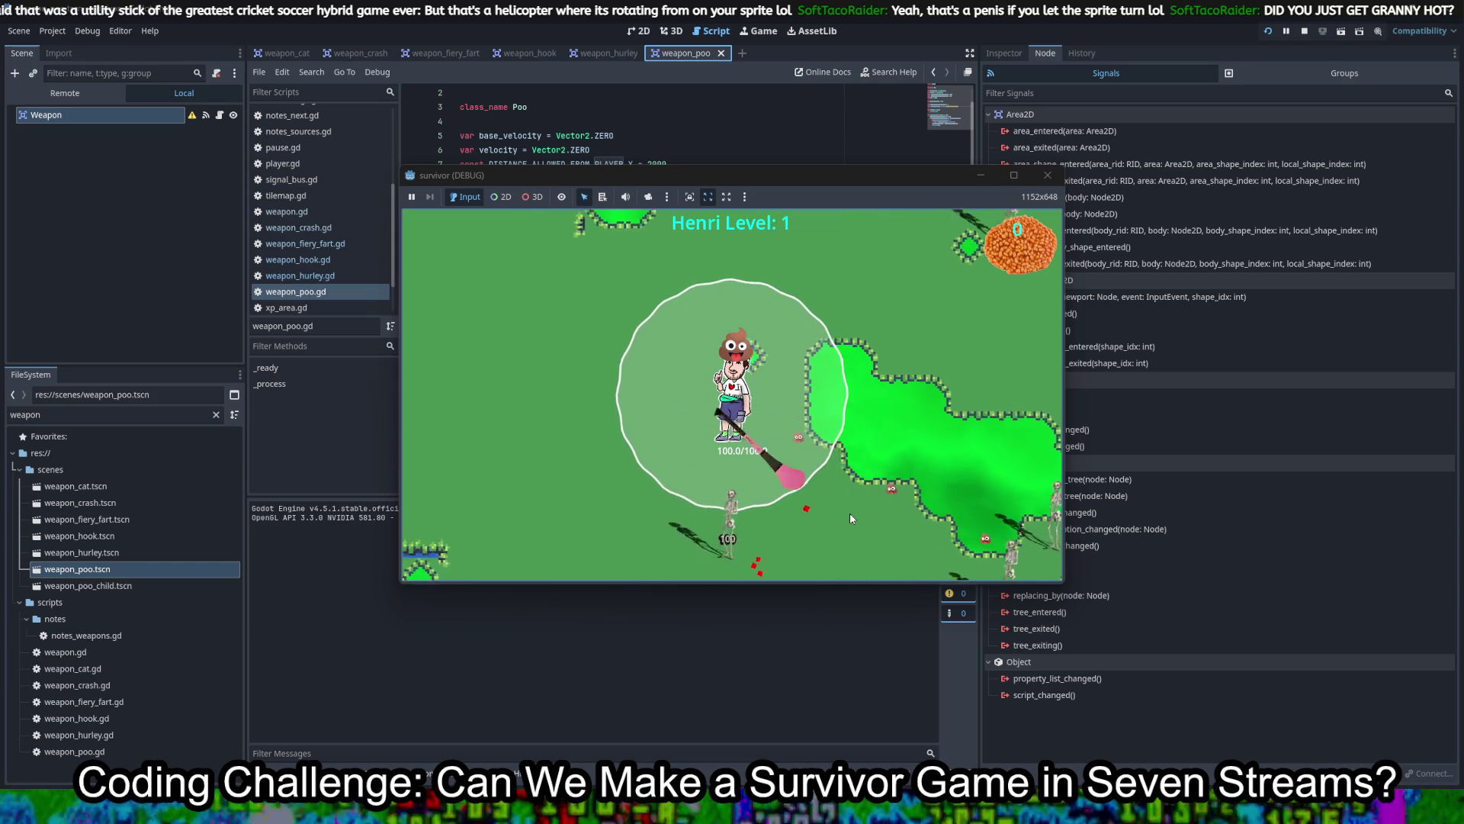
pyautogui.press('a')
pyautogui.press('s')
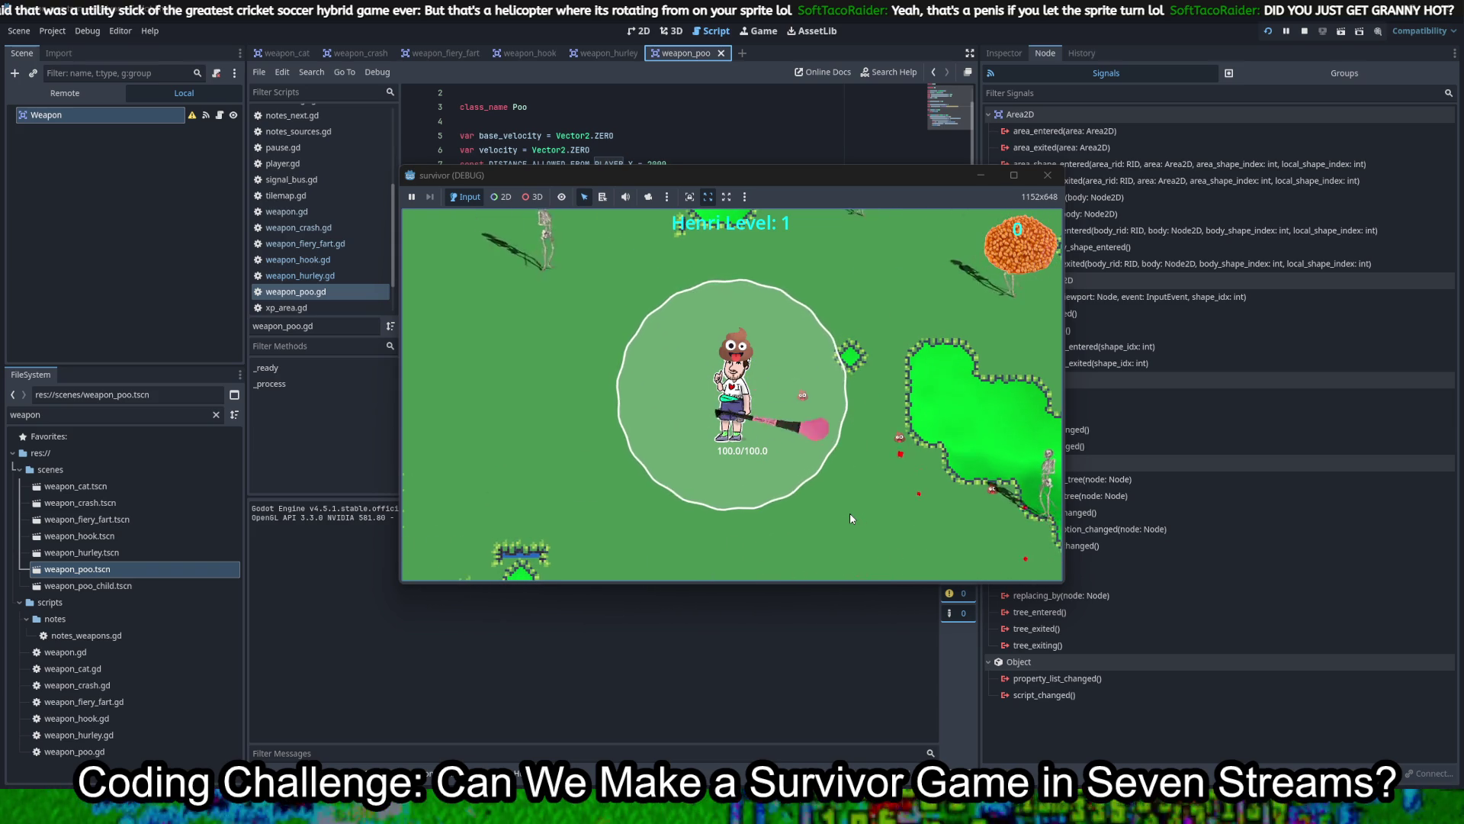
pyautogui.press('a')
pyautogui.press('w')
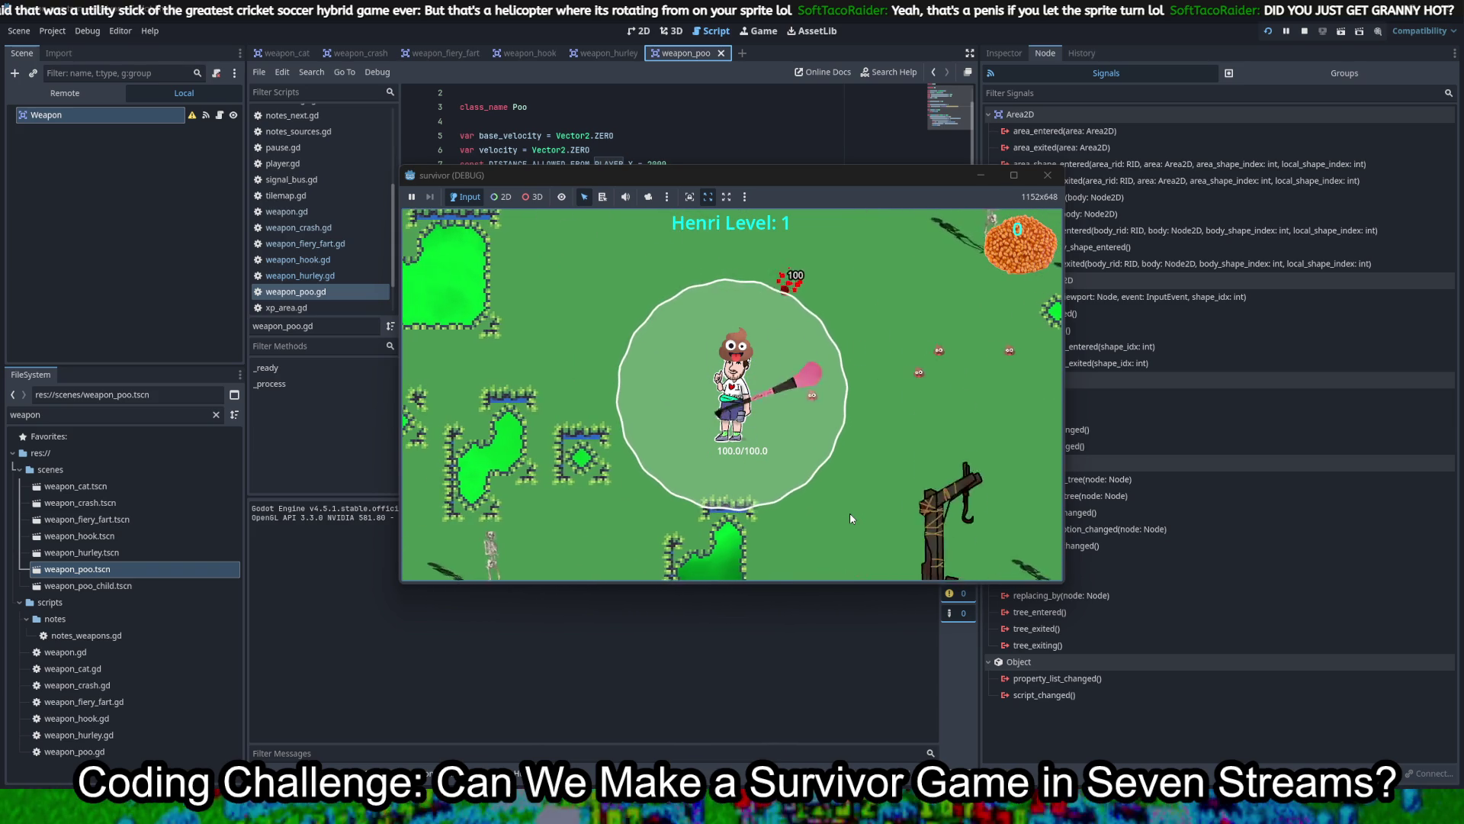
pyautogui.press('w')
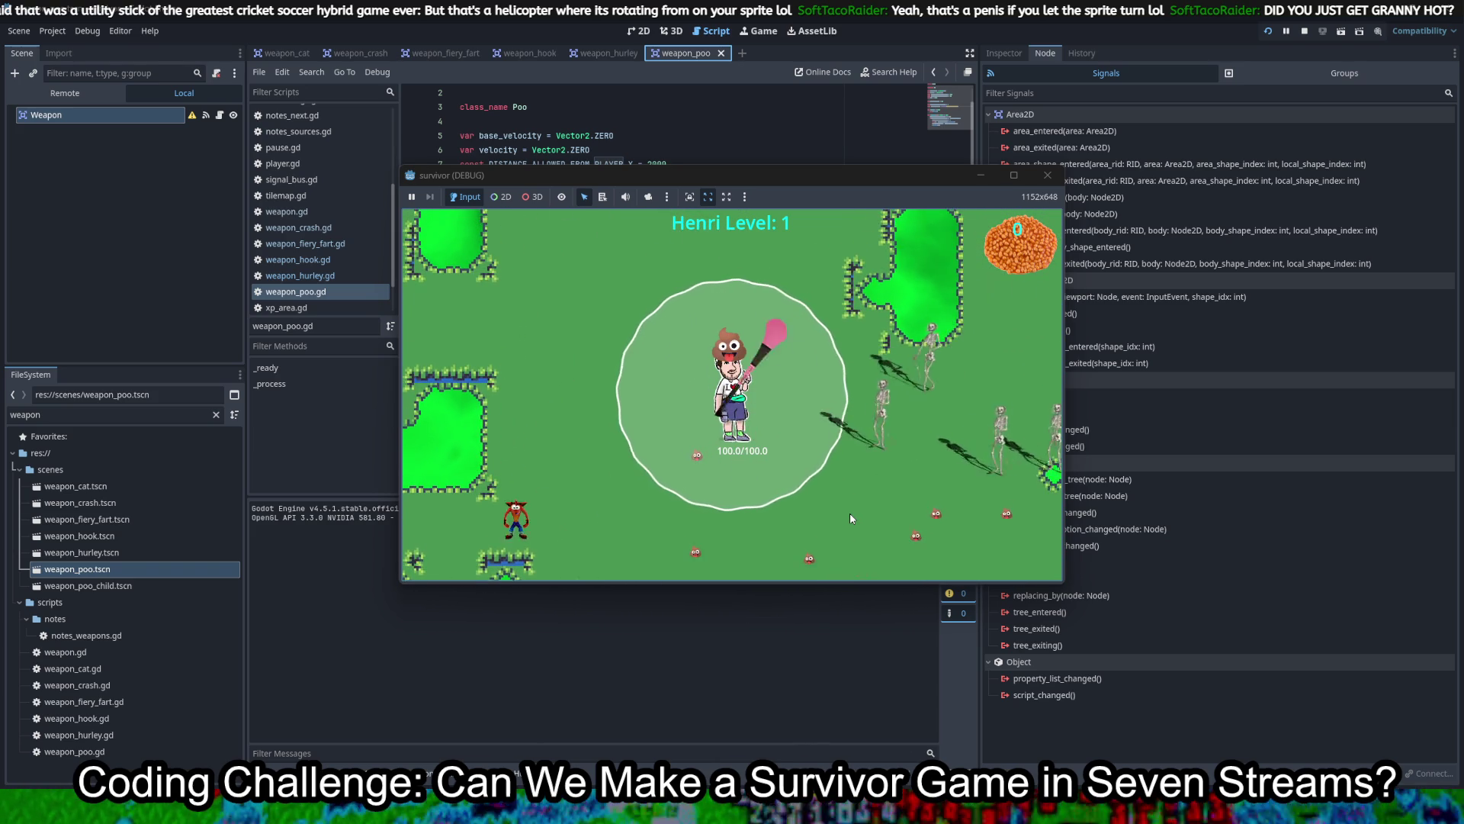
pyautogui.press('w')
pyautogui.press('a')
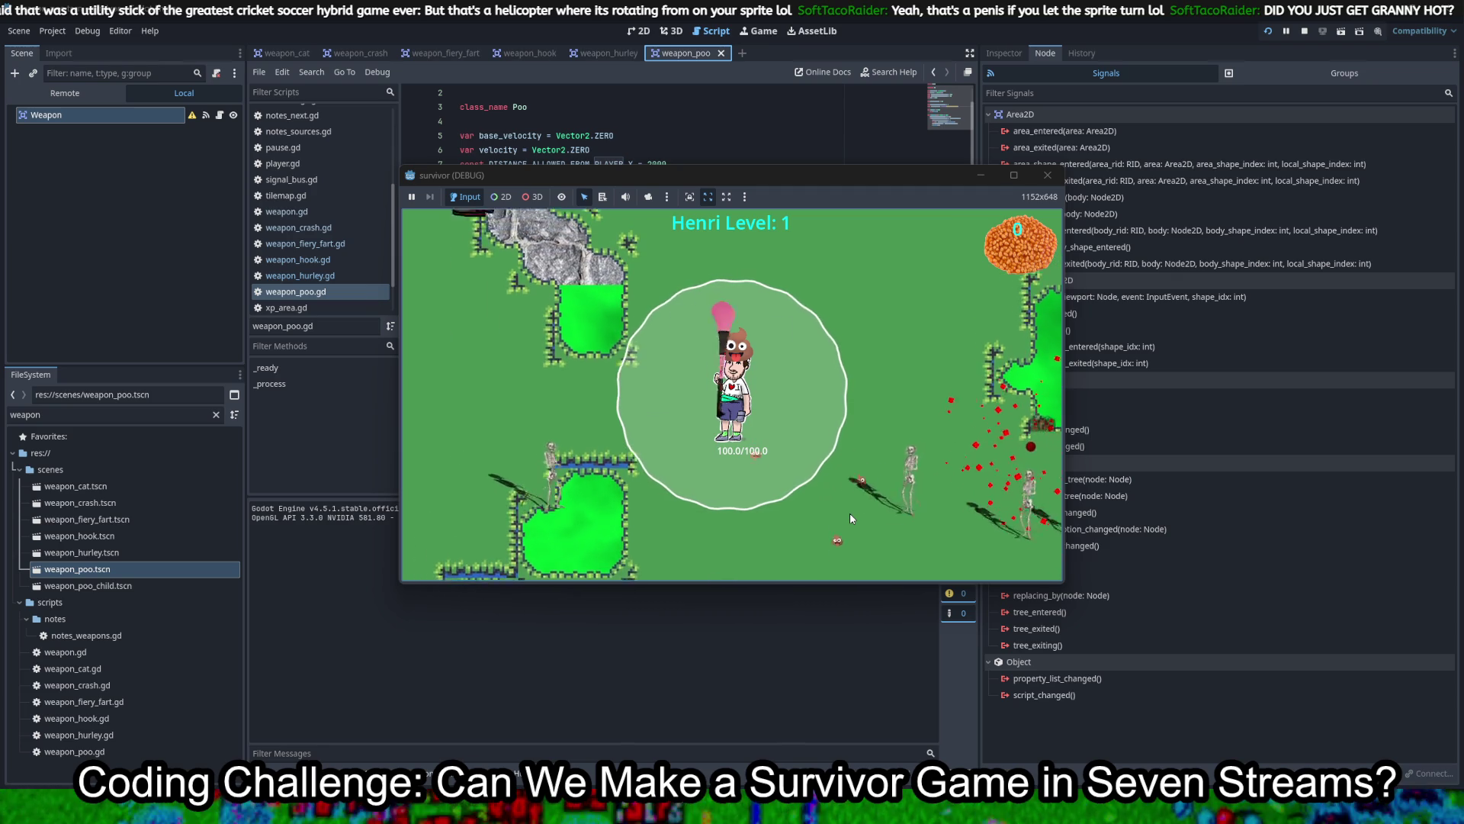
pyautogui.press('w')
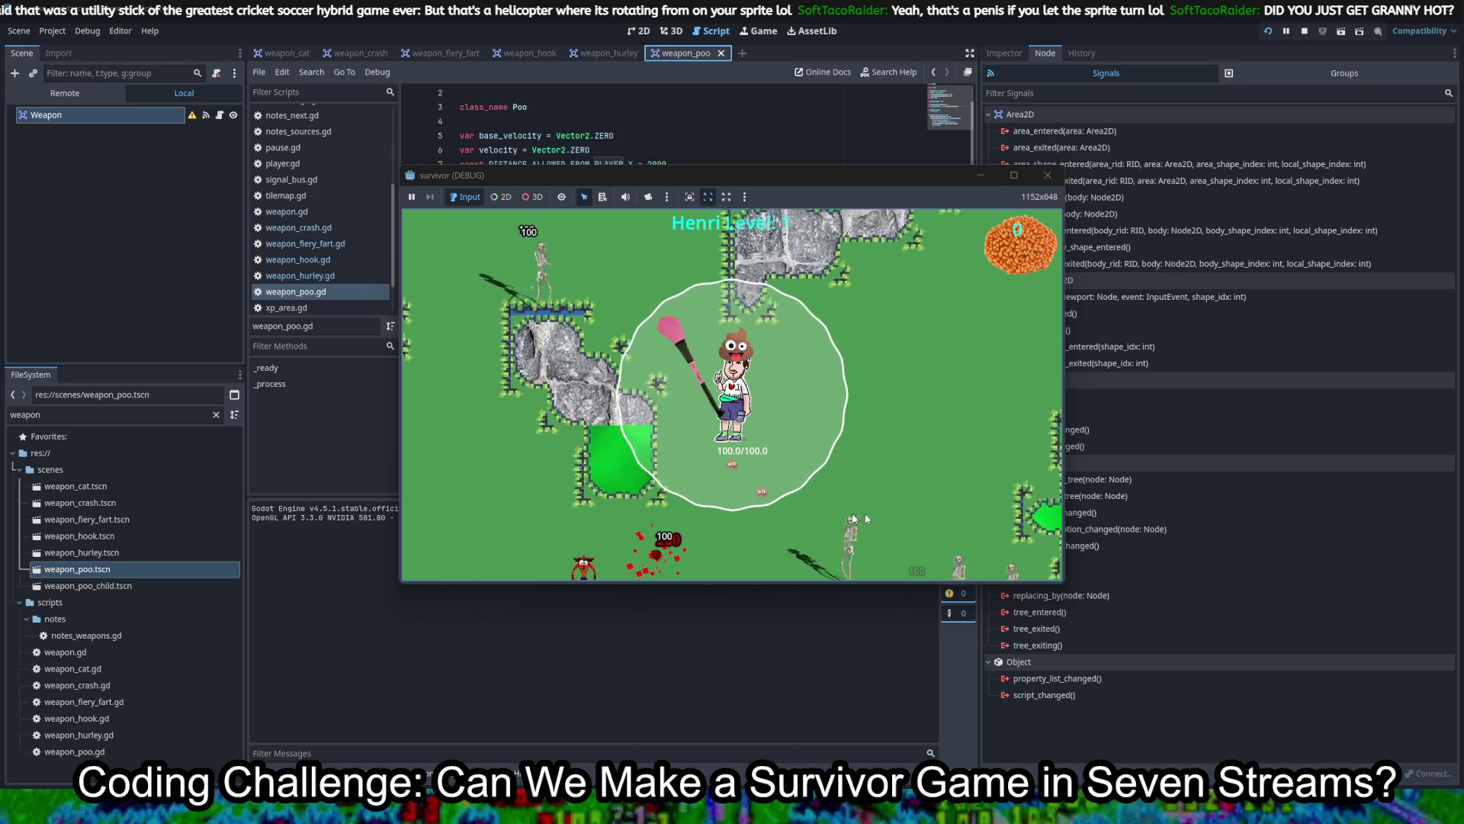
pyautogui.click(1061, 176)
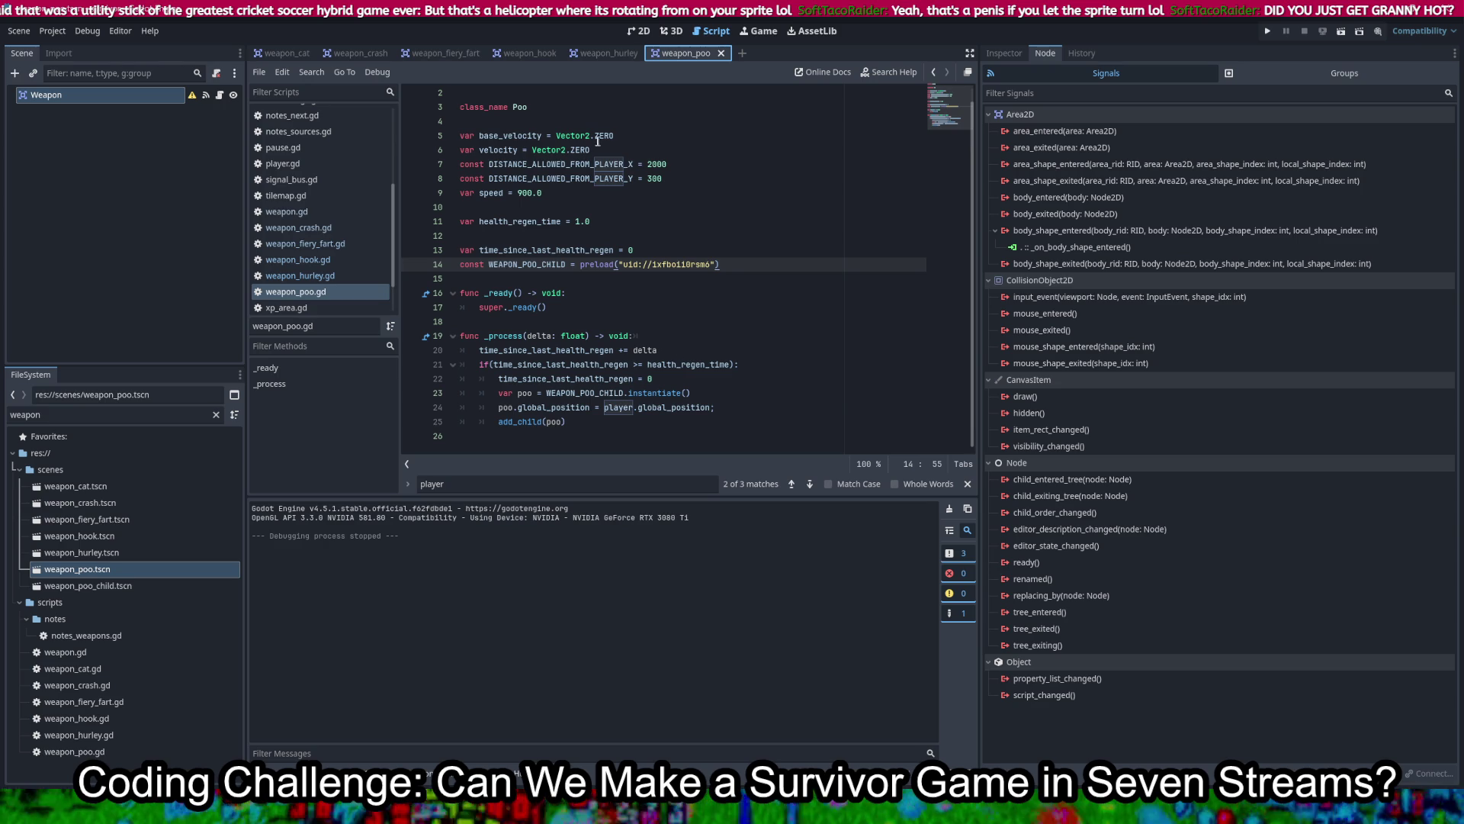
# Step: Select the _on_body_shape_entered handler in weapon.gd, then place the cursor below add_child(poo) in weapon_poo.gd
pyautogui.scroll(1, 662, 215)
pyautogui.keyDown('ctrl'); pyautogui.click(513, 100); pyautogui.keyUp('ctrl')
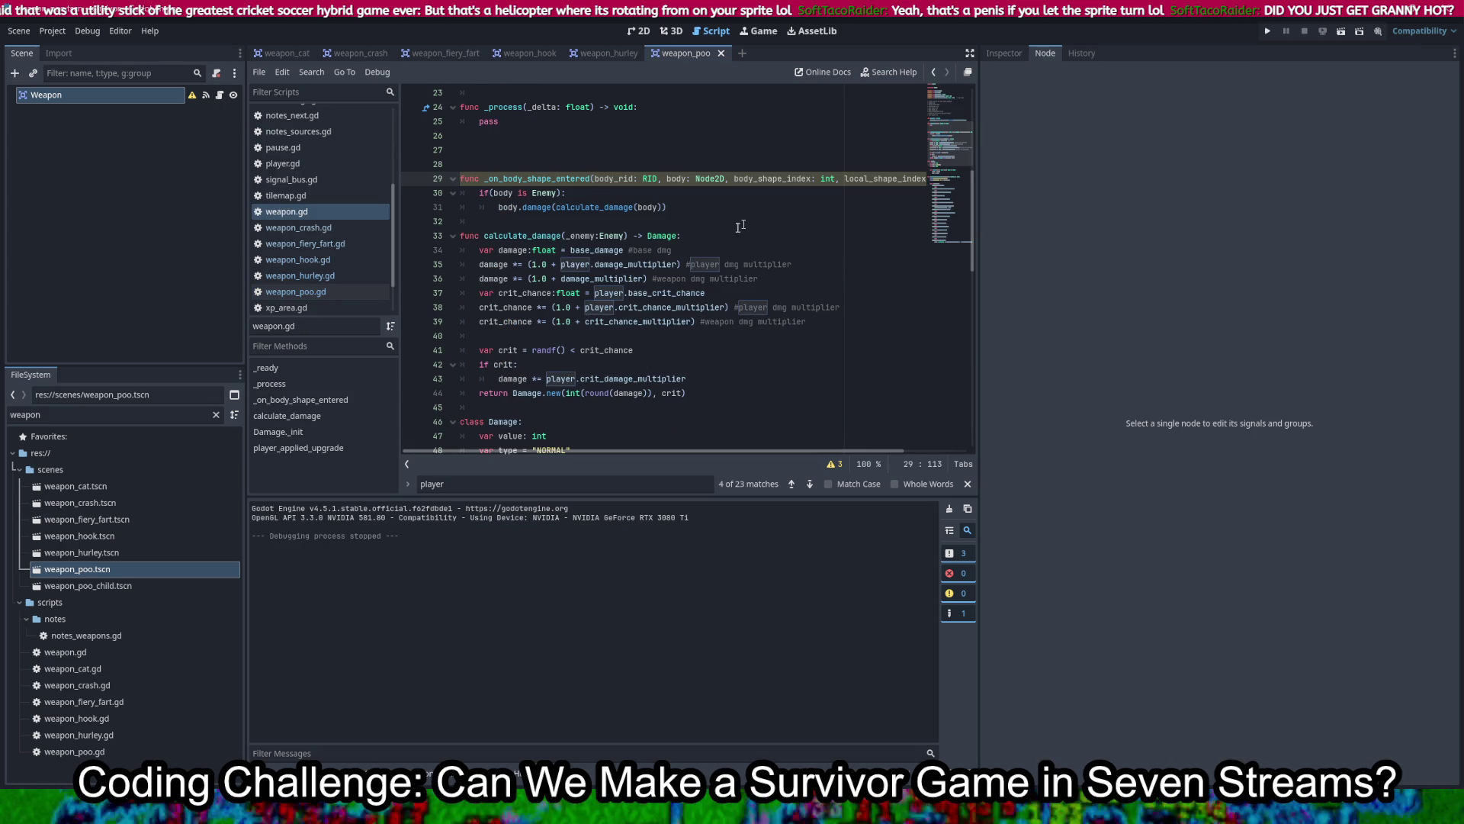
pyautogui.moveTo(686, 206); pyautogui.dragTo(678, 159)
pyautogui.hotkey('ctrl', 'c')
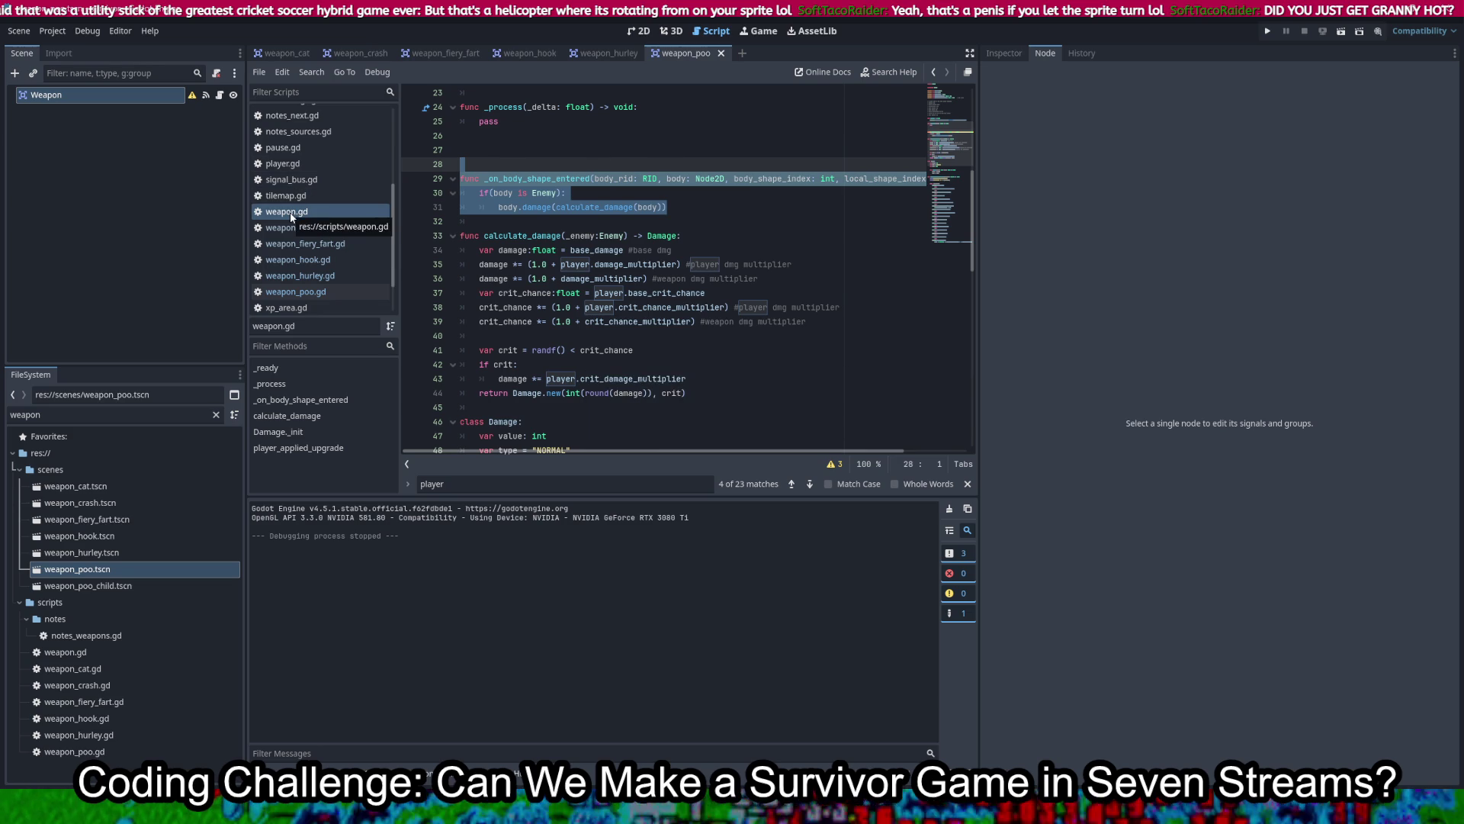
pyautogui.click(321, 292)
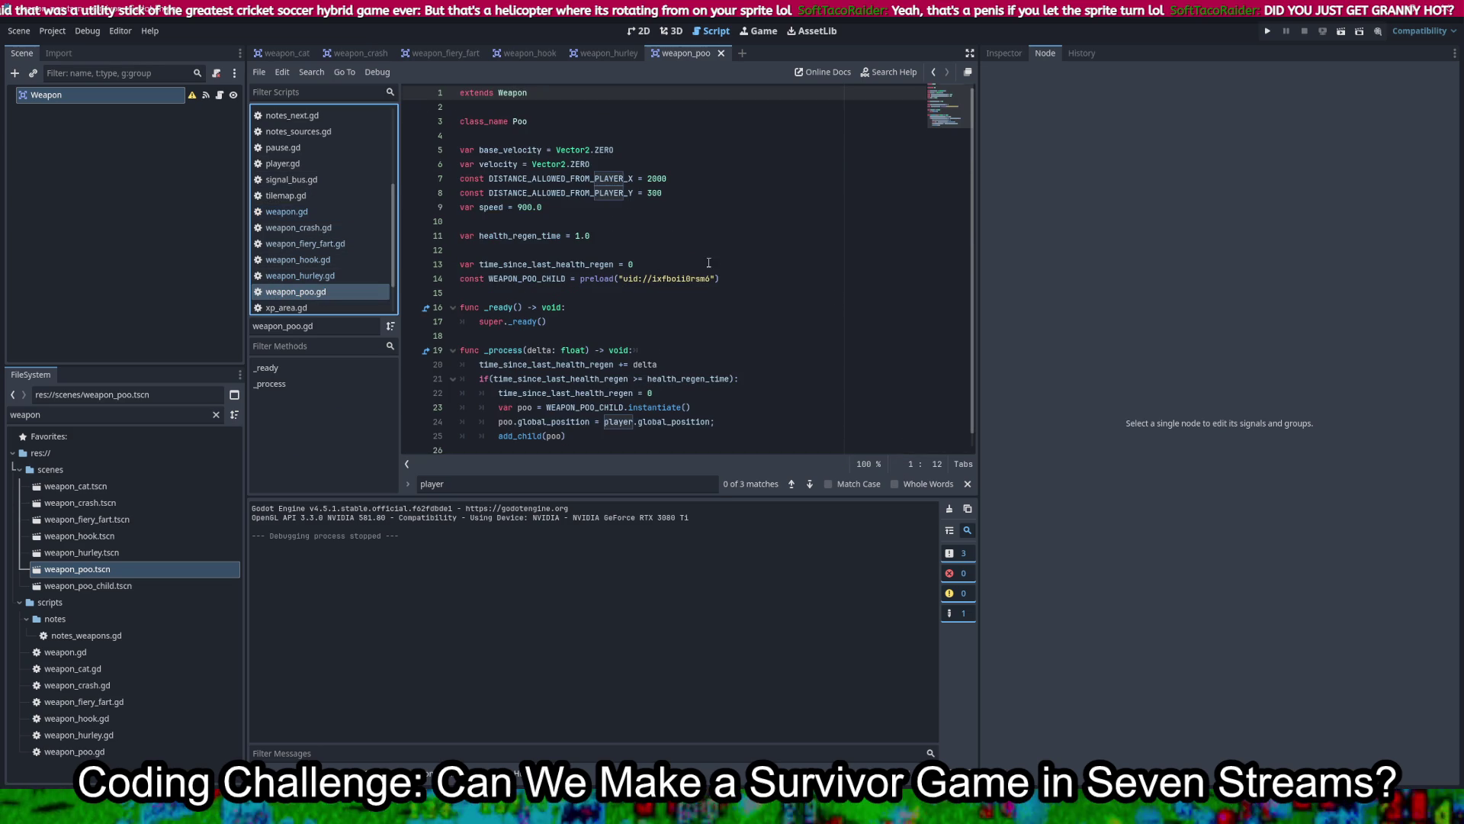
pyautogui.scroll(-1, 708, 262)
pyautogui.click(589, 316)
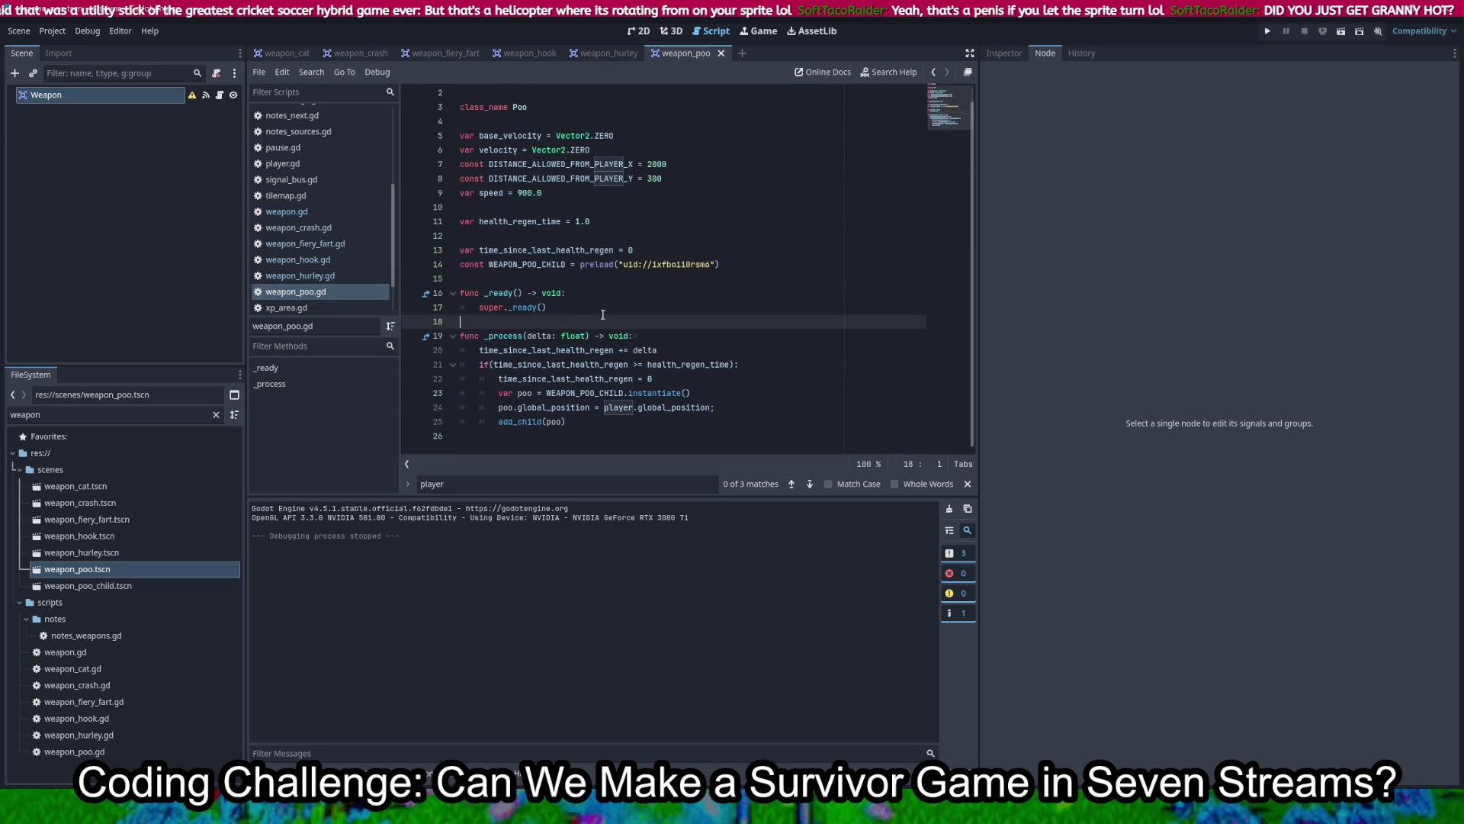
pyautogui.click(660, 420)
# Step: Paste the _on_body_shape_entered handler below _process and replace its body with a super._on_body_shape_entered() call
pyautogui.press('Return')
pyautogui.press('Down')
pyautogui.hotkey('ctrl', 'v')
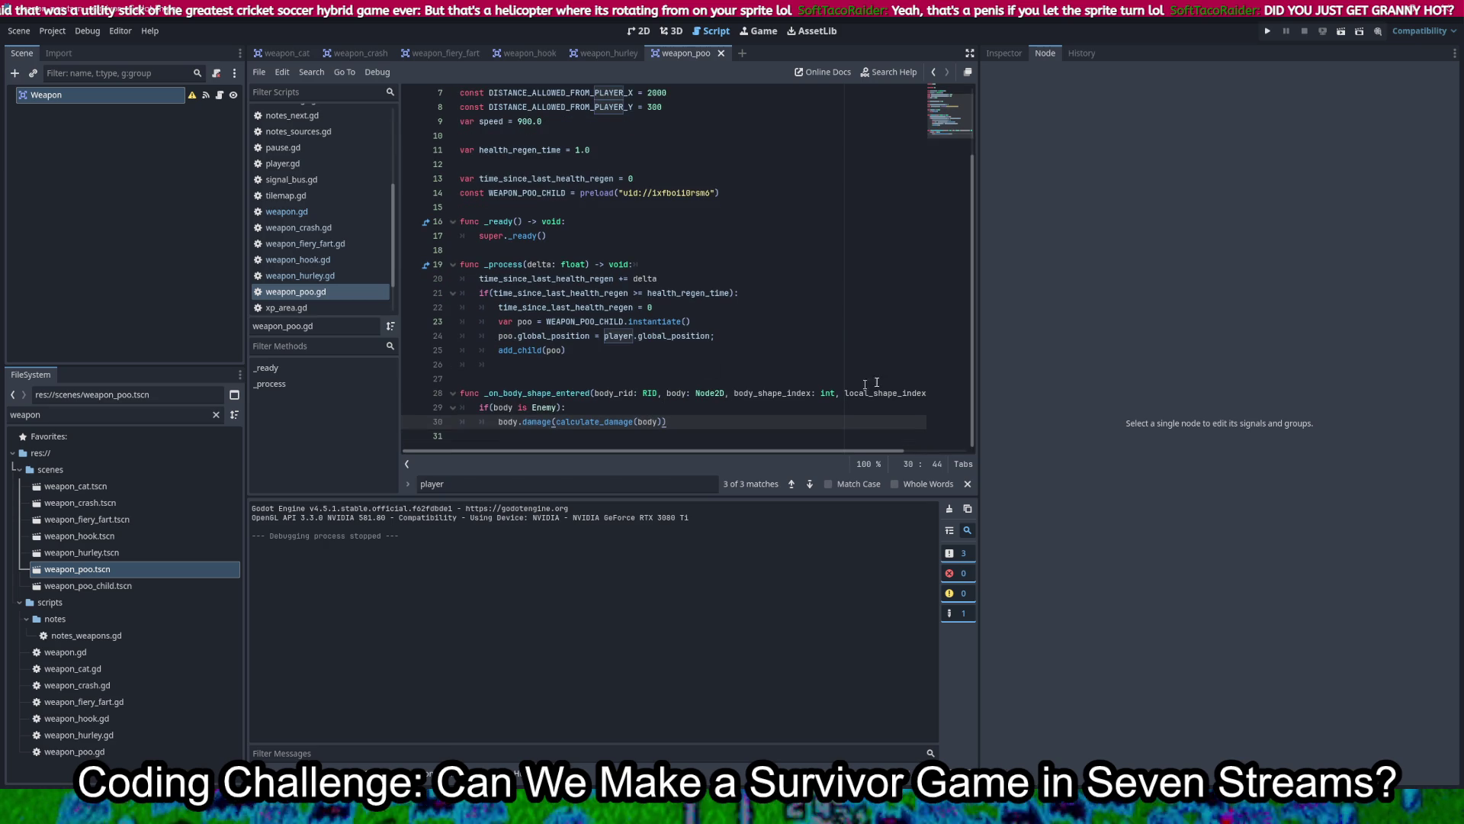
pyautogui.click(480, 411)
pyautogui.press('Return')
pyautogui.press('Up')
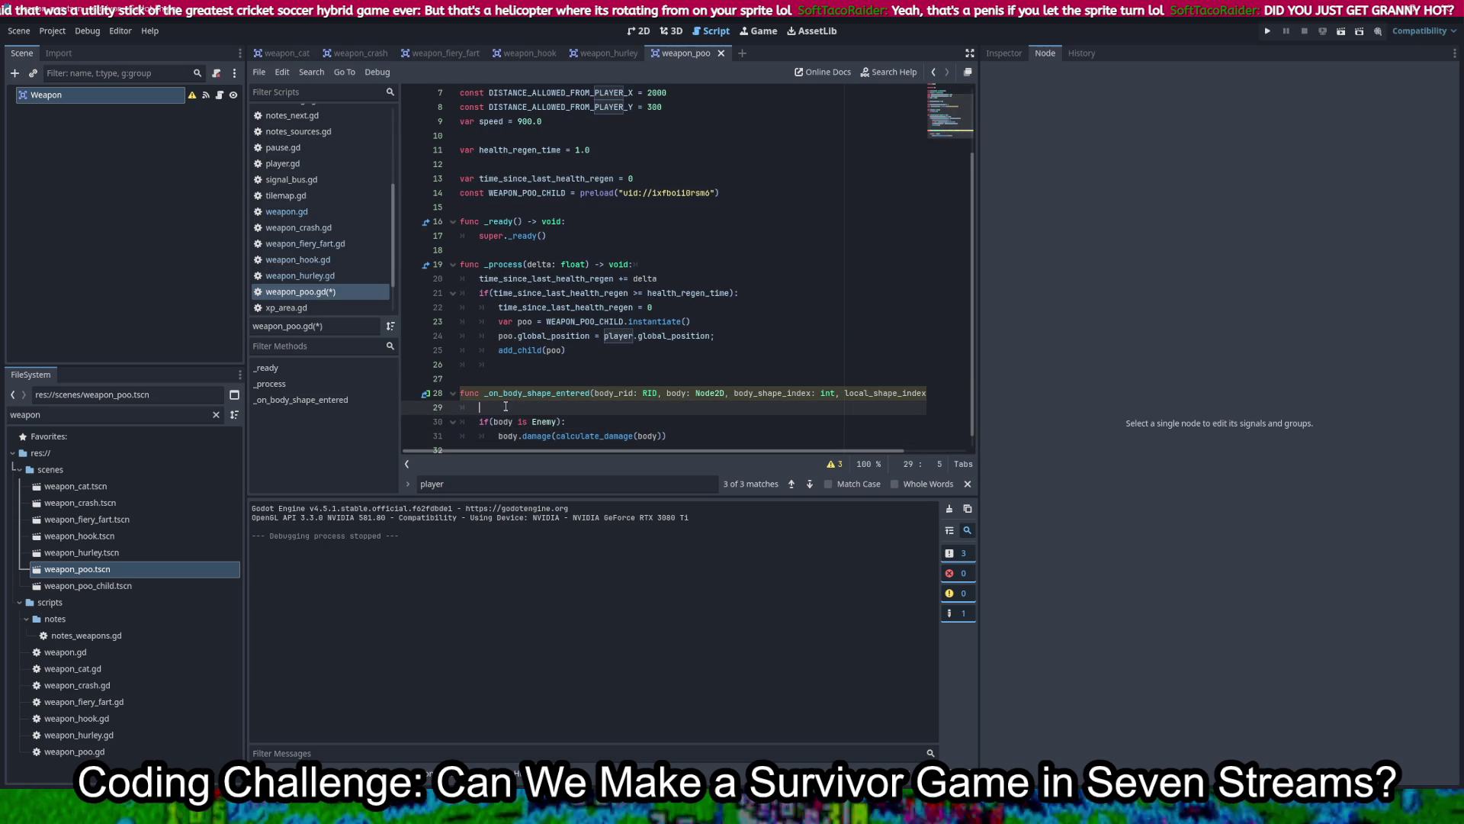
pyautogui.moveTo(684, 438); pyautogui.dragTo(674, 410)
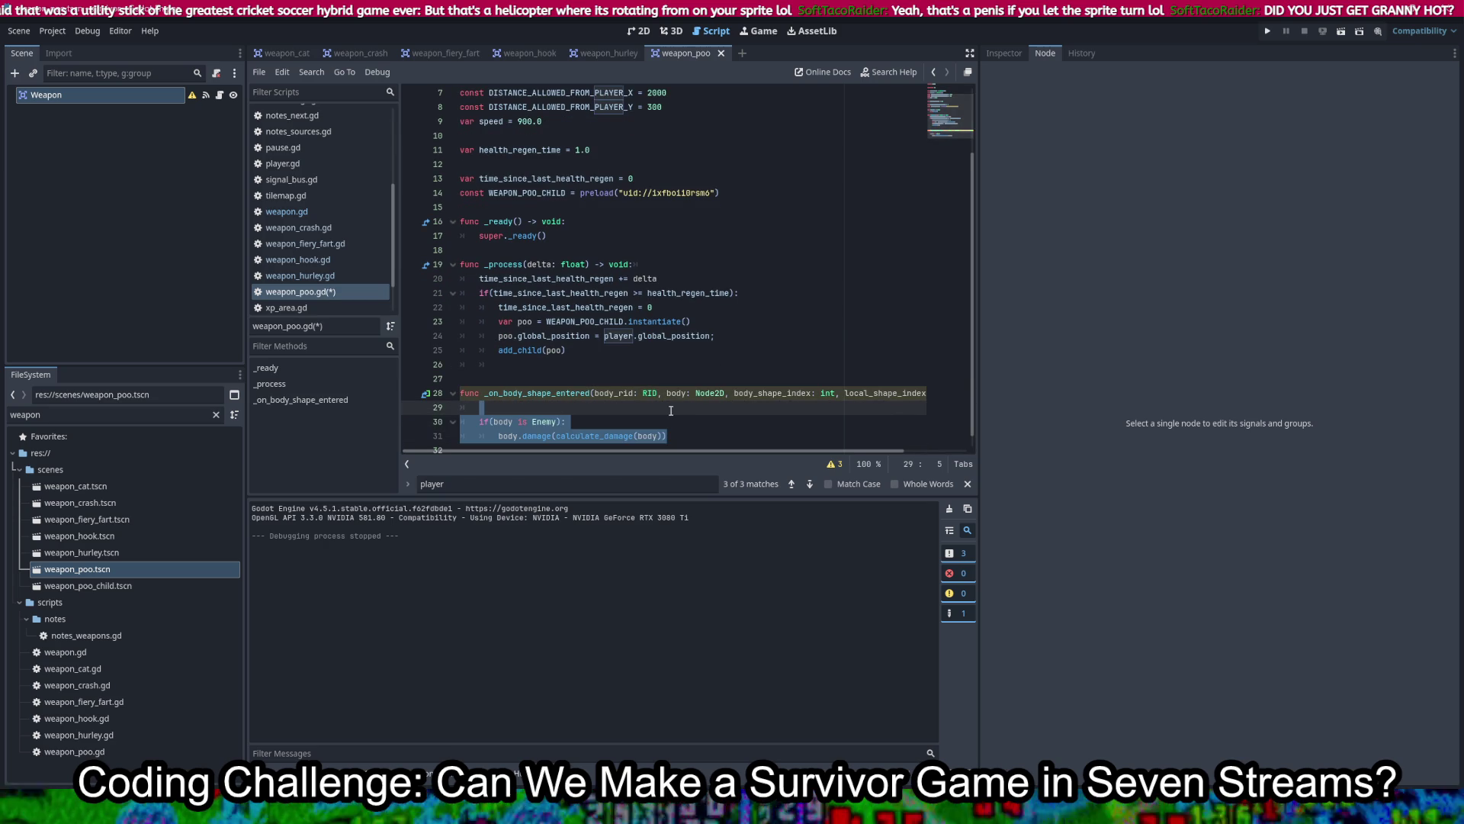
pyautogui.write('super._on')
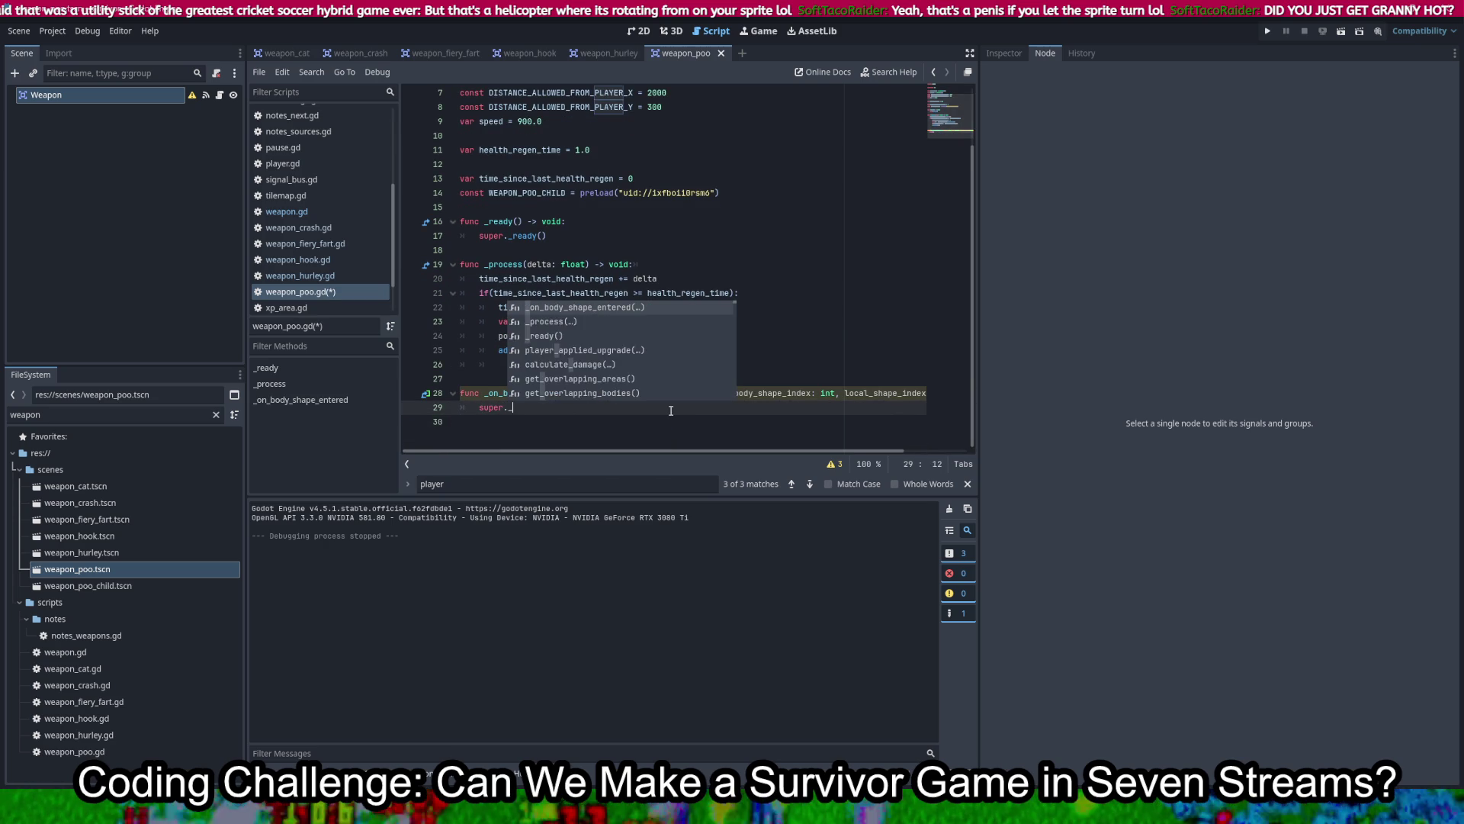
pyautogui.press('Return')
pyautogui.hotkey('ctrl', 's')
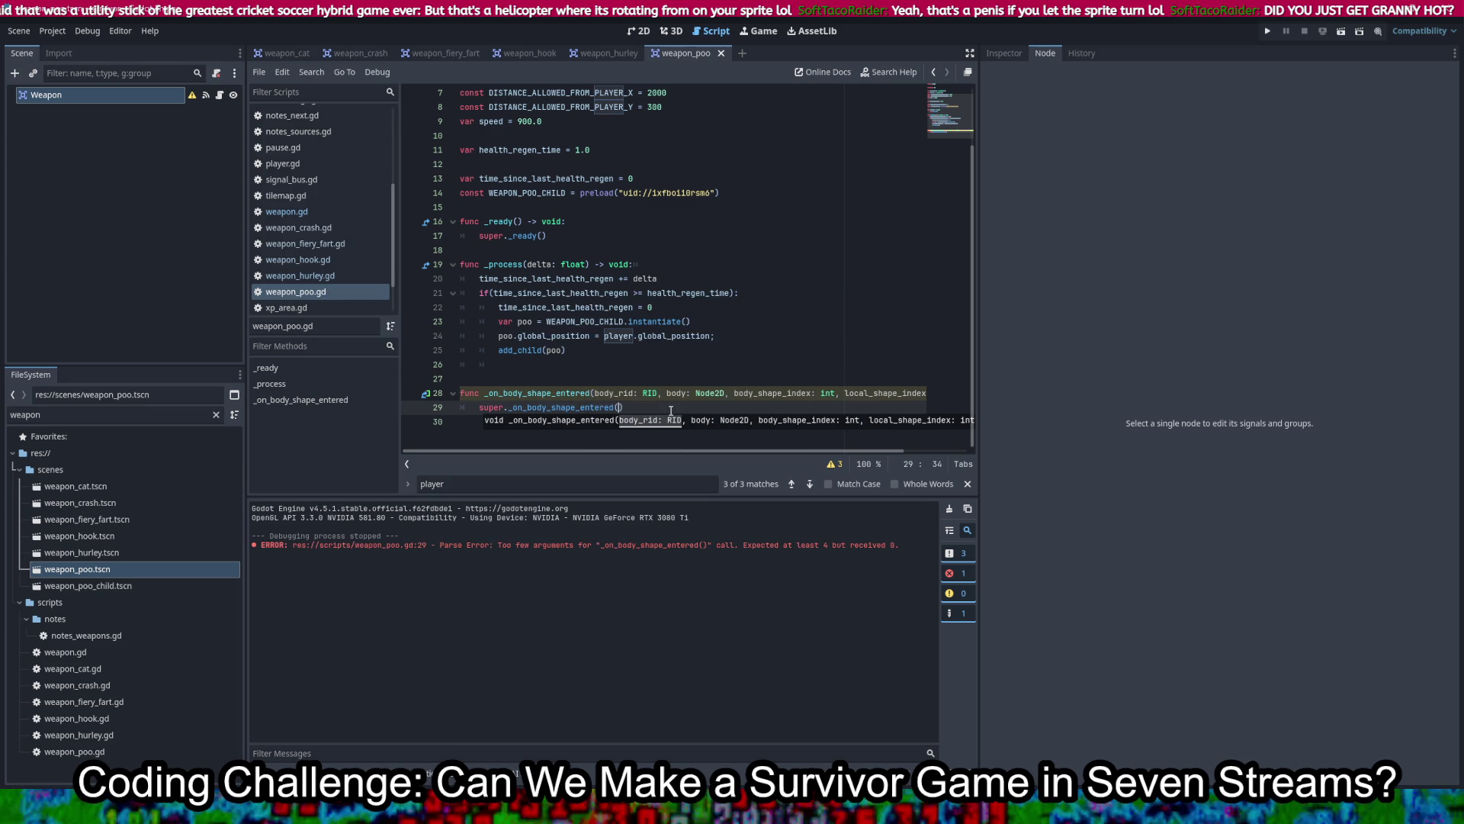
# Step: Copy the handler's parameter list from line 28 into the super call's parentheses
pyautogui.press('BackSpace')
pyautogui.press('BackSpace')
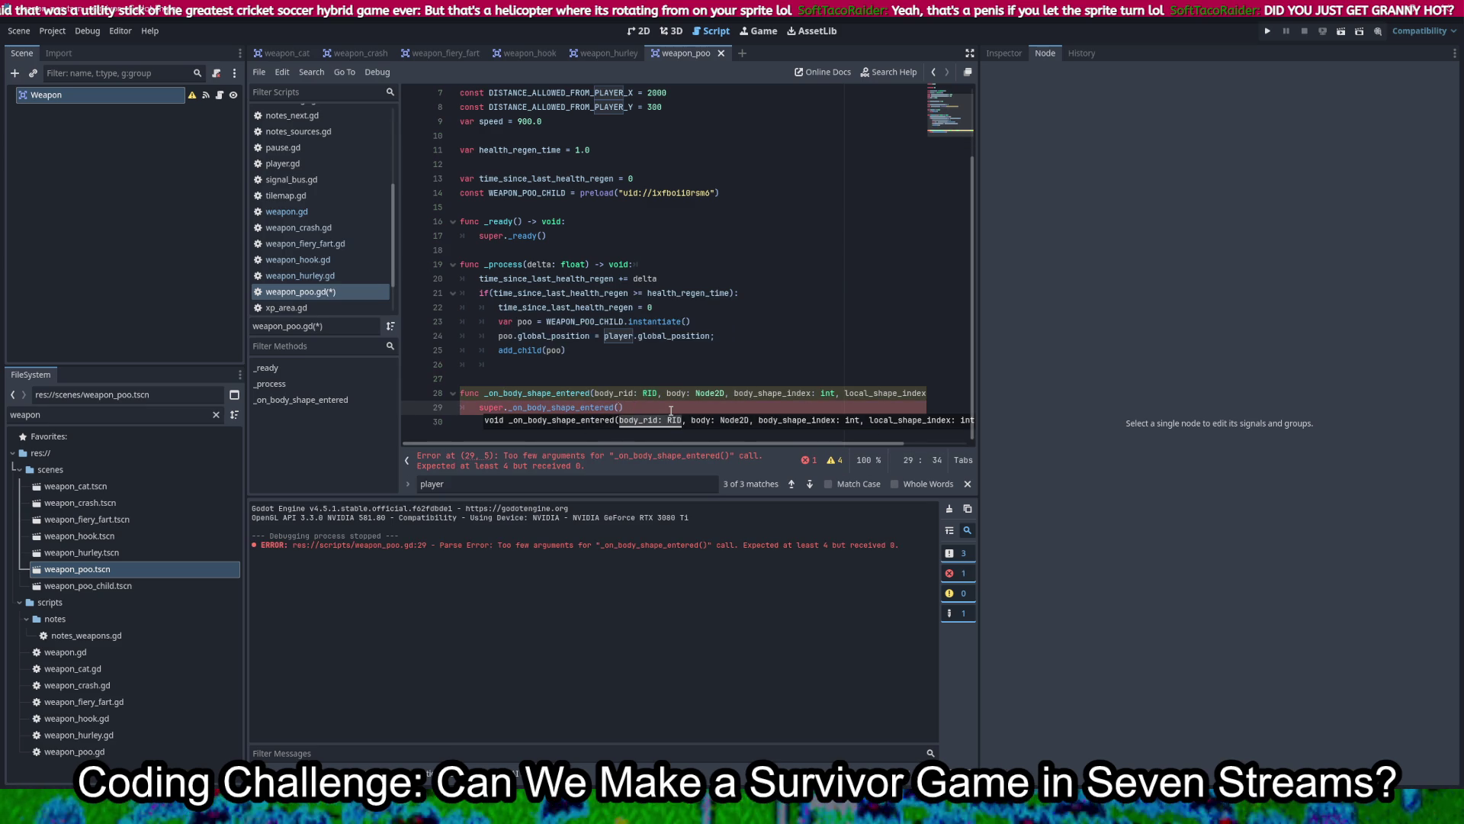
pyautogui.click(691, 423)
pyautogui.moveTo(595, 400)
pyautogui.mouseDown()
pyautogui.moveTo(924, 394)
pyautogui.moveTo(878, 396)
pyautogui.mouseUp()
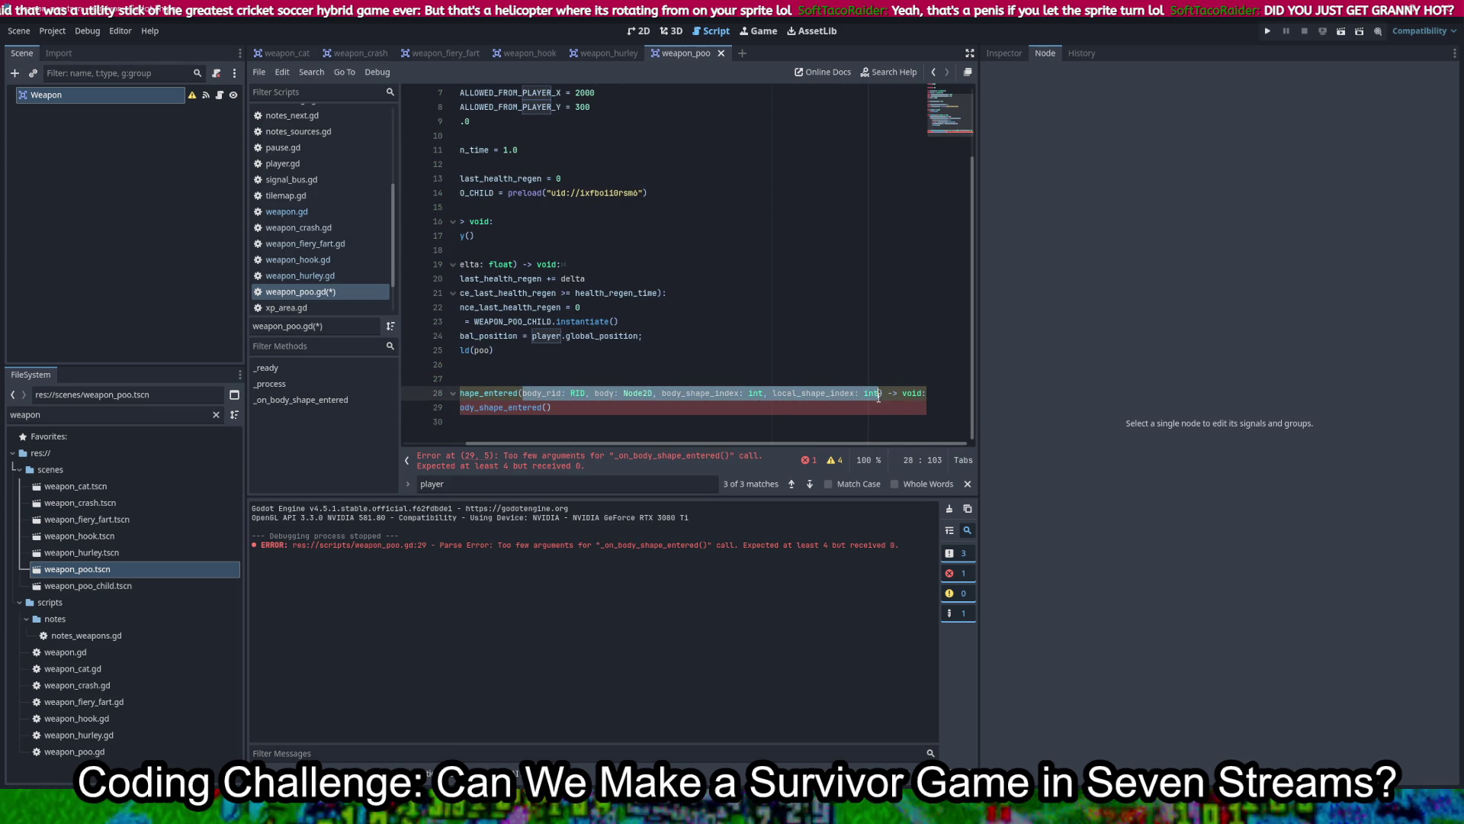
pyautogui.hotkey('ctrl', 'c')
pyautogui.click(547, 406)
pyautogui.hotkey('ctrl', 'v')
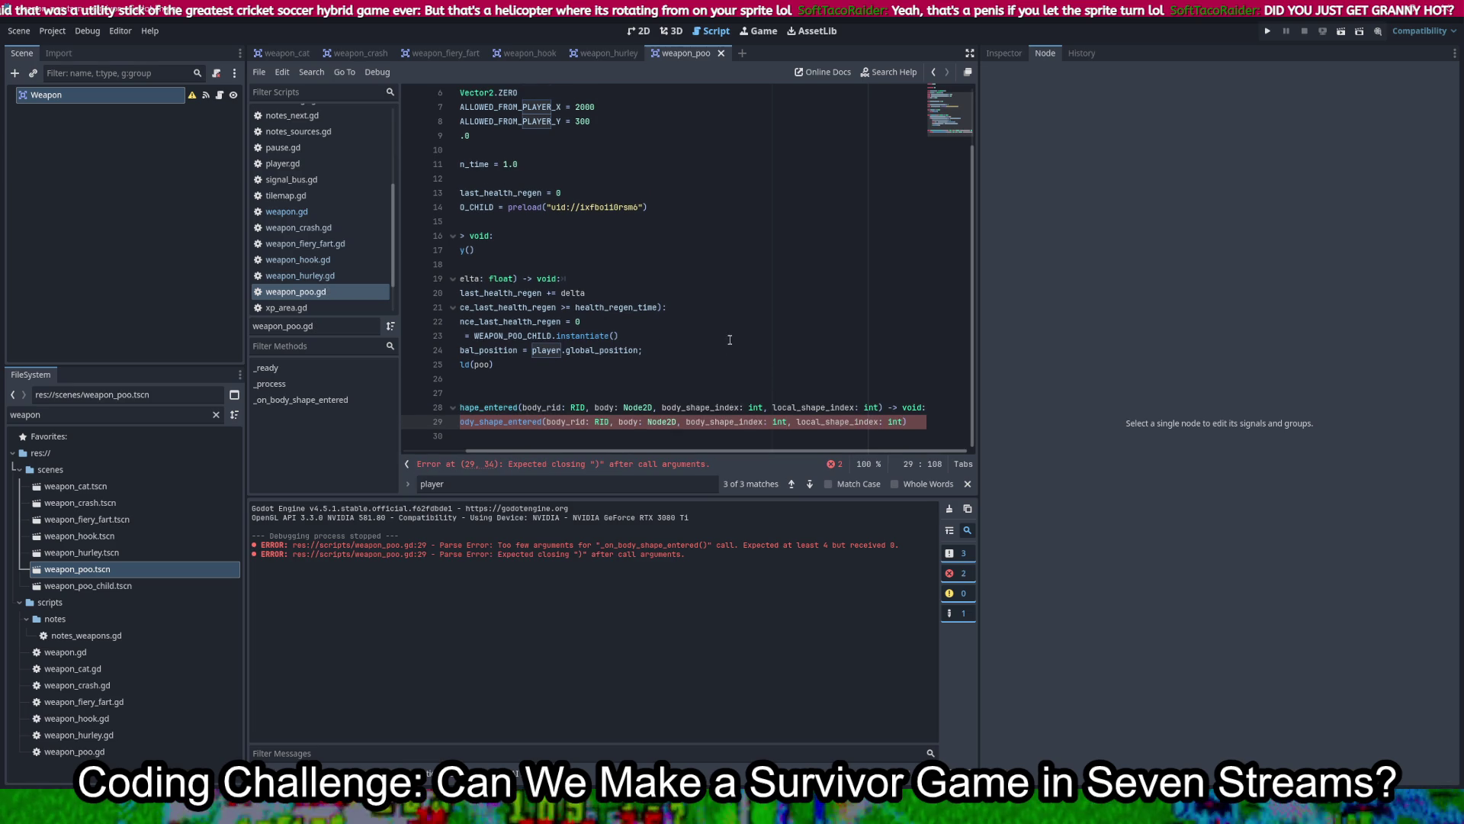
# Step: Widen the script editor panel so the full lines are visible
pyautogui.moveTo(636, 450)
pyautogui.mouseDown()
pyautogui.moveTo(501, 452)
pyautogui.moveTo(695, 467)
pyautogui.mouseUp()
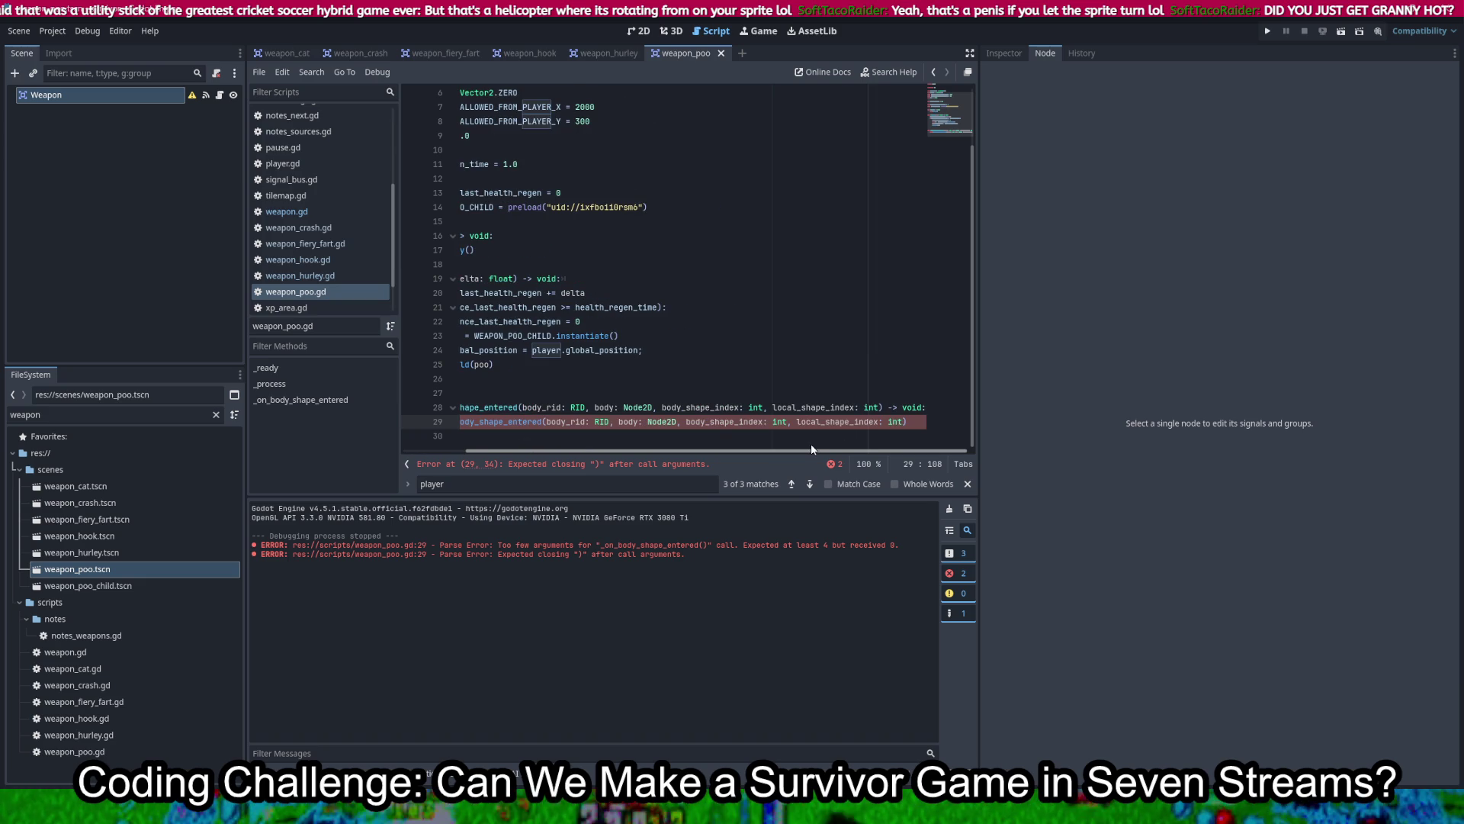
pyautogui.moveTo(811, 445); pyautogui.dragTo(491, 423)
pyautogui.hscroll(3, 490, 425)
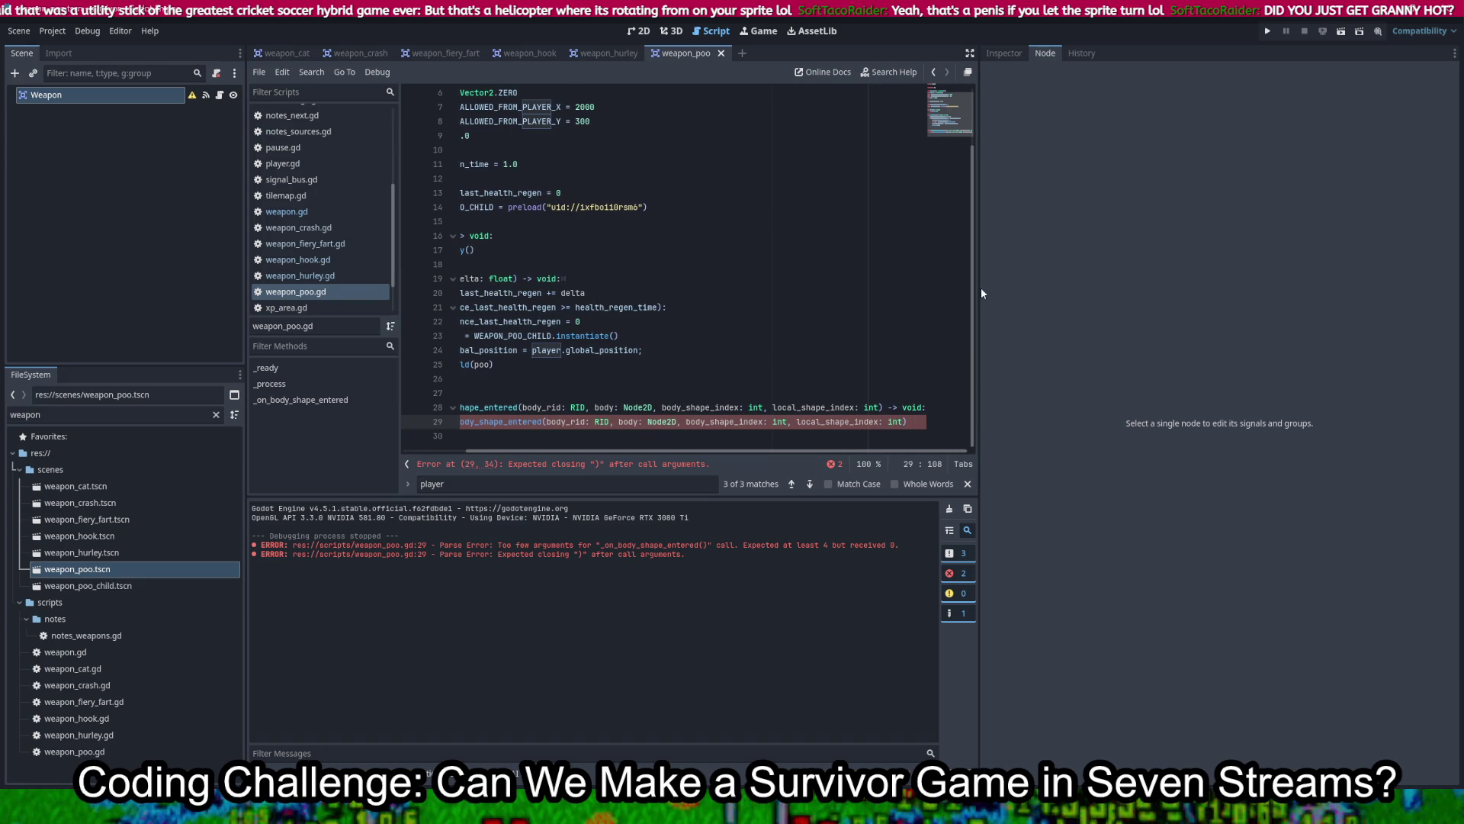
pyautogui.scroll(1, 974, 293)
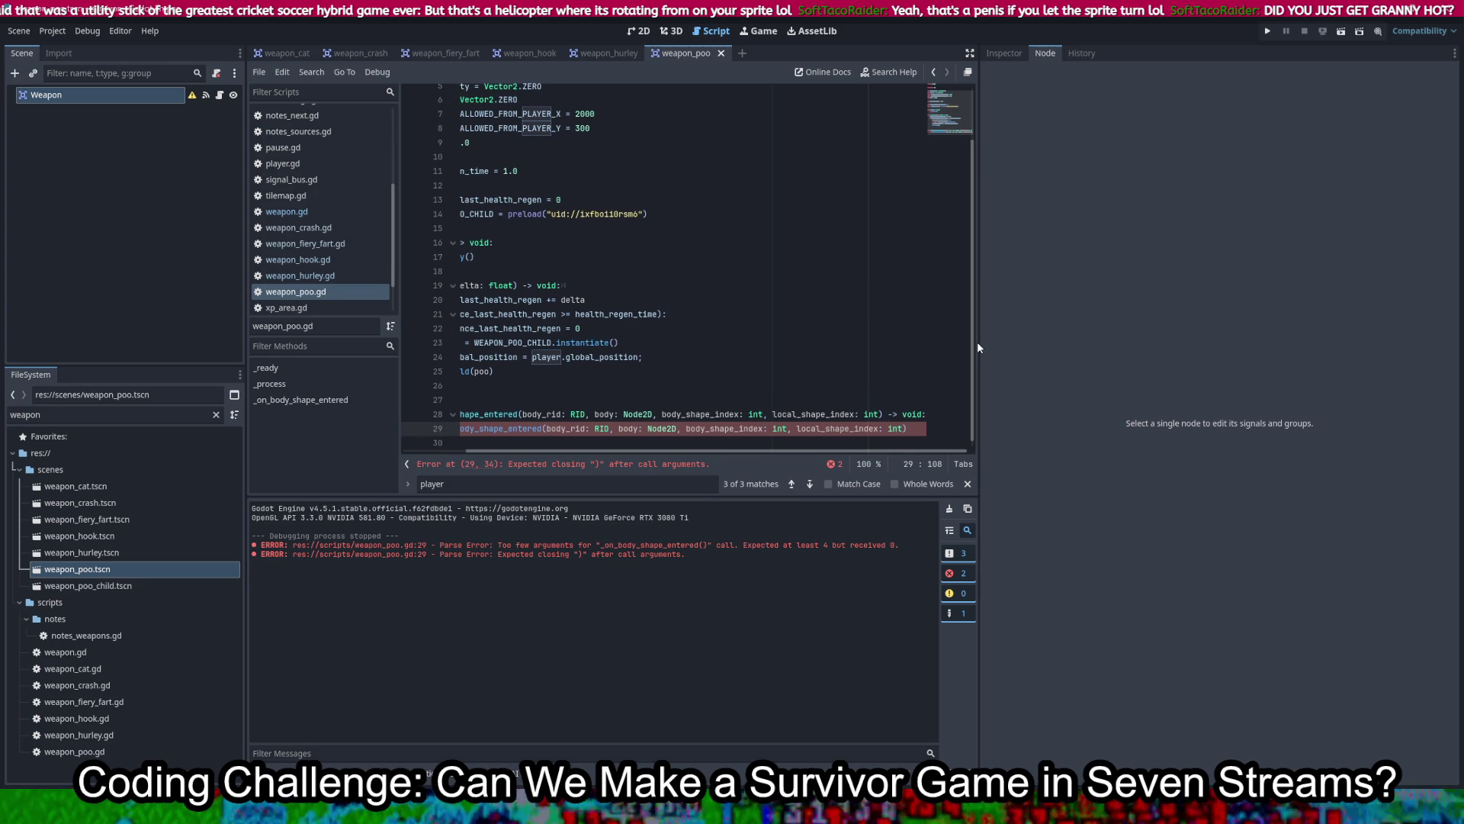
pyautogui.moveTo(979, 343); pyautogui.dragTo(1348, 313)
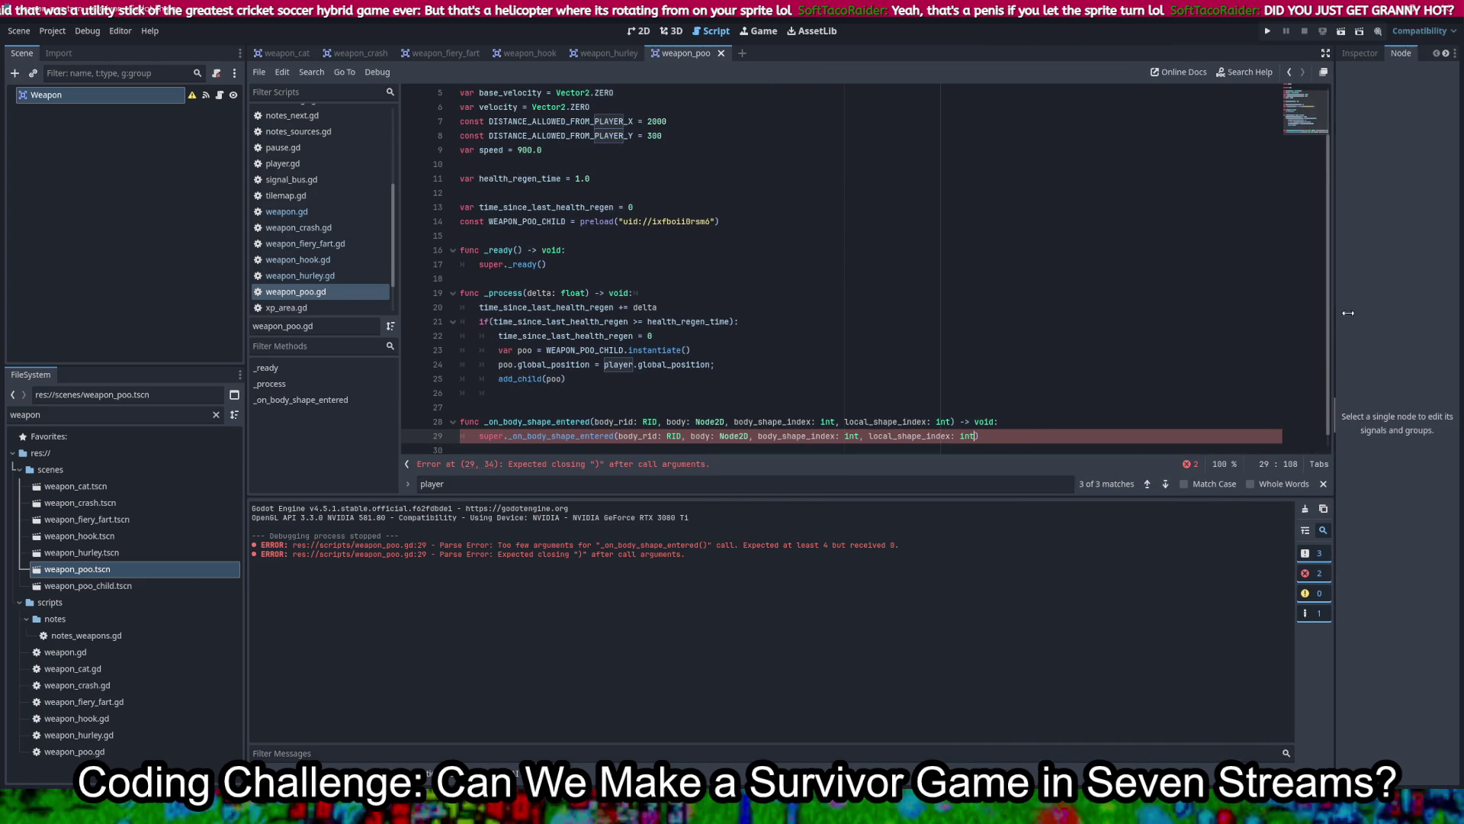
# Step: Strip the stray type annotations from the super call on line 29 and save weapon_poo.gd
pyautogui.click(1087, 348)
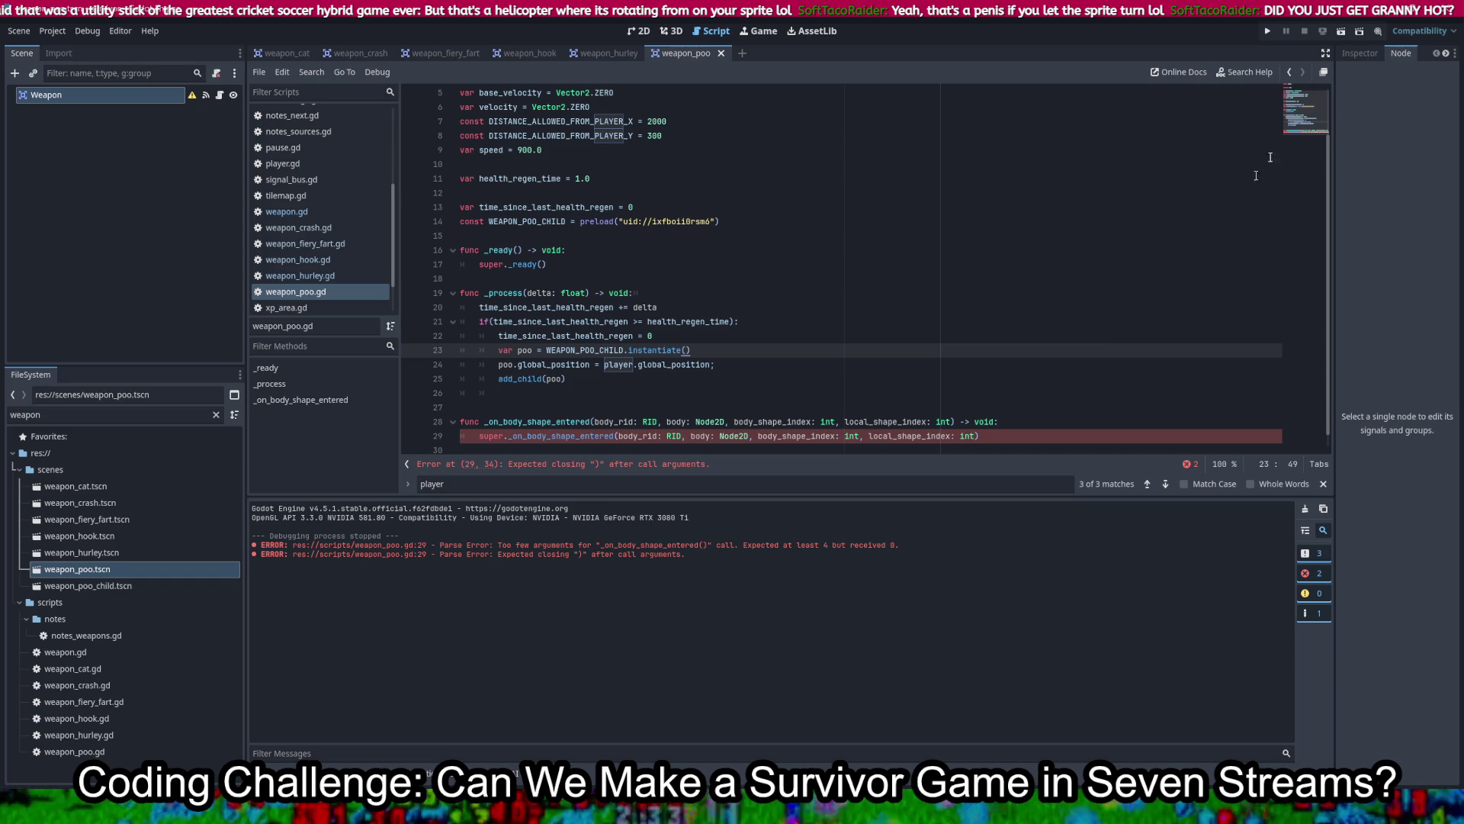
pyautogui.moveTo(679, 435); pyautogui.dragTo(662, 436)
pyautogui.press('BackSpace')
pyautogui.press('BackSpace')
pyautogui.press('BackSpace')
pyautogui.press('BackSpace')
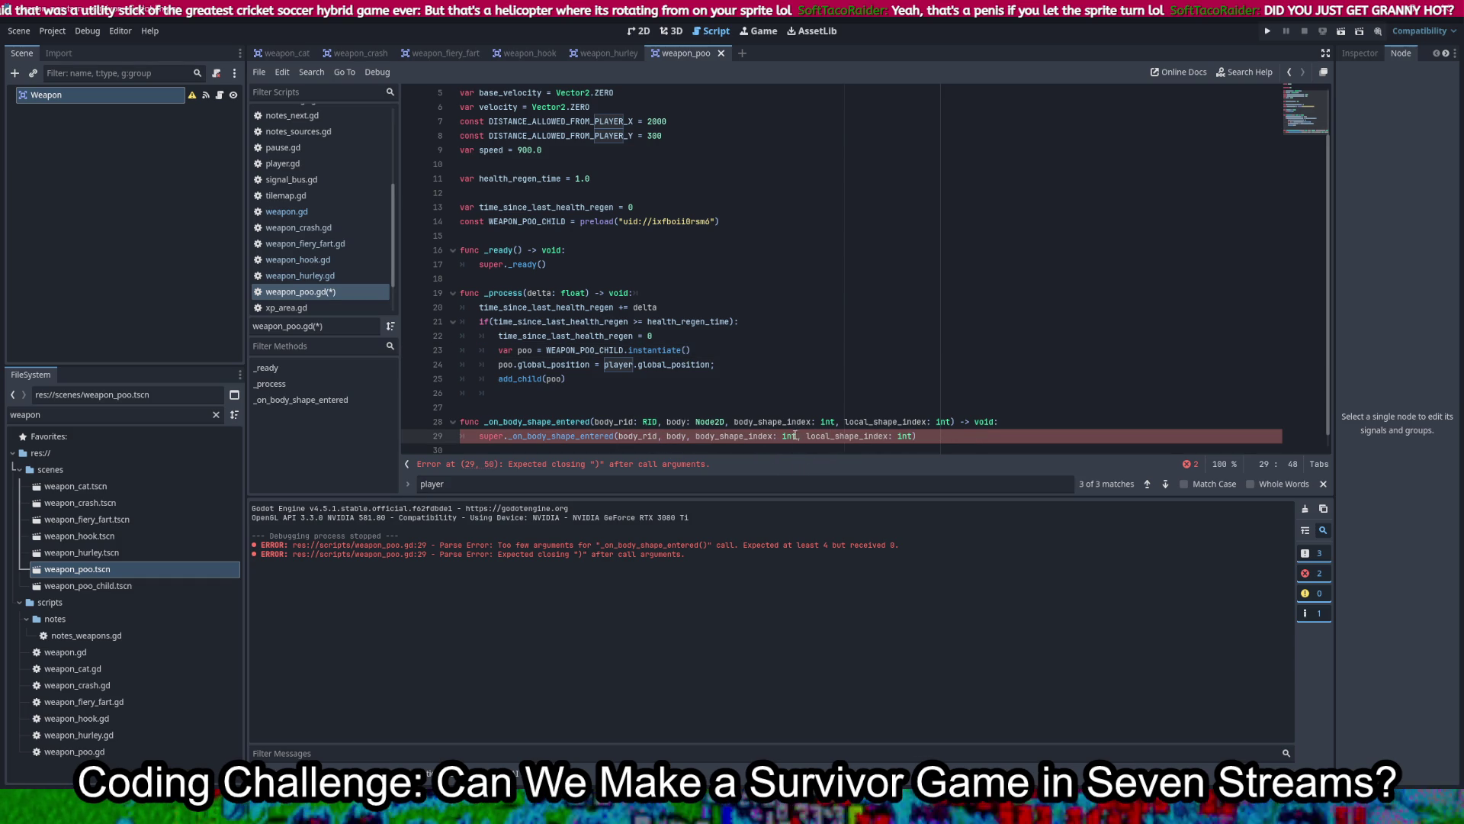
pyautogui.press('BackSpace')
pyautogui.press('BackSpace')
pyautogui.press('BackSpace')
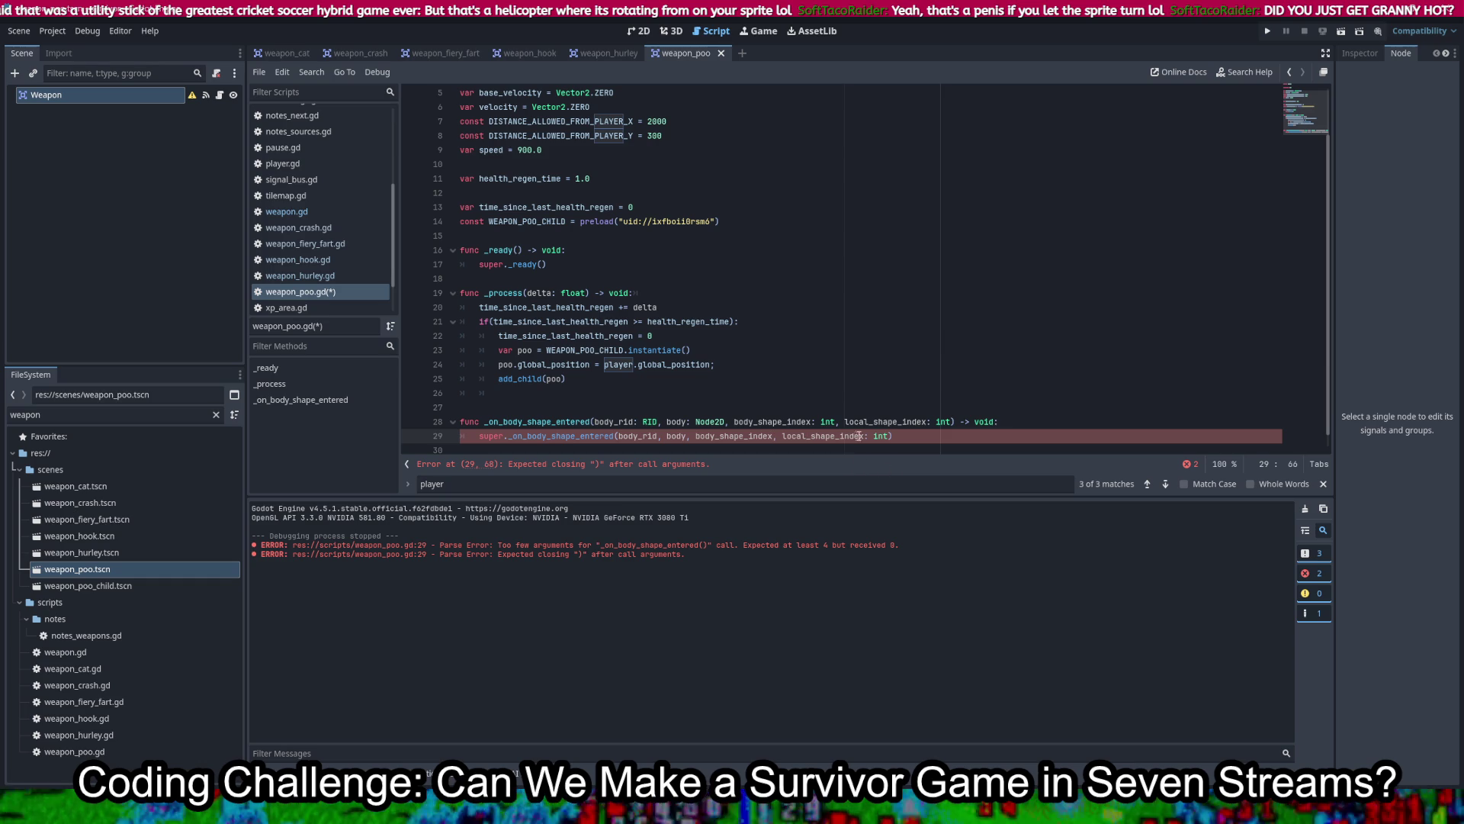
pyautogui.press('BackSpace')
pyautogui.press('BackSpace')
pyautogui.press('BackSpace')
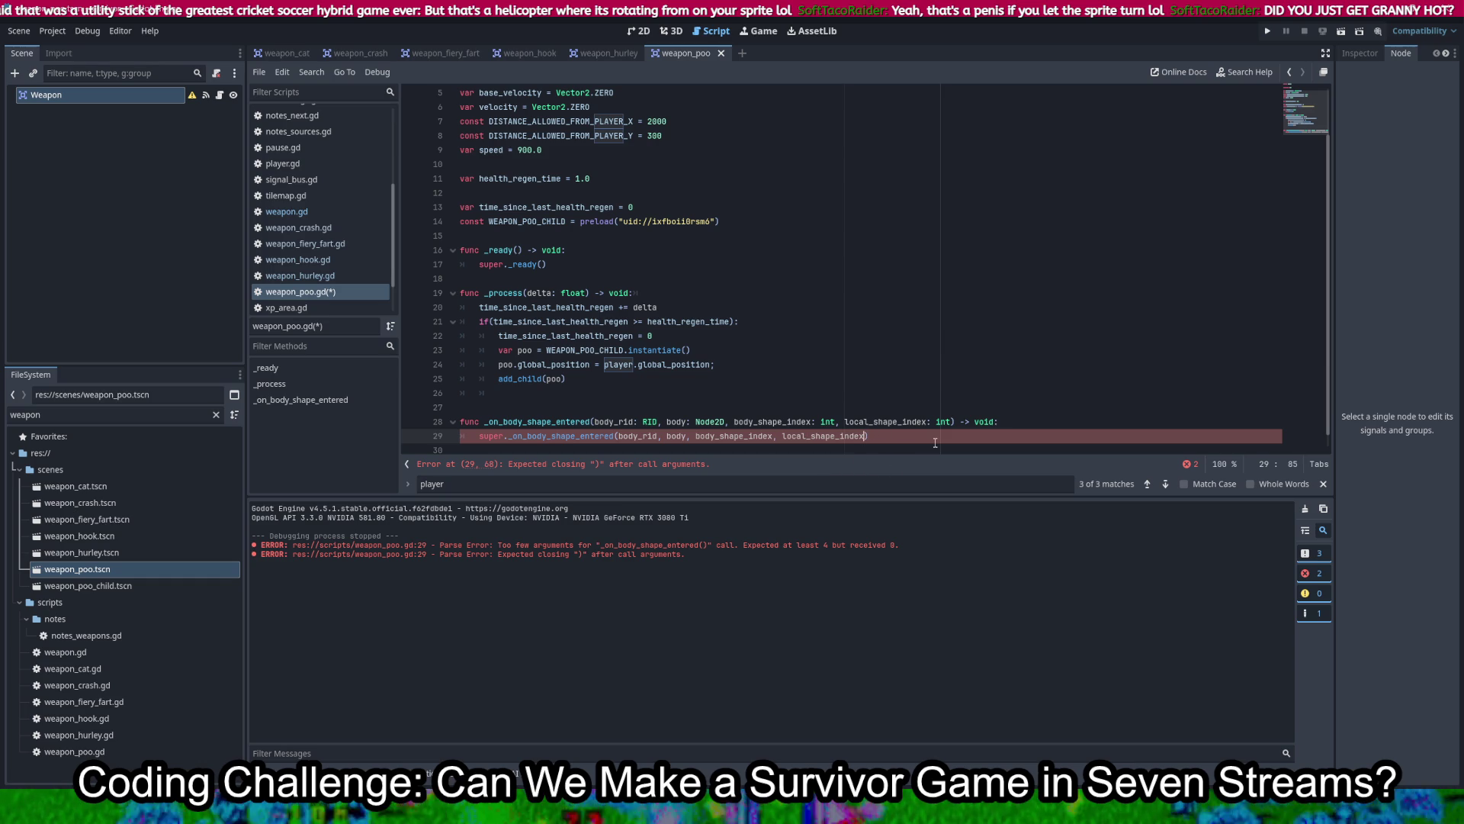
pyautogui.hotkey('ctrl', 's')
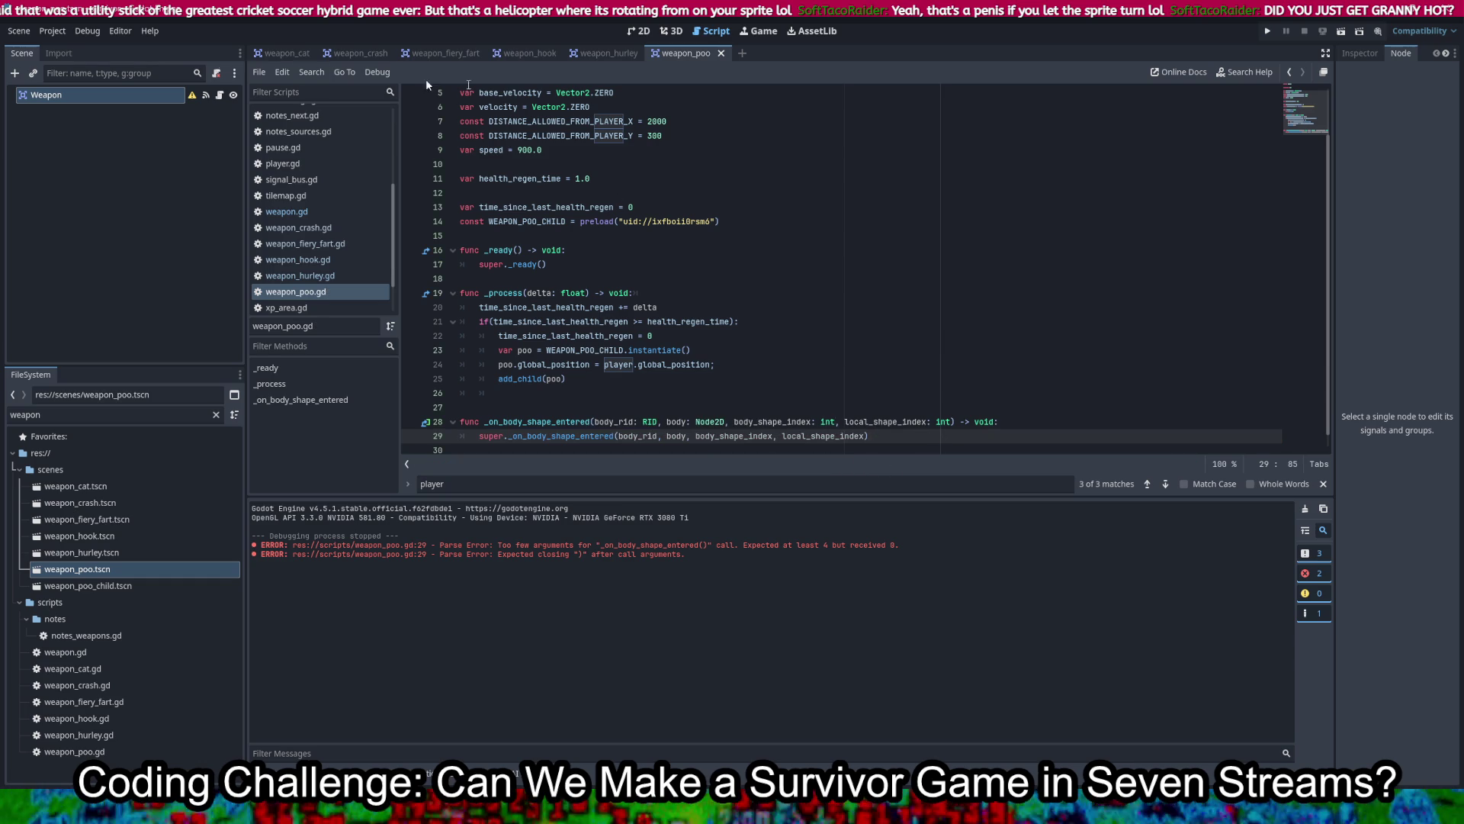
# Step: Scroll through player.gd's code, then switch to level.gd
pyautogui.scroll(2, 340, 247)
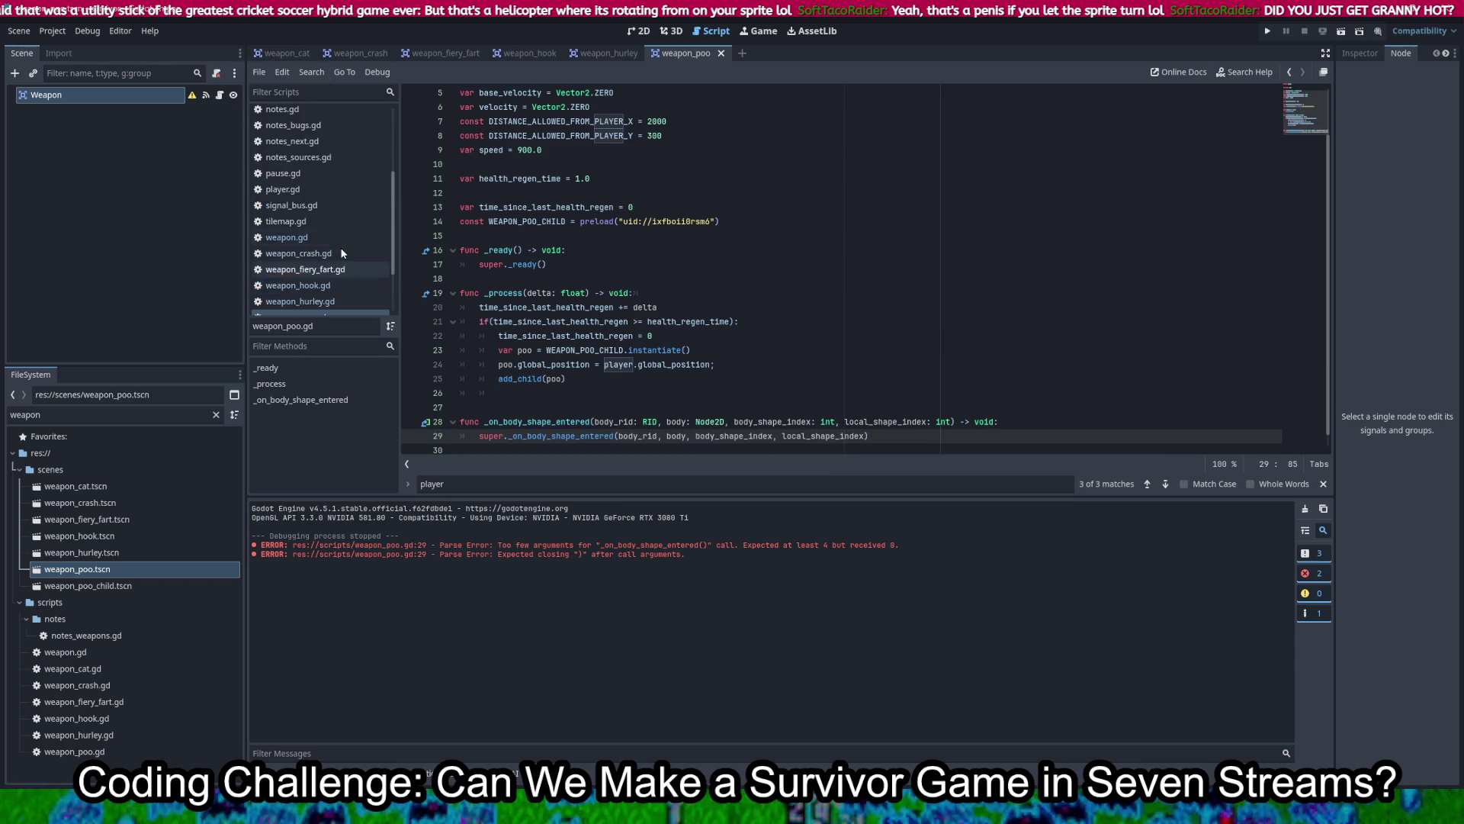
pyautogui.click(305, 189)
pyautogui.scroll(-4, 731, 339)
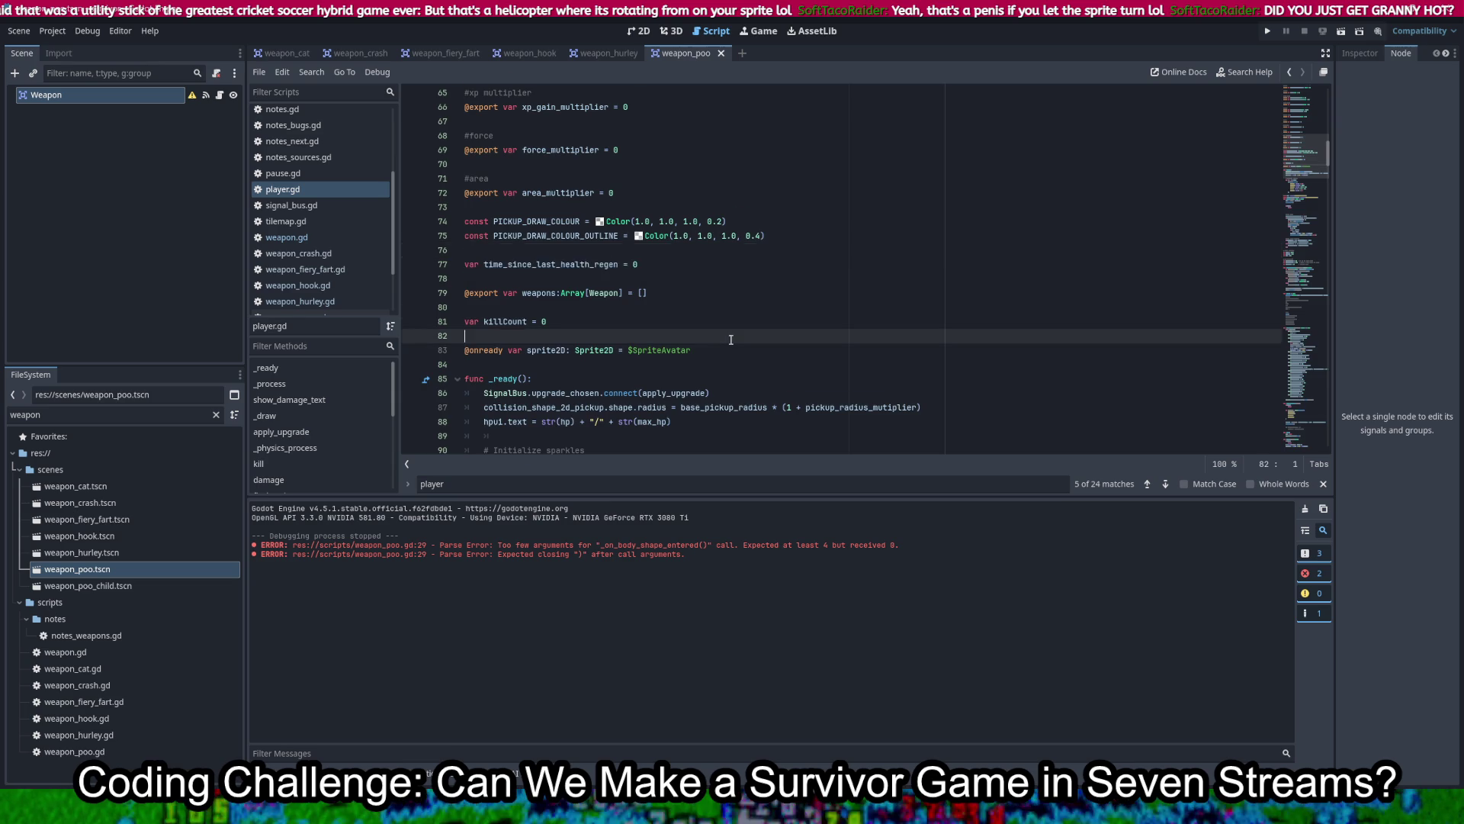
pyautogui.scroll(-10, 731, 339)
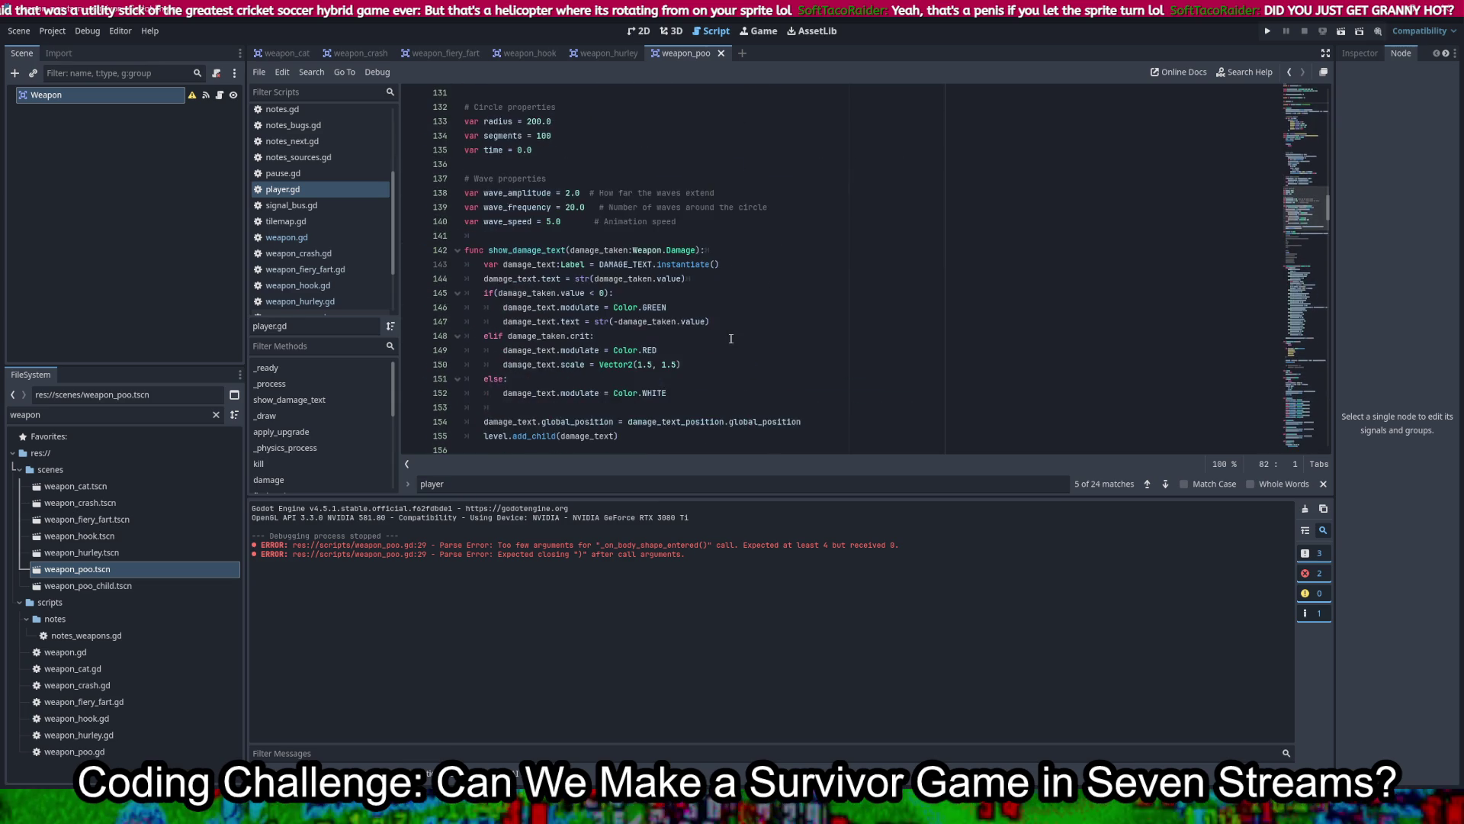
pyautogui.scroll(-8, 730, 338)
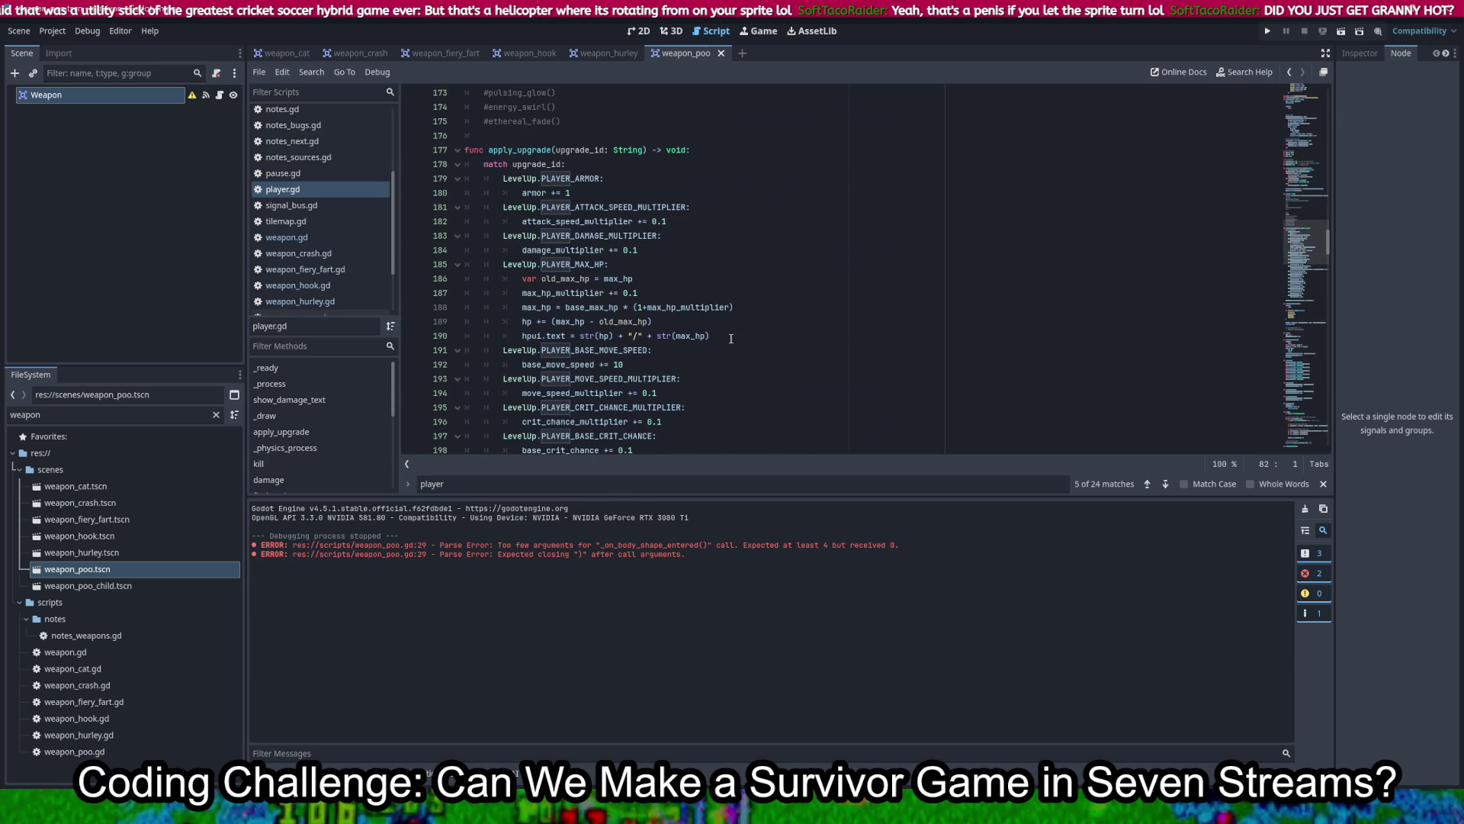
pyautogui.scroll(3, 305, 183)
pyautogui.click(281, 123)
# Step: Comment out lines 44–57 of level.gd, disabling the hurley, crash and hook spawns
pyautogui.scroll(1, 711, 222)
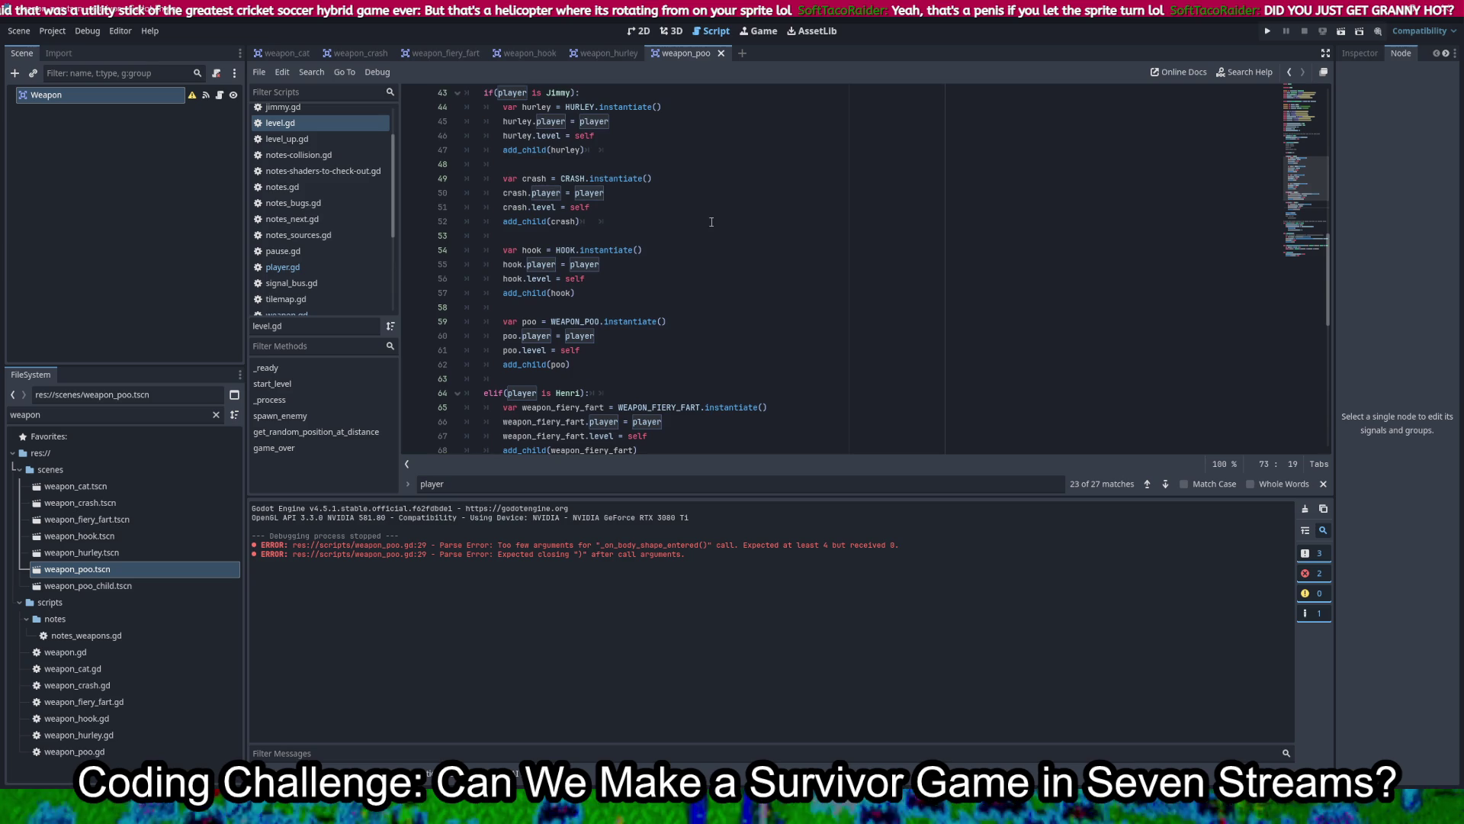
pyautogui.scroll(1, 682, 229)
pyautogui.moveTo(610, 335); pyautogui.dragTo(608, 157)
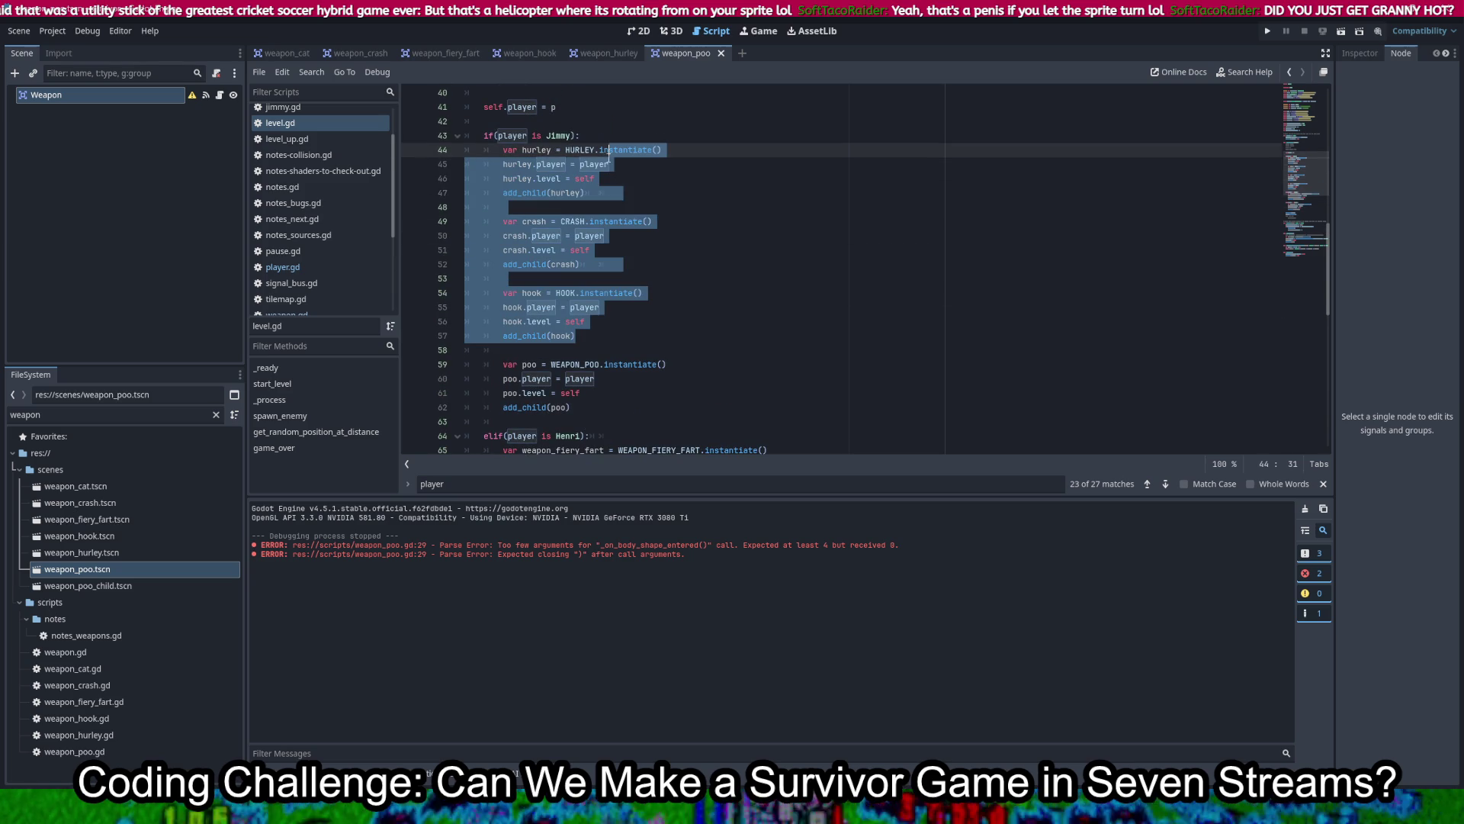
pyautogui.hotkey('ctrl', 'k')
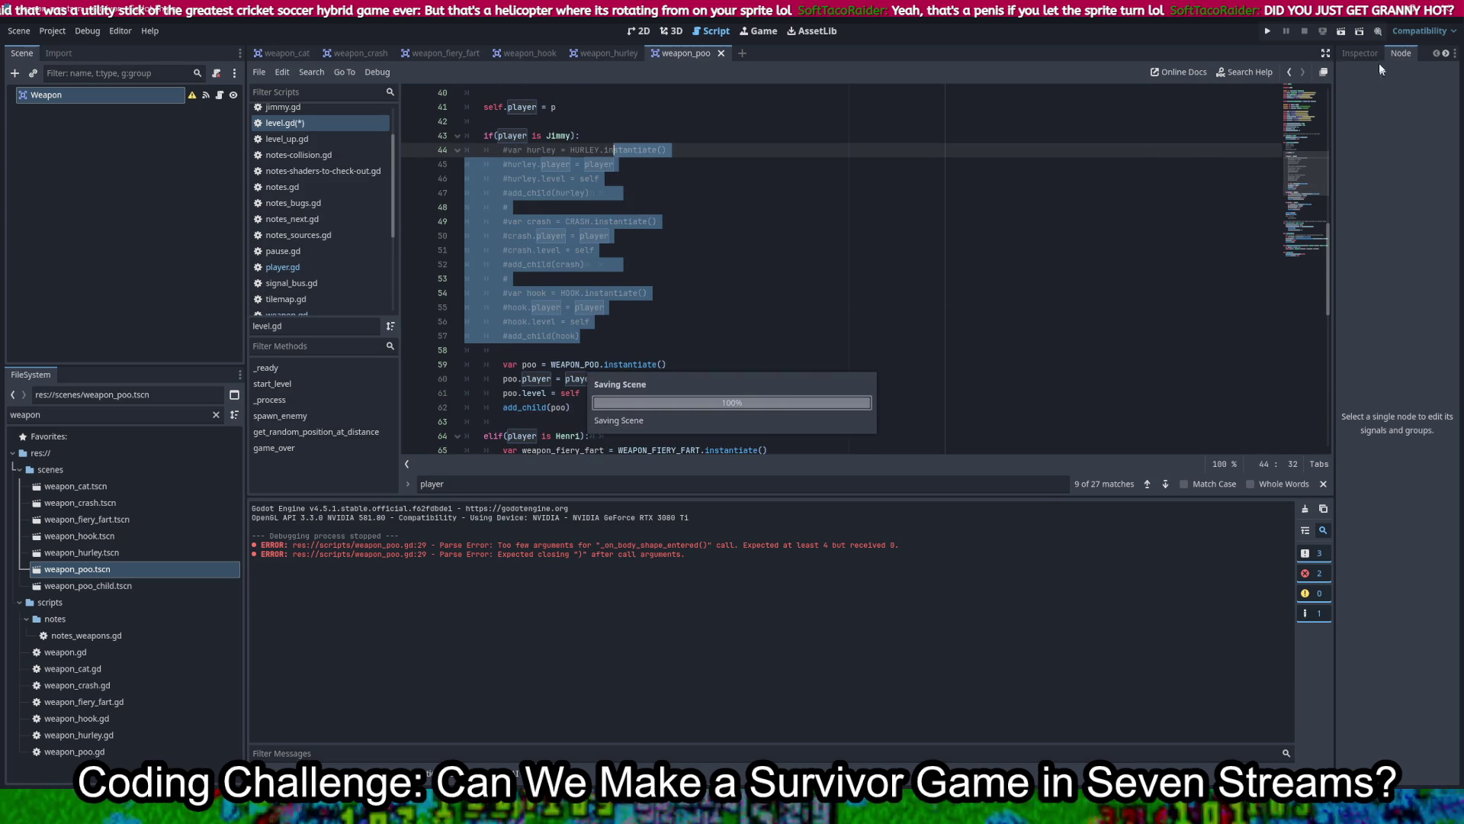
# Step: Run the project, pick the first character, then return to the level.gd script
pyautogui.click(1269, 29)
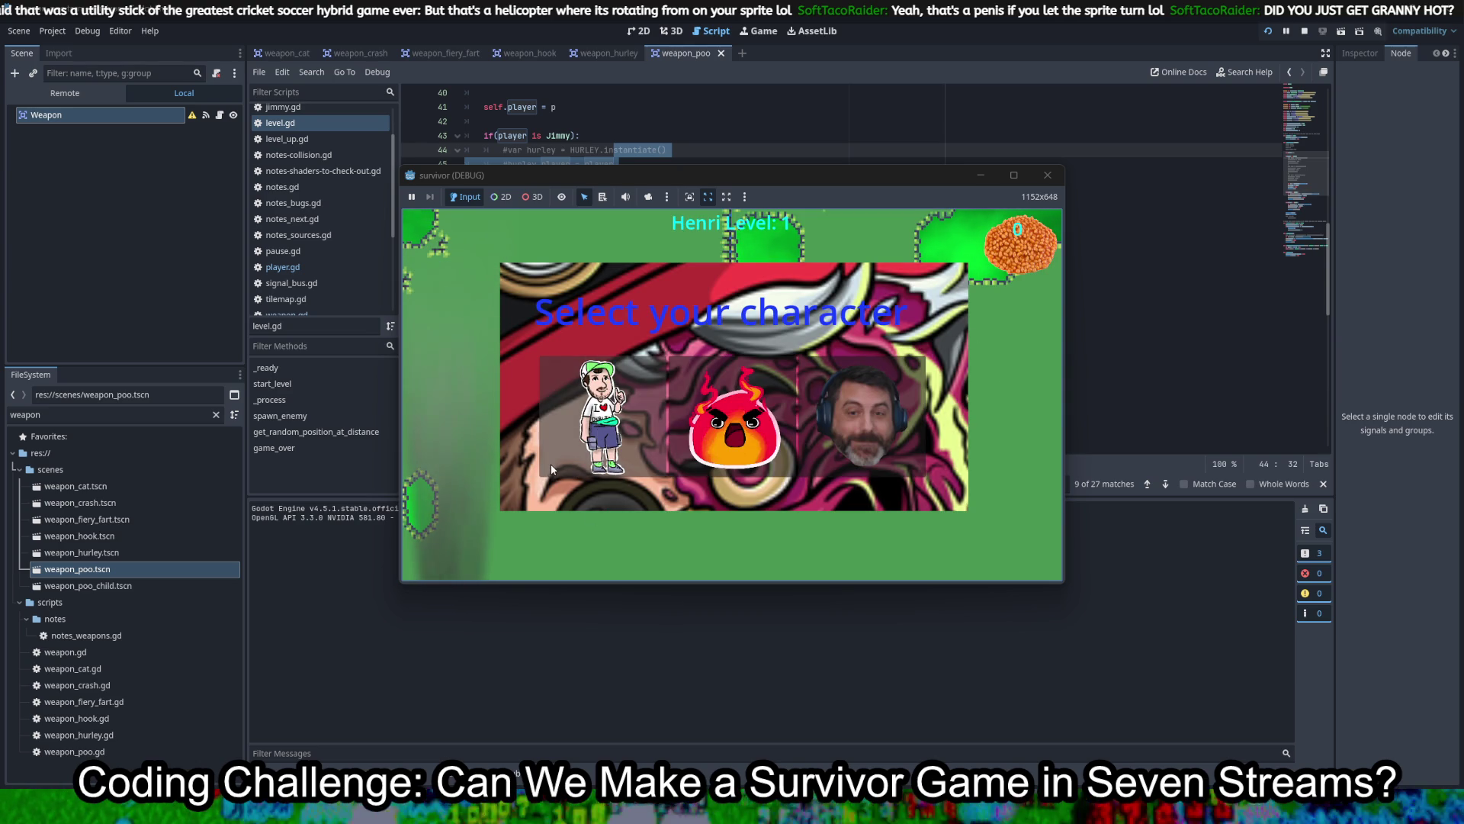
pyautogui.click(603, 416)
pyautogui.click(639, 31)
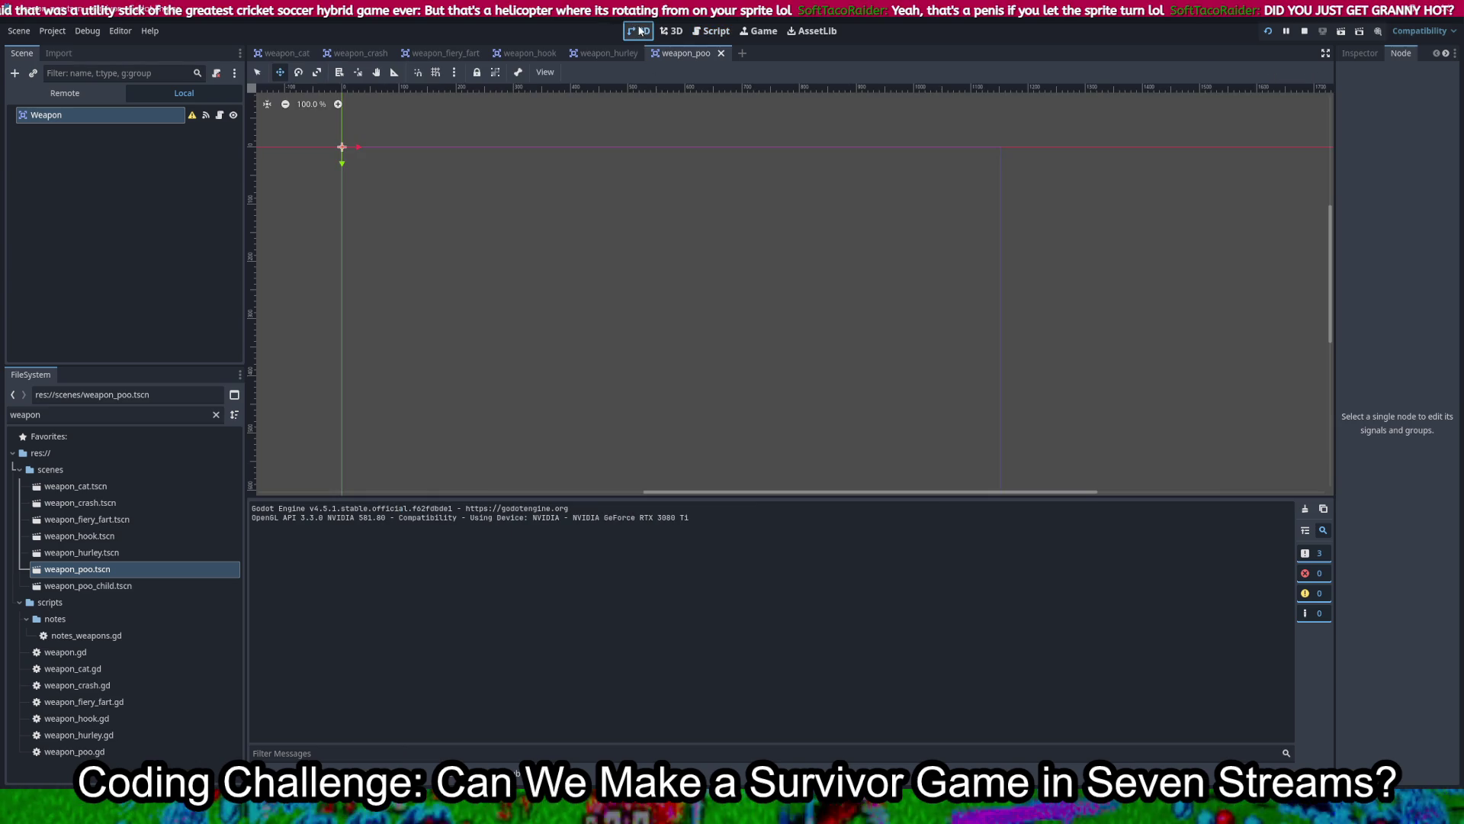
pyautogui.click(710, 30)
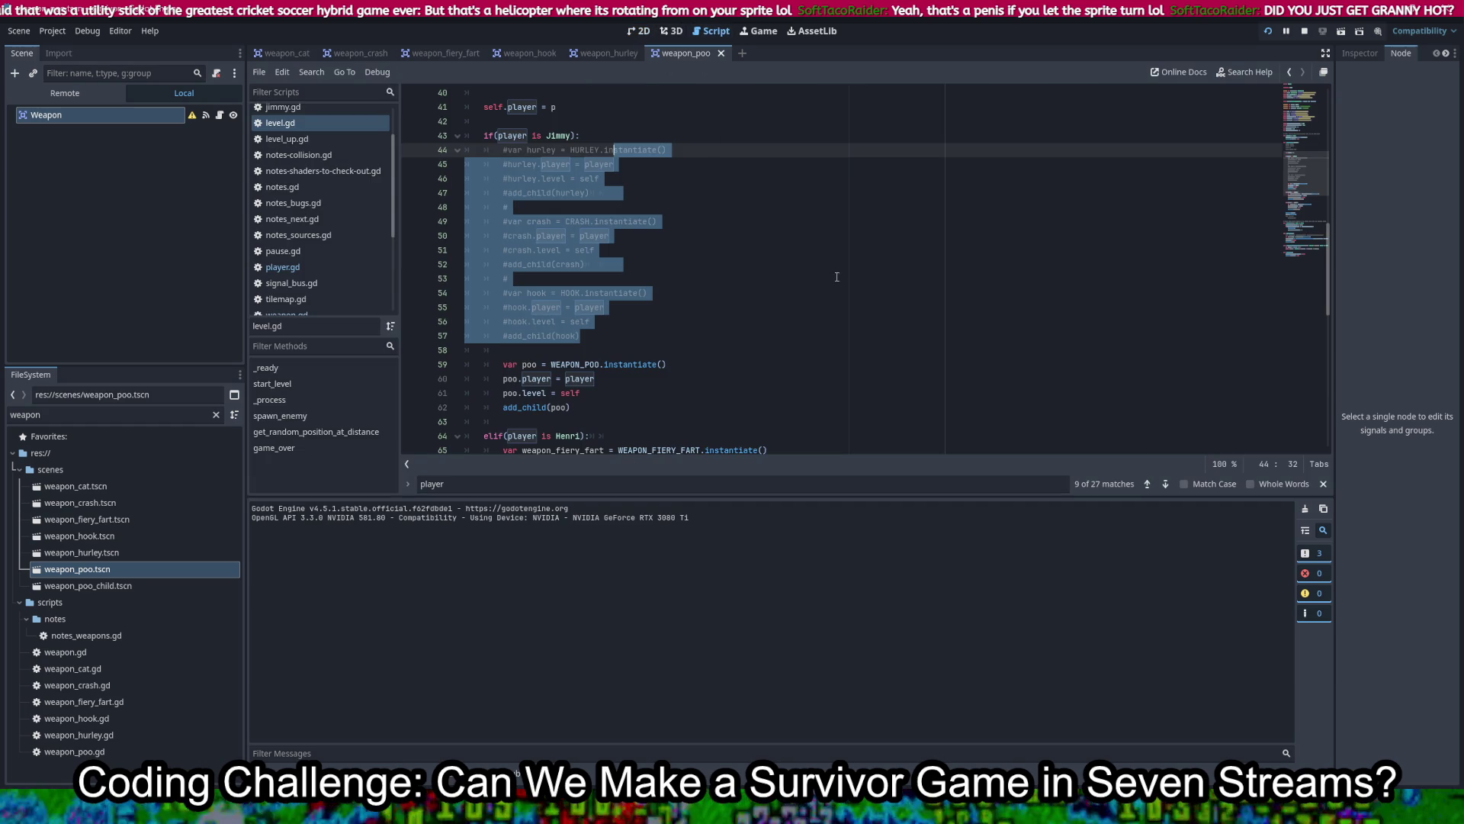
pyautogui.scroll(-1, 345, 231)
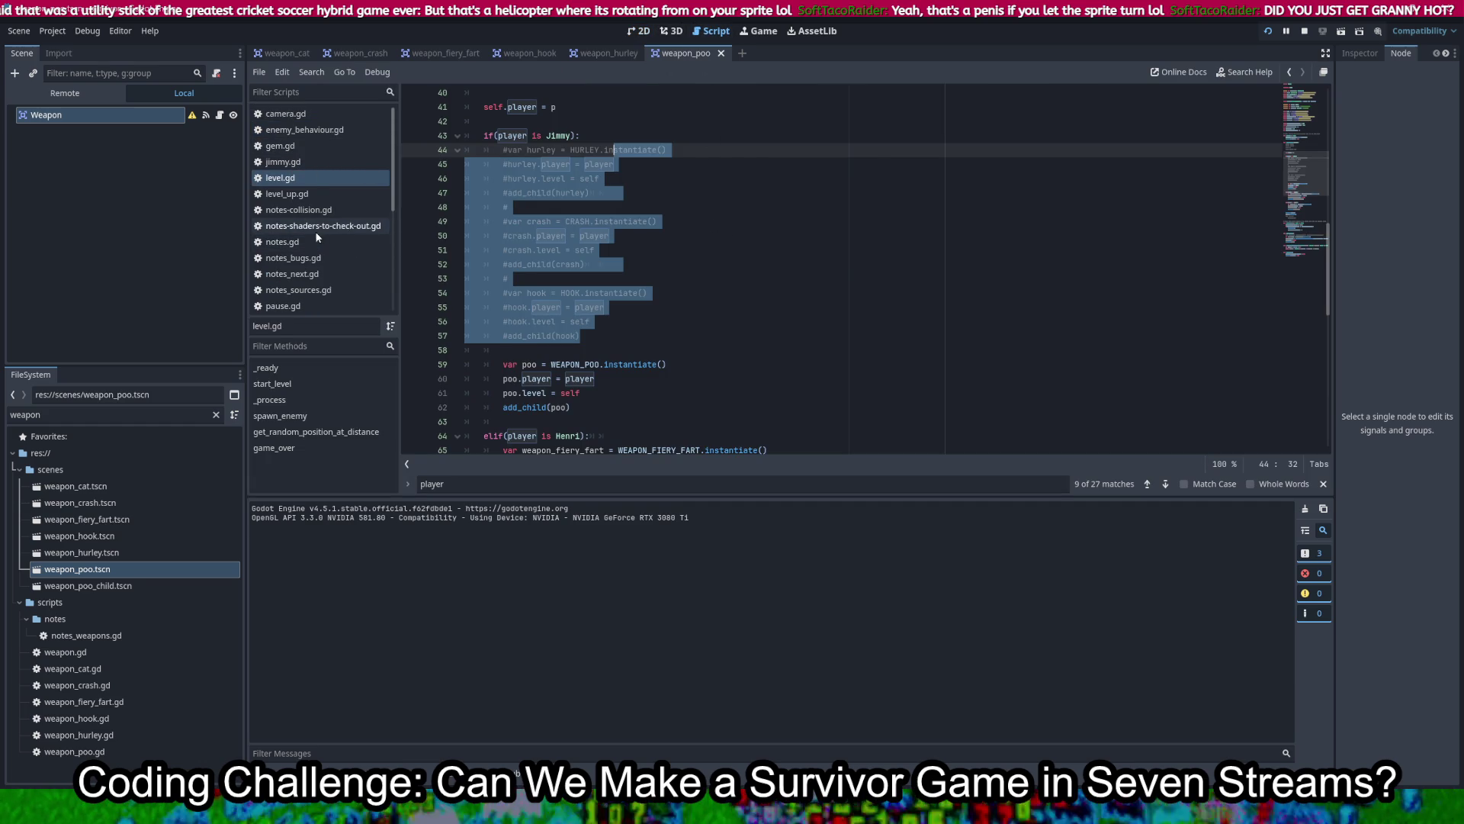
# Step: Add a line-3 note in notes.gd: poop scales, the further/faster the player moves the more poop
pyautogui.click(336, 241)
pyautogui.press('Return')
pyautogui.write('#poop weapon could')
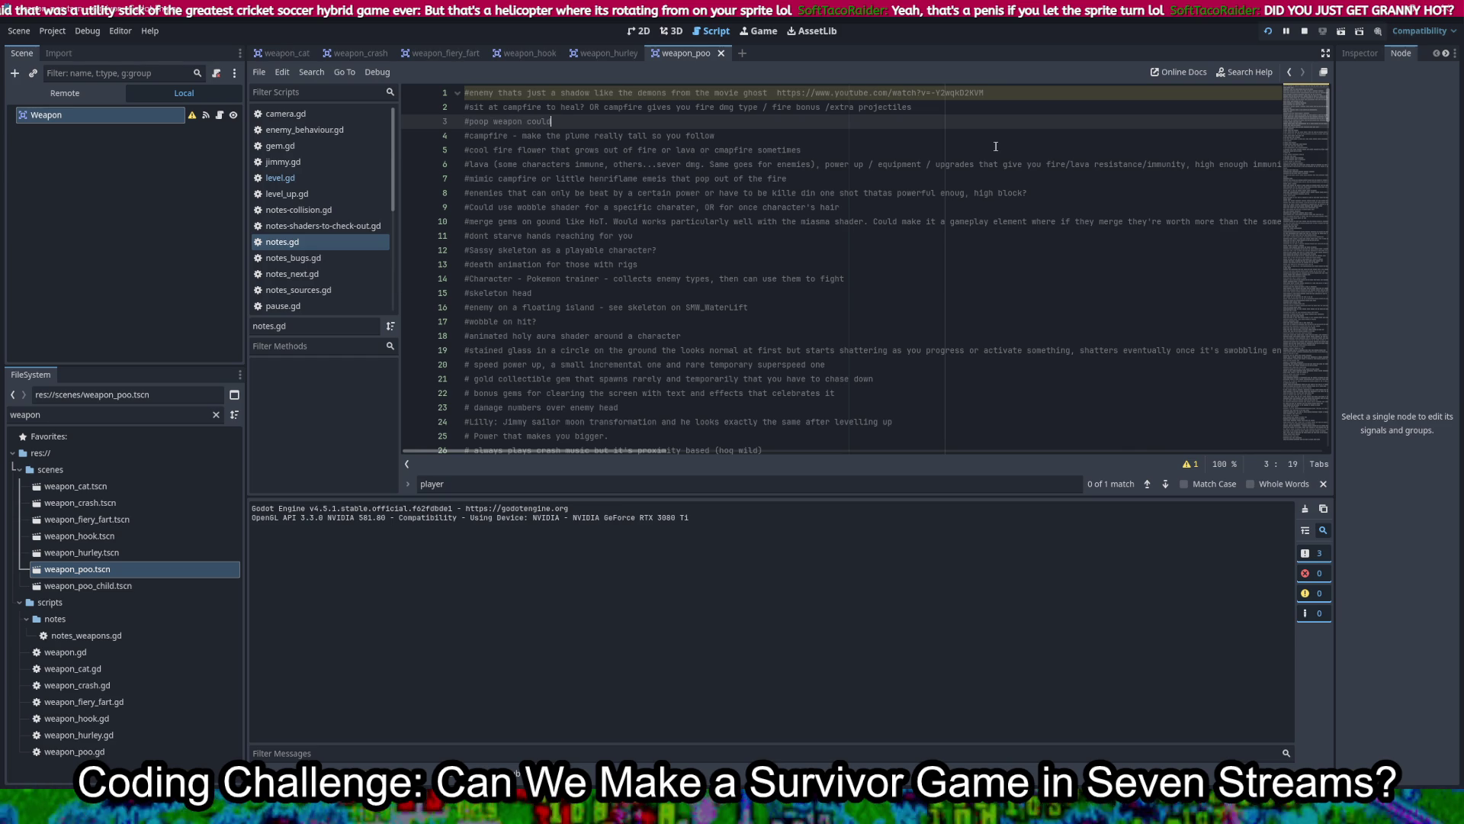
pyautogui.write('scale with movement speed - ')
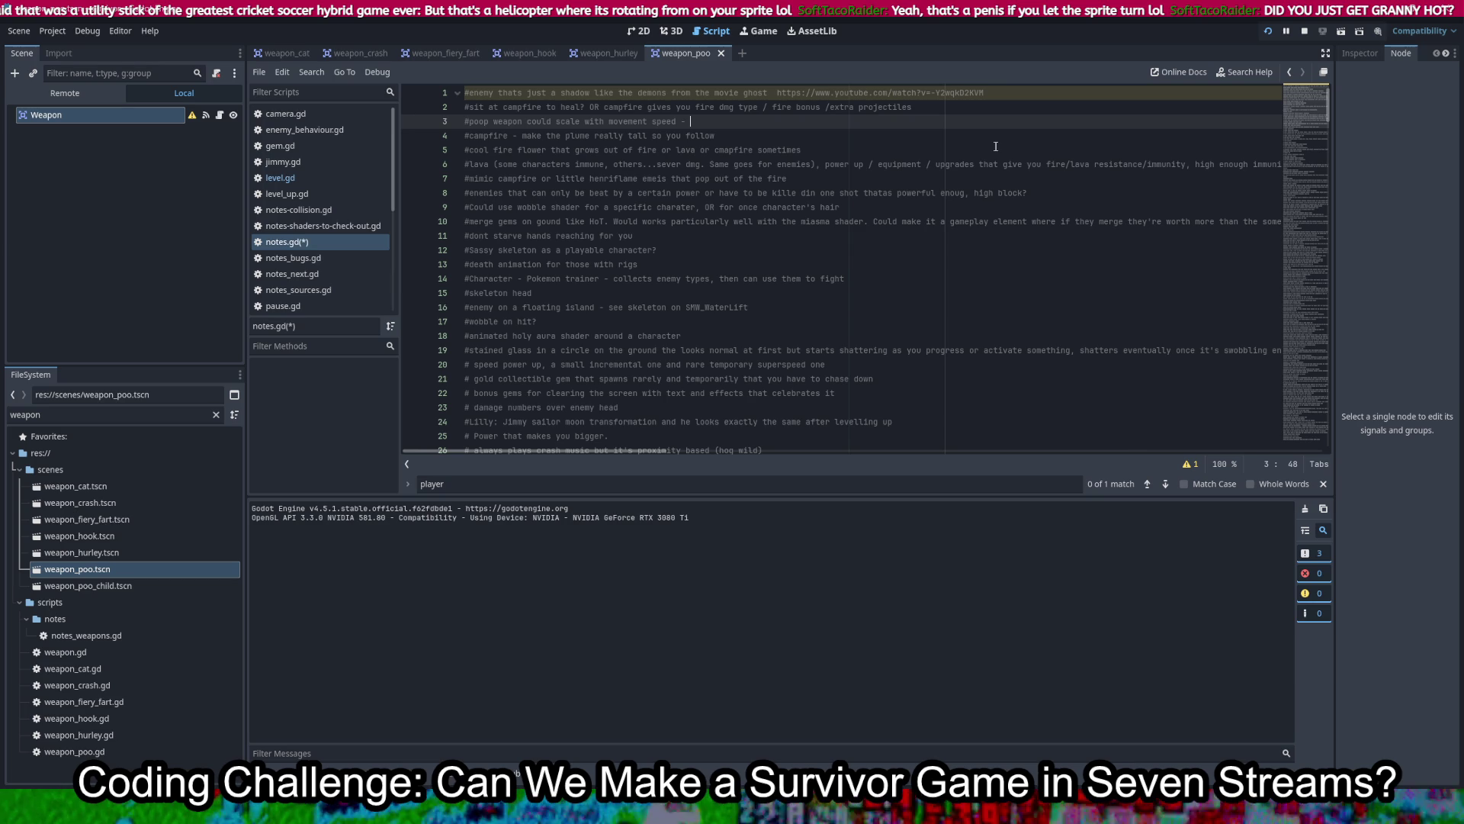
pyautogui.write('drop onbe')
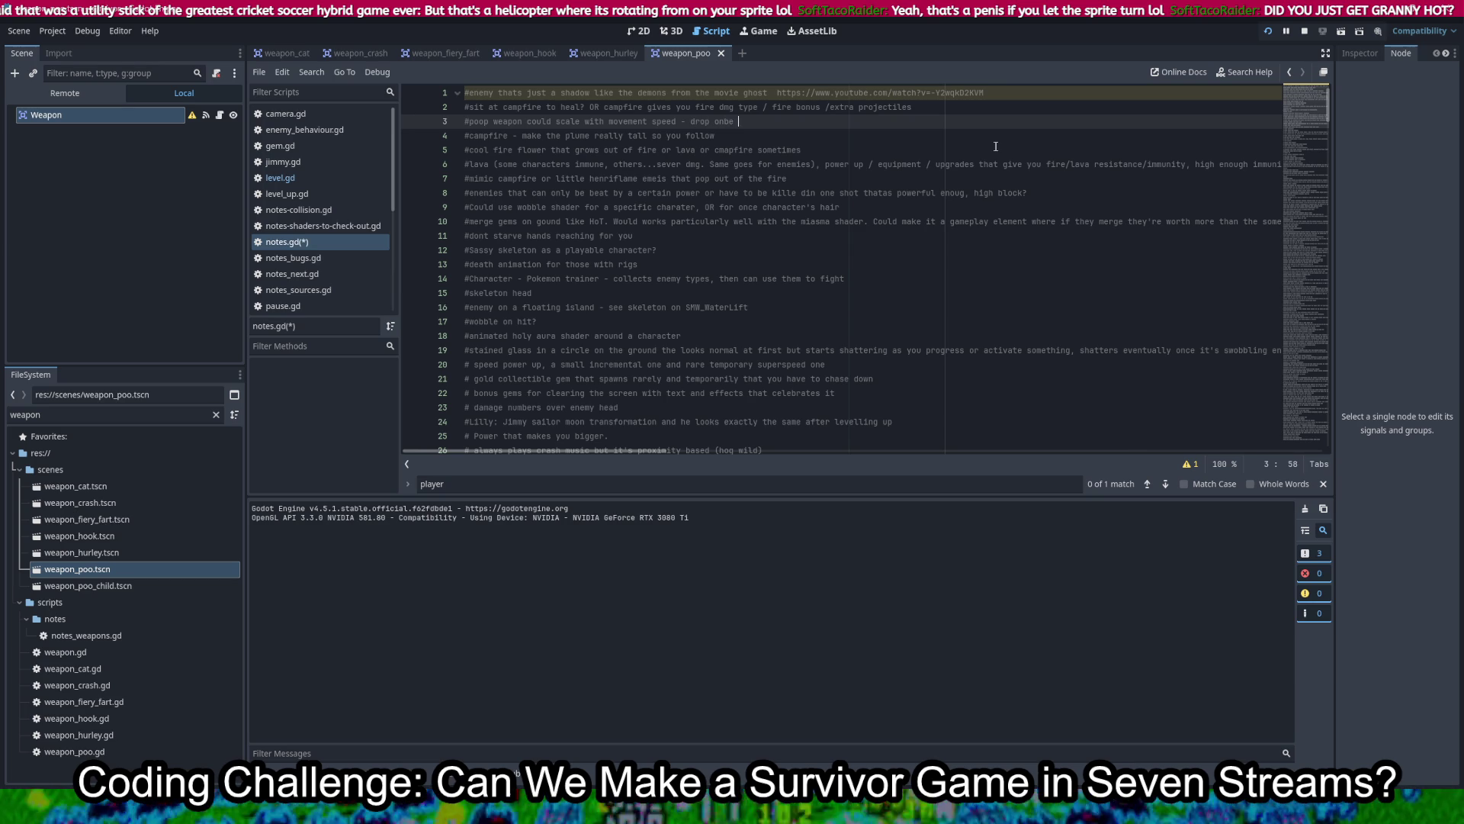
pyautogui.write('vevery m')
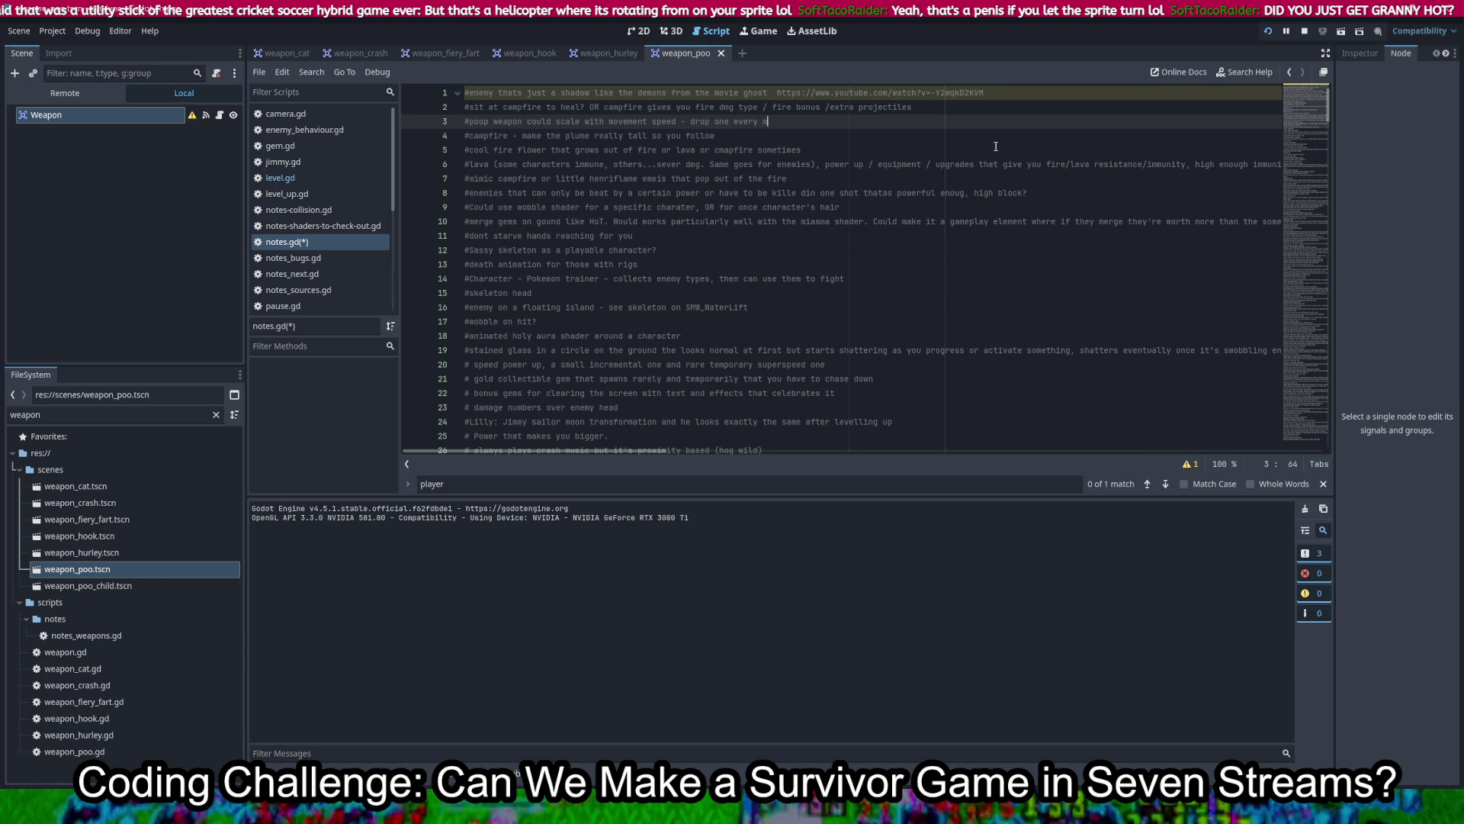
pyautogui.write('ter, sothe')
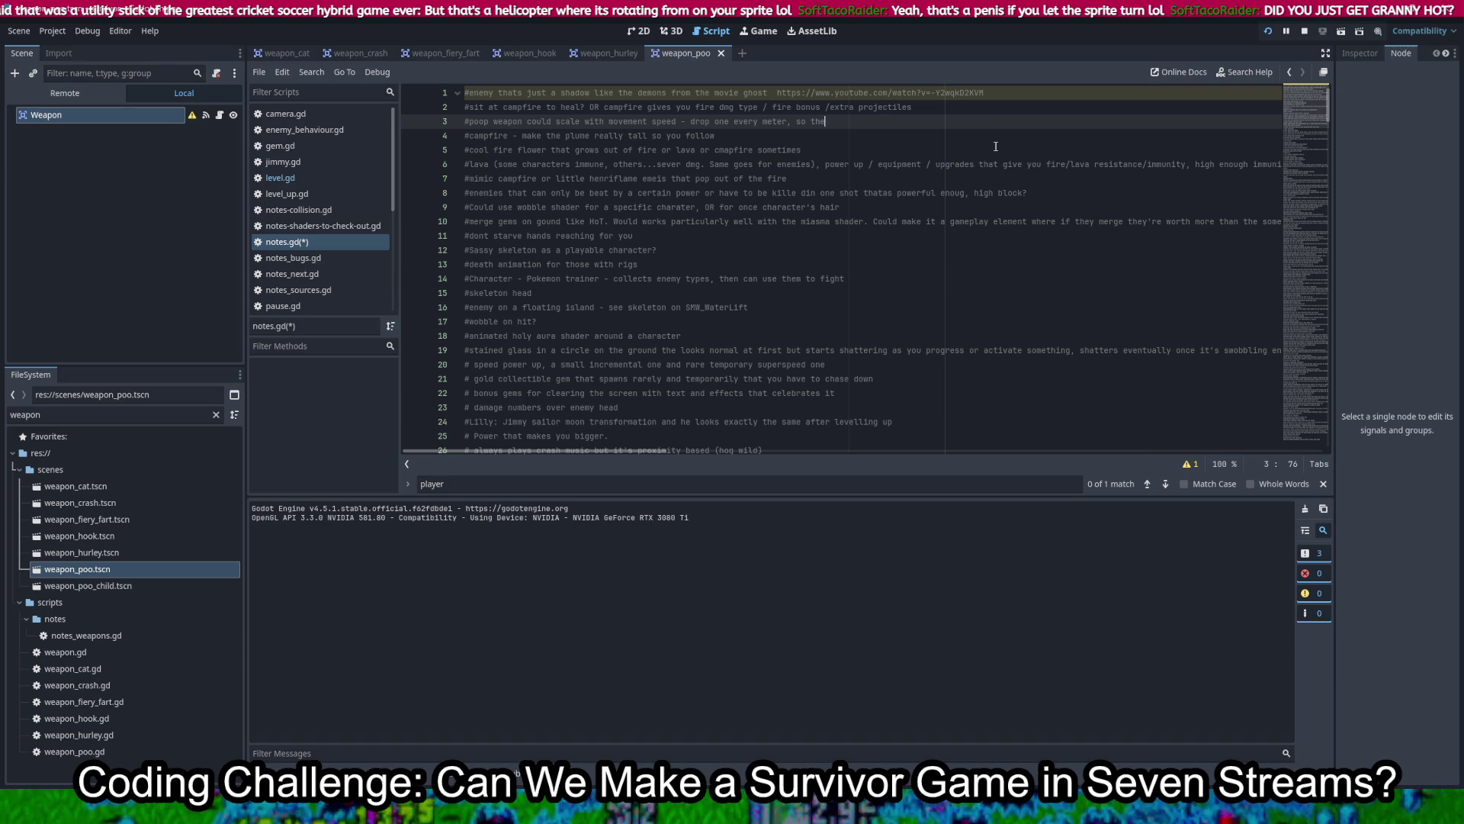
pyautogui.write(' further')
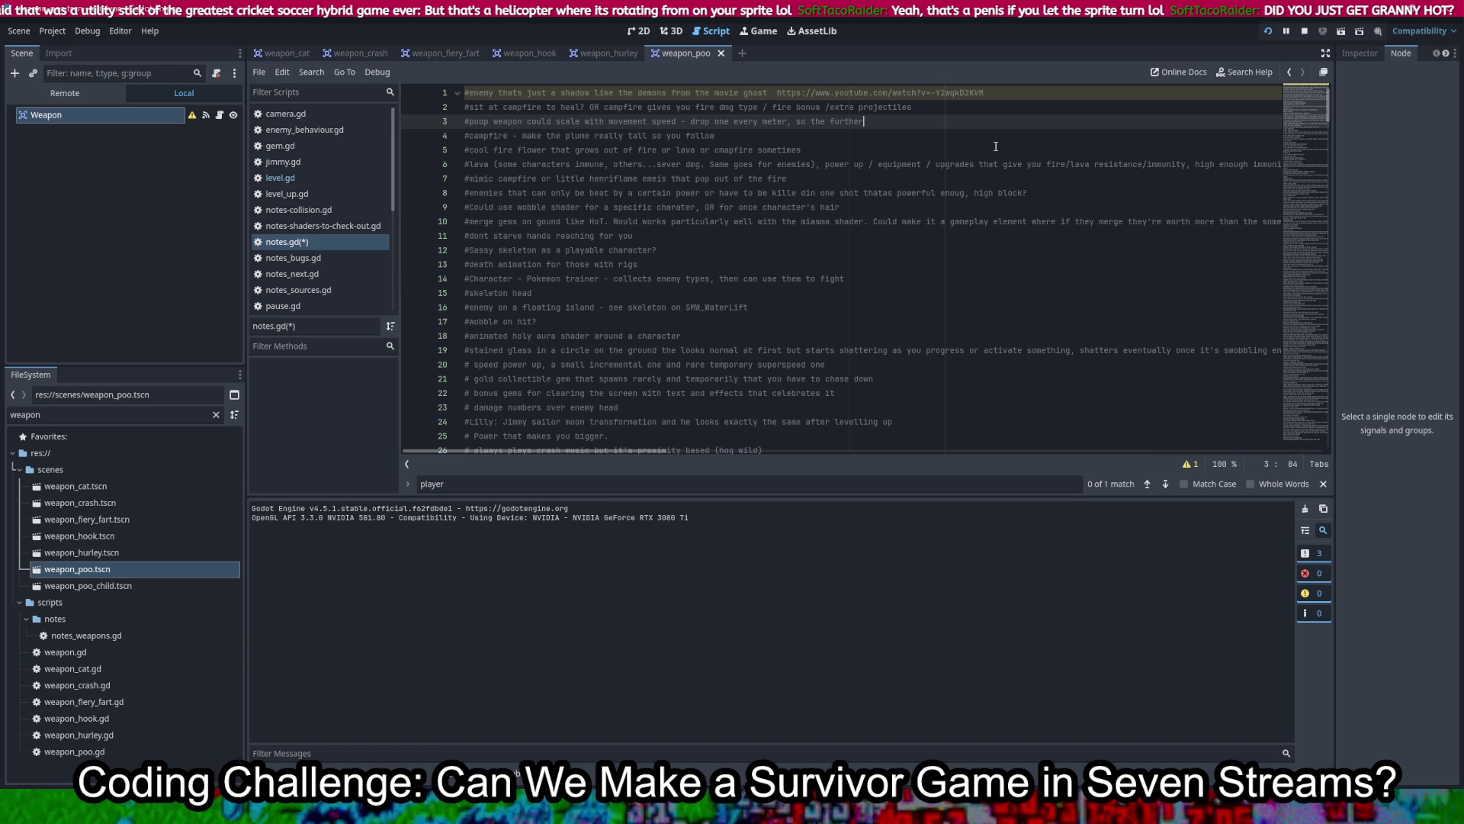
pyautogui.write('yer s')
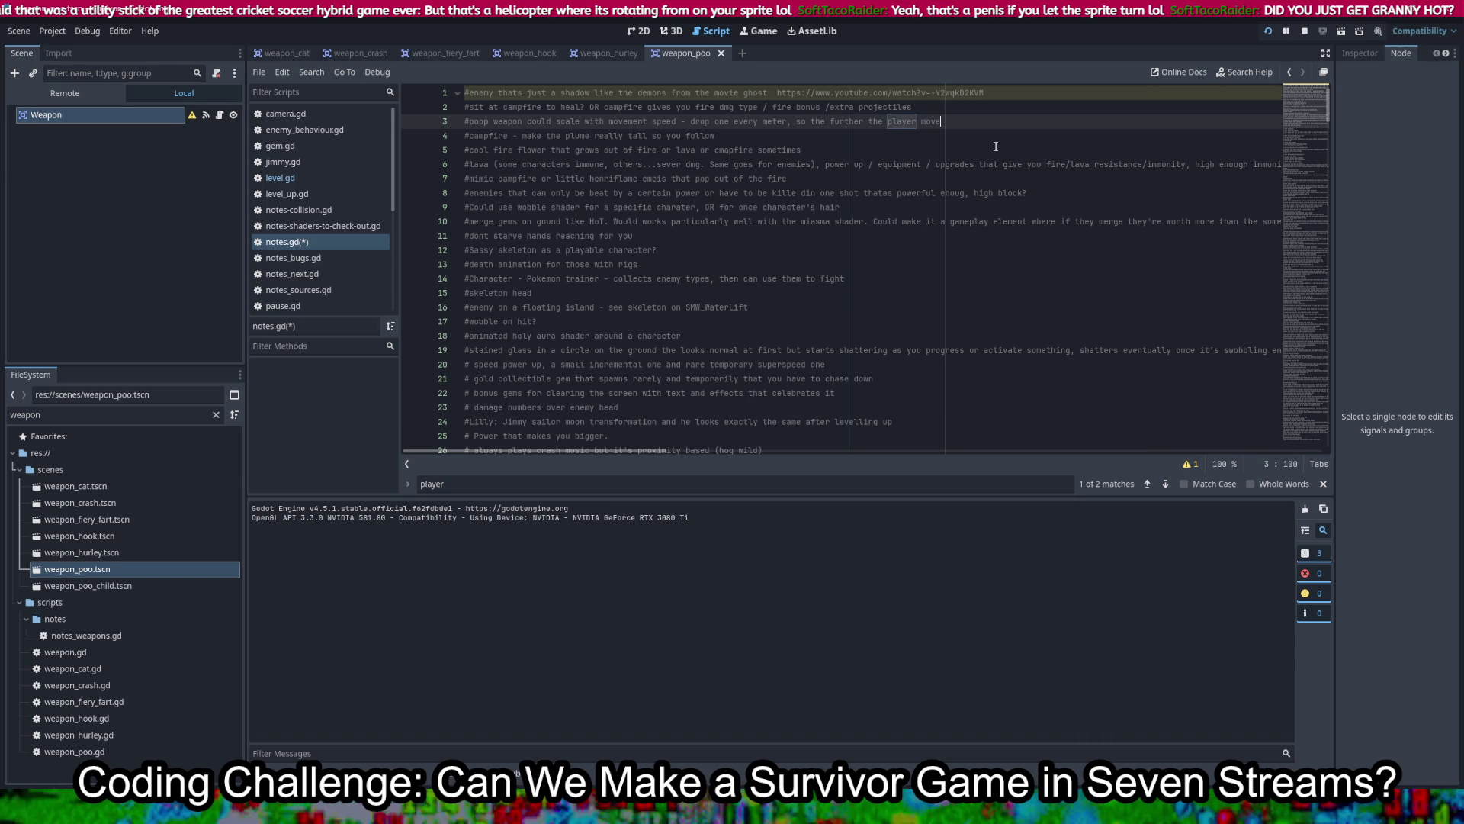
pyautogui.write(' more poop')
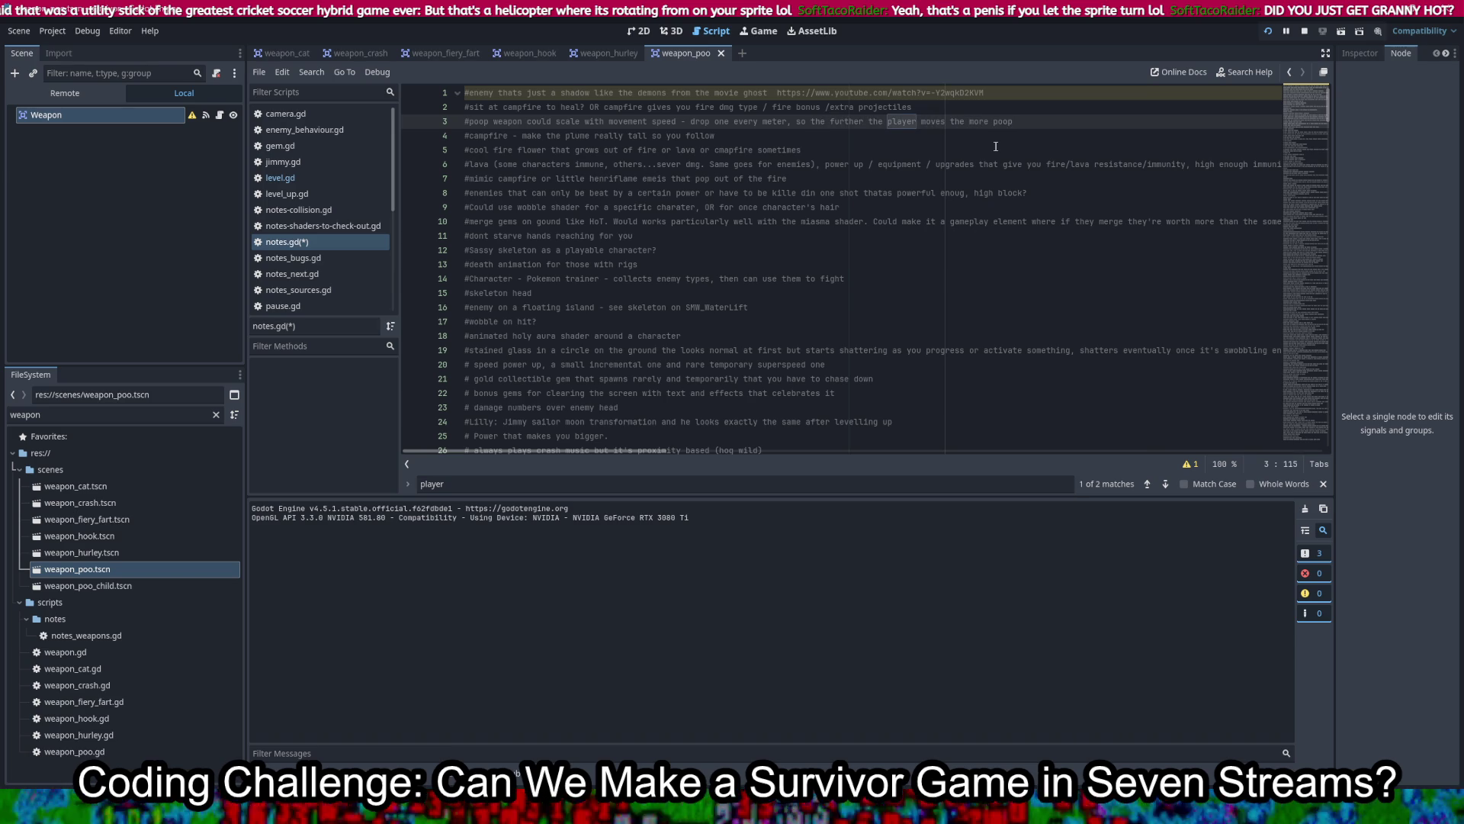
pyautogui.hotkey('ctrl', 's')
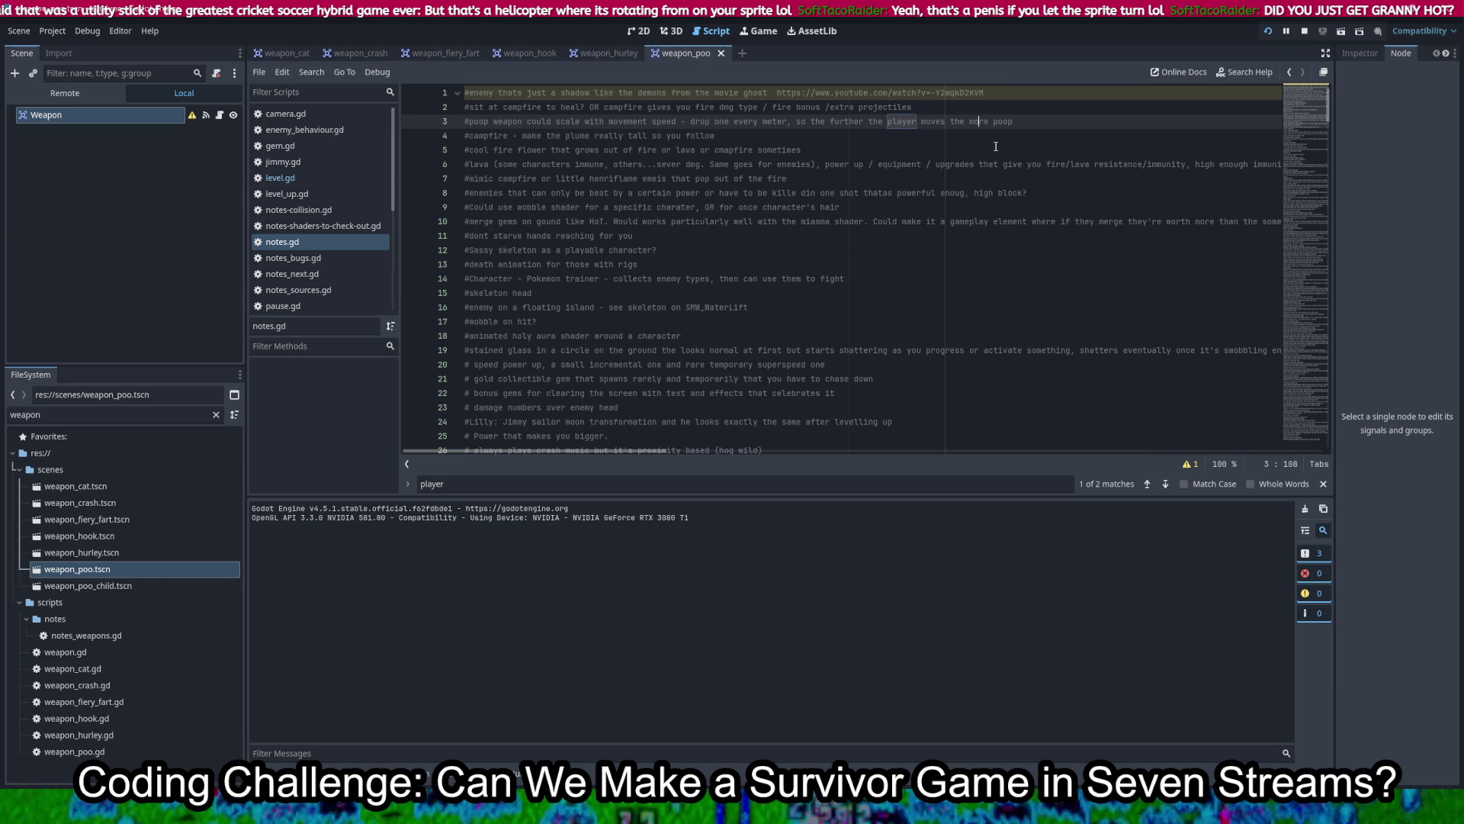
pyautogui.write('/')
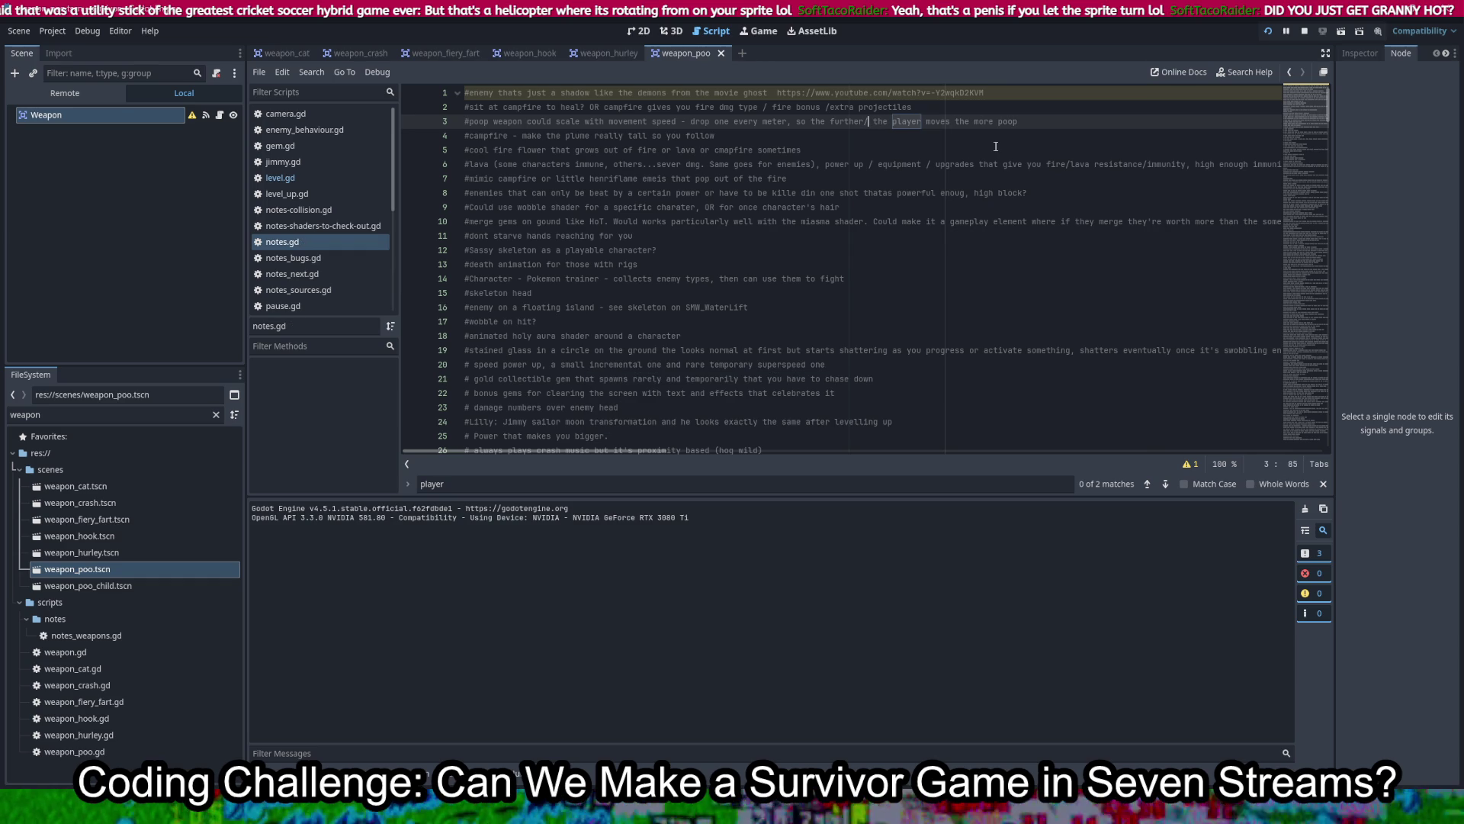
pyautogui.write('faster')
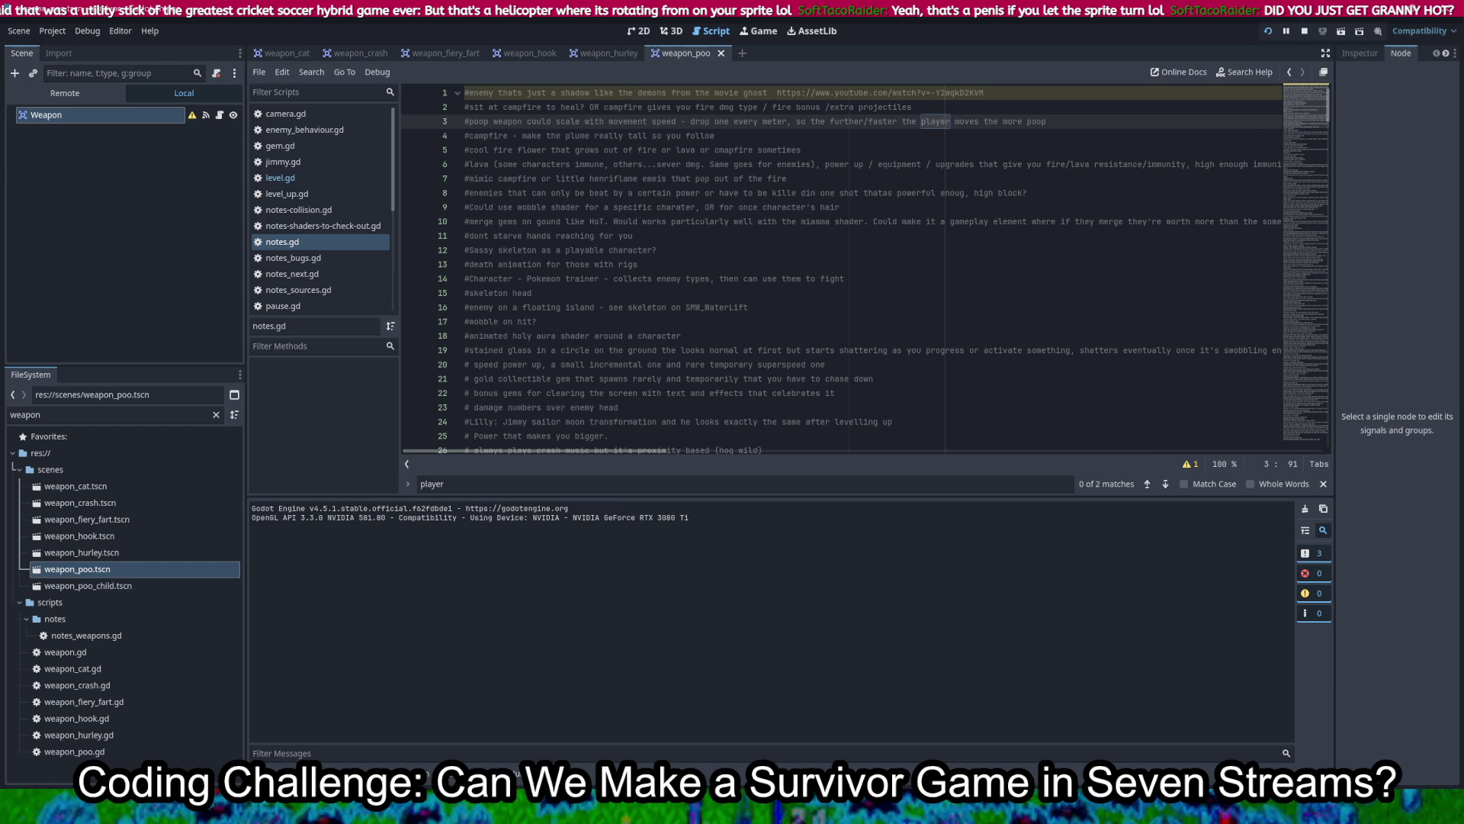
# Step: Bring up the running game, close the stats panel, and walk the player left, right, down and up
pyautogui.moveTo(366, 812)
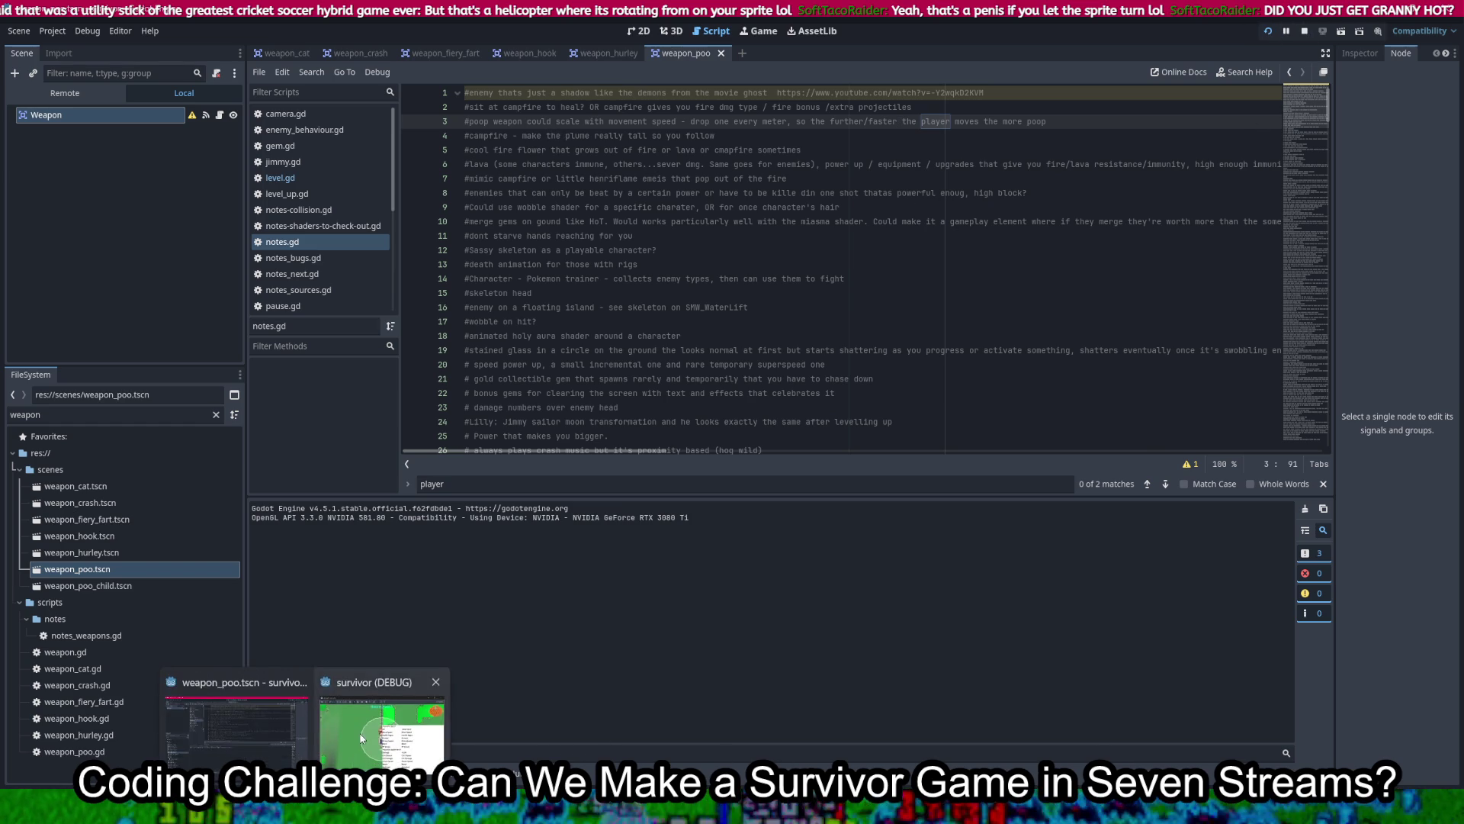
pyautogui.click(373, 732)
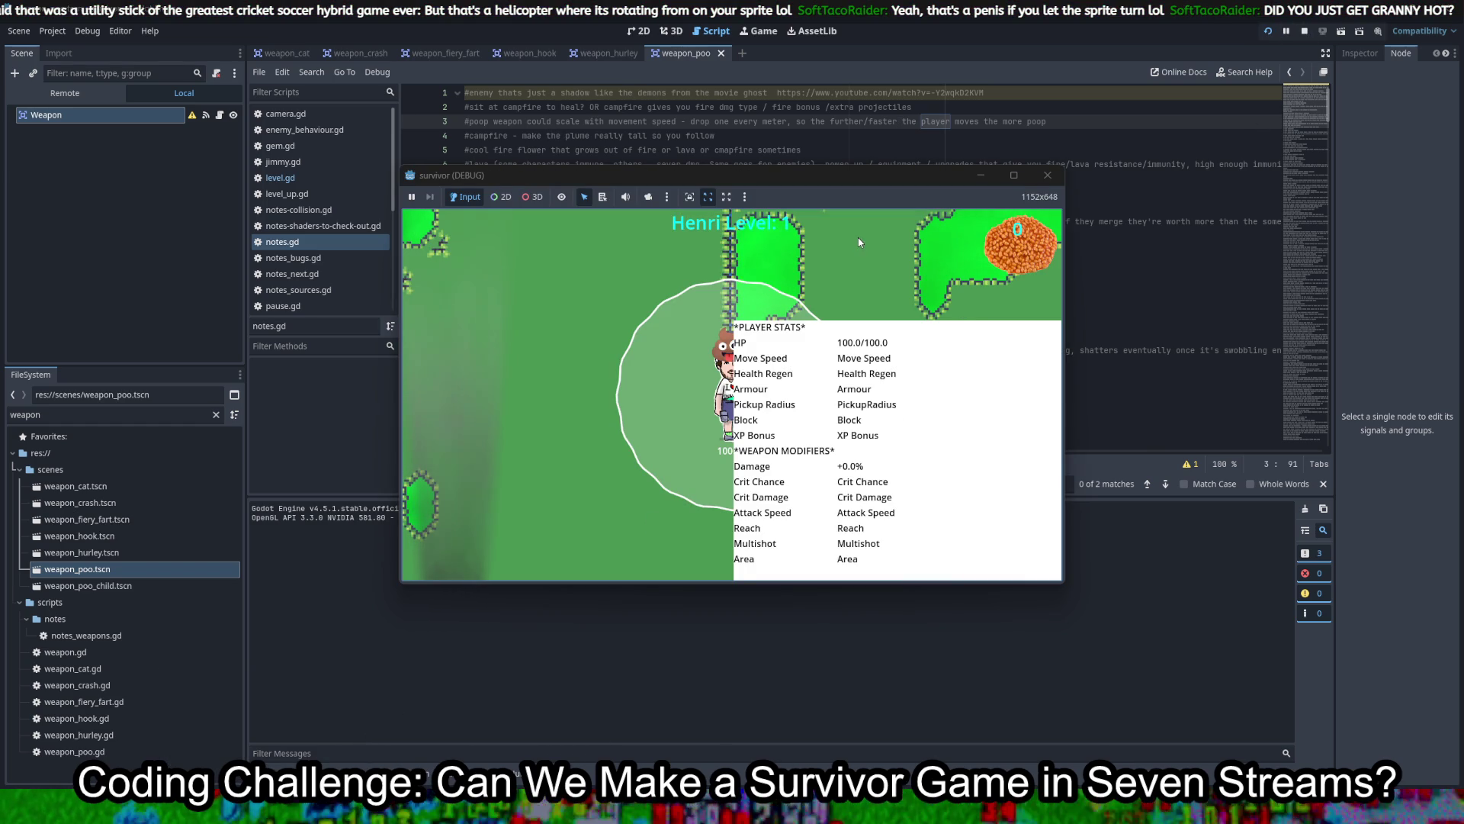
pyautogui.click(890, 349)
pyautogui.press('d')
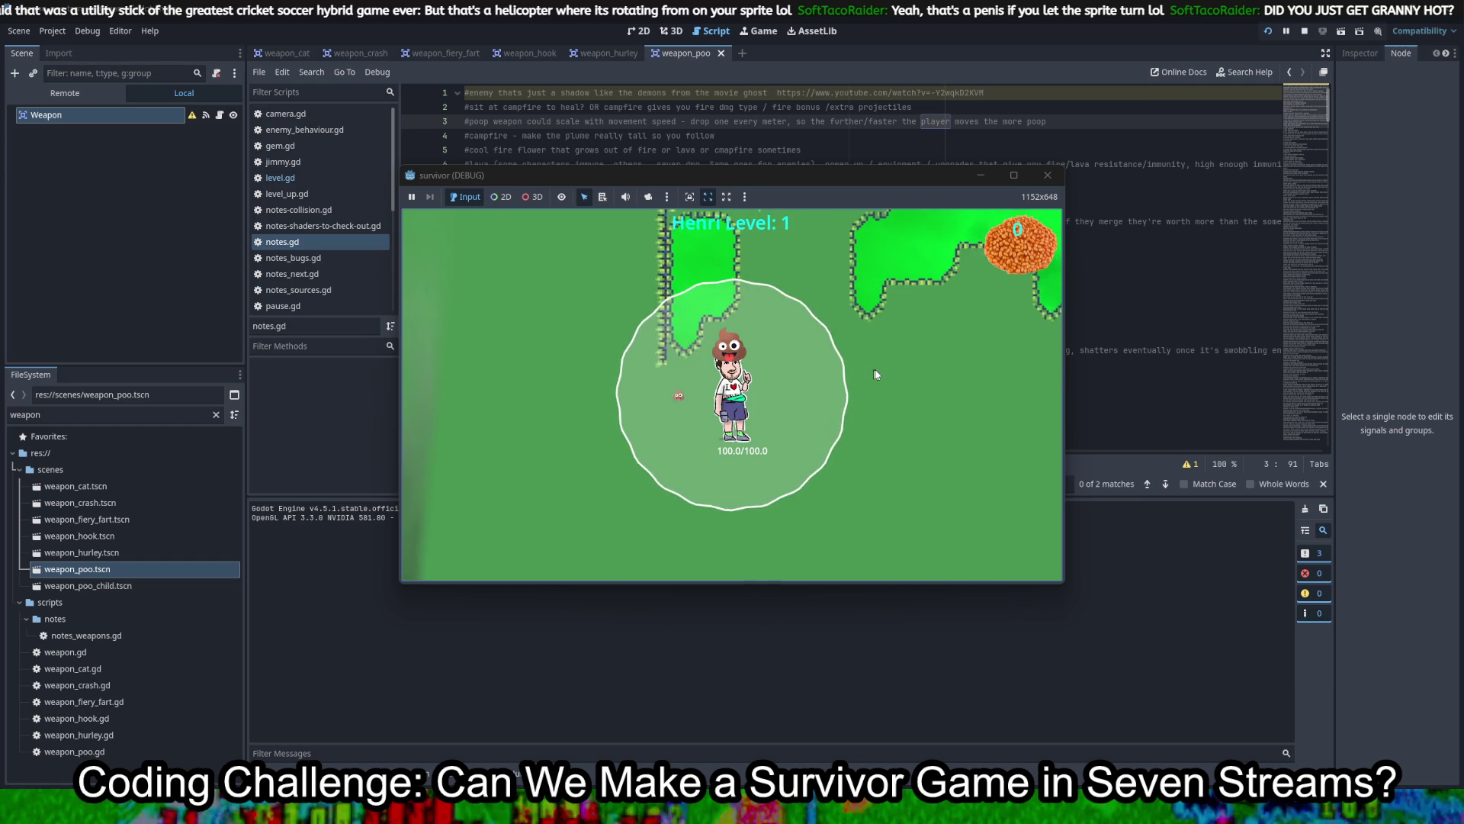
pyautogui.press('a')
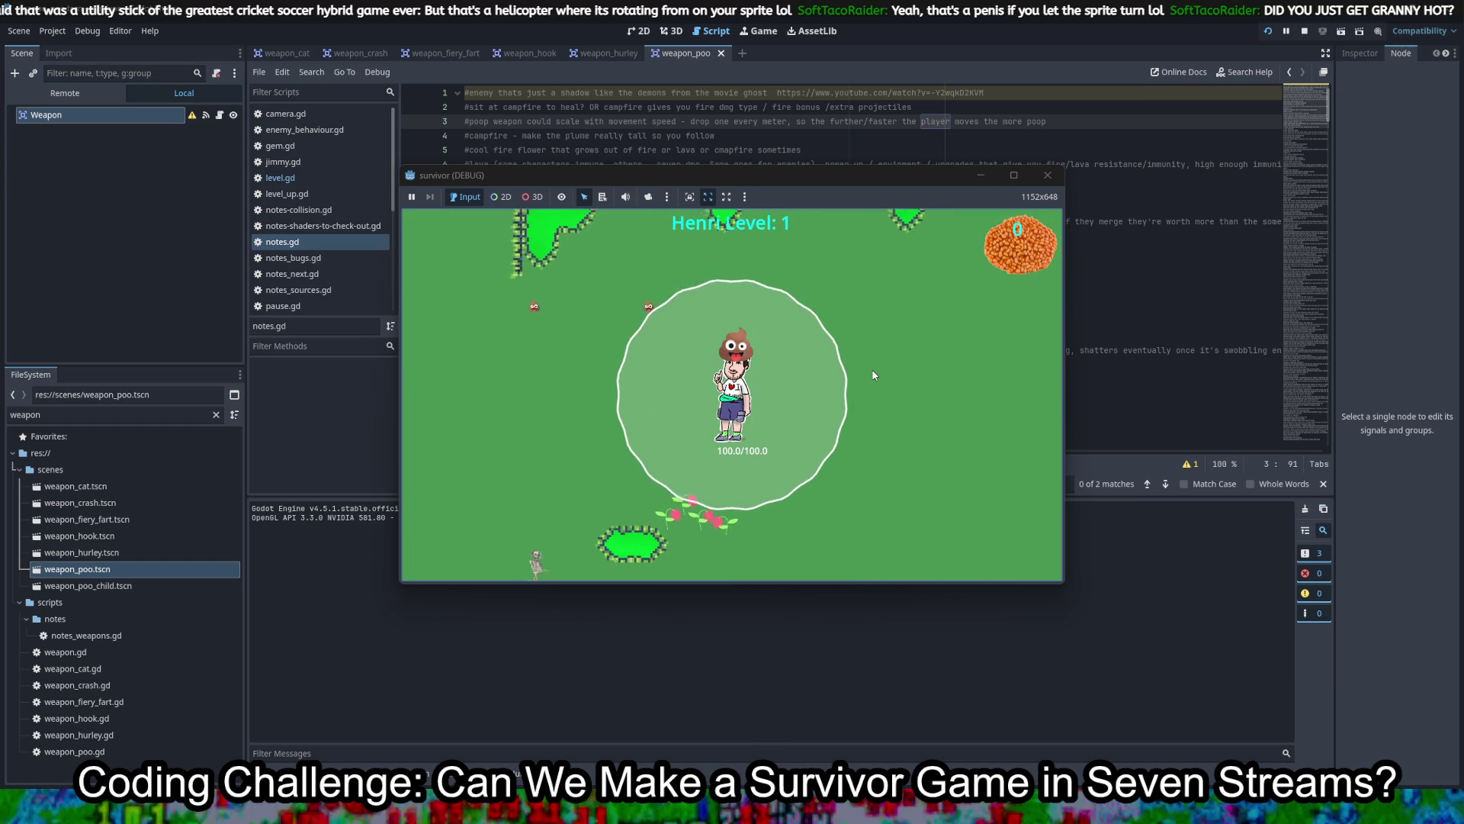
pyautogui.press('d')
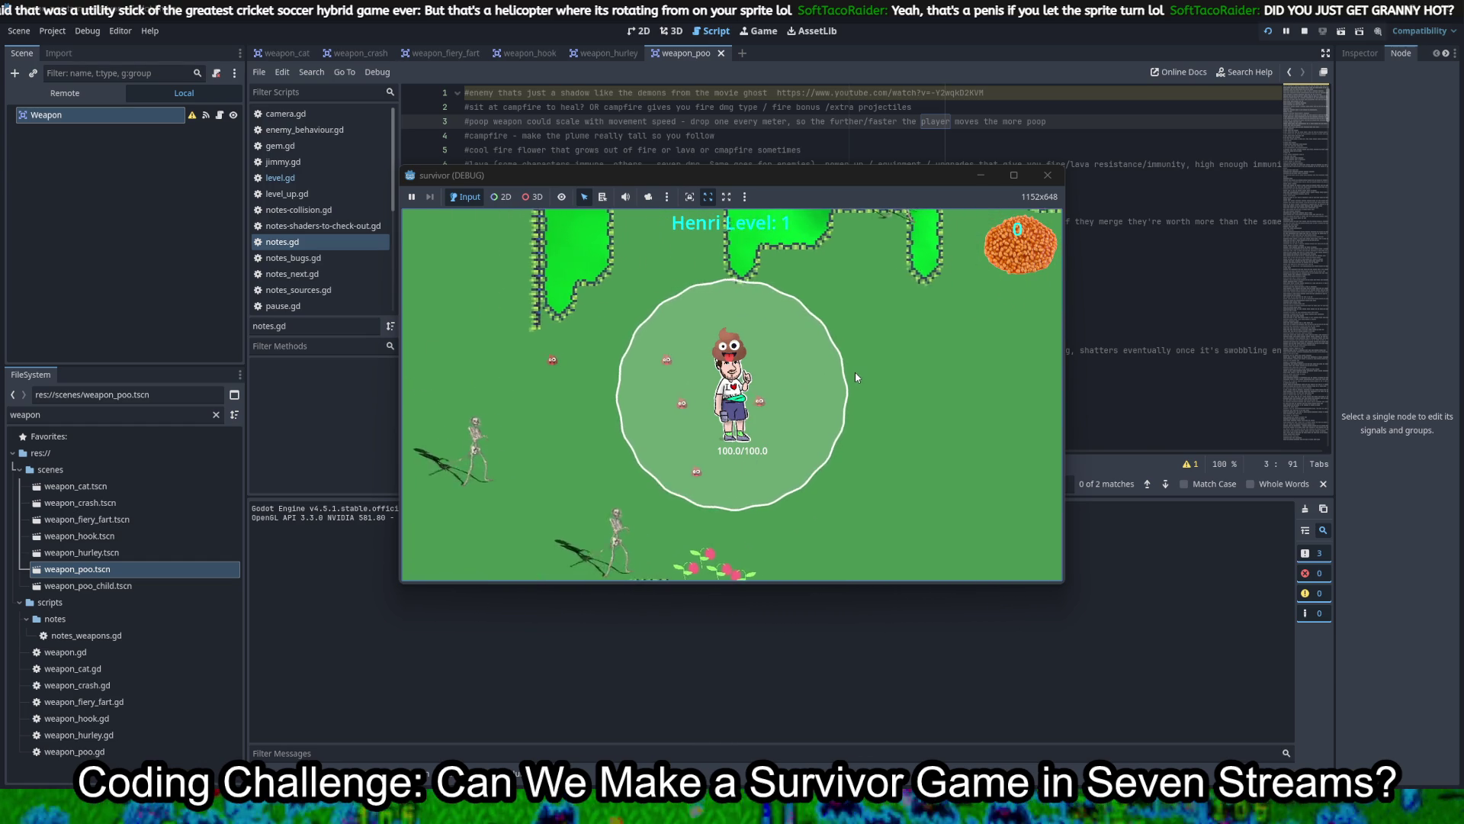
pyautogui.press('d')
pyautogui.press('s')
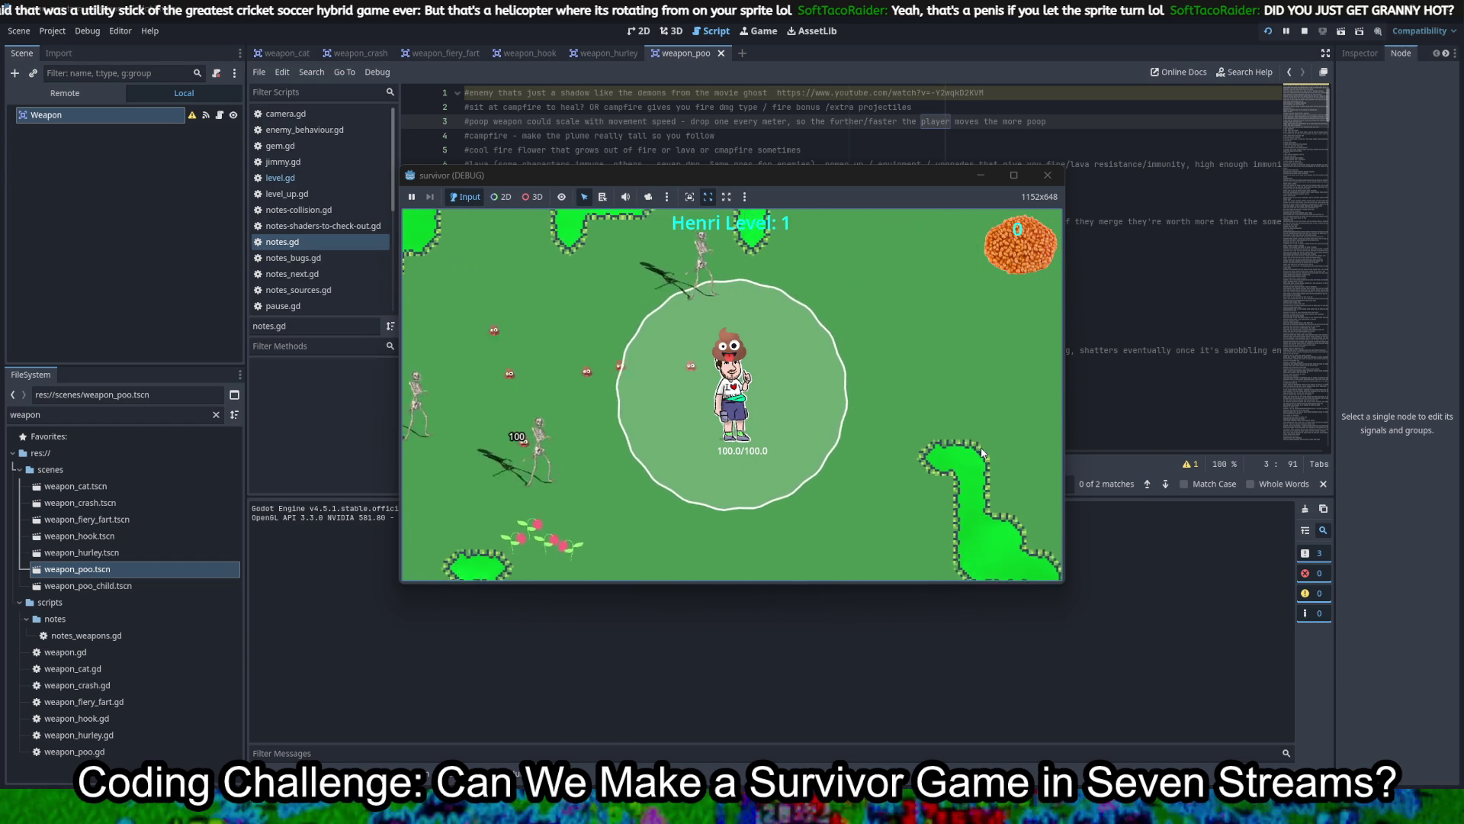
pyautogui.press('d')
pyautogui.press('w')
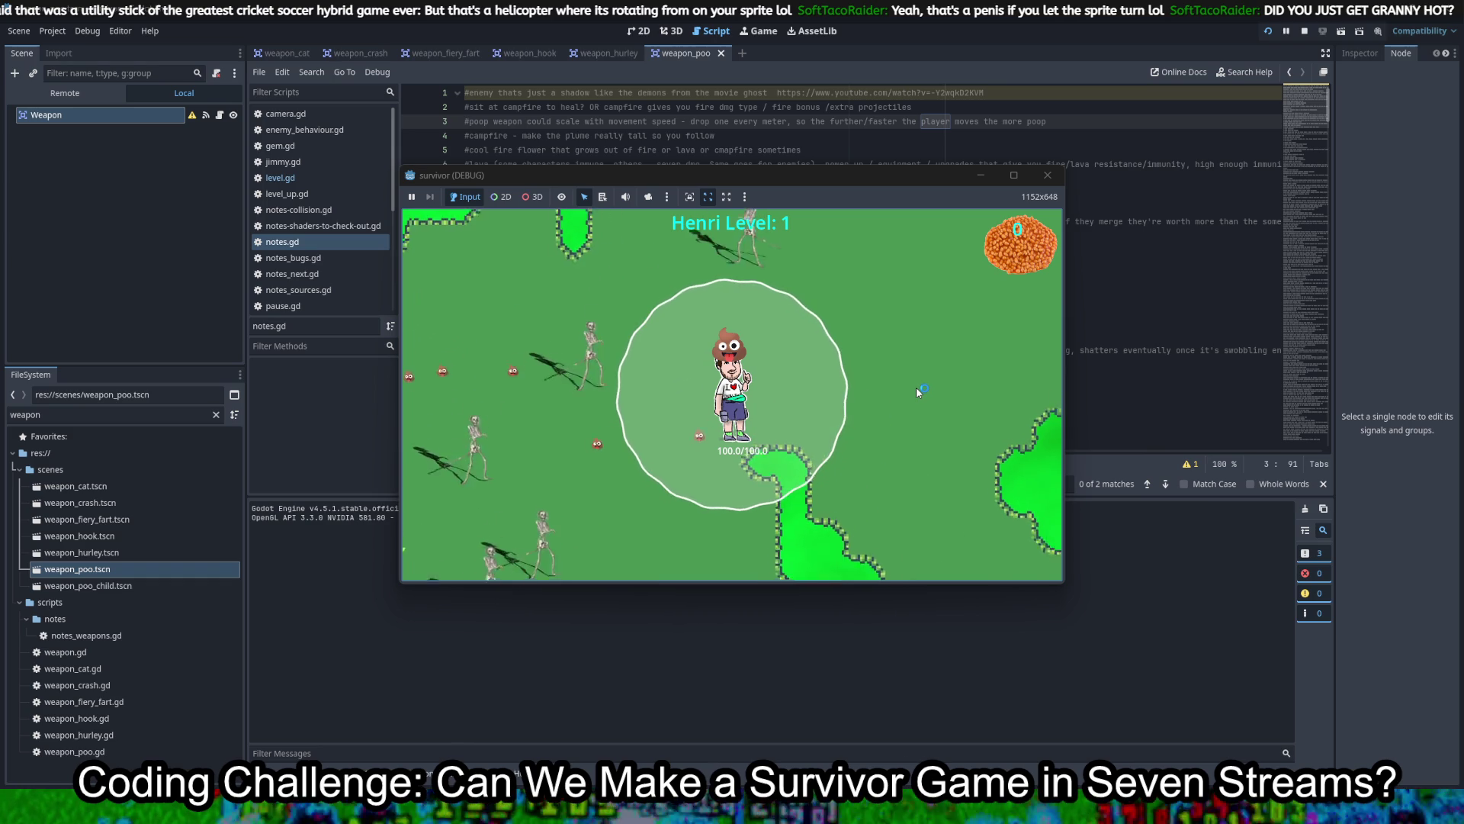
pyautogui.press('d')
pyautogui.press('w')
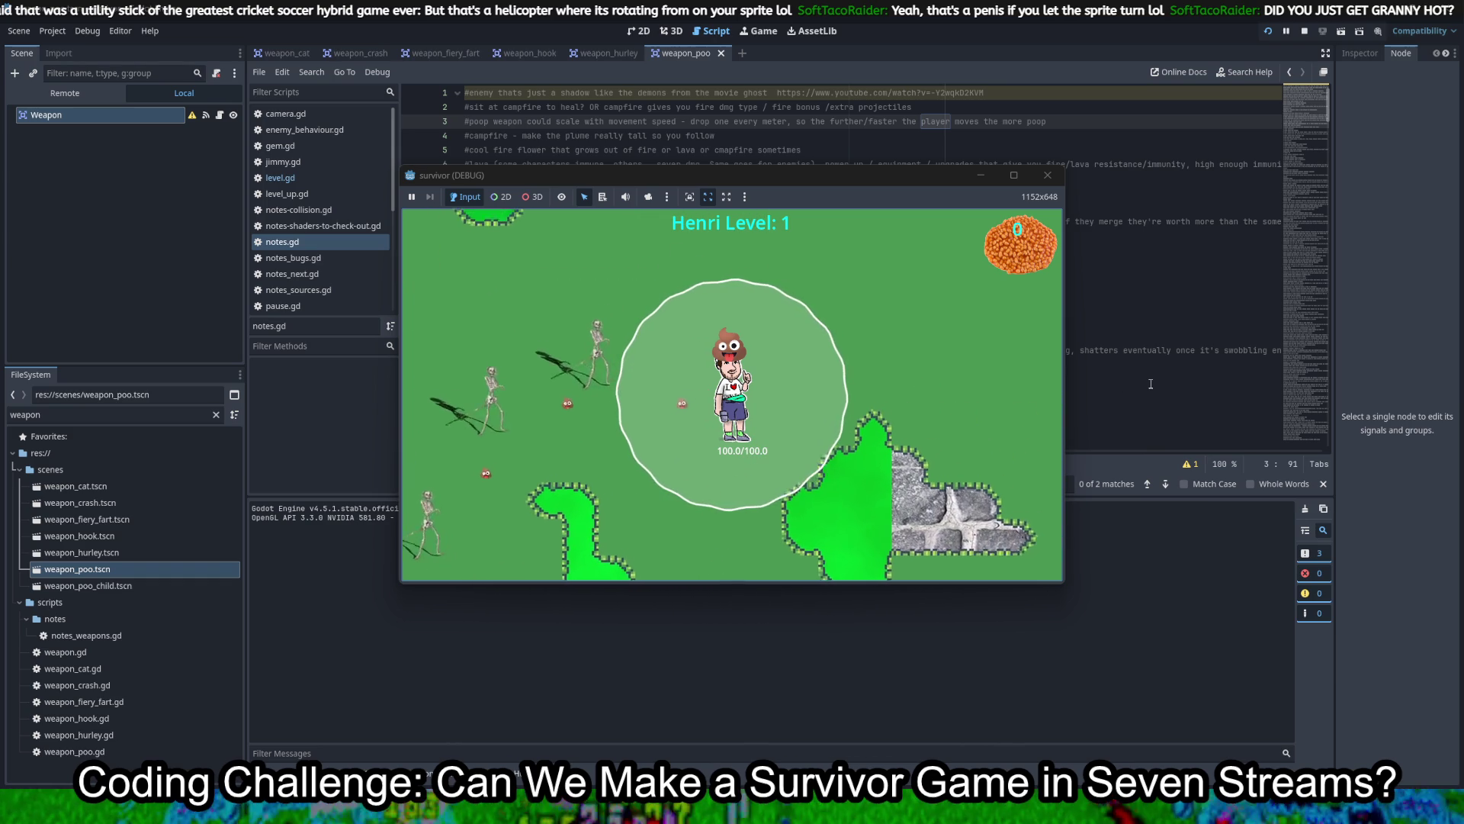
# Step: Walk the player up toward the stones and then right past them, then return to the script editor
pyautogui.press('w')
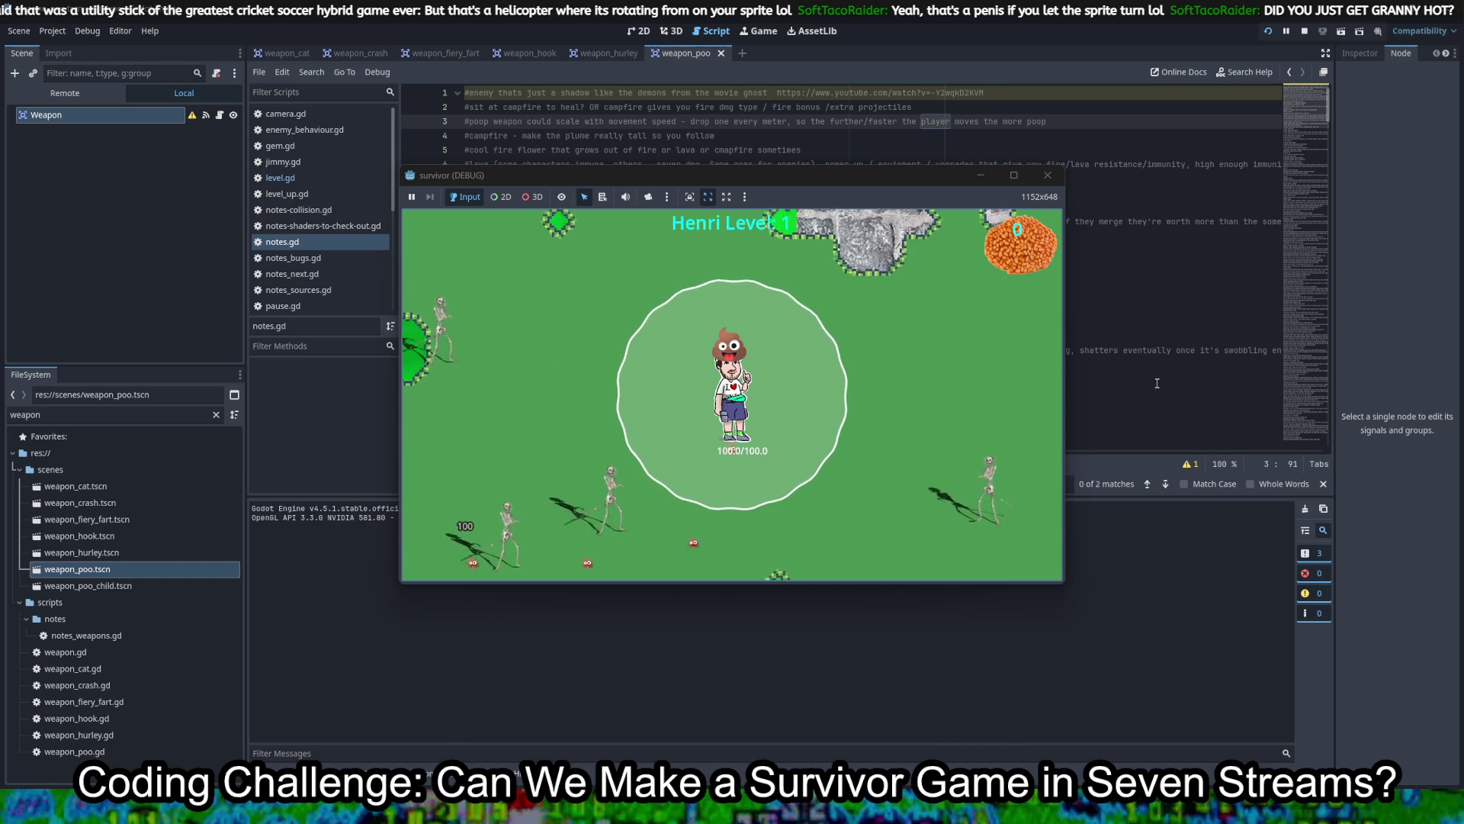
pyautogui.press('d')
pyautogui.press('w')
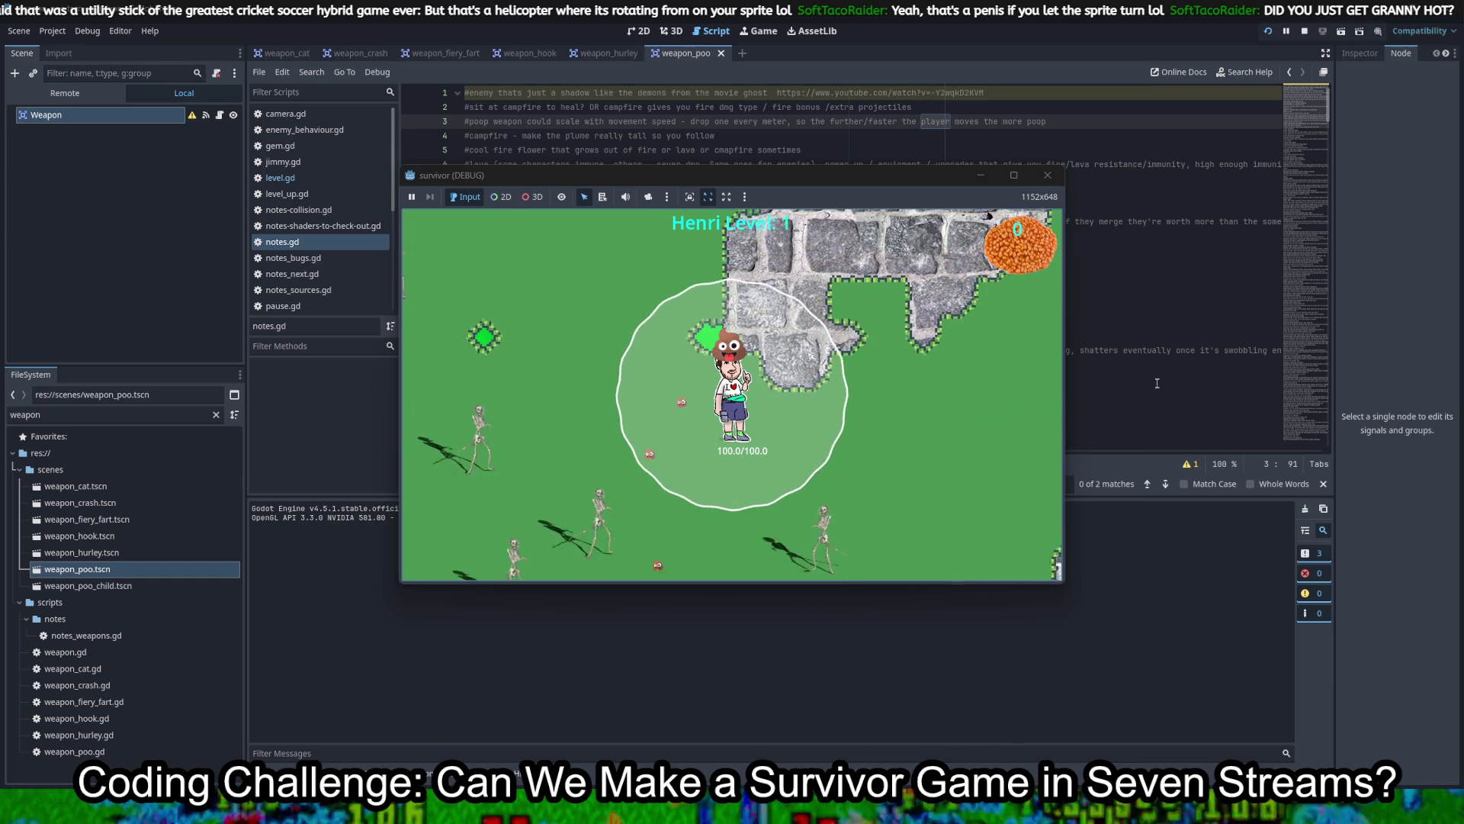
pyautogui.press('a')
pyautogui.press('w')
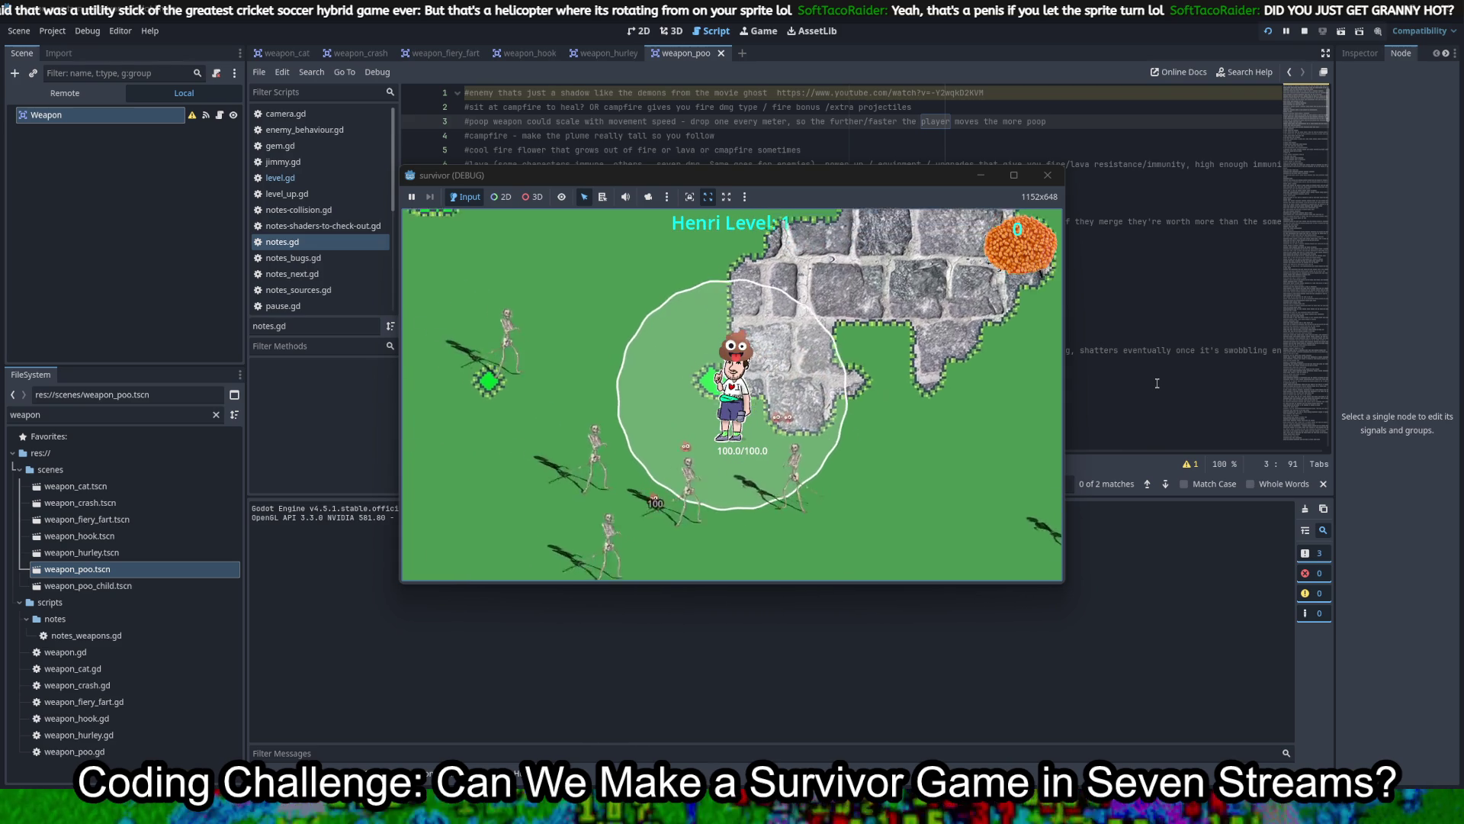
pyautogui.press('w')
pyautogui.press('a')
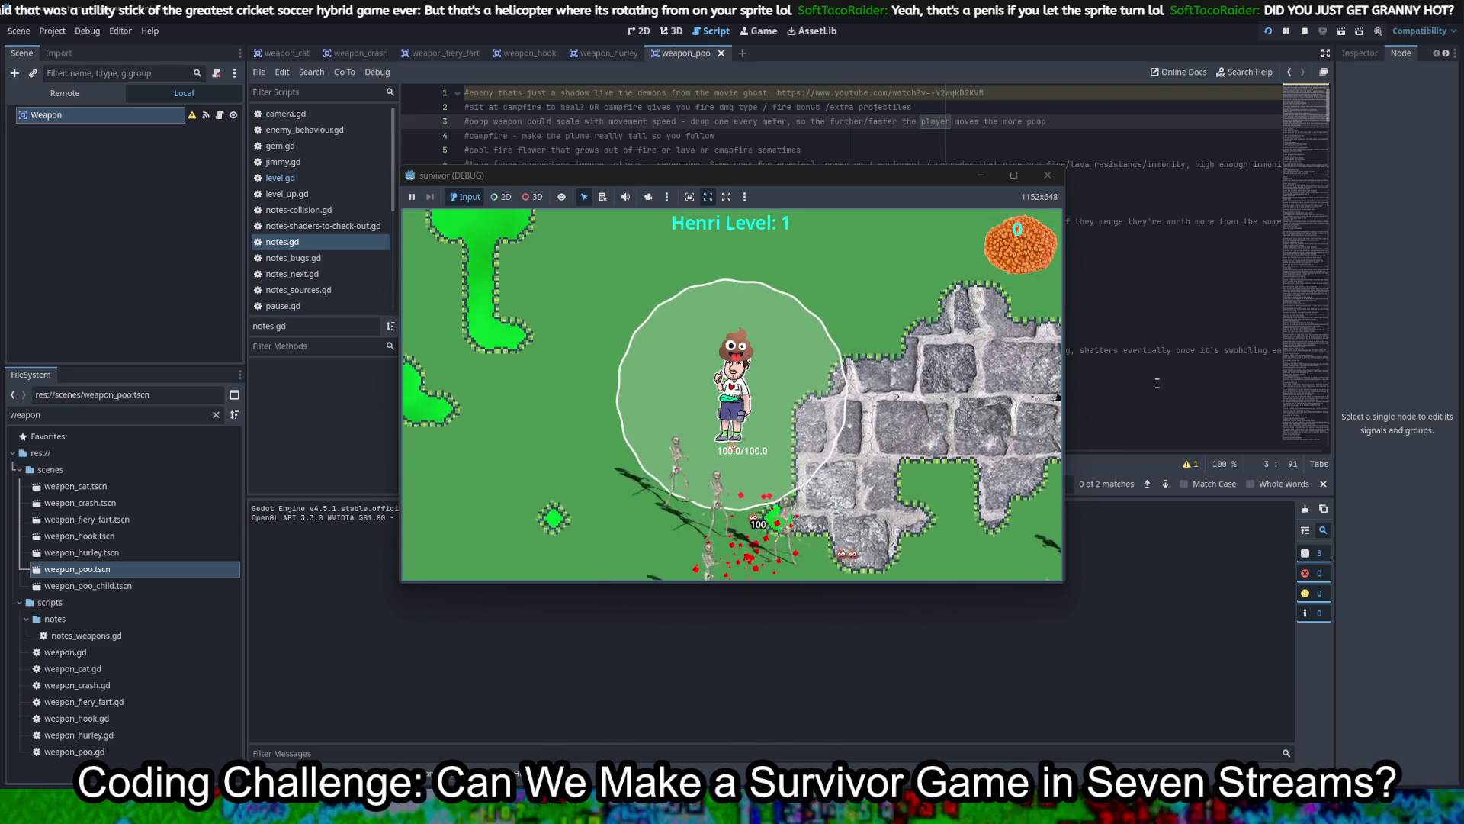
pyautogui.press('d')
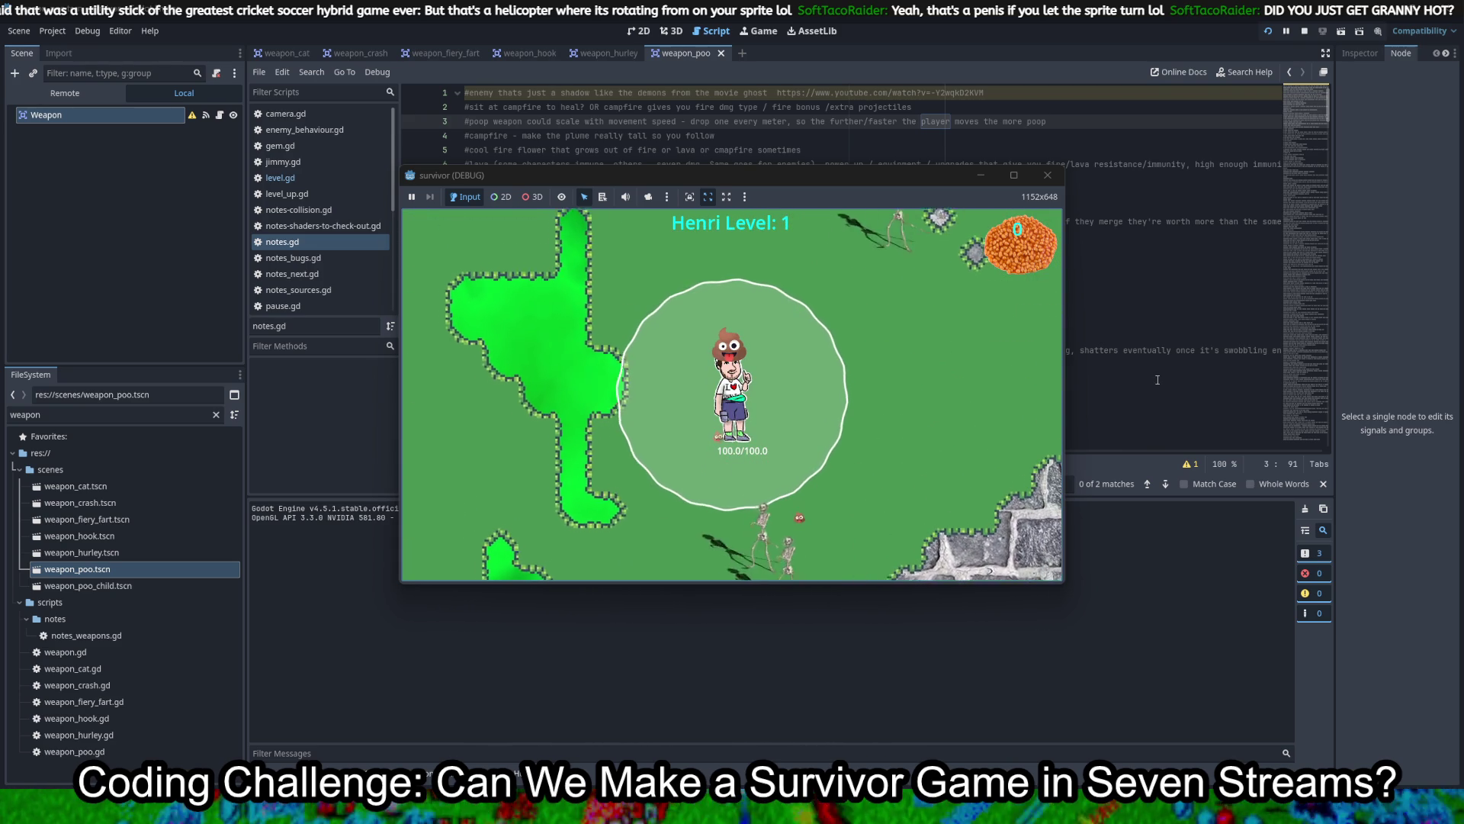
pyautogui.press('d')
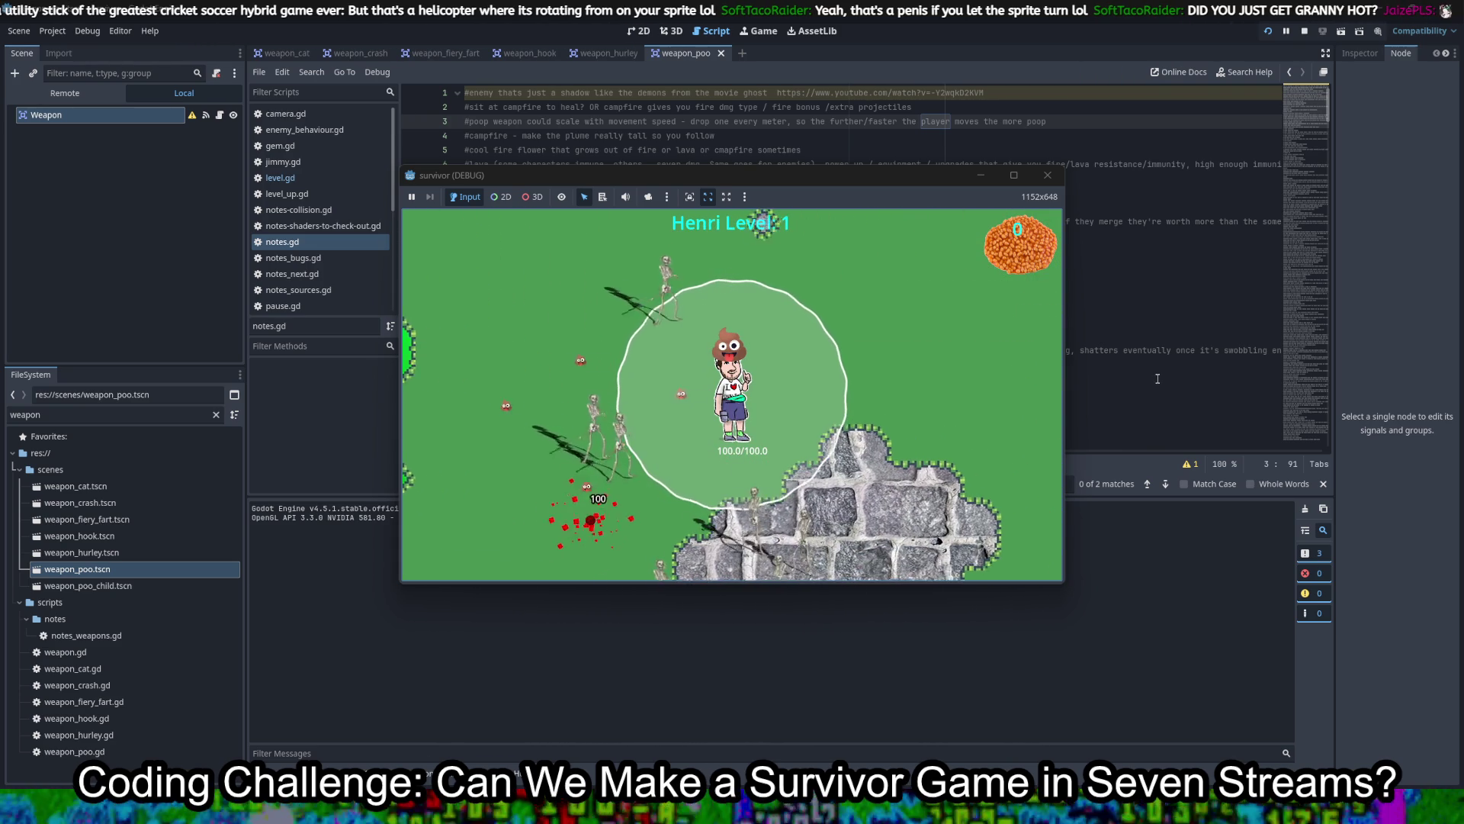
pyautogui.press('d')
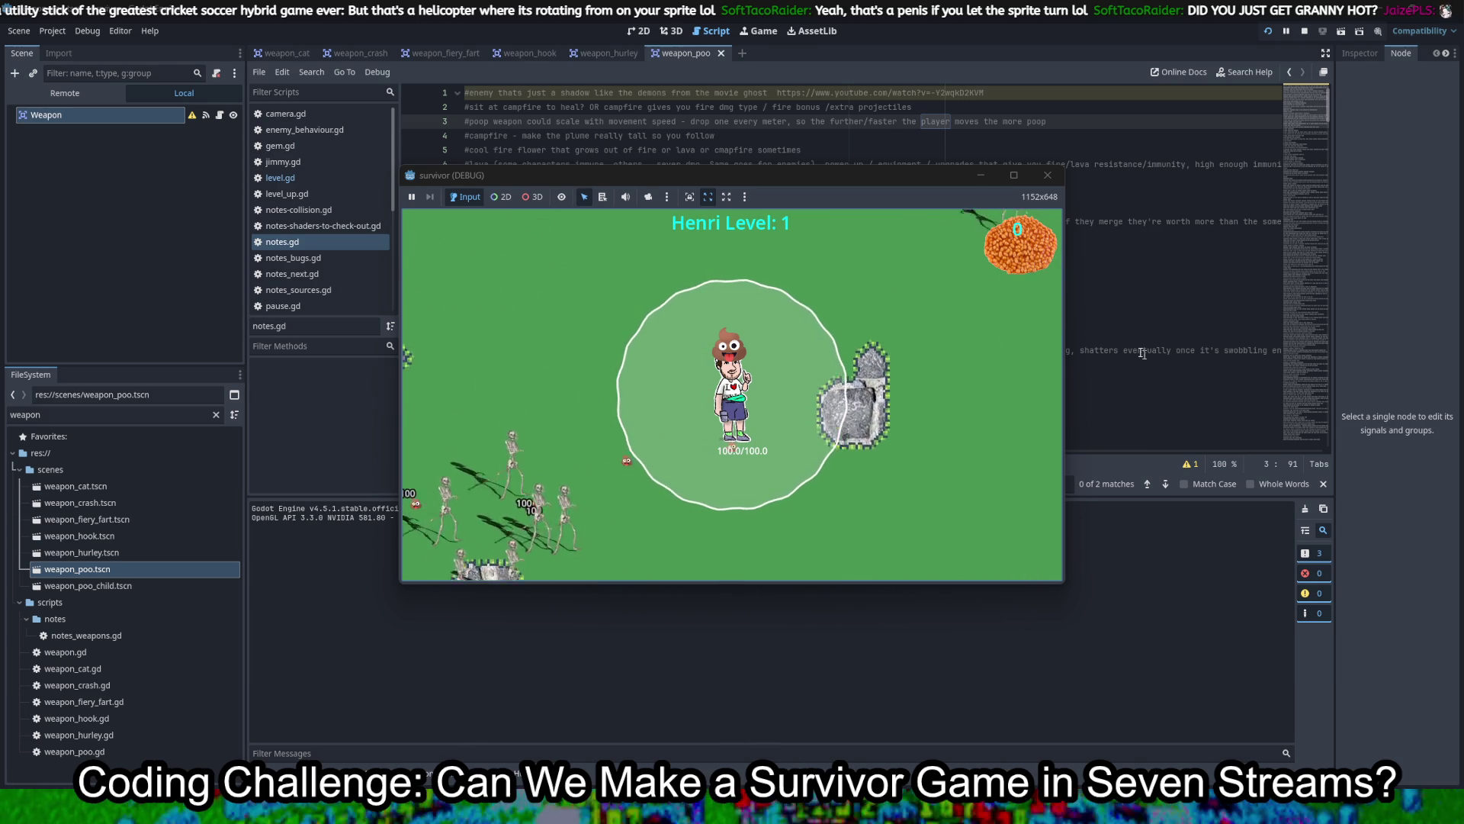
pyautogui.click(1046, 164)
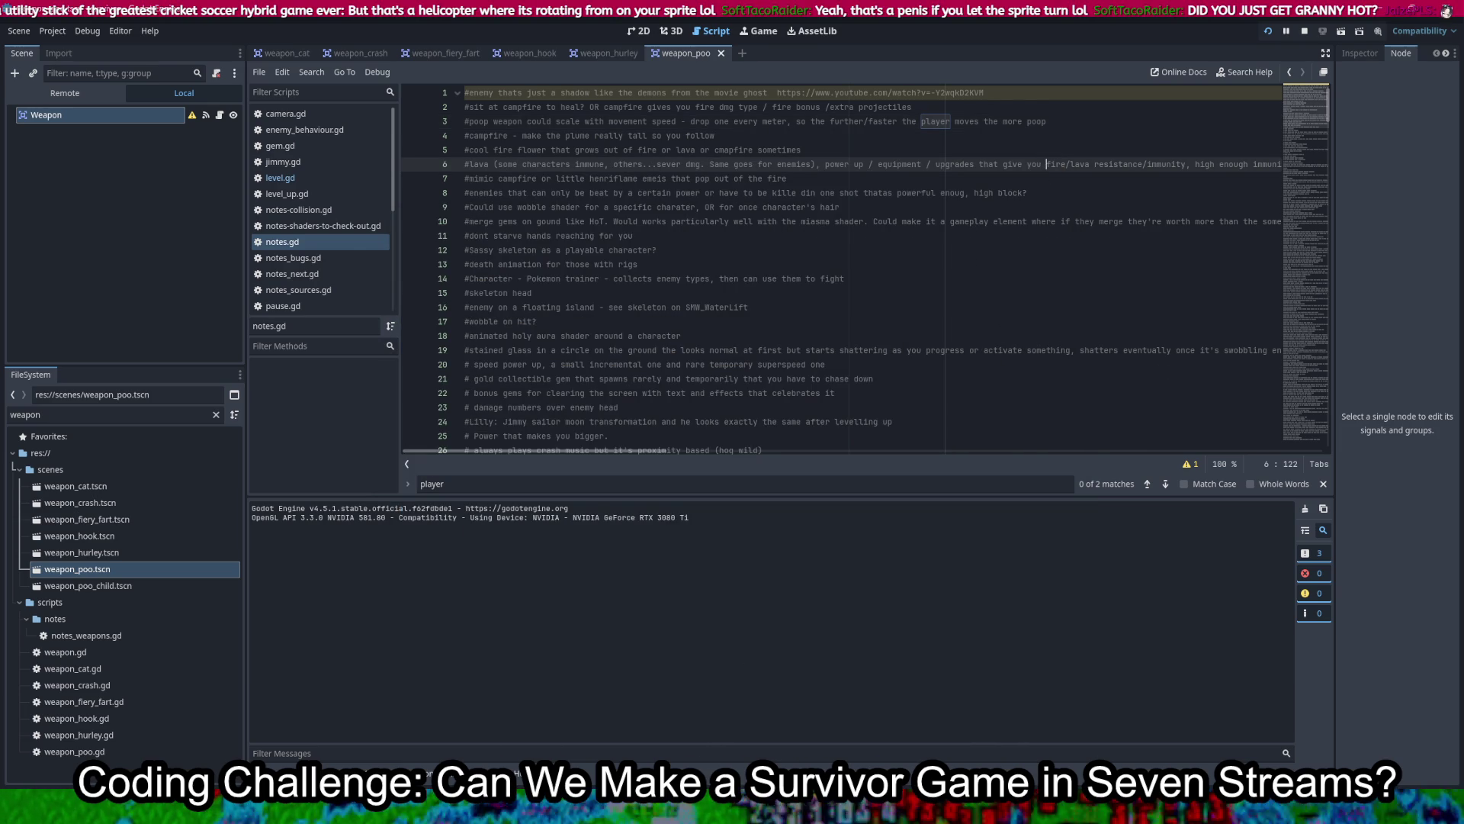
# Step: Close the running game and return to the script editor
pyautogui.moveTo(418, 713)
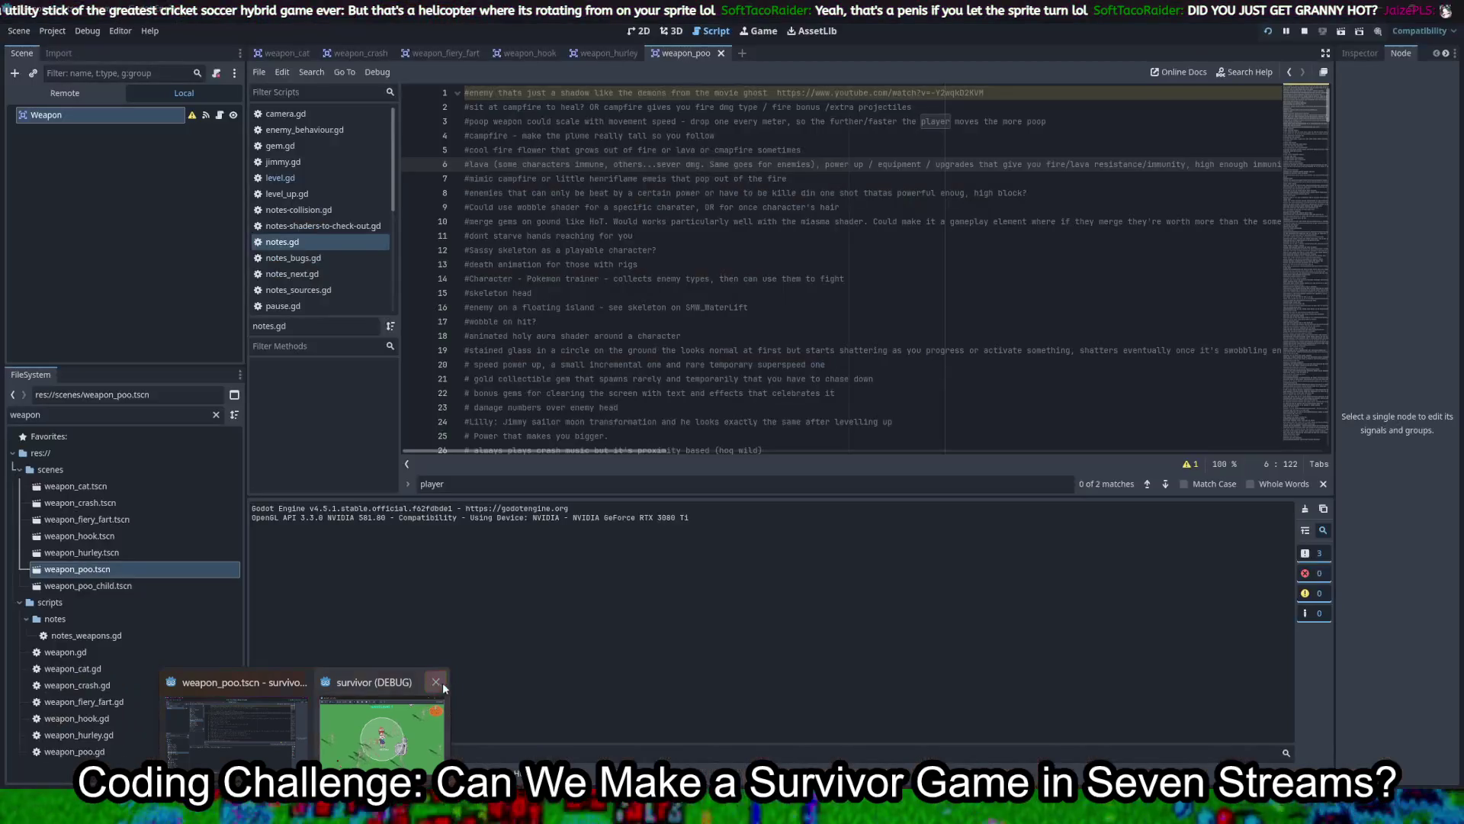
pyautogui.click(435, 682)
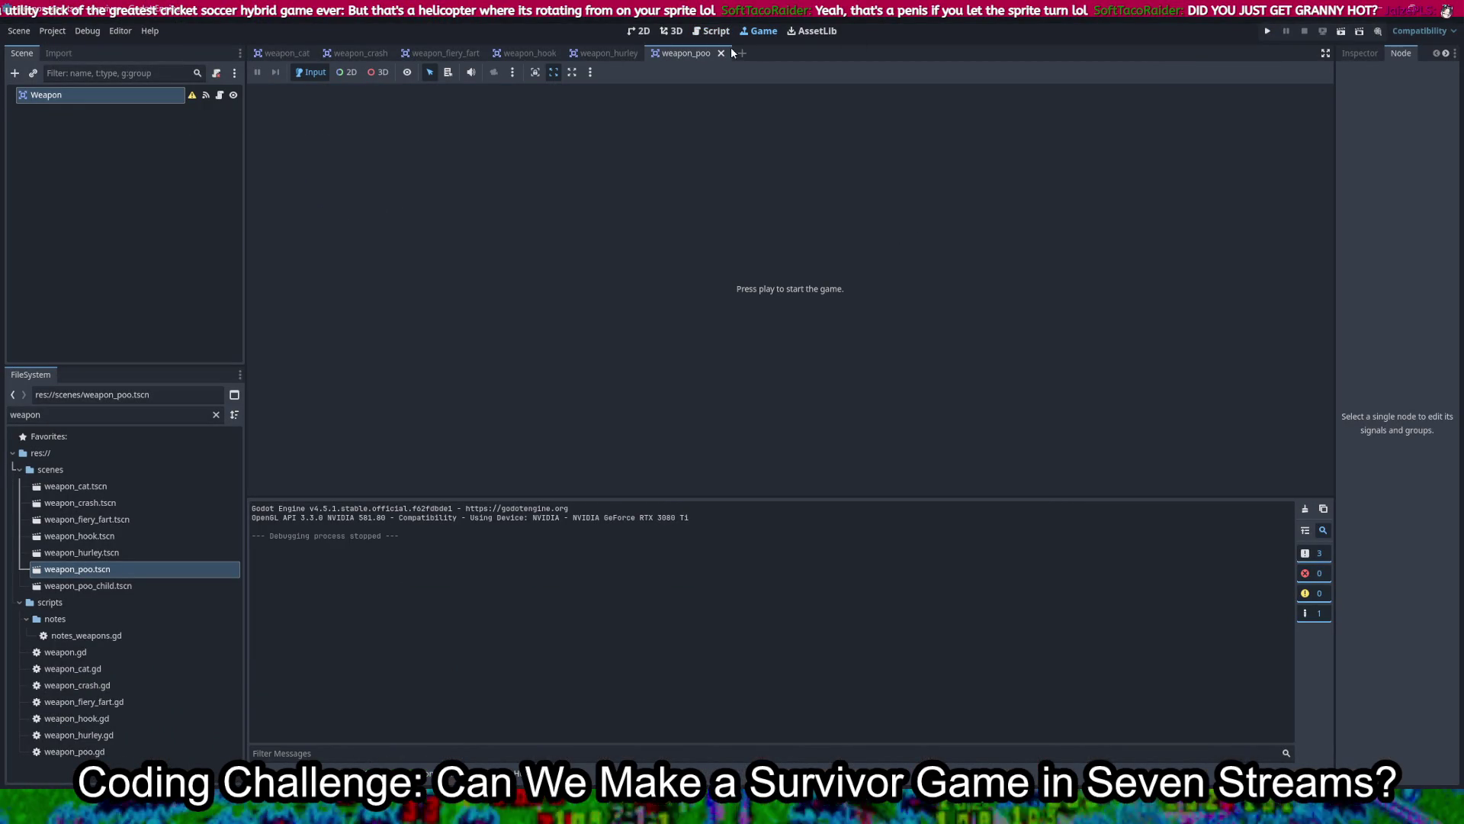
pyautogui.click(638, 30)
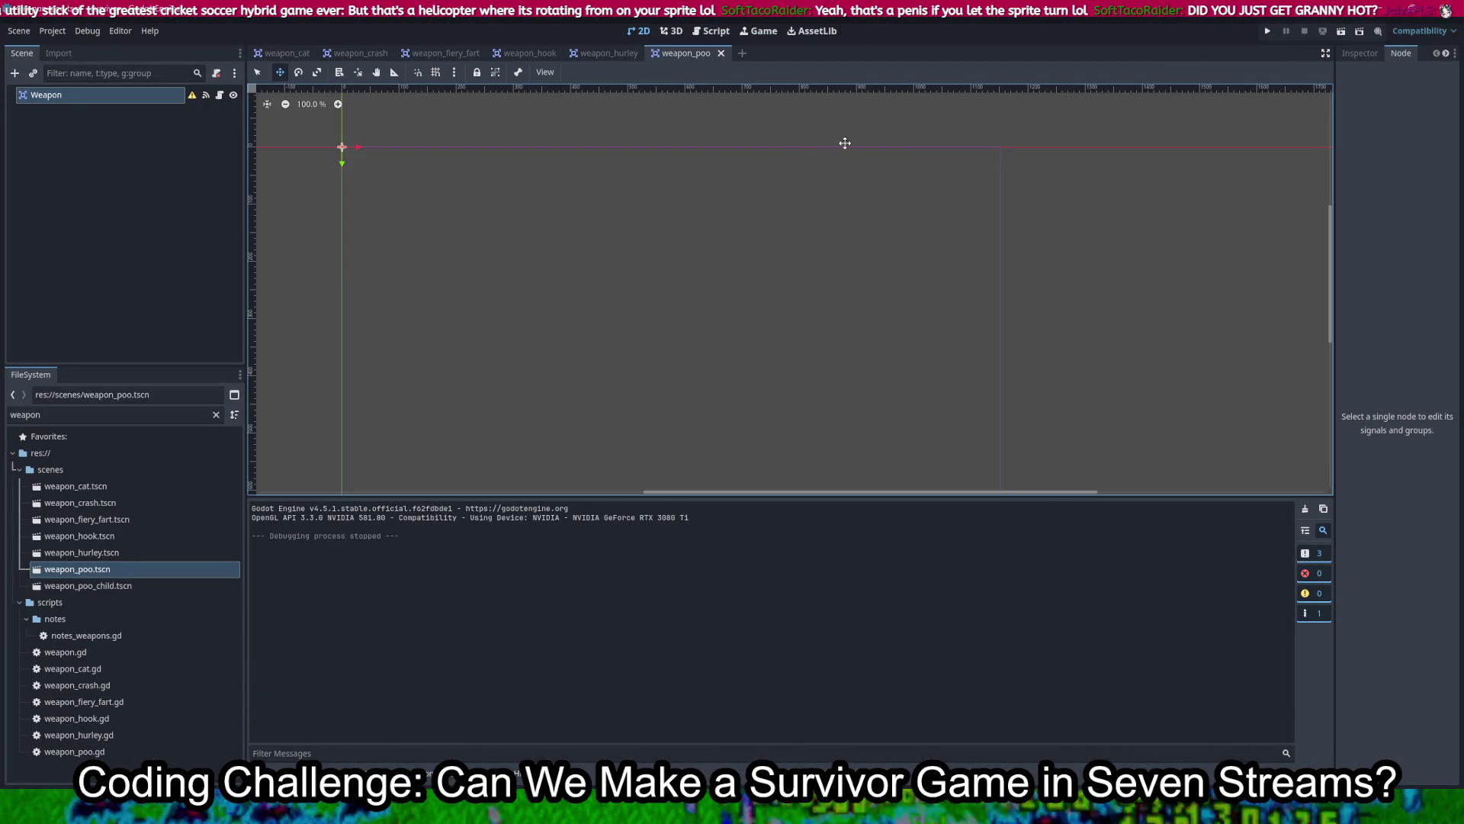
pyautogui.click(700, 32)
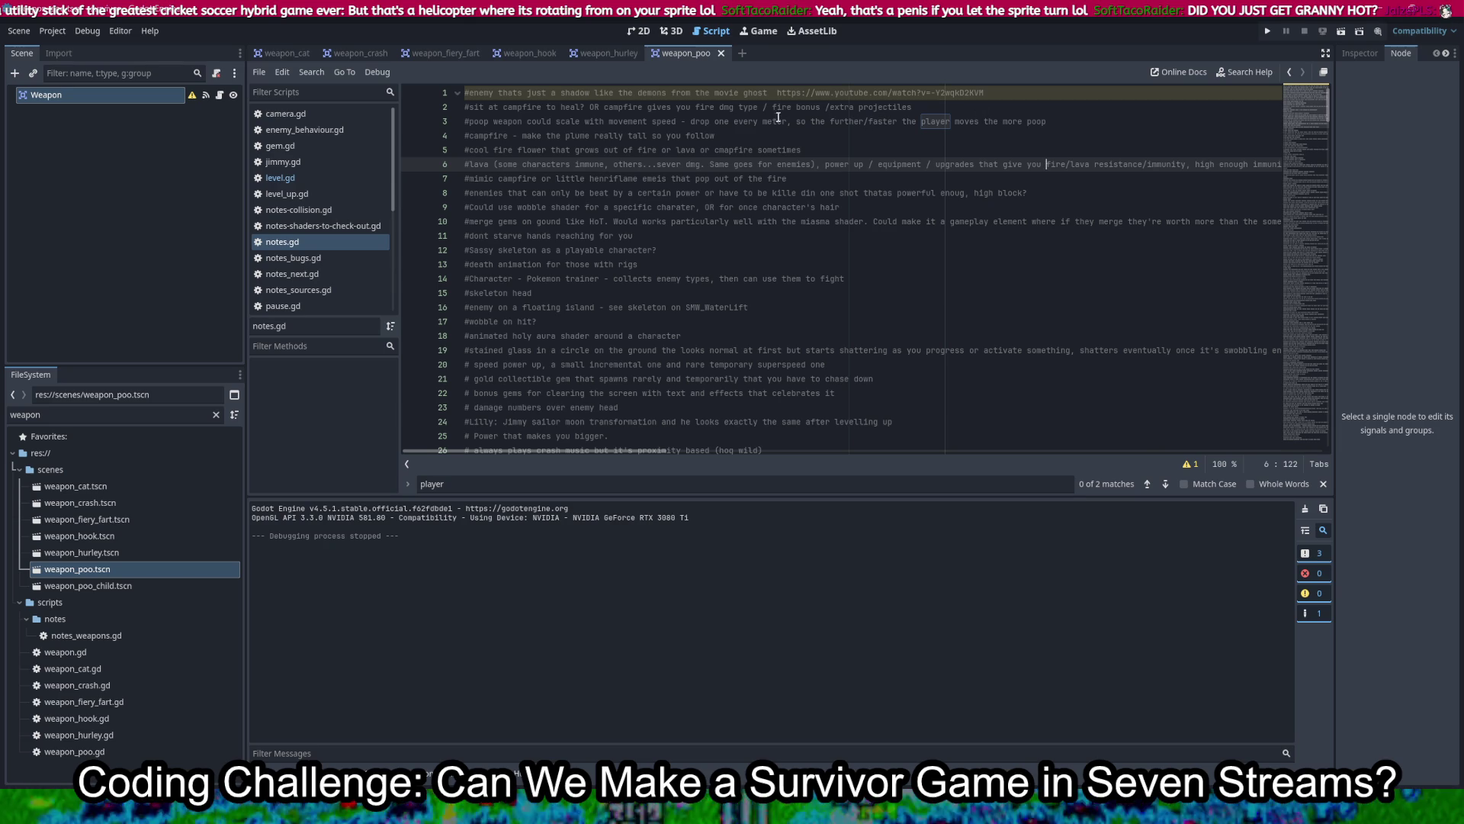
# Step: Add a line-4 note in notes.gd about reworking poop to damage the floor layer, and save
pyautogui.click(1072, 122)
pyautogui.press('Return')
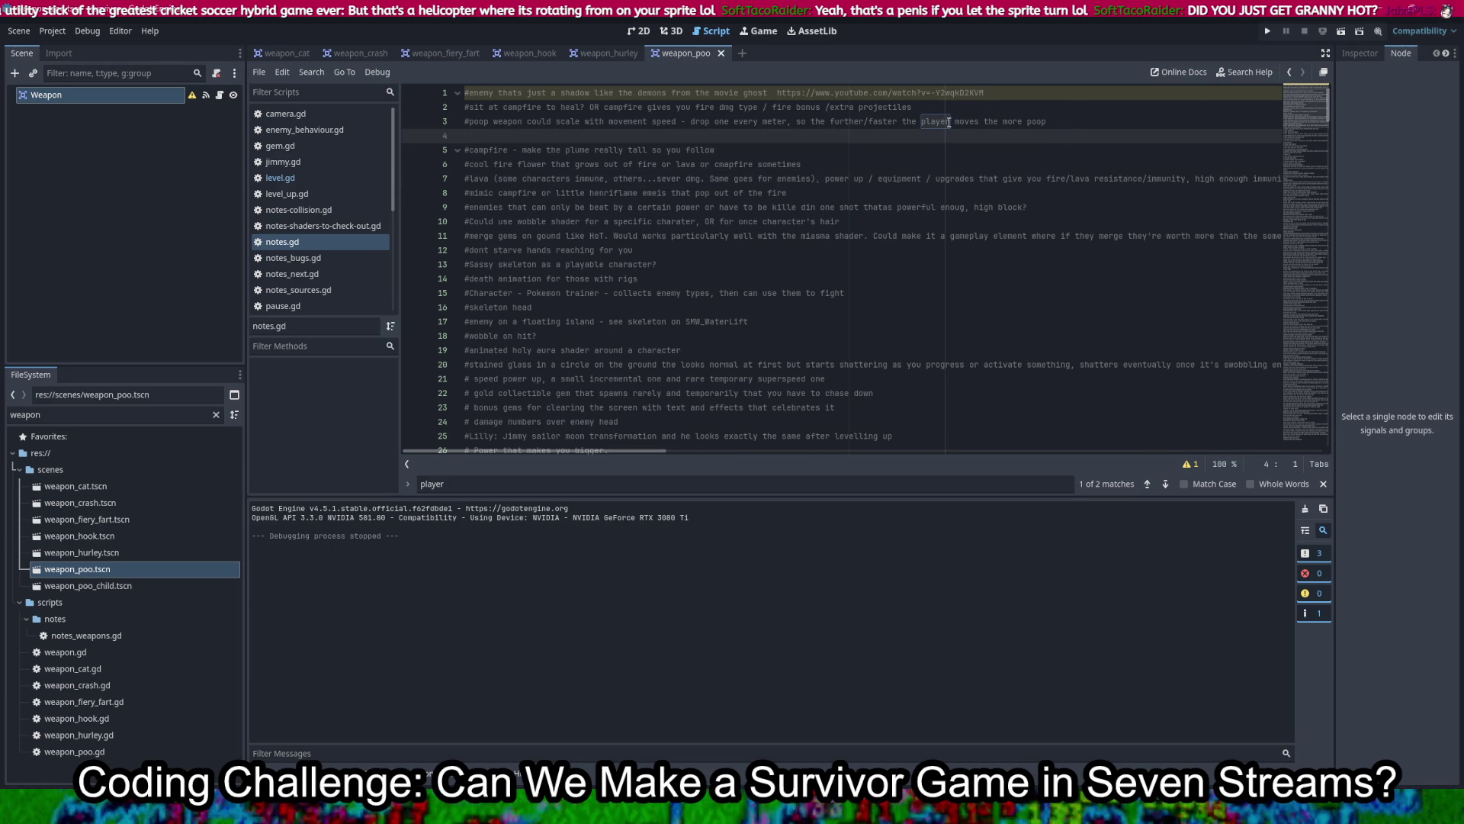
pyautogui.write('# rework p')
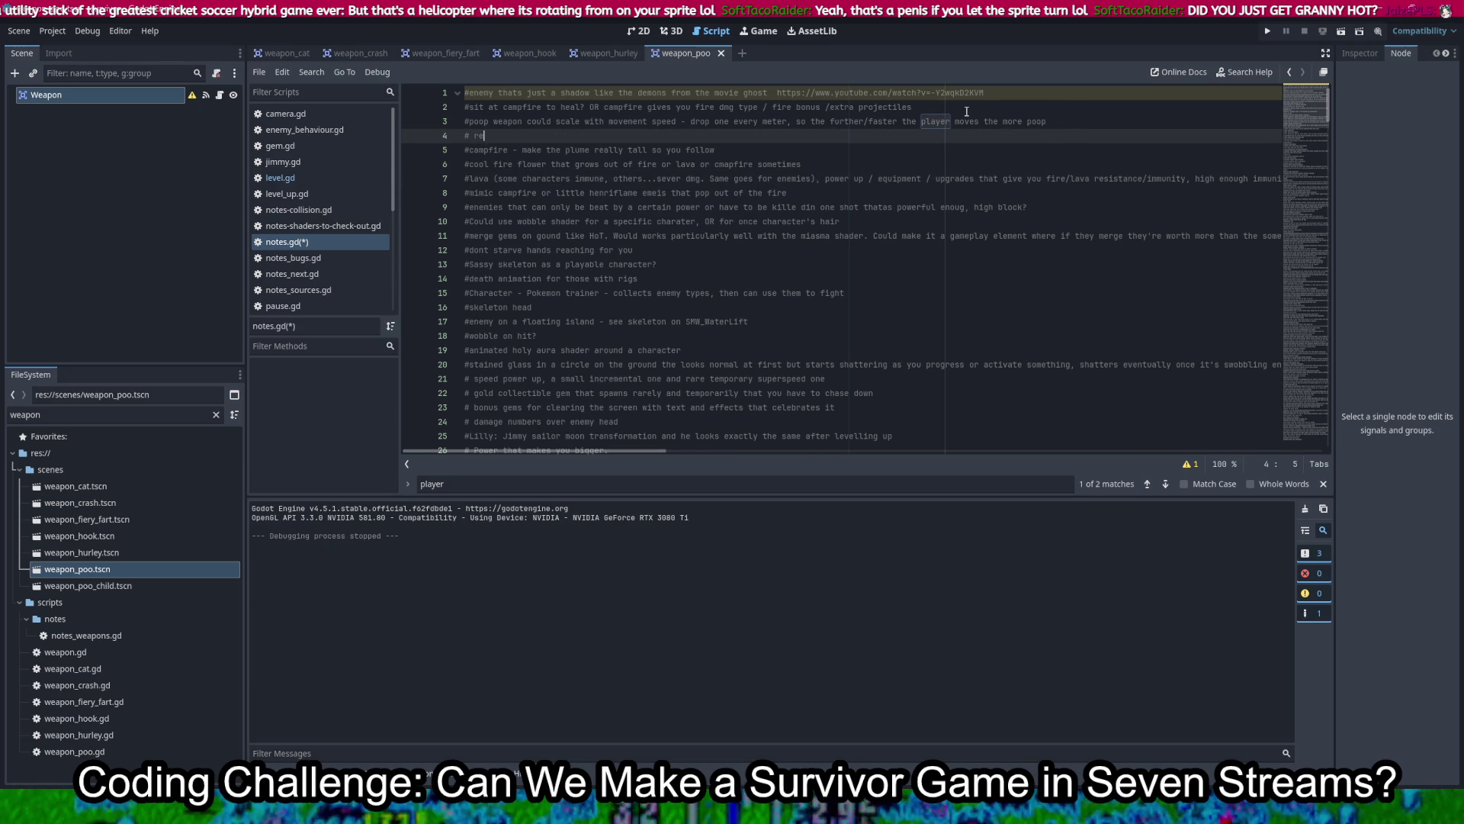
pyautogui.write('oop to do damage on')
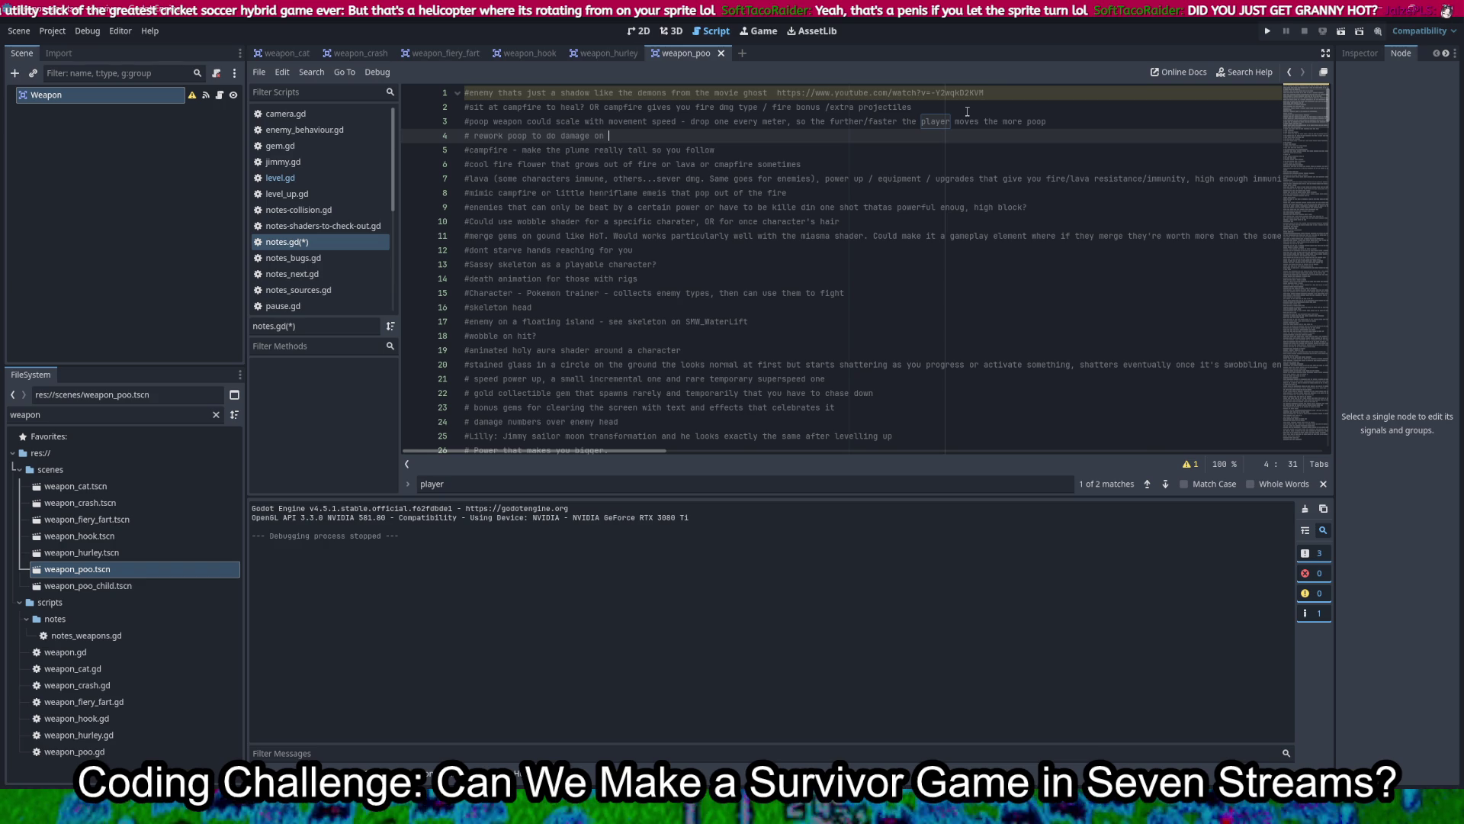
pyautogui.write('(floor layer)')
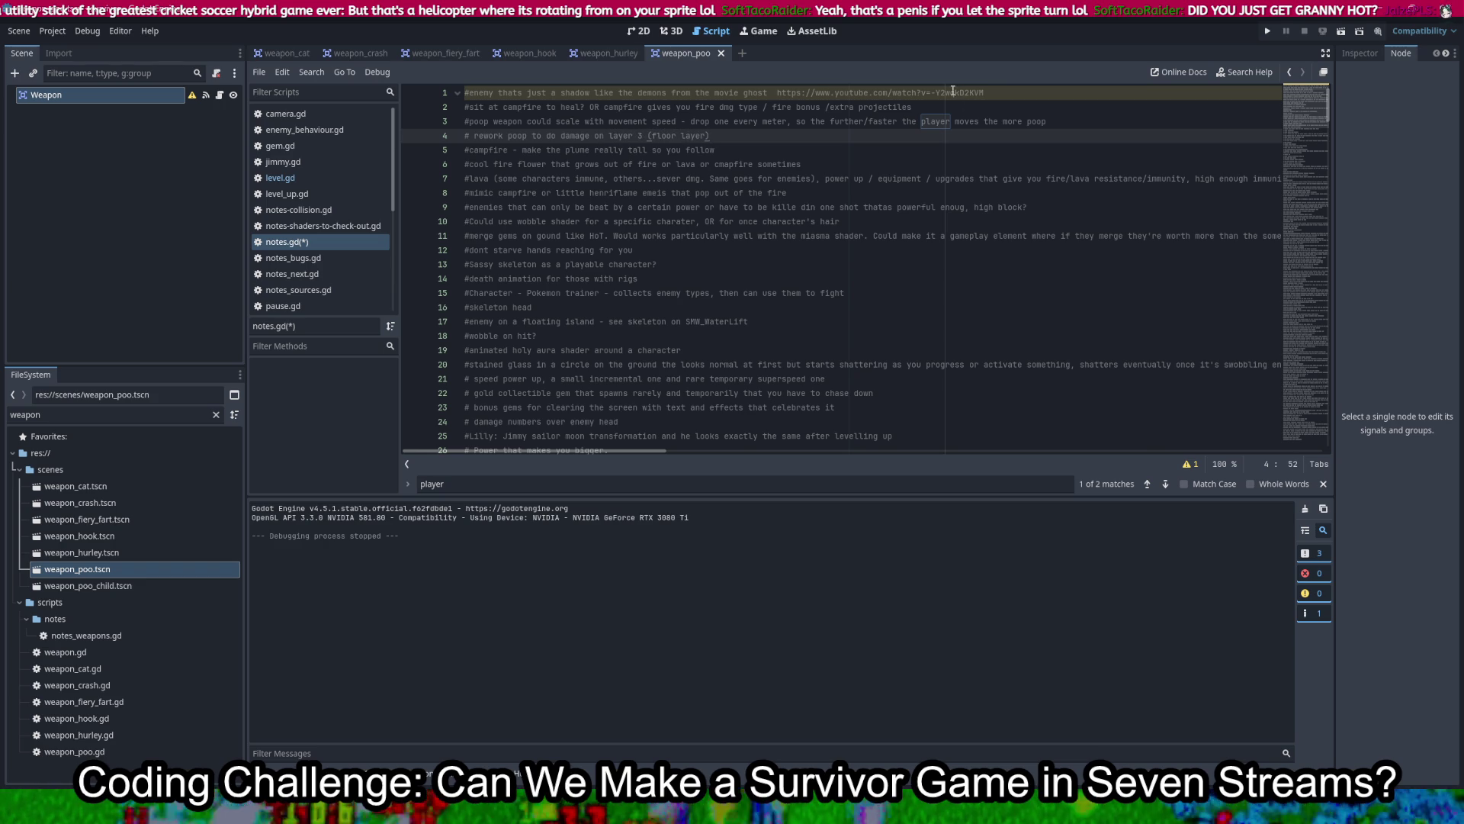
pyautogui.press('Home')
pyautogui.press('Right')
pyautogui.press('Delete')
pyautogui.hotkey('ctrl', 's')
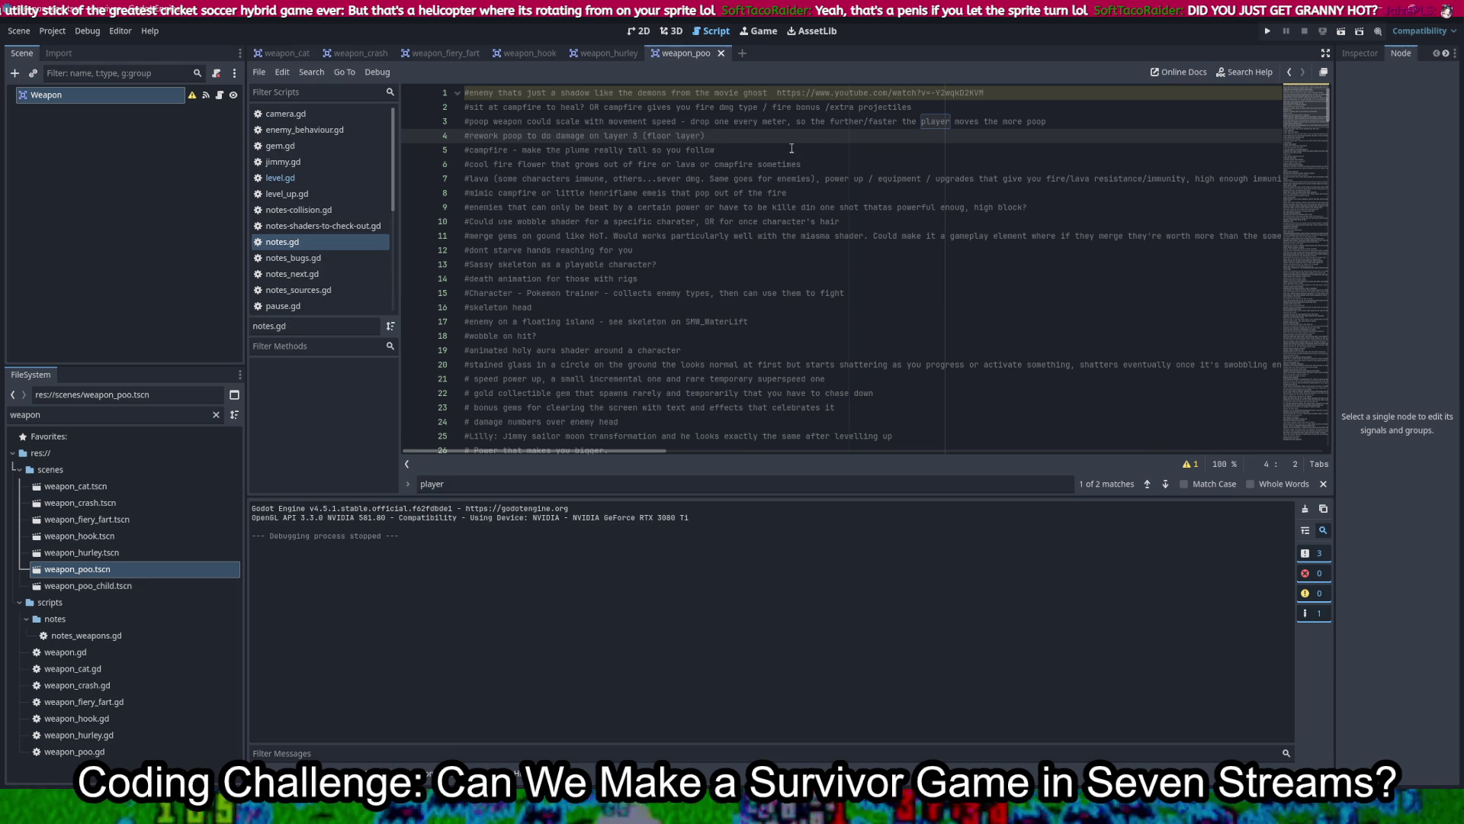
# Step: Cut the two poop notes from lines 3 and 4 of notes.gd
pyautogui.moveTo(770, 131); pyautogui.dragTo(1008, 107)
pyautogui.hotkey('ctrl', 'c')
pyautogui.press('BackSpace')
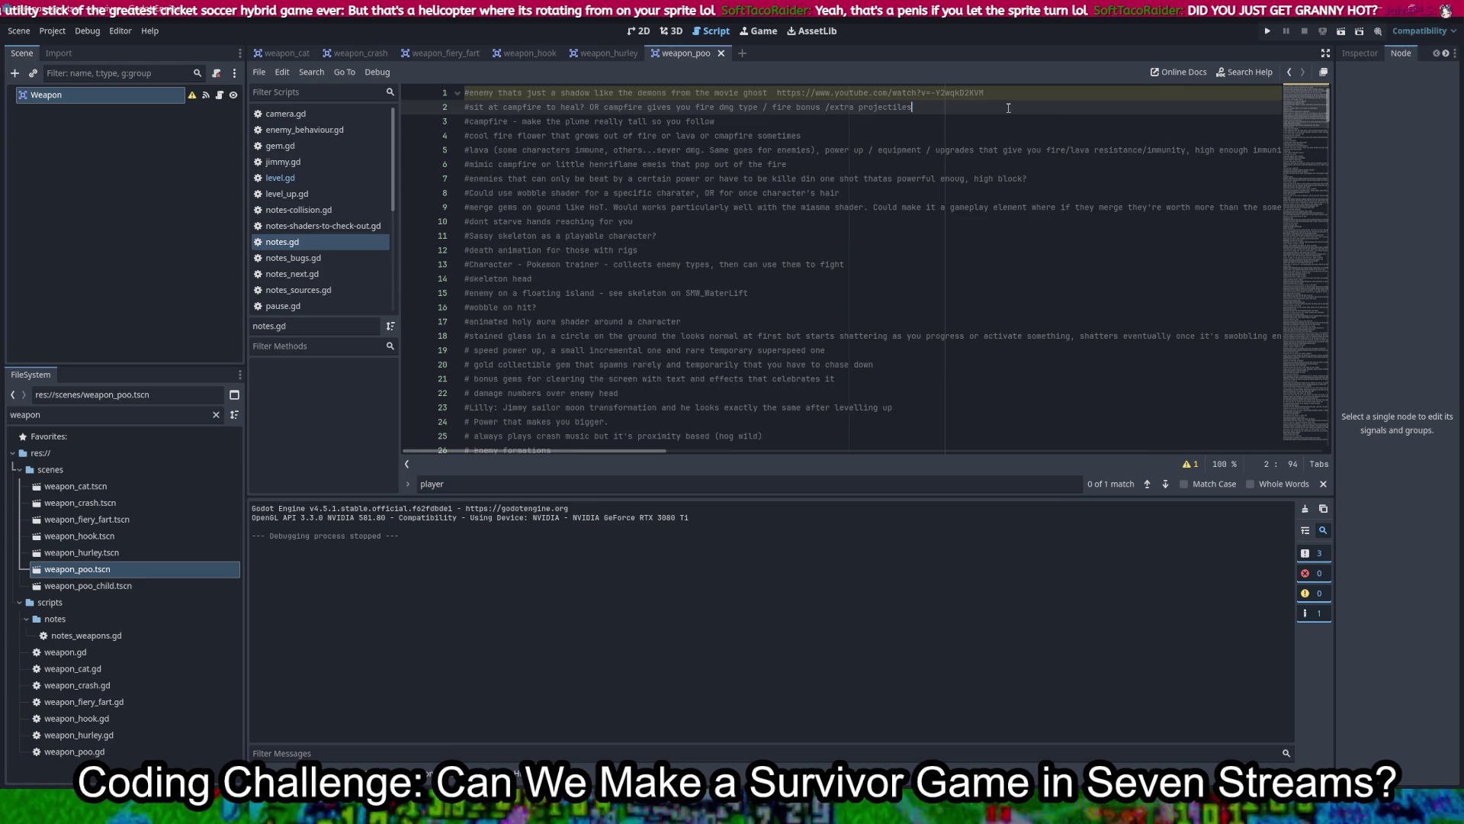
pyautogui.click(639, 32)
pyautogui.click(671, 30)
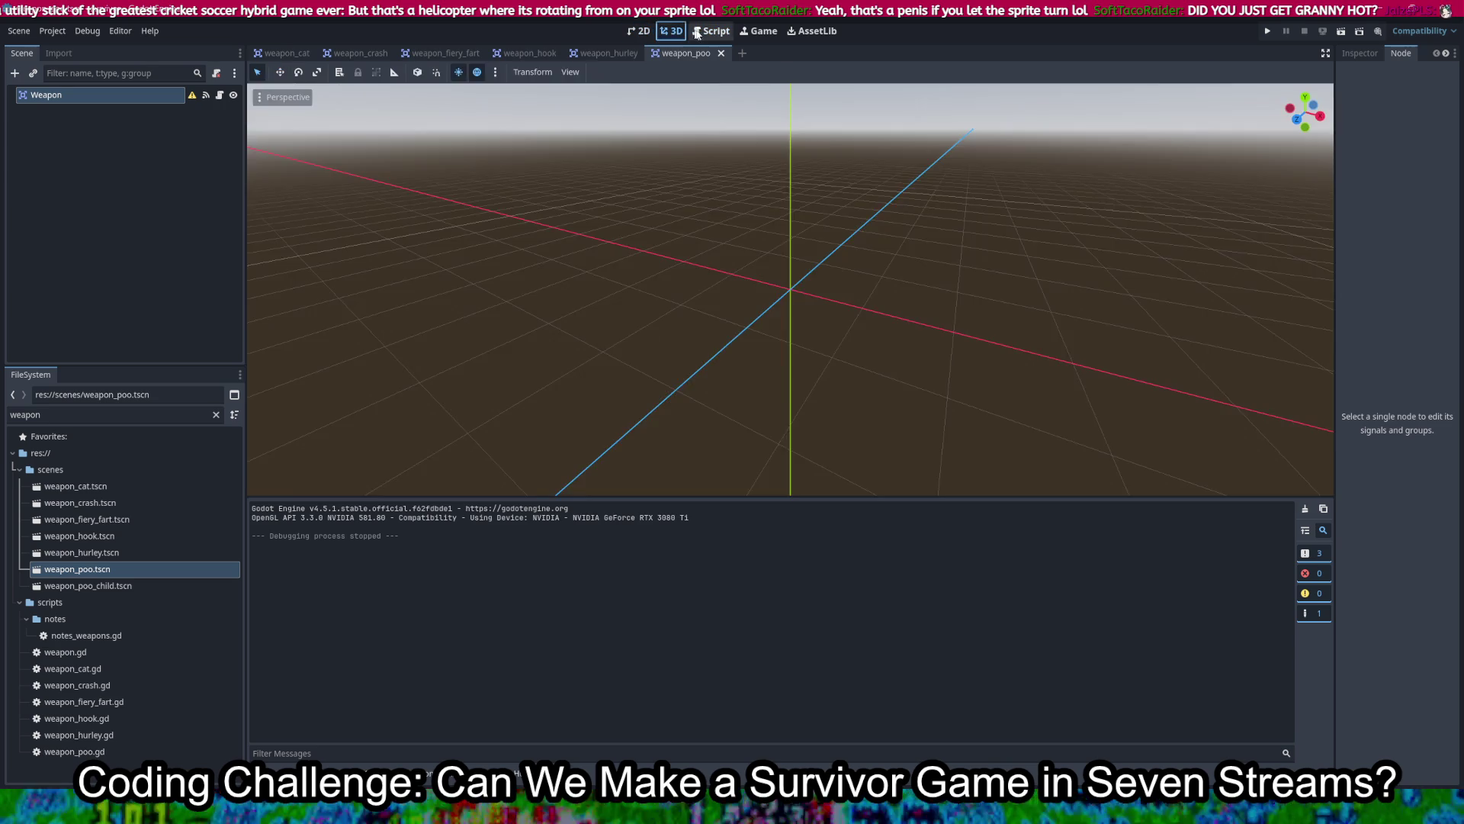
pyautogui.click(713, 31)
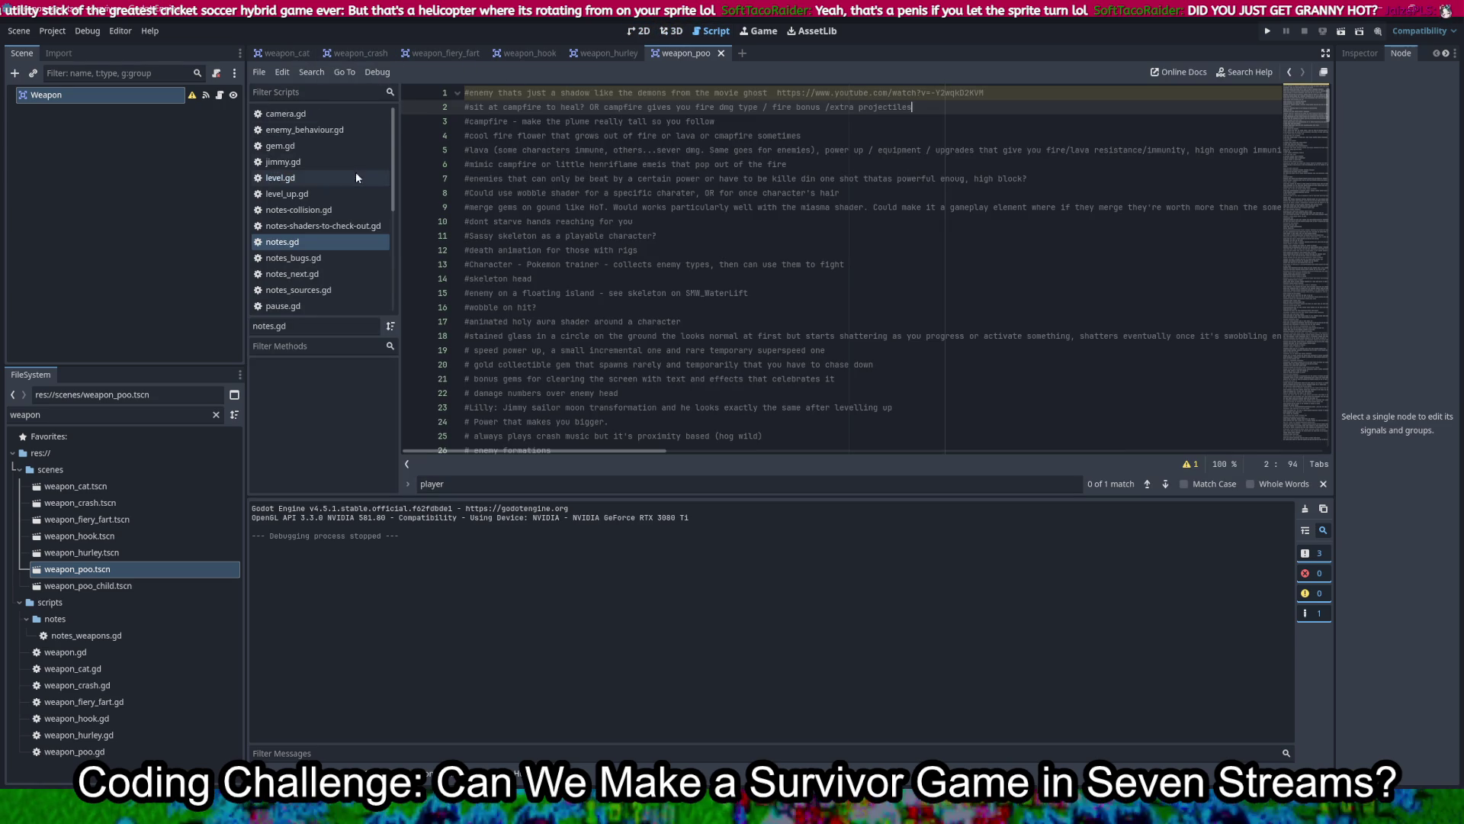
# Step: Paste the poop notes below line 4 of notes_next.gd and save it
pyautogui.click(333, 276)
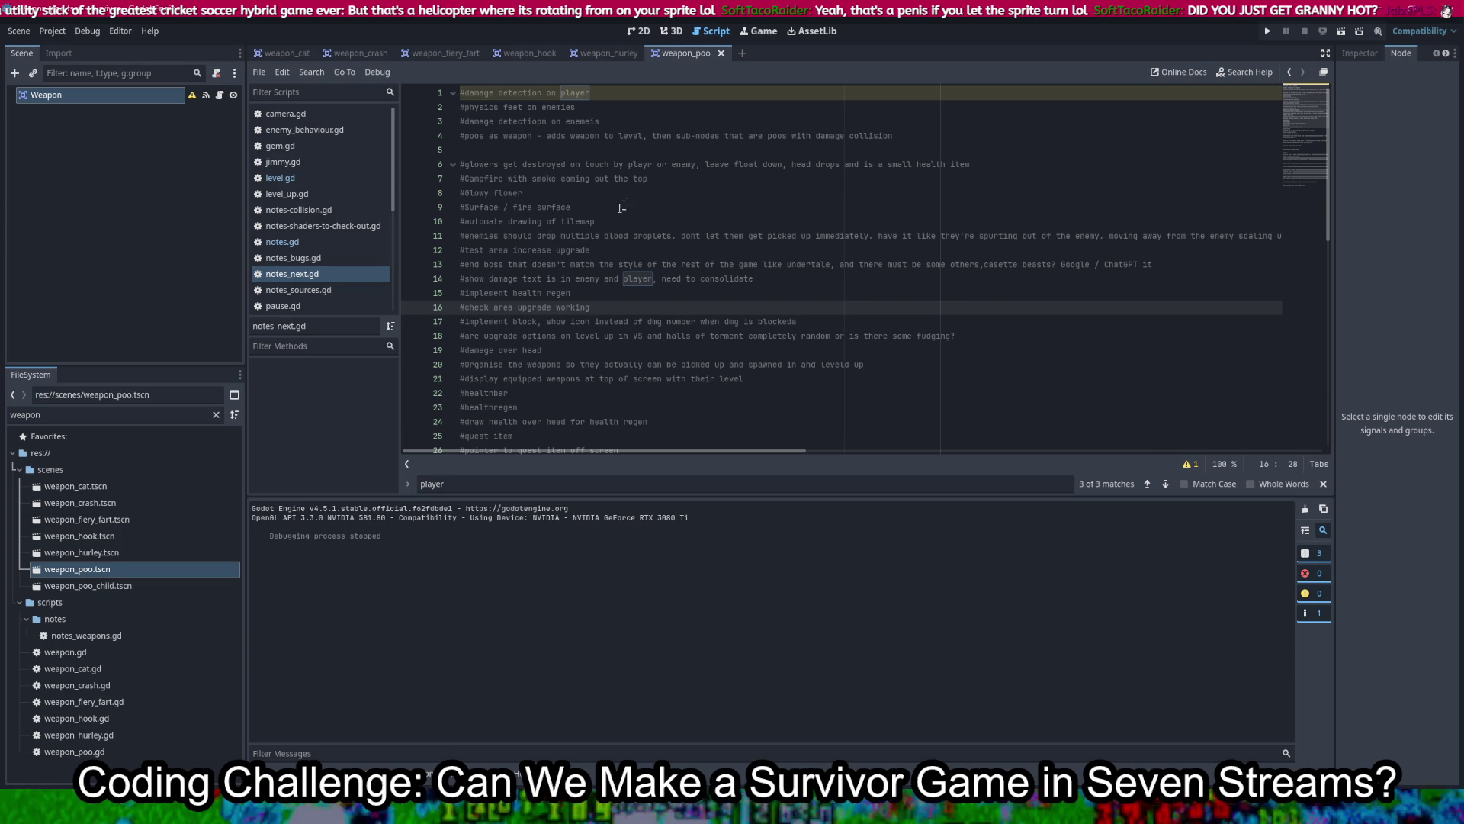
pyautogui.click(915, 136)
pyautogui.click(457, 93)
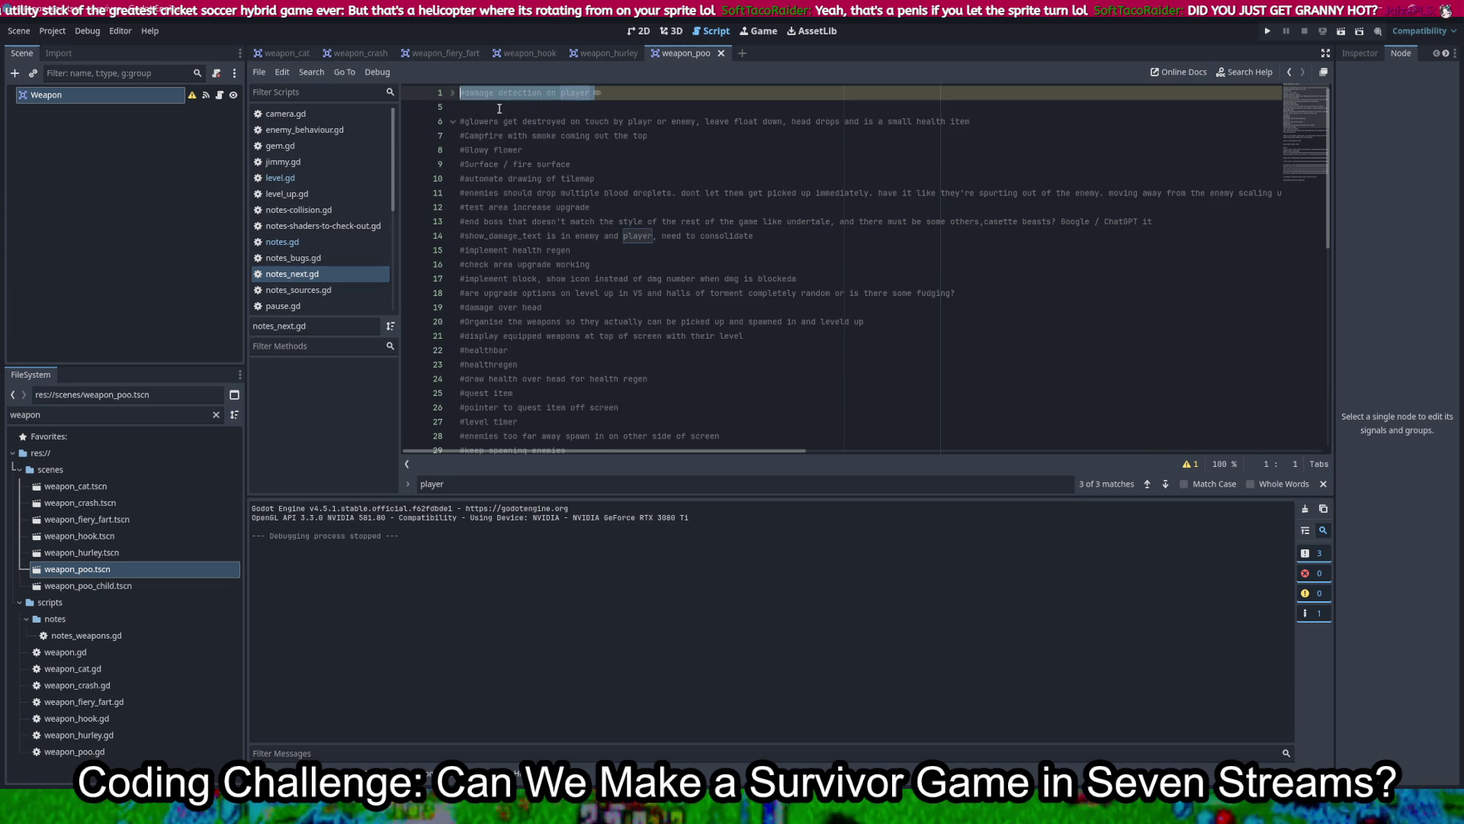
pyautogui.hotkey('shift', 'Down')
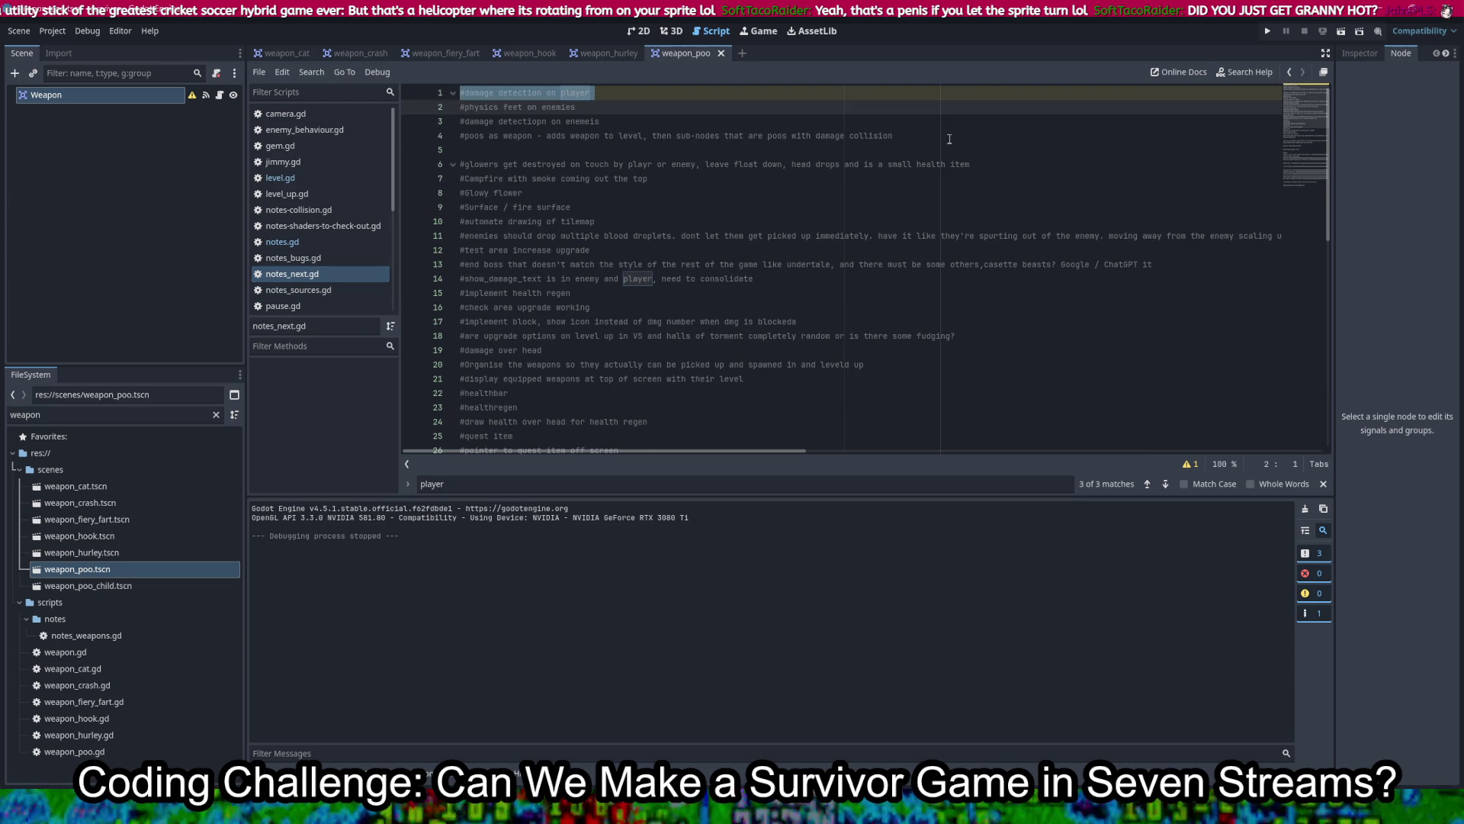
pyautogui.click(949, 139)
pyautogui.press('Return')
pyautogui.press('Return')
pyautogui.hotkey('ctrl', 'v')
pyautogui.hotkey('ctrl', 's')
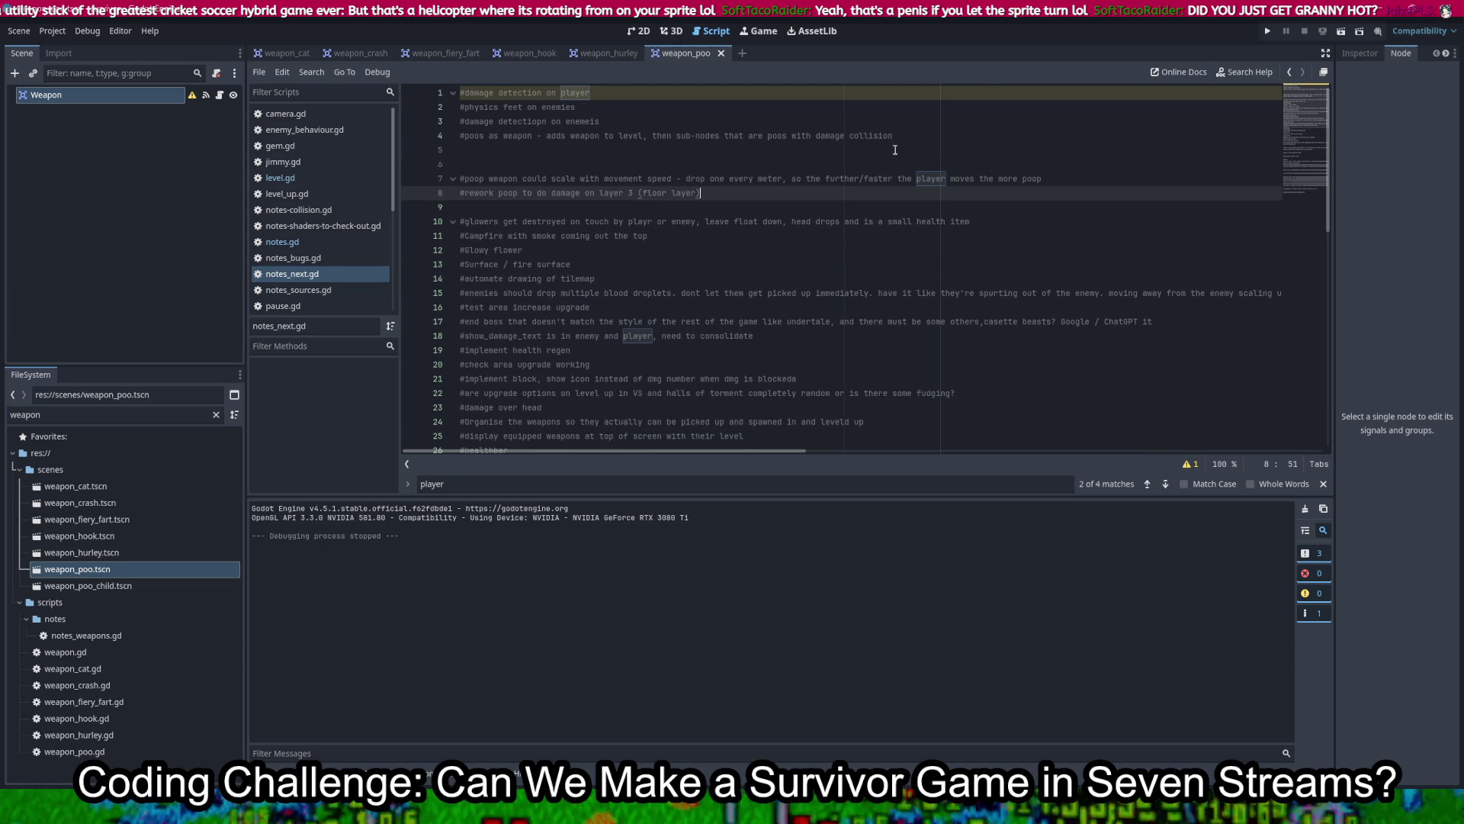
pyautogui.click(950, 136)
pyautogui.press('Delete')
pyautogui.hotkey('ctrl', 's')
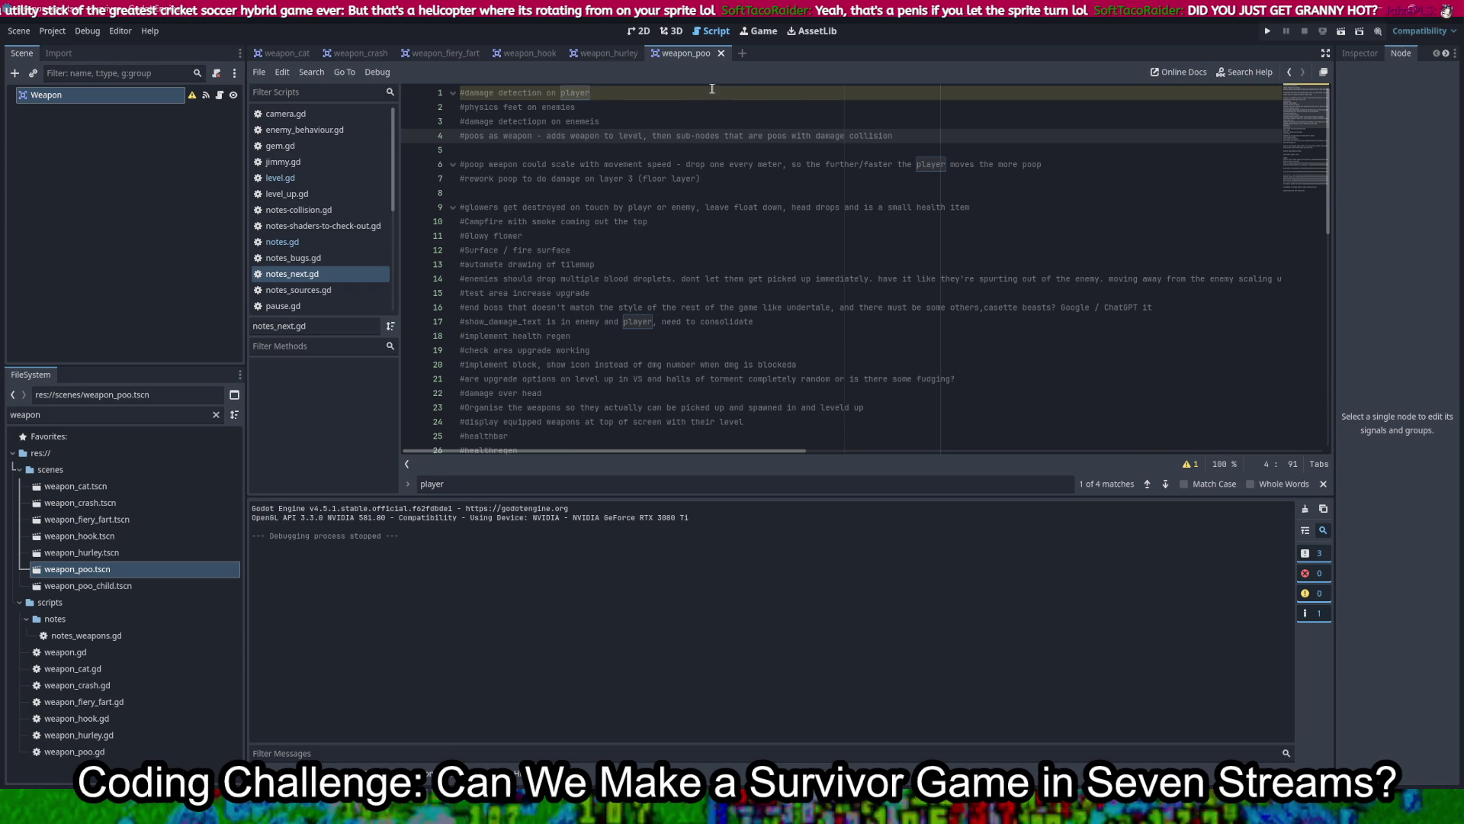
pyautogui.click(633, 35)
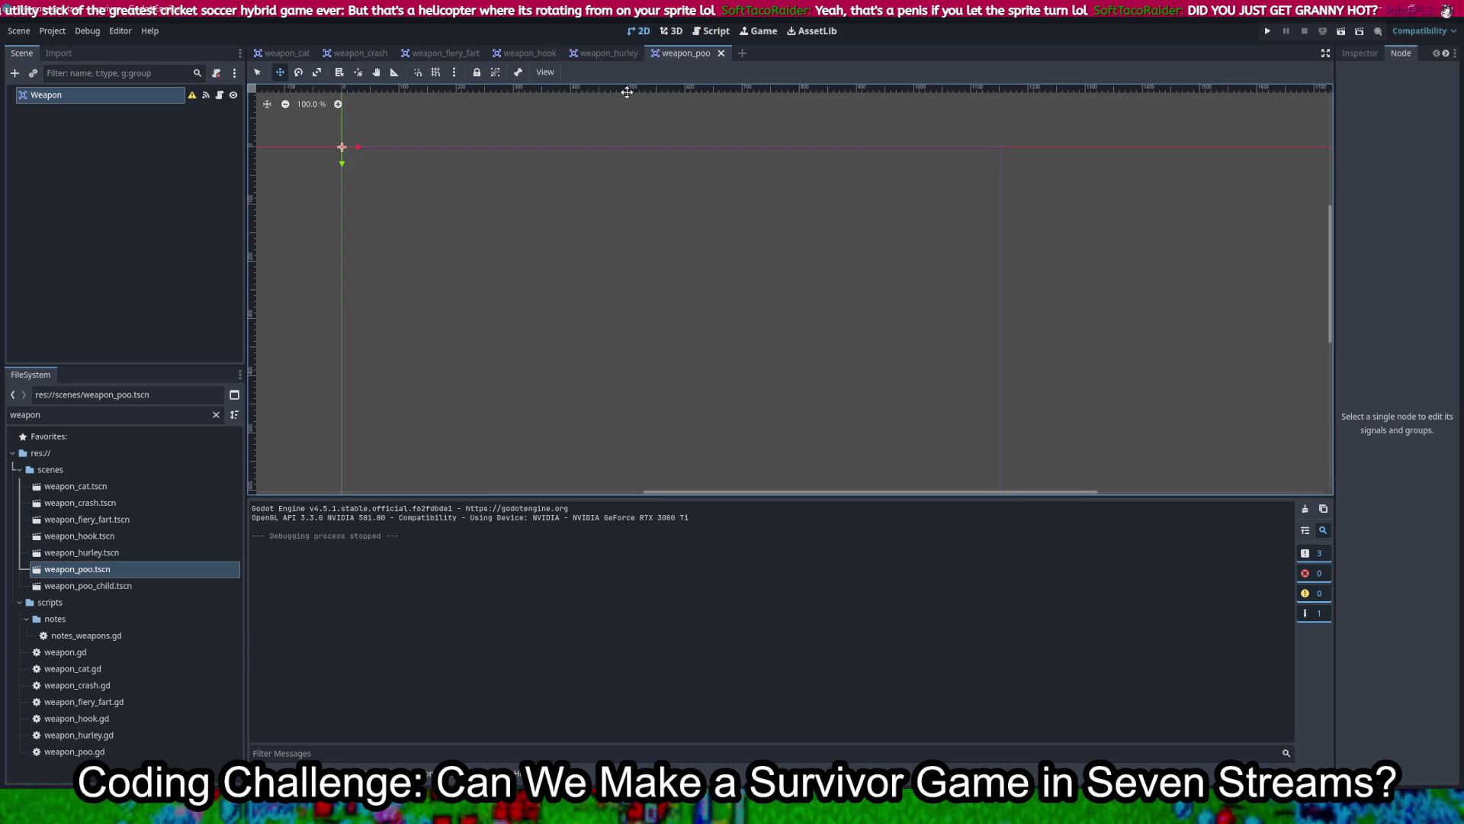
# Step: In weapon_poo.gd, add a line 30 after the super call, try getShaper, then type 'shapes' and save
pyautogui.click(696, 34)
pyautogui.scroll(-3, 331, 176)
pyautogui.scroll(-3, 331, 175)
pyautogui.click(338, 271)
pyautogui.scroll(-1, 776, 278)
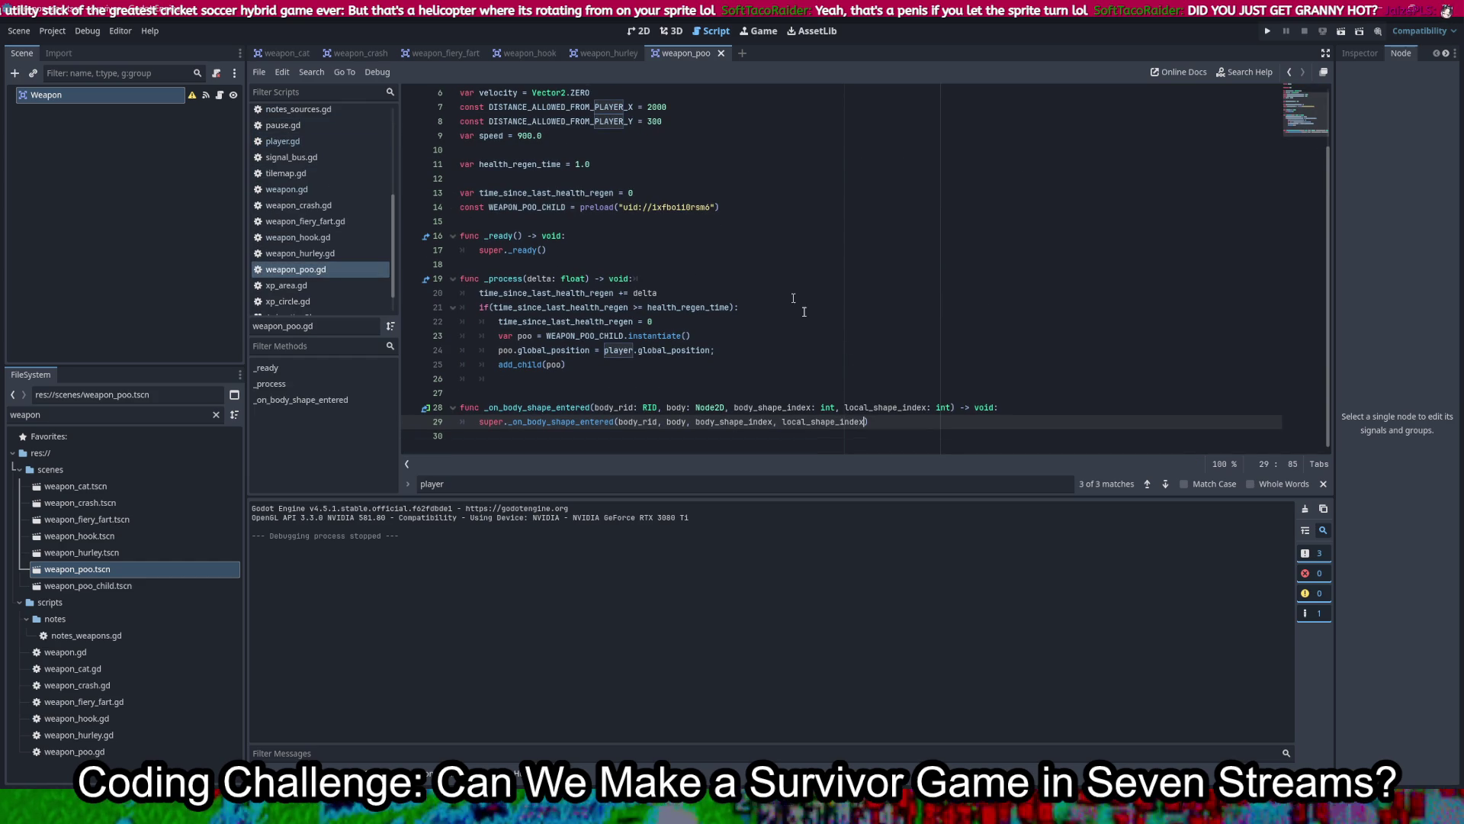
pyautogui.click(919, 417)
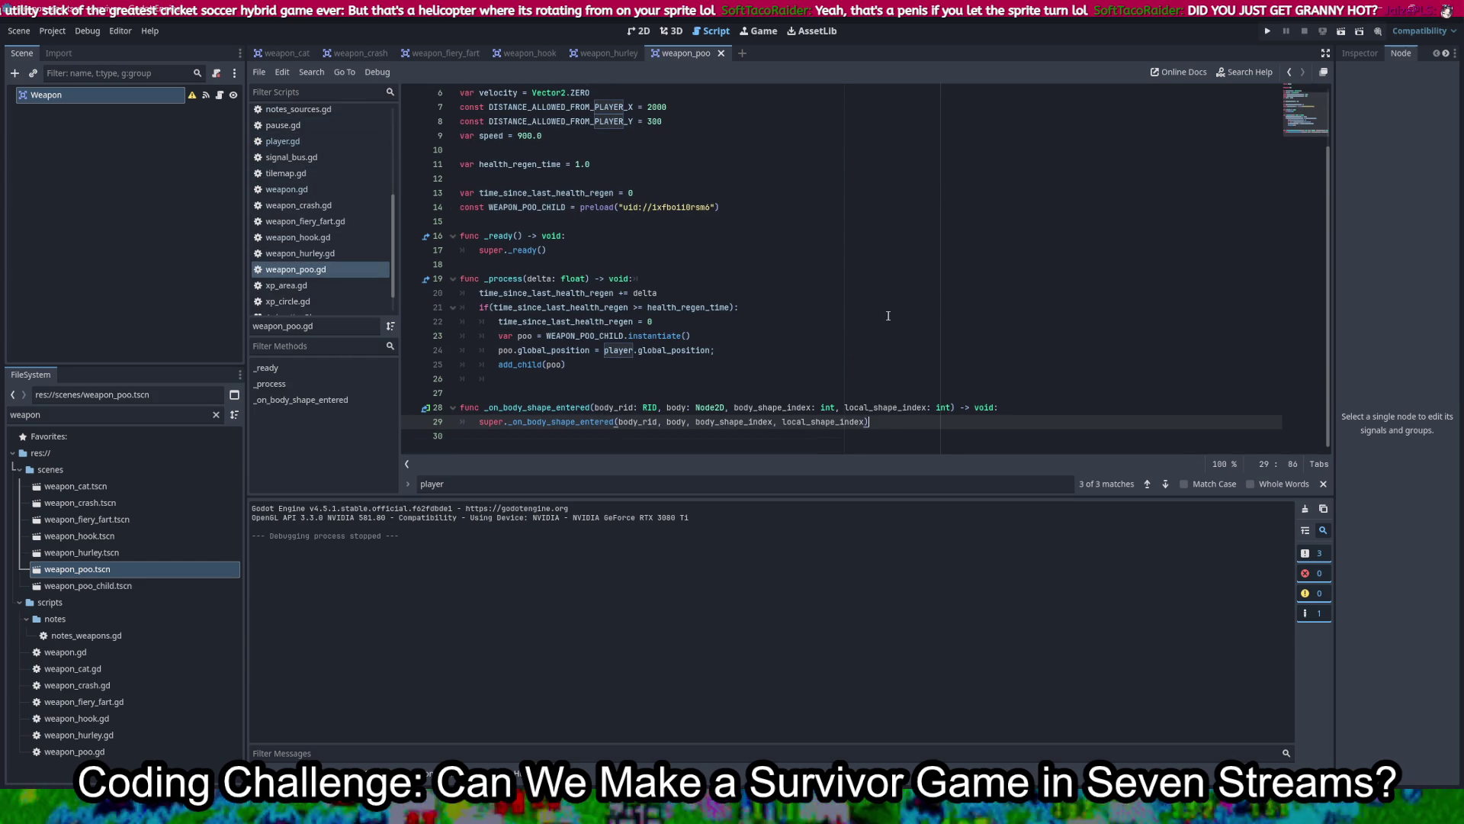
pyautogui.press('Return')
pyautogui.write('get')
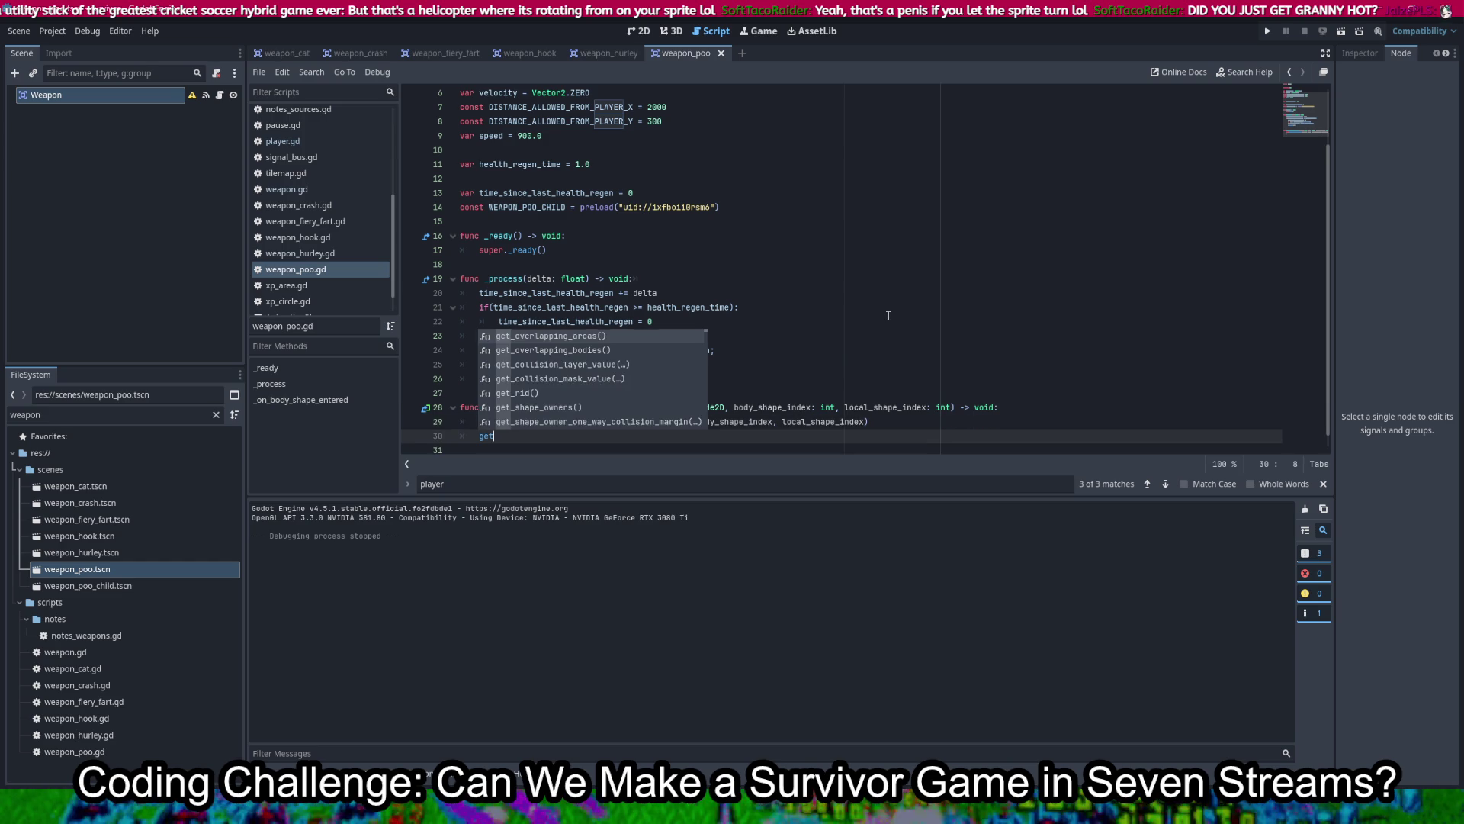
pyautogui.write('Shaper')
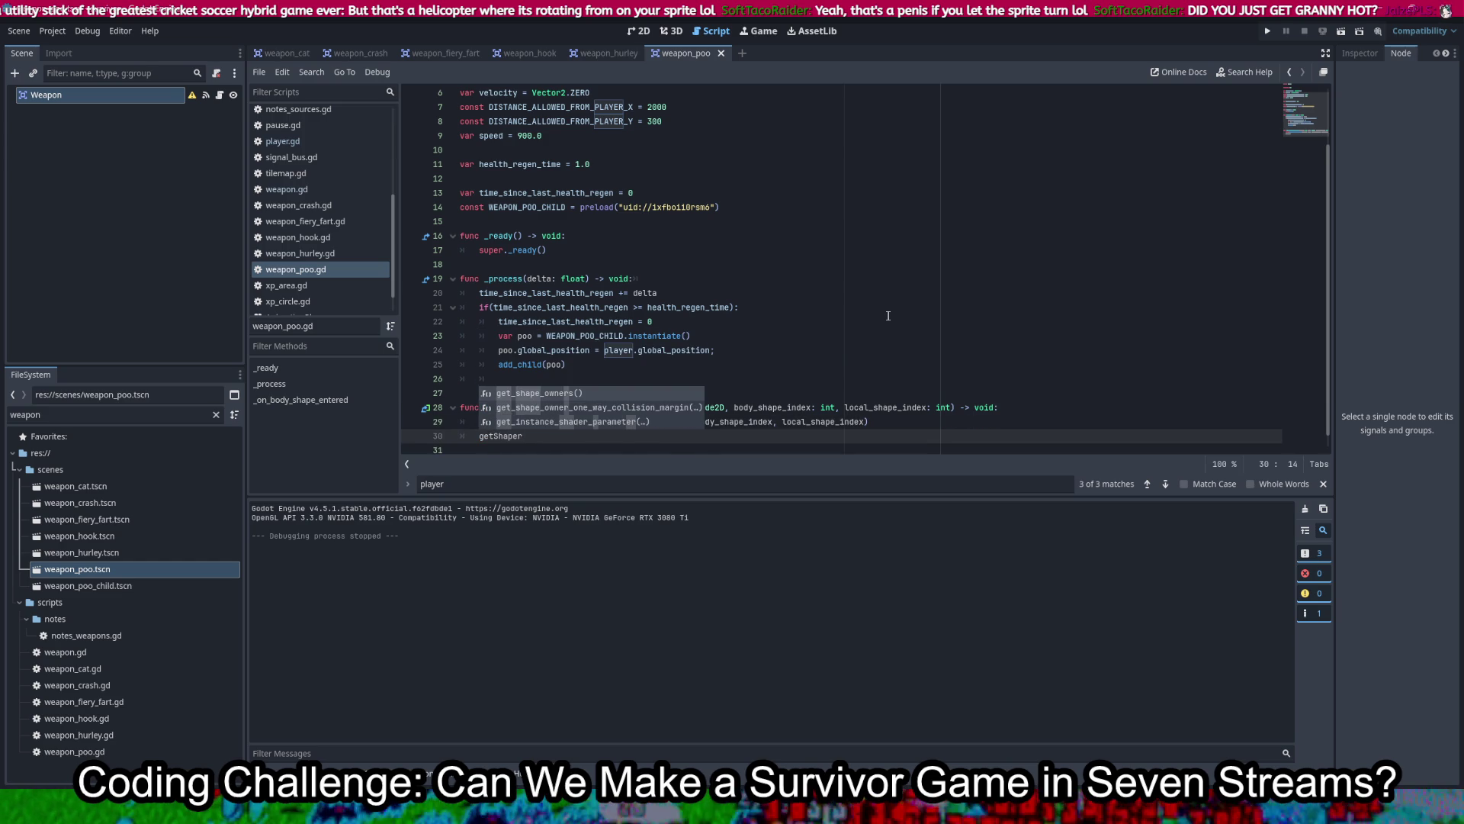
pyautogui.press('BackSpace')
pyautogui.press('BackSpace')
pyautogui.press('BackSpace')
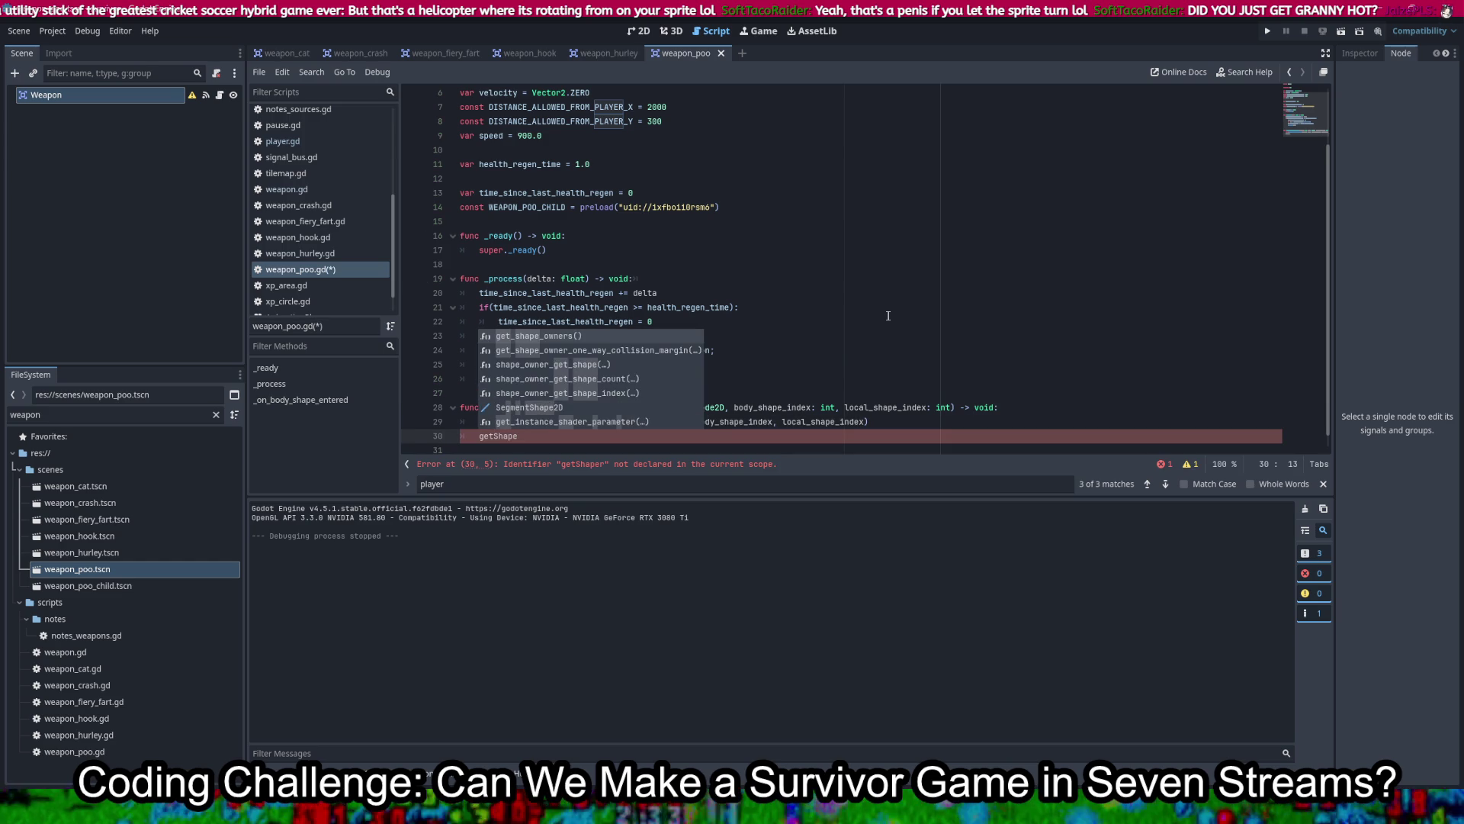
pyautogui.write('shapes')
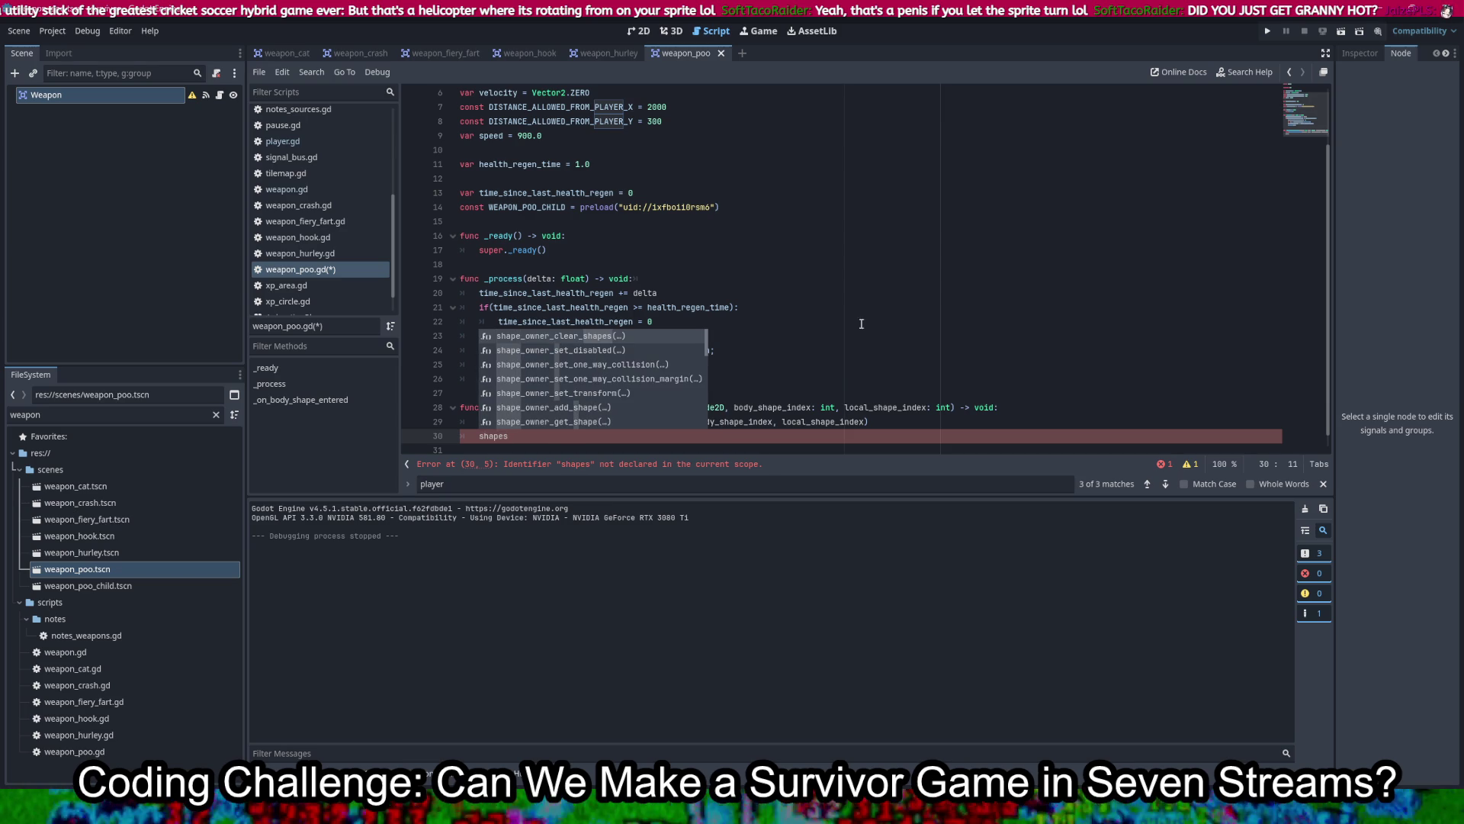
pyautogui.click(888, 313)
pyautogui.scroll(-1, 1023, 371)
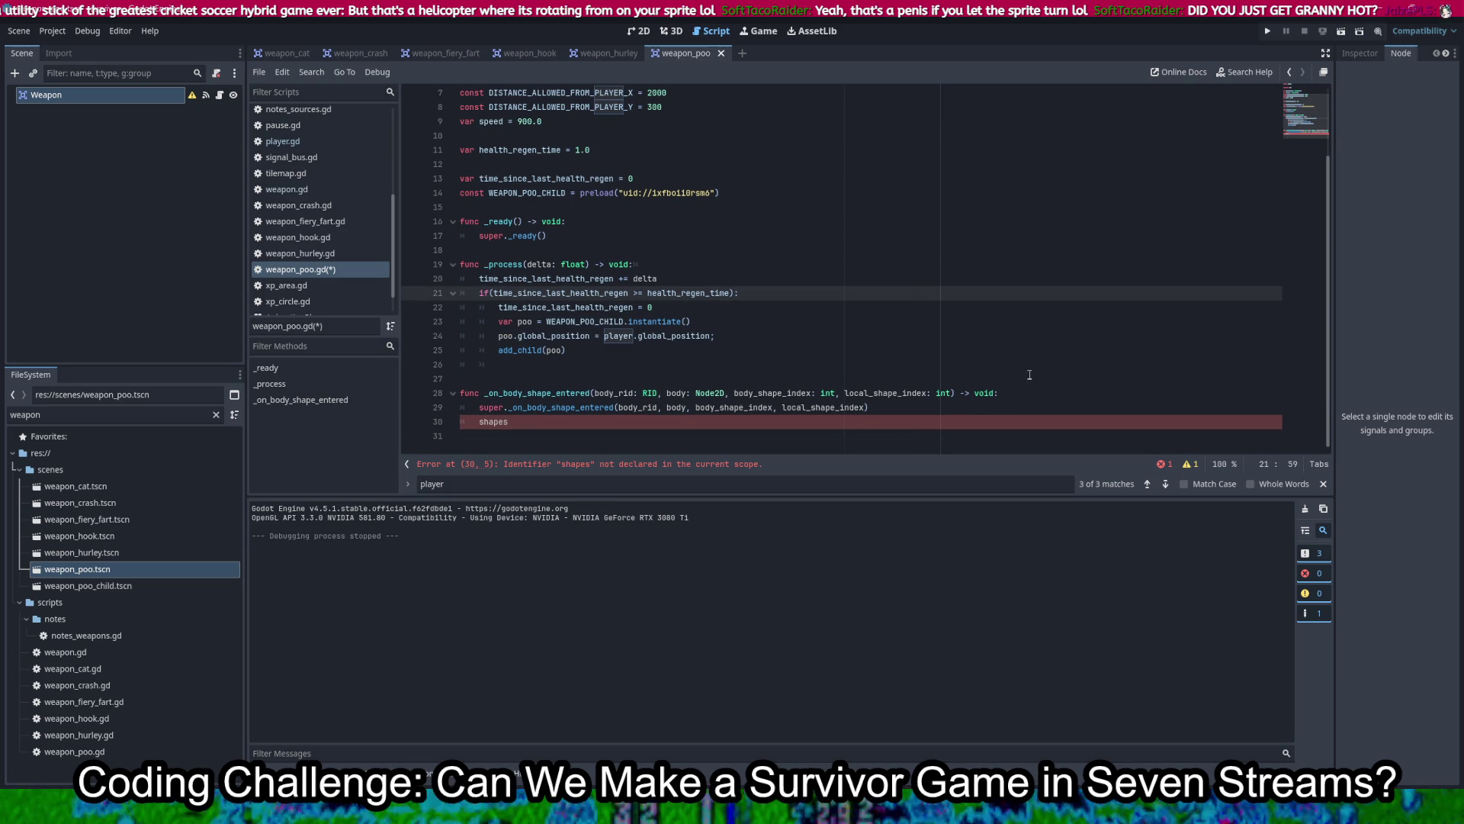
pyautogui.hotkey('ctrl', 's')
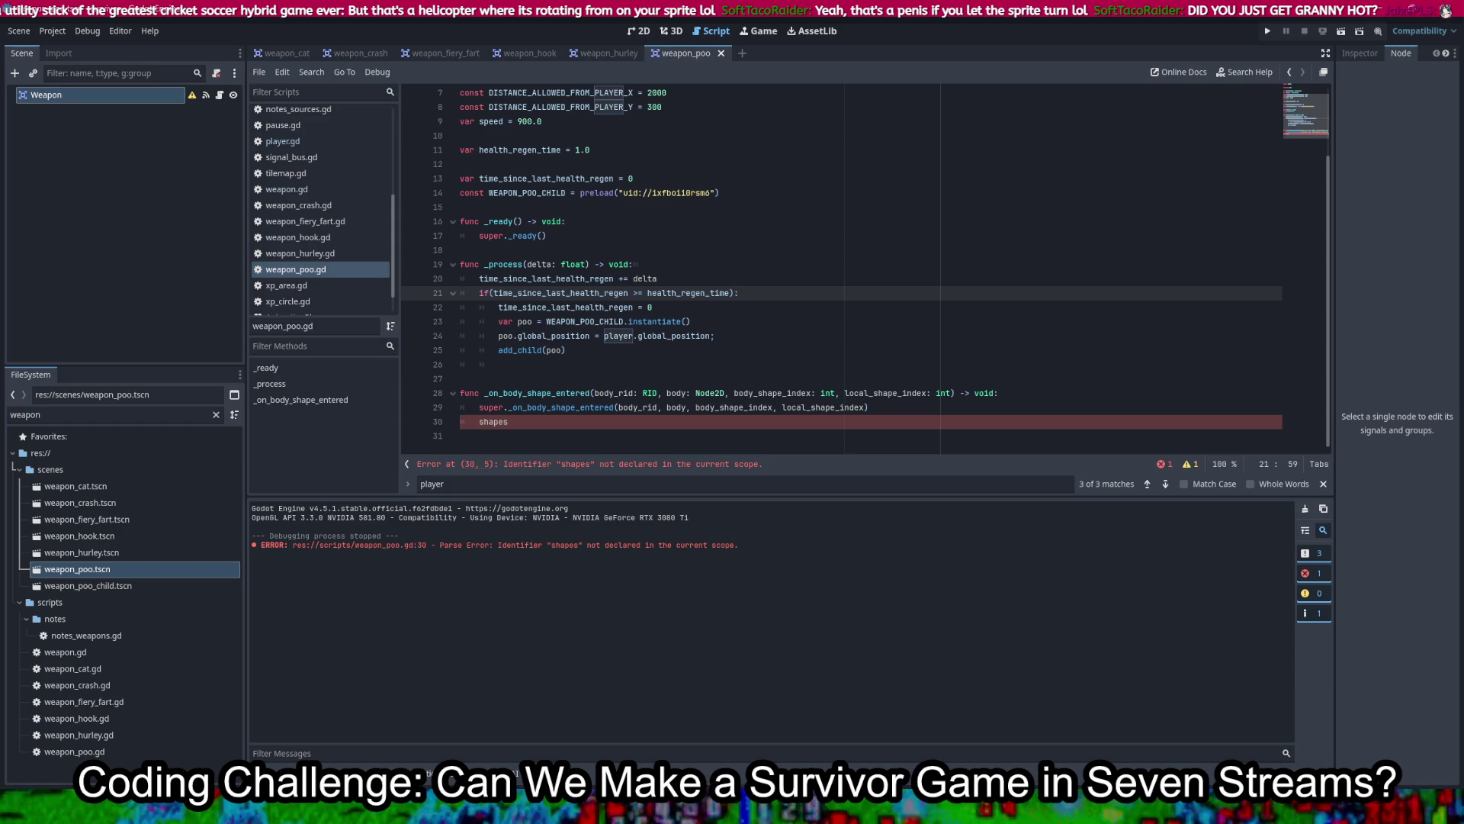
# Step: Resize the Inspector dock, then delete the undeclared 'shapes' word on line 30
pyautogui.click(1362, 53)
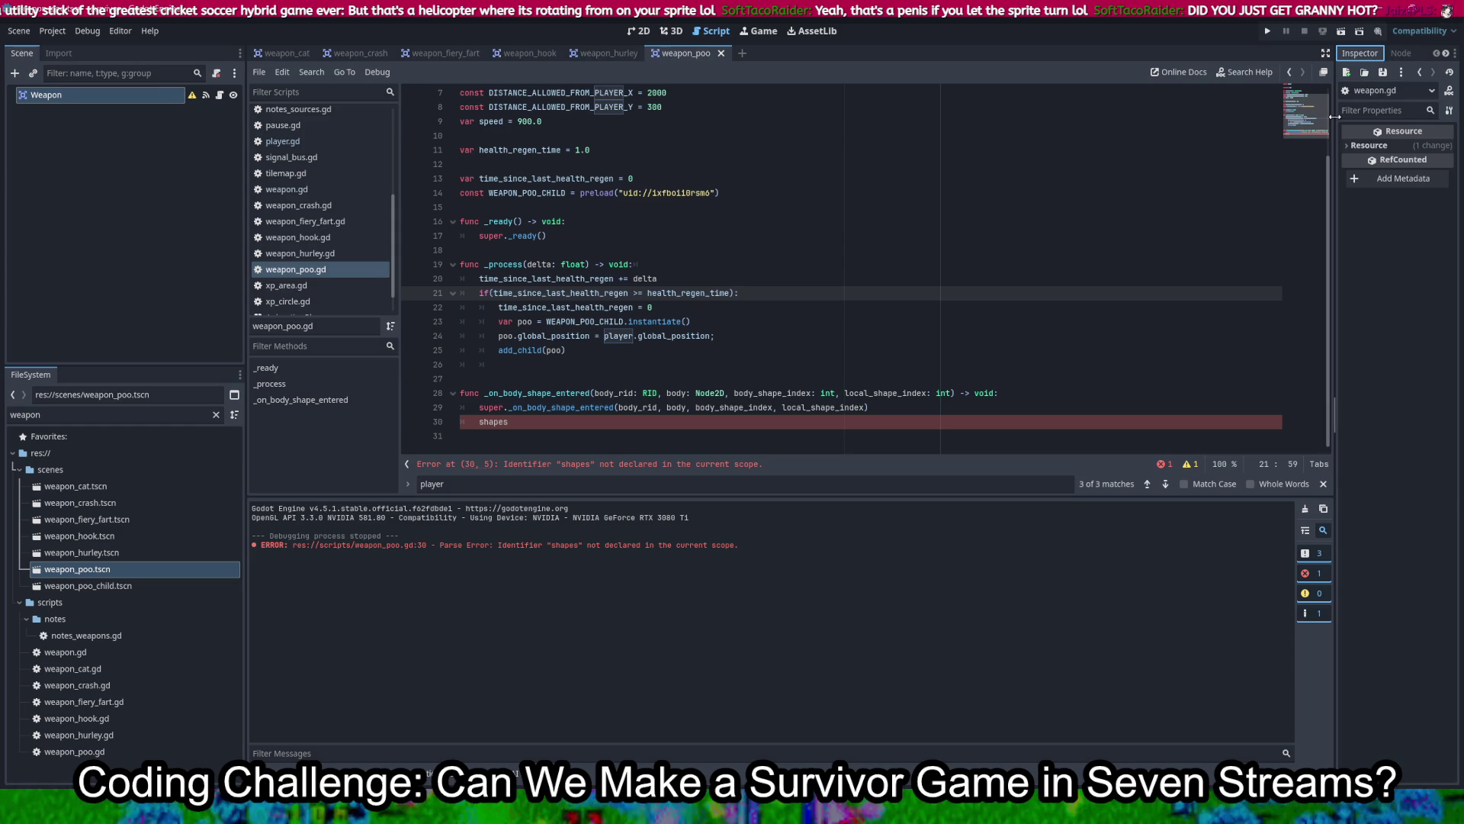
pyautogui.moveTo(1333, 112); pyautogui.dragTo(944, 109)
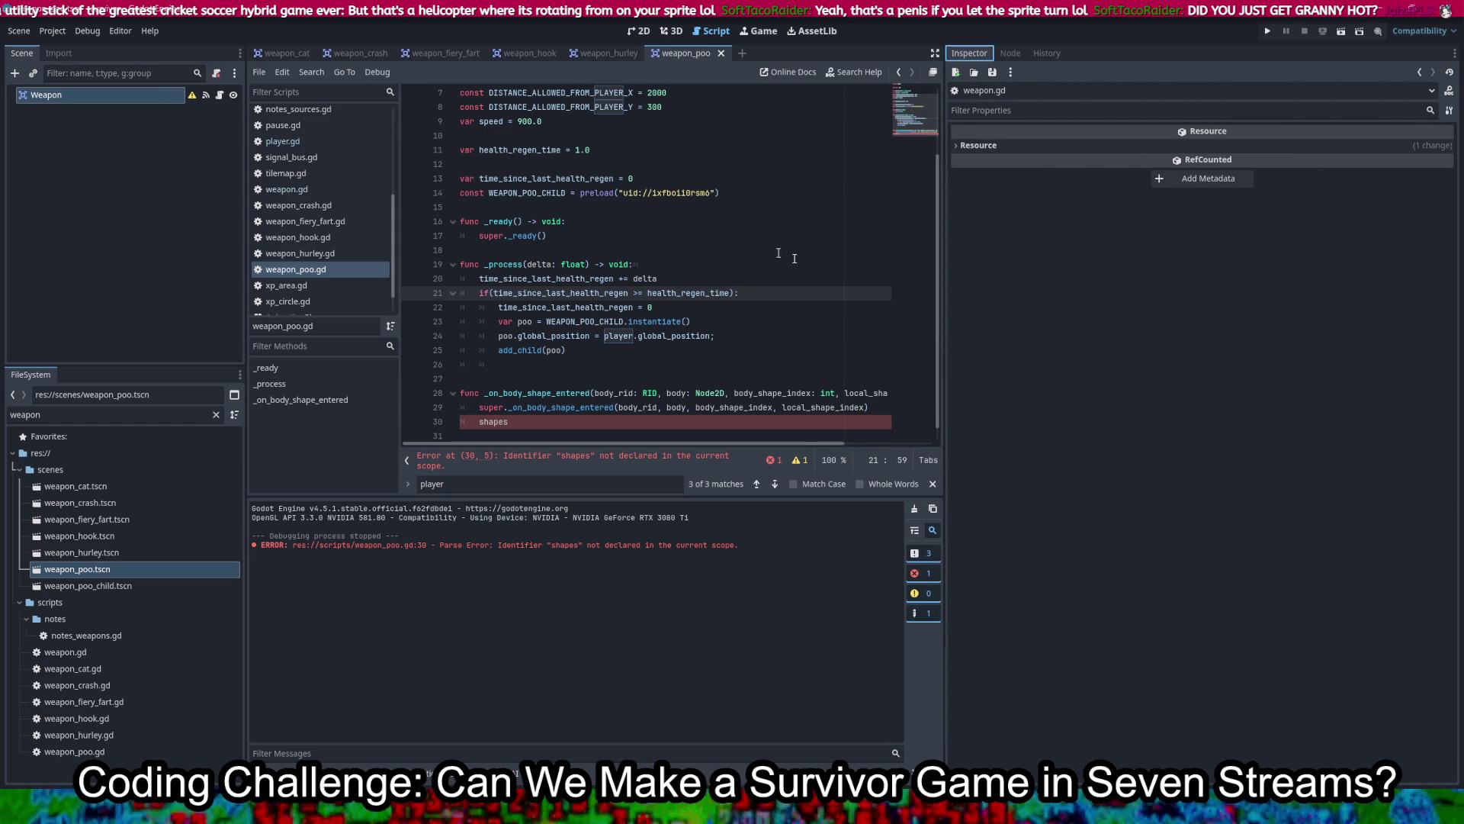
pyautogui.moveTo(944, 337); pyautogui.dragTo(1101, 337)
pyautogui.click(610, 464)
pyautogui.press('BackSpace')
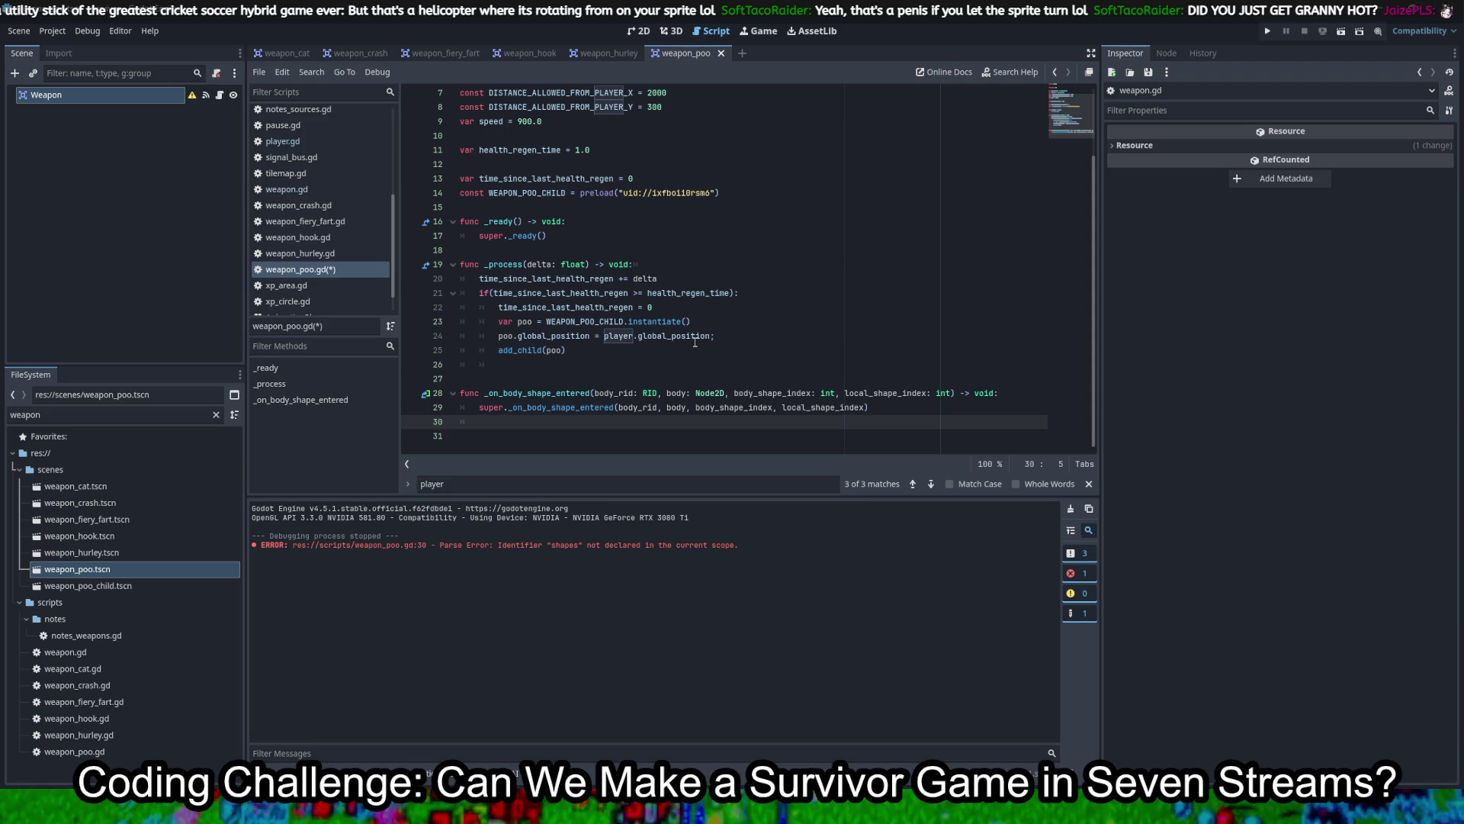
# Step: Paste the owner_id and shape_owner_get_shape lookup lines, save, and check the unused-variable warning
pyautogui.write('var owner_id := get_shape_owners()[0] \tvar shape := shape_owner_get_shape(owner_id, local_shape_index)')
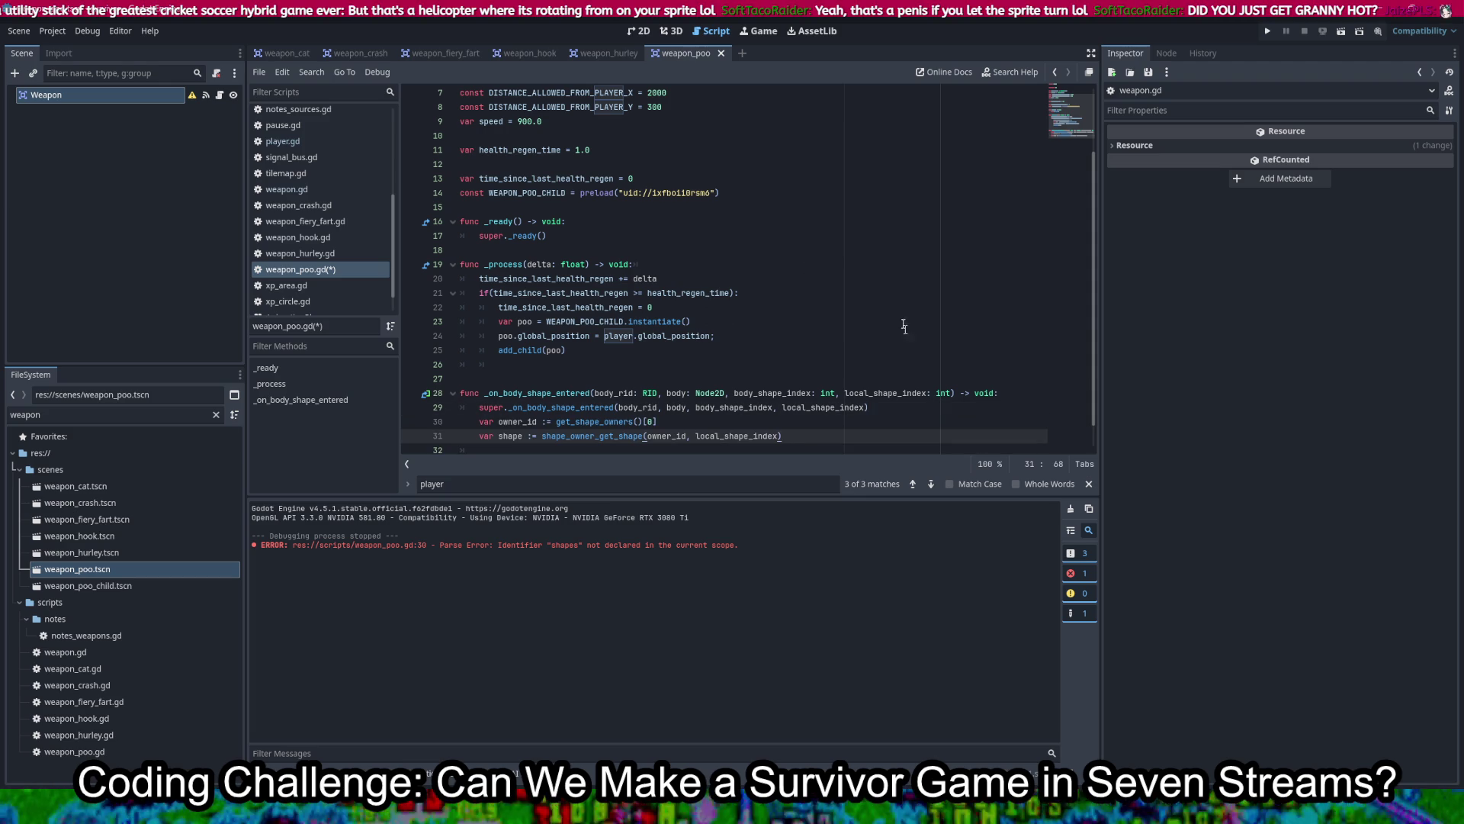
pyautogui.hotkey('ctrl', 's')
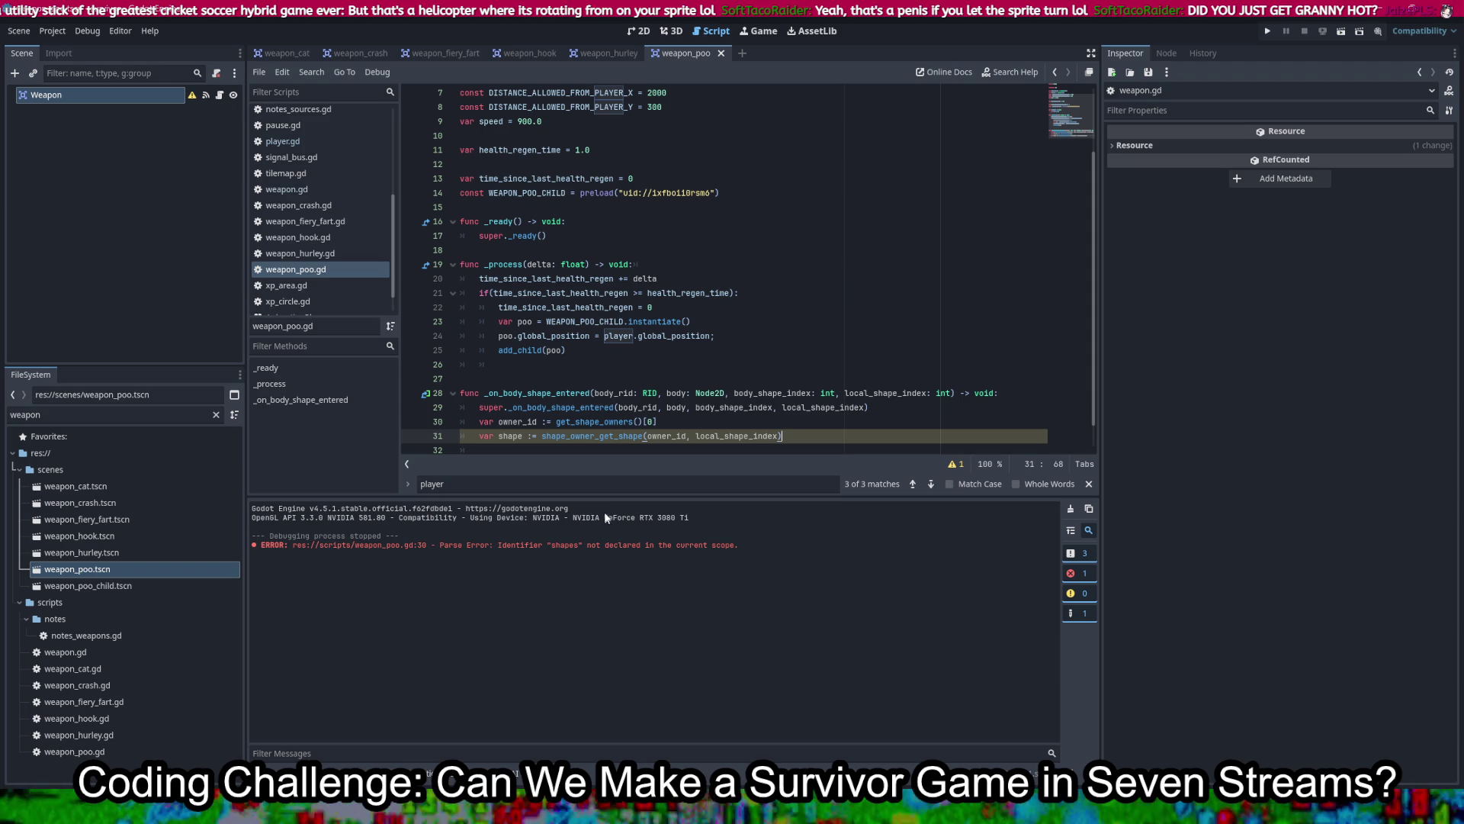
pyautogui.moveTo(586, 437)
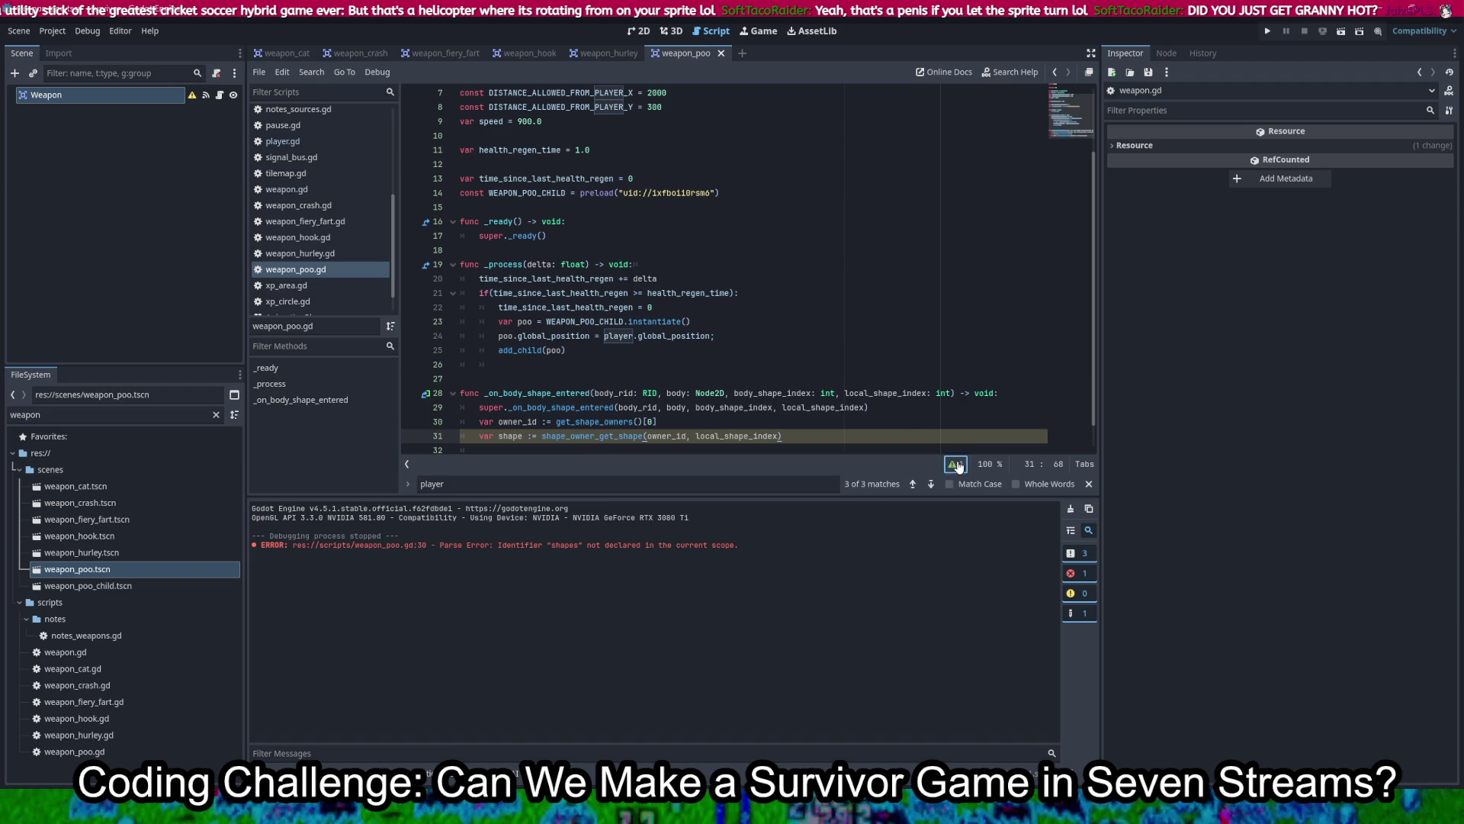
pyautogui.click(957, 463)
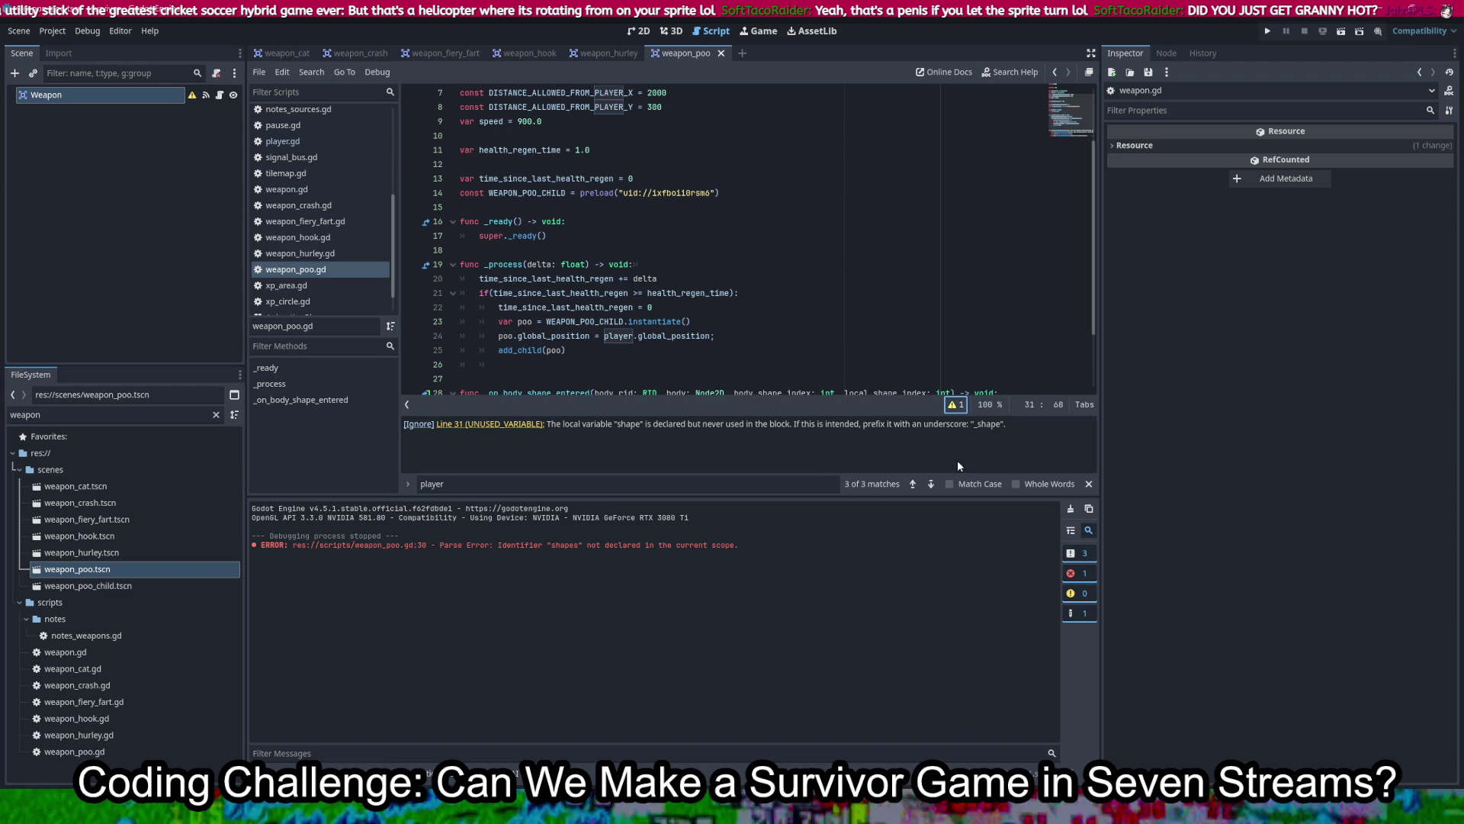
pyautogui.click(954, 405)
pyautogui.scroll(-1, 831, 395)
# Step: Add shape.queue_free() after the shape lookup, save, and run the project
pyautogui.click(794, 412)
pyautogui.press('Return')
pyautogui.write('shape.queue')
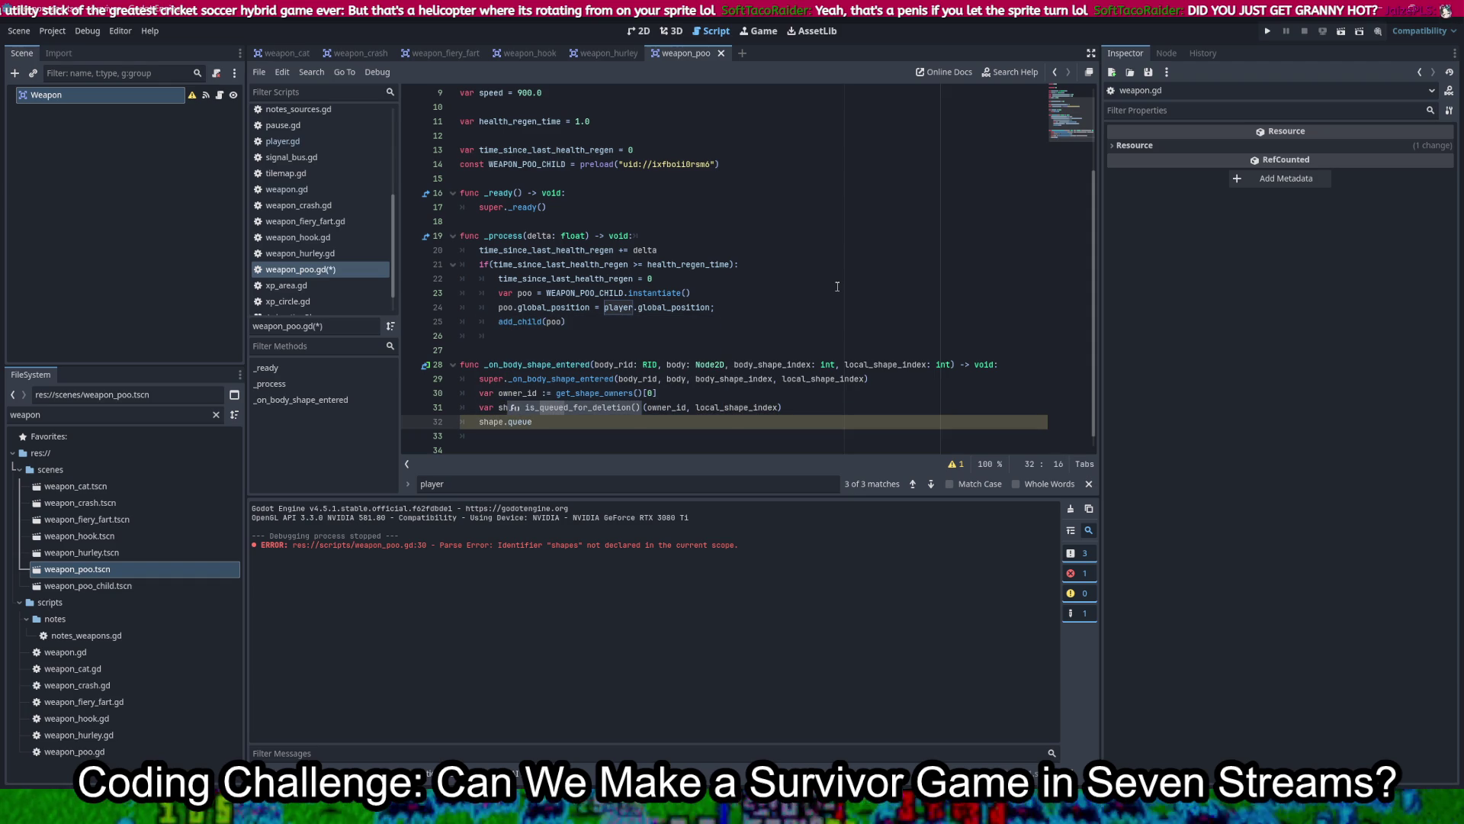
pyautogui.write('_d')
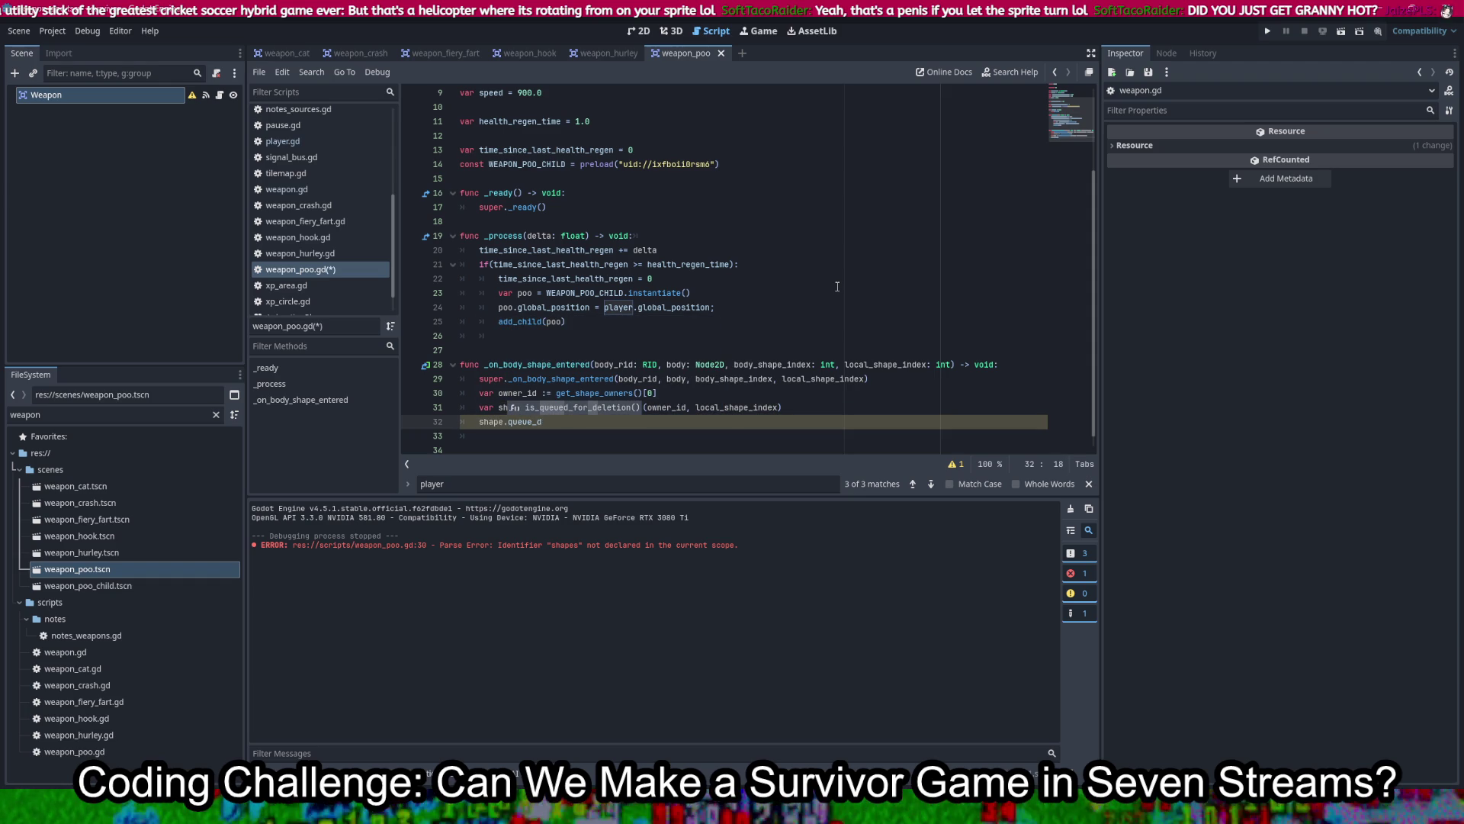
pyautogui.press('BackSpace')
pyautogui.write('fr')
pyautogui.press('Return')
pyautogui.hotkey('ctrl', 's')
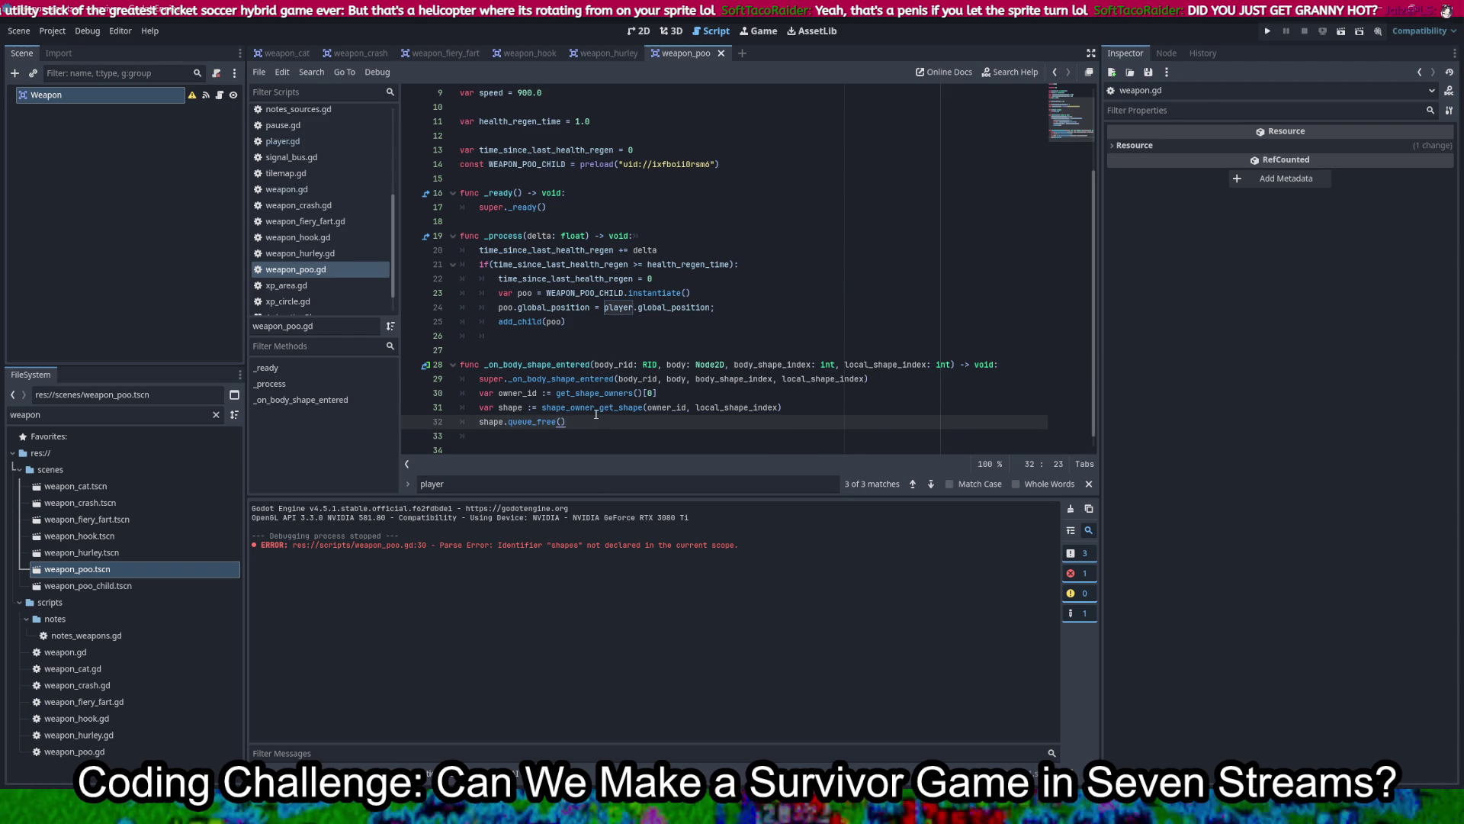
pyautogui.moveTo(596, 414)
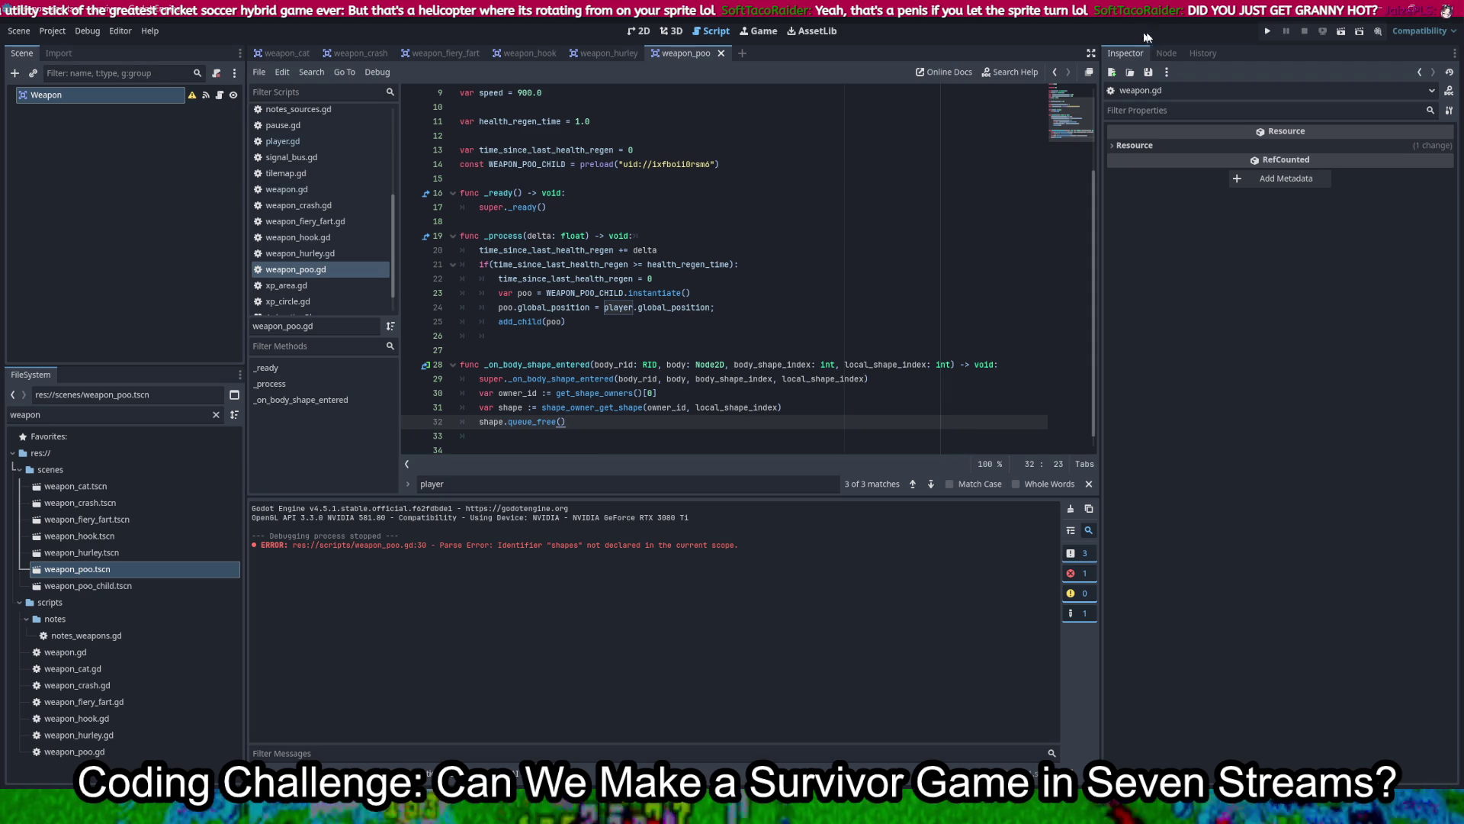
pyautogui.click(1269, 31)
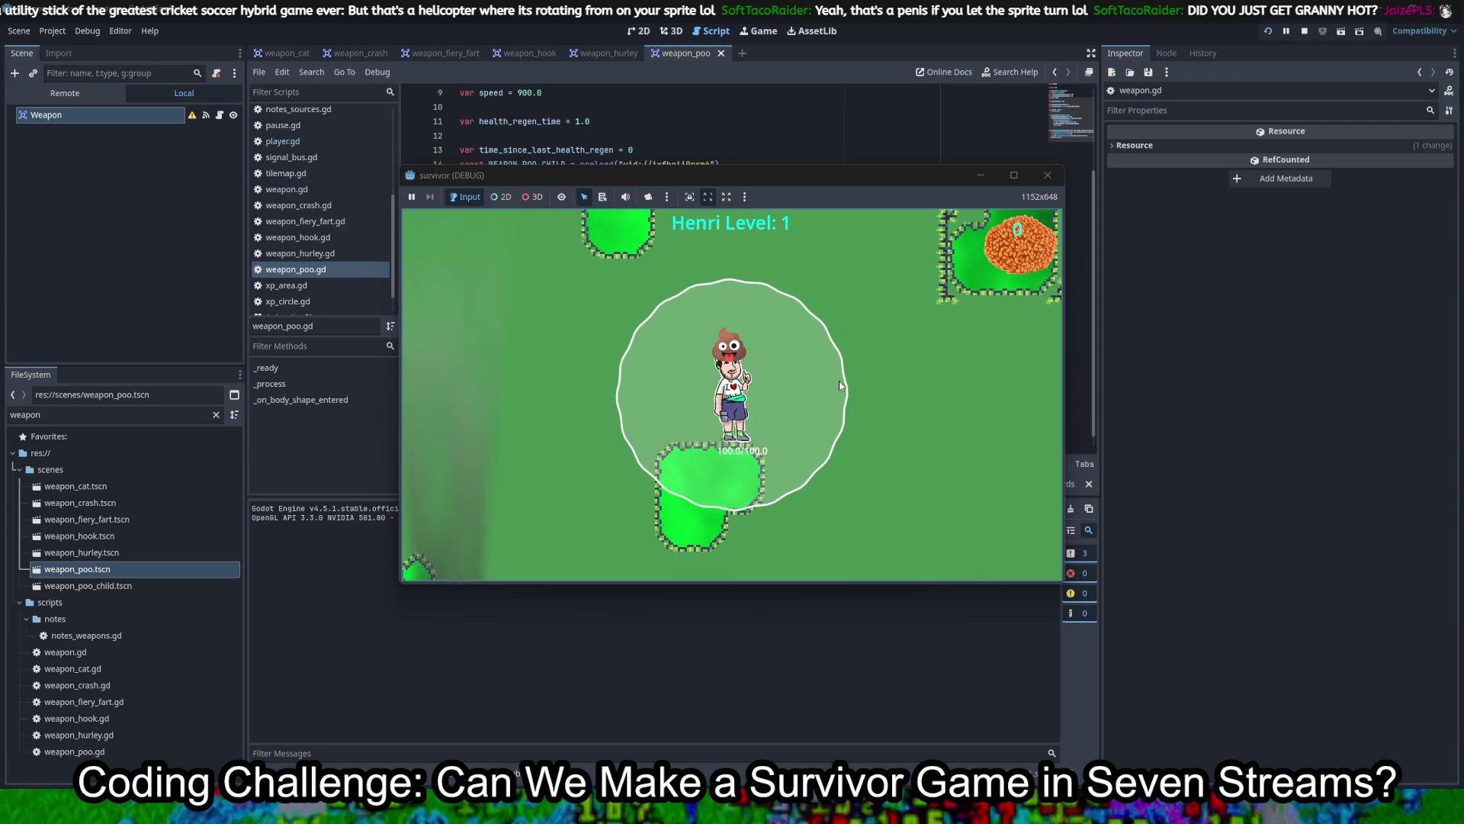
# Step: Walk Henri up-left and then up-right with WASD as poo drops appear
pyautogui.press('a')
pyautogui.press('w')
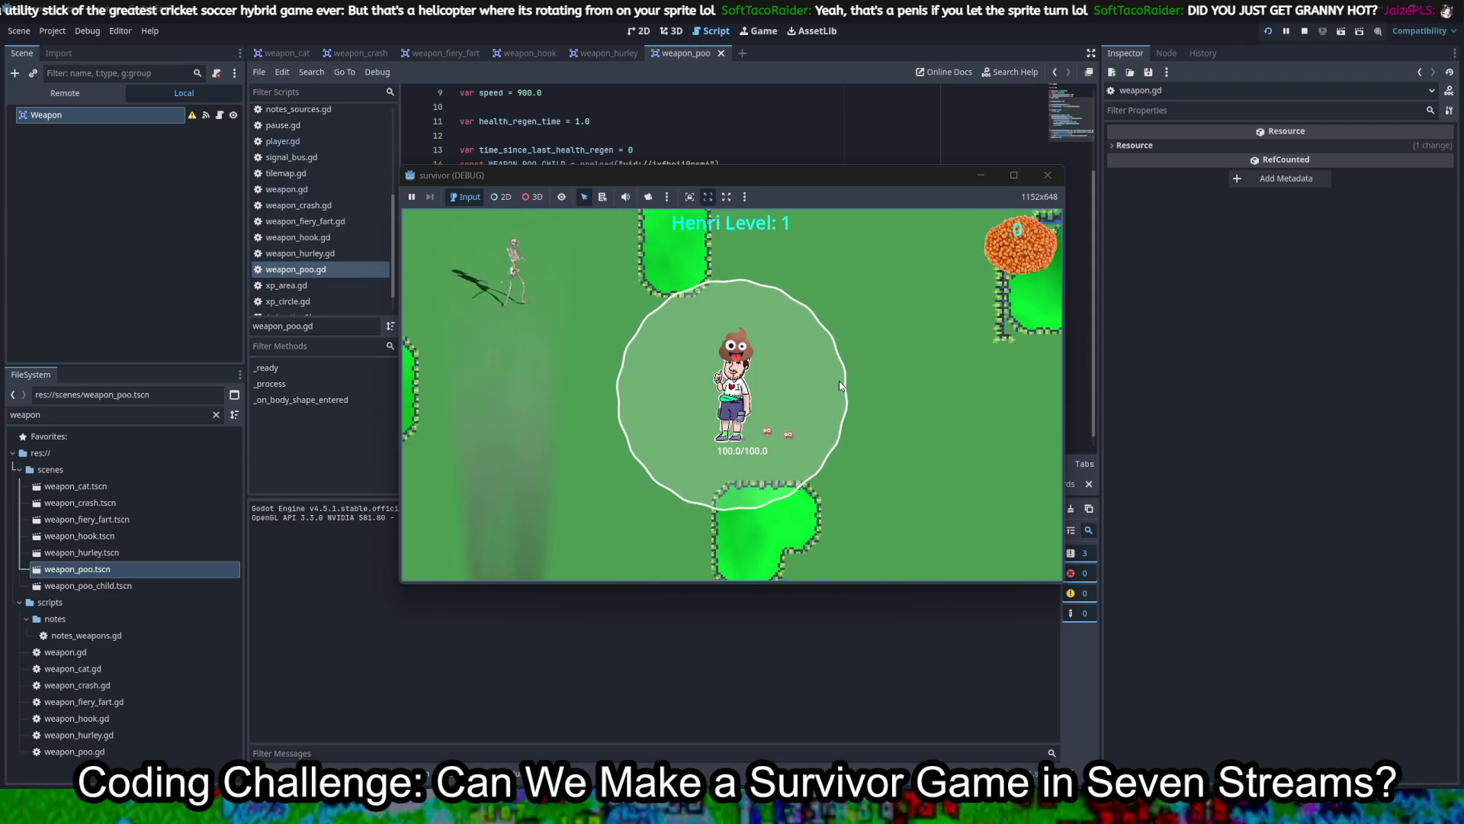
pyautogui.press('d')
pyautogui.press('w')
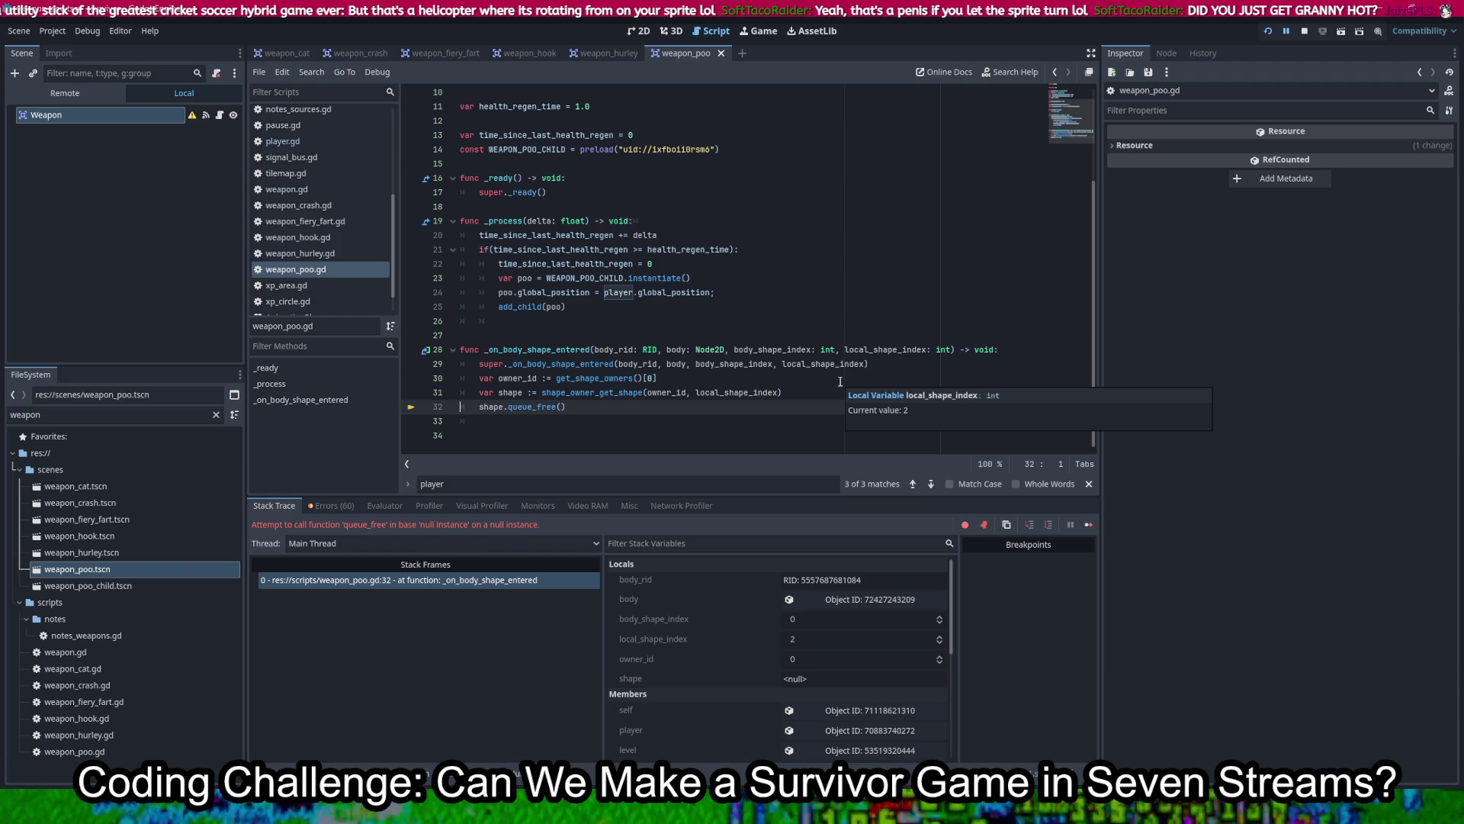
# Step: Add a debug line printing "owner_id = " + str(owner_id) below the owner_id lookup
pyautogui.click(946, 265)
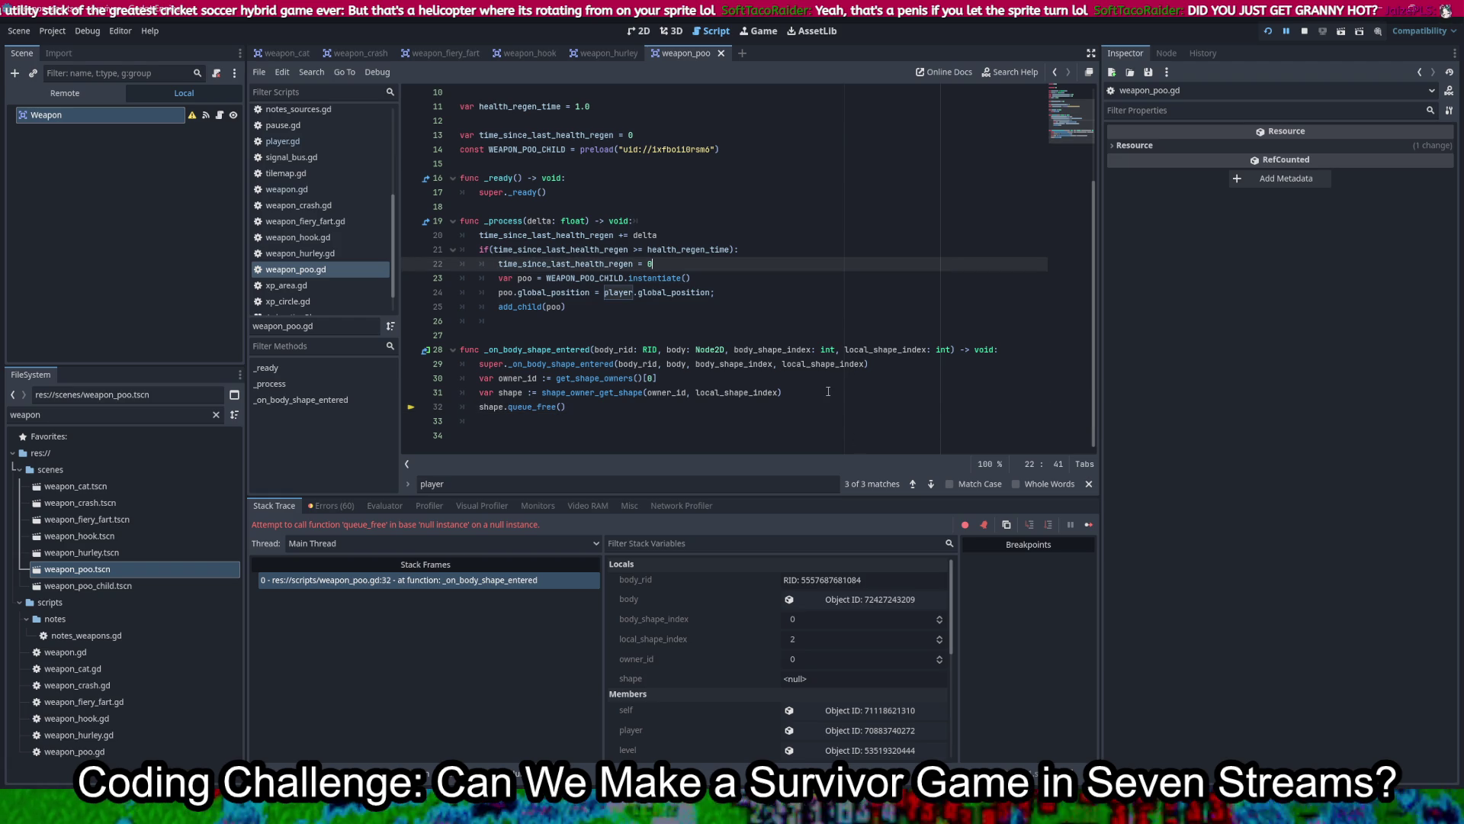
pyautogui.moveTo(573, 381)
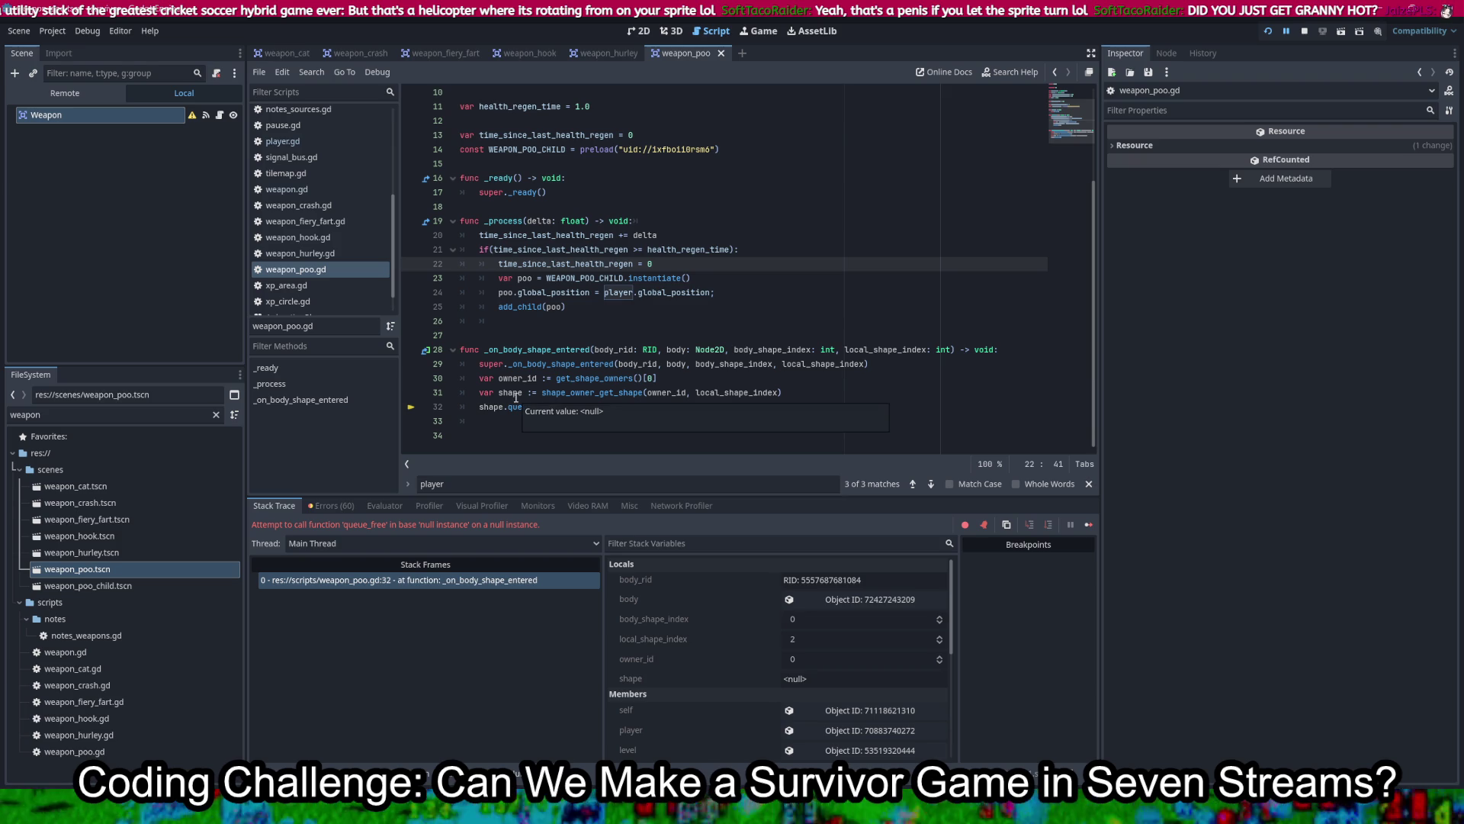
pyautogui.moveTo(517, 396)
pyautogui.click(664, 378)
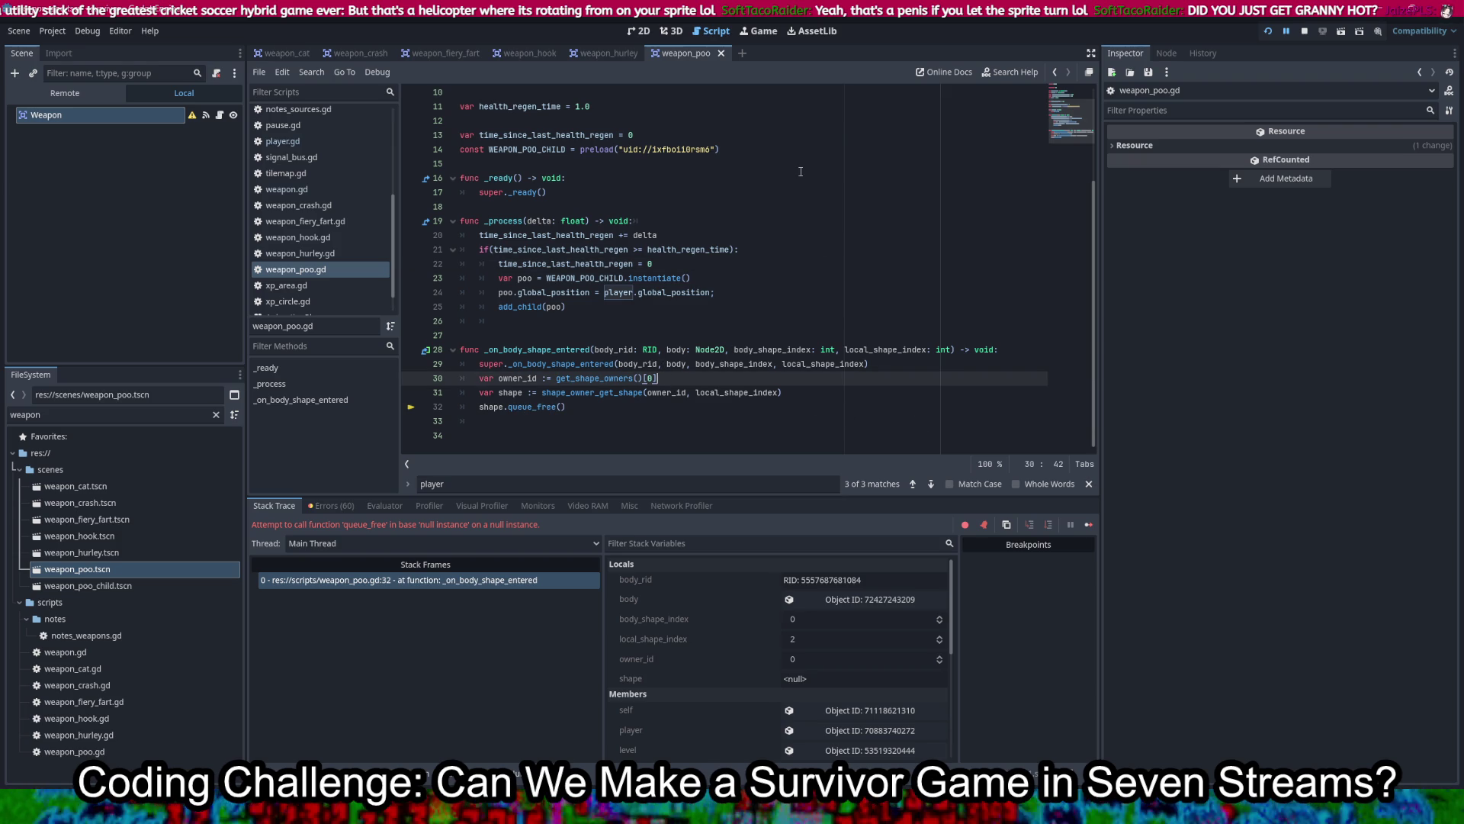
pyautogui.press('Return')
pyautogui.write('print')
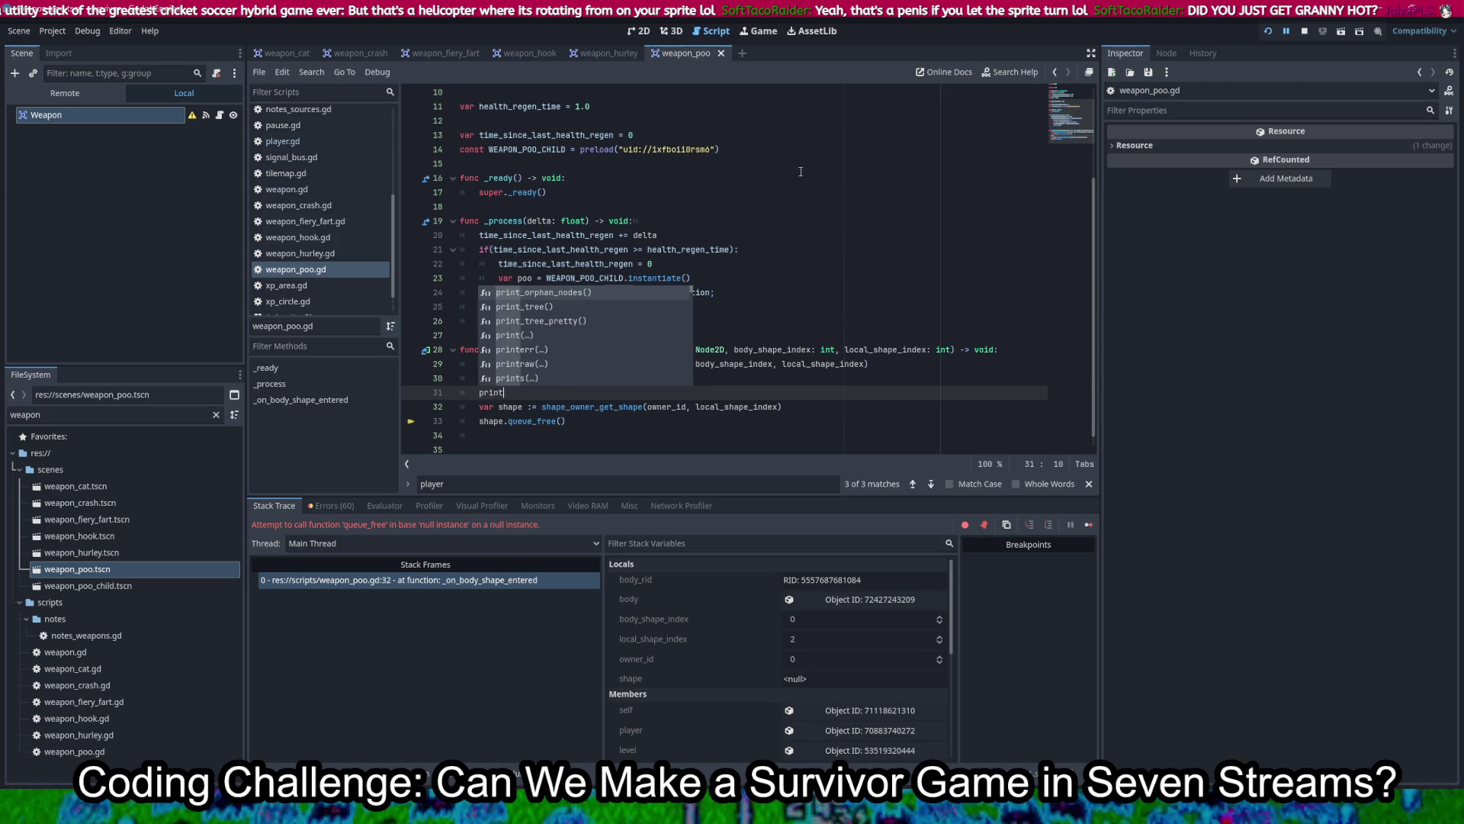
pyautogui.write('("owner_id = " + print(owner_id')
pyautogui.hotkey('ctrl', 's')
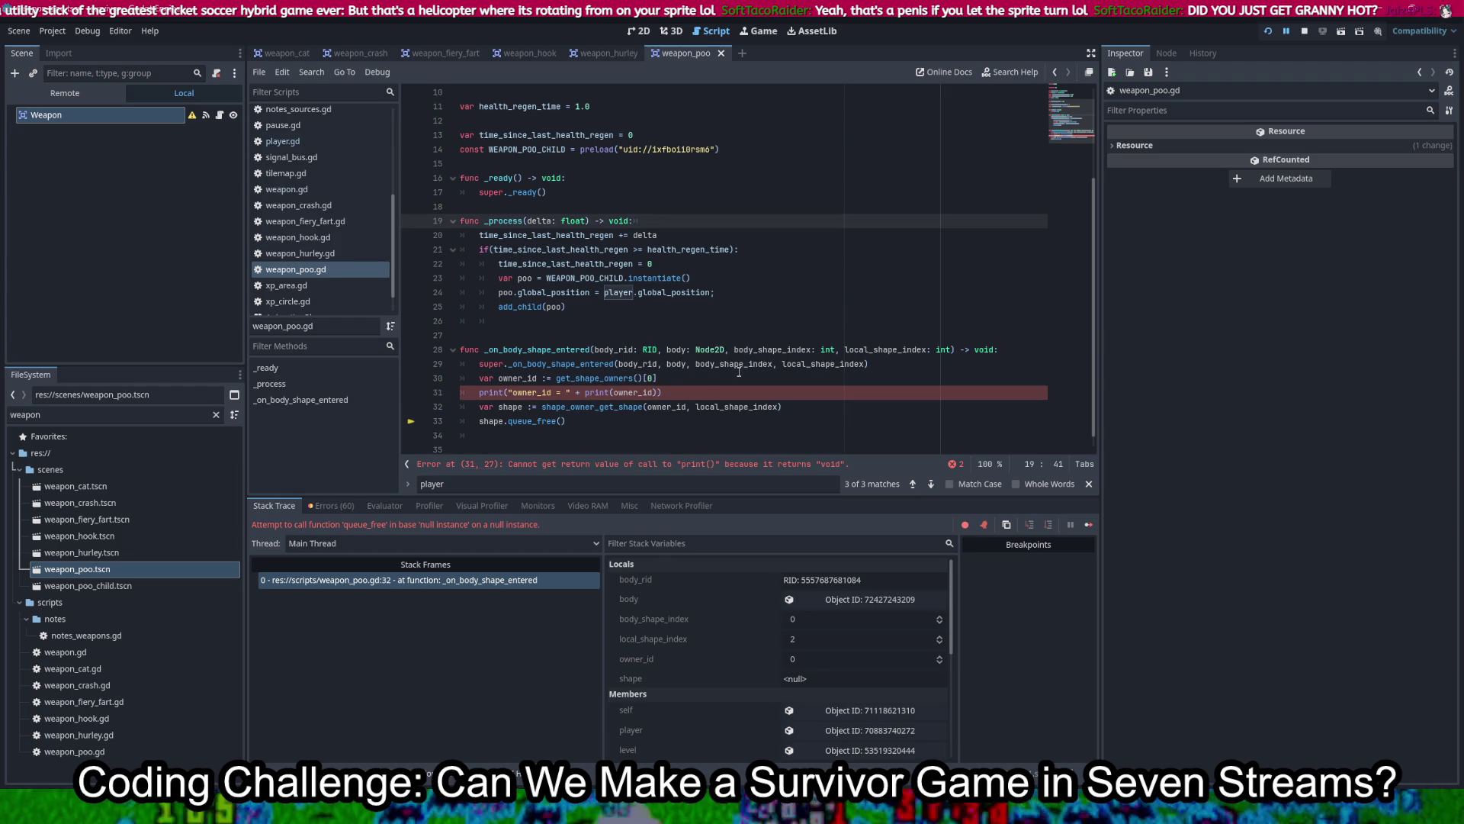
pyautogui.doubleClick(600, 392)
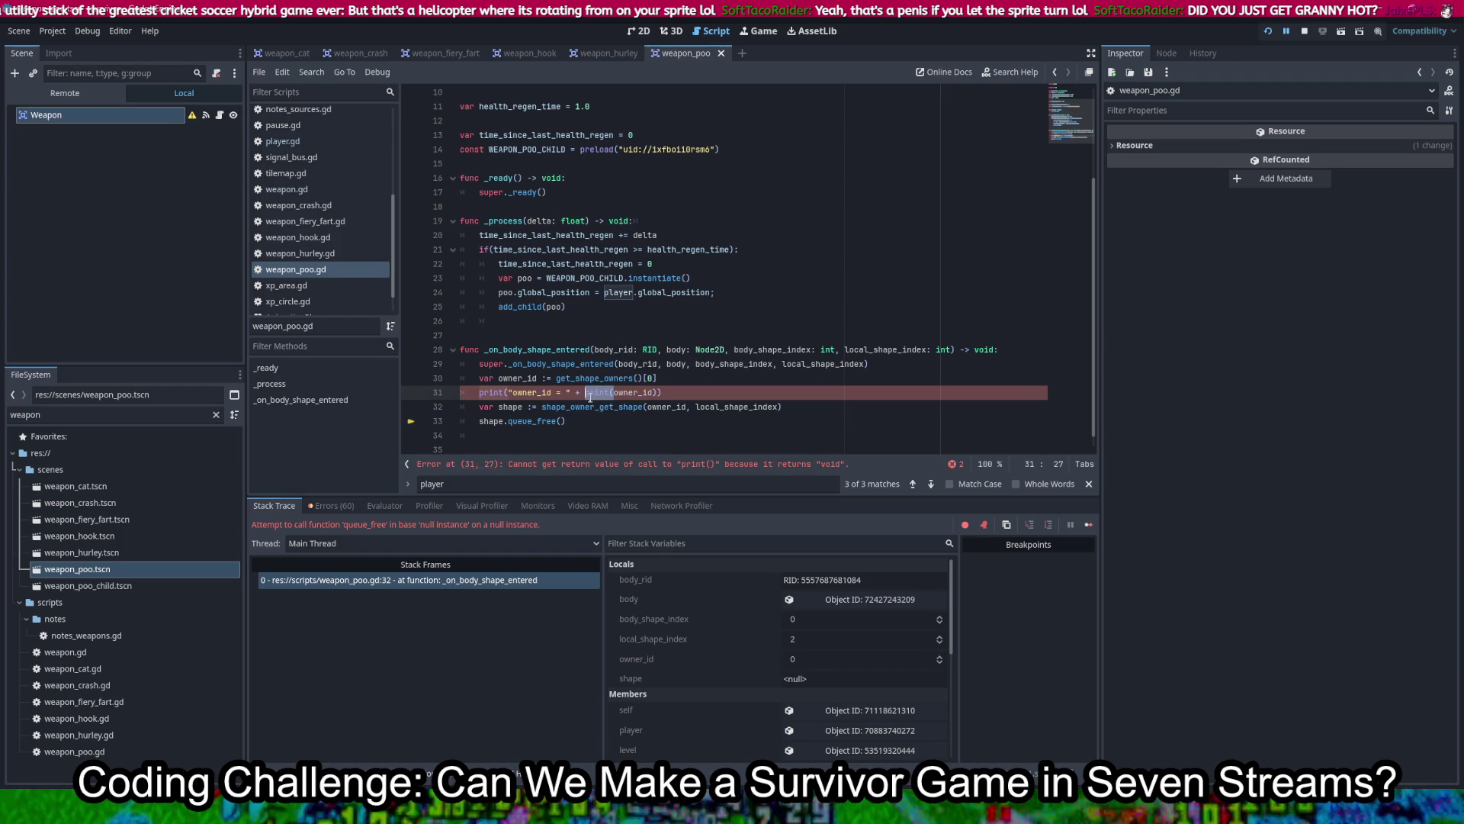
pyautogui.write('str')
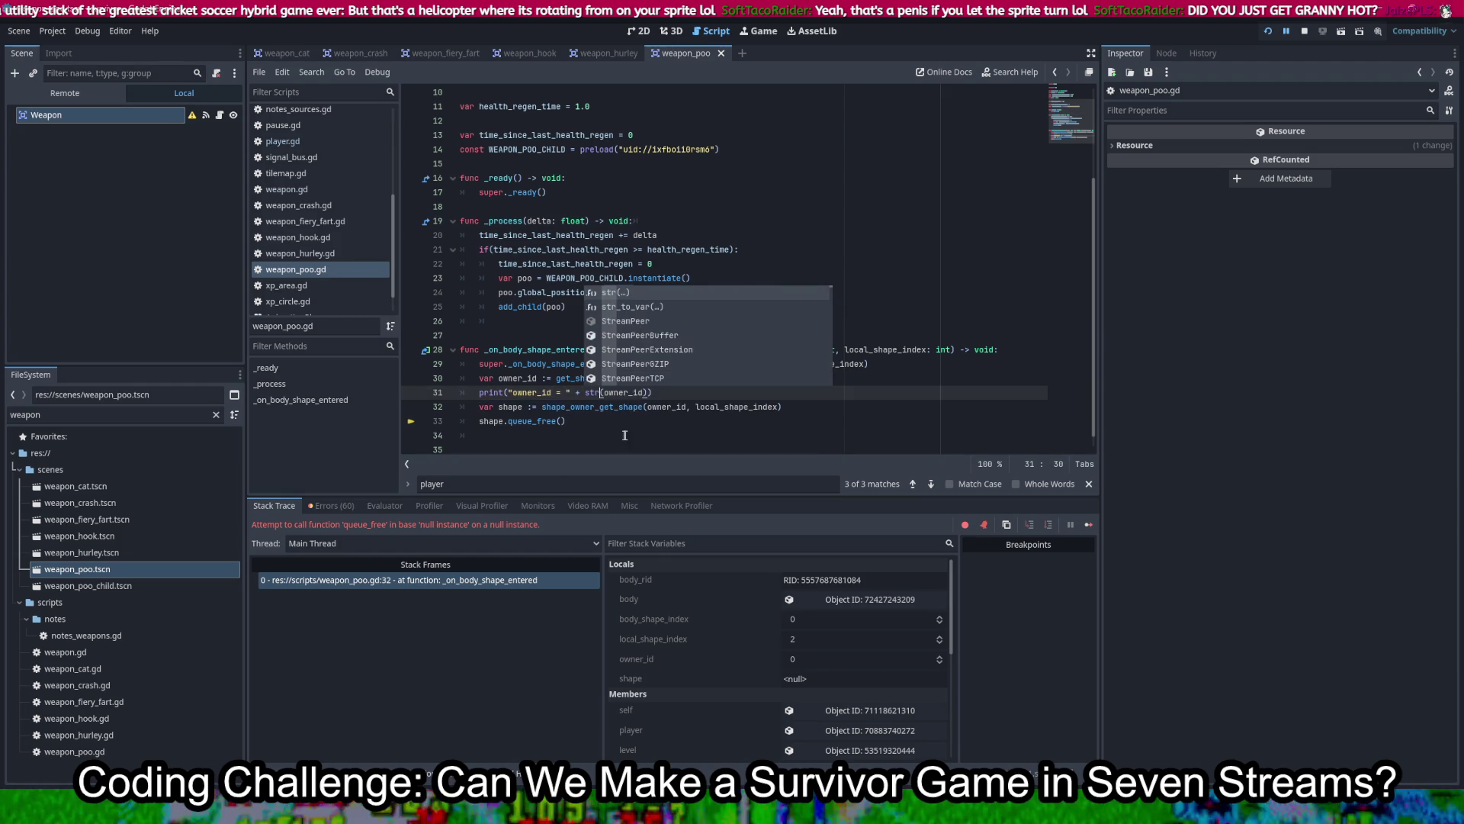
pyautogui.hotkey('ctrl', 's')
# Step: Copy that print line below the shape lookup and change it to print shape
pyautogui.moveTo(665, 392); pyautogui.dragTo(677, 375)
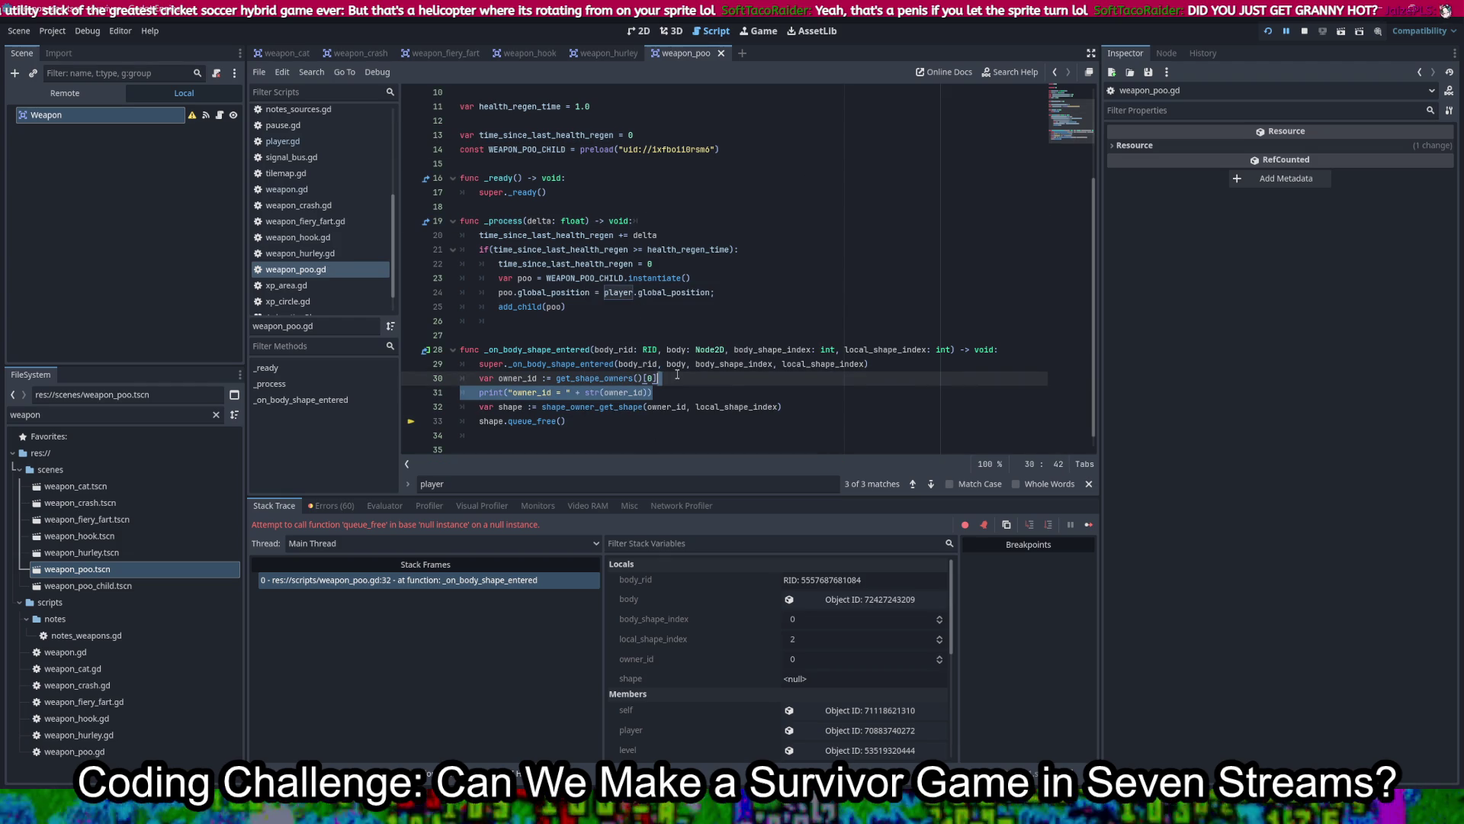
pyautogui.hotkey('ctrl', 'c')
pyautogui.click(830, 404)
pyautogui.hotkey('ctrl', 'v')
pyautogui.doubleClick(511, 407)
pyautogui.hotkey('ctrl', 'c')
pyautogui.doubleClick(521, 419)
pyautogui.hotkey('ctrl', 'd')
pyautogui.hotkey('ctrl', 'v')
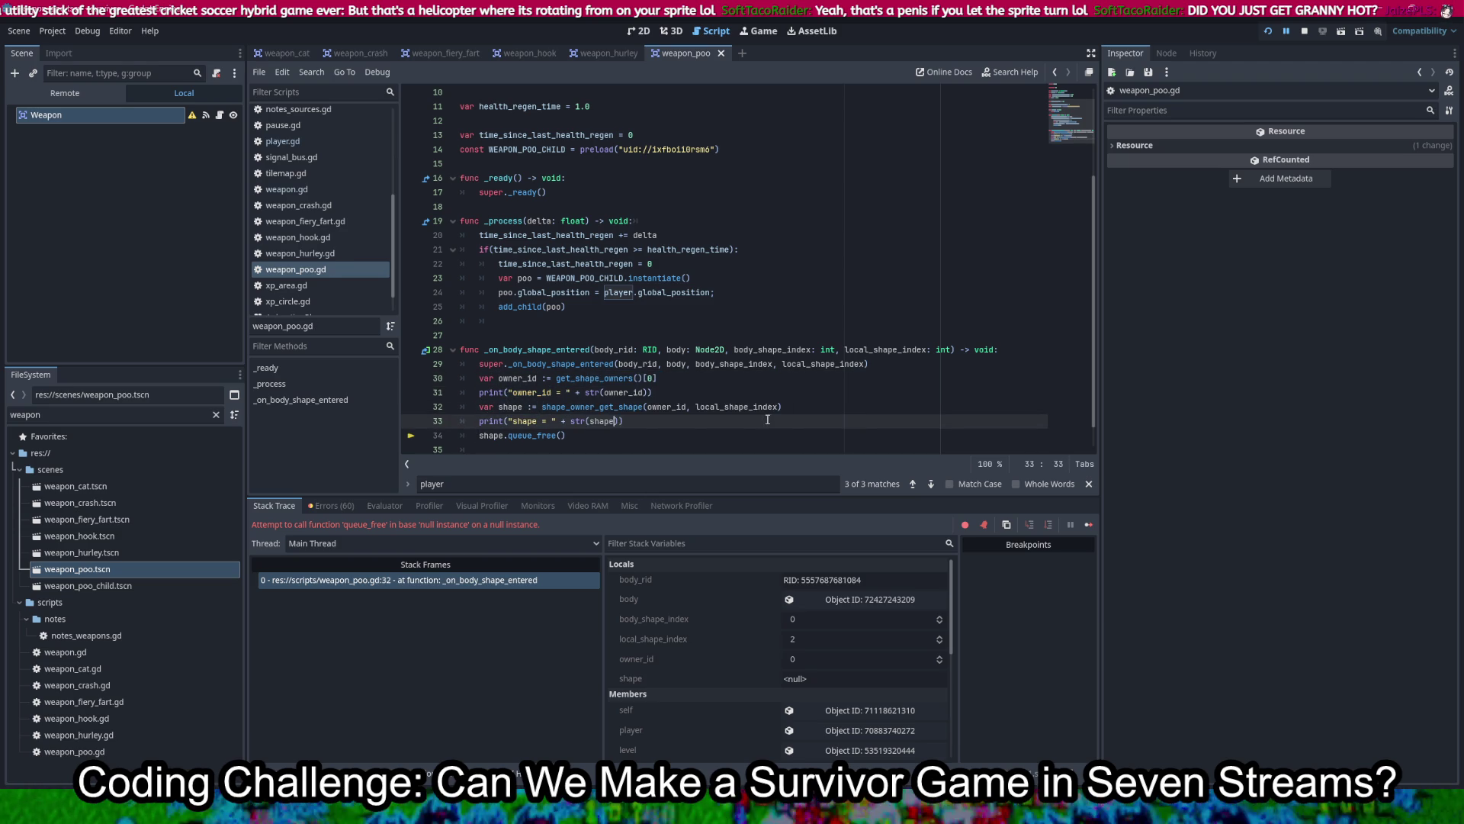
# Step: Add a print of local_shape_index above the owner lookup, save, and rerun the game
pyautogui.click(691, 383)
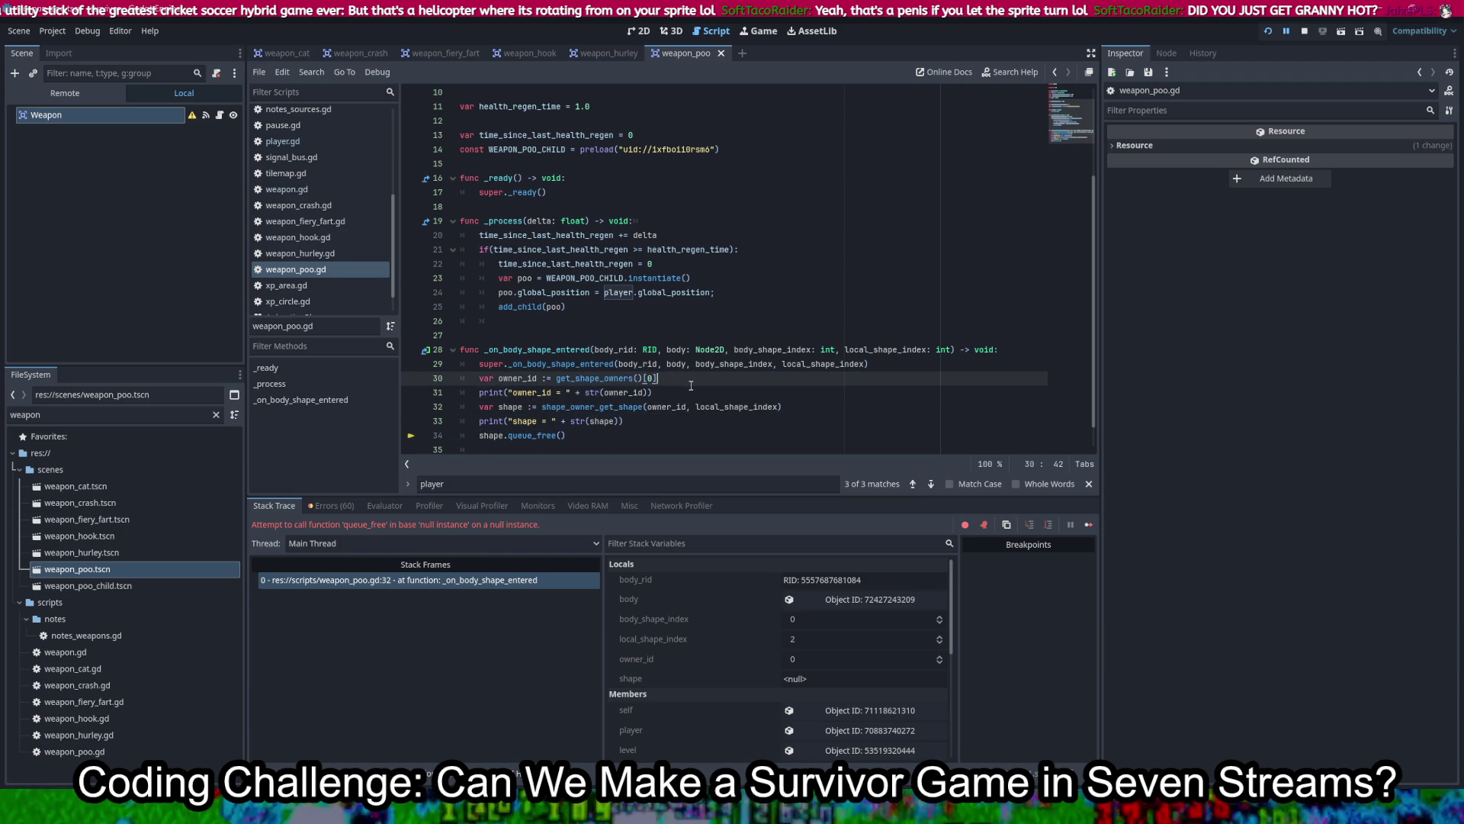
pyautogui.hotkey('ctrl', 'v')
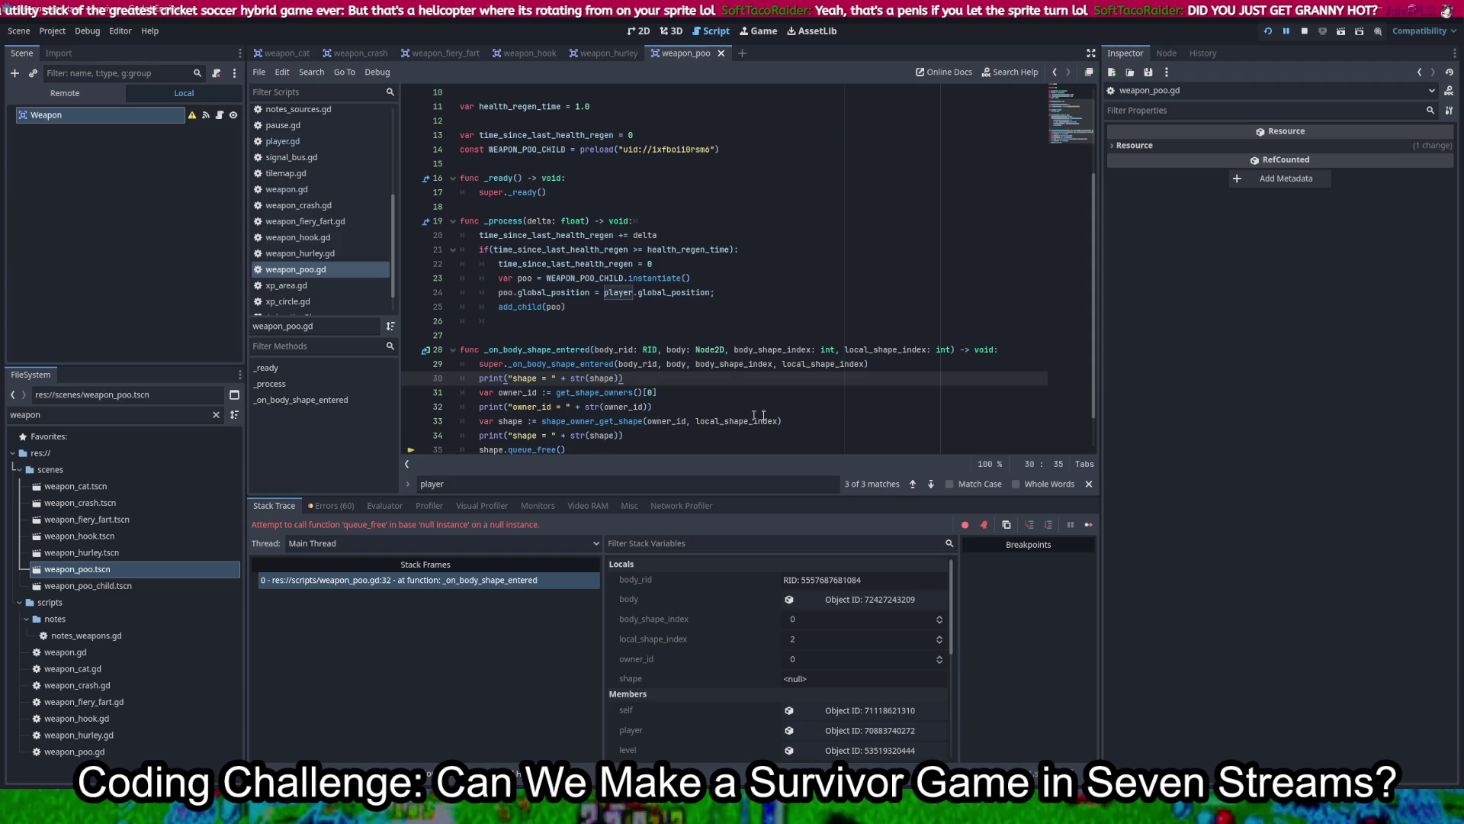
pyautogui.doubleClick(728, 420)
pyautogui.hotkey('ctrl', 'c')
pyautogui.doubleClick(524, 378)
pyautogui.hotkey('ctrl', 'v')
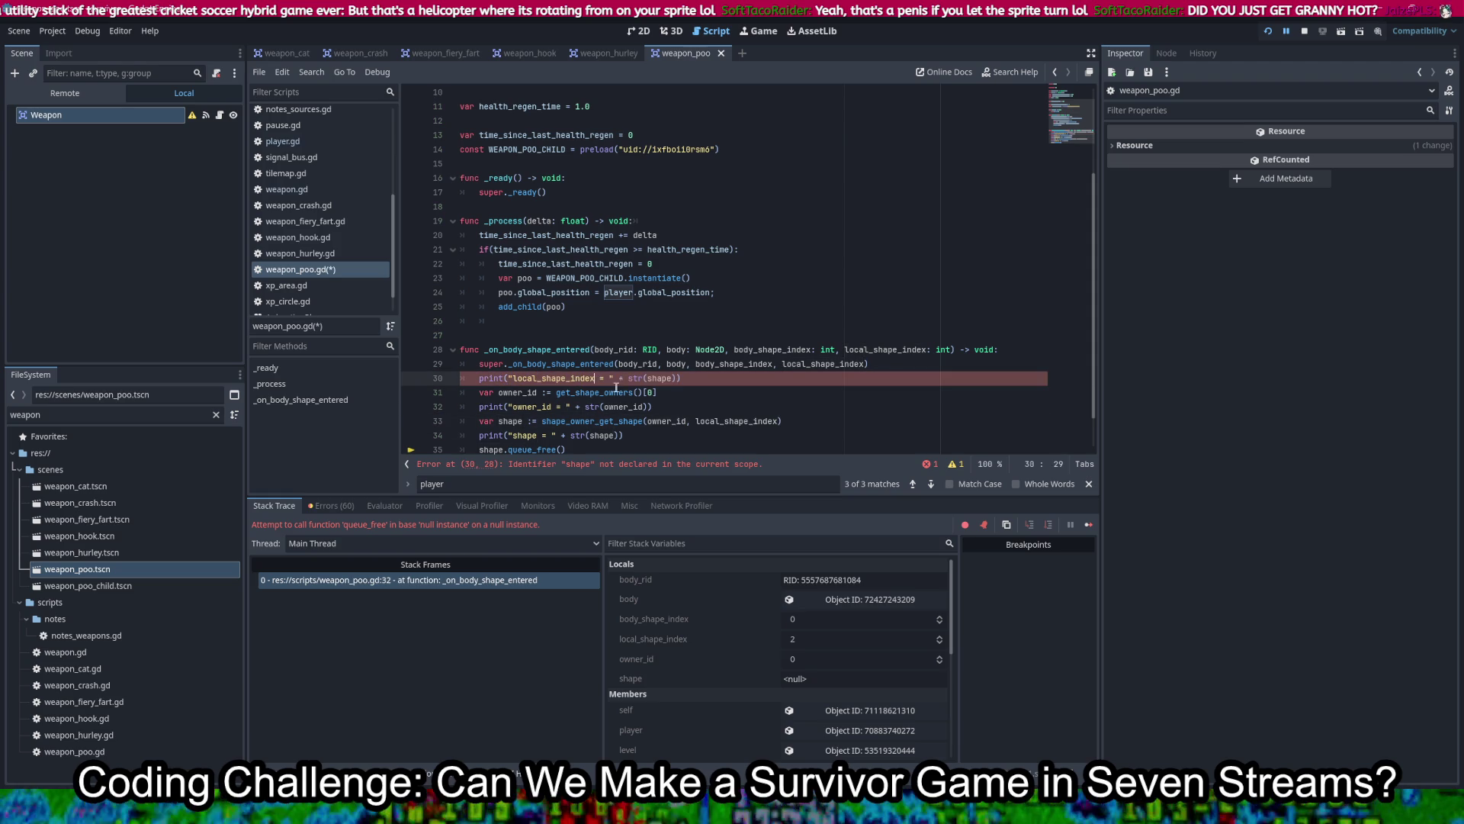
pyautogui.doubleClick(660, 378)
pyautogui.hotkey('ctrl', 'v')
pyautogui.hotkey('ctrl', 's')
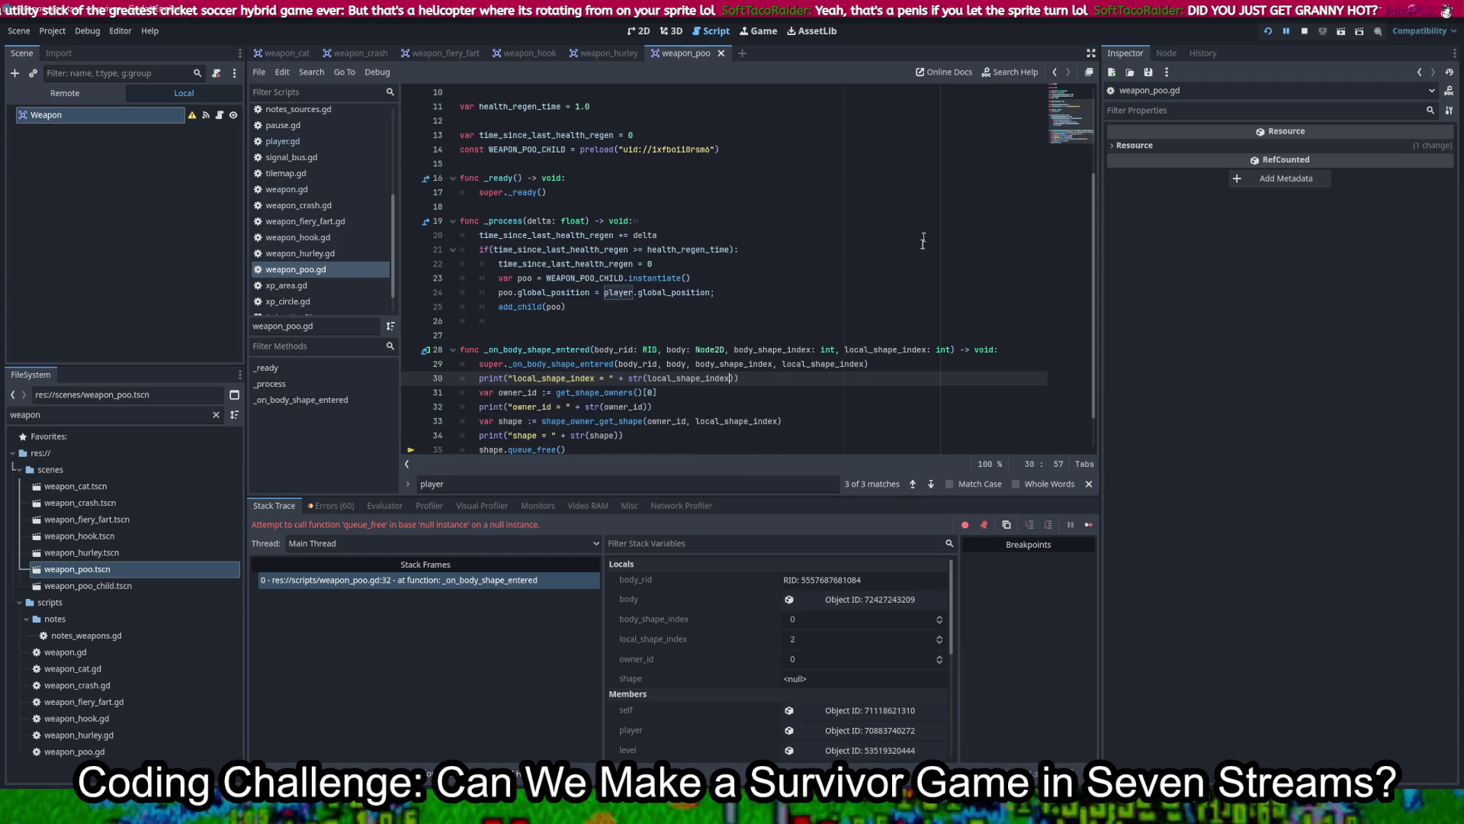
pyautogui.scroll(-1, 762, 305)
pyautogui.click(1264, 30)
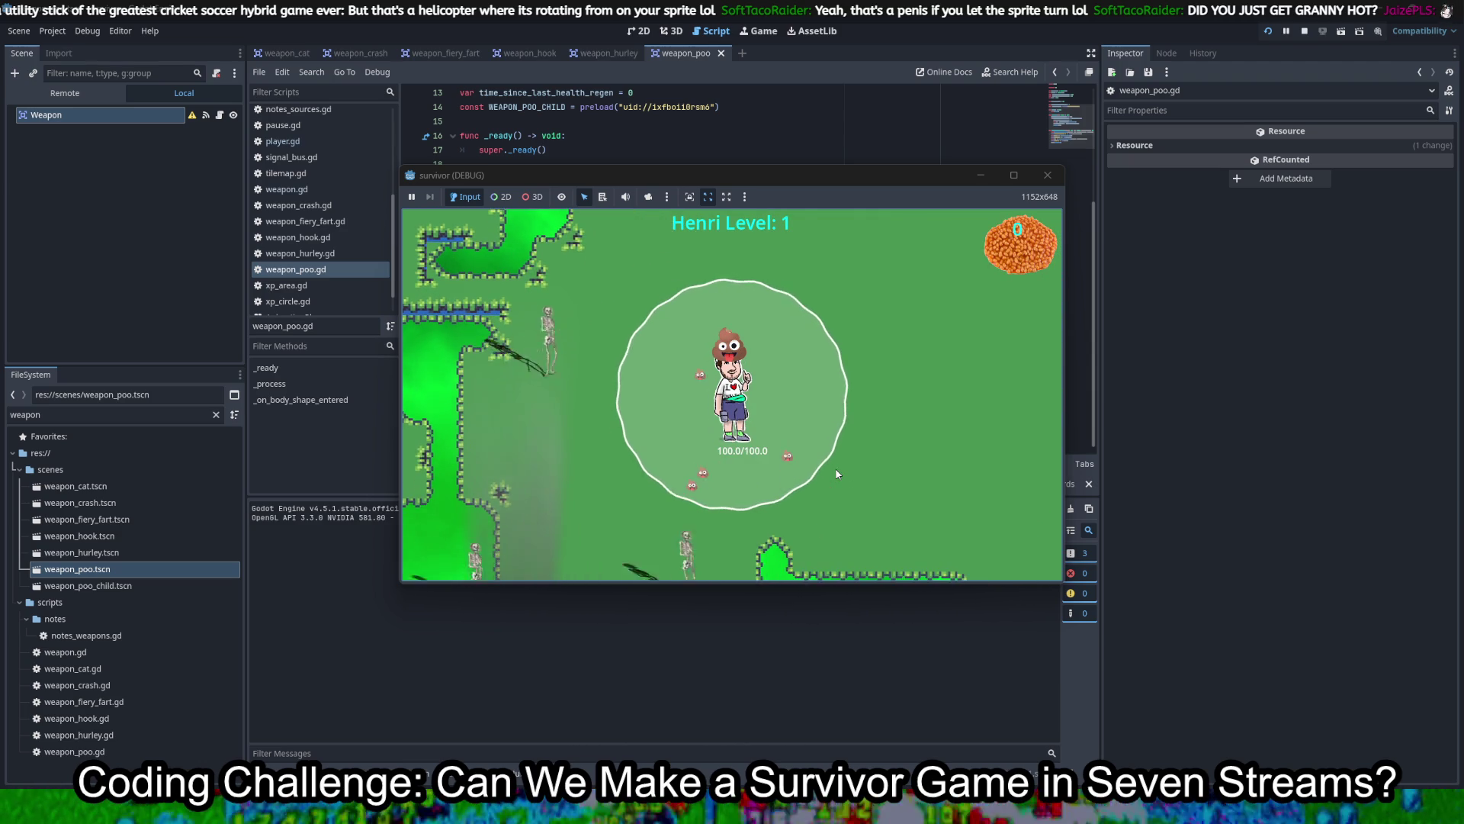
# Step: Change the line 33 print to output get_shape_owners() and save the script
pyautogui.write('ddddd')
pyautogui.press('BackSpace')
pyautogui.press('BackSpace')
pyautogui.press('BackSpace')
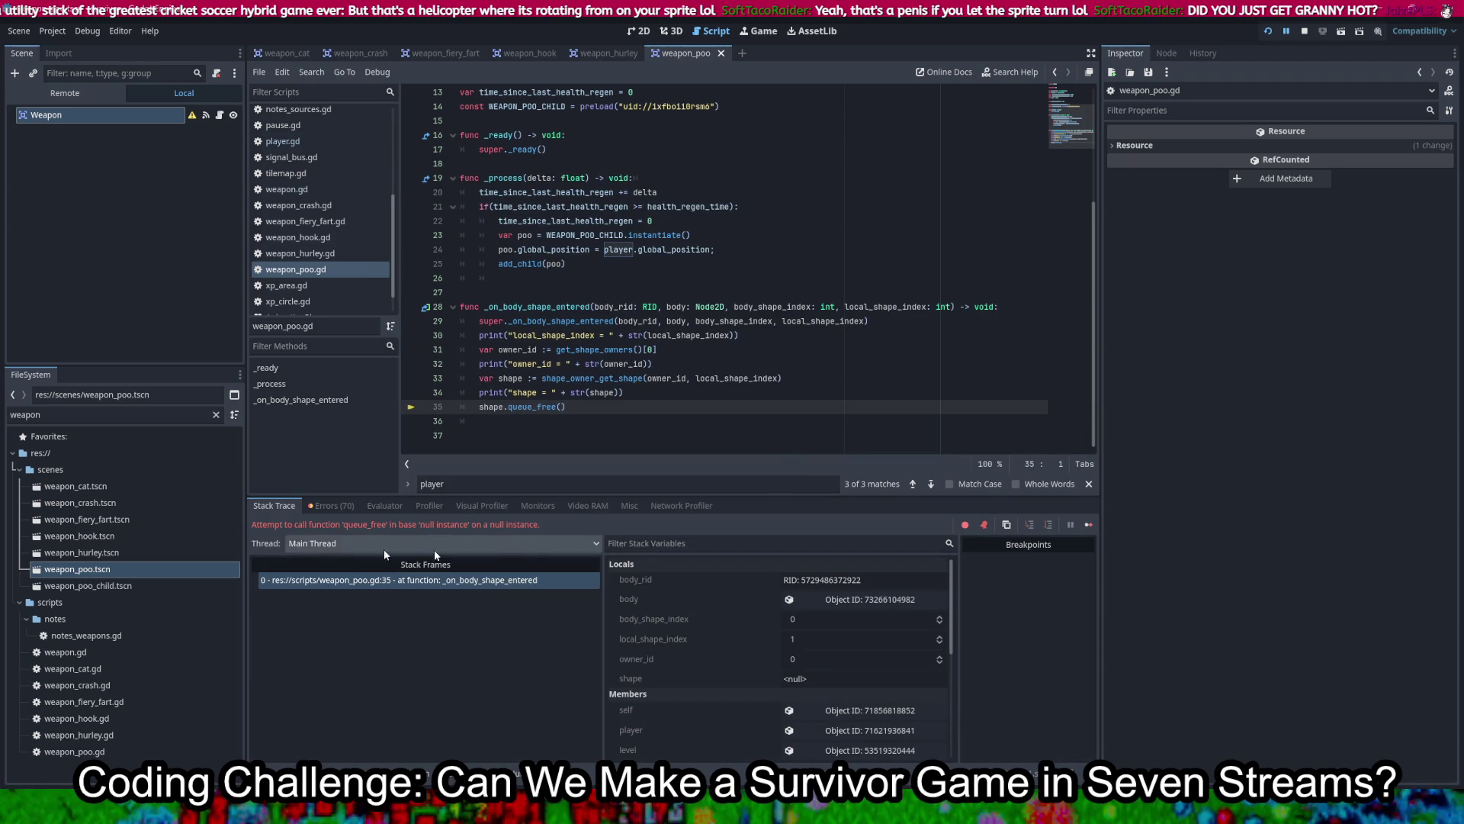
pyautogui.hotkey('ctrl', 'j')
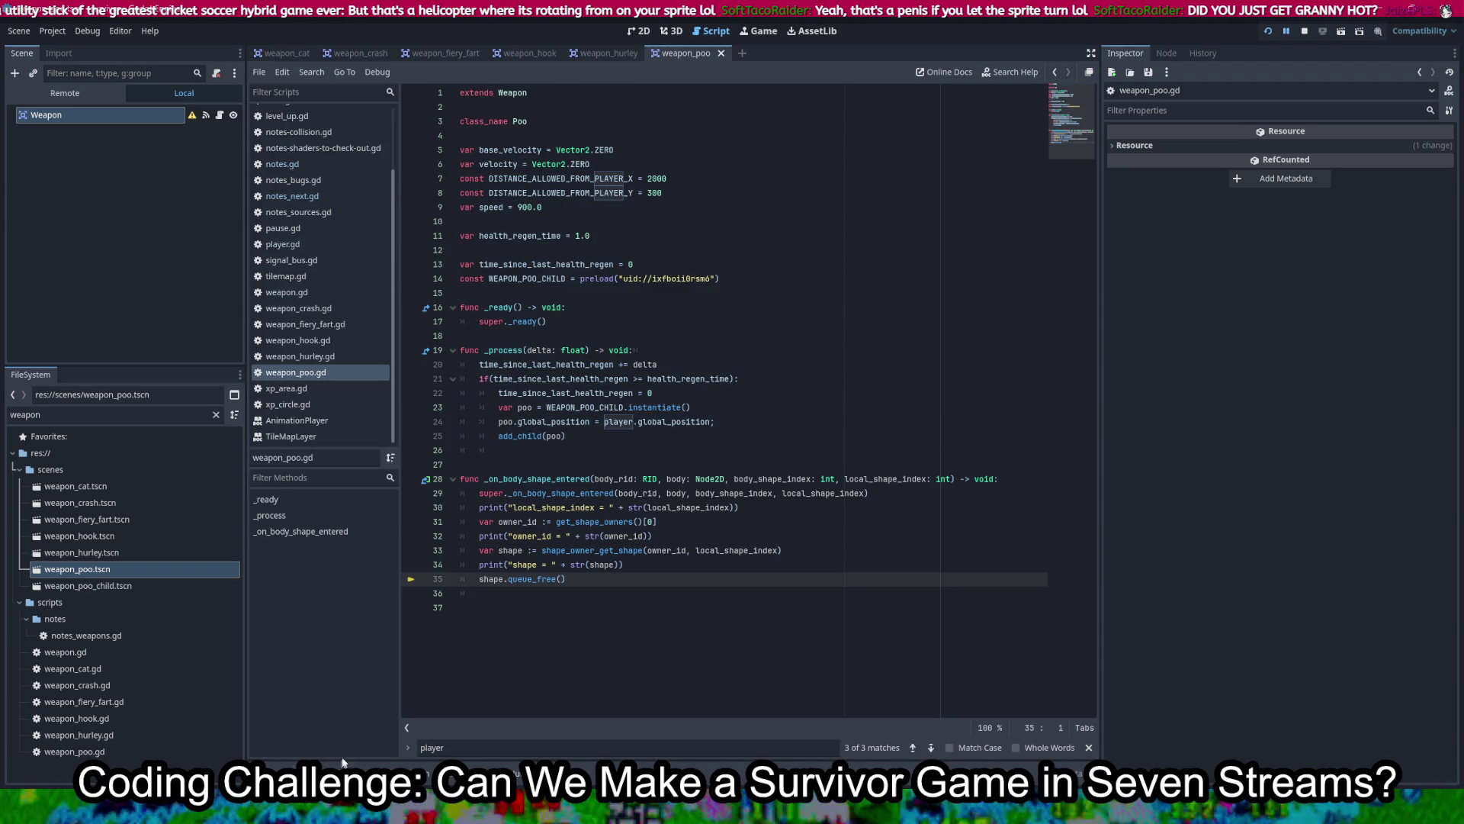
pyautogui.hotkey('ctrl', 'j')
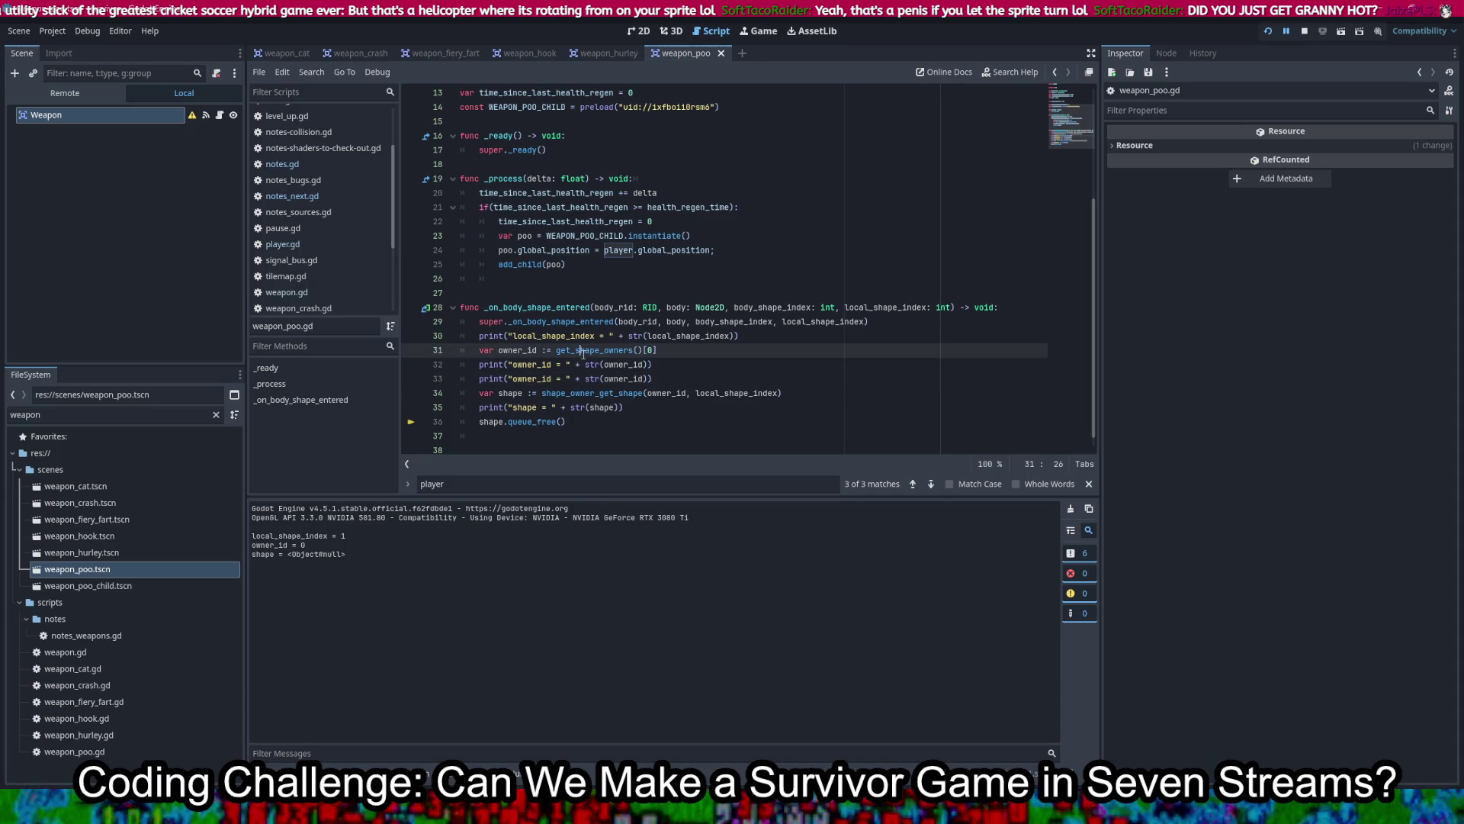
pyautogui.doubleClick(598, 350)
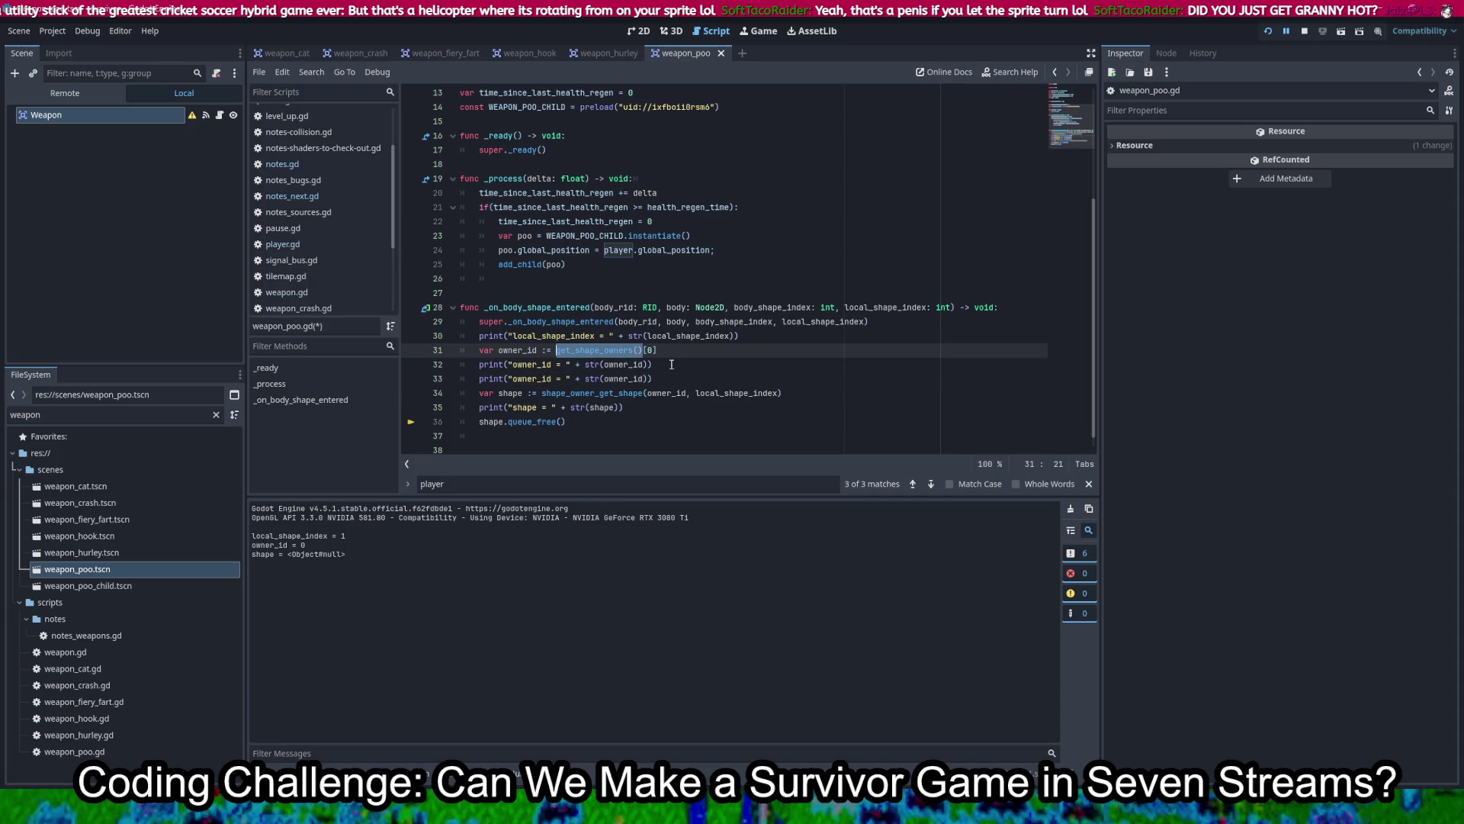
pyautogui.doubleClick(627, 377)
pyautogui.doubleClick(526, 378)
pyautogui.hotkey('ctrl', 'v')
pyautogui.hotkey('ctrl', 's')
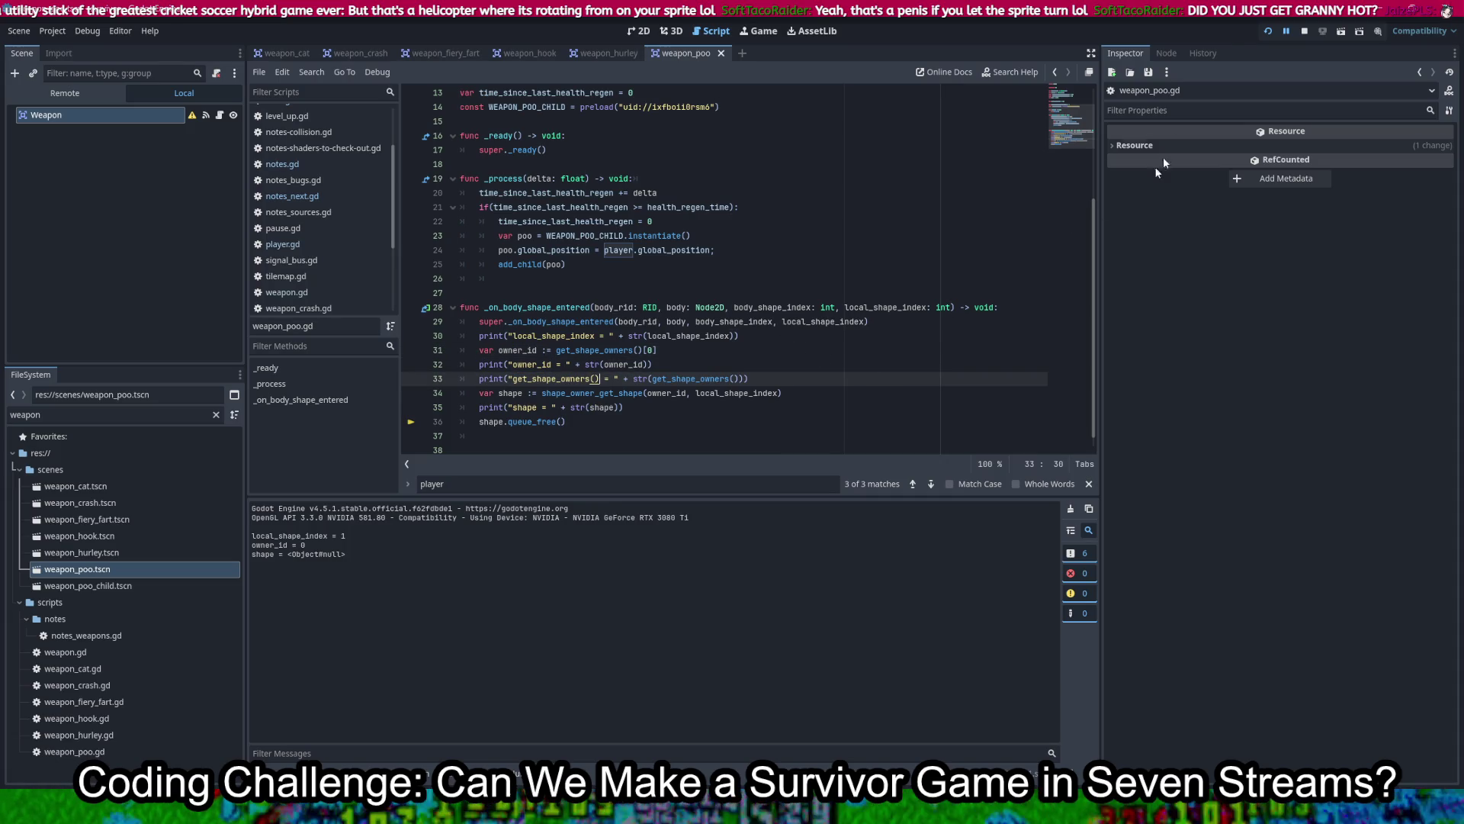
# Step: Run the game as Henri and move with WASD until the debugger halts
pyautogui.click(1268, 31)
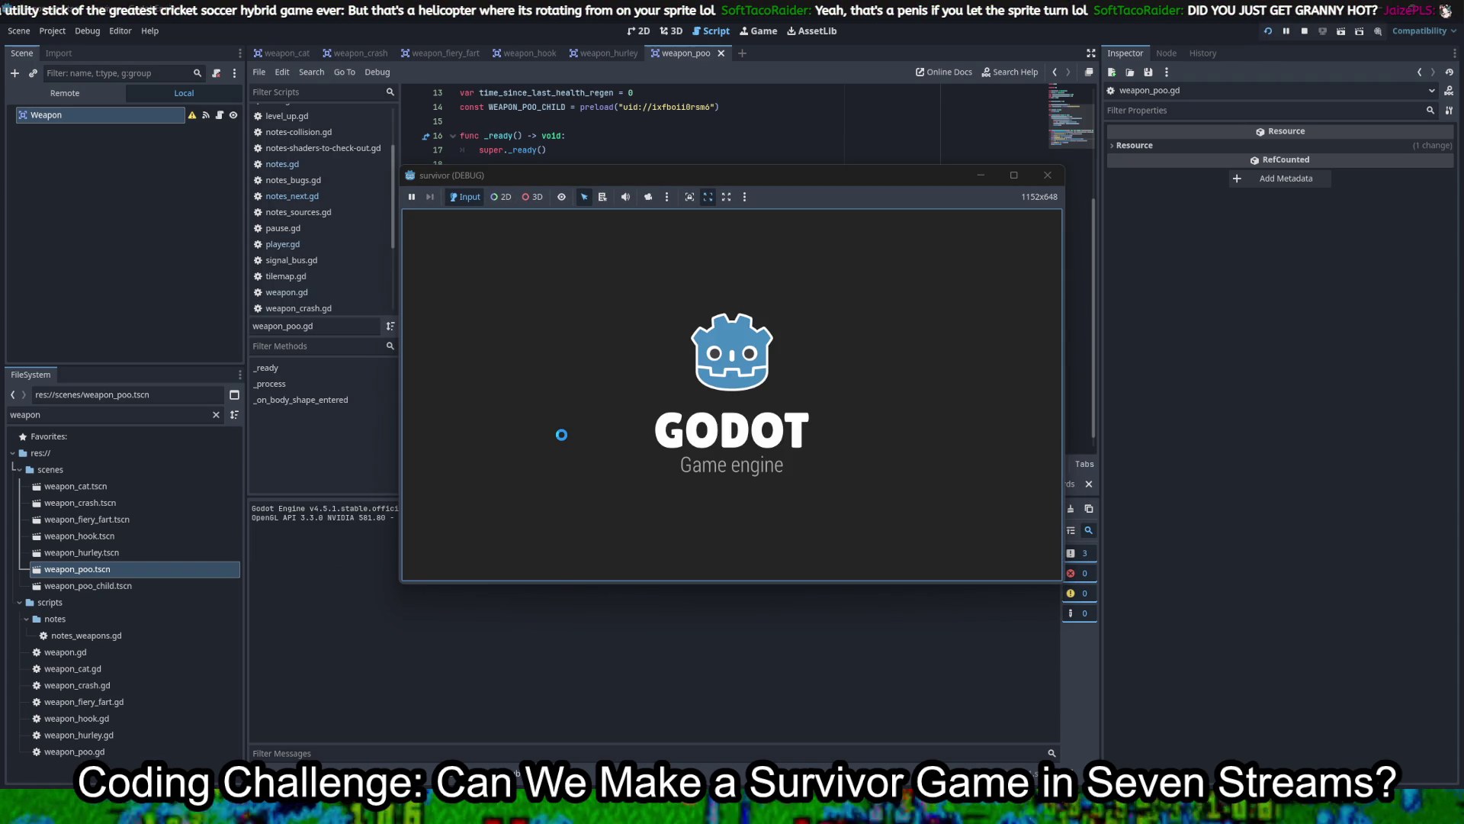
pyautogui.click(561, 433)
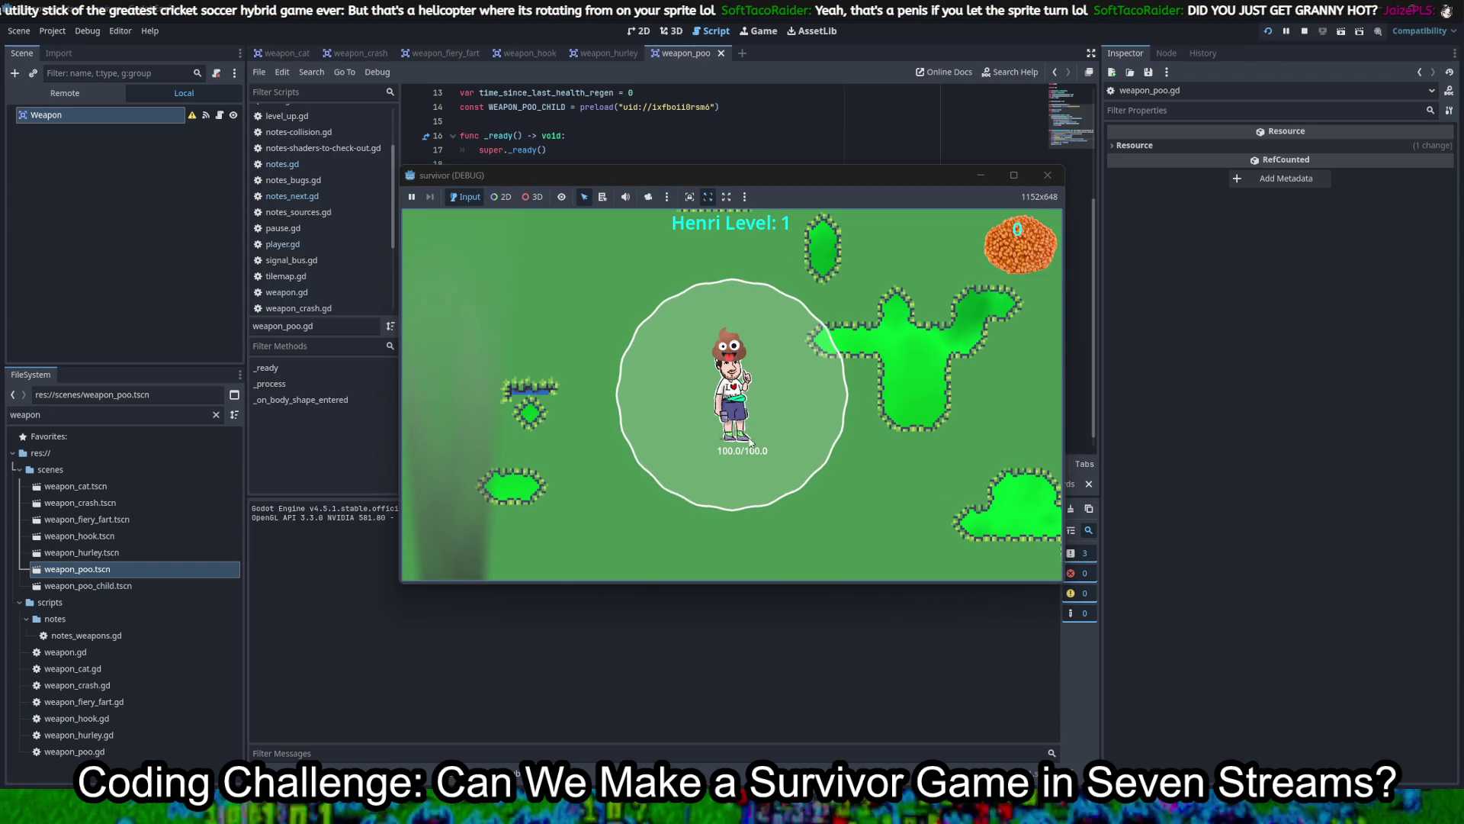
pyautogui.press('d')
pyautogui.press('s')
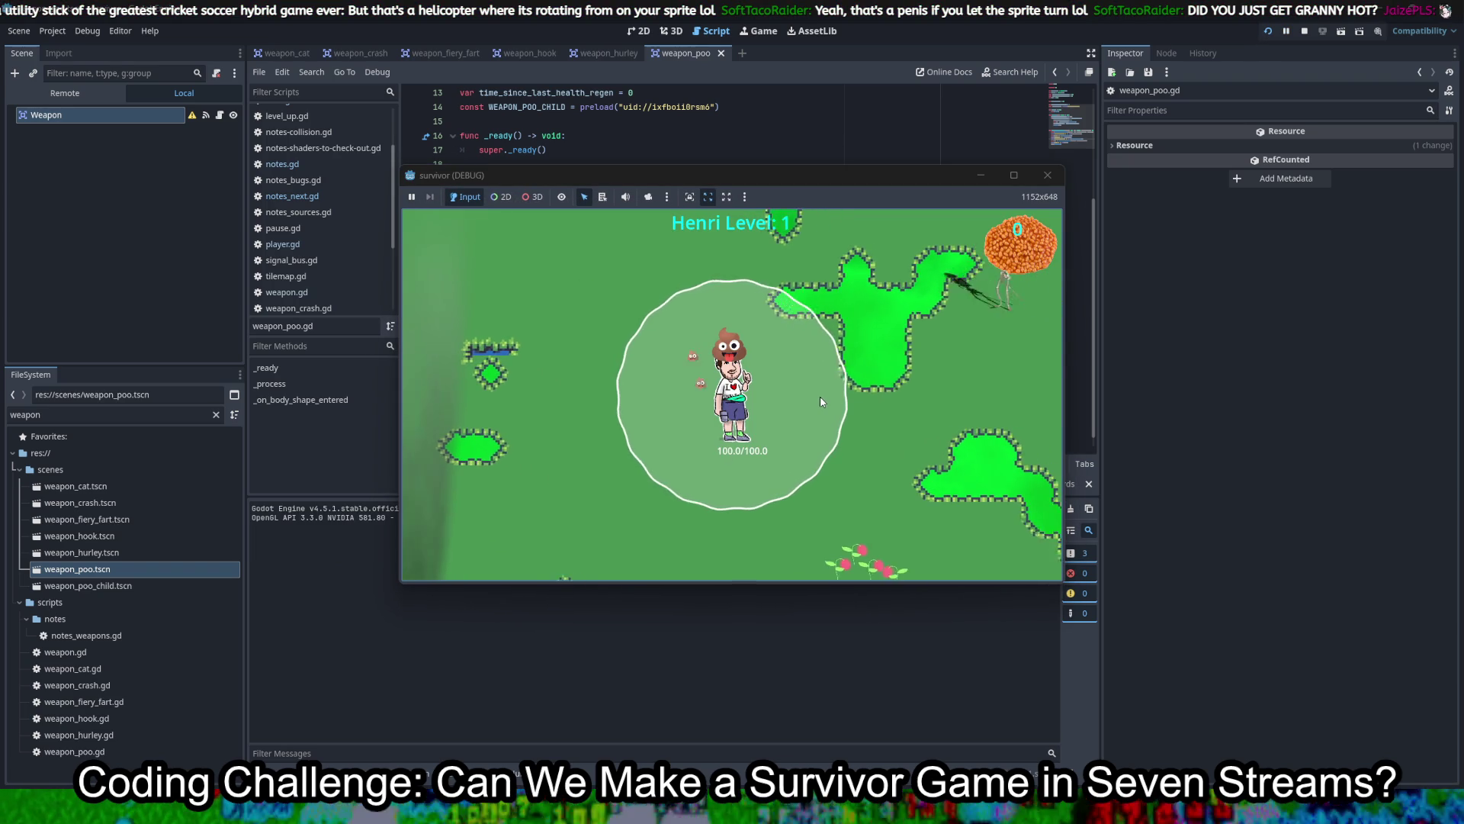
pyautogui.press('a')
pyautogui.press('w')
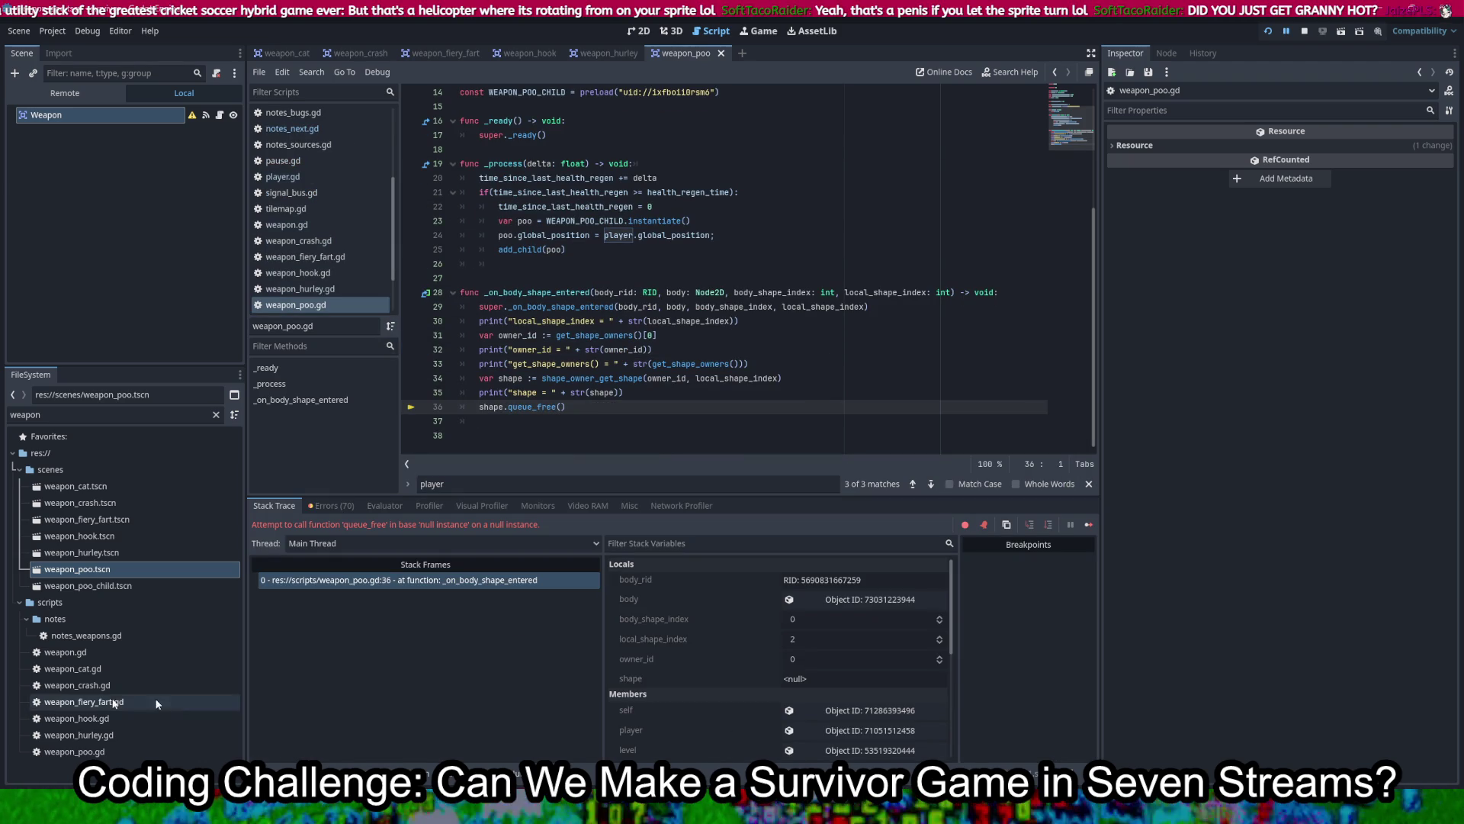
# Step: Show the Output log to read the printed owner_id and get_shape_owners() values
pyautogui.click(274, 766)
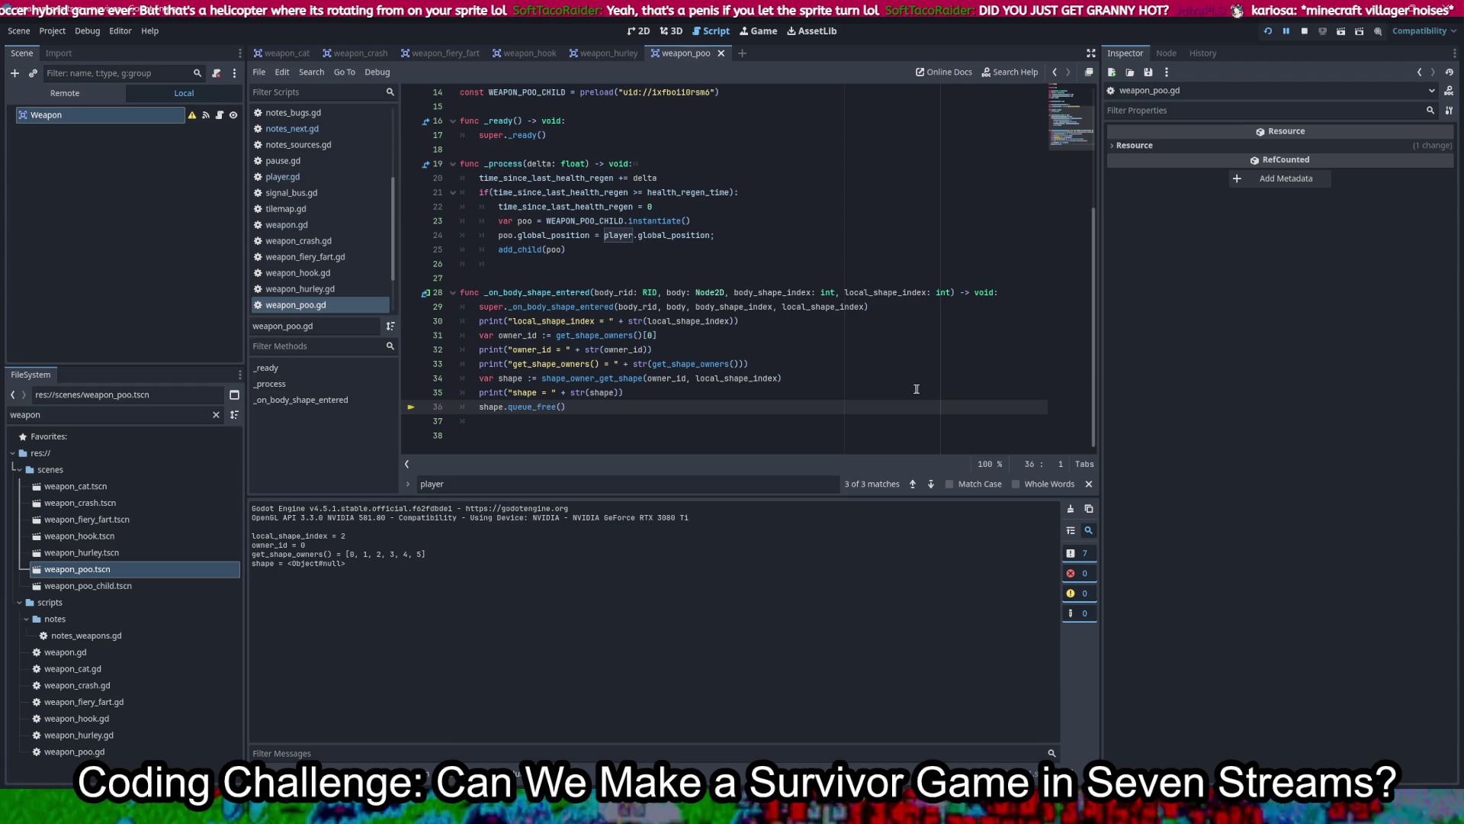
# Step: Replace index [0] on line 31 with [local_shape_index] and save weapon_poo.gd
pyautogui.doubleClick(736, 378)
pyautogui.hotkey('ctrl', 'c')
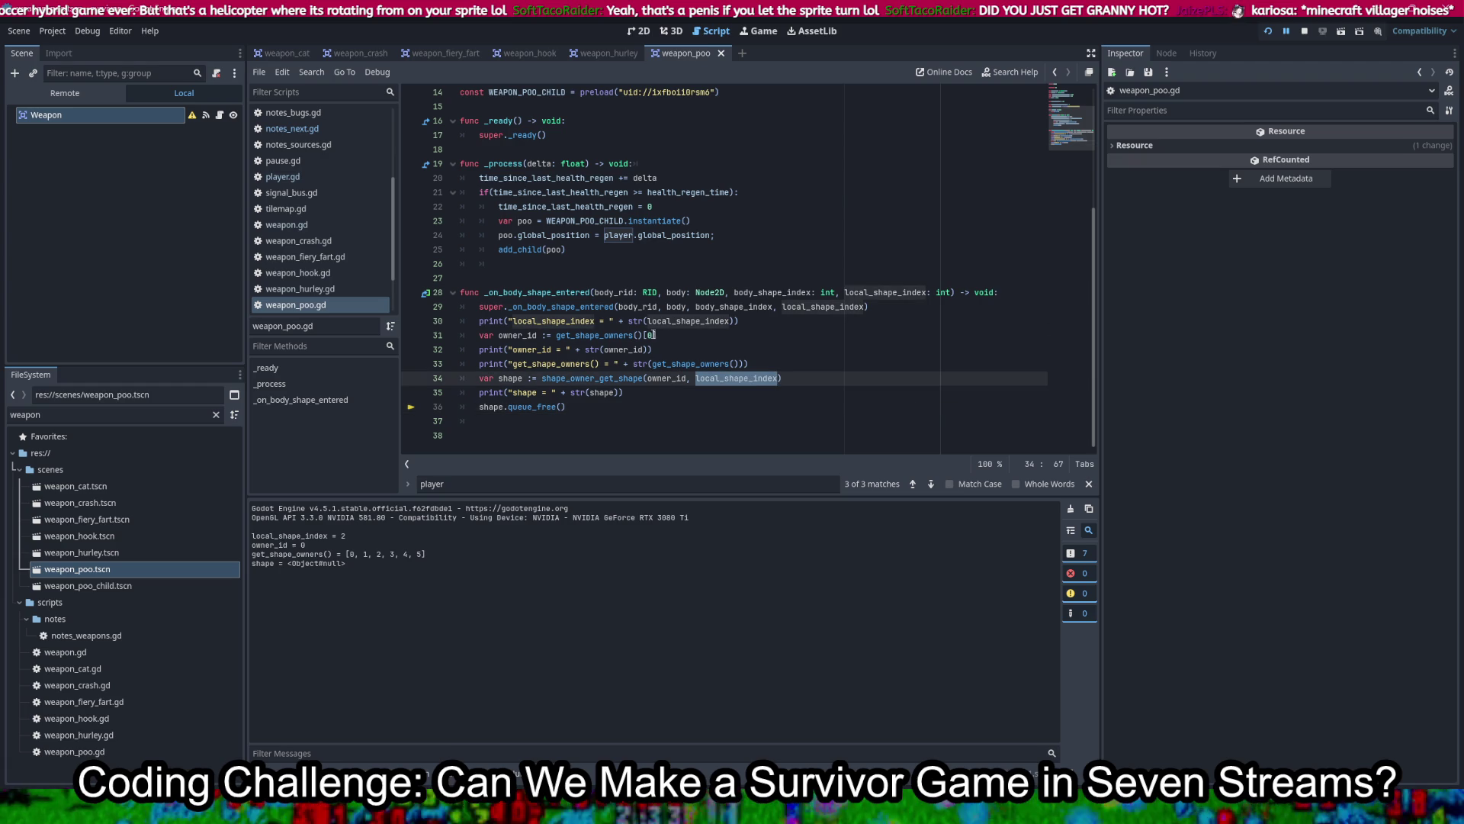
pyautogui.click(649, 335)
pyautogui.press('Delete')
pyautogui.hotkey('ctrl', 'v')
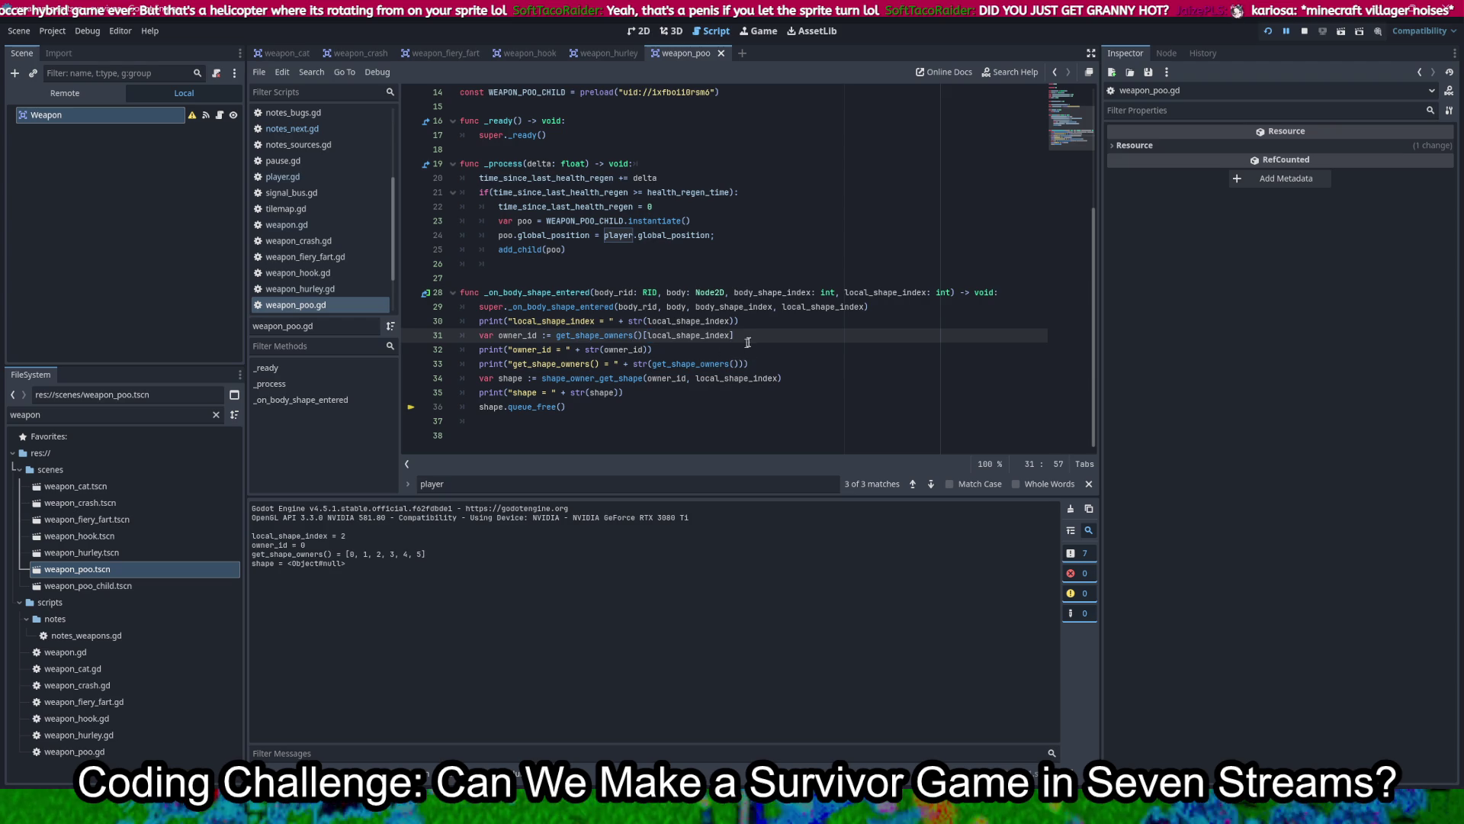
pyautogui.hotkey('ctrl', 's')
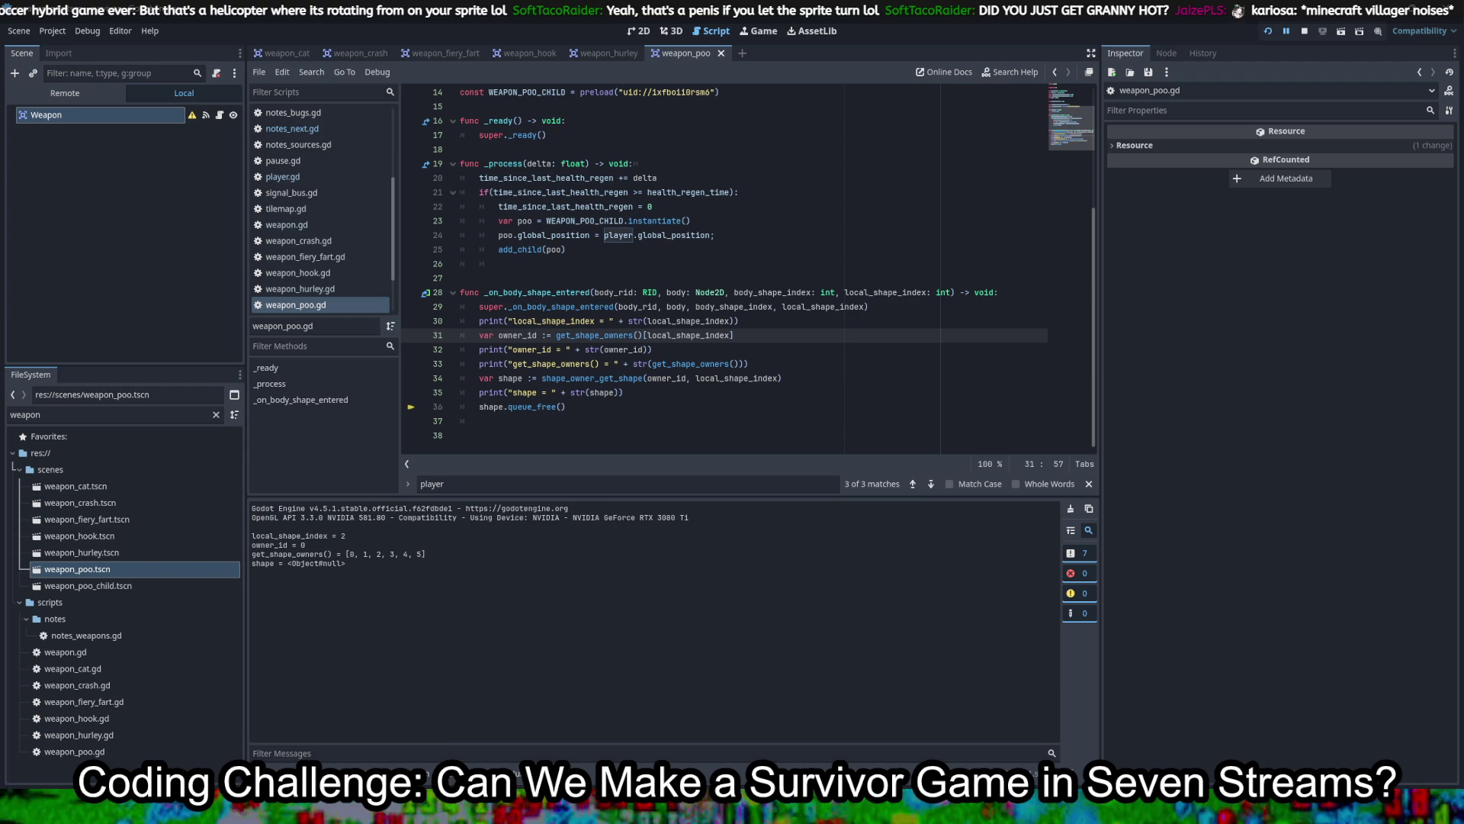
# Step: Delete debug lines 30–35 and replace shape.queue_free() with the shape-owner loop block
pyautogui.click(592, 407)
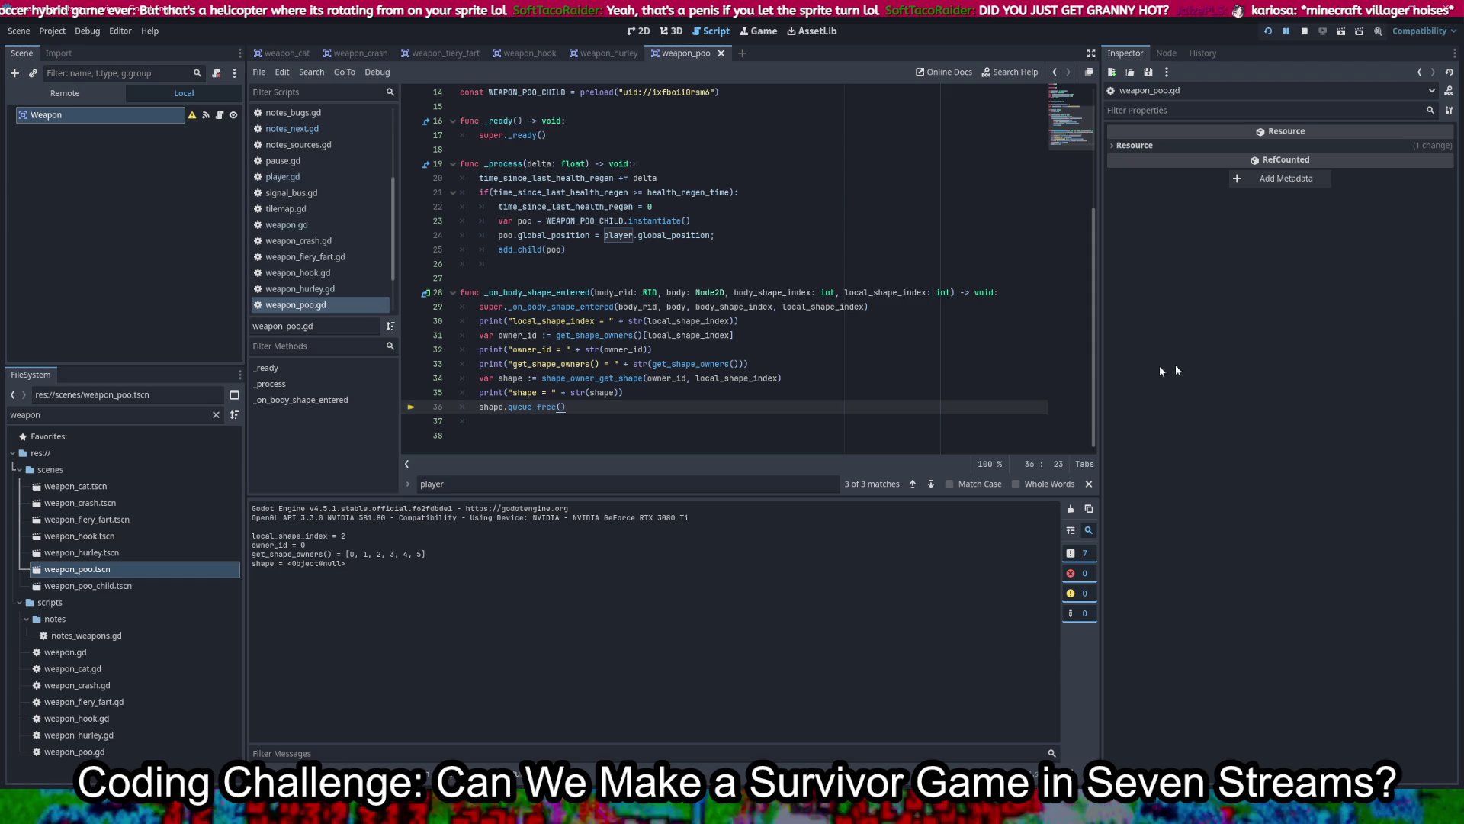
pyautogui.moveTo(575, 409); pyautogui.dragTo(461, 321)
pyautogui.press('Delete')
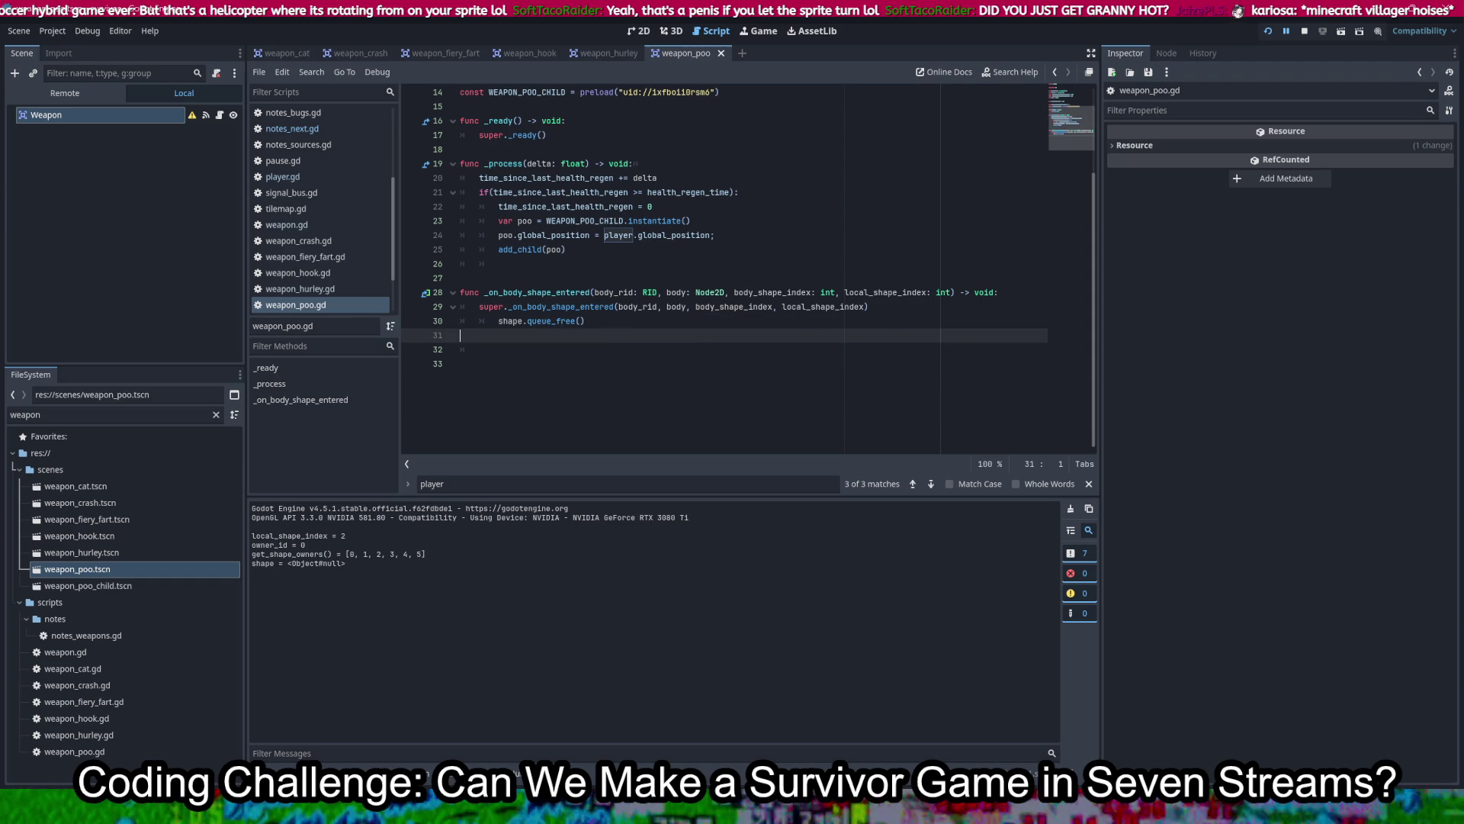
pyautogui.moveTo(585, 321); pyautogui.dragTo(496, 321)
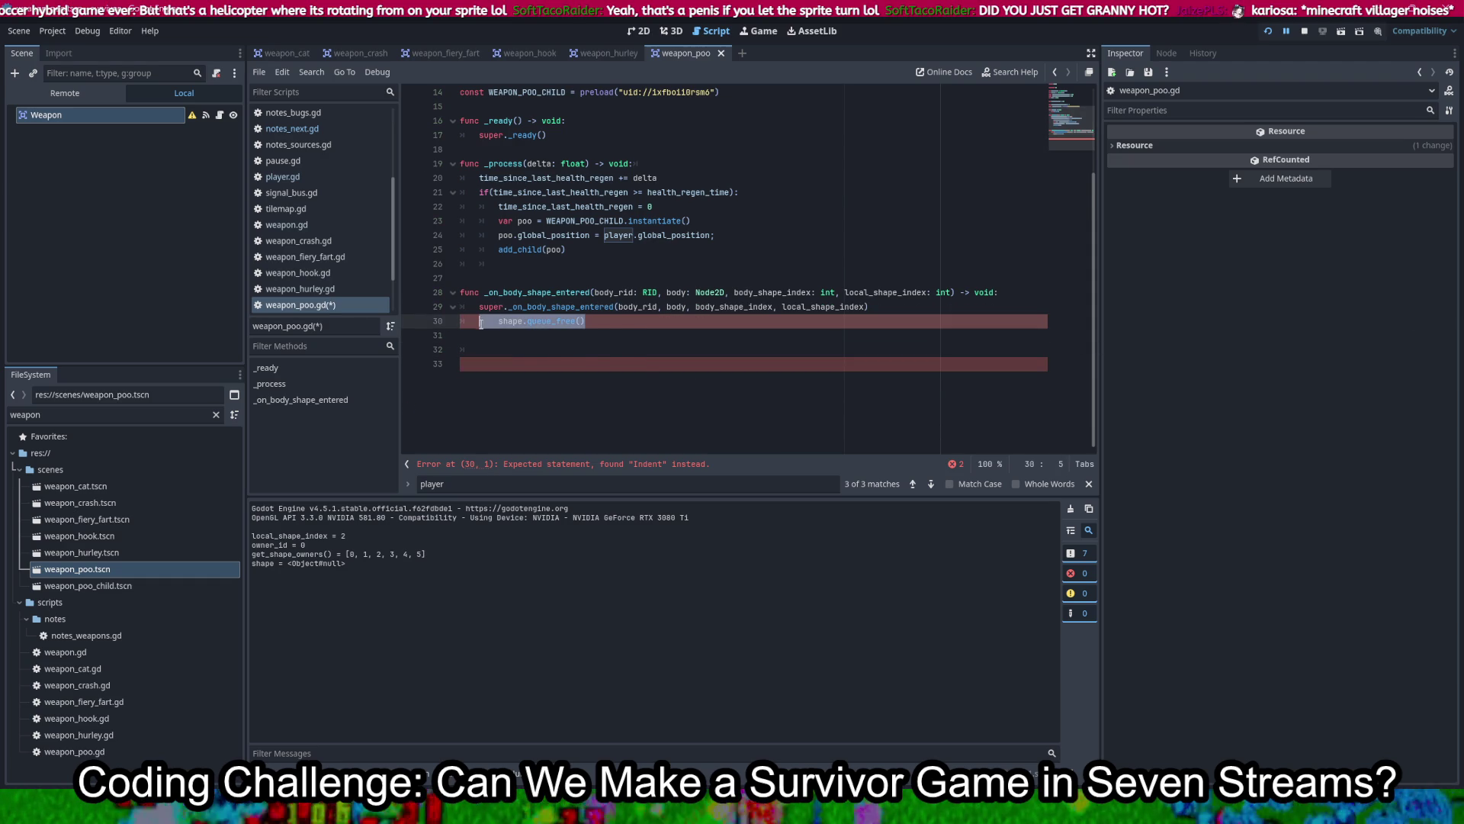
pyautogui.write('for owner_id in get_shape_owners(): \t\tvar shape_count := shape_owner_get_shape_count(owner_id)  \t\tif local_shape_index < shape_count: \t\t\tvar shape := shape_owner_get_shape(owner_id, local_shape_index)  \t\t\tvar collision_node := _find_collision_node_for_shape(shape) \t\t\tif collision_node: \t\t\t\tprint("Hit collision shape node:", collision_node.name) \t\t\treturn')
# Step: Paste the _find_collision_node_for_shape helper function below the handler
pyautogui.scroll(-1, 904, 302)
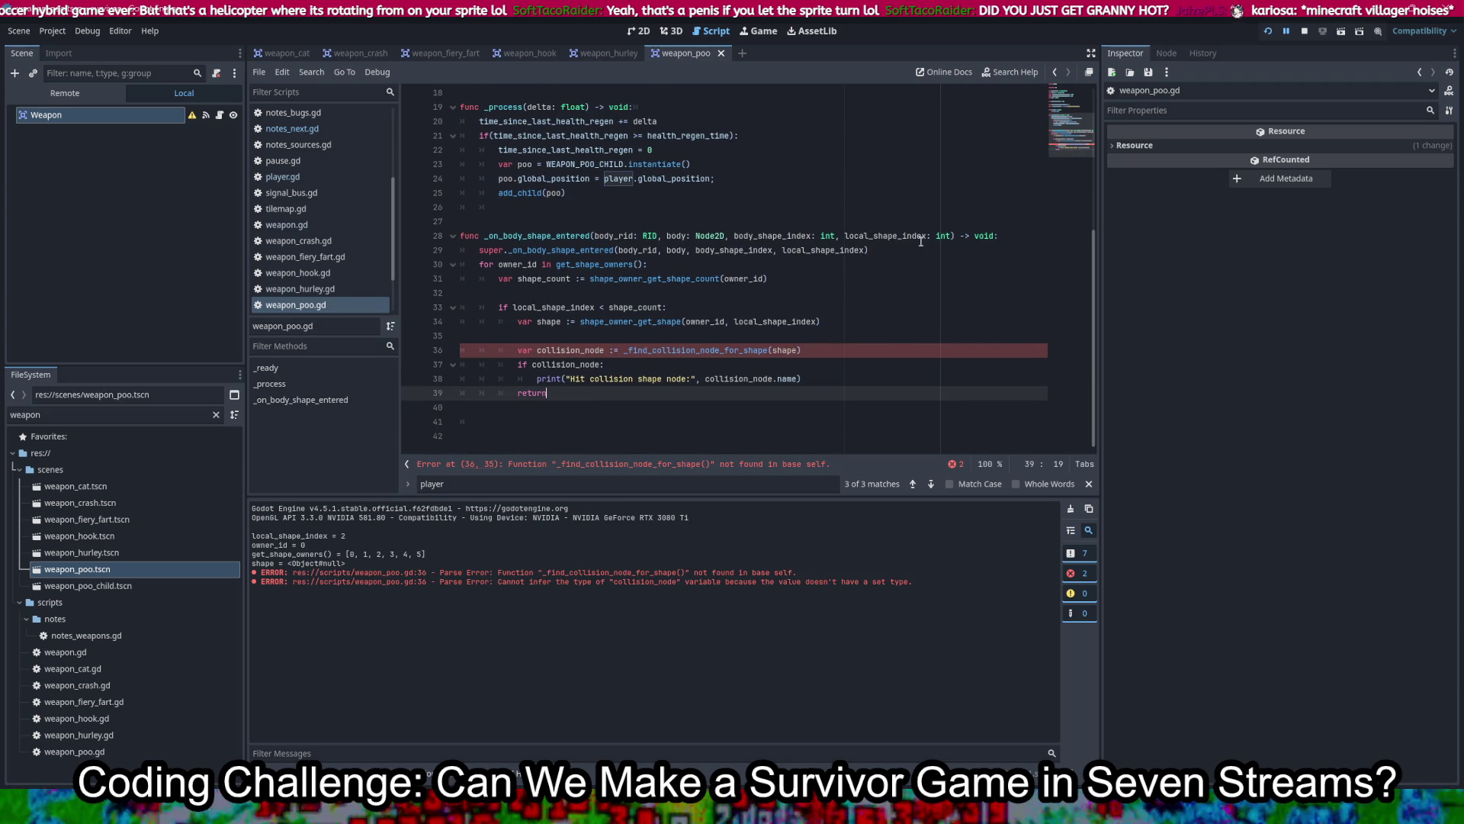
pyautogui.moveTo(850, 241)
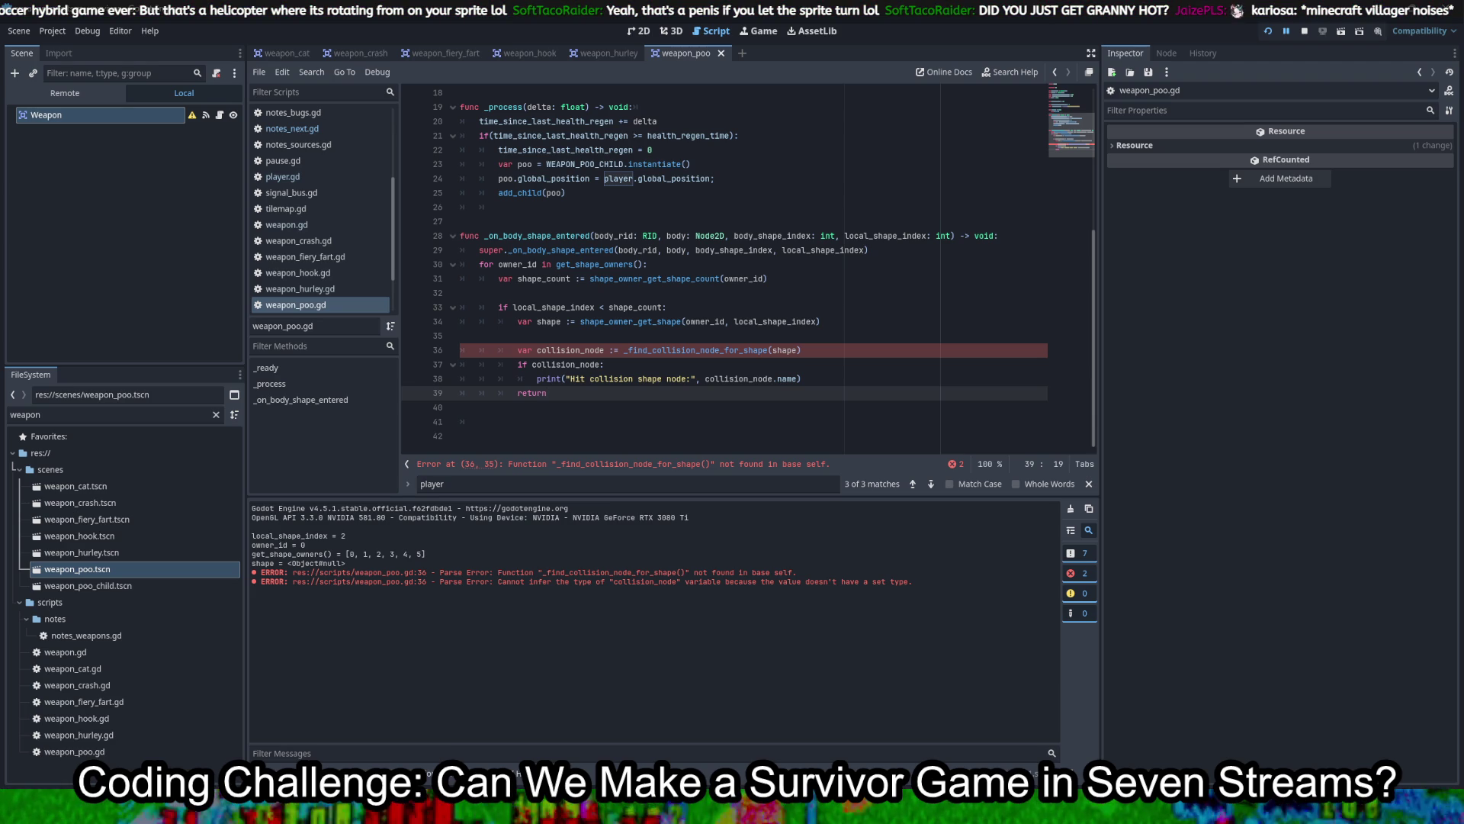
pyautogui.write('func _find_collision_node_for_shape(shape: Shape2D) -> CollisionShape2D: \tfor child in get_children(): \t\tif child is CollisionShape2D and child.shape == shape: \t\t\treturn child \treturn null')
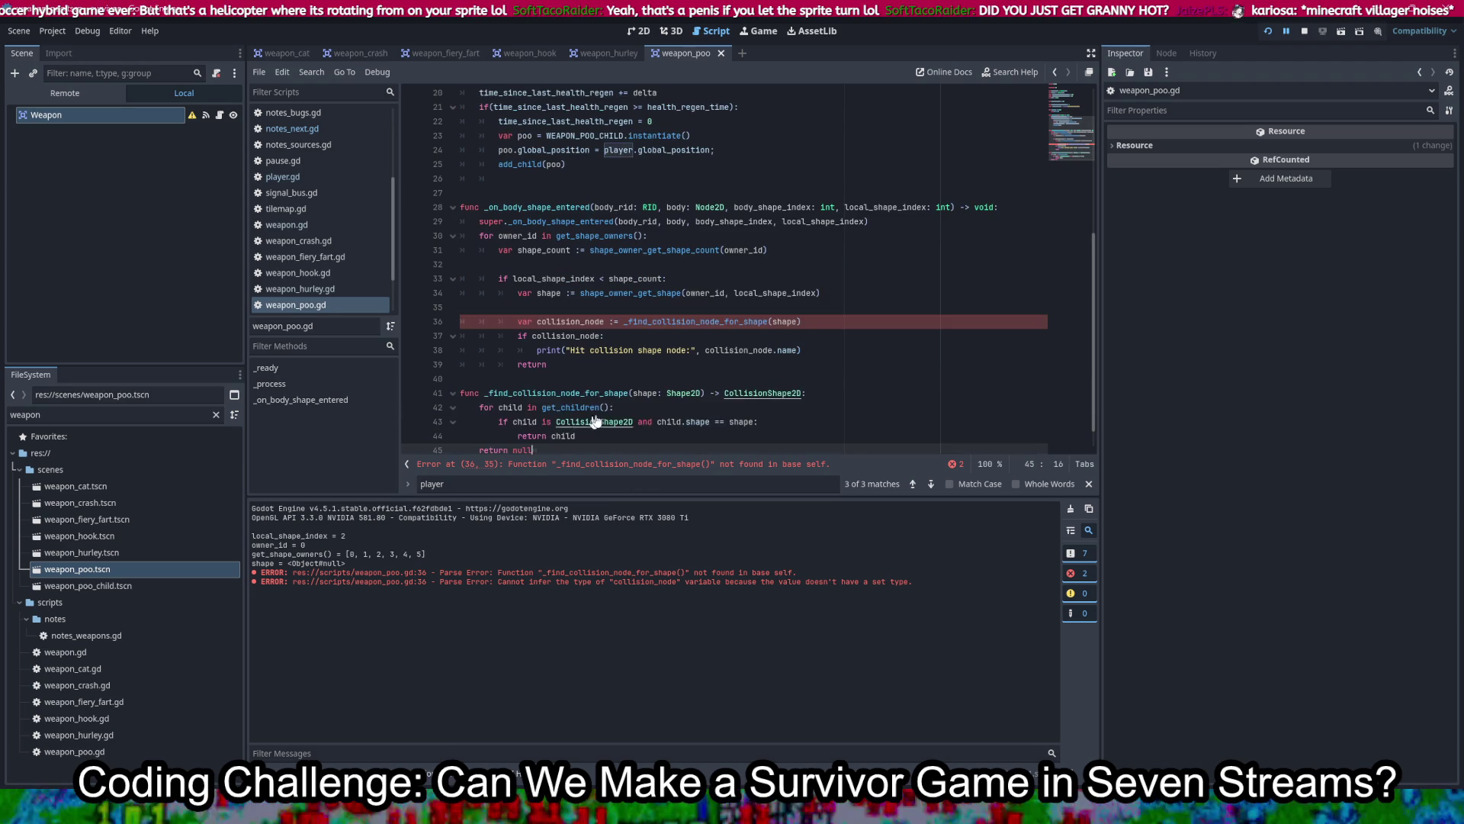
# Step: Add collision_node.queue_free() inside the 'if collision_node:' block, save, and run the game
pyautogui.click(687, 364)
pyautogui.hotkey('ctrl', 's')
pyautogui.scroll(-1, 892, 314)
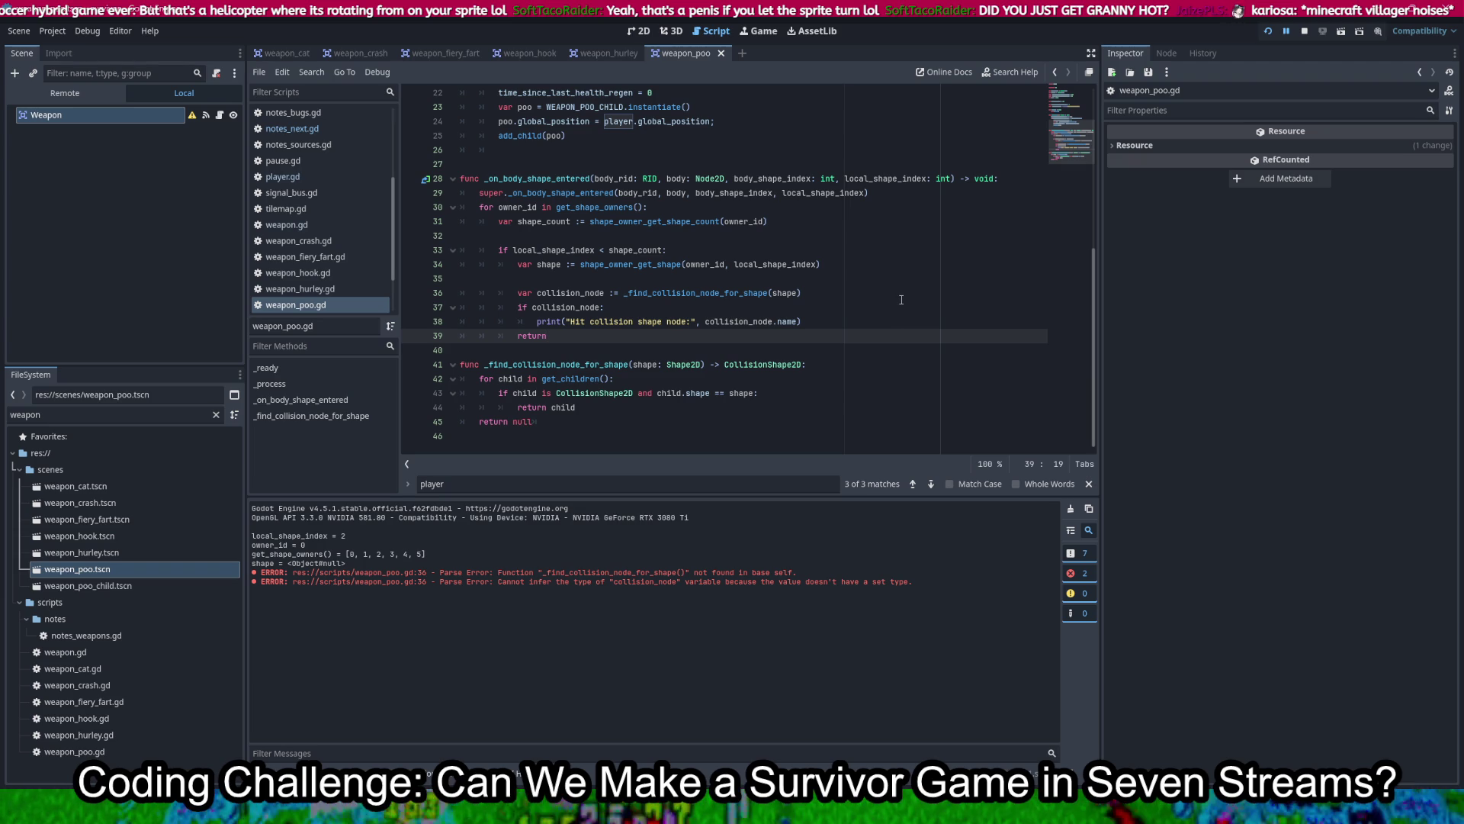
pyautogui.click(774, 306)
pyautogui.press('Return')
pyautogui.write('coll')
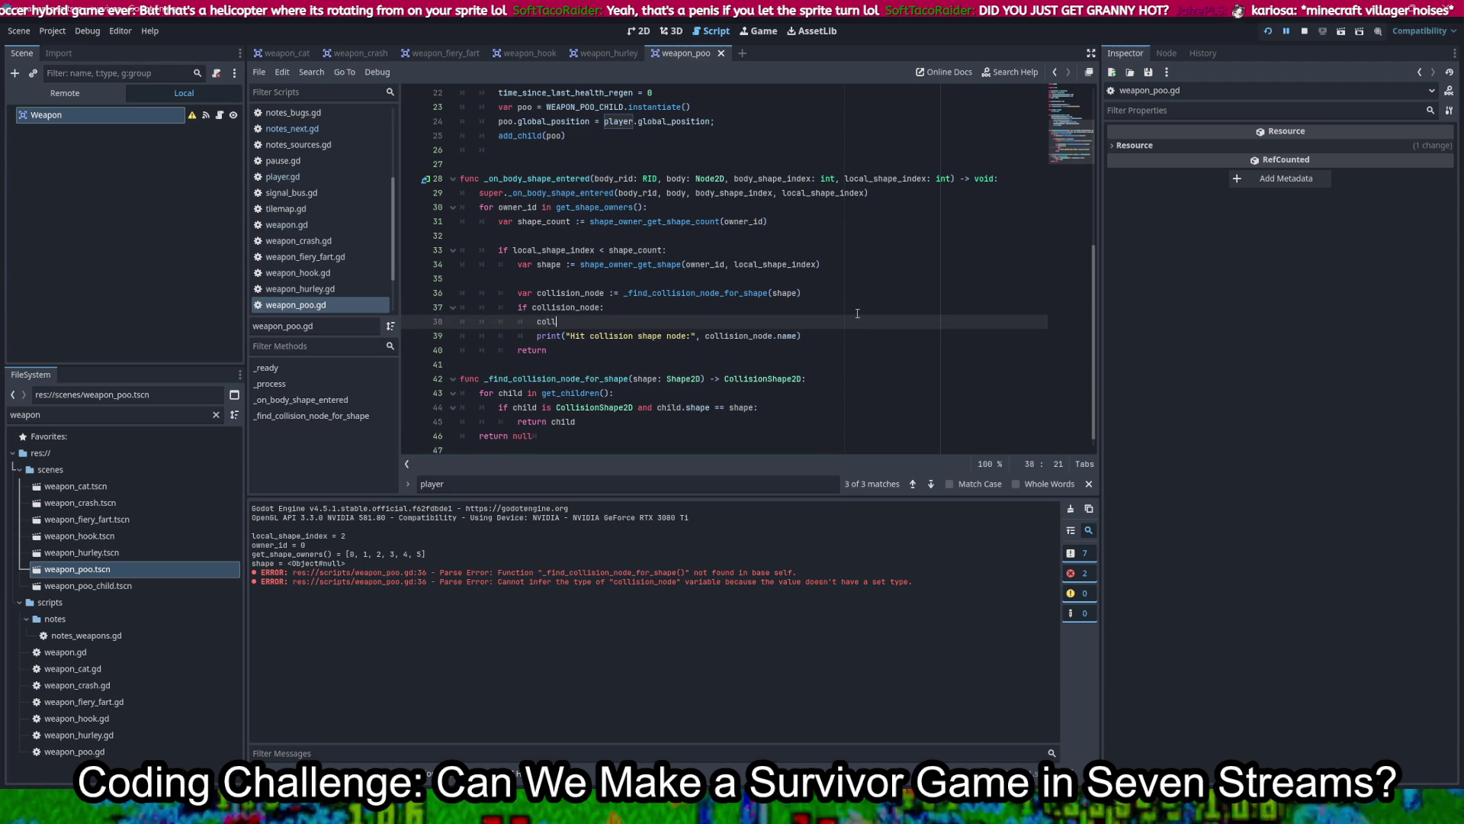
pyautogui.write('ision_node.qu')
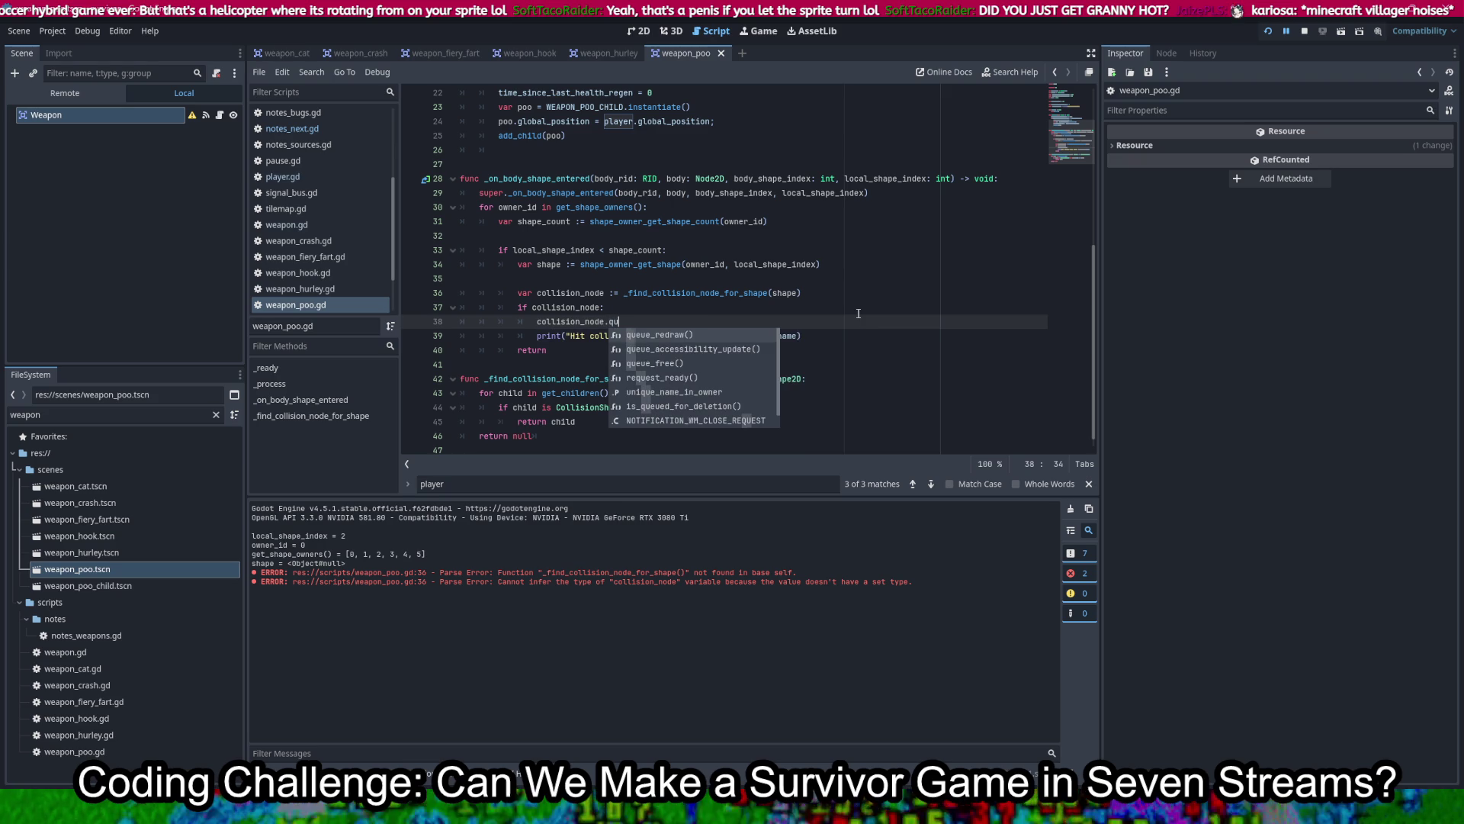
pyautogui.press('Down')
pyautogui.press('Down')
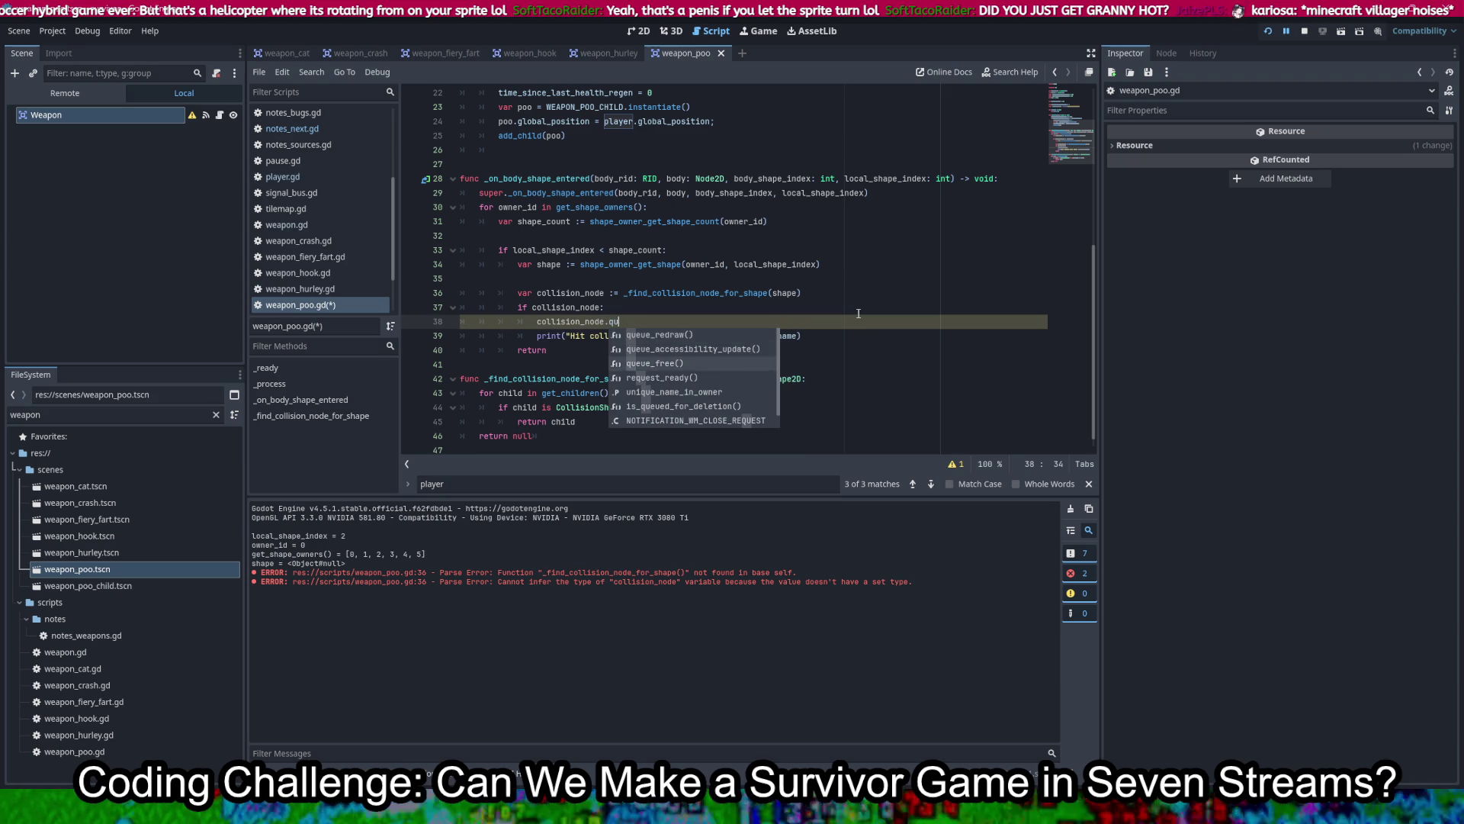
pyautogui.press('Return')
pyautogui.hotkey('ctrl', 's')
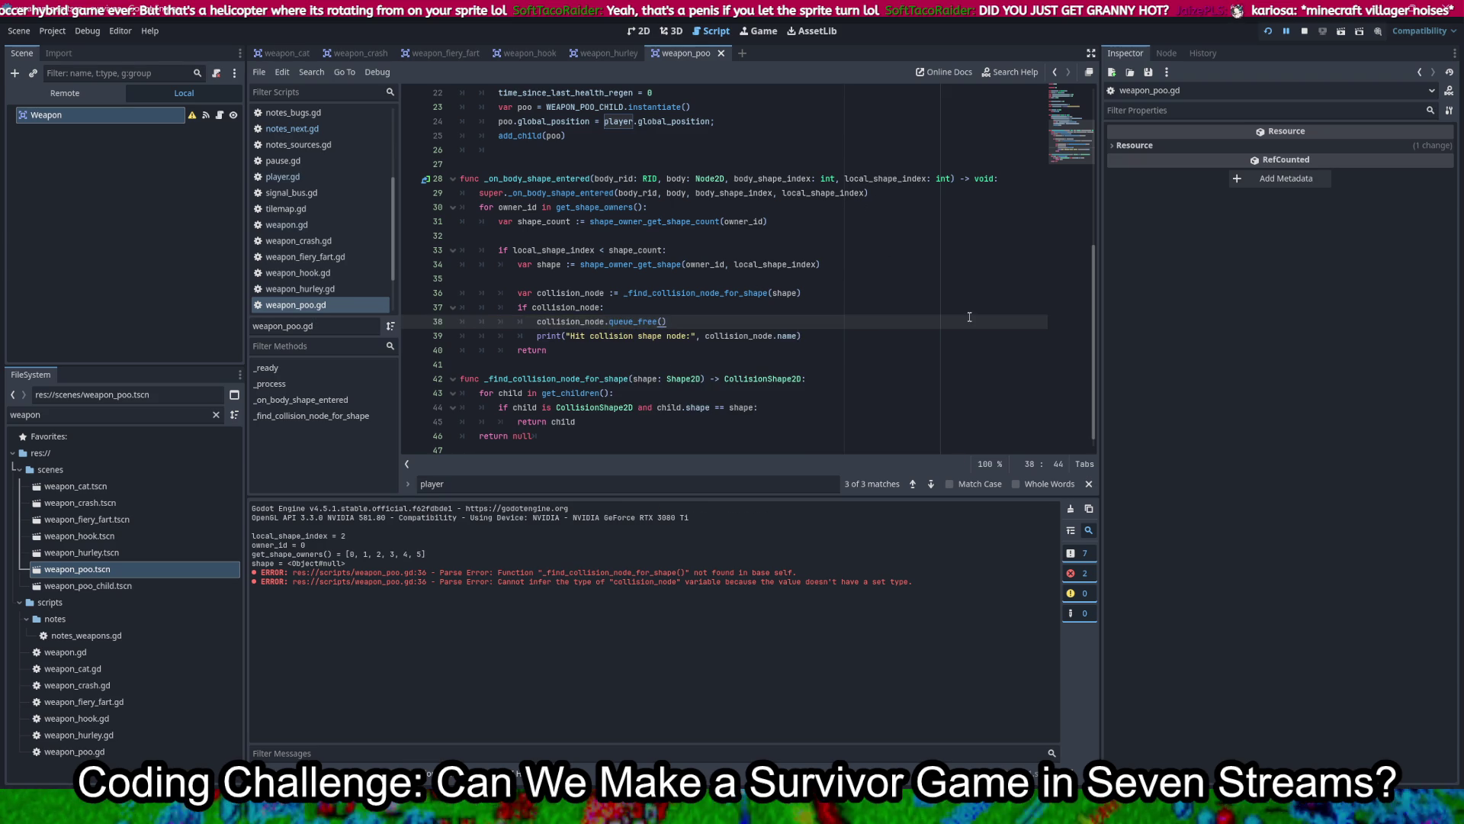
pyautogui.click(1270, 30)
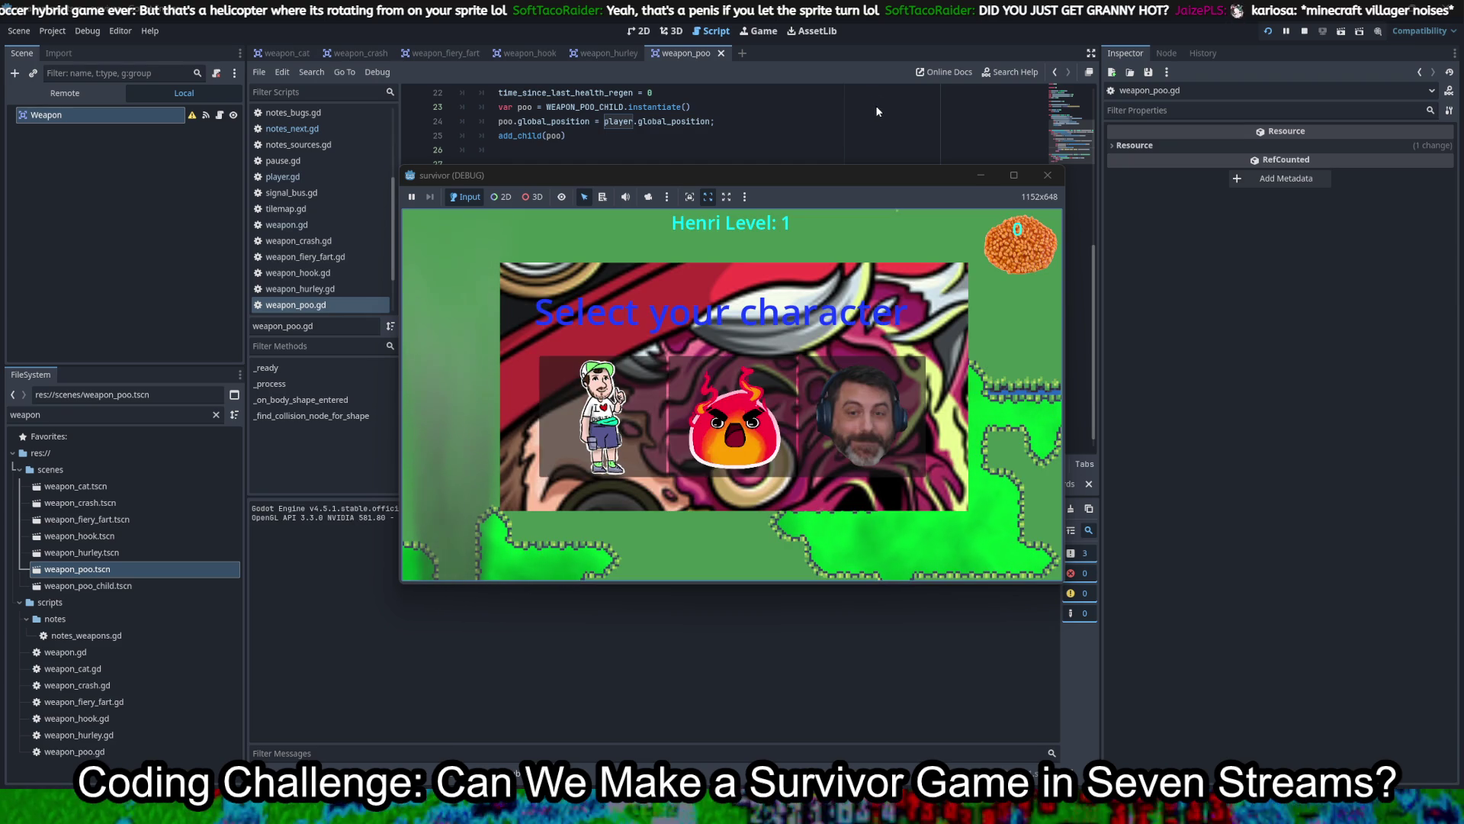
# Step: Play as Henri, walking with WASD through the skeletons, then stop the game with F8
pyautogui.click(552, 453)
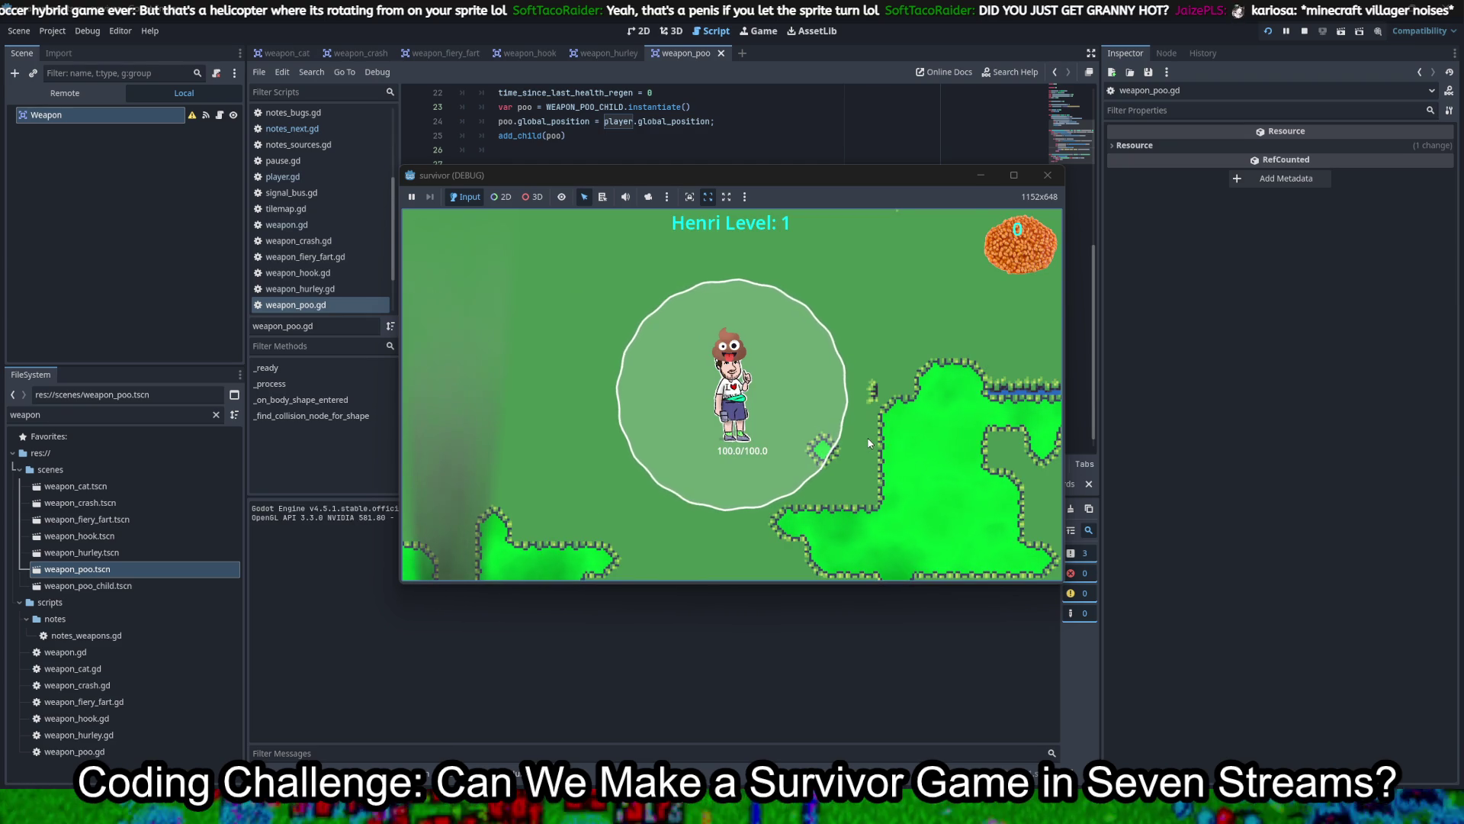
pyautogui.press('w')
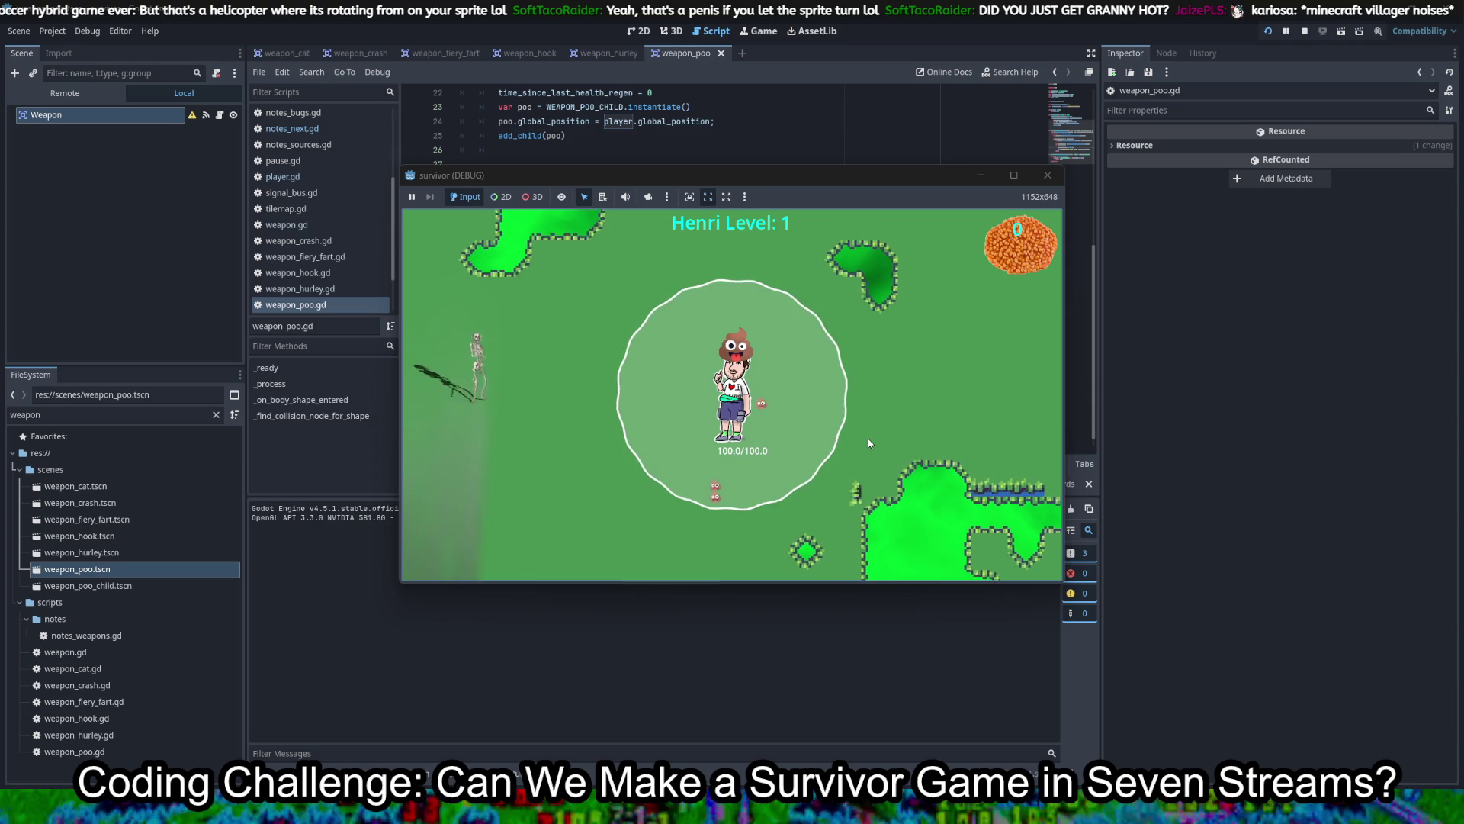
pyautogui.press('d')
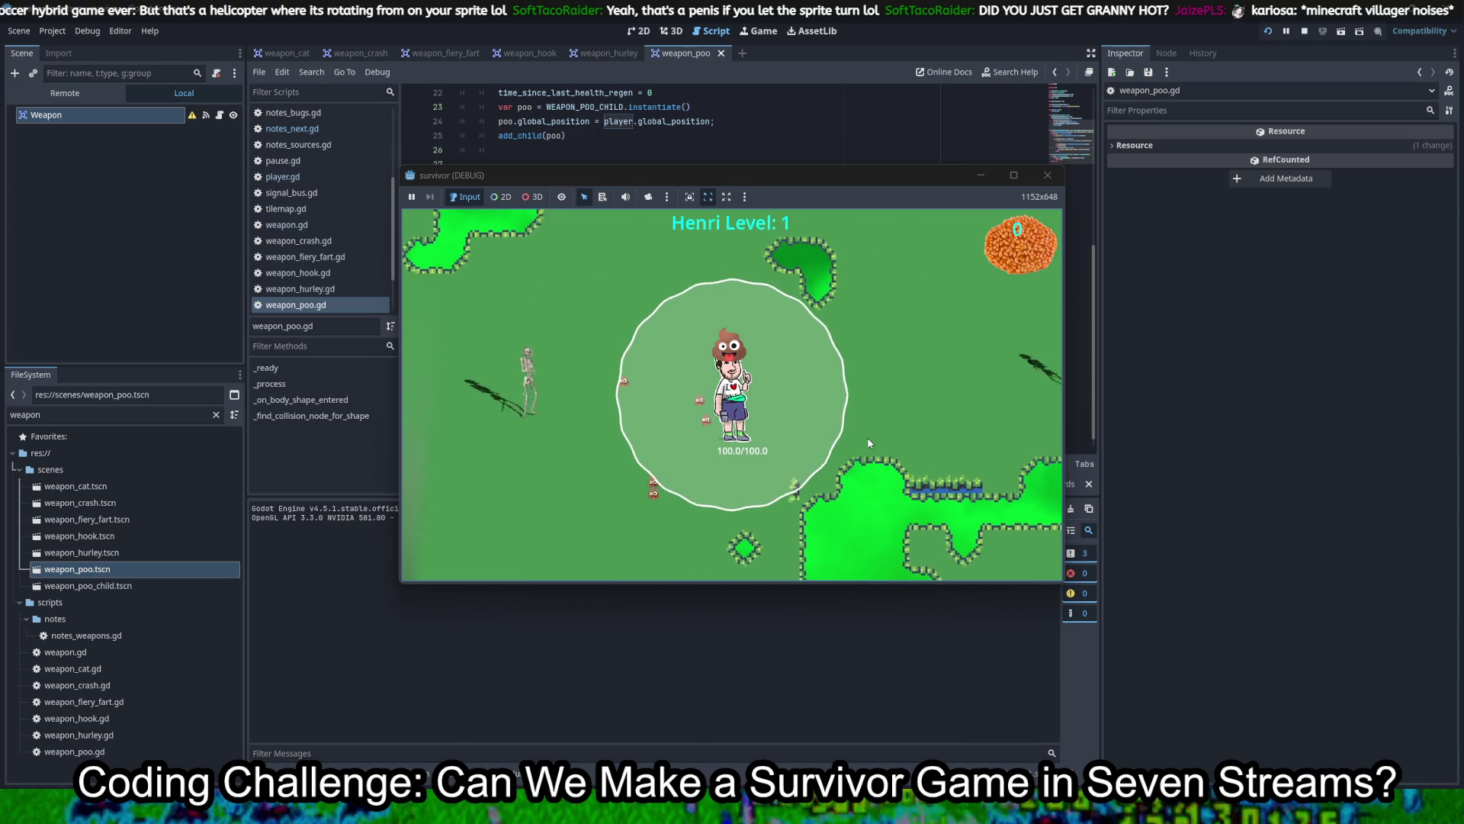
pyautogui.press('d')
pyautogui.press('s')
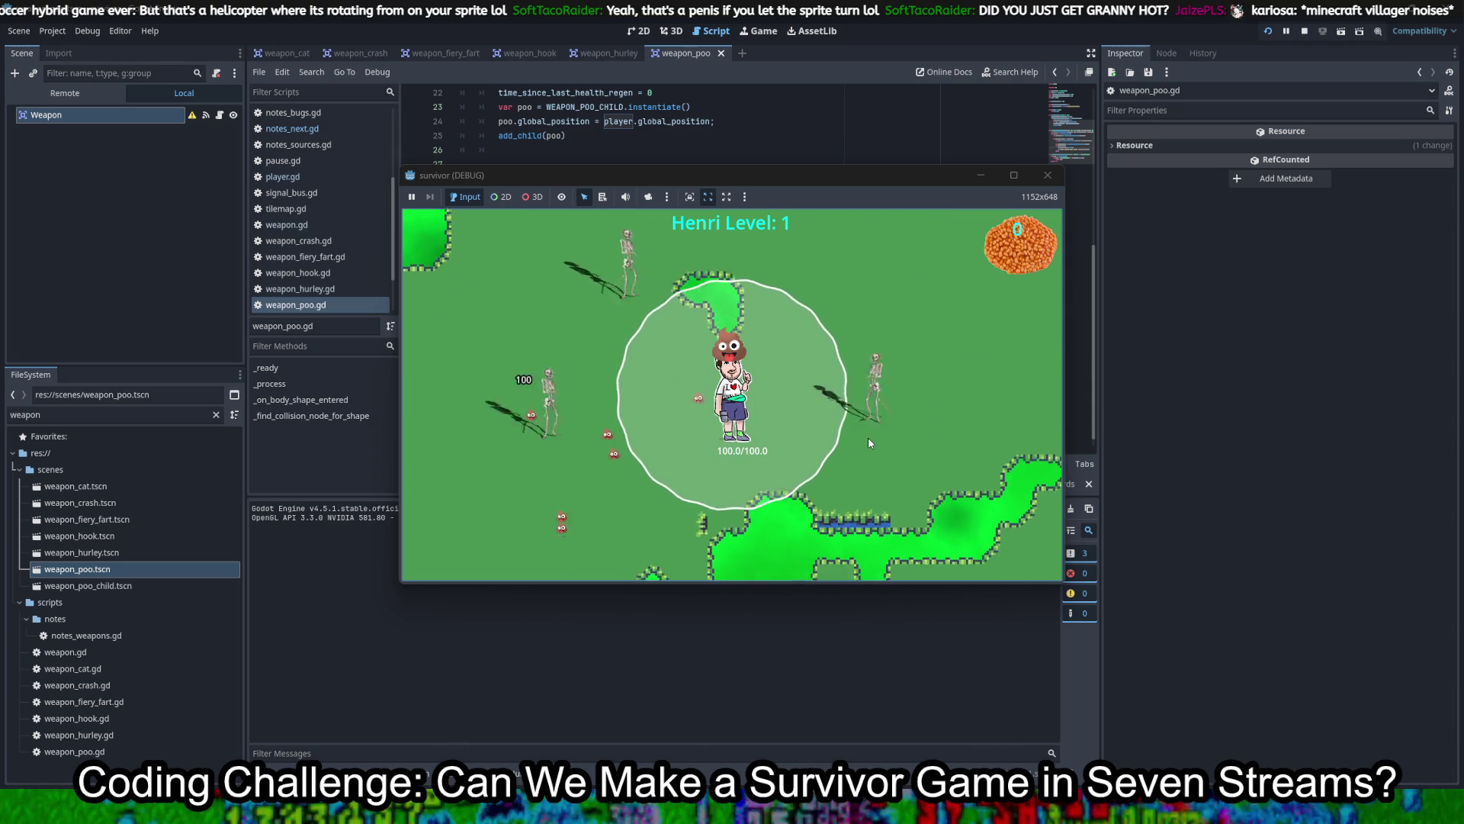
pyautogui.press('a')
pyautogui.press('s')
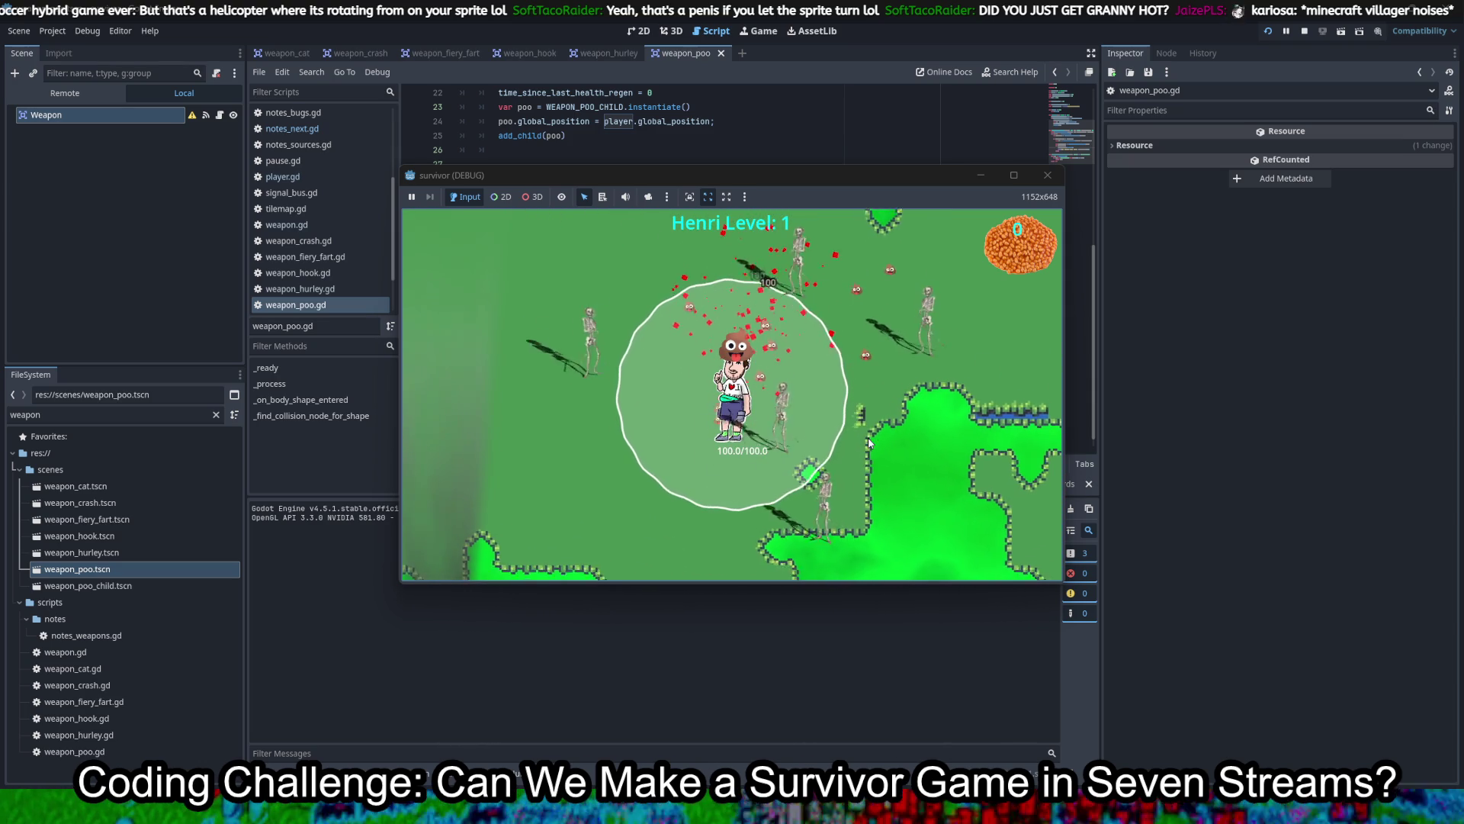
pyautogui.press('a')
pyautogui.press('s')
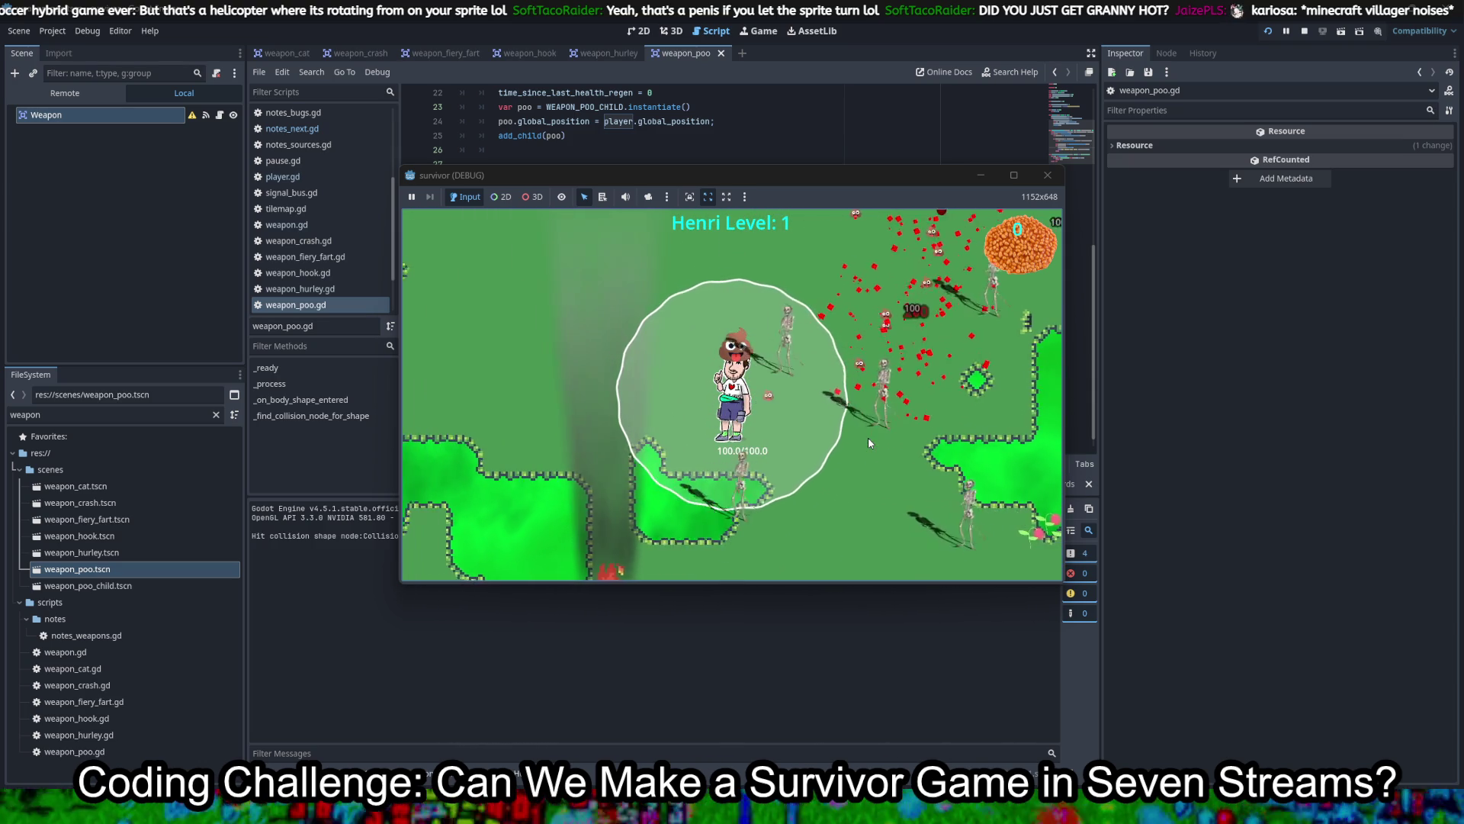
pyautogui.press('a')
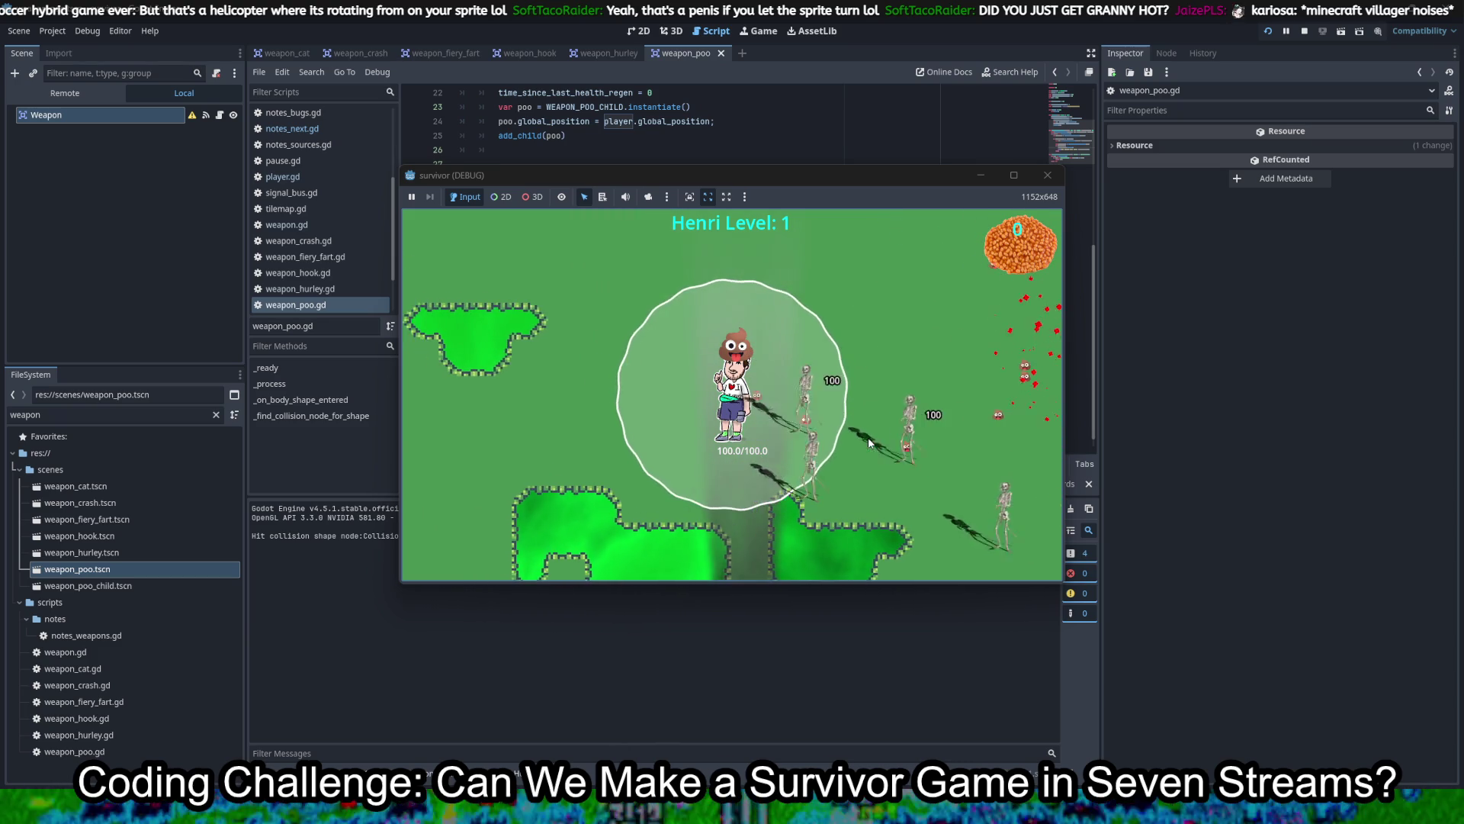
pyautogui.press('a')
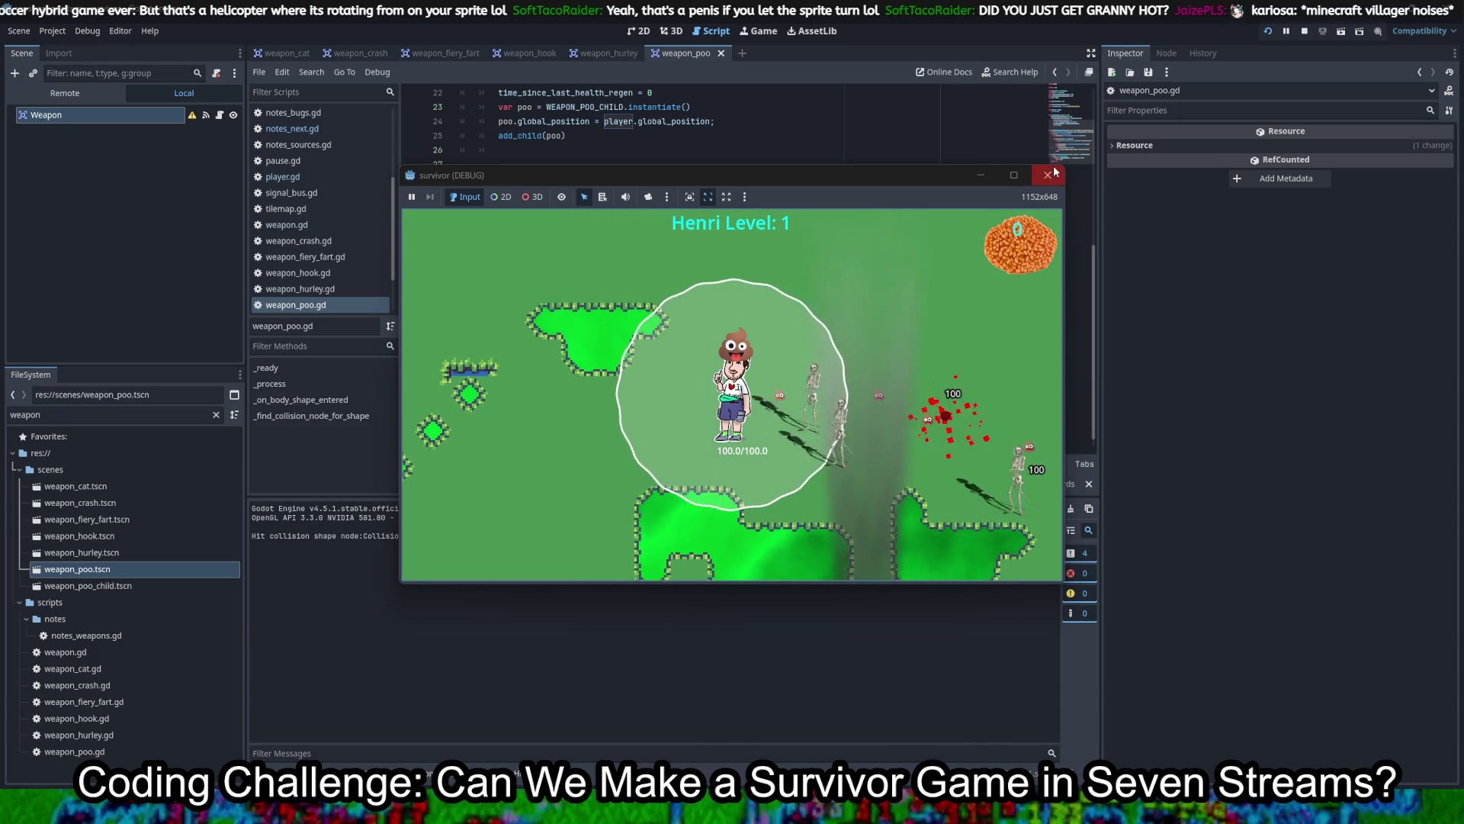
pyautogui.press('F8')
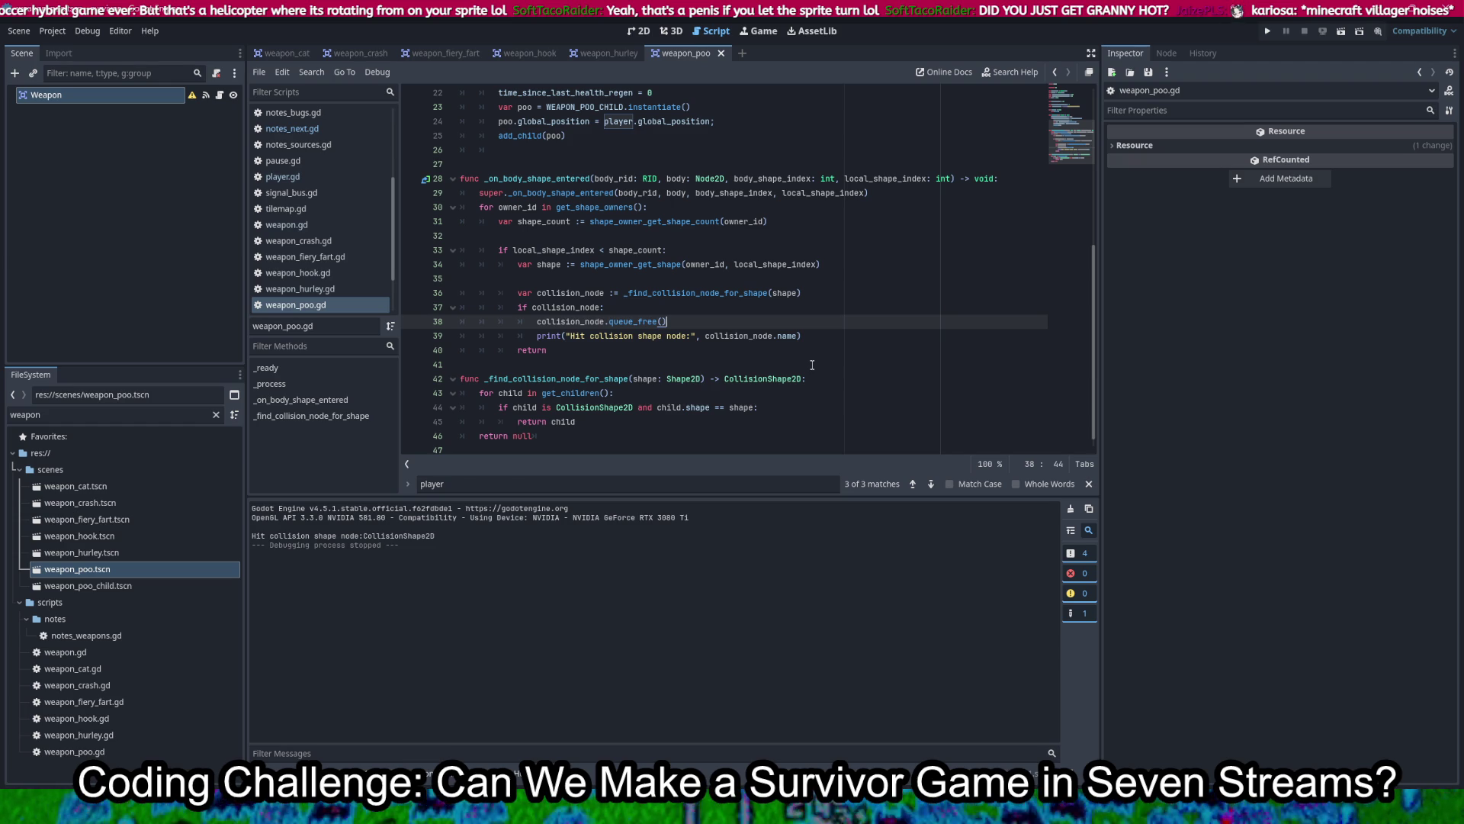
pyautogui.moveTo(733, 294)
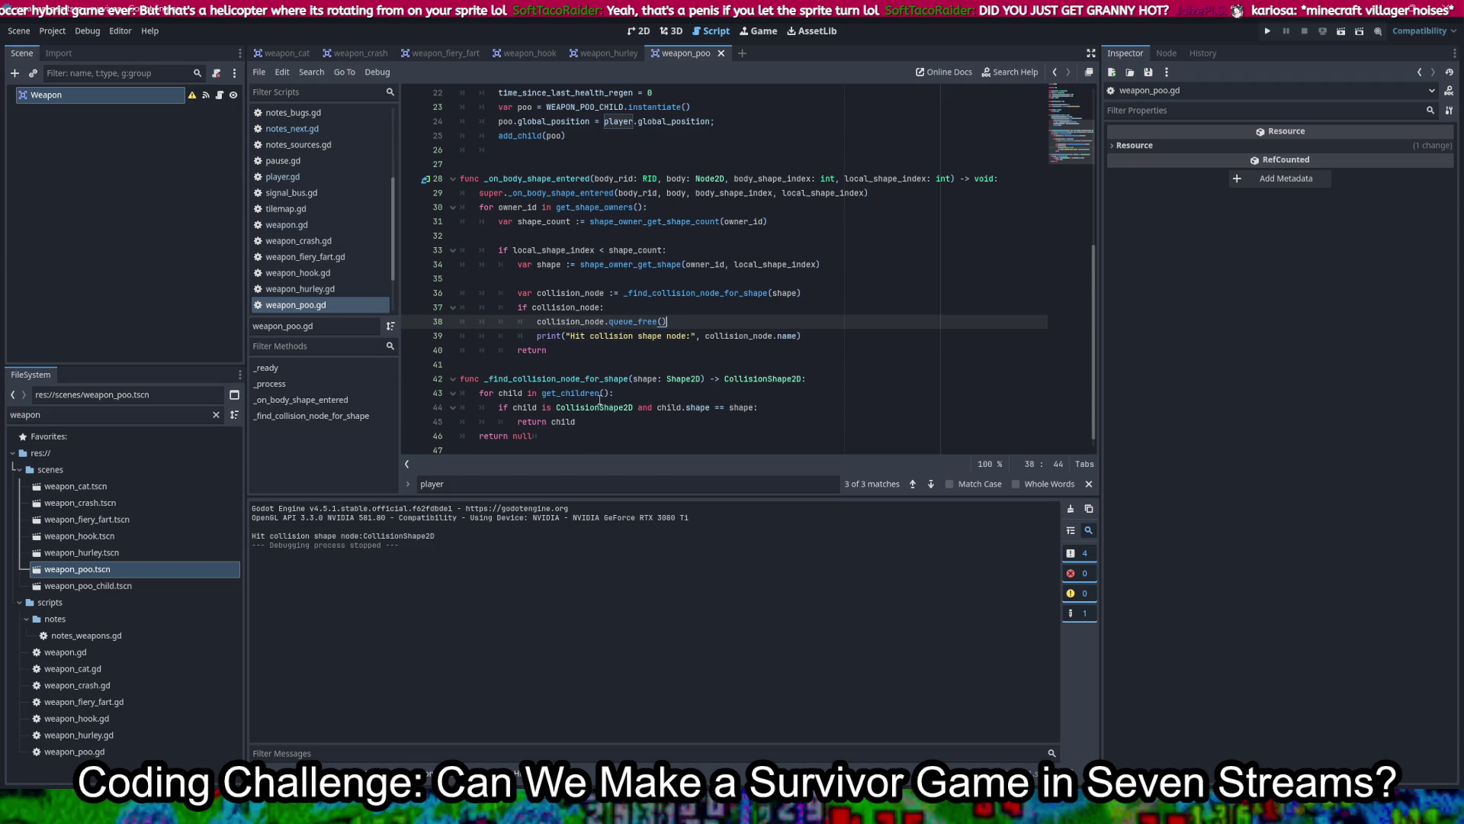
pyautogui.moveTo(598, 408)
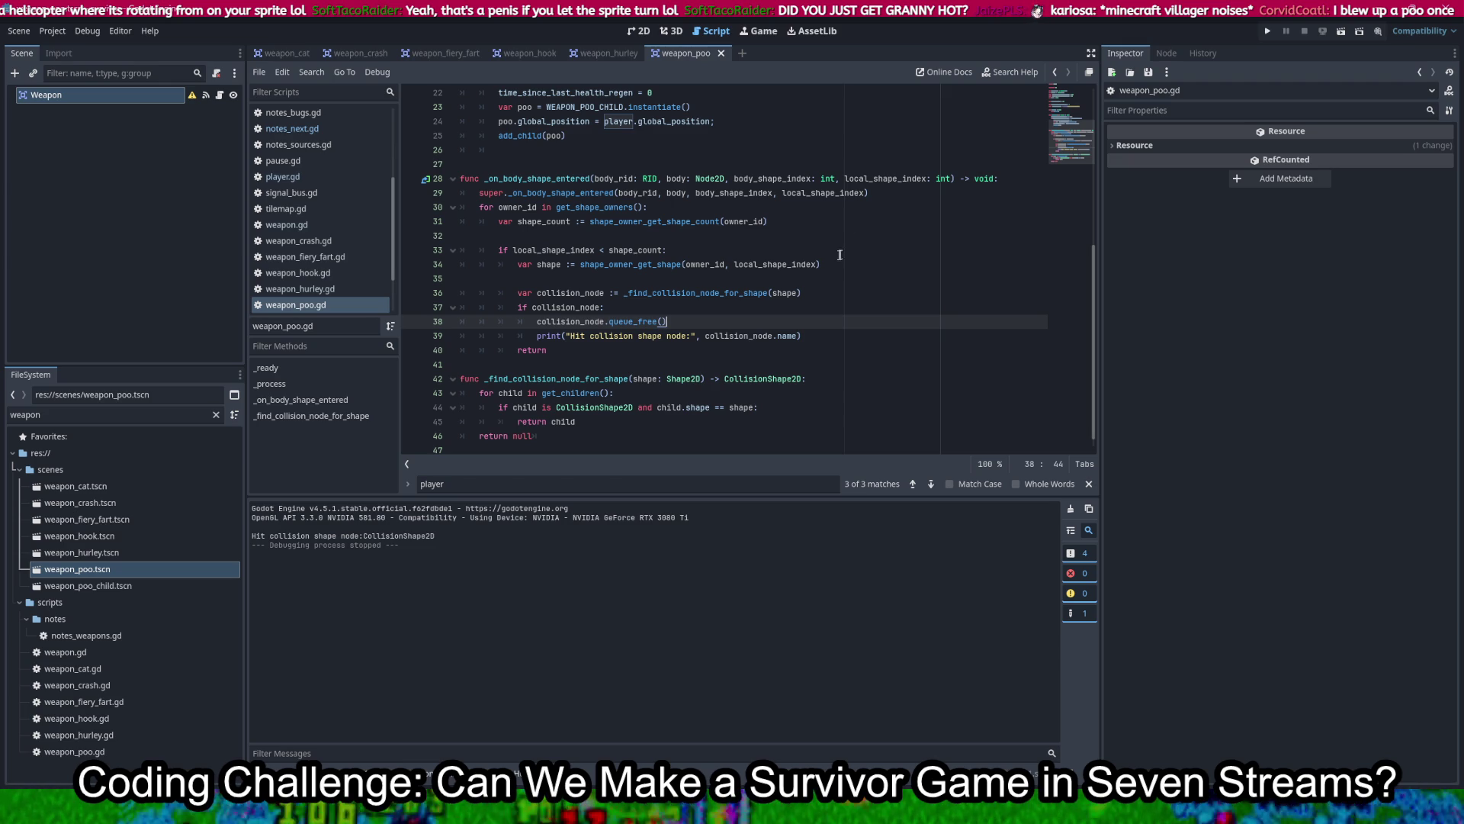
# Step: Move collision_node.queue_free() below the hit print line and run the game again
pyautogui.hotkey('ctrl', 'shift', 'k')
pyautogui.click(833, 321)
pyautogui.press('Return')
pyautogui.write('collision_node.queue_free()')
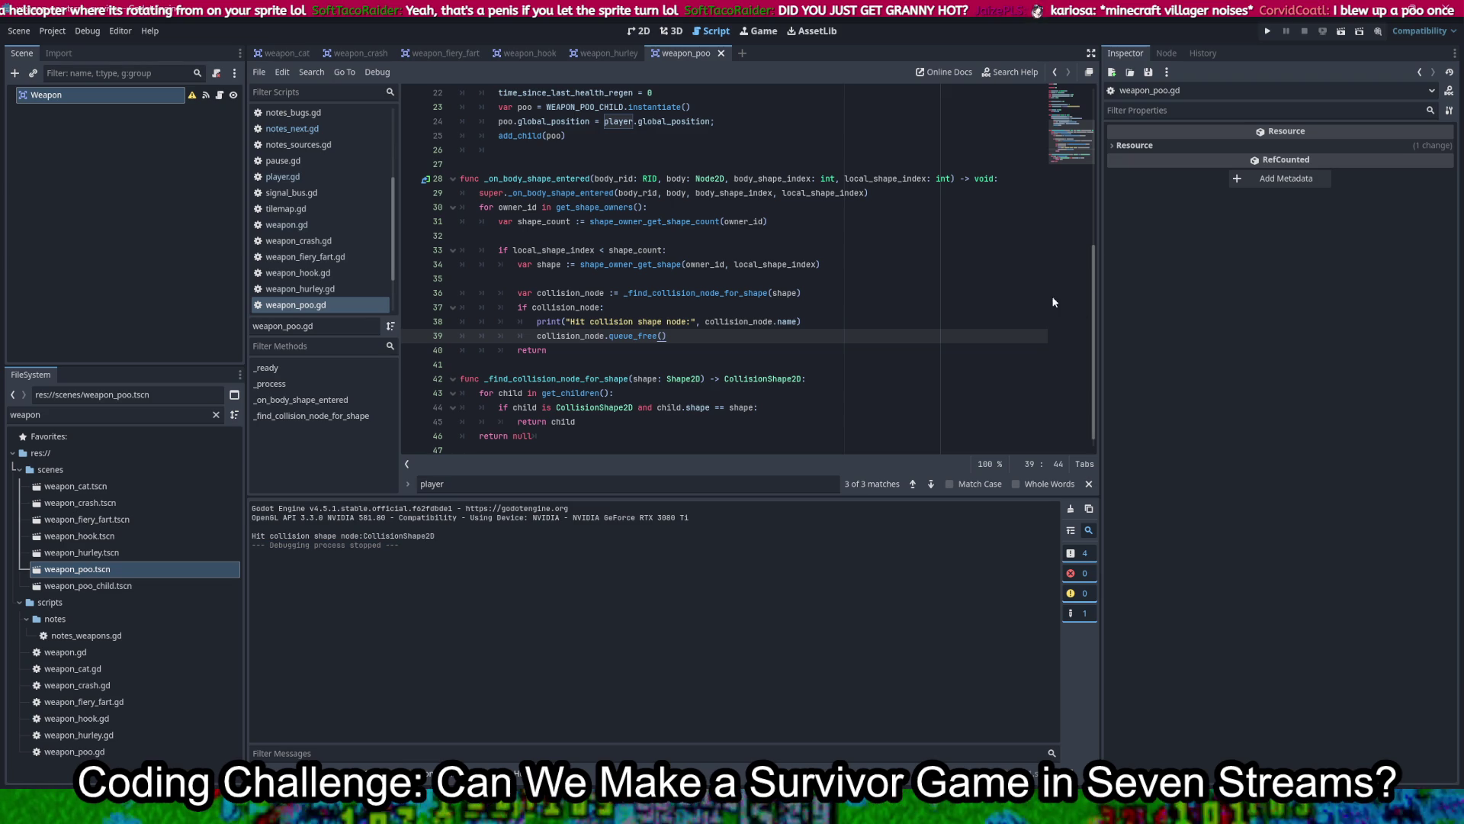
pyautogui.click(1266, 31)
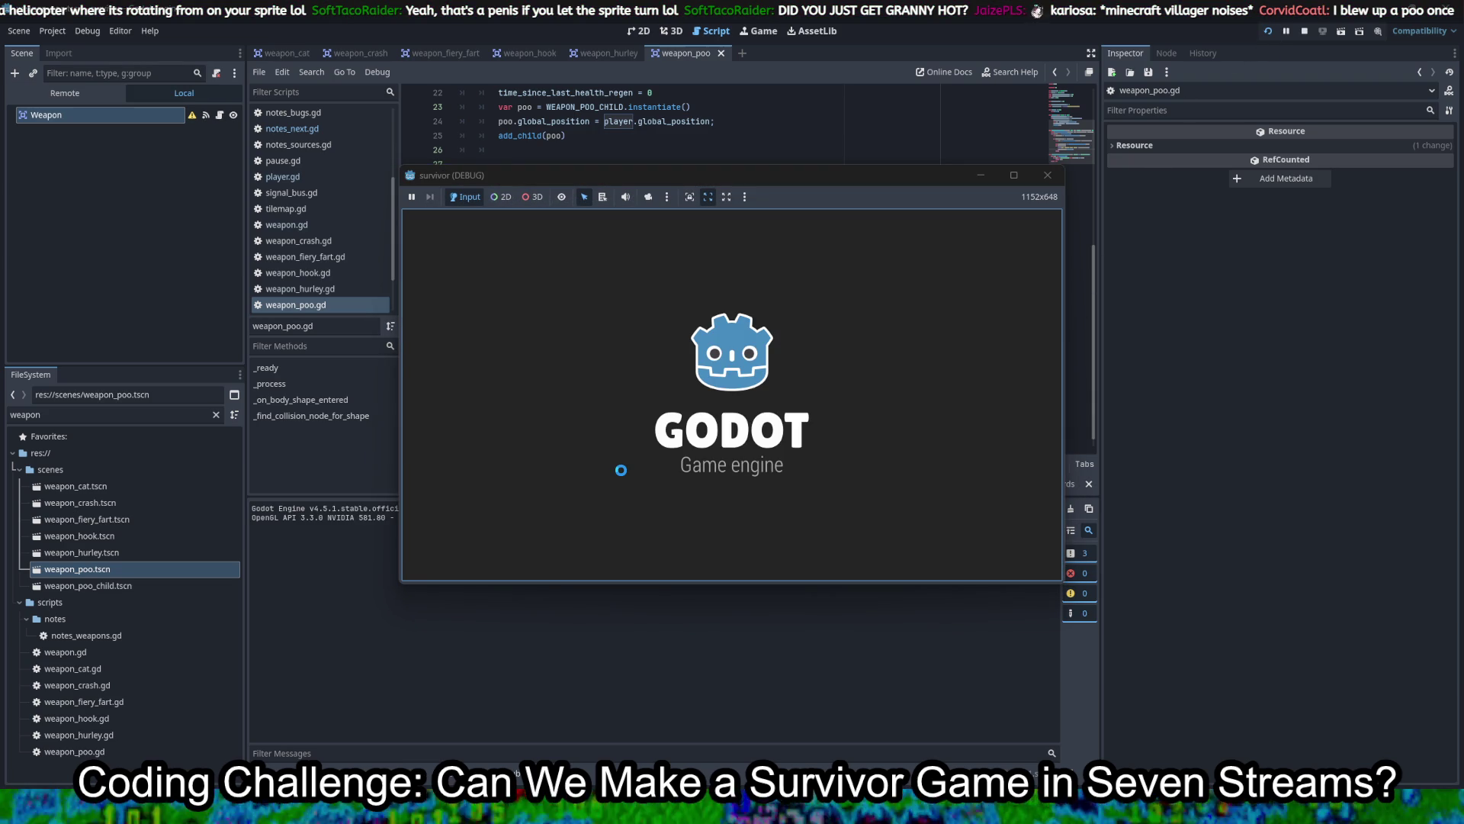
# Step: Pick the first character and walk Henri left and down along the stone wall, then back up
pyautogui.moveTo(756, 171); pyautogui.dragTo(894, 114)
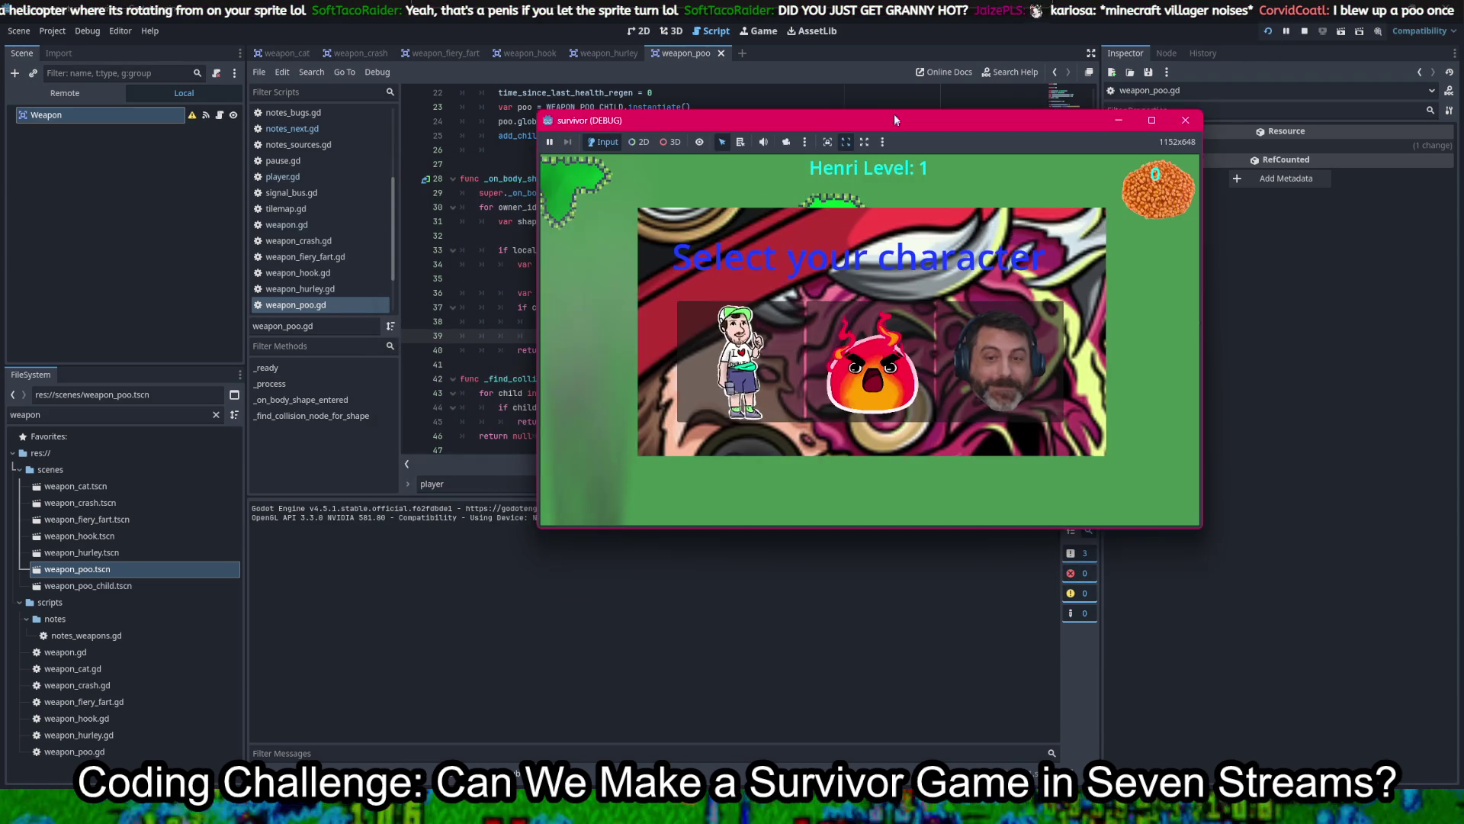
pyautogui.click(741, 368)
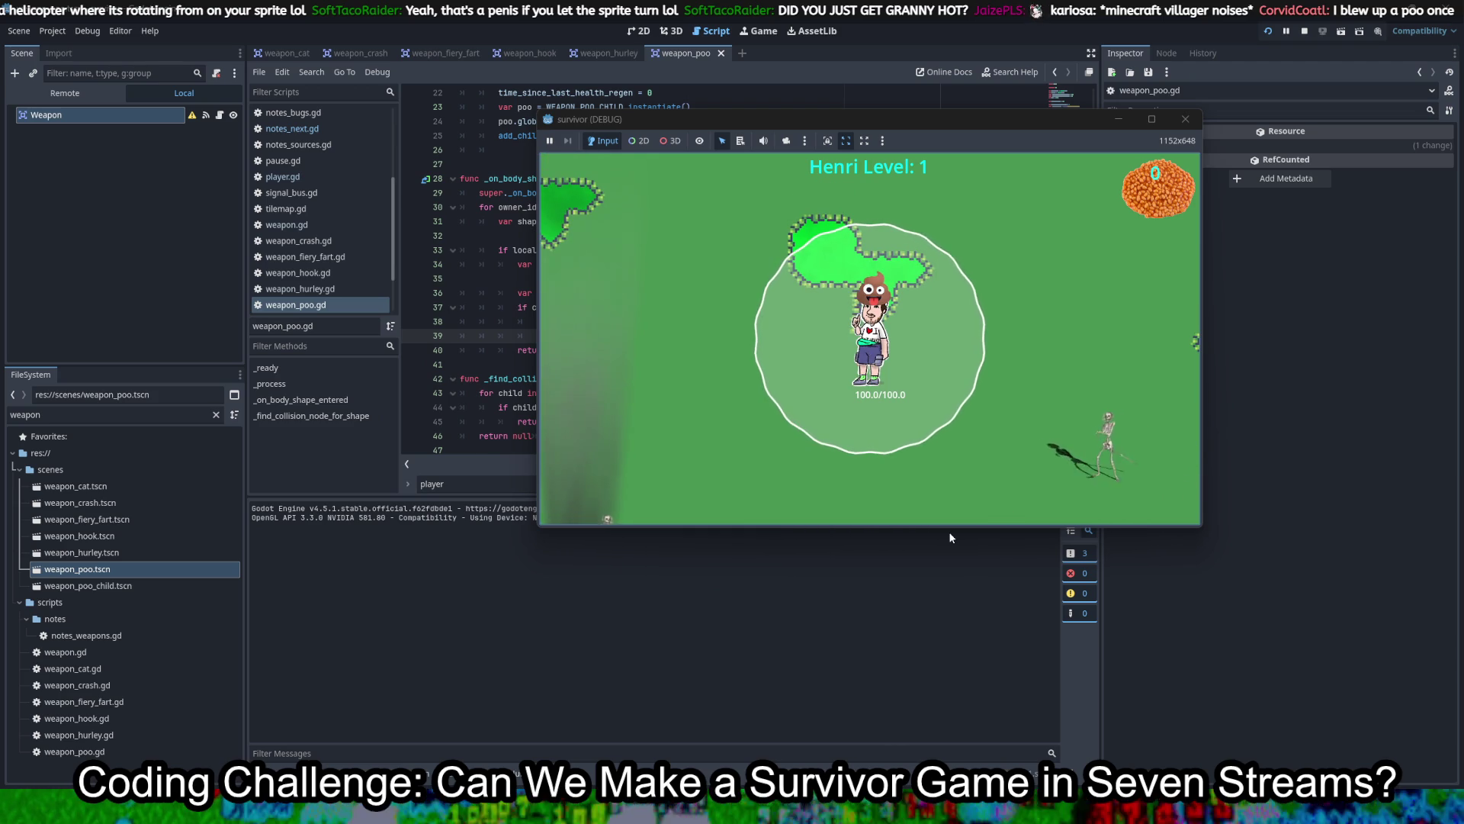
pyautogui.press('a')
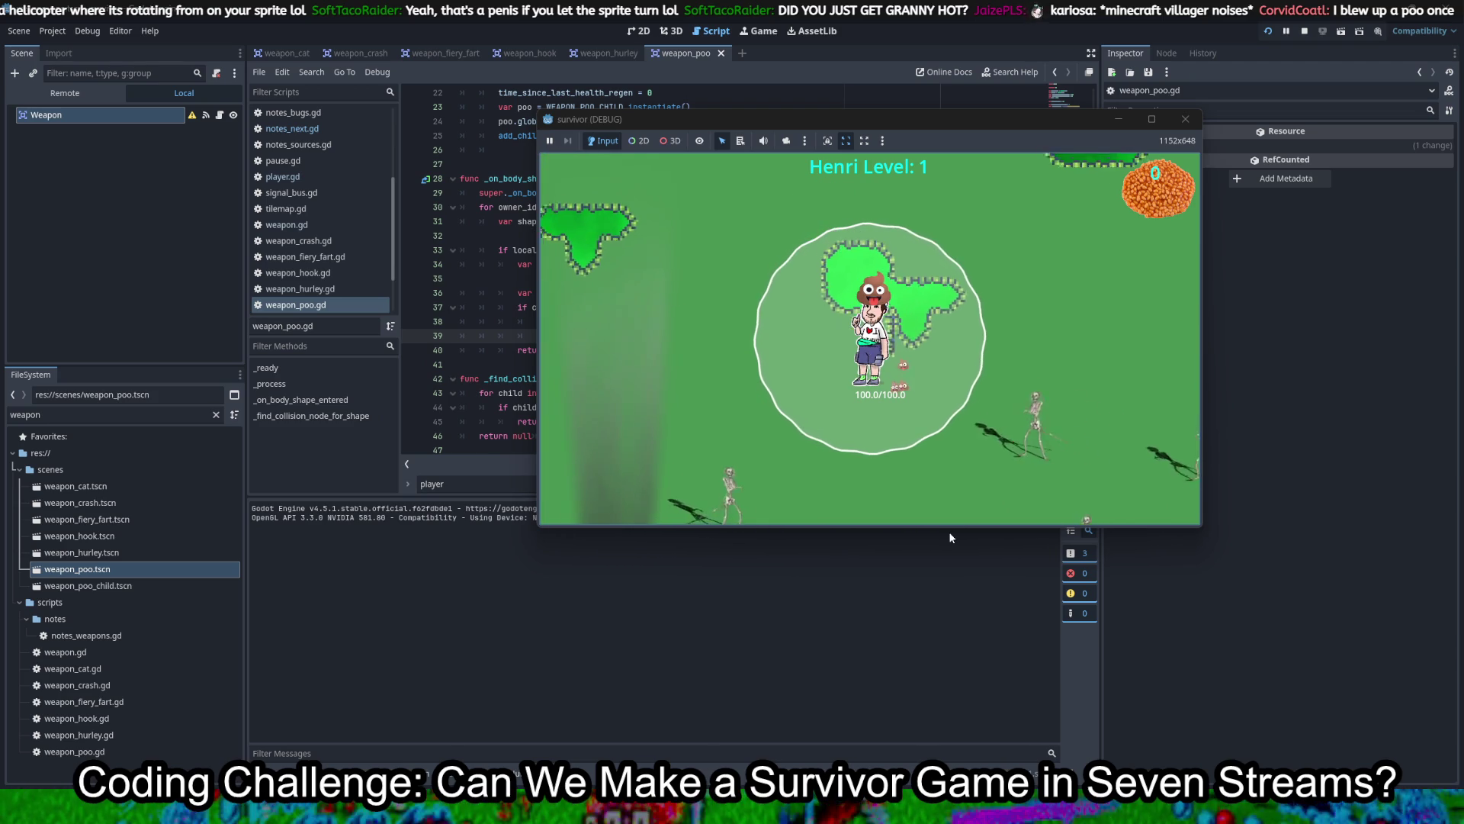
pyautogui.press('a')
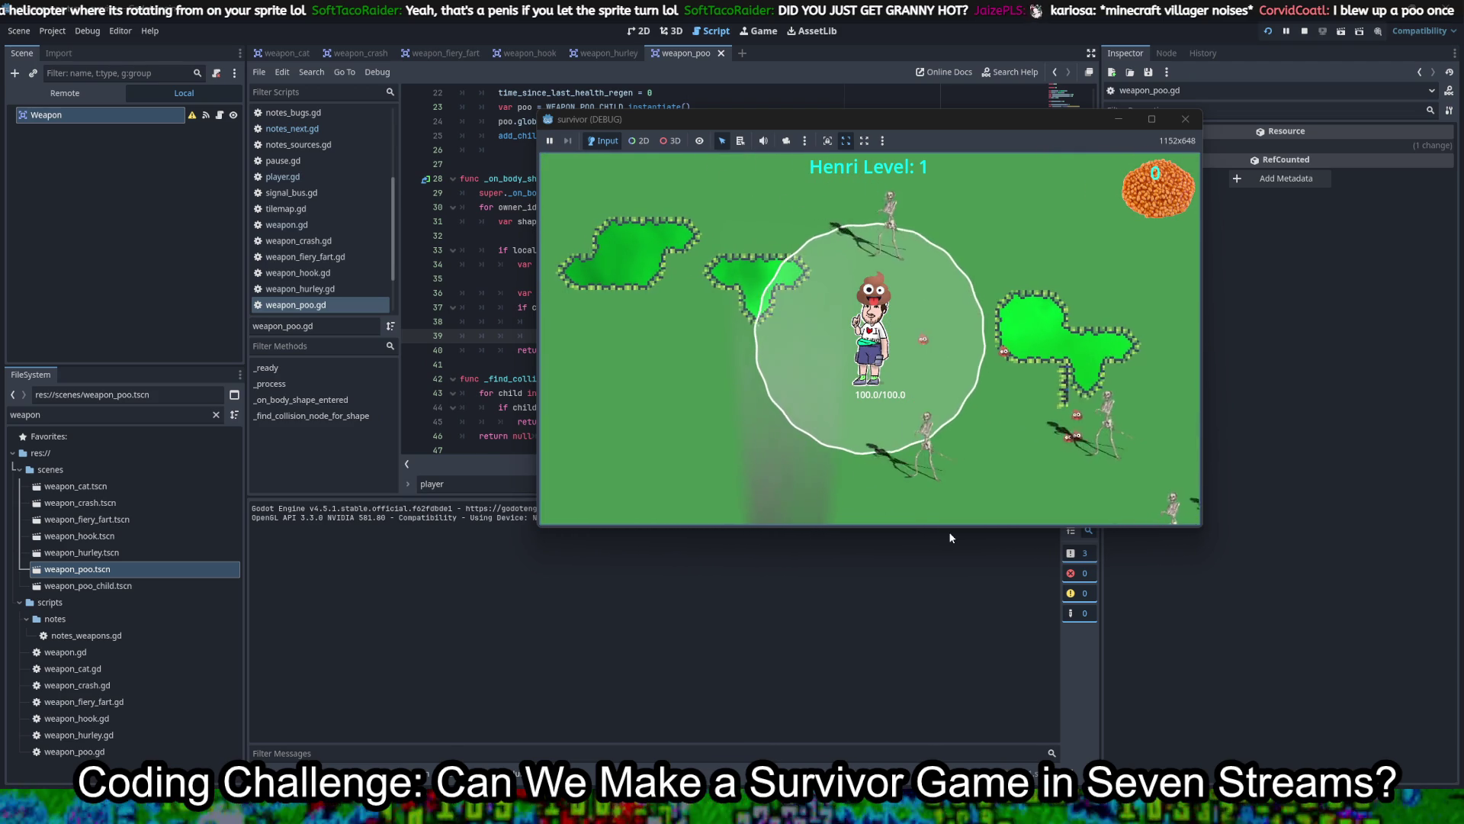
pyautogui.press('a')
pyautogui.press('s')
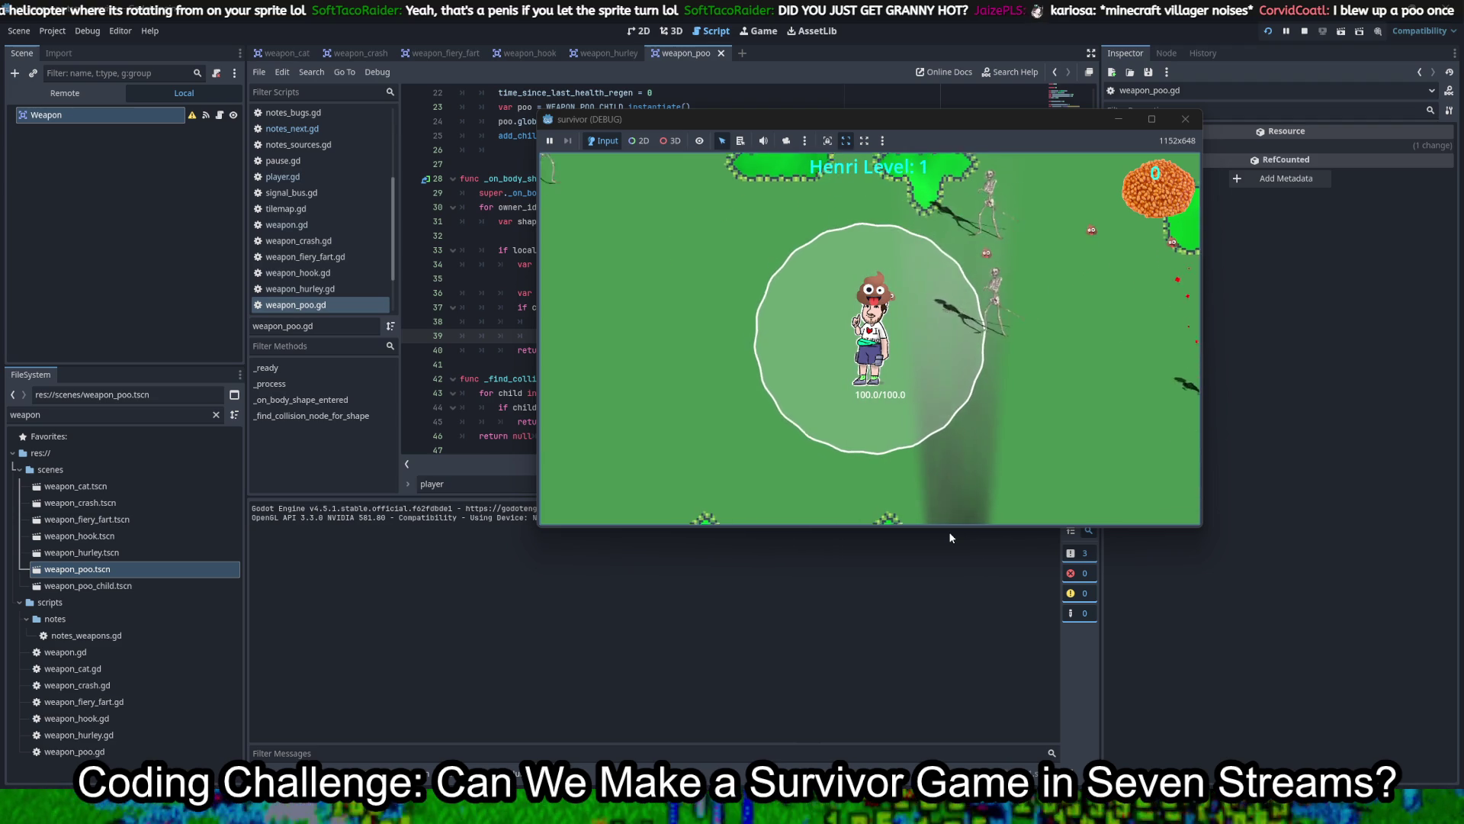
pyautogui.press('a')
pyautogui.press('s')
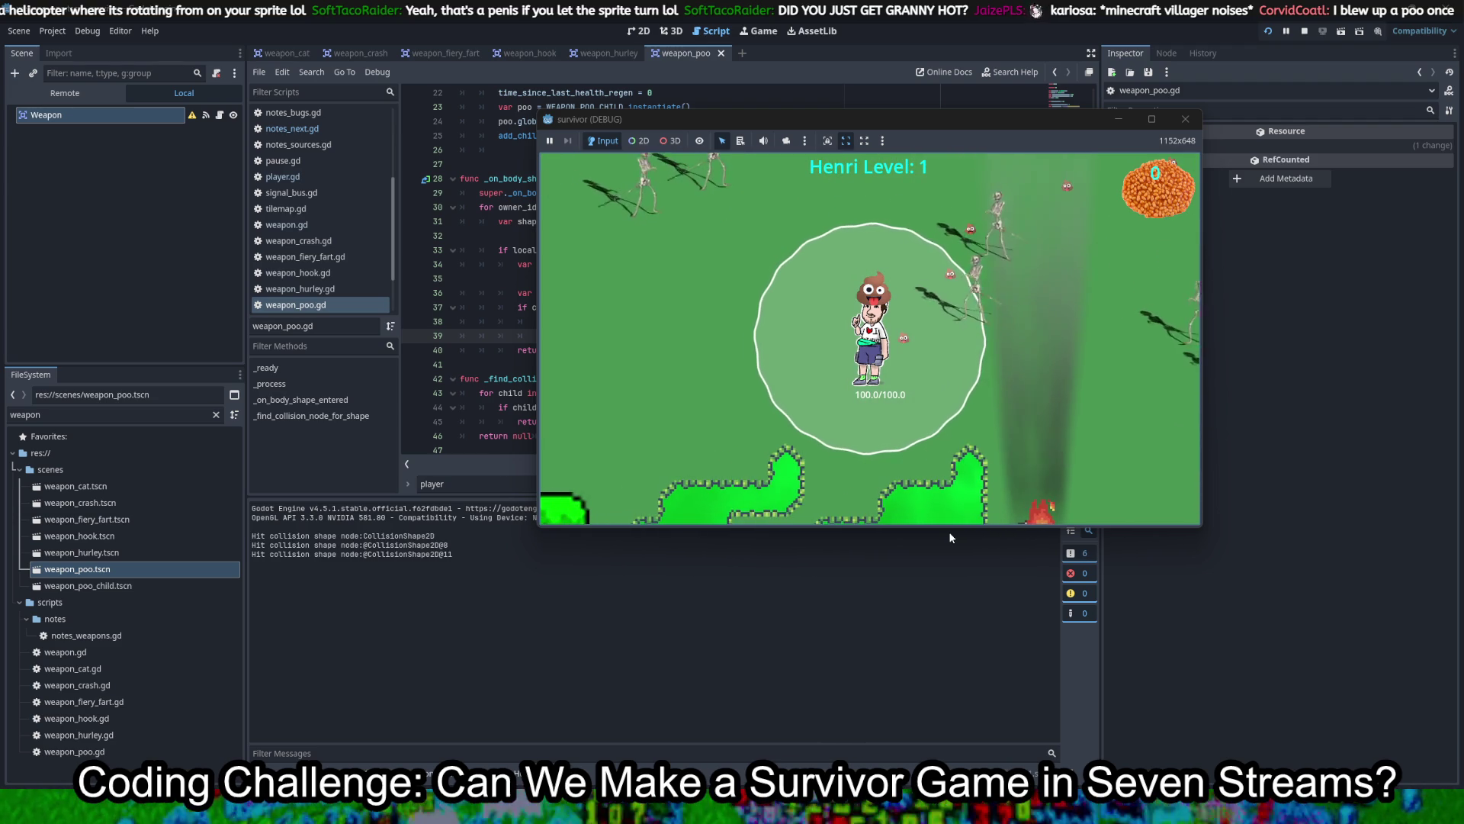
pyautogui.press('a')
pyautogui.press('s')
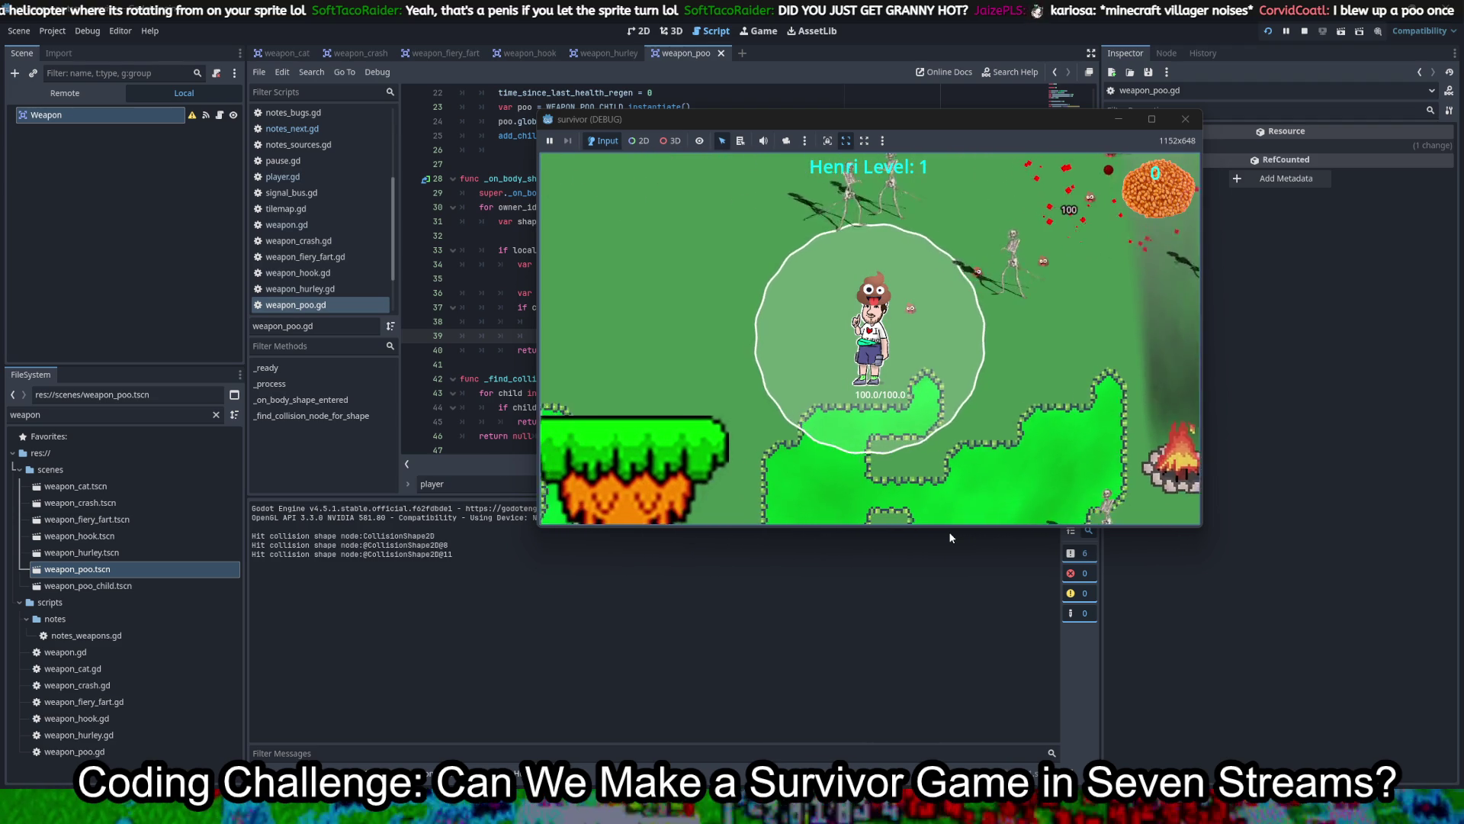
pyautogui.press('a')
pyautogui.press('w')
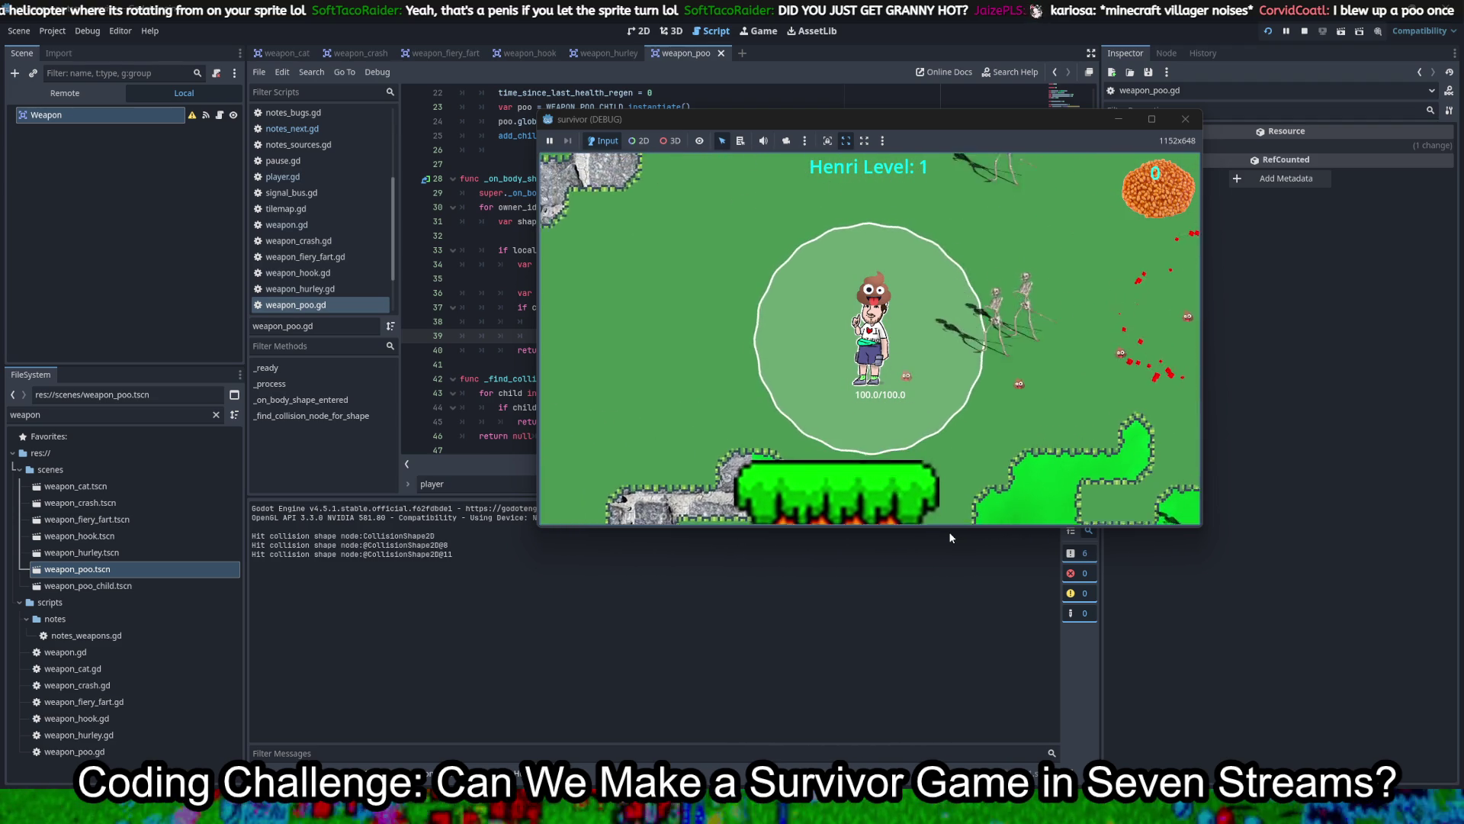
pyautogui.press('a')
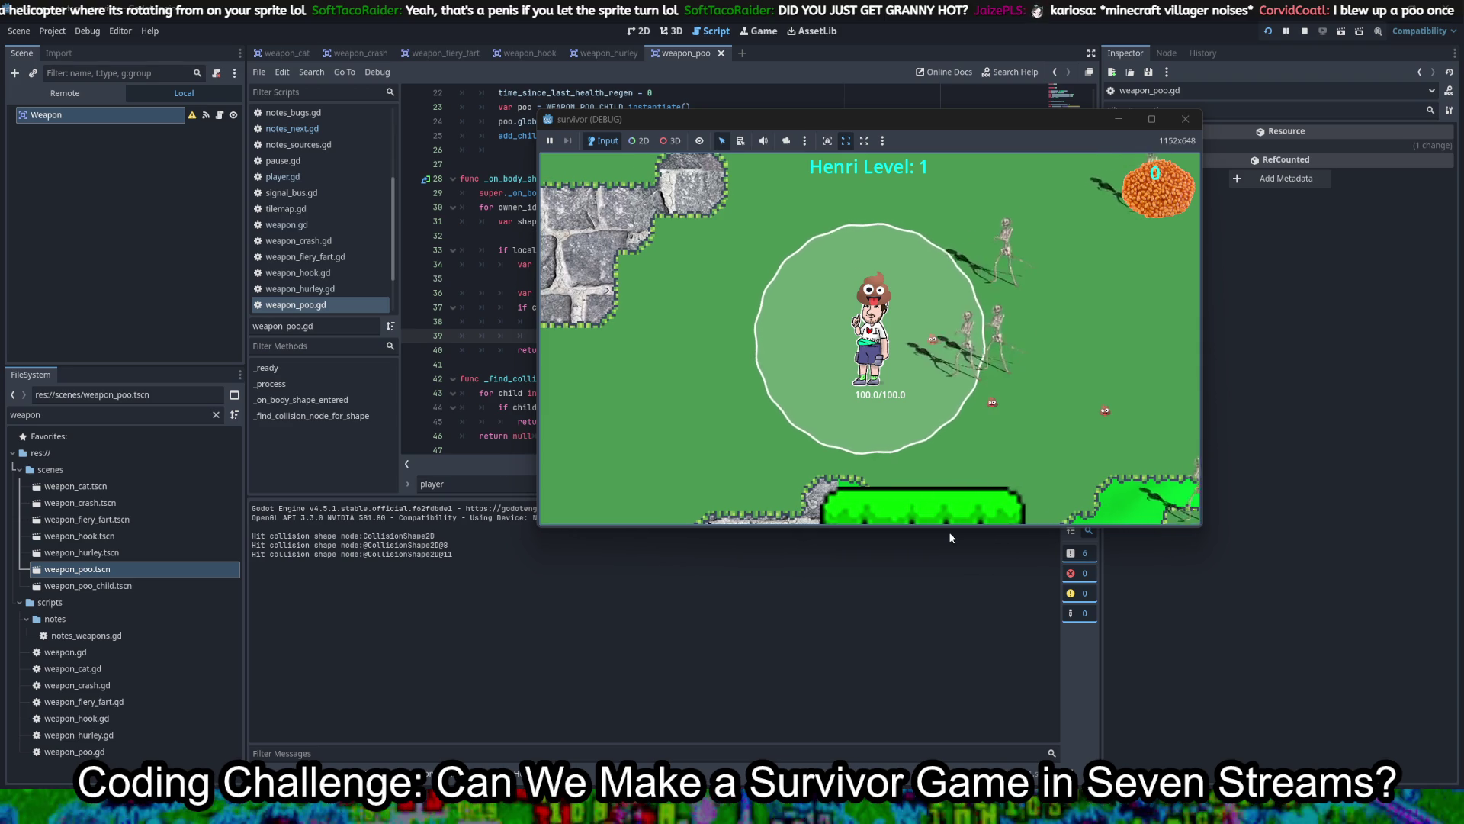
pyautogui.press('a')
pyautogui.press('a')
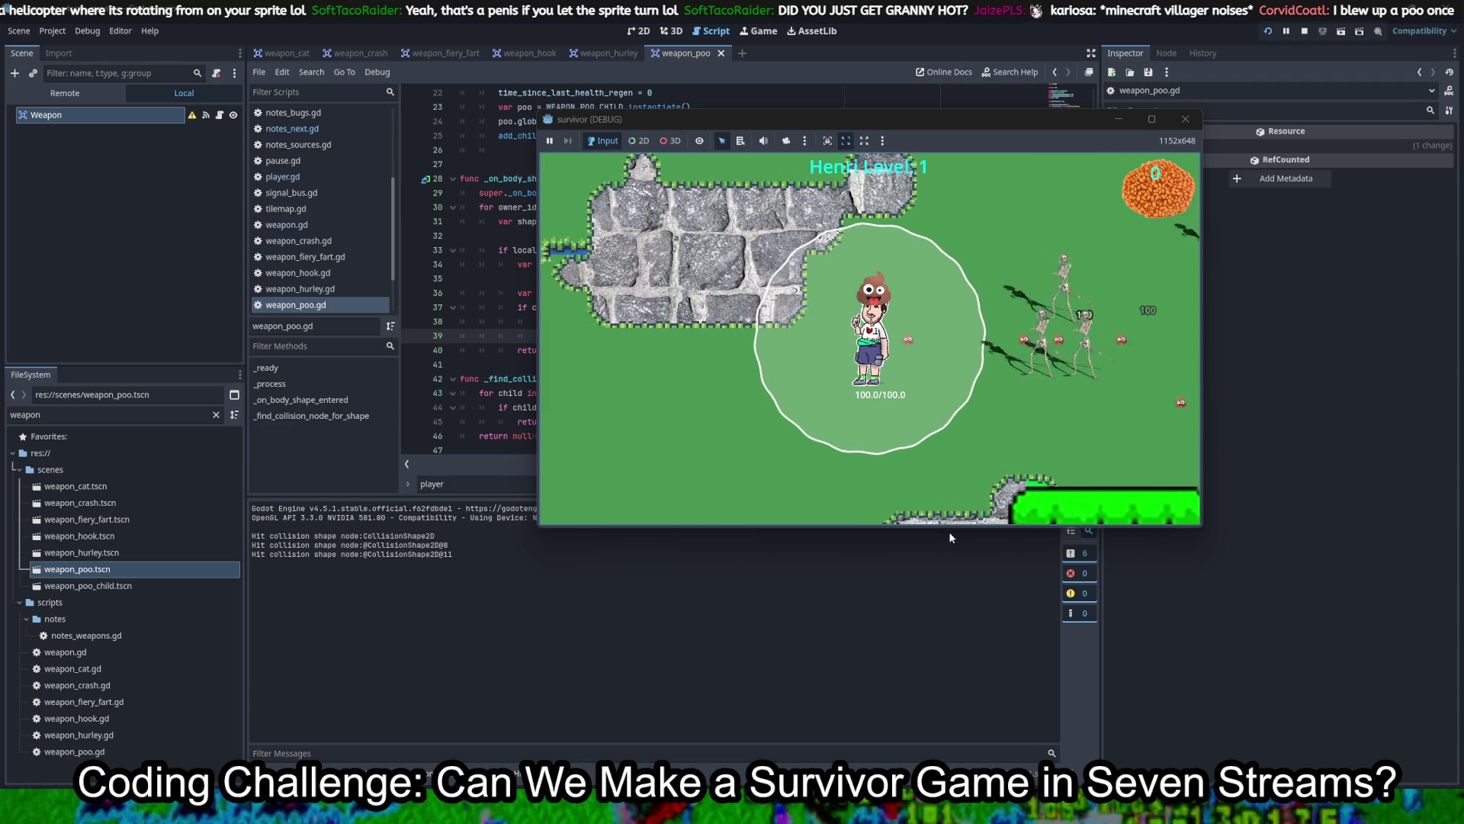
pyautogui.press('a')
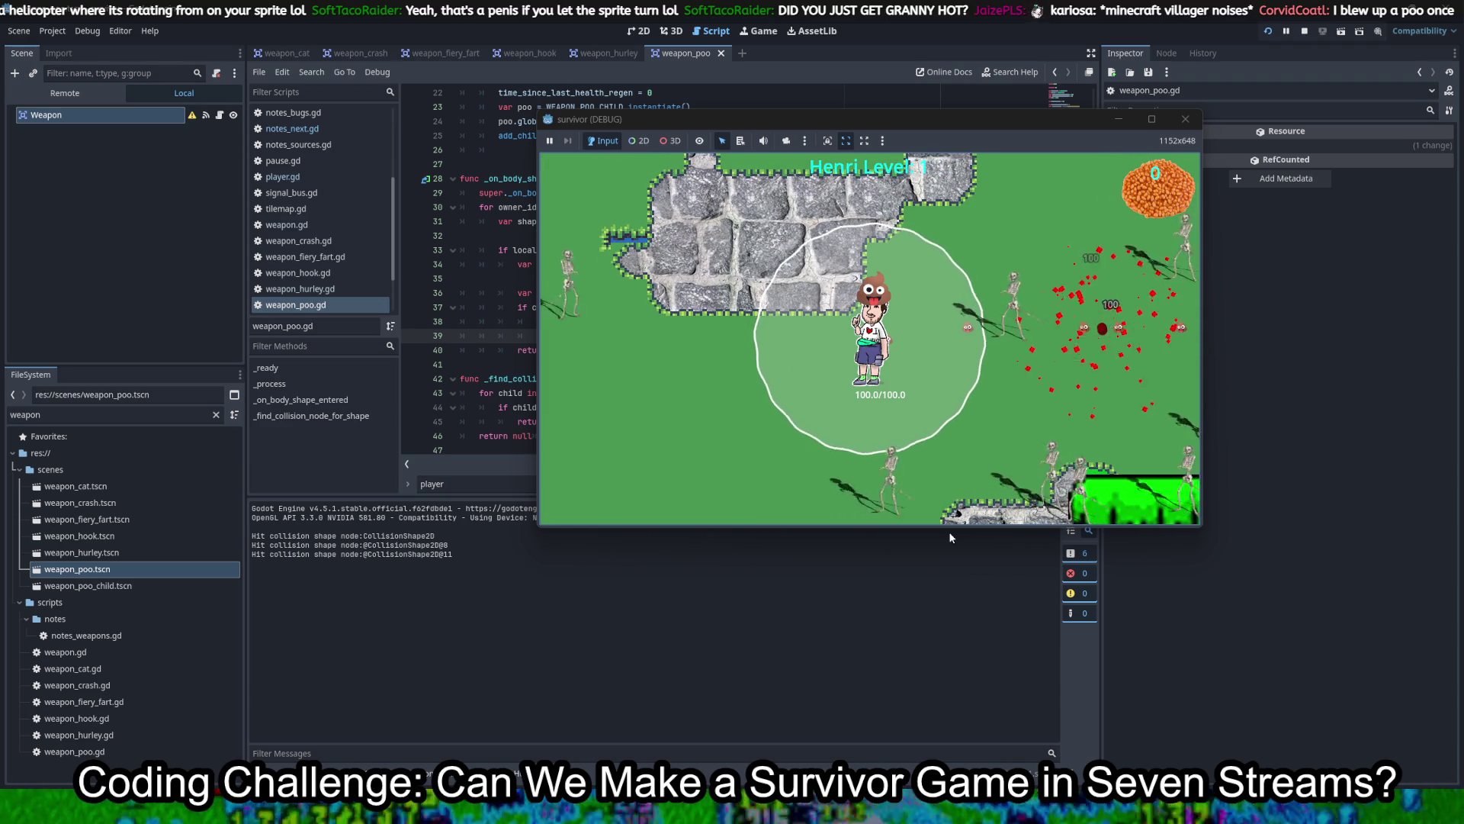
pyautogui.press('a')
pyautogui.press('s')
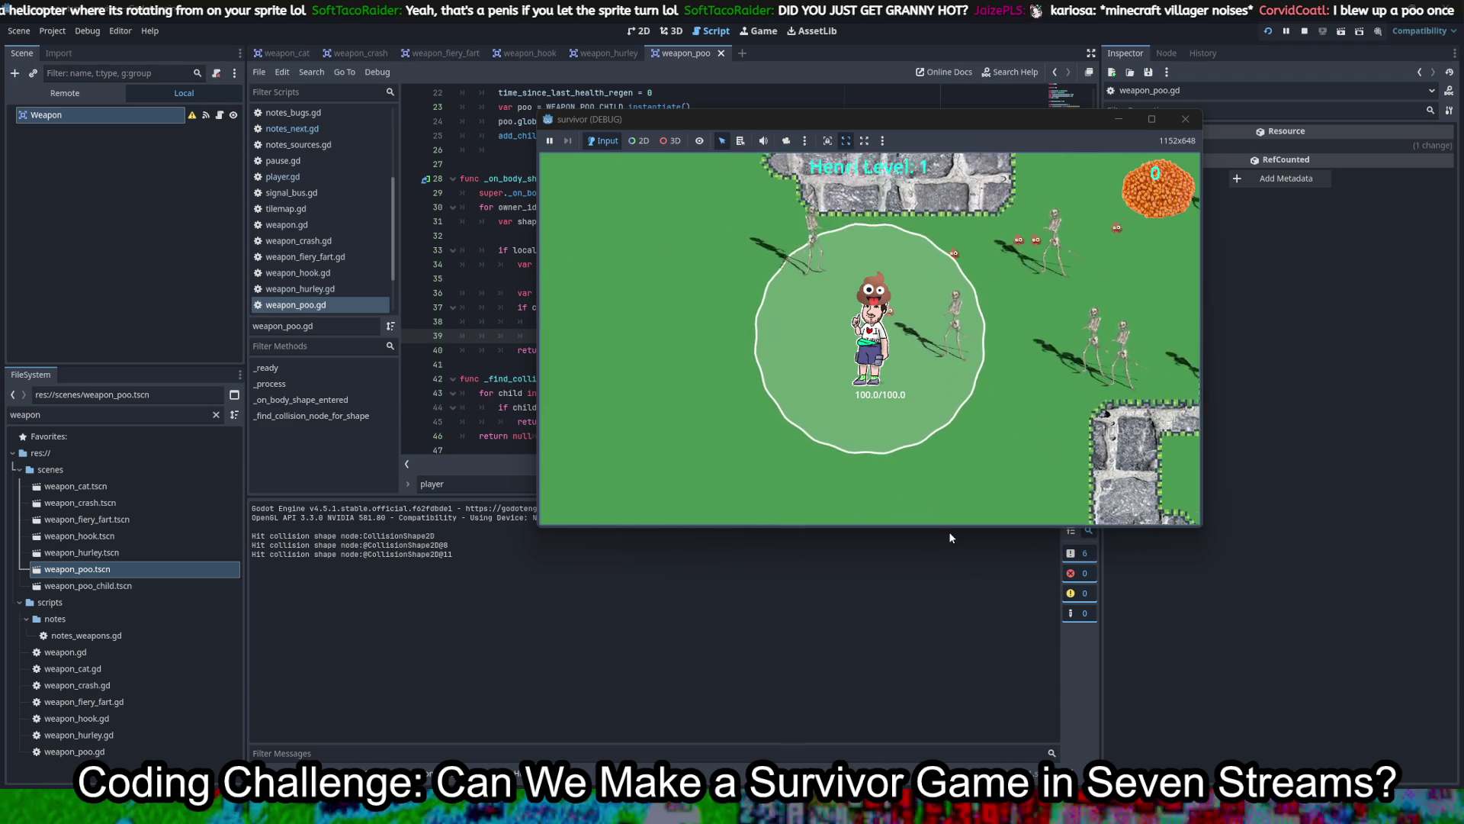
pyautogui.press('s')
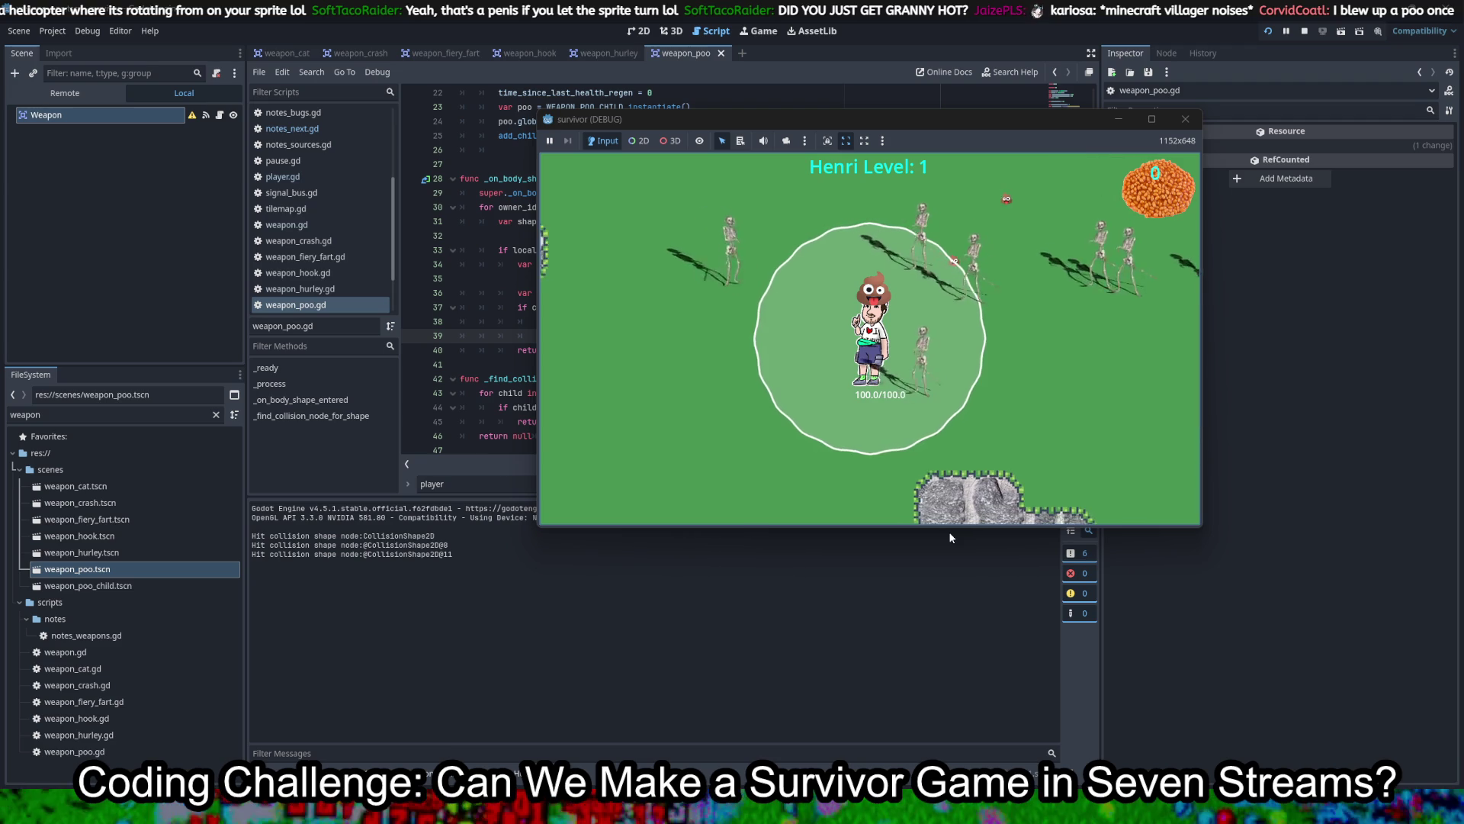
pyautogui.press('a')
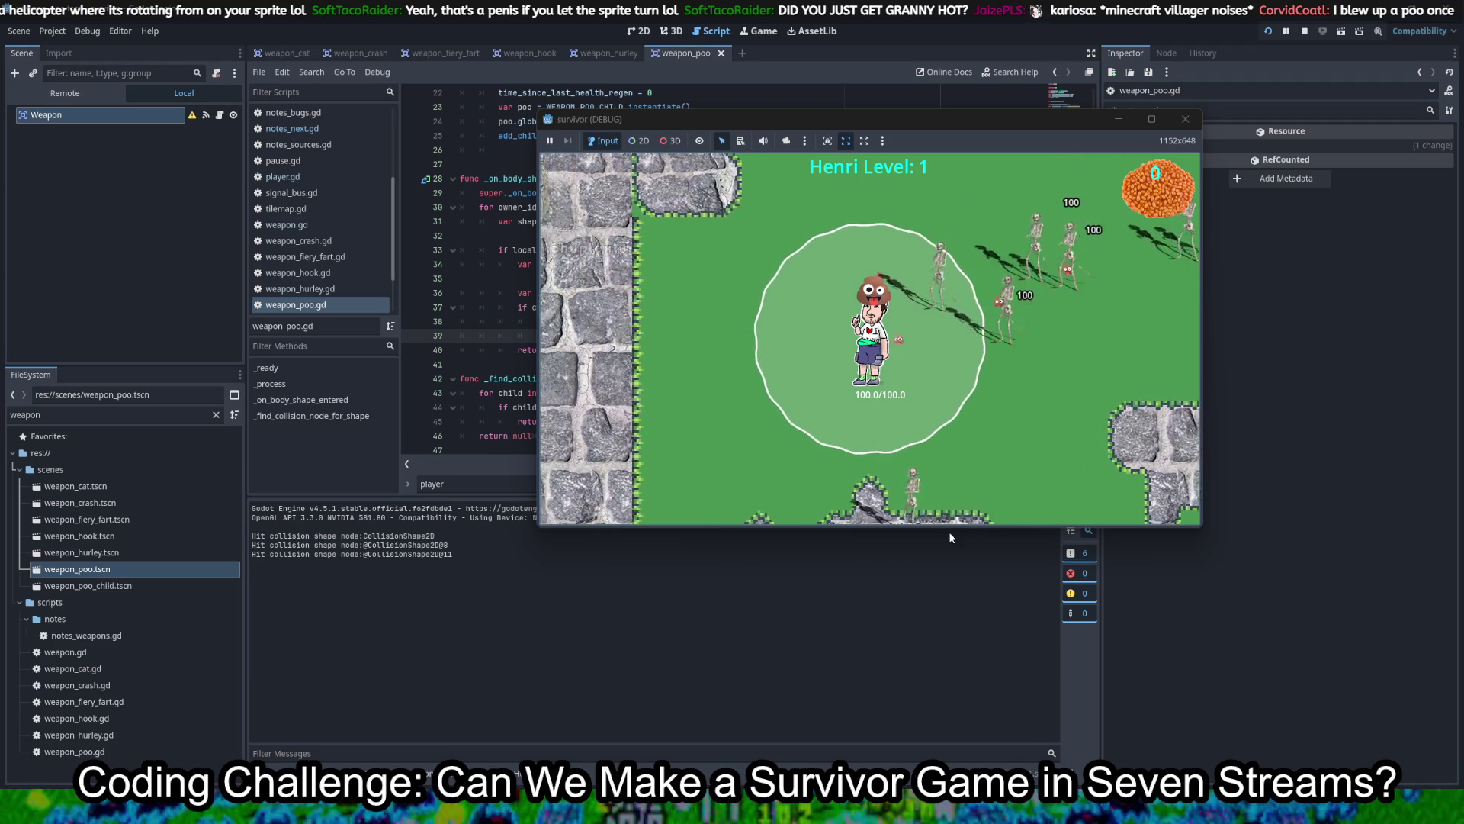
pyautogui.press('a')
pyautogui.press('w')
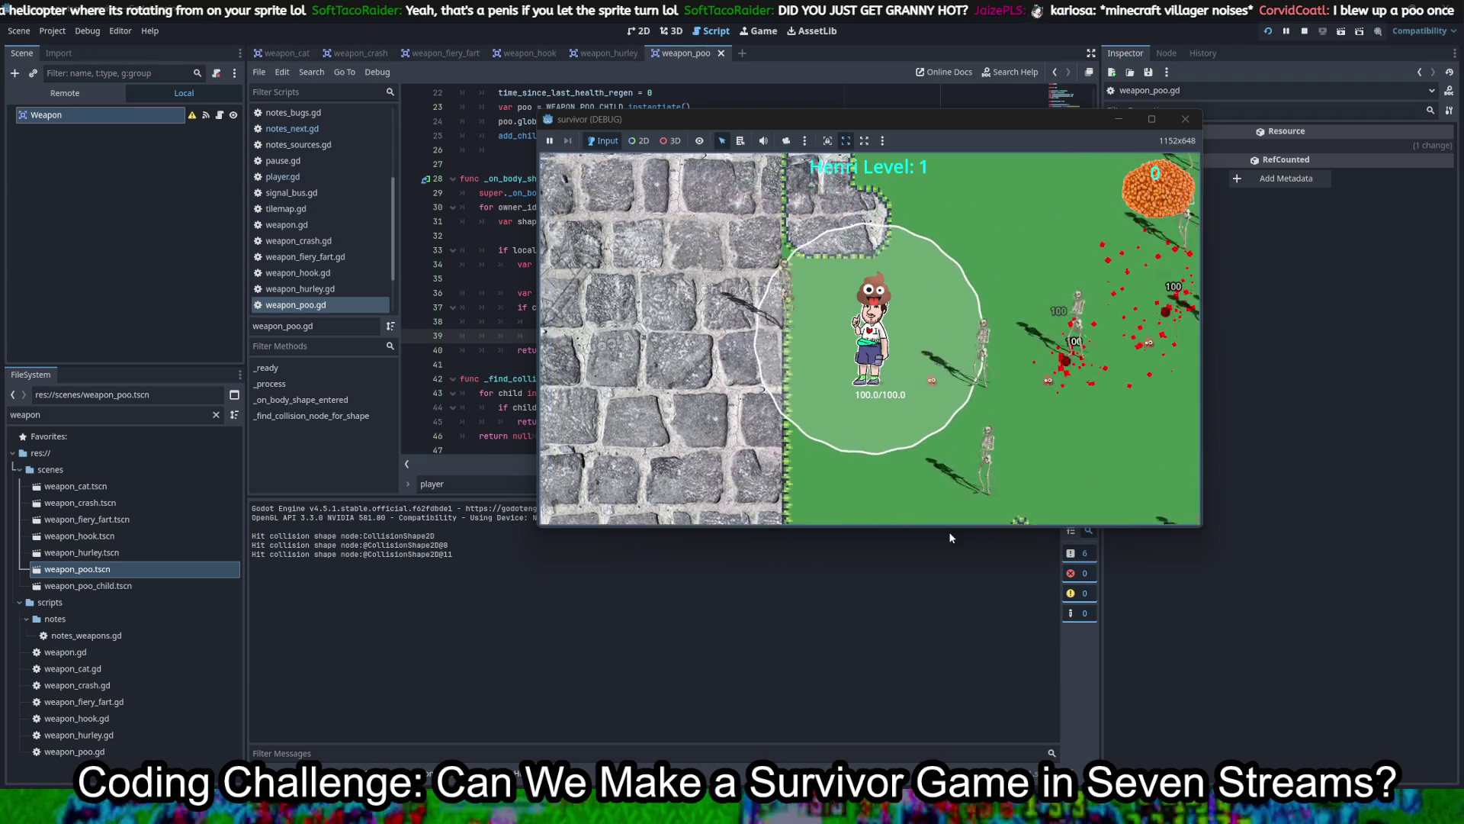
pyautogui.press('w')
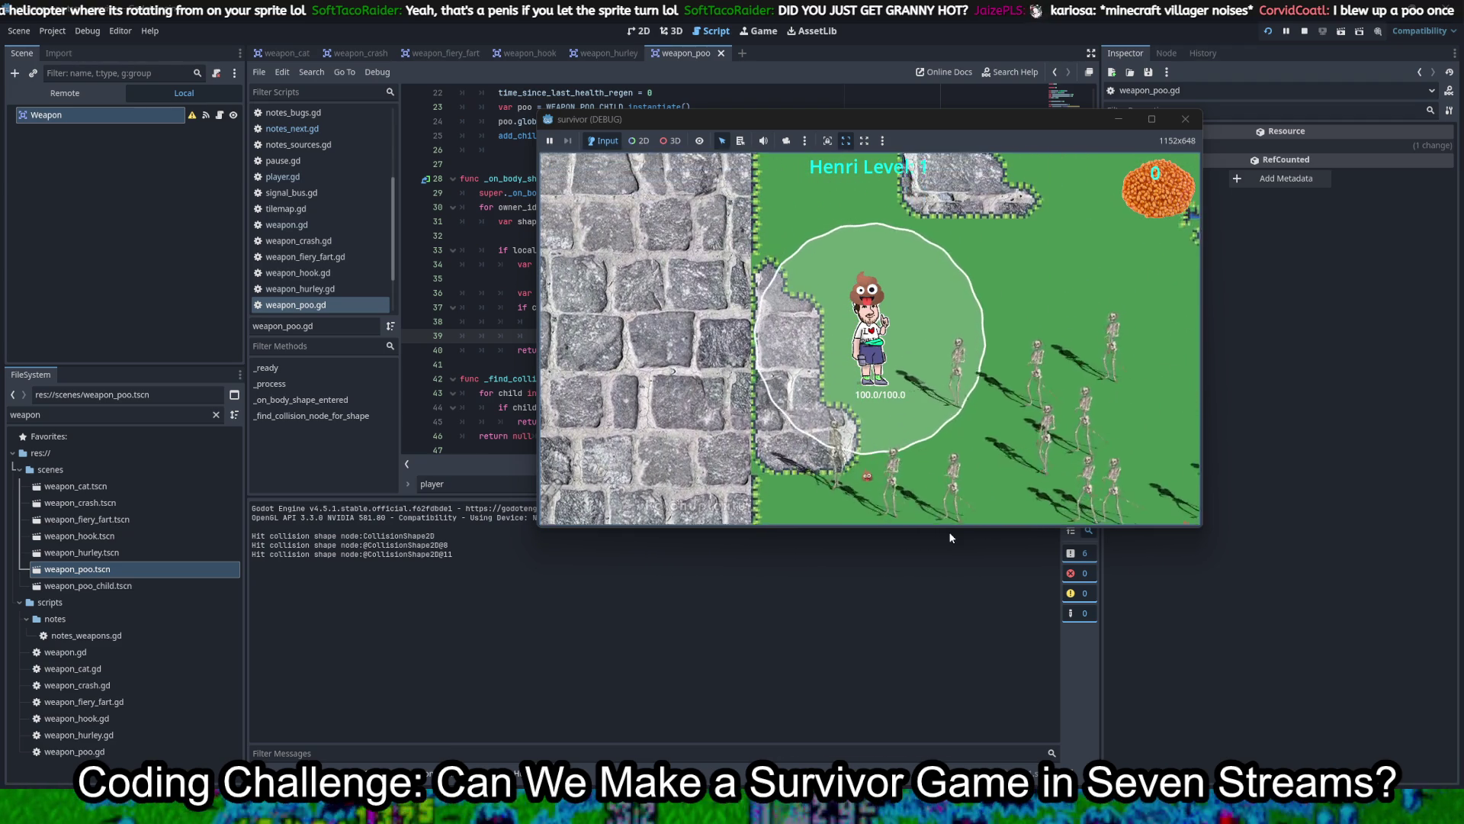
pyautogui.press('d')
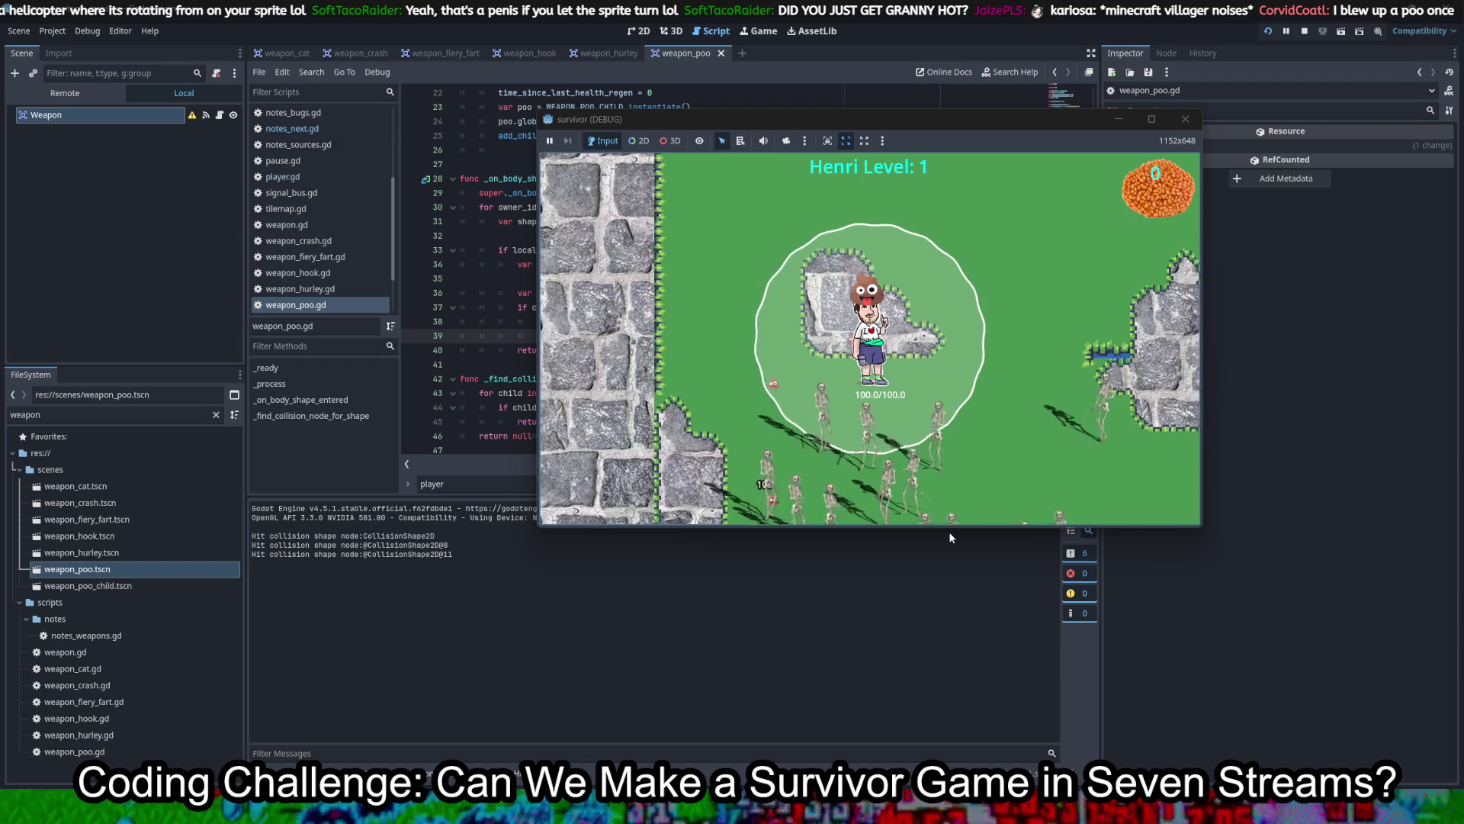
pyautogui.press('d')
pyautogui.press('w')
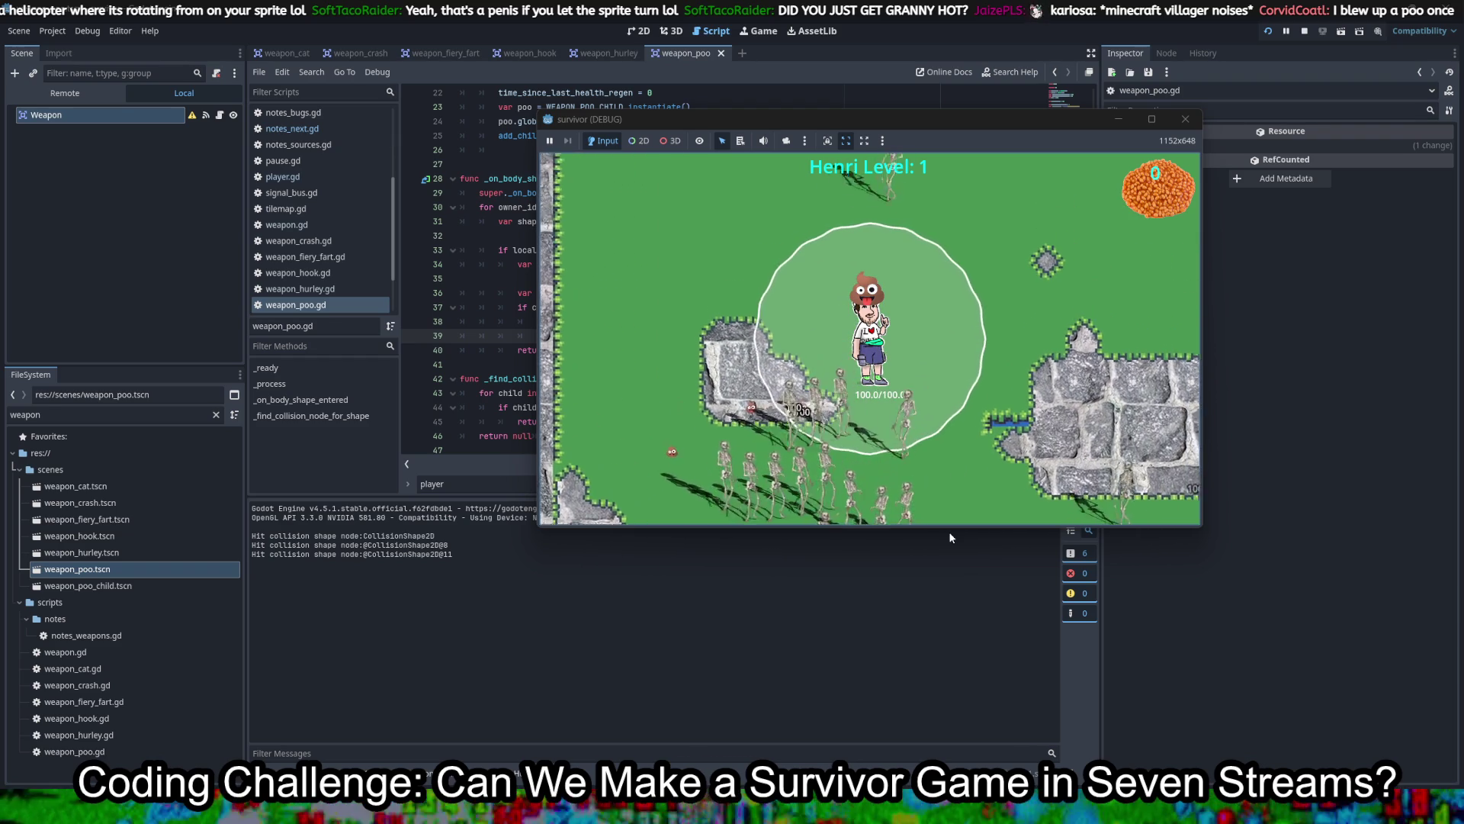
pyautogui.press('d')
pyautogui.press('w')
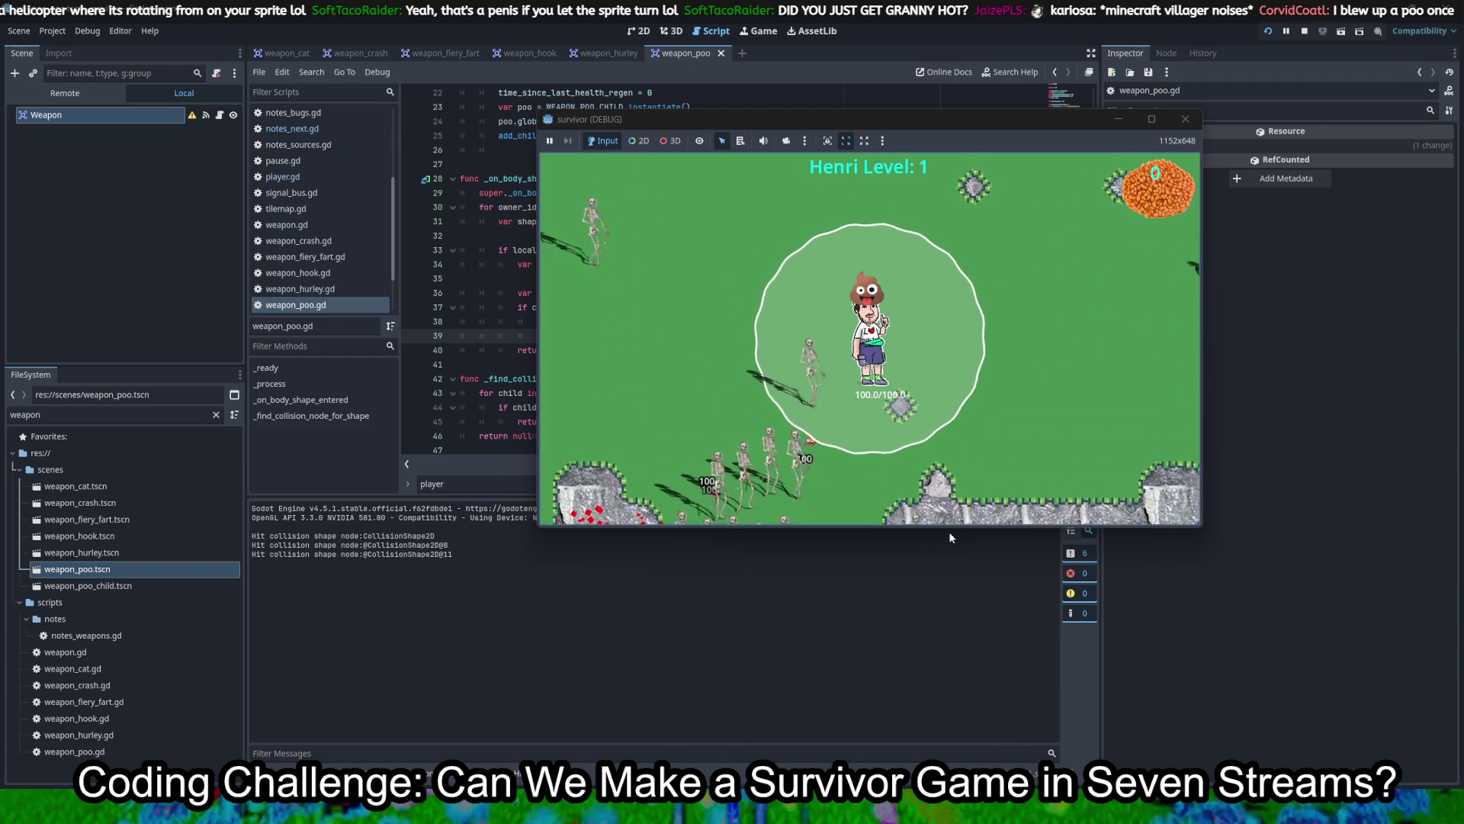
# Step: Steer Henri right across the arena so the poo hits skeletons, then stop the debug run
pyautogui.press('s')
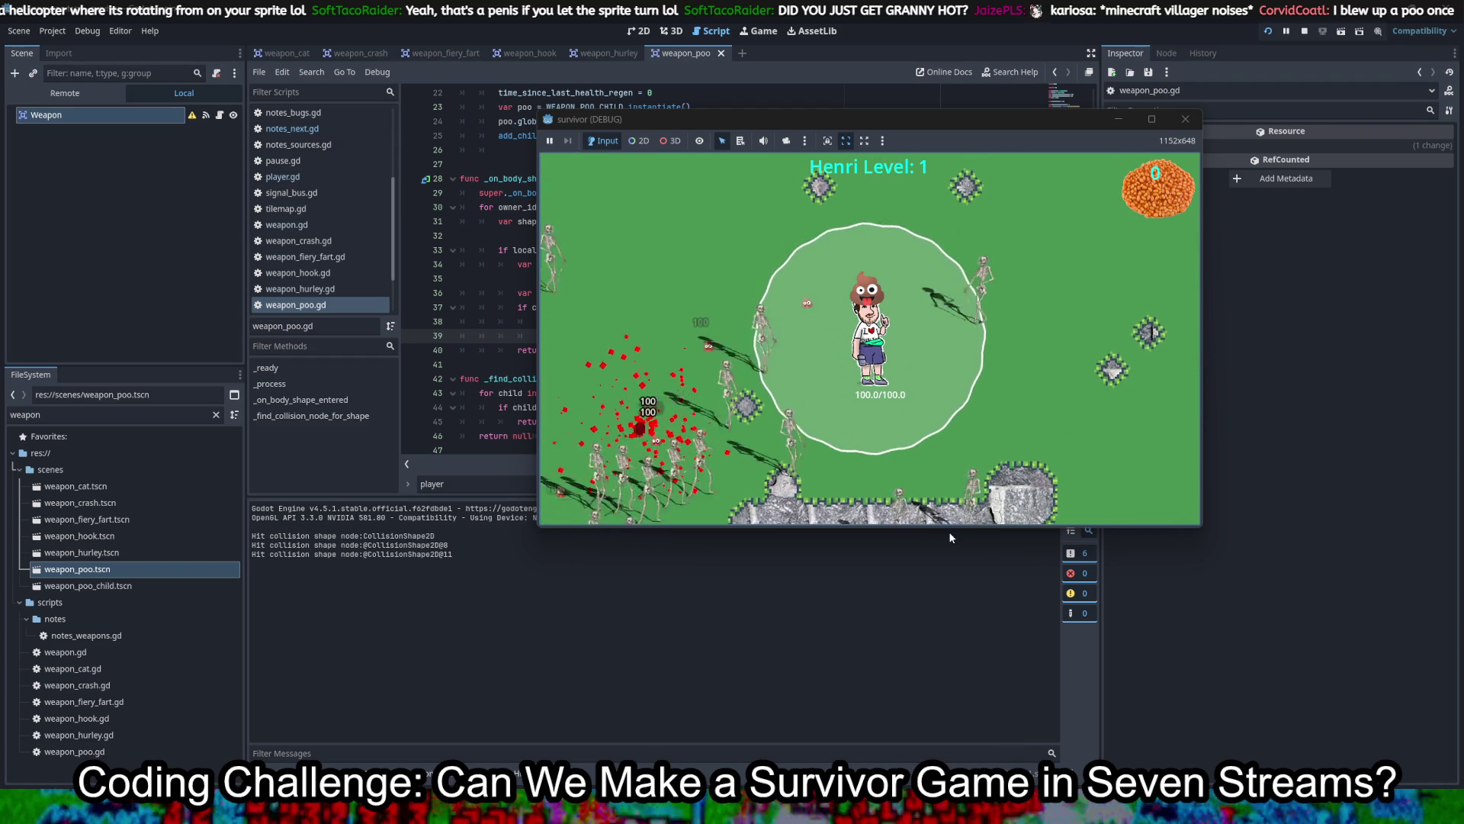
pyautogui.press('d')
pyautogui.press('w')
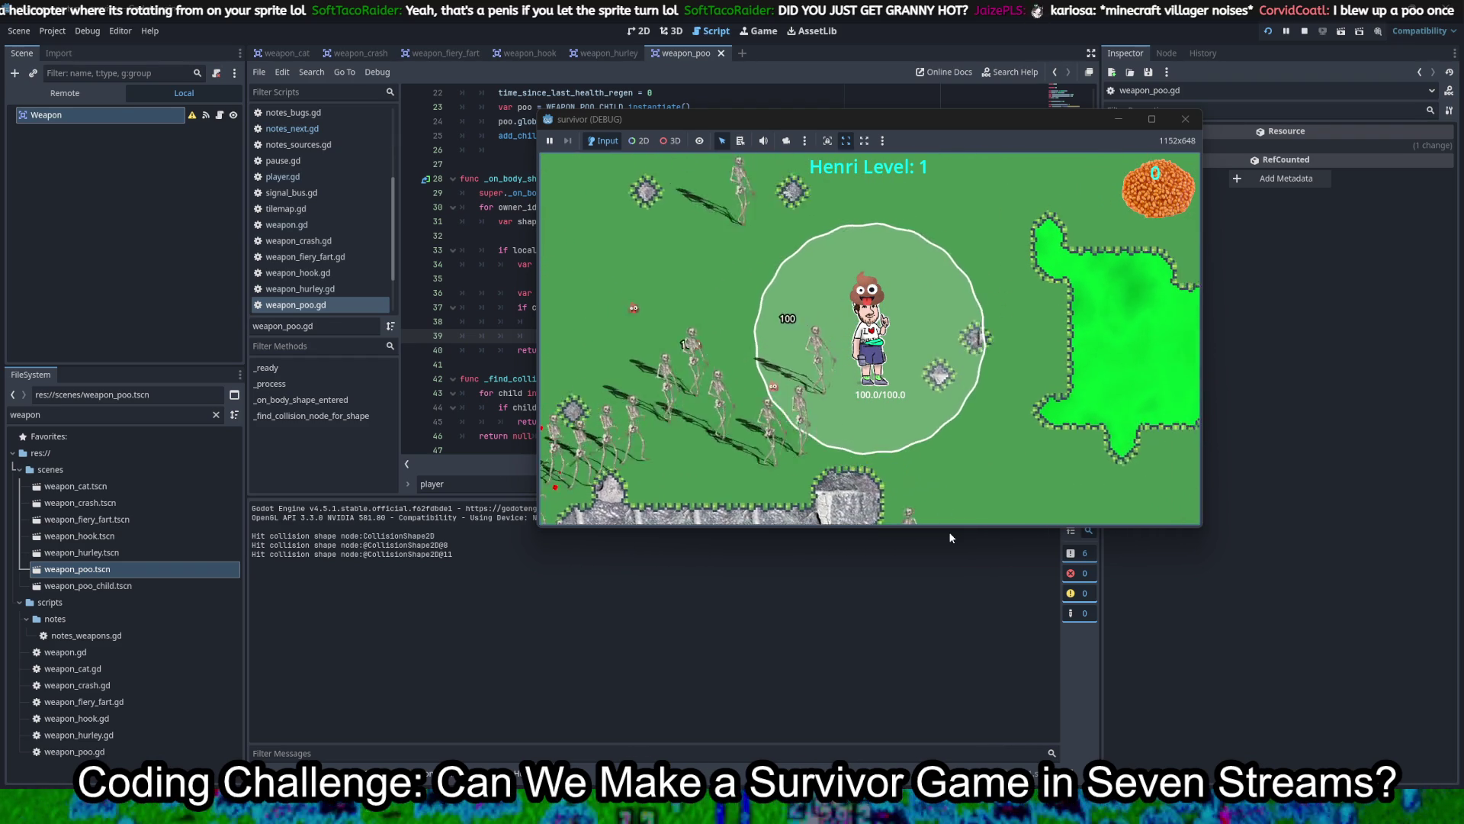
pyautogui.press('d')
pyautogui.press('w')
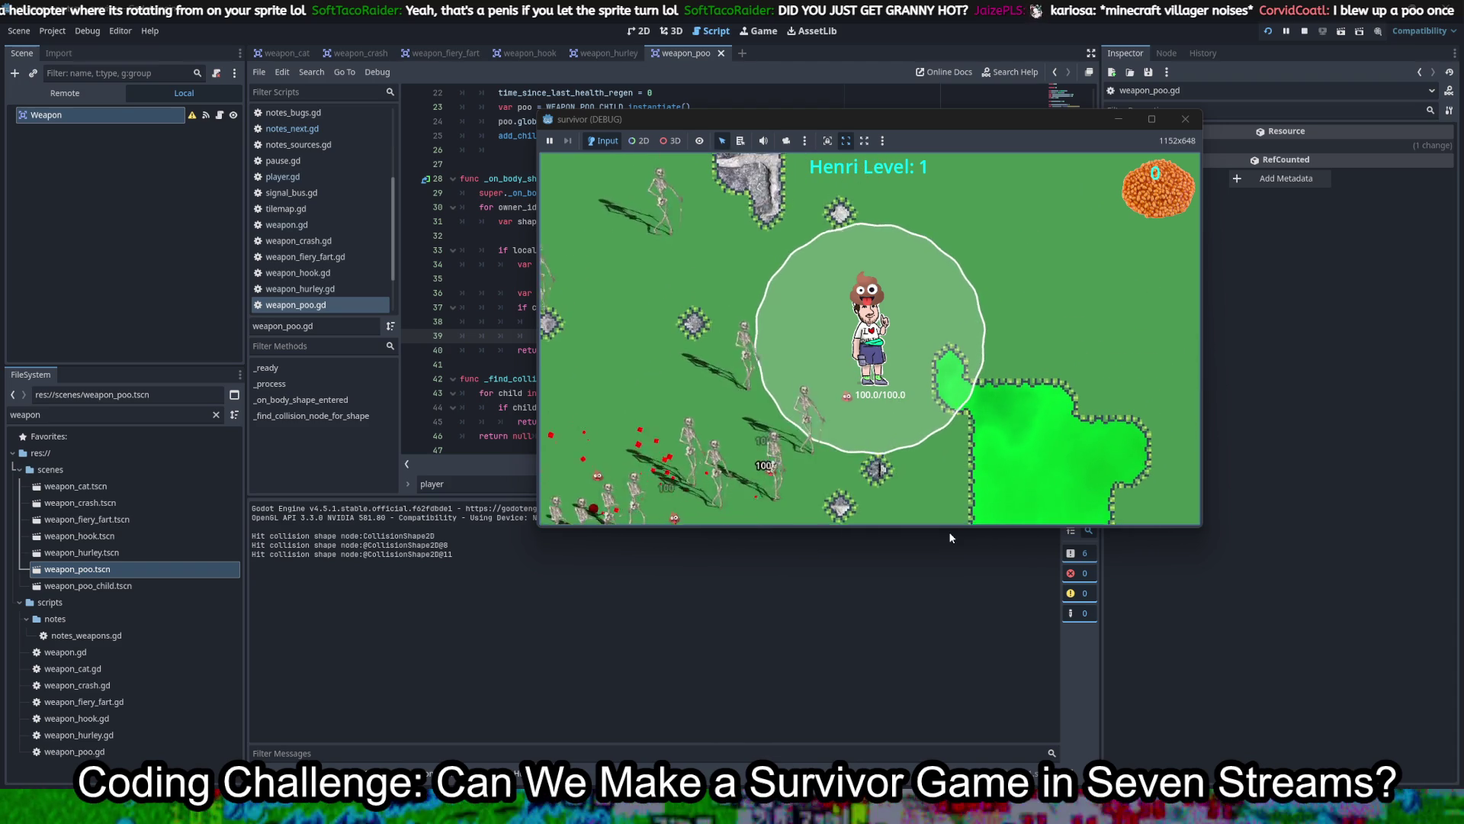
pyautogui.press('d')
pyautogui.press('w')
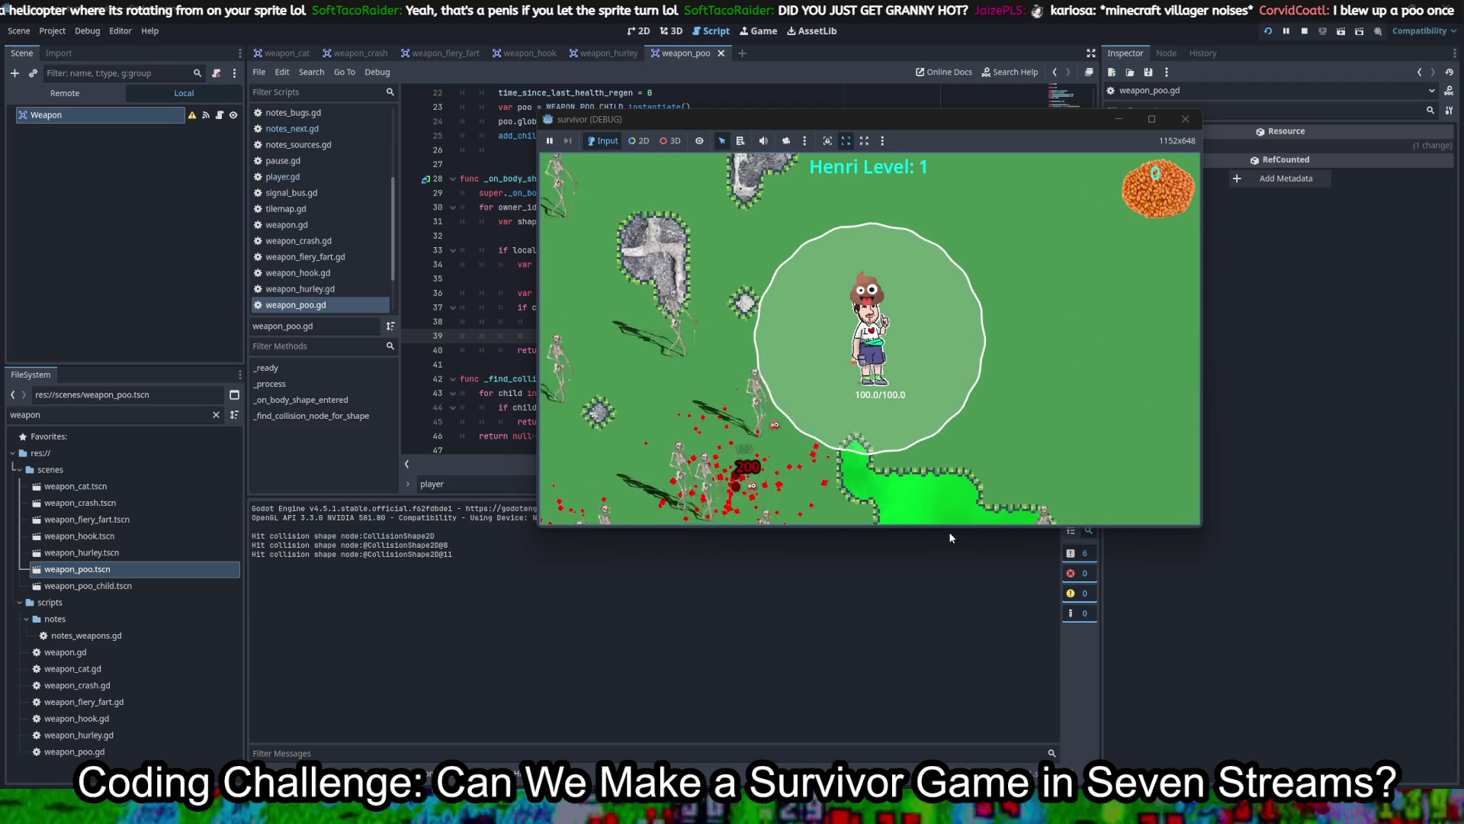
pyautogui.press('d')
pyautogui.press('w')
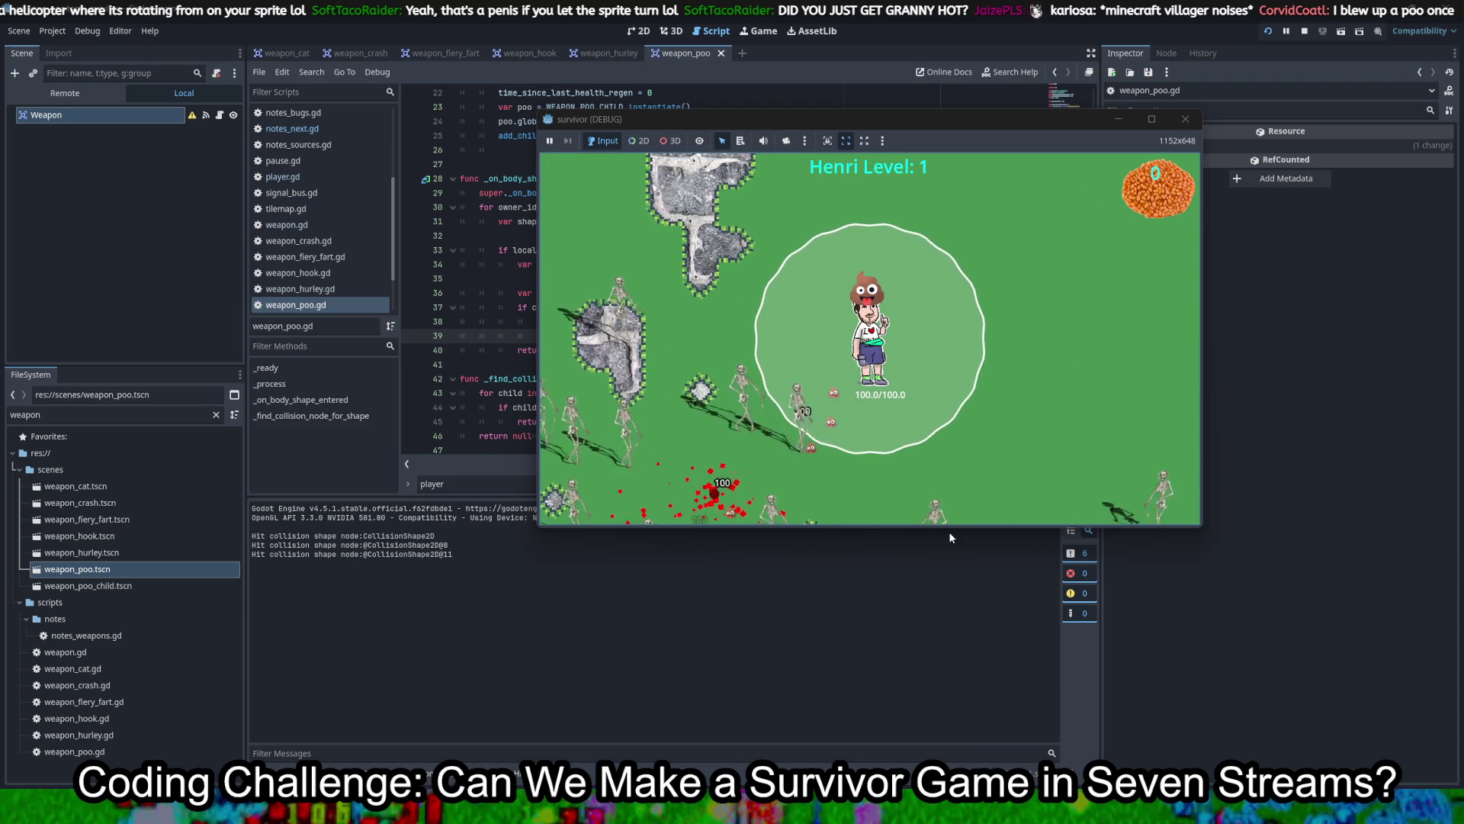
pyautogui.press('d')
pyautogui.press('w')
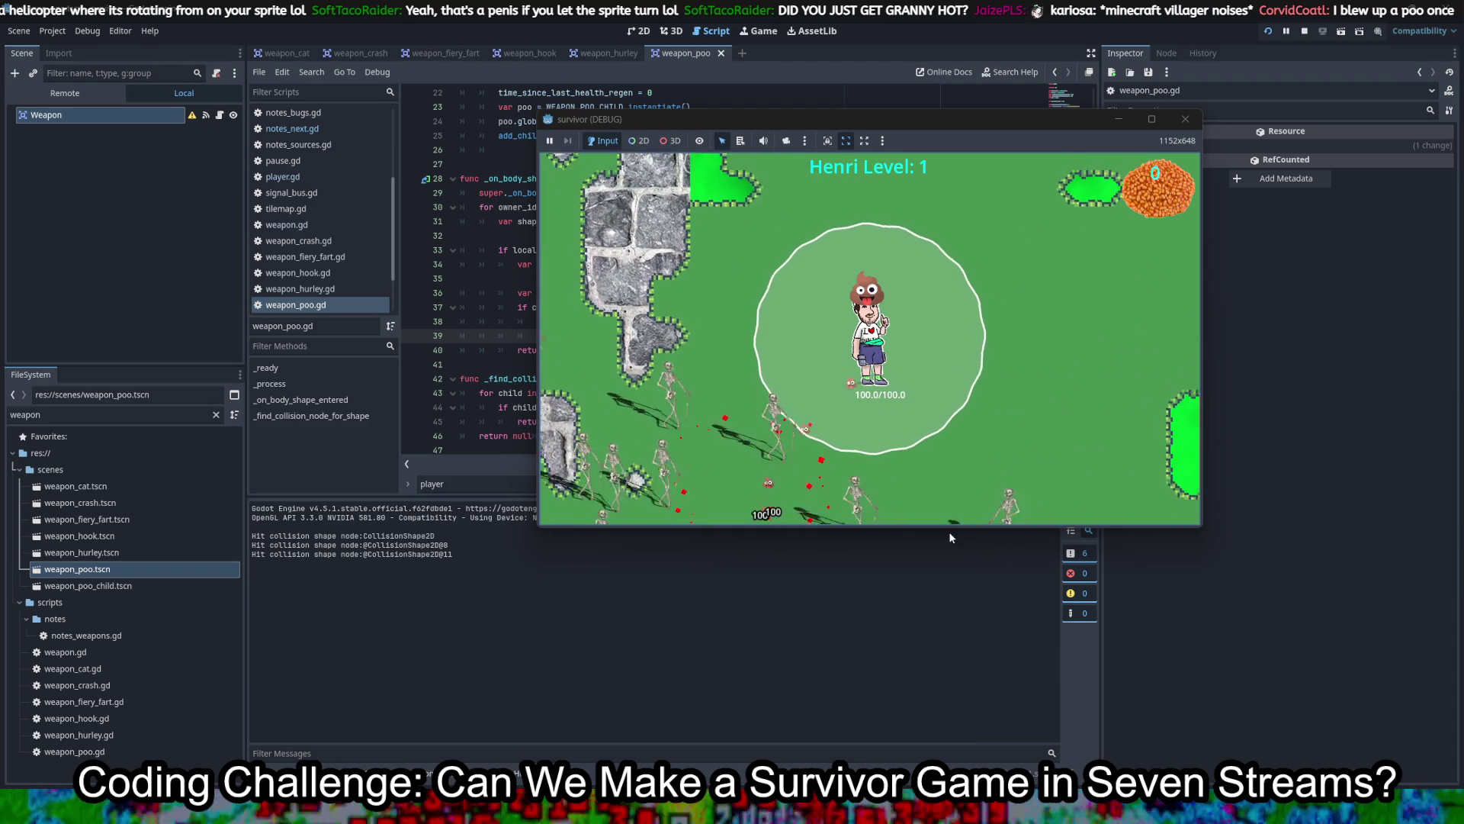
pyautogui.press('d')
pyautogui.press('w')
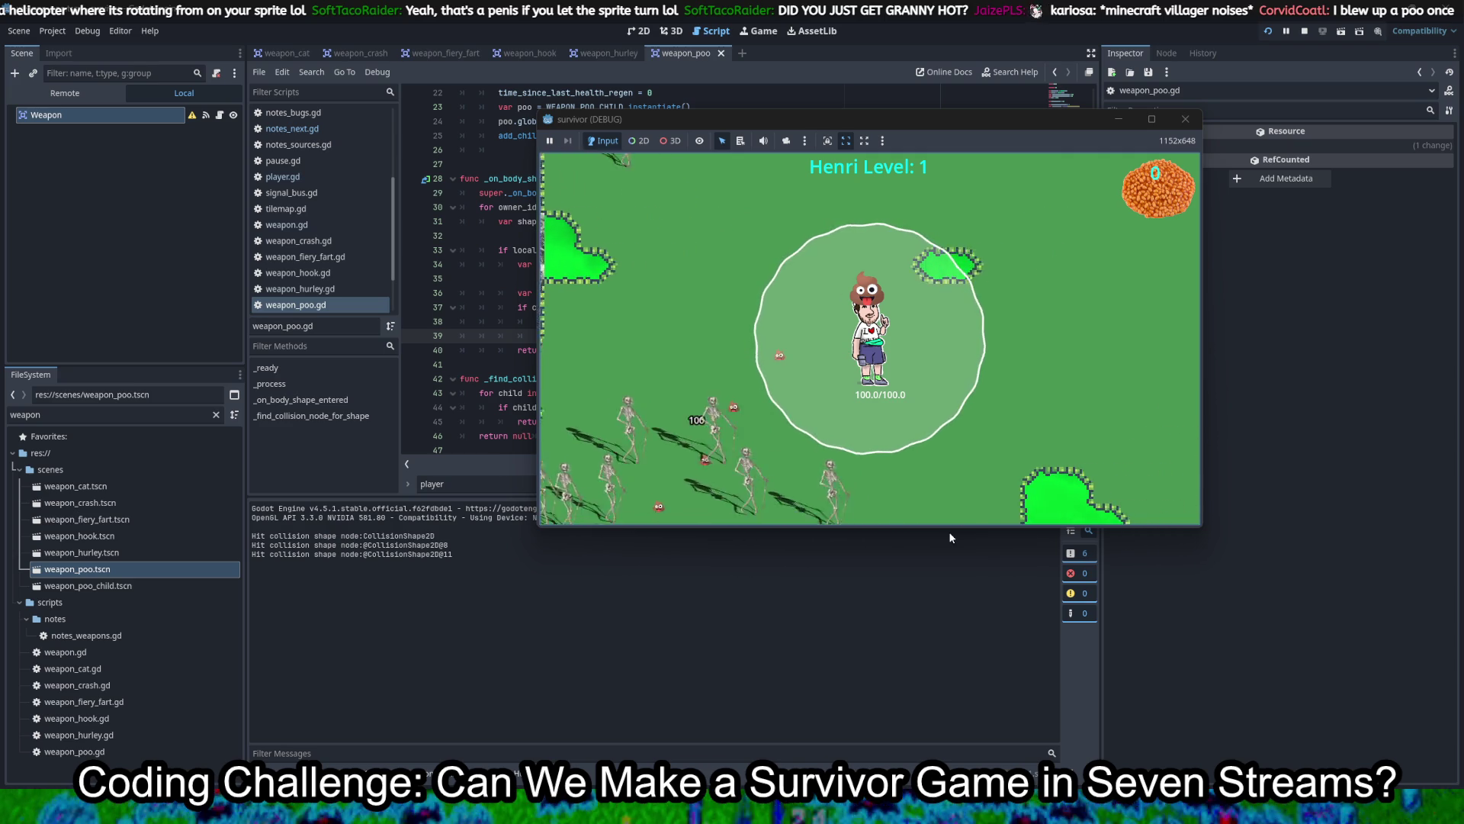
pyautogui.press('d')
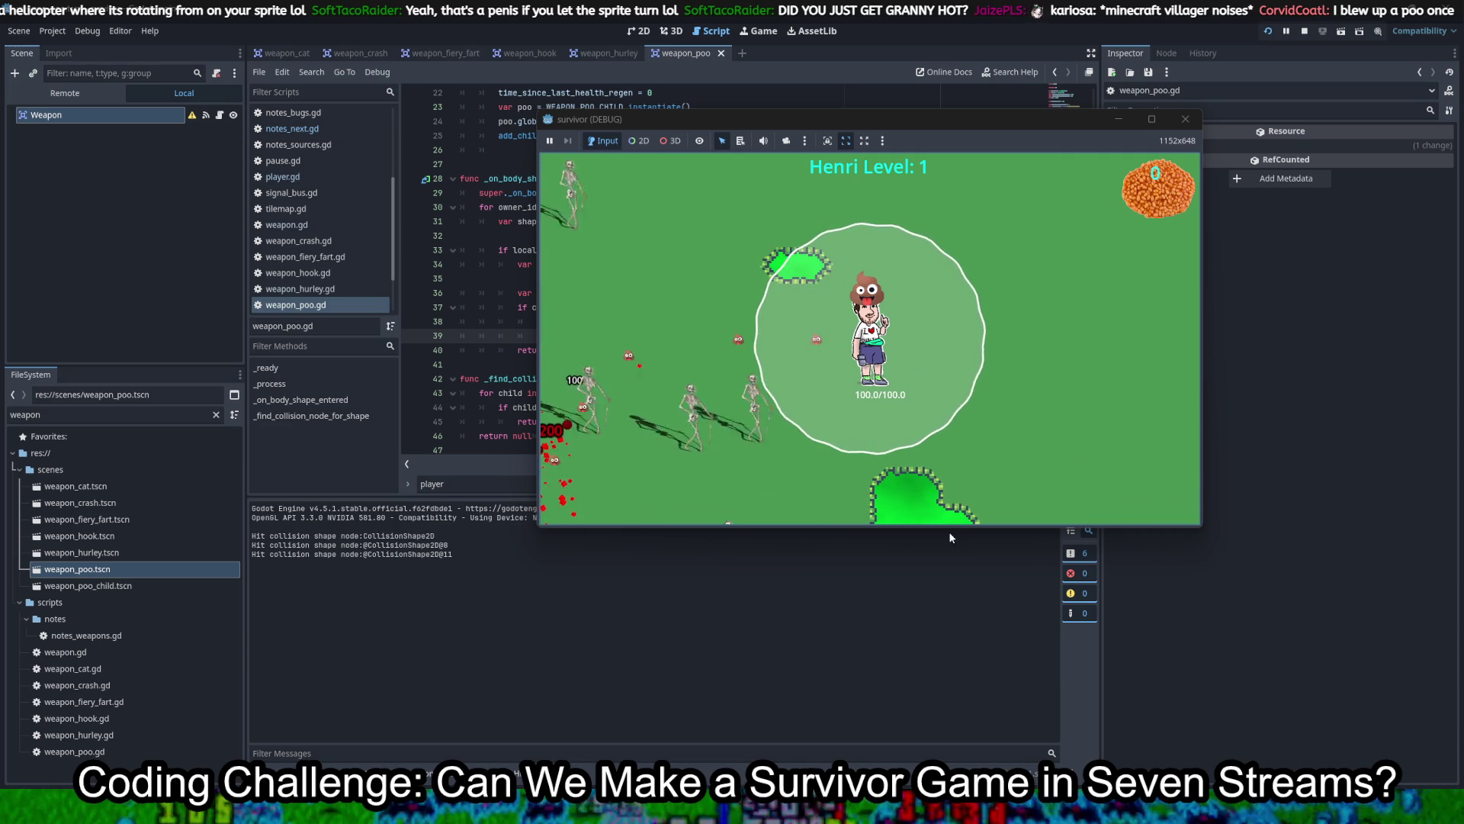
pyautogui.press('d')
pyautogui.press('s')
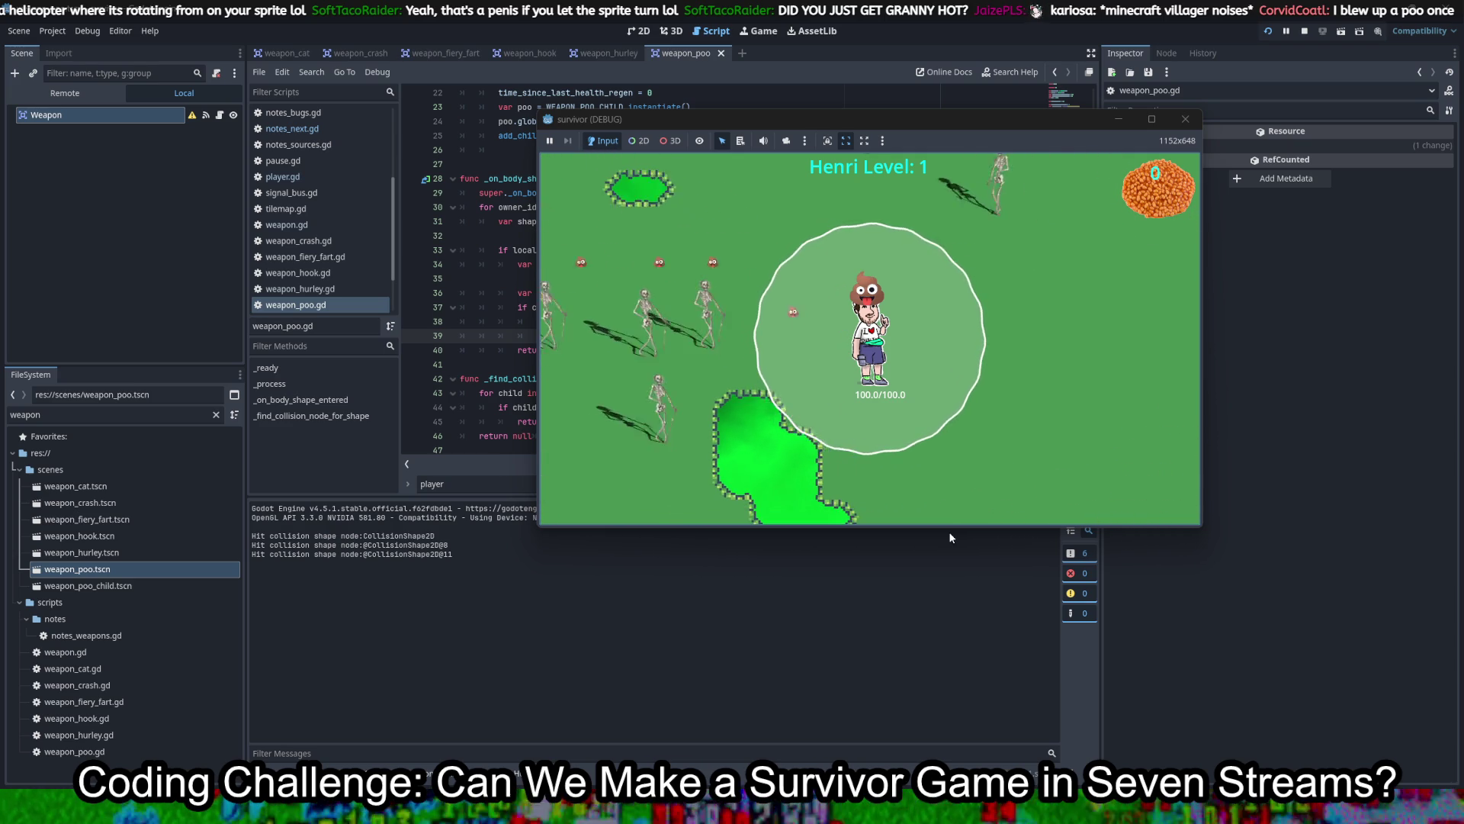
pyautogui.press('d')
pyautogui.press('s')
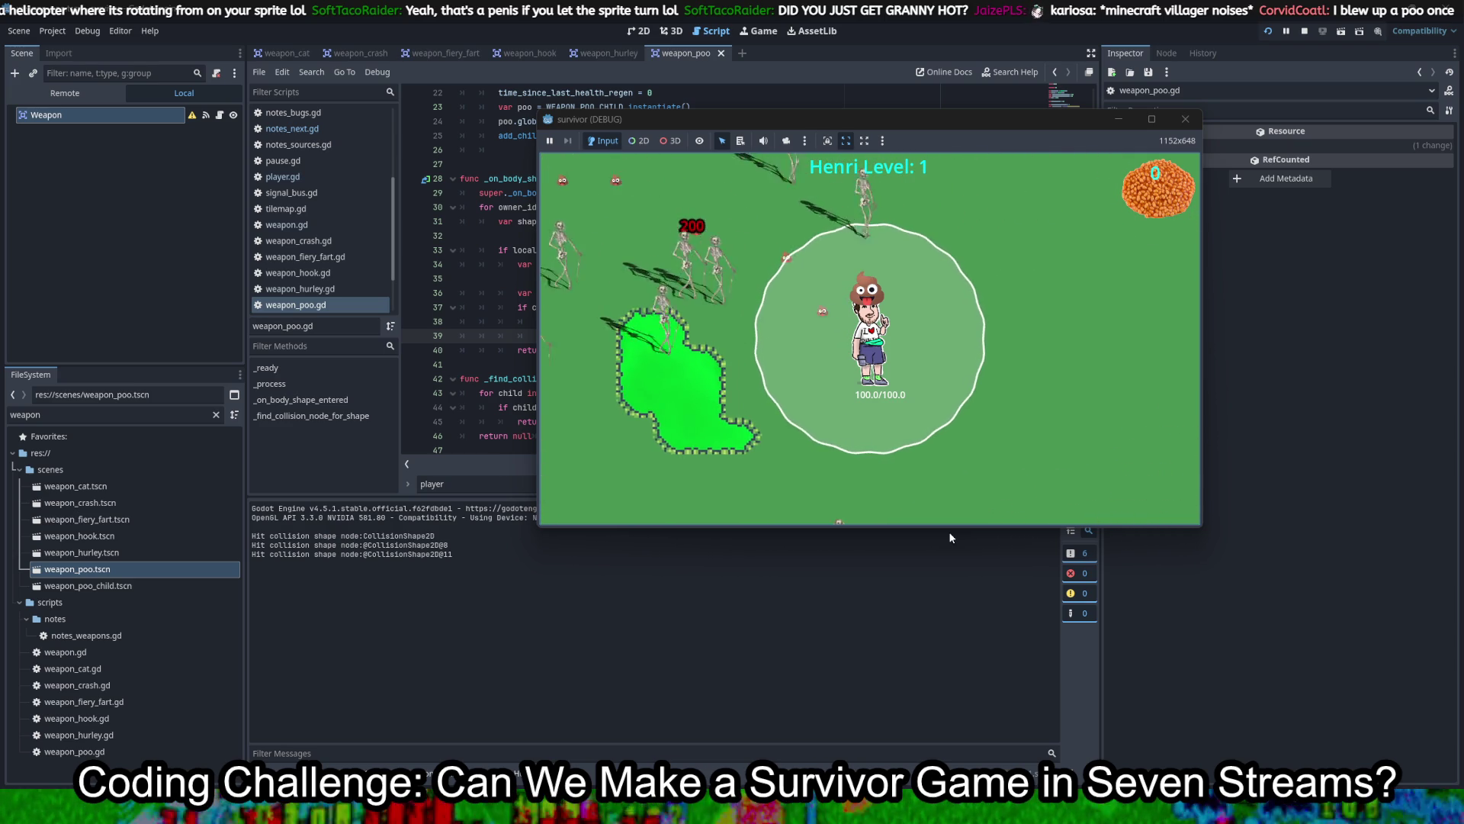
pyautogui.press('d')
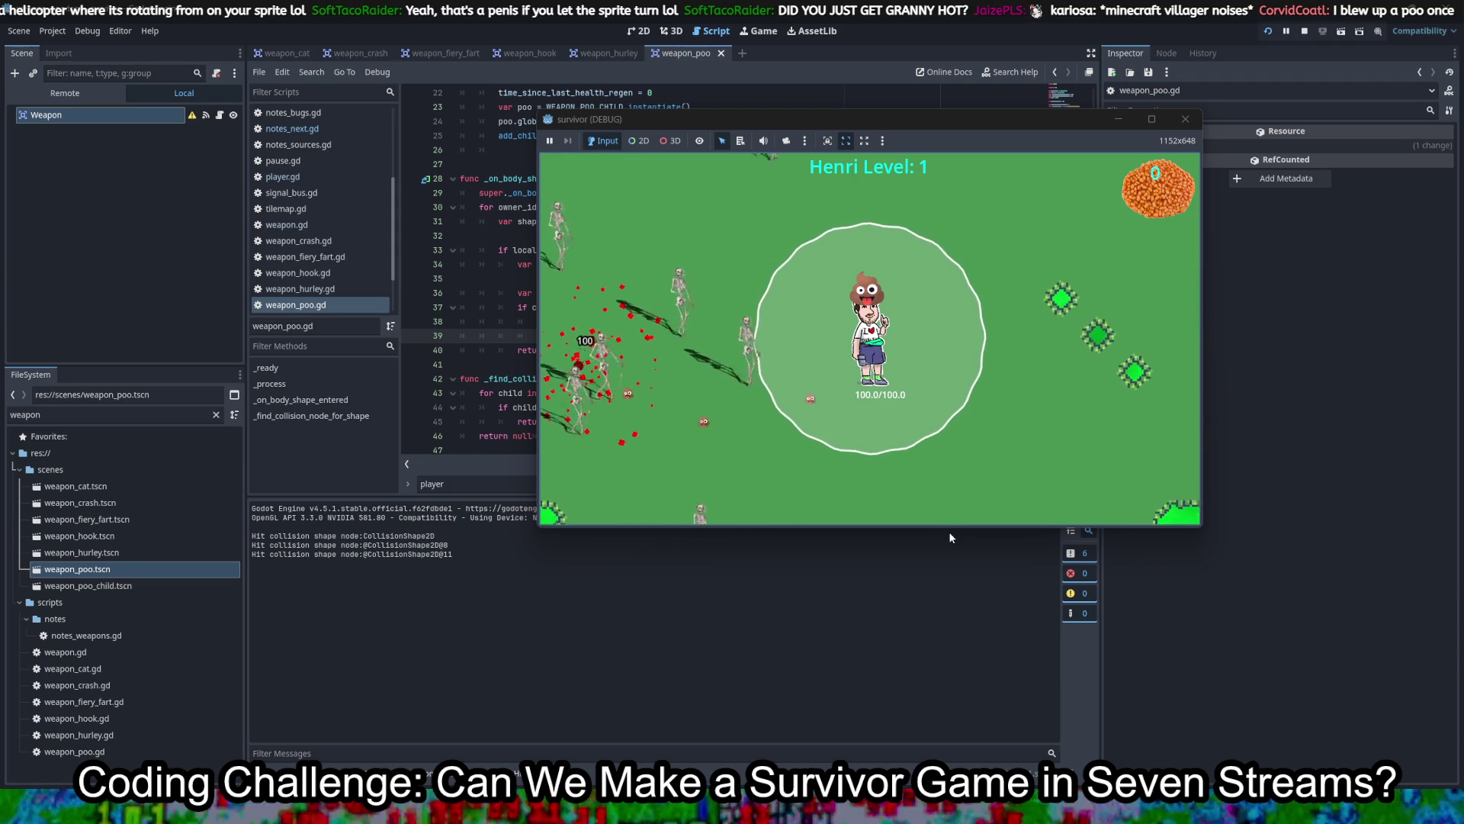
pyautogui.press('w')
pyautogui.press('d')
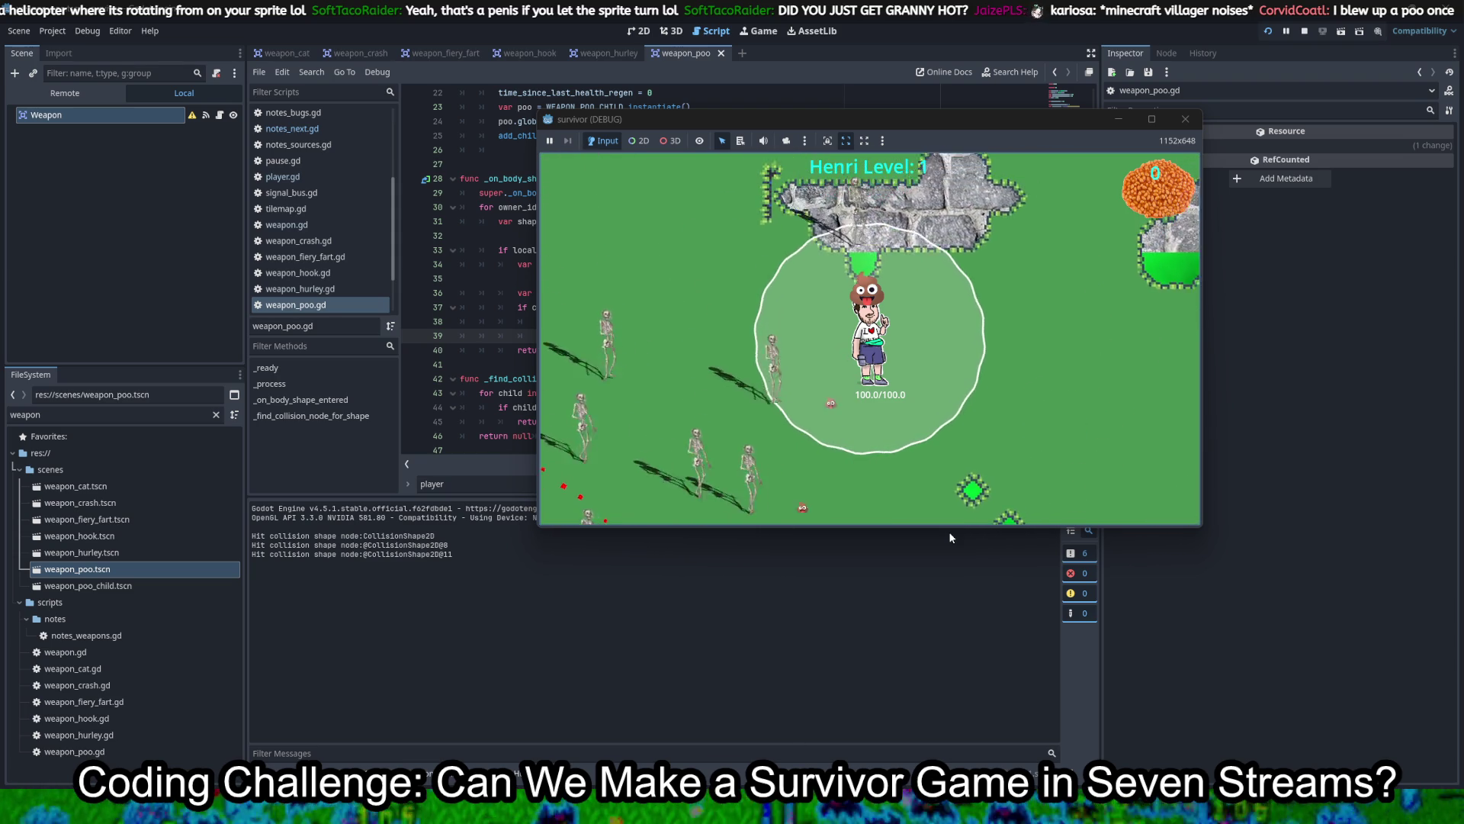
pyautogui.press('s')
pyautogui.press('d')
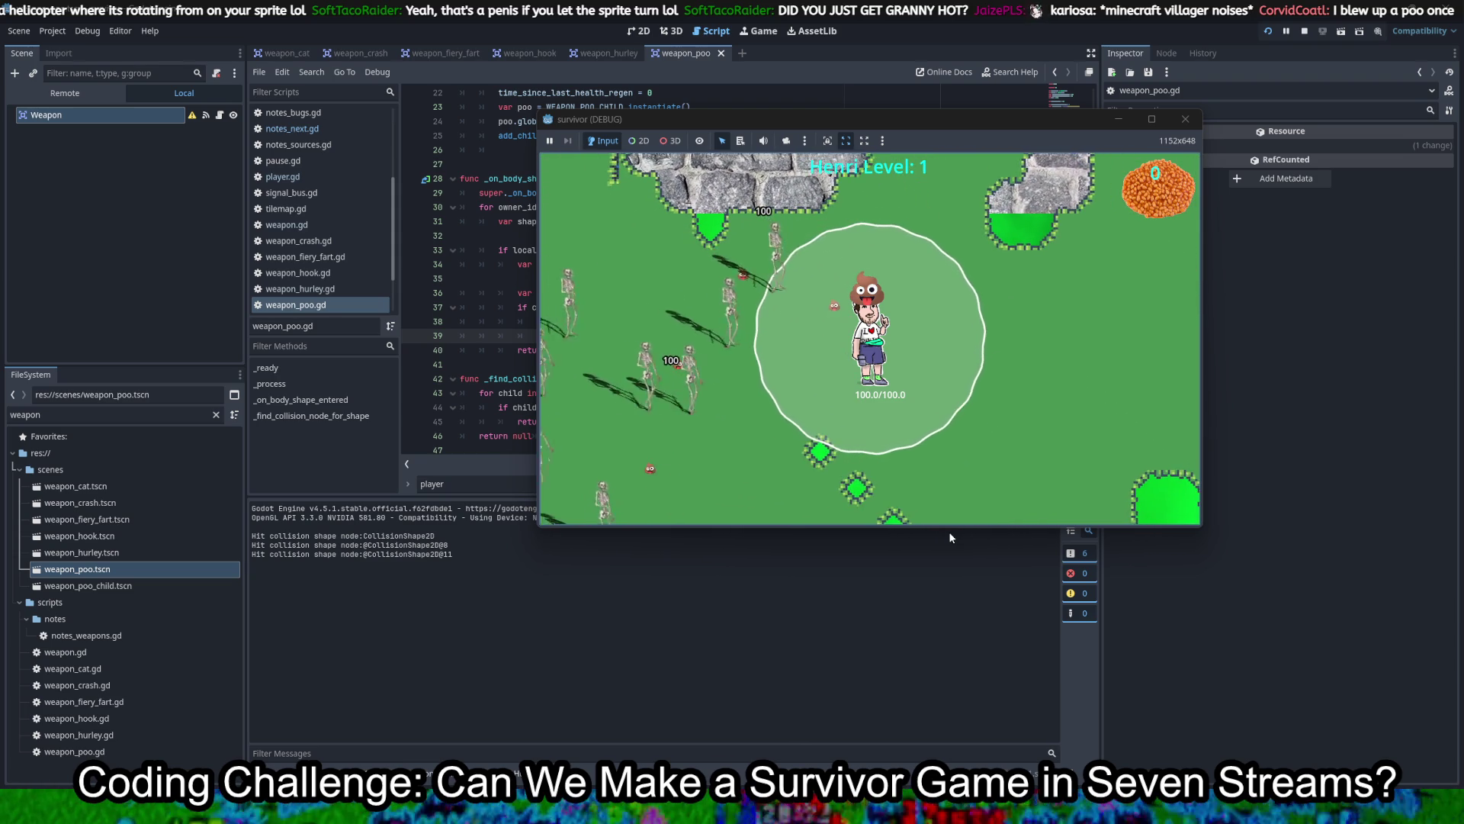
pyautogui.press('s')
pyautogui.press('d')
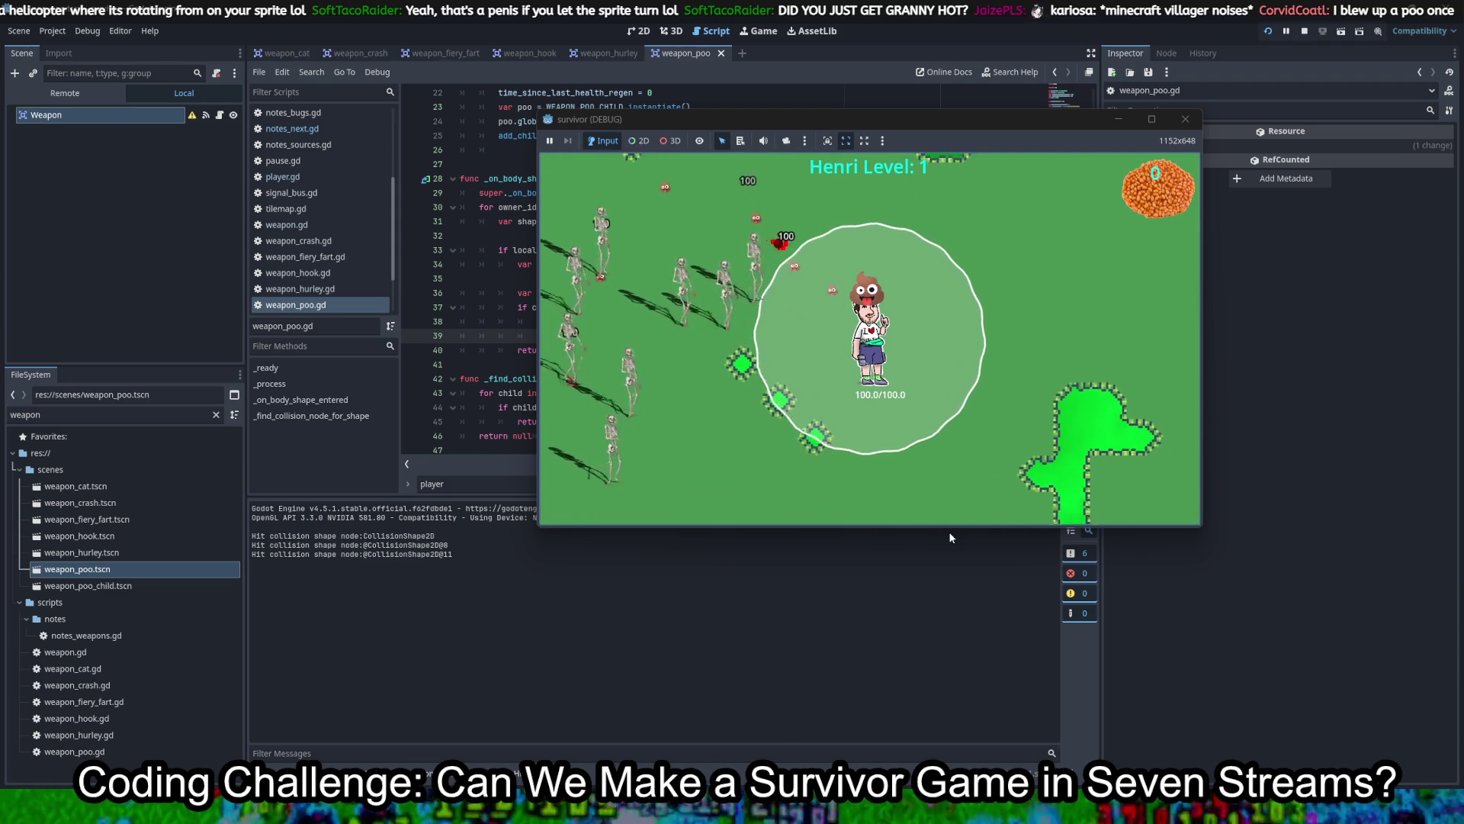
pyautogui.press('w')
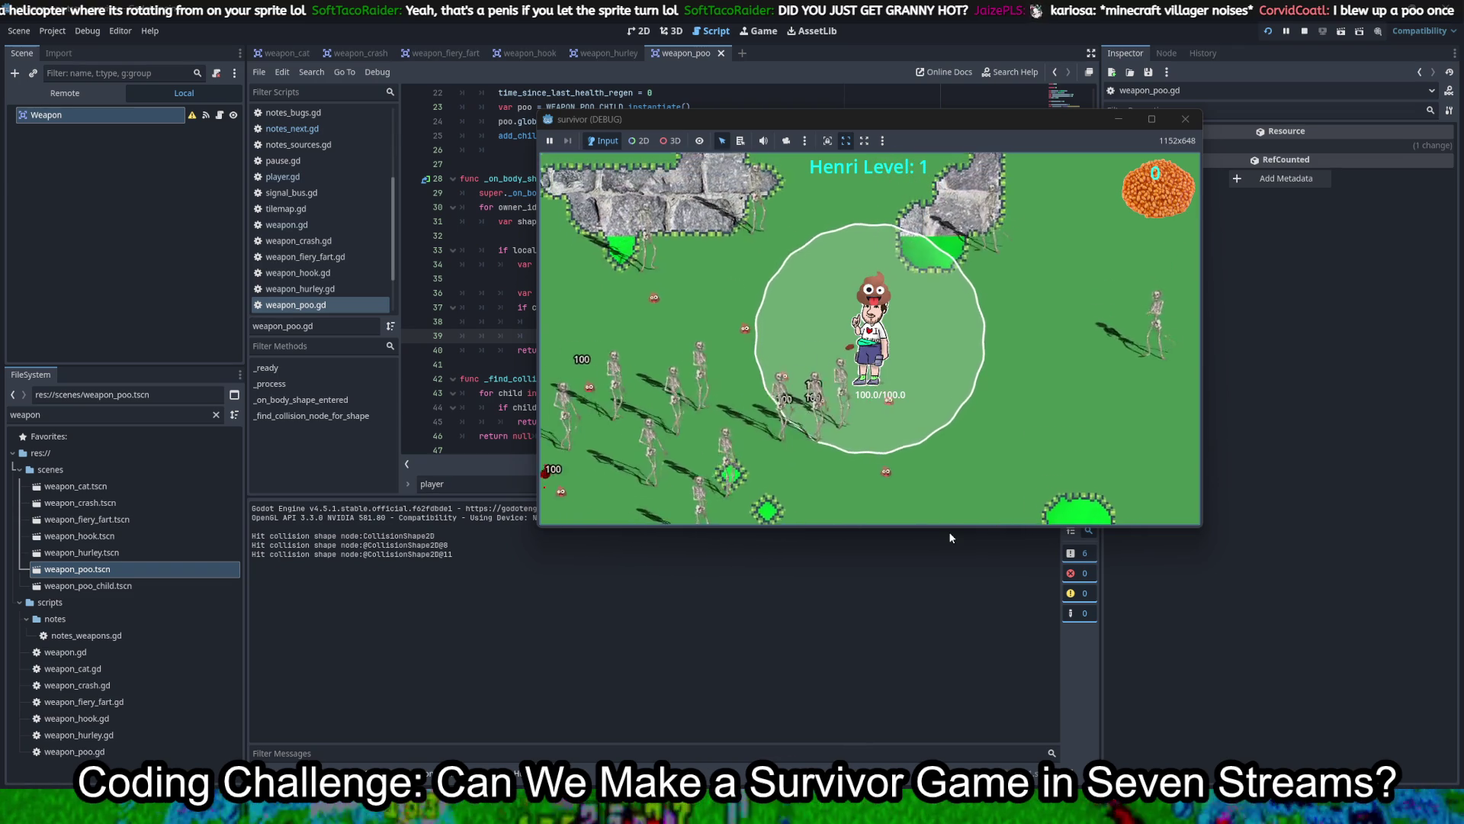
pyautogui.press('w')
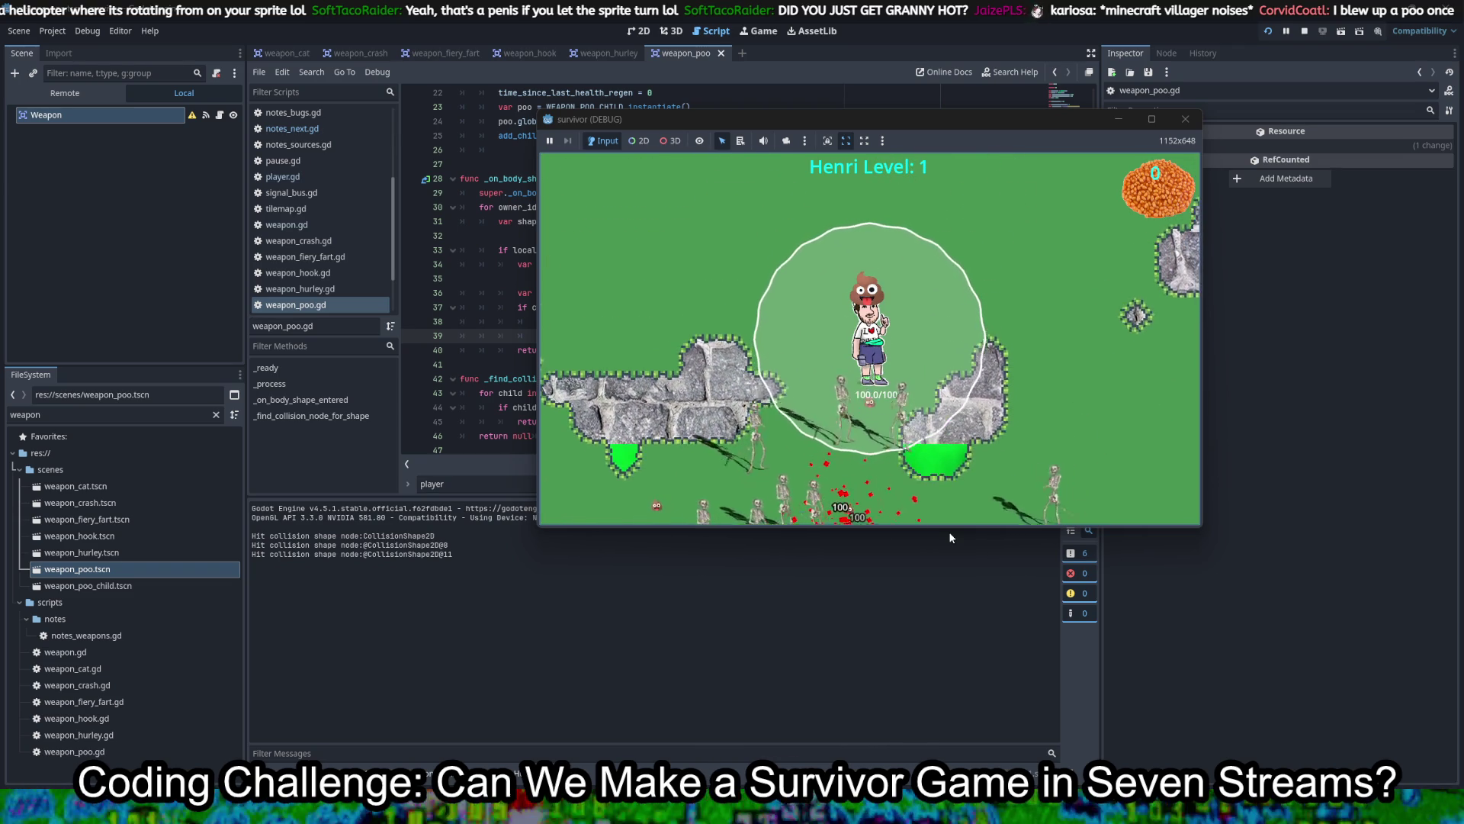
pyautogui.press('w')
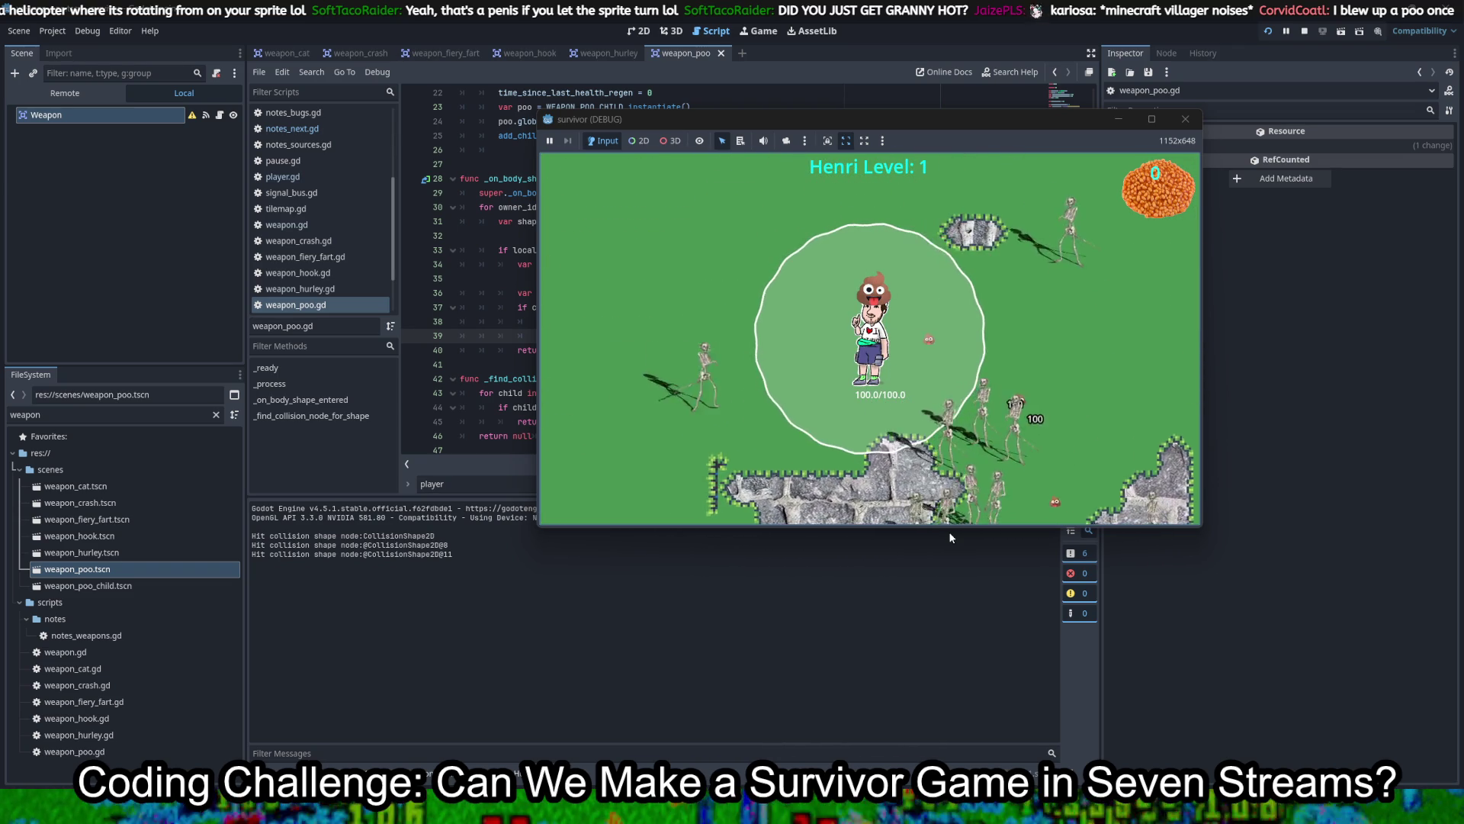
pyautogui.press('d')
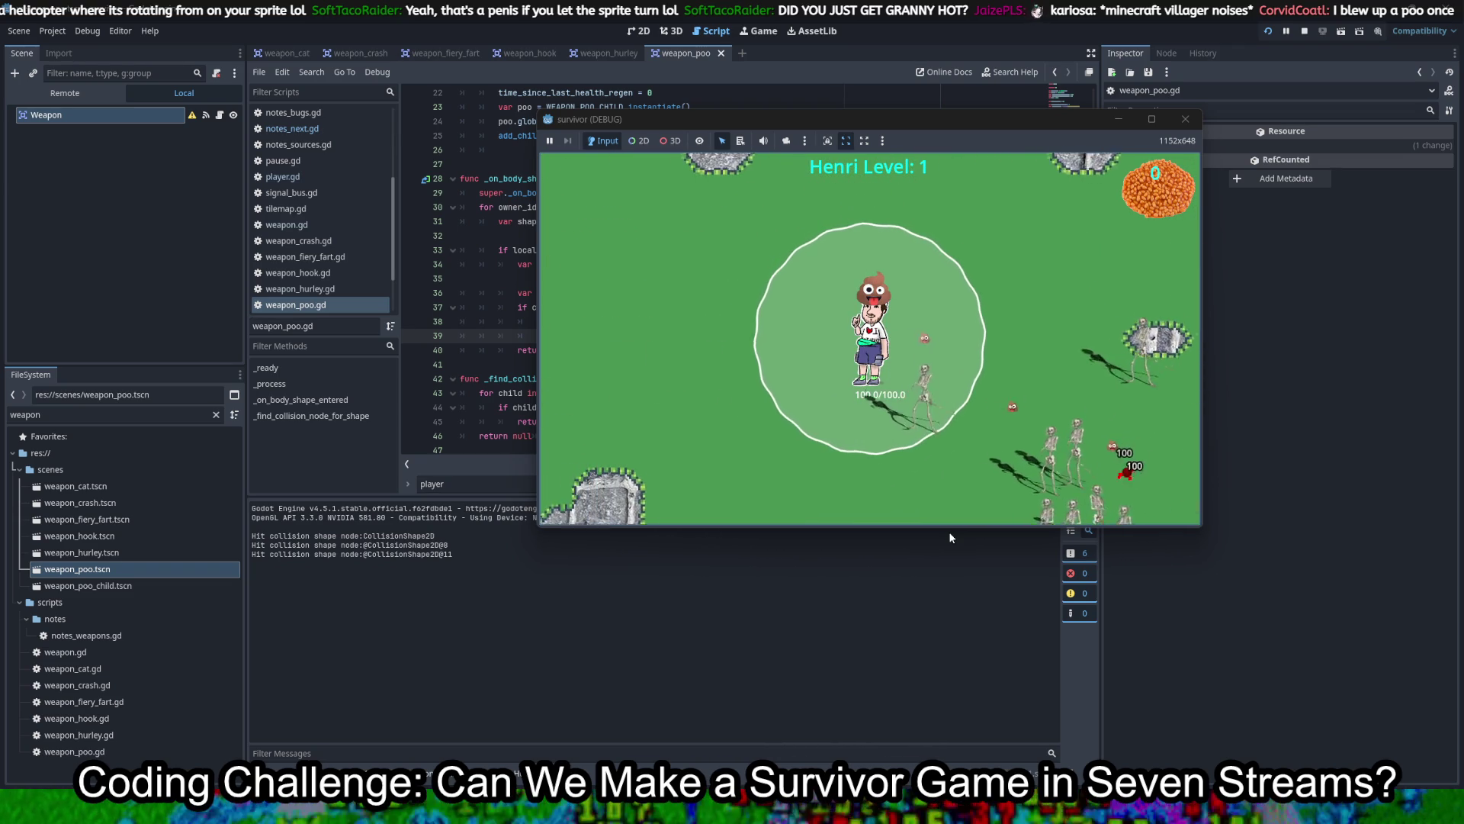
pyautogui.press('s')
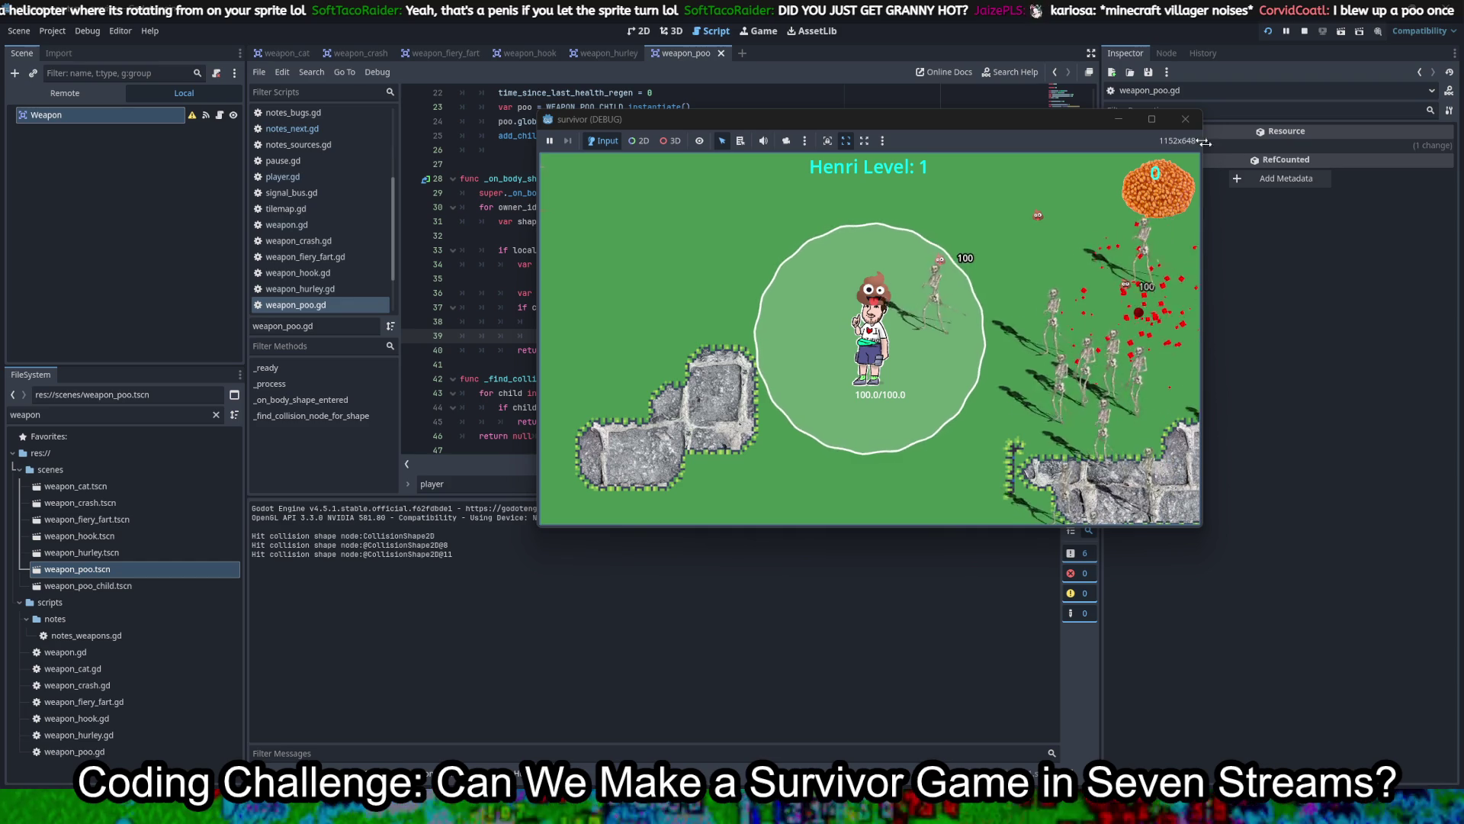
pyautogui.click(1185, 120)
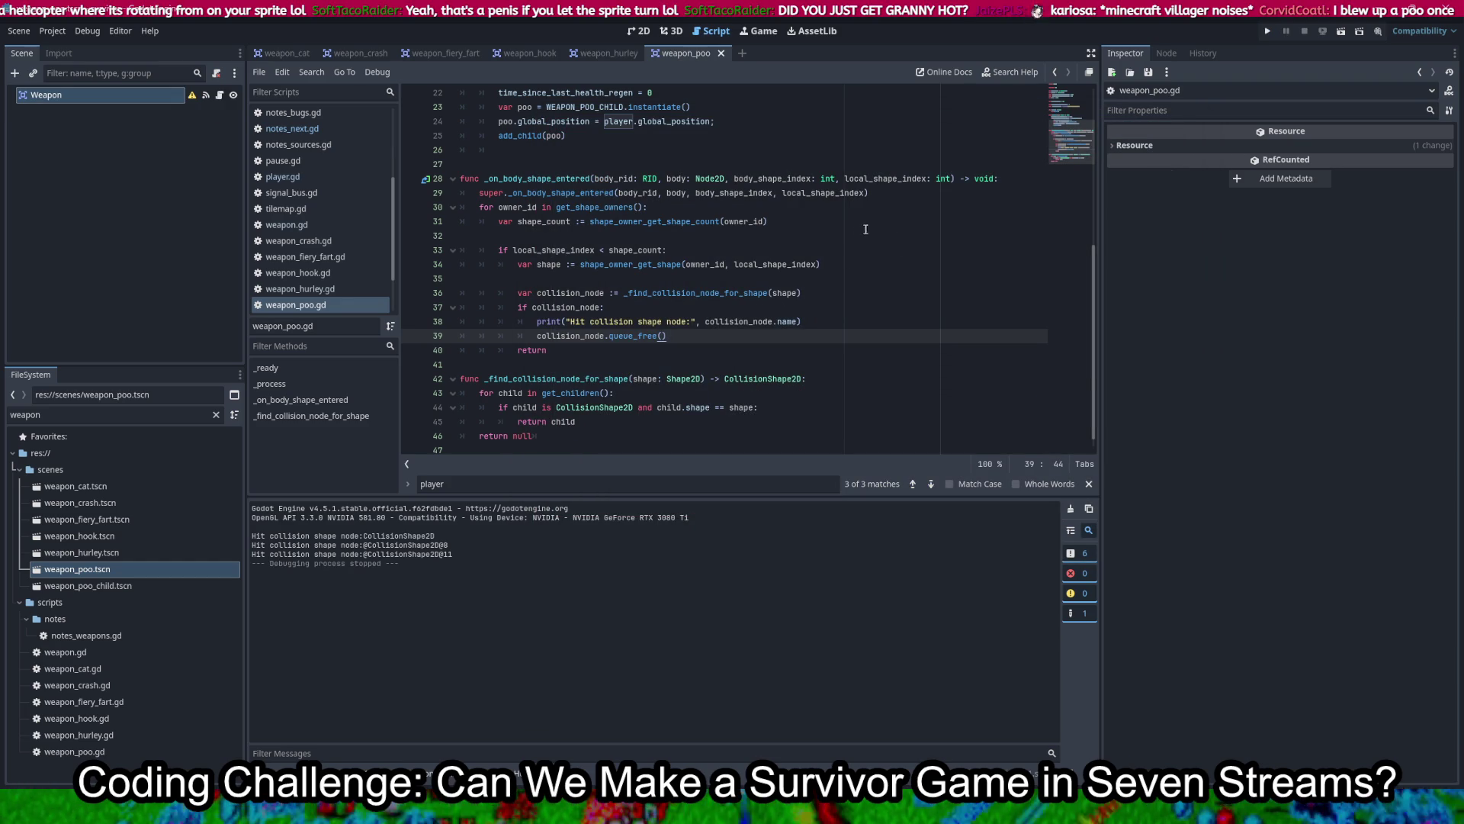
# Step: Change the Weapon root node's type to Area2D, then select the _on_body_shape_entered declaration on line 28
pyautogui.rightClick(25, 104)
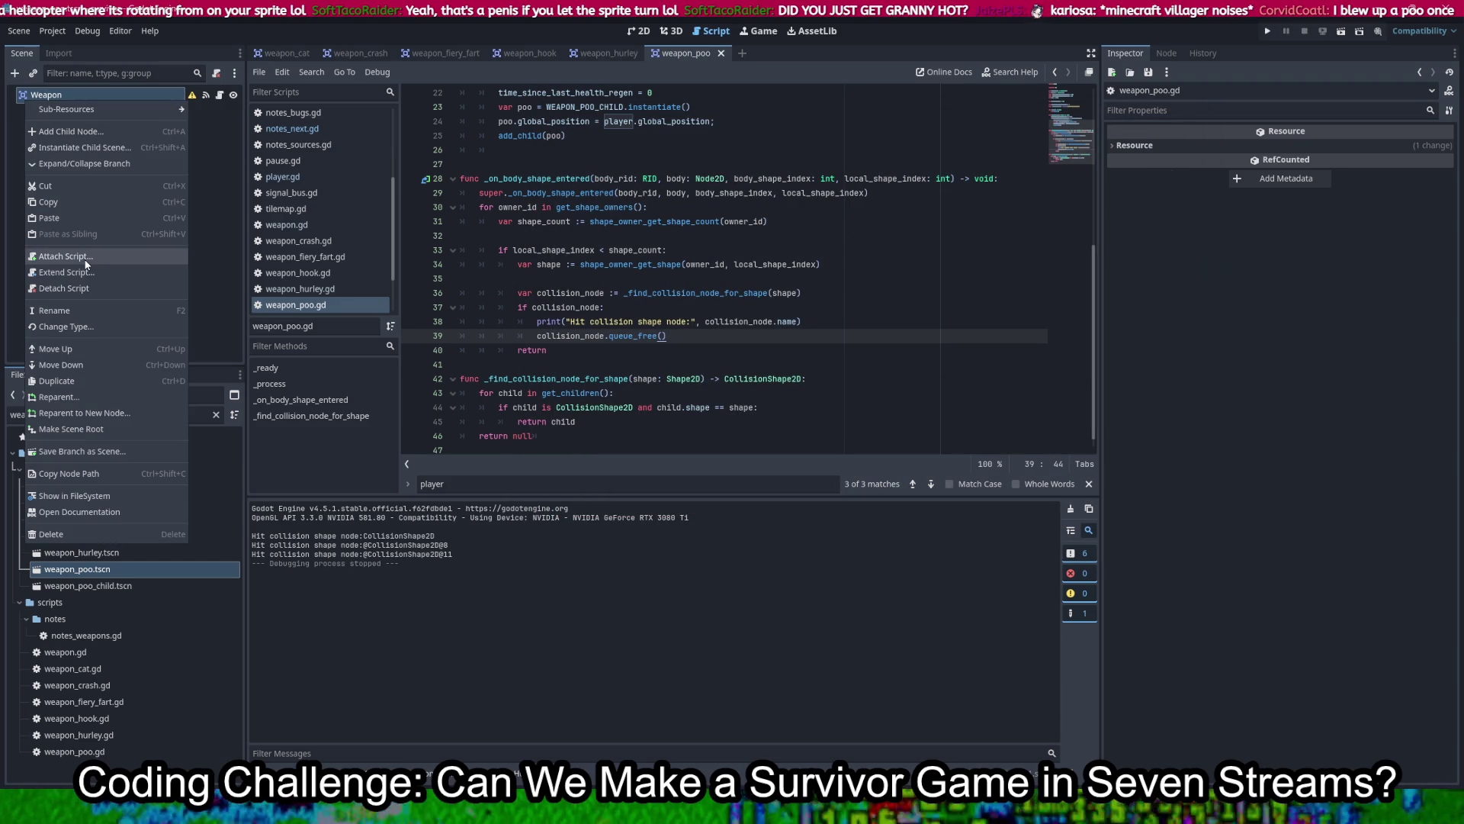
pyautogui.click(96, 325)
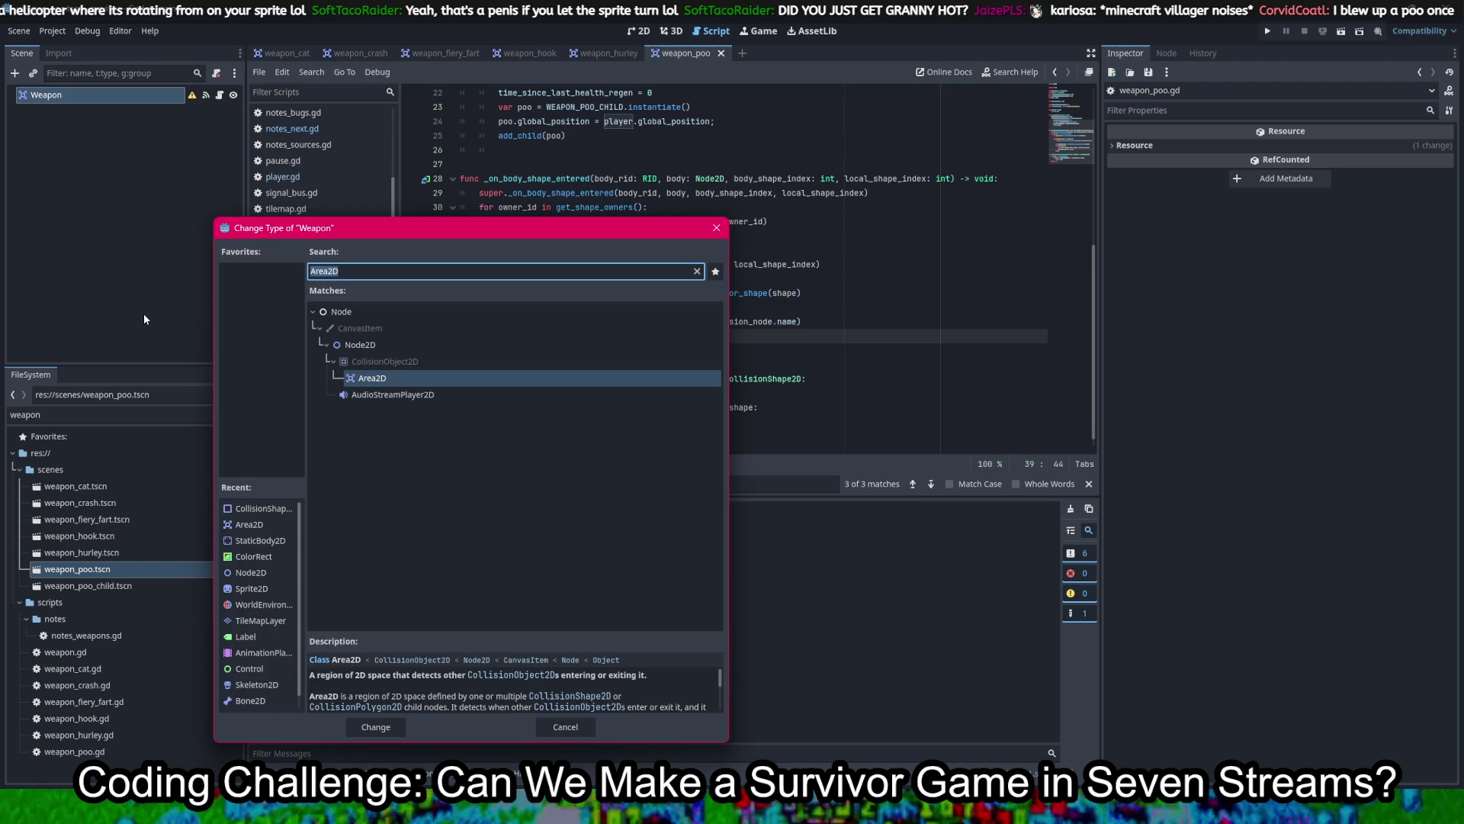
pyautogui.press('Escape')
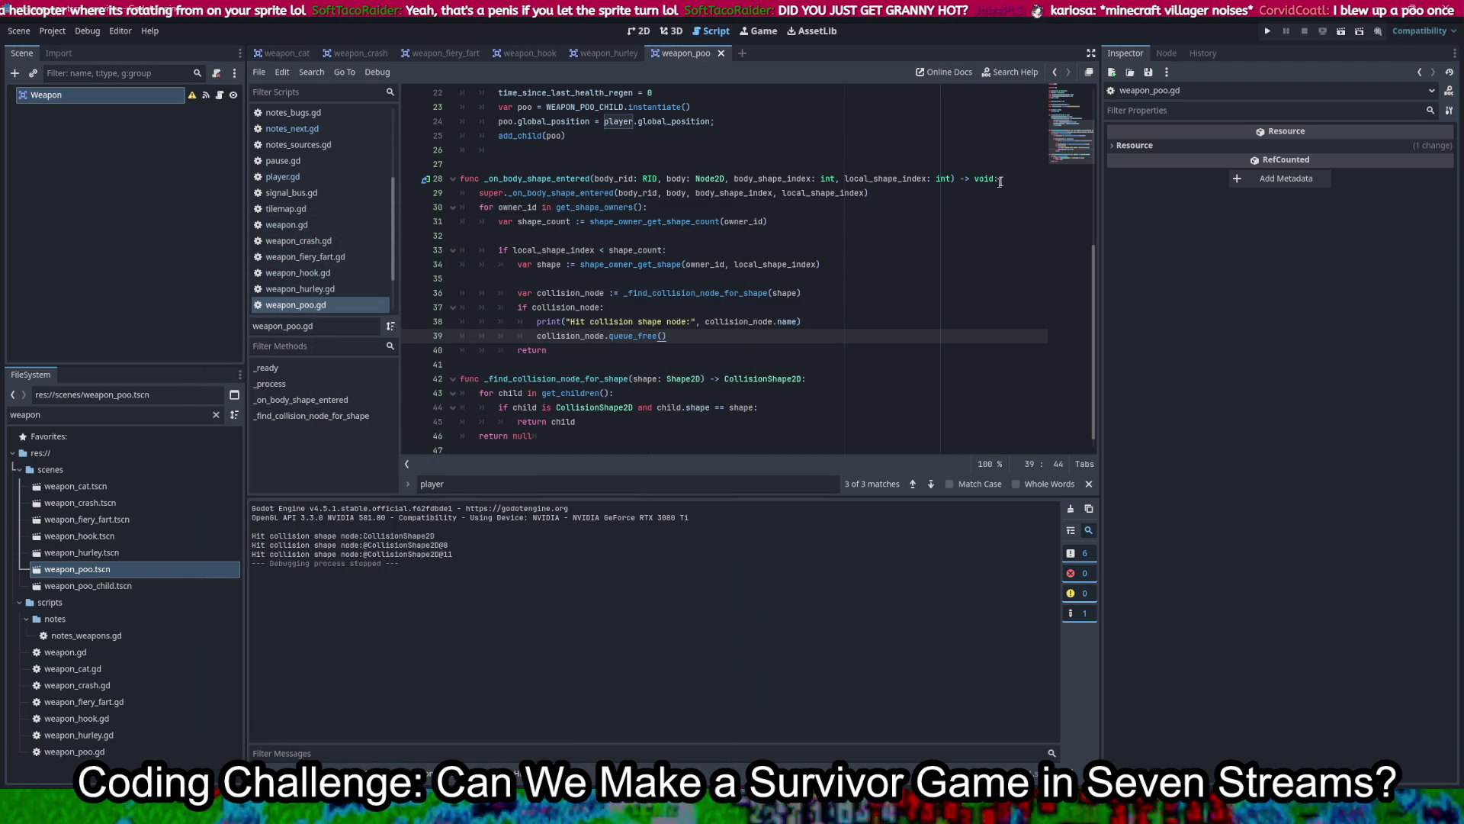
pyautogui.moveTo(999, 183); pyautogui.dragTo(460, 180)
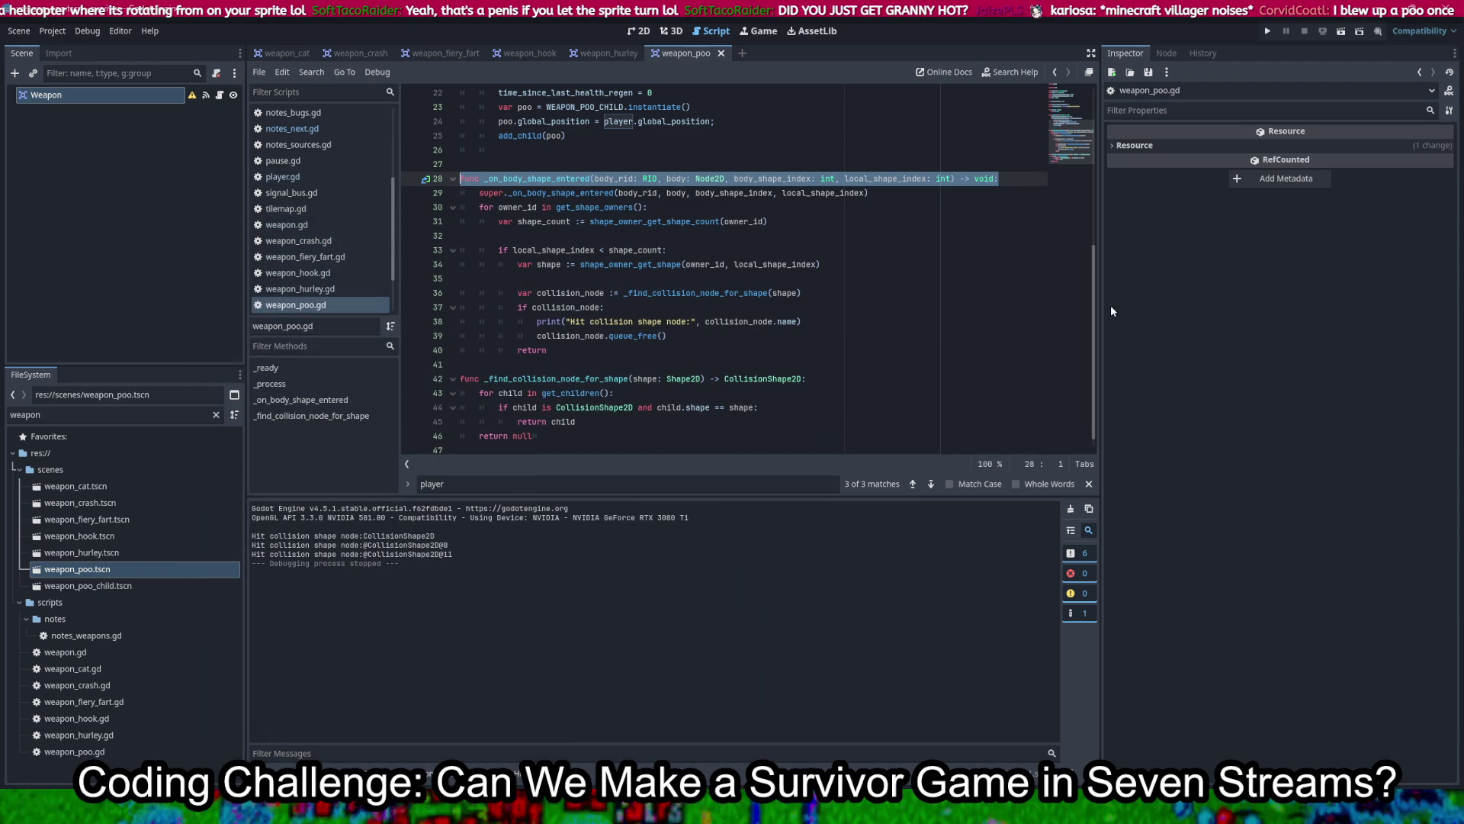
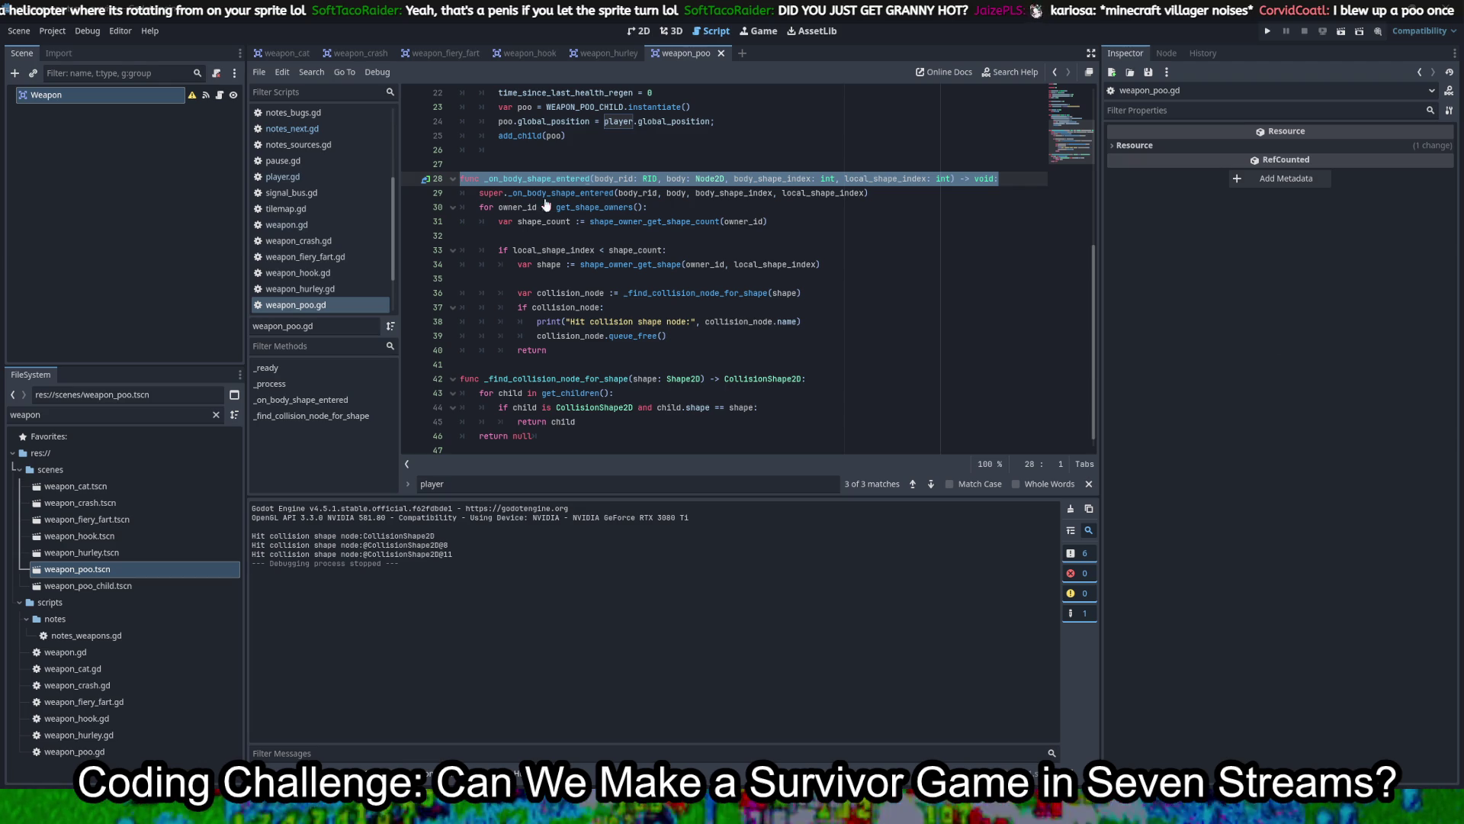
# Step: Paste the new collision-shape lookup handler into weapon_poo.gd, using self in place of area
pyautogui.moveTo(479, 207)
pyautogui.mouseDown()
pyautogui.moveTo(610, 342)
pyautogui.moveTo(726, 351)
pyautogui.mouseUp()
pyautogui.hotkey('ctrl', 'v')
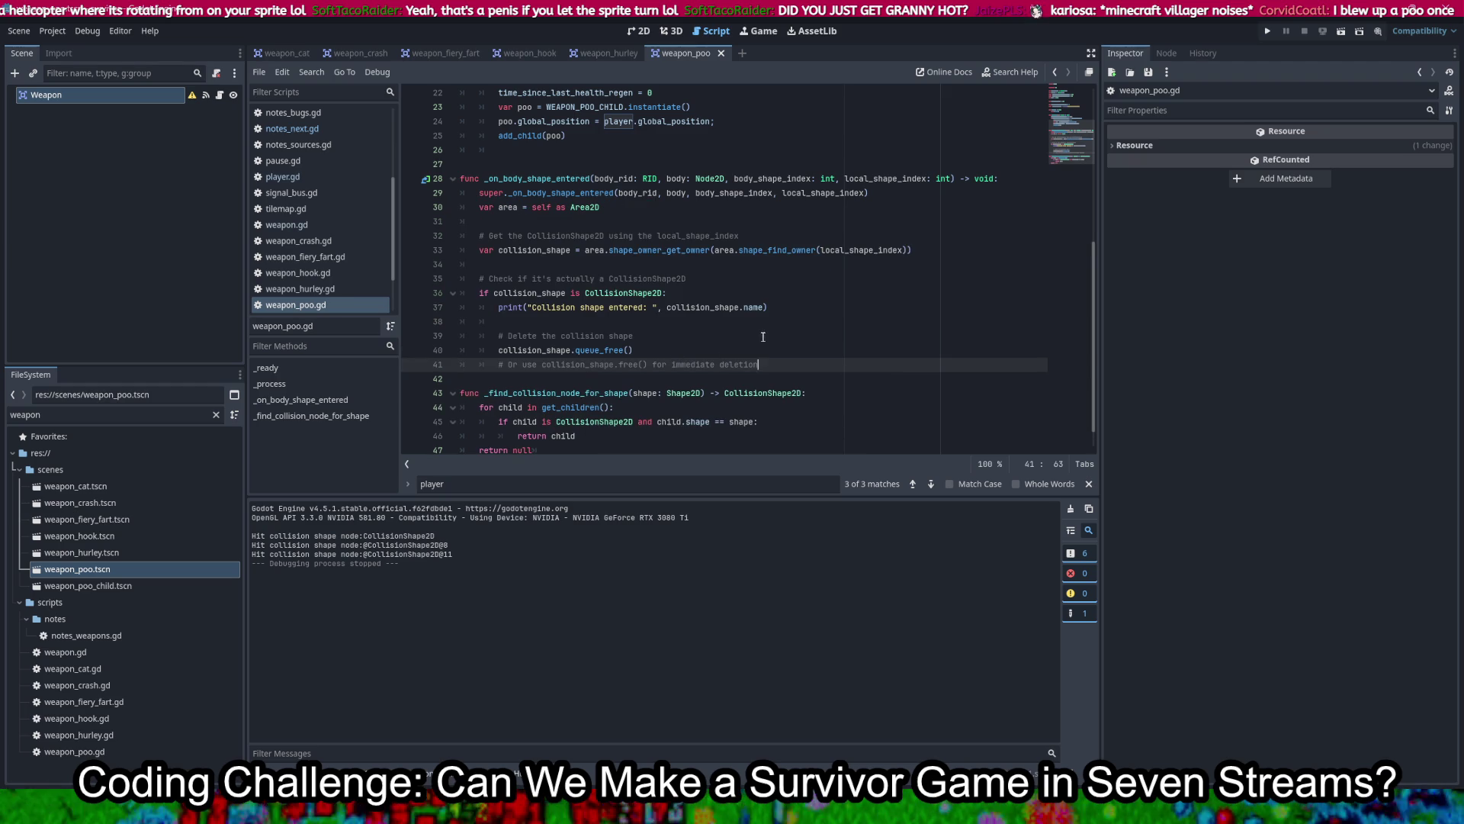
pyautogui.doubleClick(509, 207)
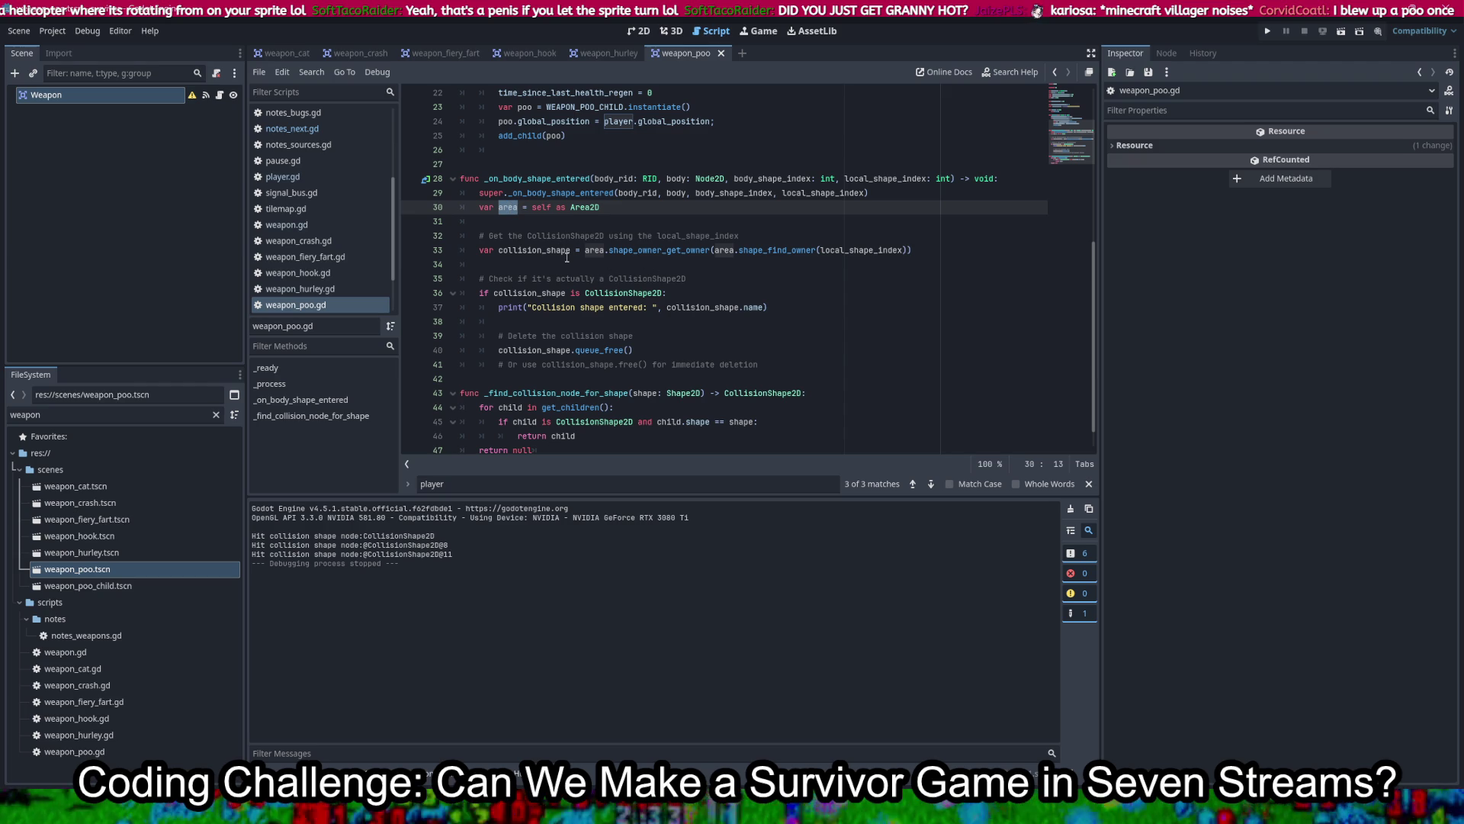
pyautogui.doubleClick(537, 197)
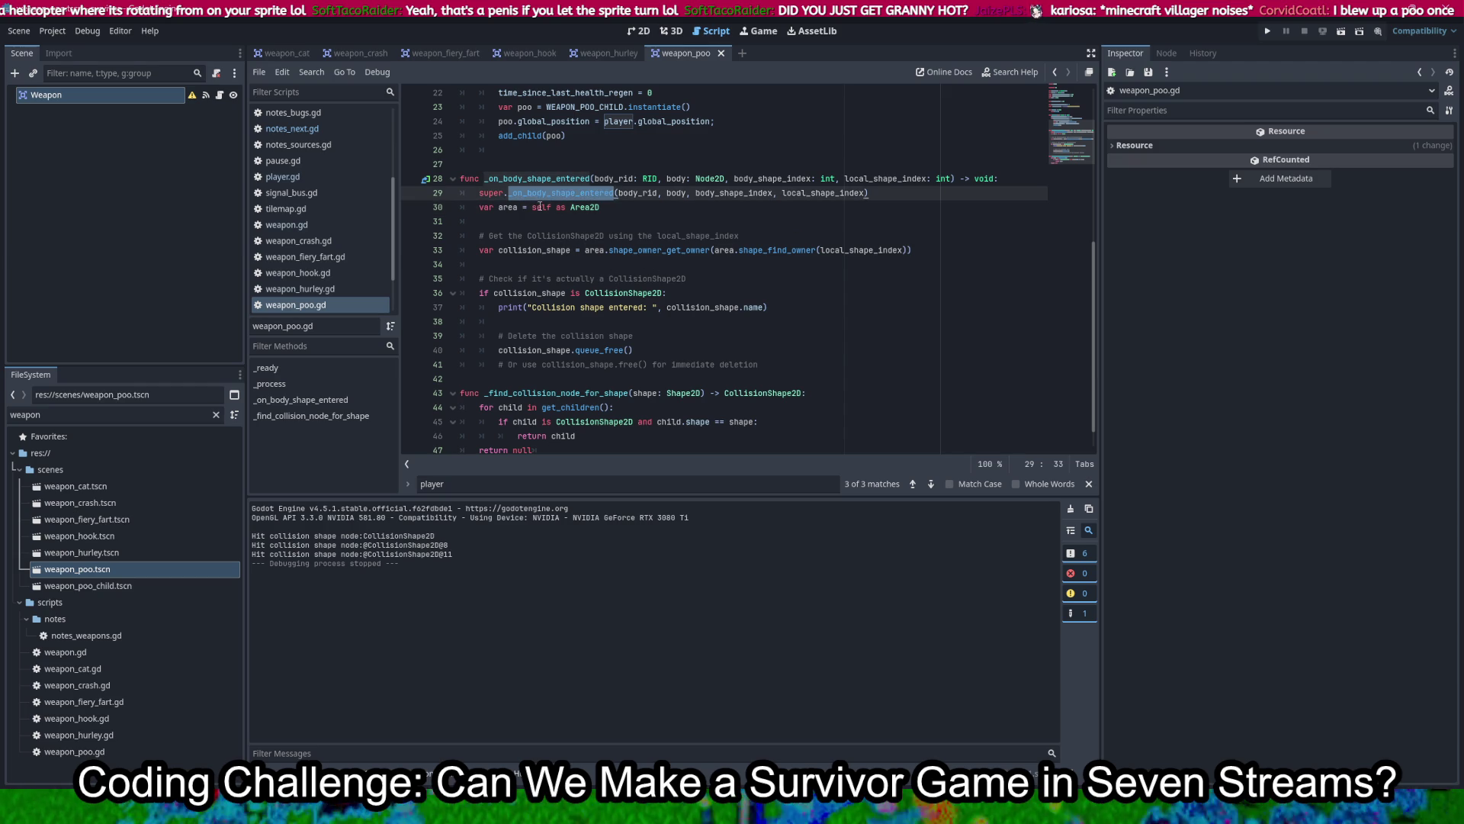
pyautogui.doubleClick(541, 207)
pyautogui.hotkey('ctrl', 'c')
pyautogui.click(594, 250)
pyautogui.doubleClick(722, 250)
pyautogui.hotkey('ctrl', 'v')
# Step: Delete the Area2D cast line and leftover comments, then save weapon_poo.gd
pyautogui.moveTo(479, 221)
pyautogui.mouseDown()
pyautogui.moveTo(887, 196)
pyautogui.moveTo(882, 210)
pyautogui.mouseUp()
pyautogui.press('Delete')
pyautogui.press('Delete')
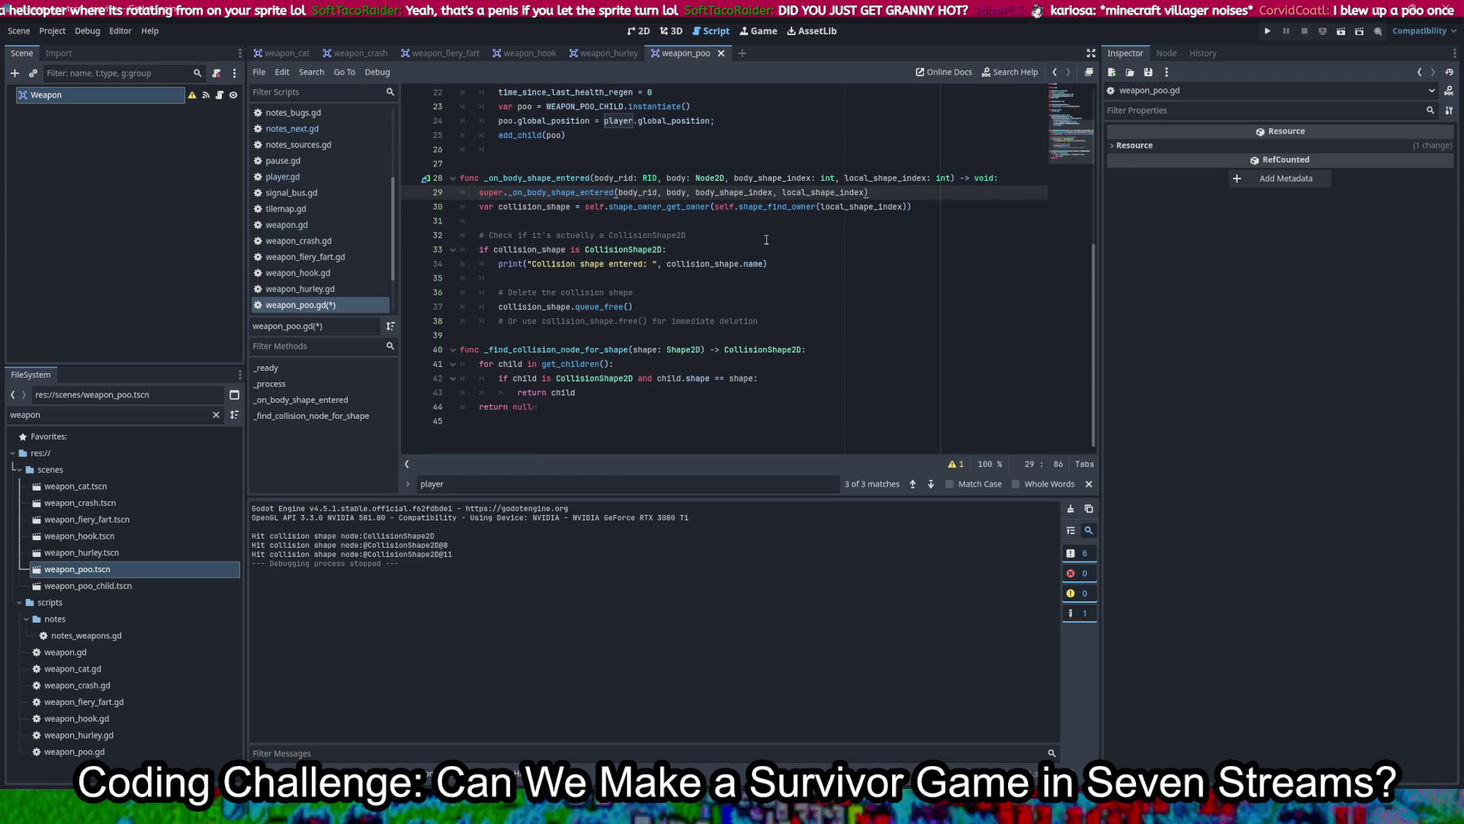
pyautogui.moveTo(766, 240); pyautogui.dragTo(951, 208)
pyautogui.press('Delete')
pyautogui.moveTo(662, 265)
pyautogui.mouseDown()
pyautogui.moveTo(772, 236)
pyautogui.moveTo(634, 250)
pyautogui.mouseUp()
pyautogui.press('Delete')
pyautogui.press('Delete')
pyautogui.hotkey('ctrl', 's')
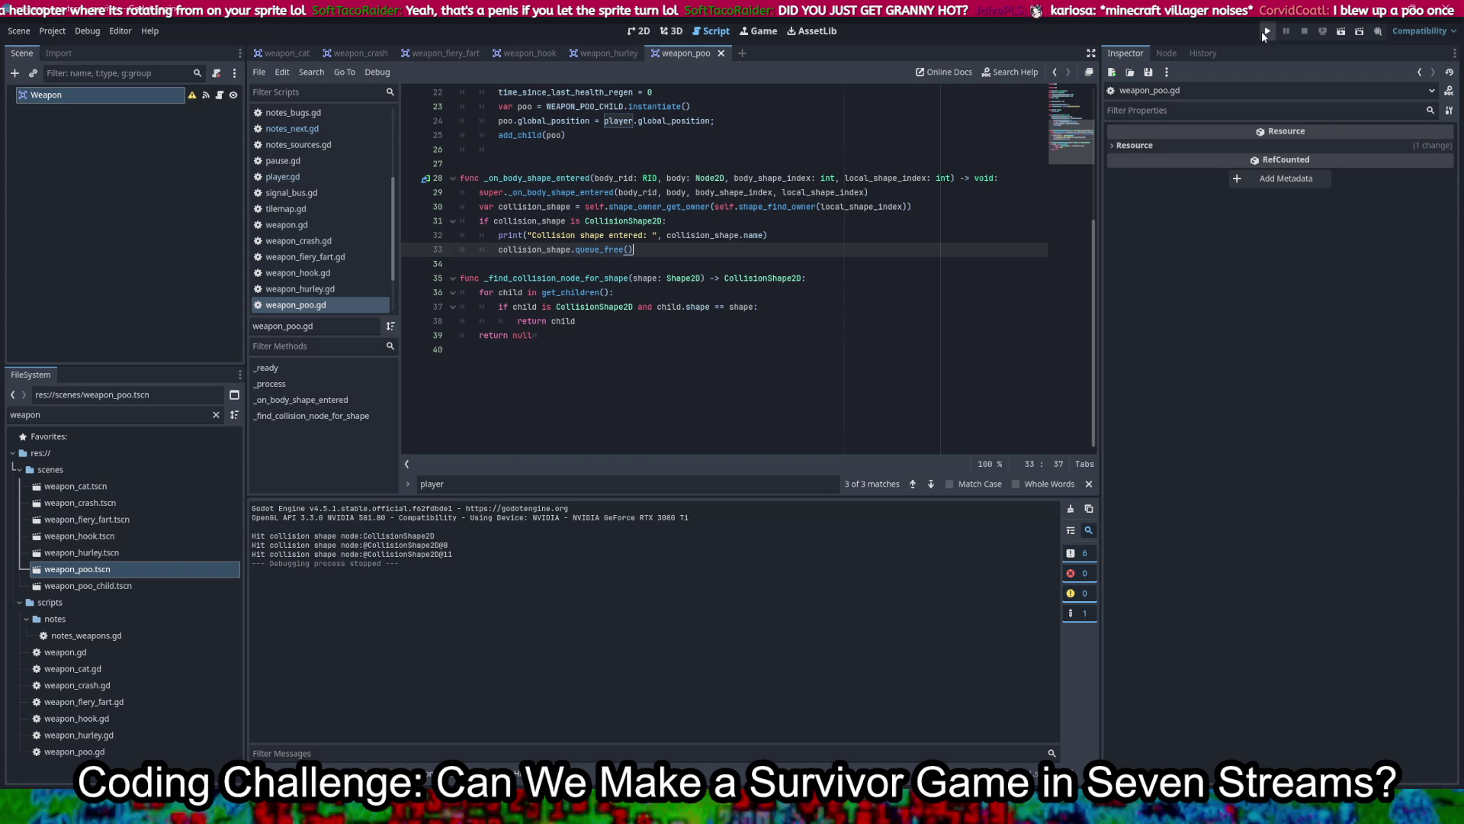
# Step: Run the game as Henri and steer him right and down into the skeletons
pyautogui.click(1264, 31)
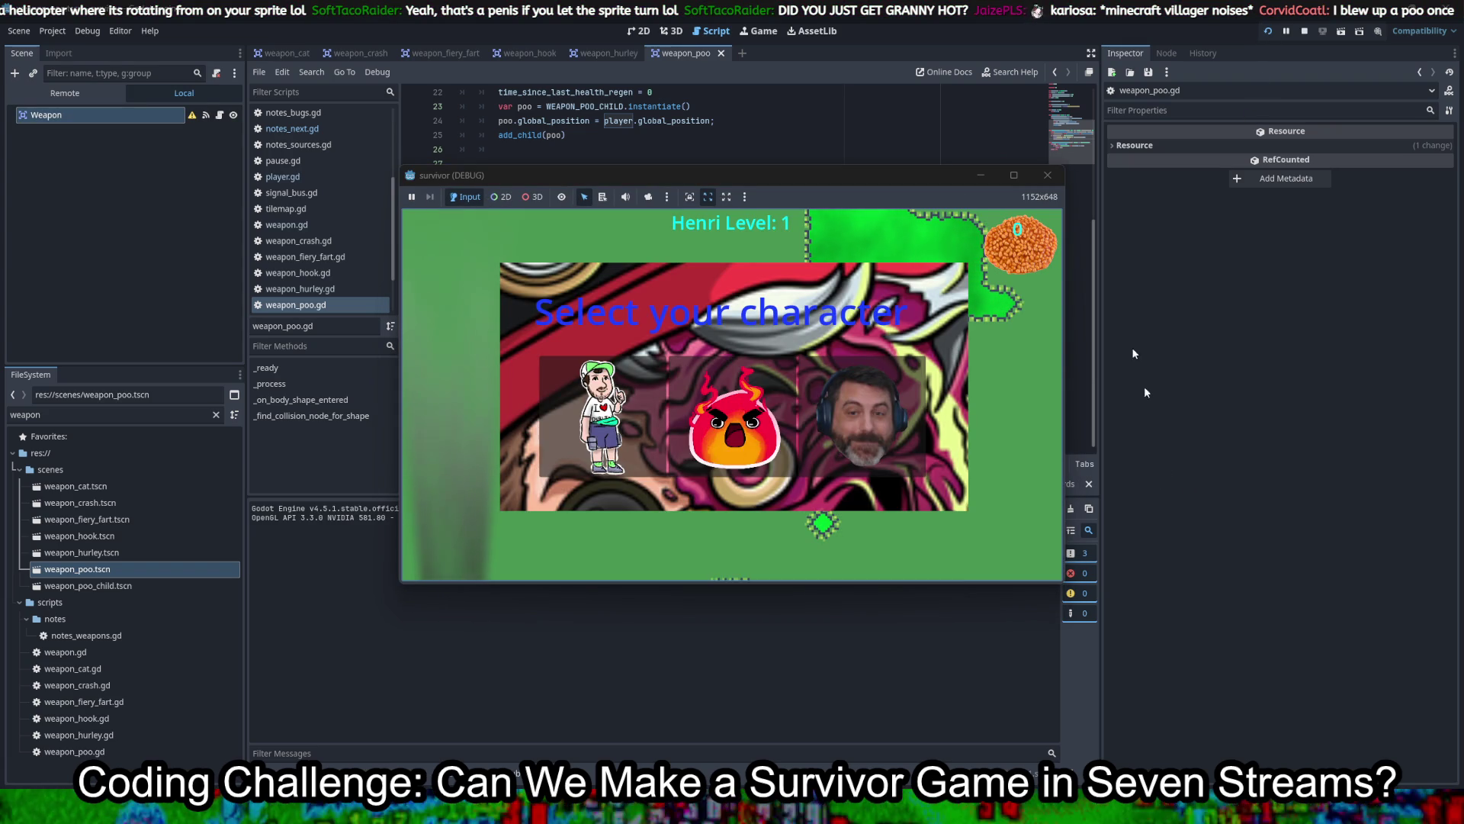
pyautogui.click(615, 469)
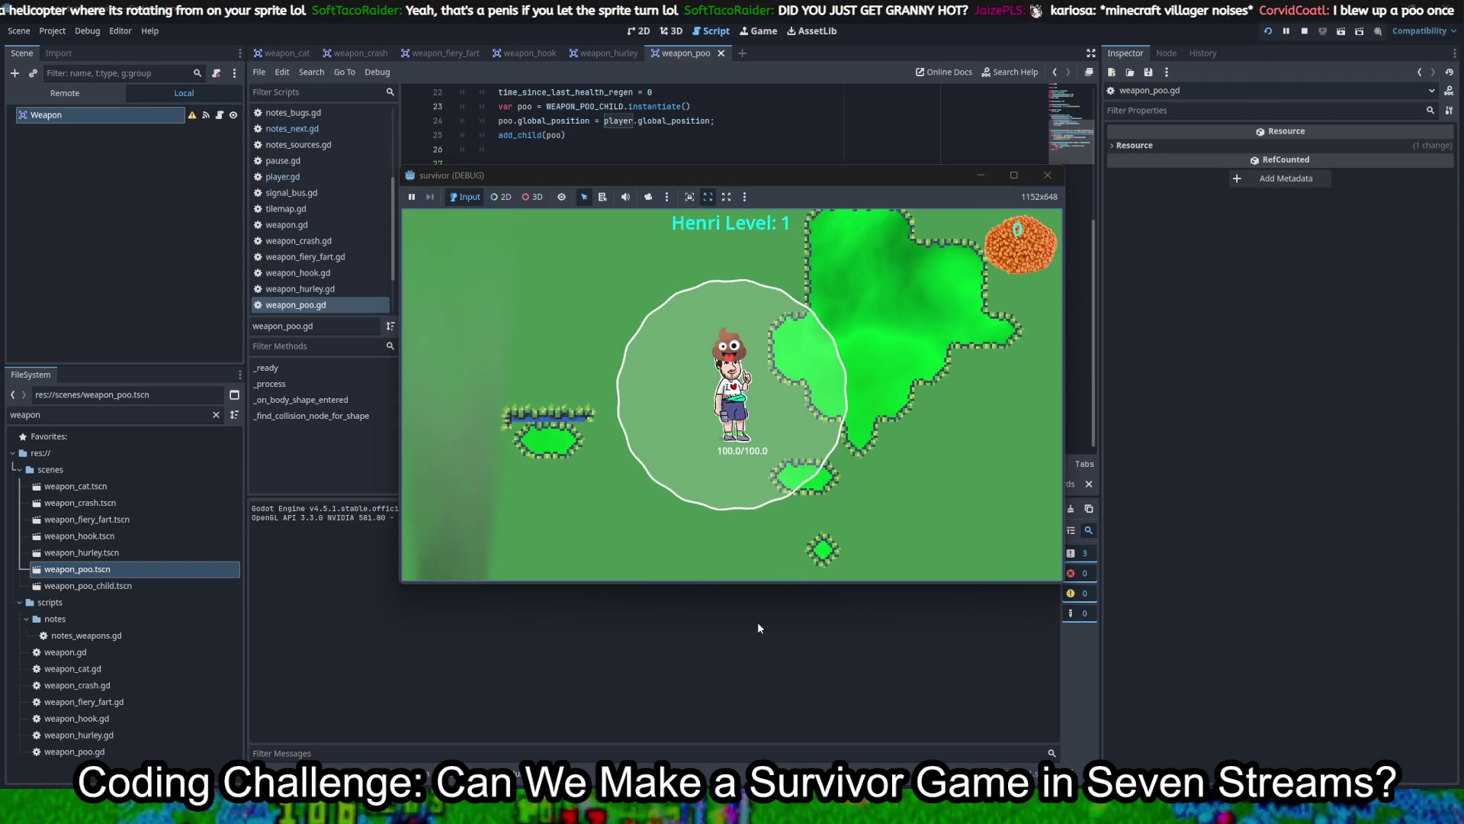
pyautogui.press('w')
pyautogui.press('a')
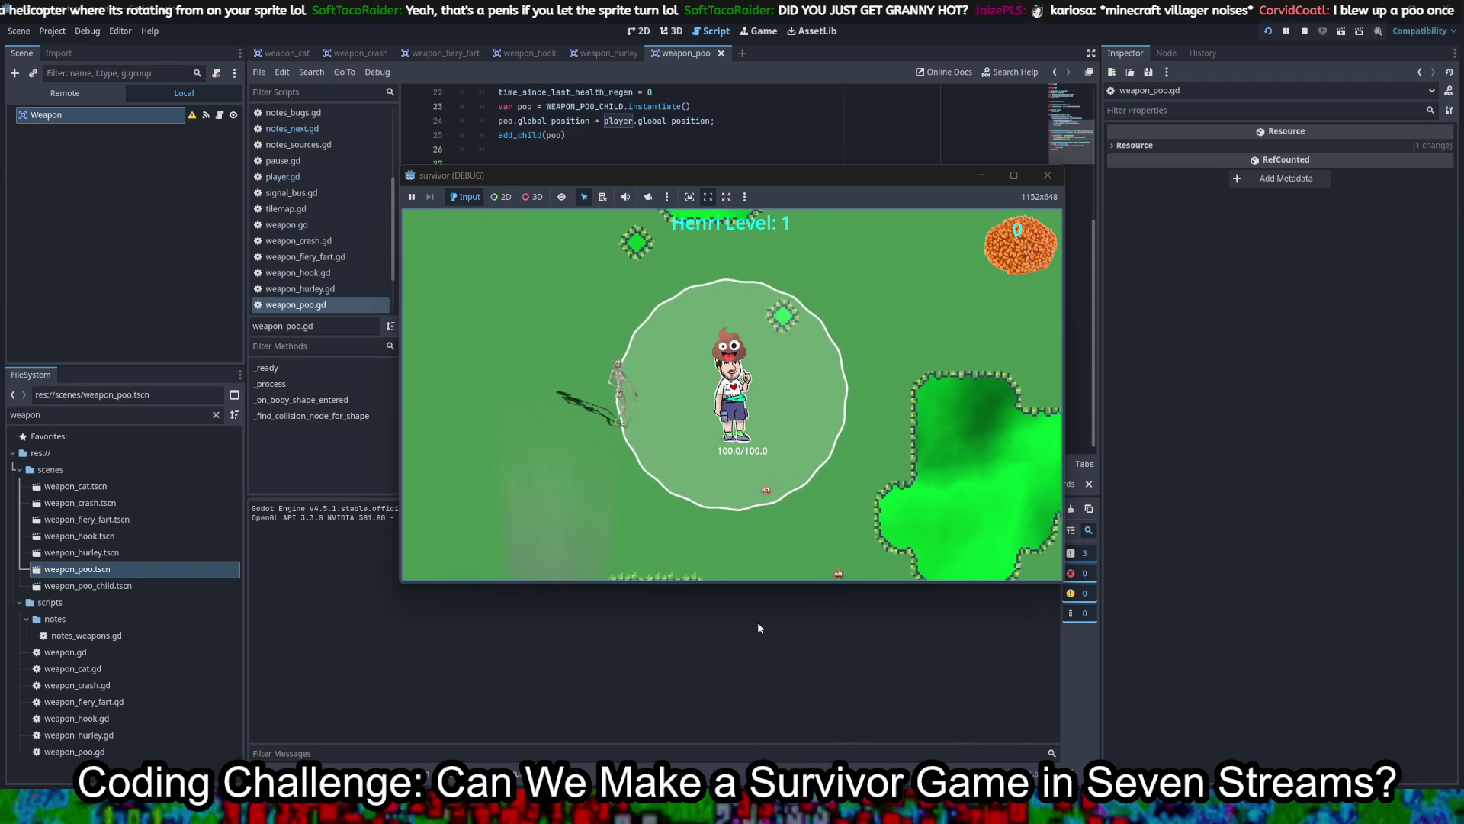
pyautogui.press('w')
pyautogui.press('d')
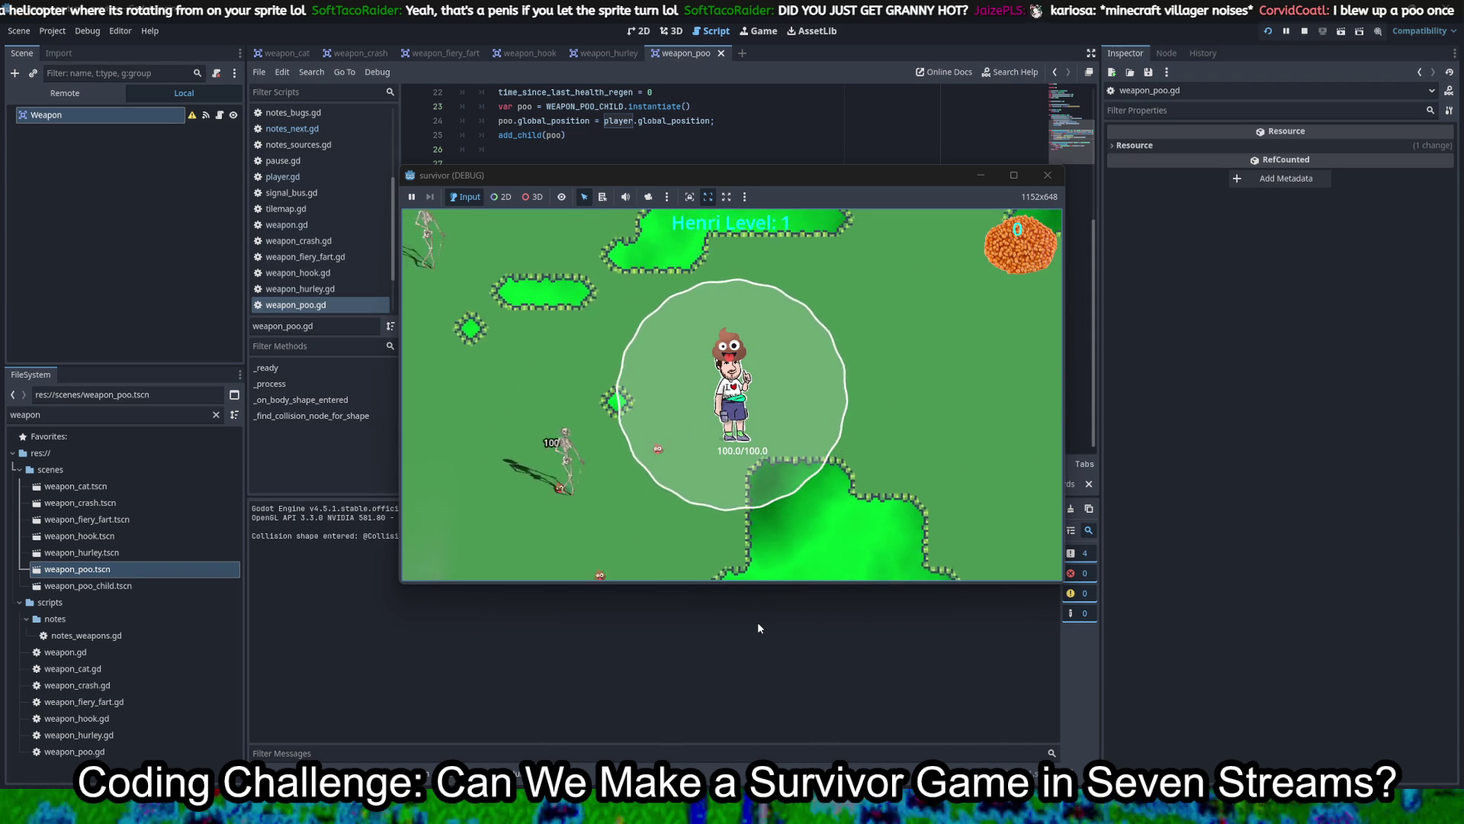
pyautogui.press('d')
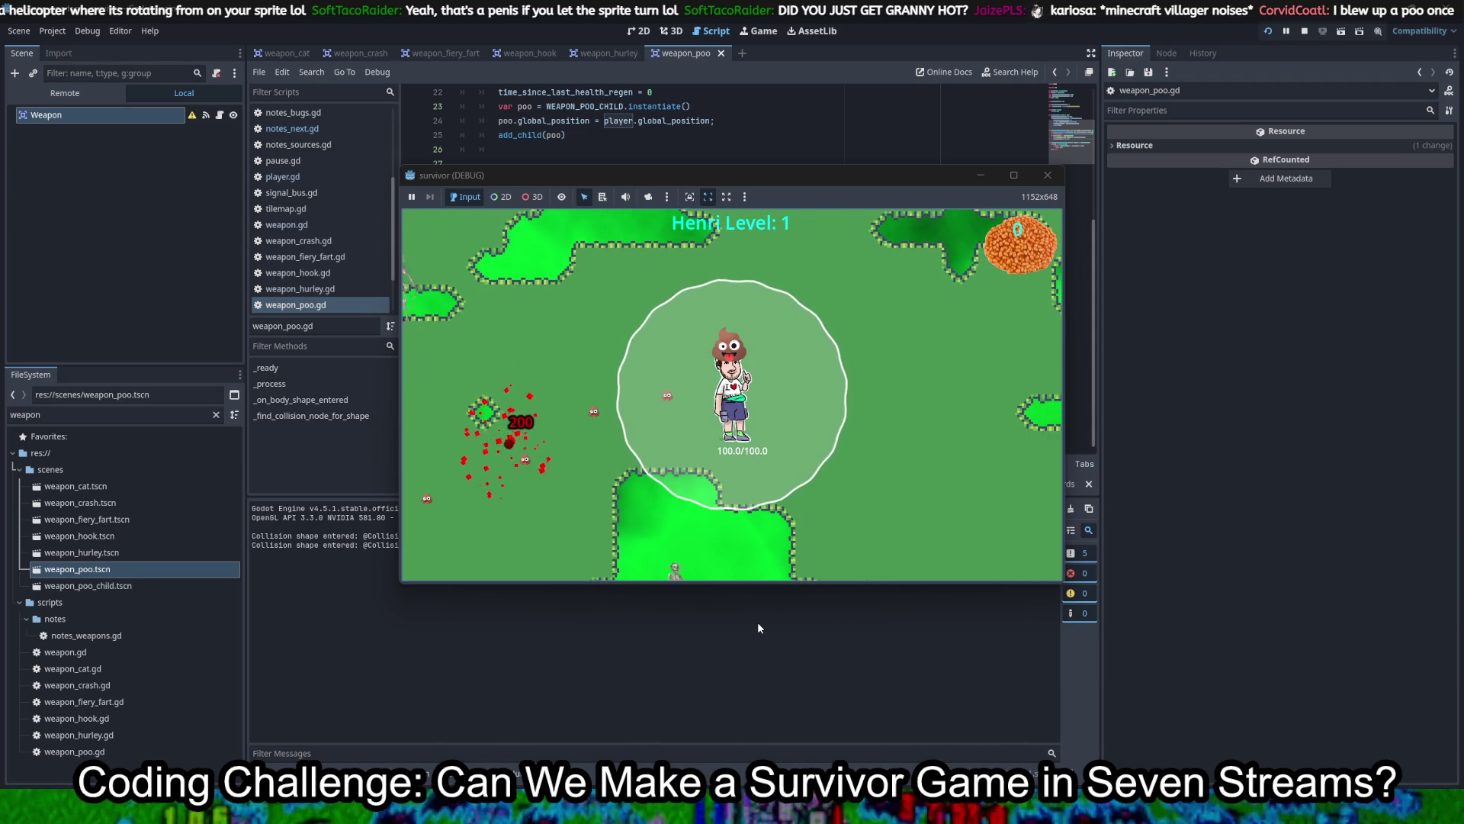
pyautogui.press('s')
pyautogui.press('d')
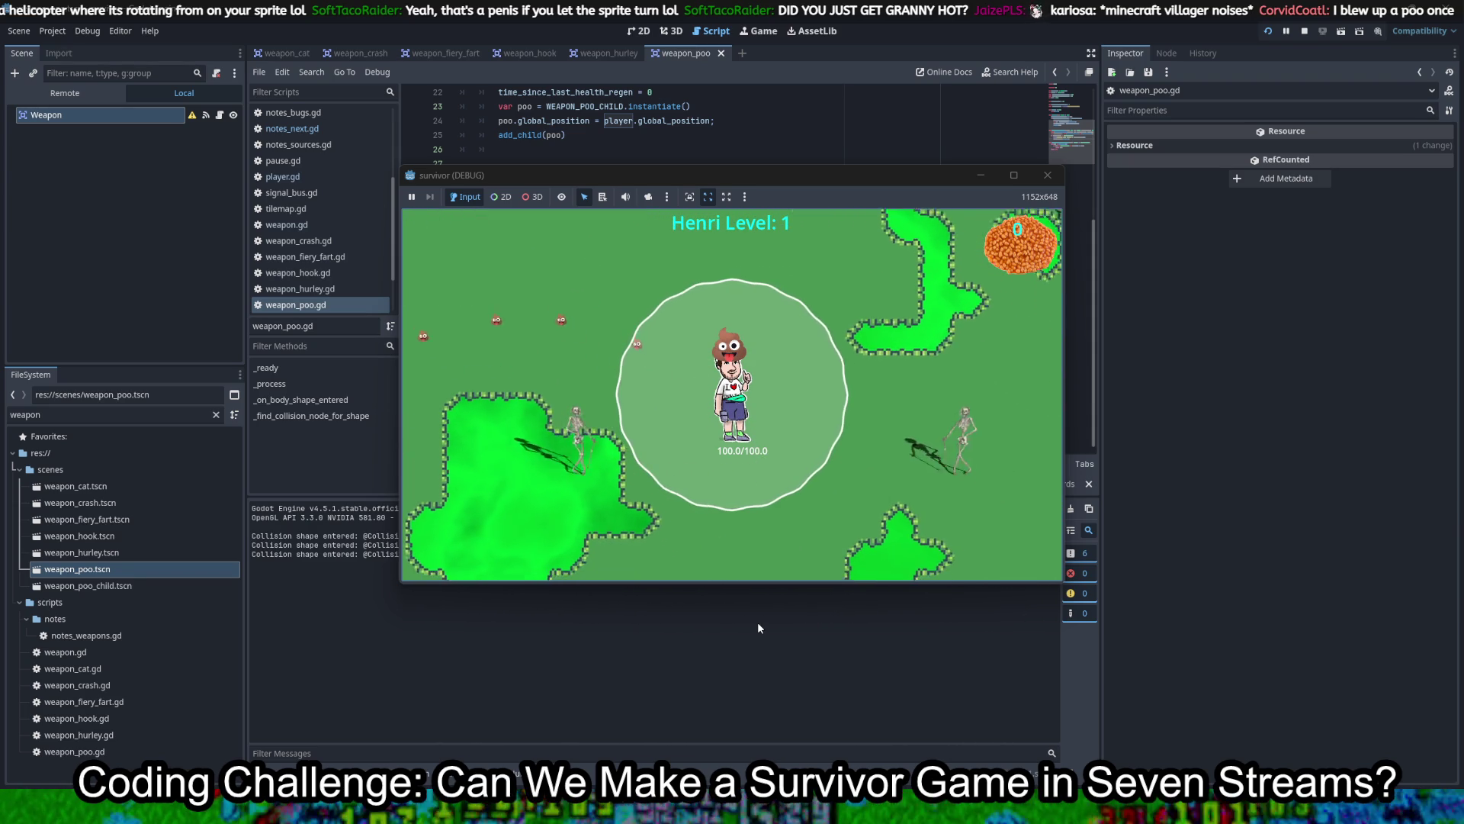
pyautogui.press('s')
pyautogui.press('d')
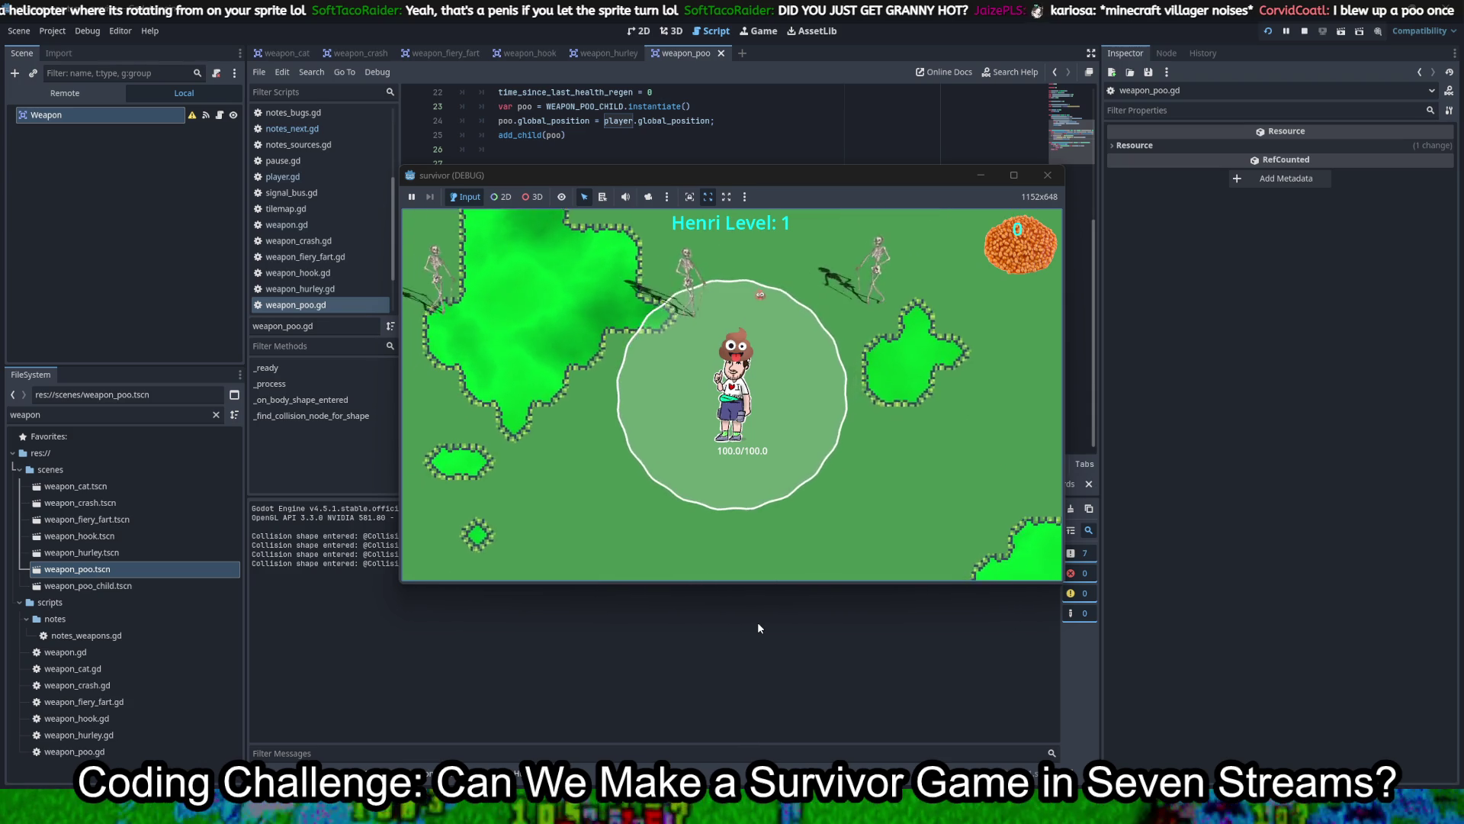
pyautogui.press('a')
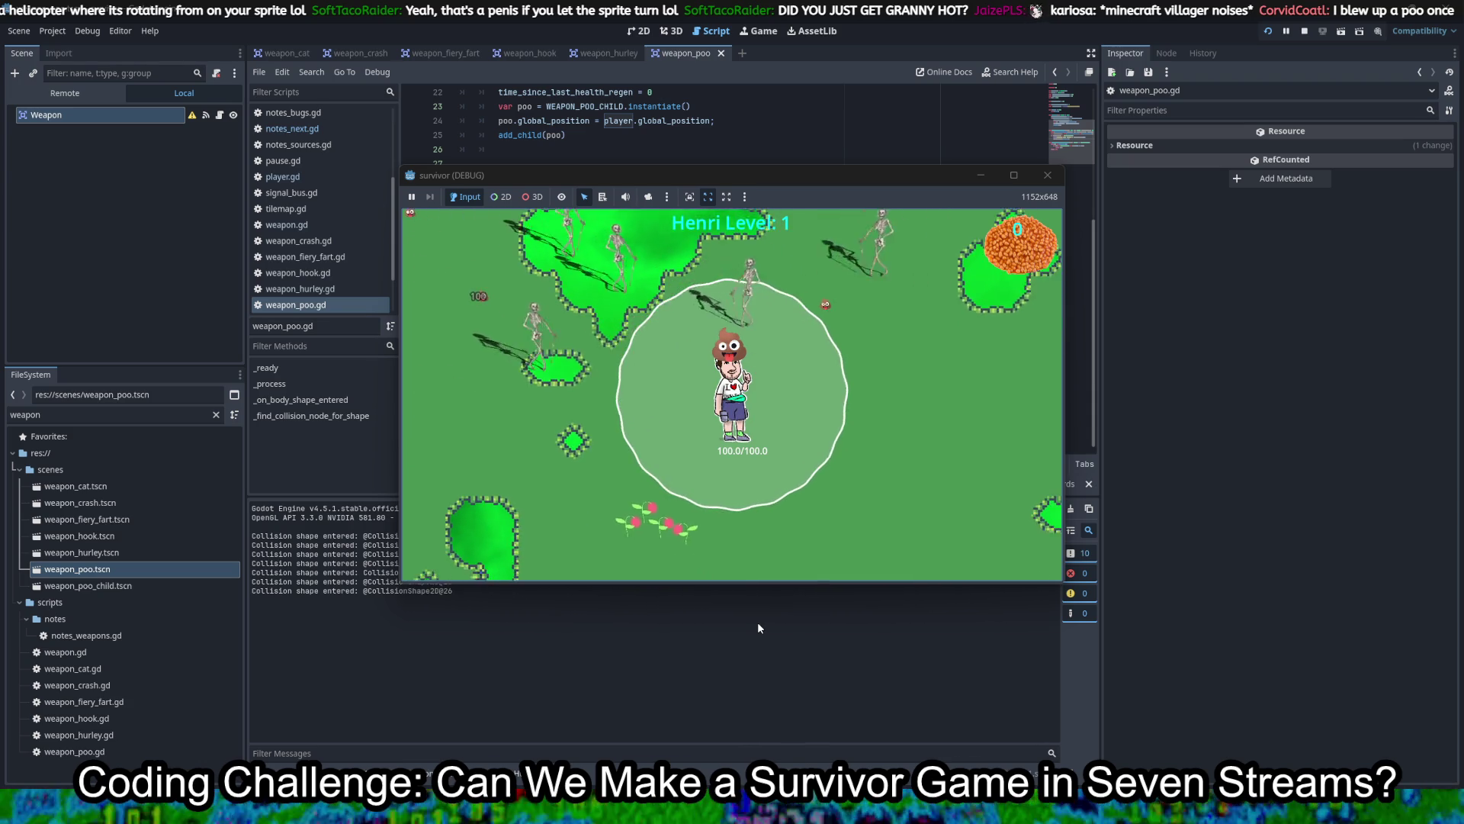
pyautogui.press('s')
pyautogui.press('d')
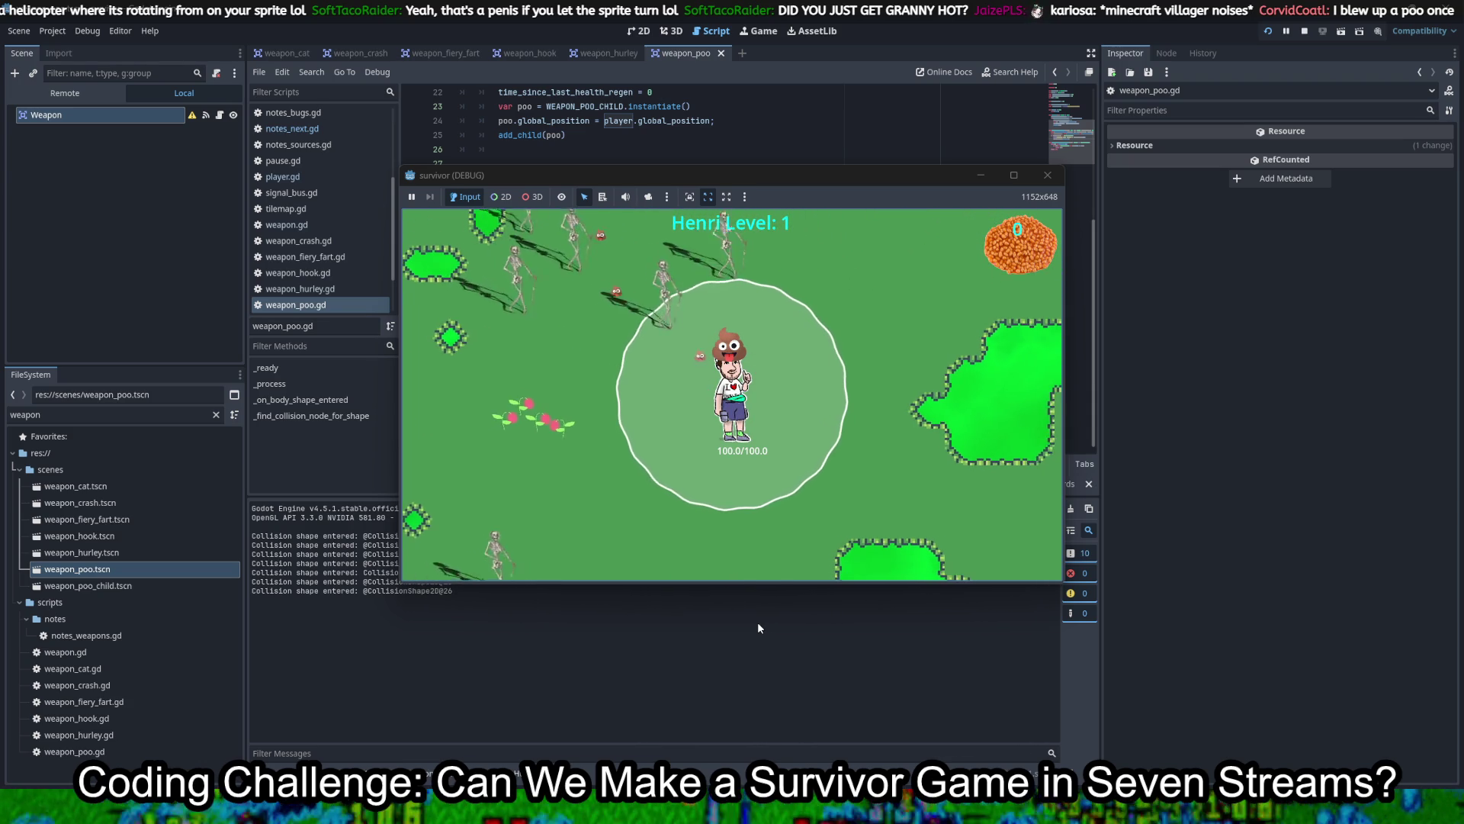
pyautogui.press('s')
pyautogui.press('d')
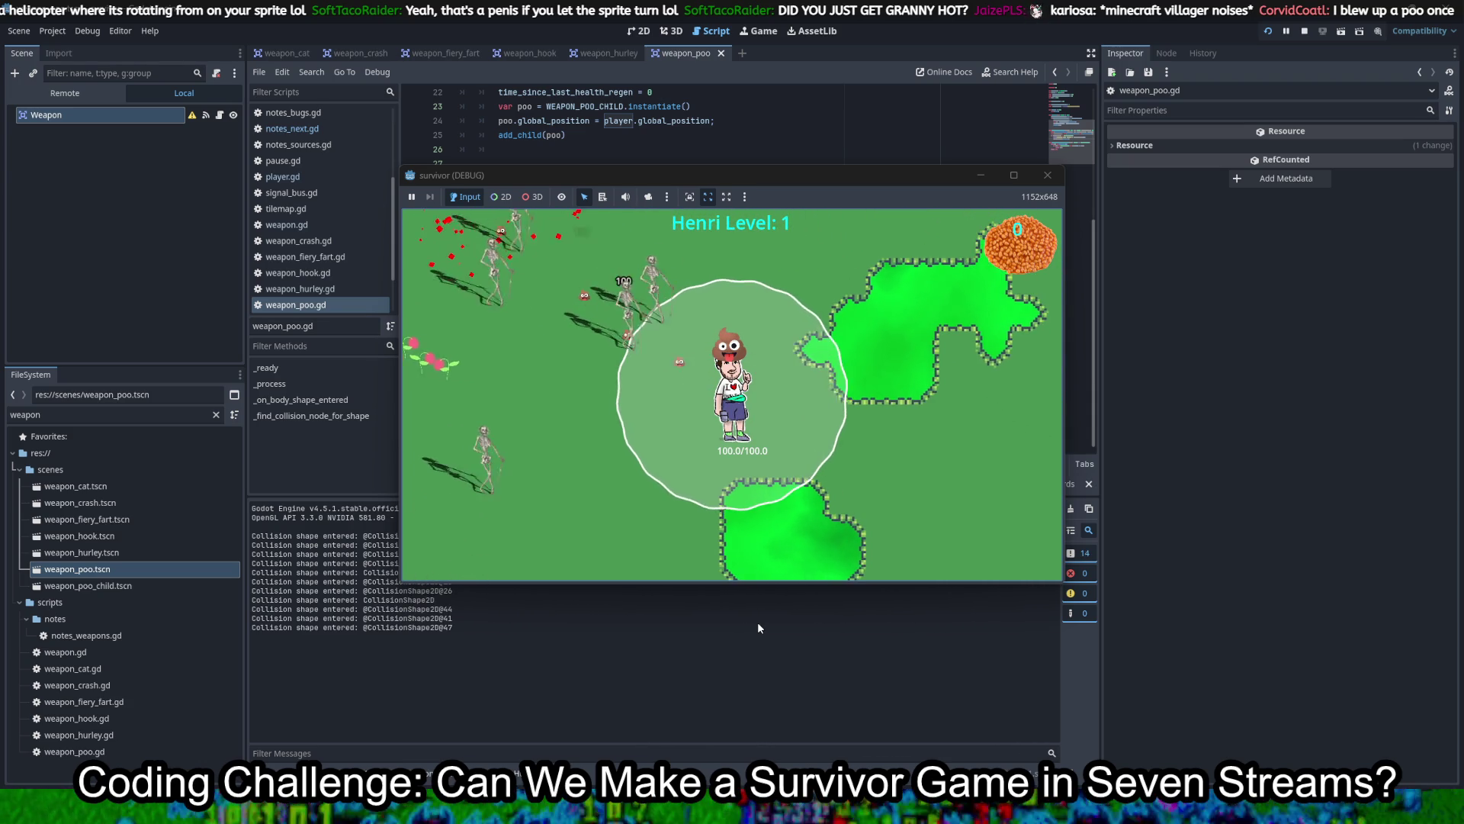
# Step: Walk Henri back left and up while collisions are logged, then stop the run
pyautogui.press('s')
pyautogui.press('d')
pyautogui.press('s')
pyautogui.press('d')
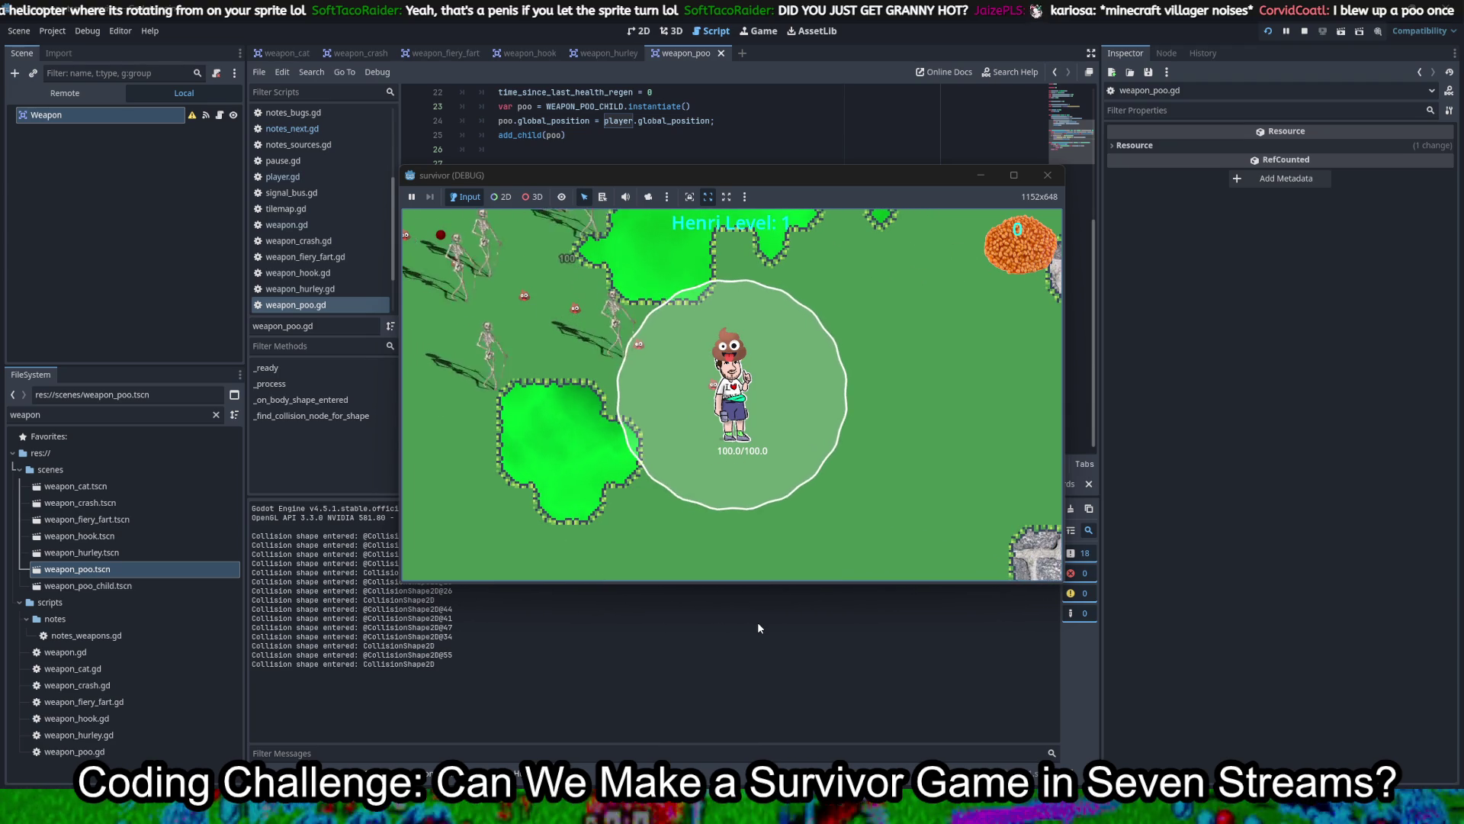
pyautogui.press('s')
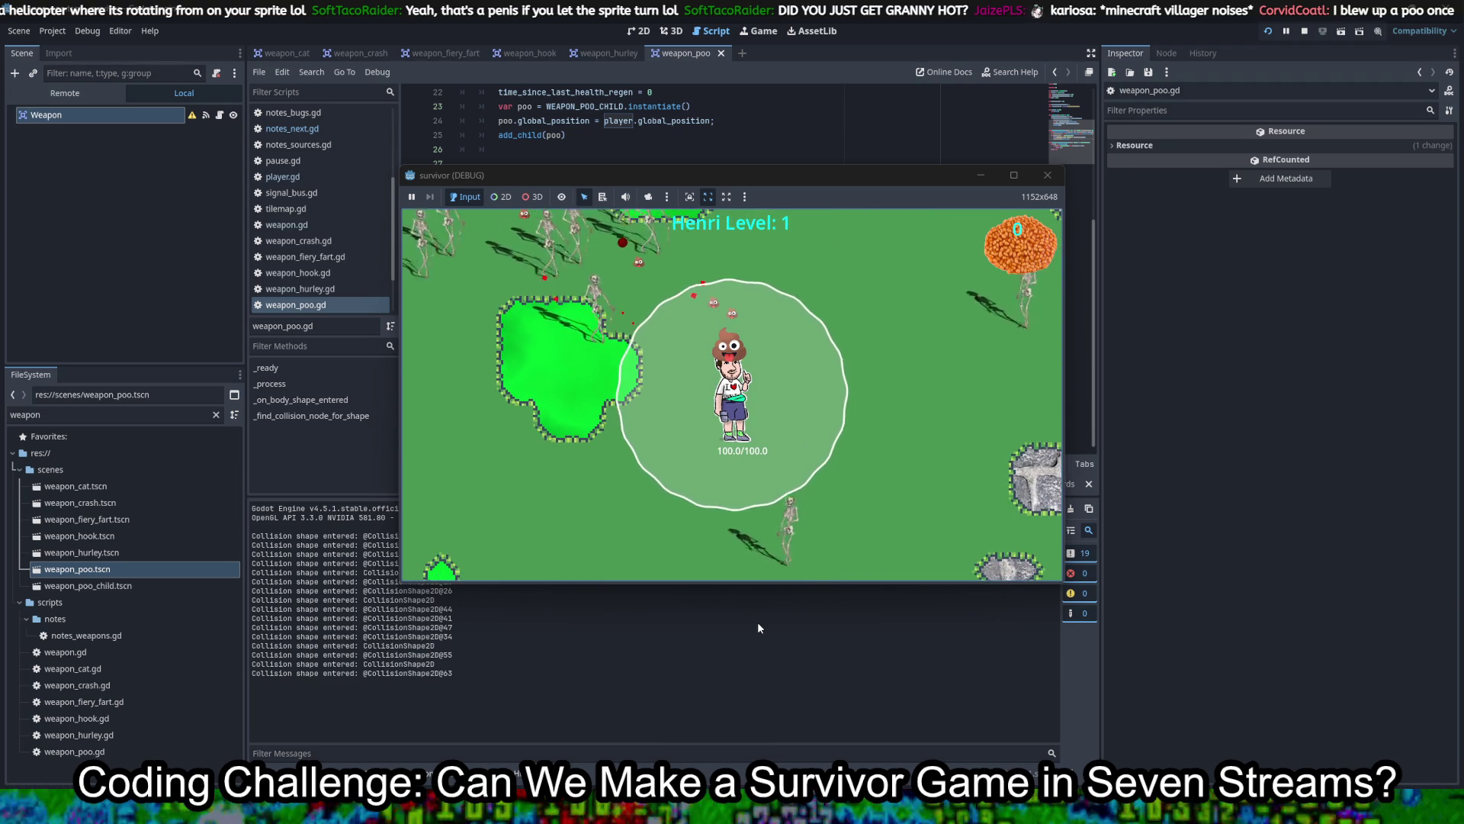
pyautogui.press('s')
pyautogui.press('a')
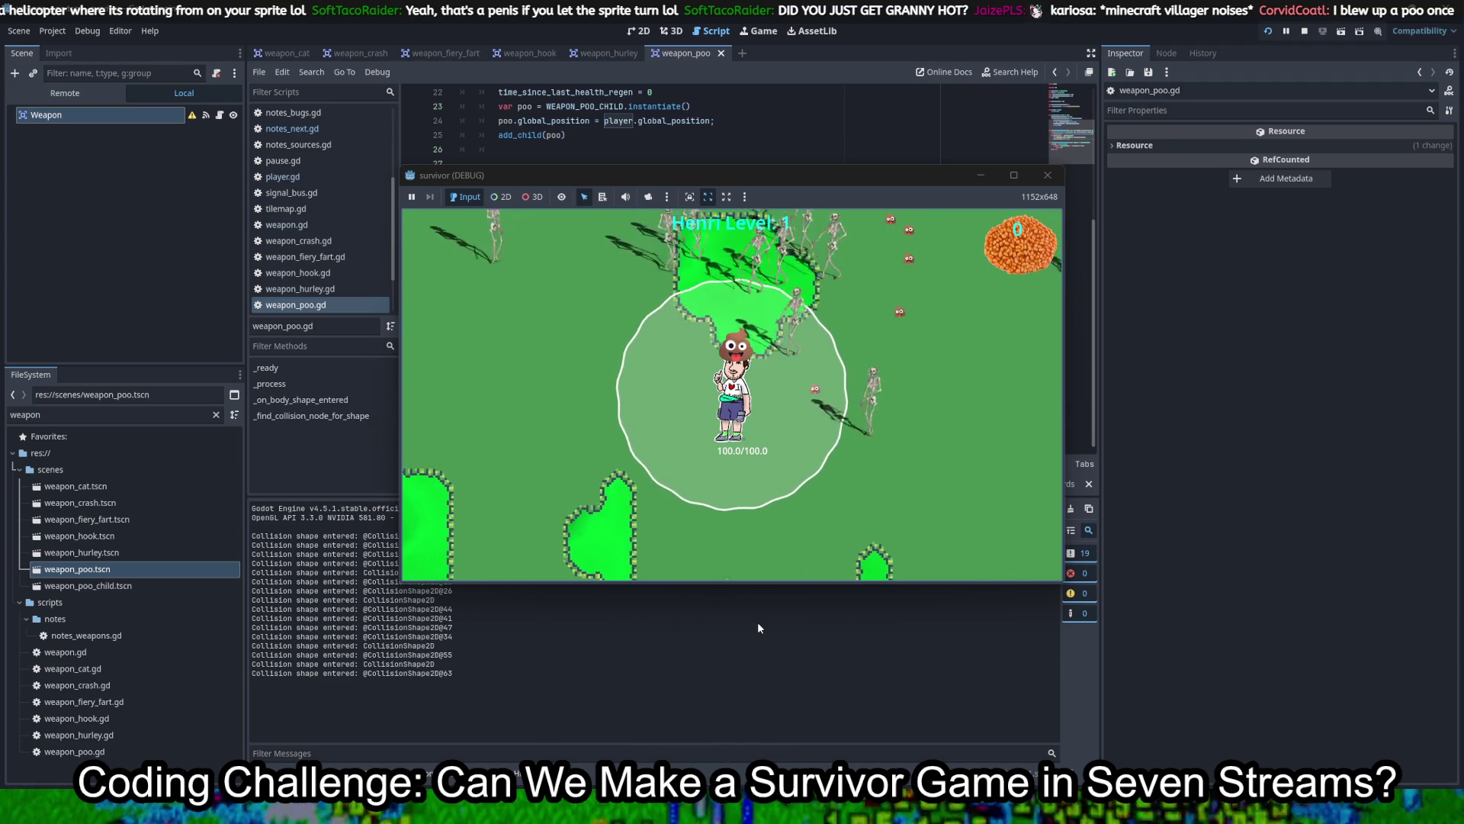
pyautogui.press('a')
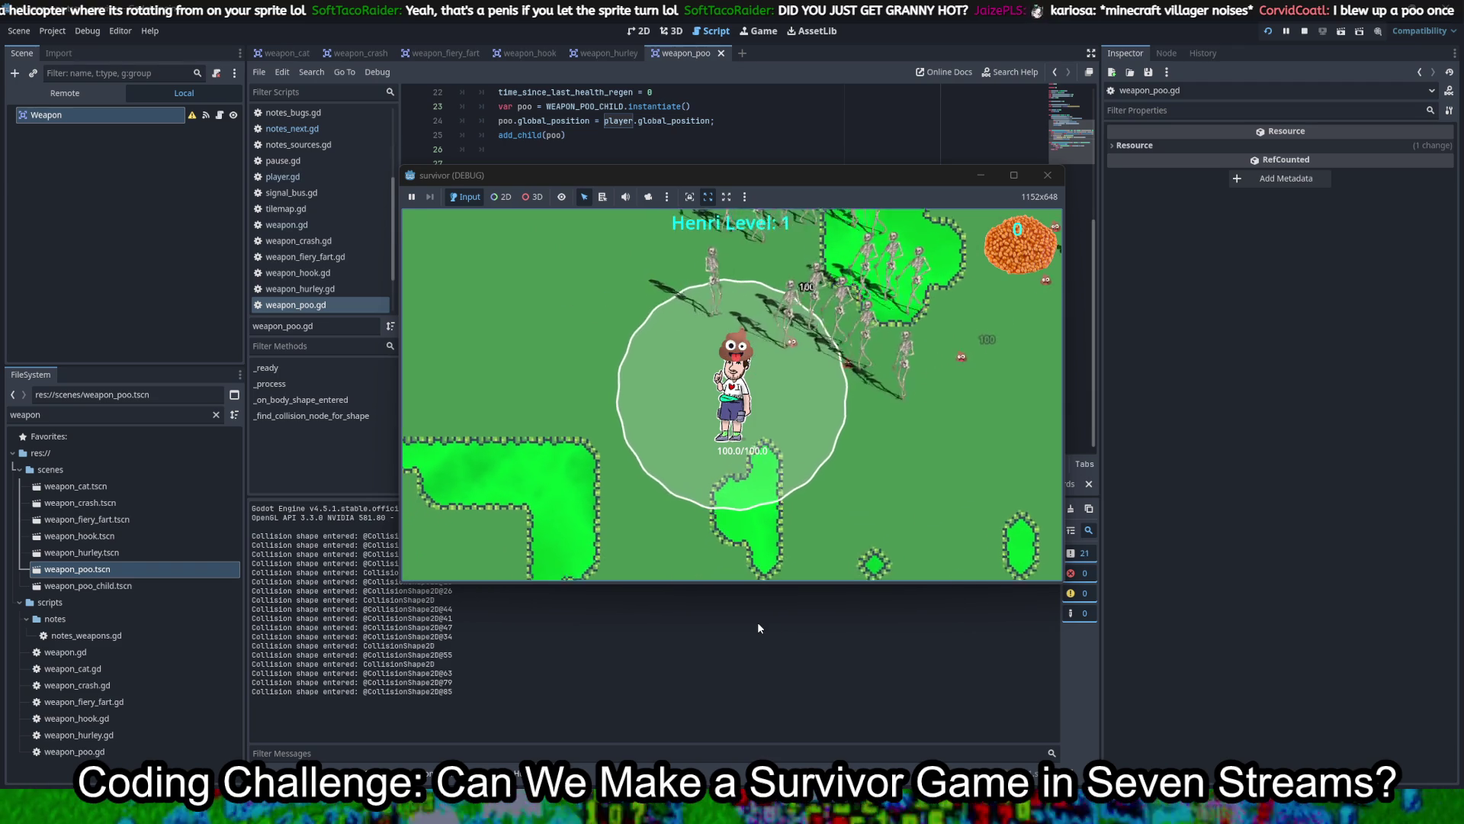
pyautogui.press('a')
pyautogui.press('w')
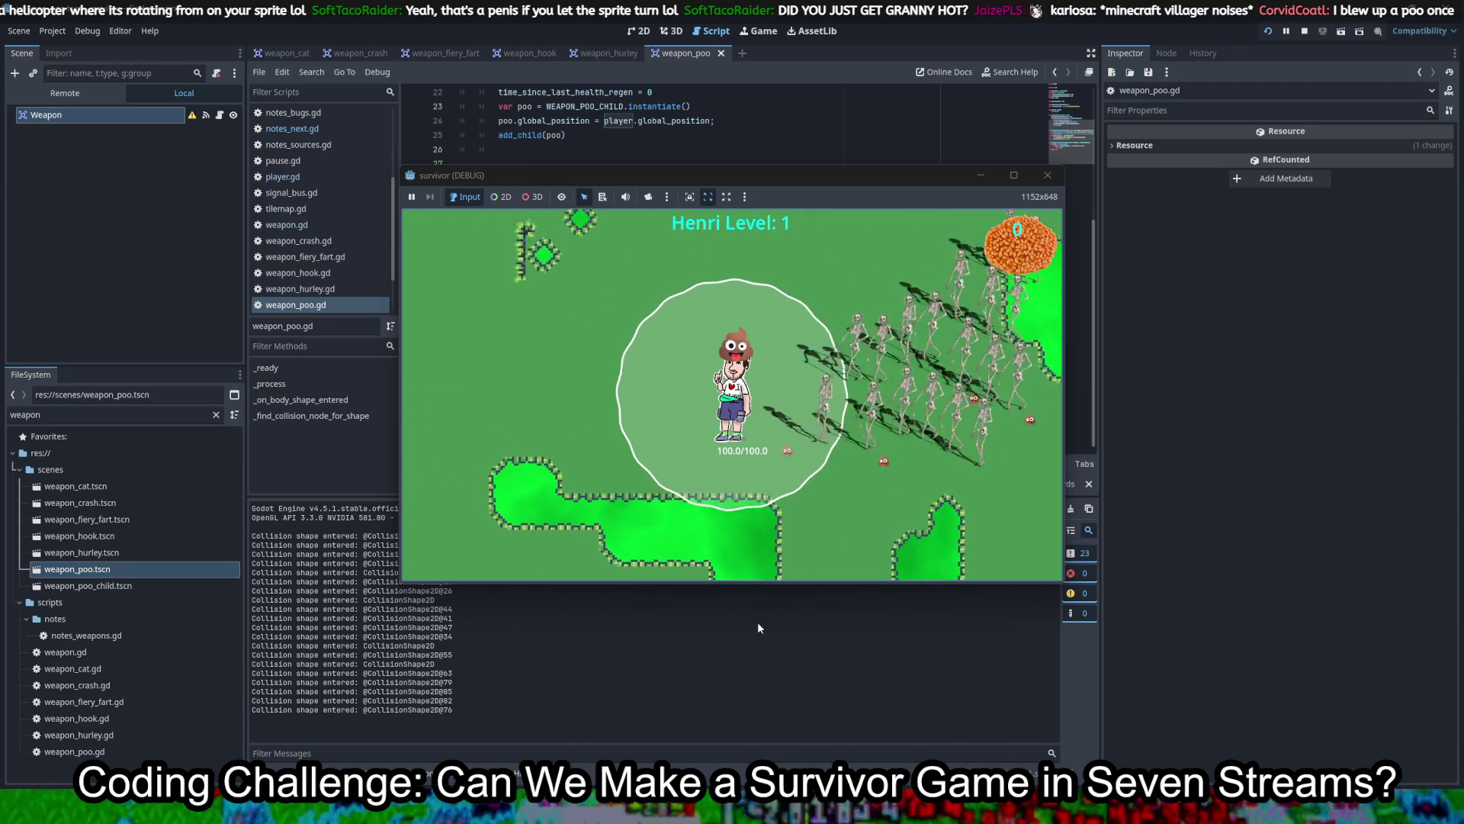
pyautogui.press('a')
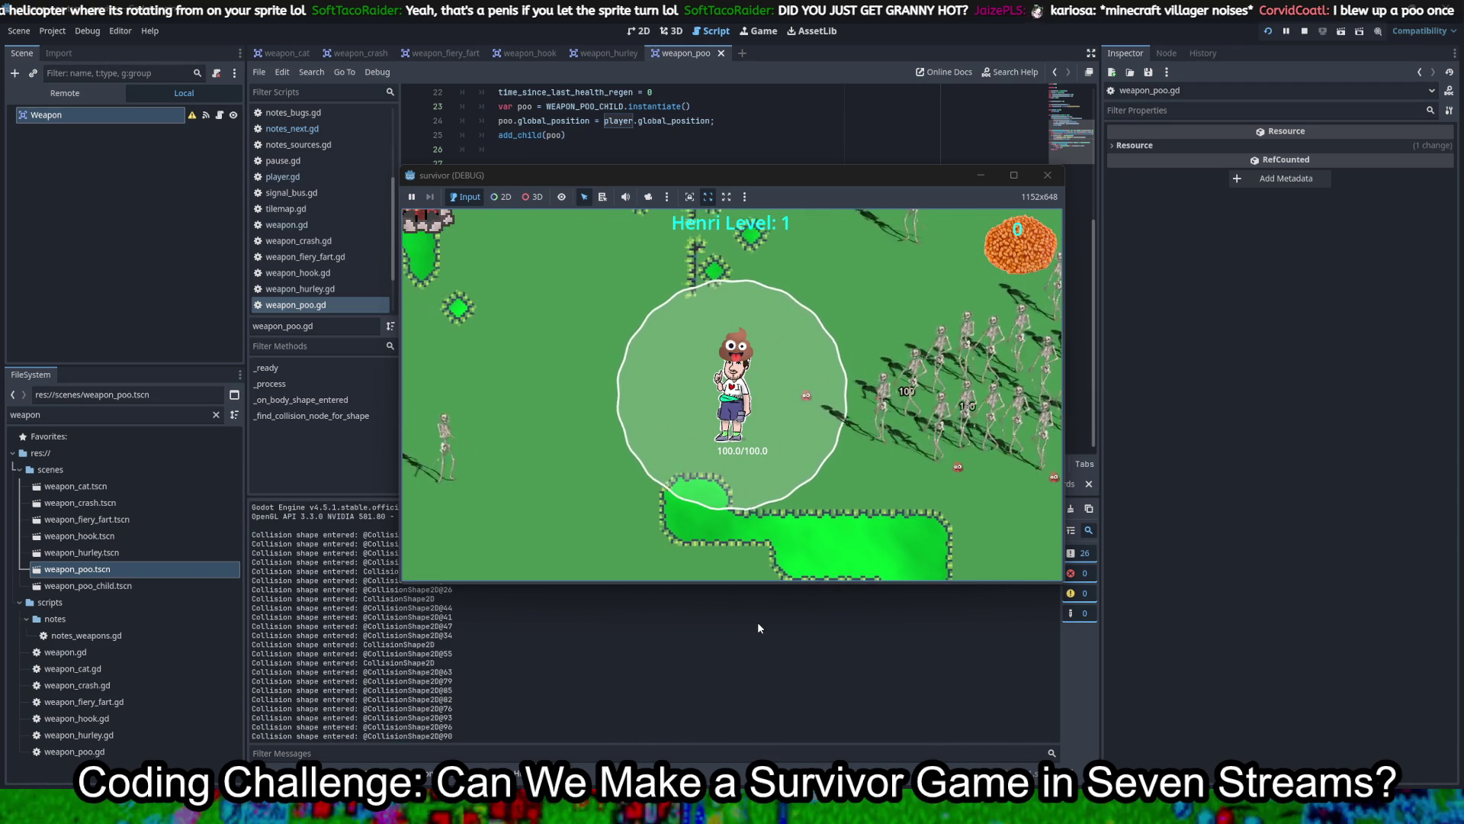
pyautogui.press('a')
pyautogui.press('w')
pyautogui.press('a')
pyautogui.press('w')
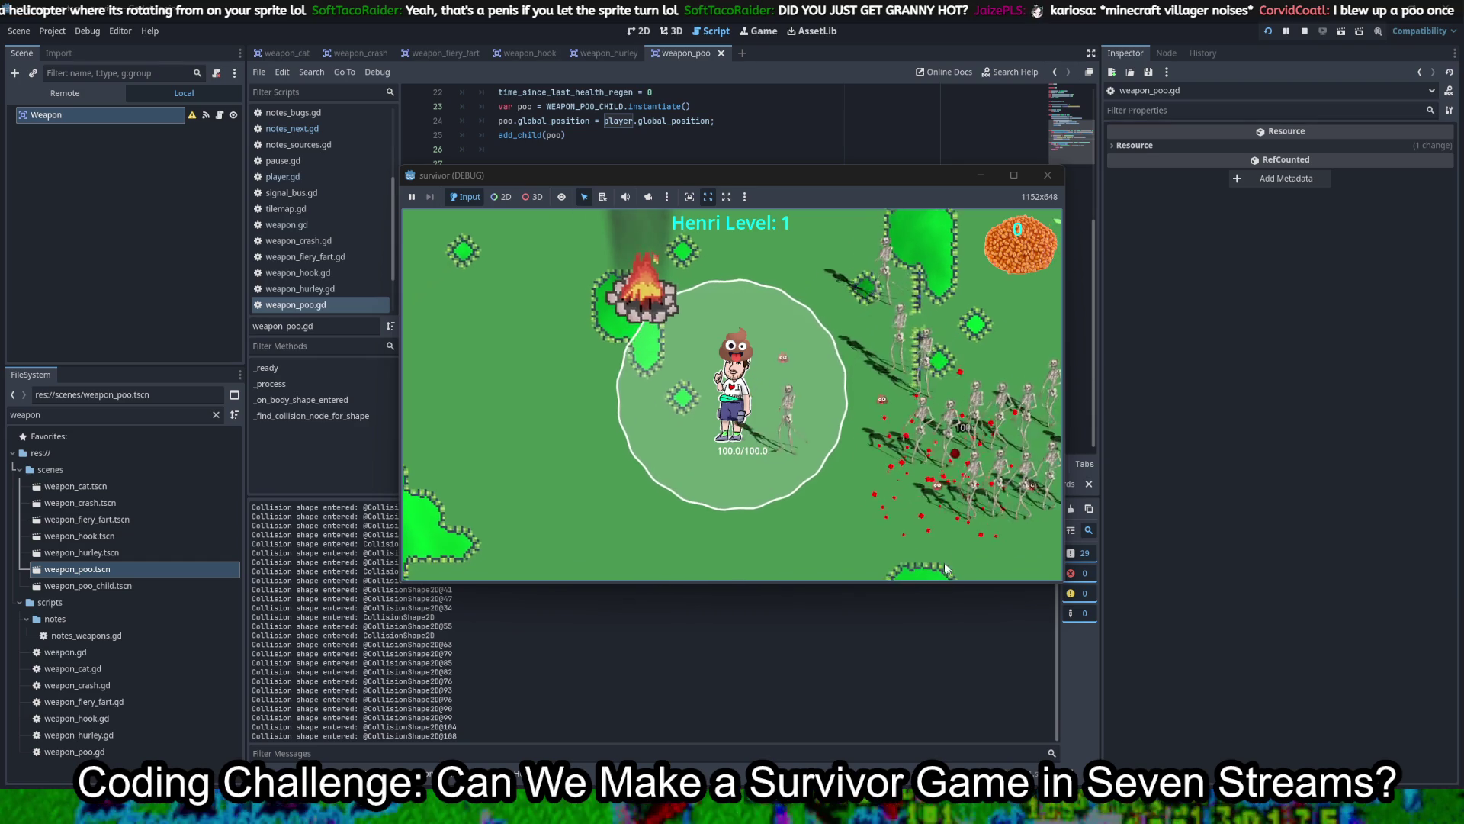
pyautogui.click(1047, 175)
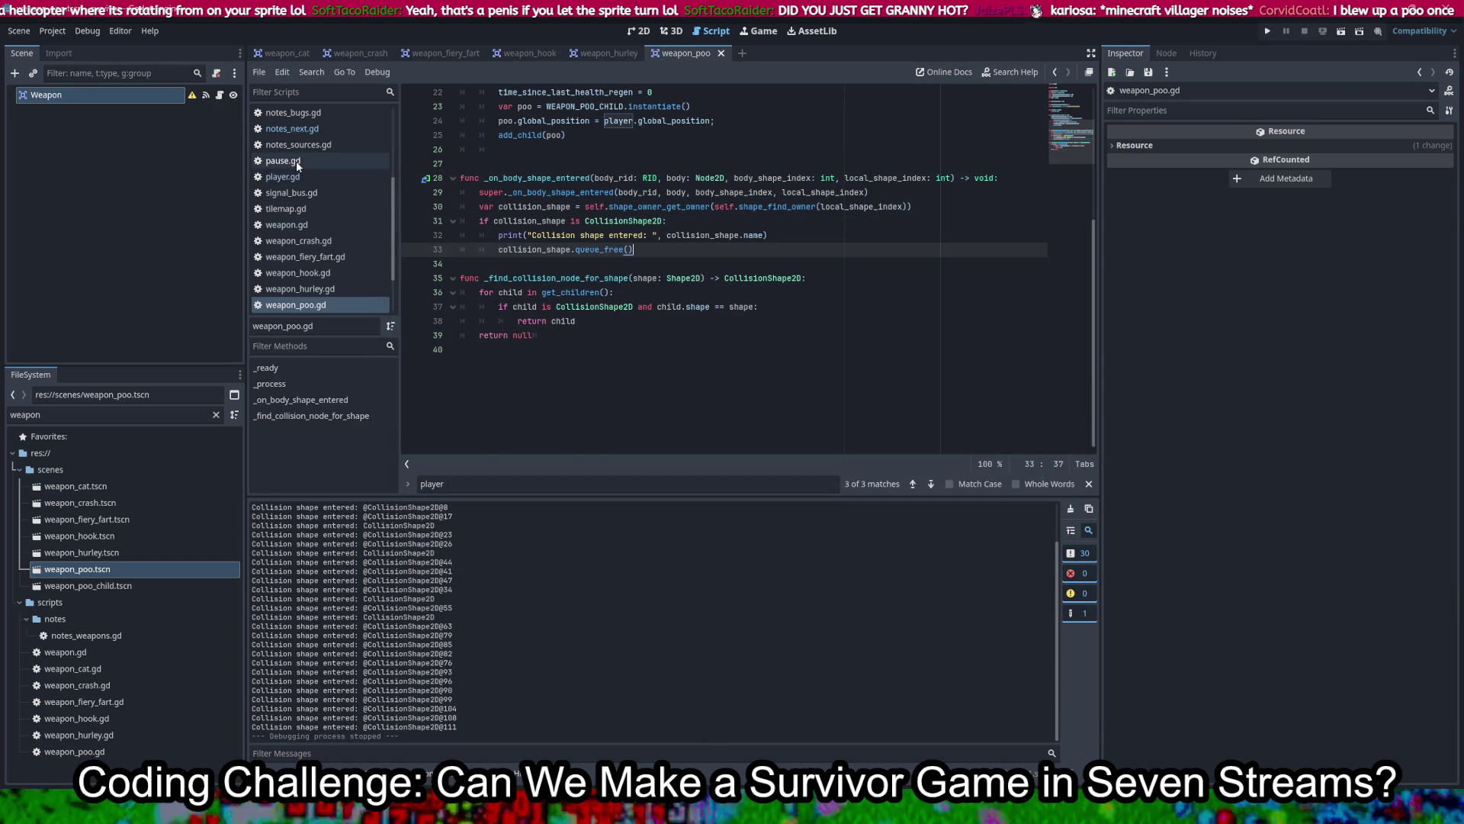
# Step: Open player.gd and scroll through it to find the health regen code
pyautogui.click(284, 178)
pyautogui.scroll(-5, 810, 262)
pyautogui.scroll(-3, 811, 263)
pyautogui.scroll(15, 811, 263)
pyautogui.scroll(4, 813, 261)
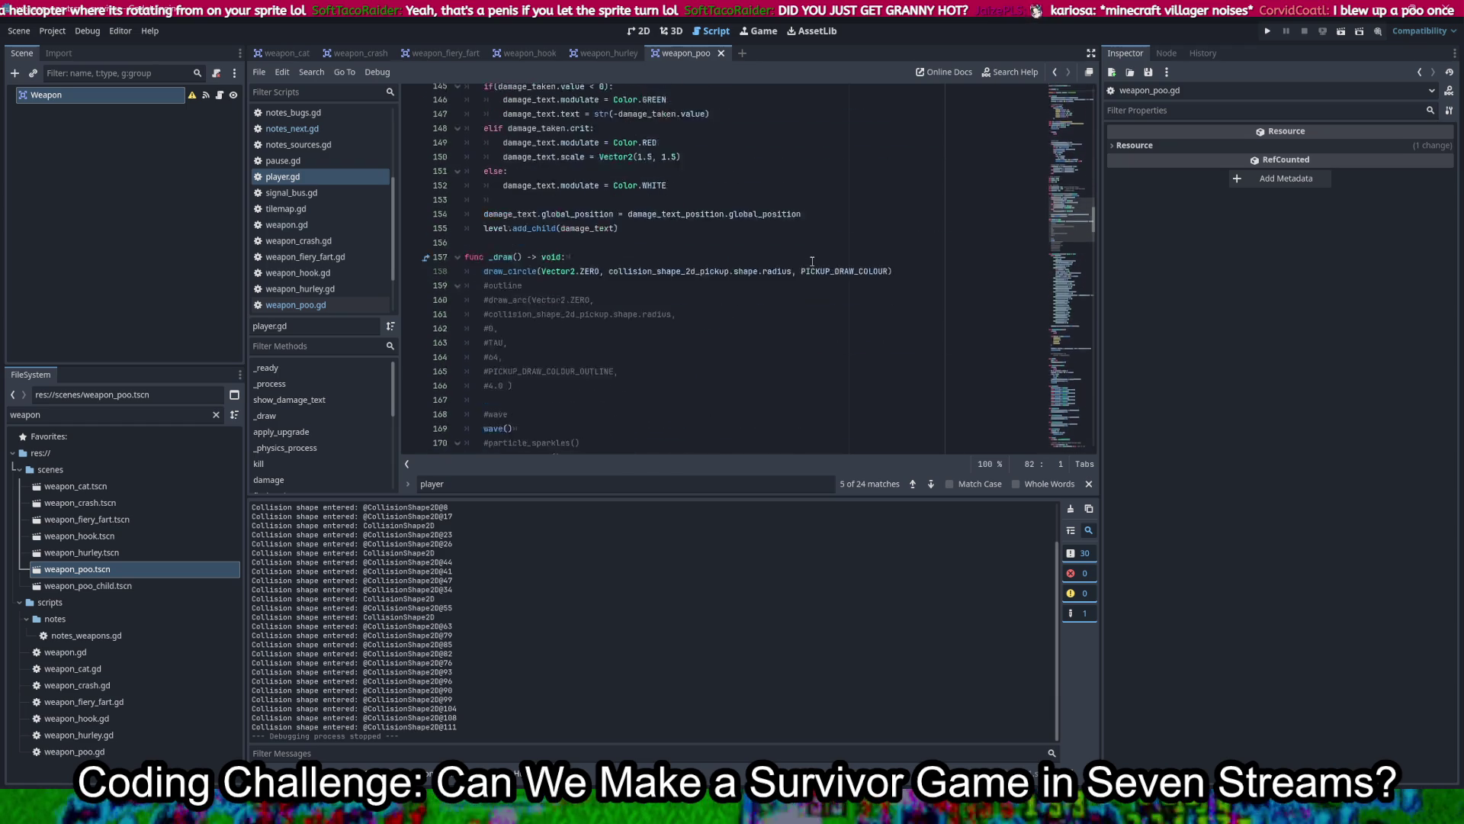
pyautogui.scroll(9, 812, 261)
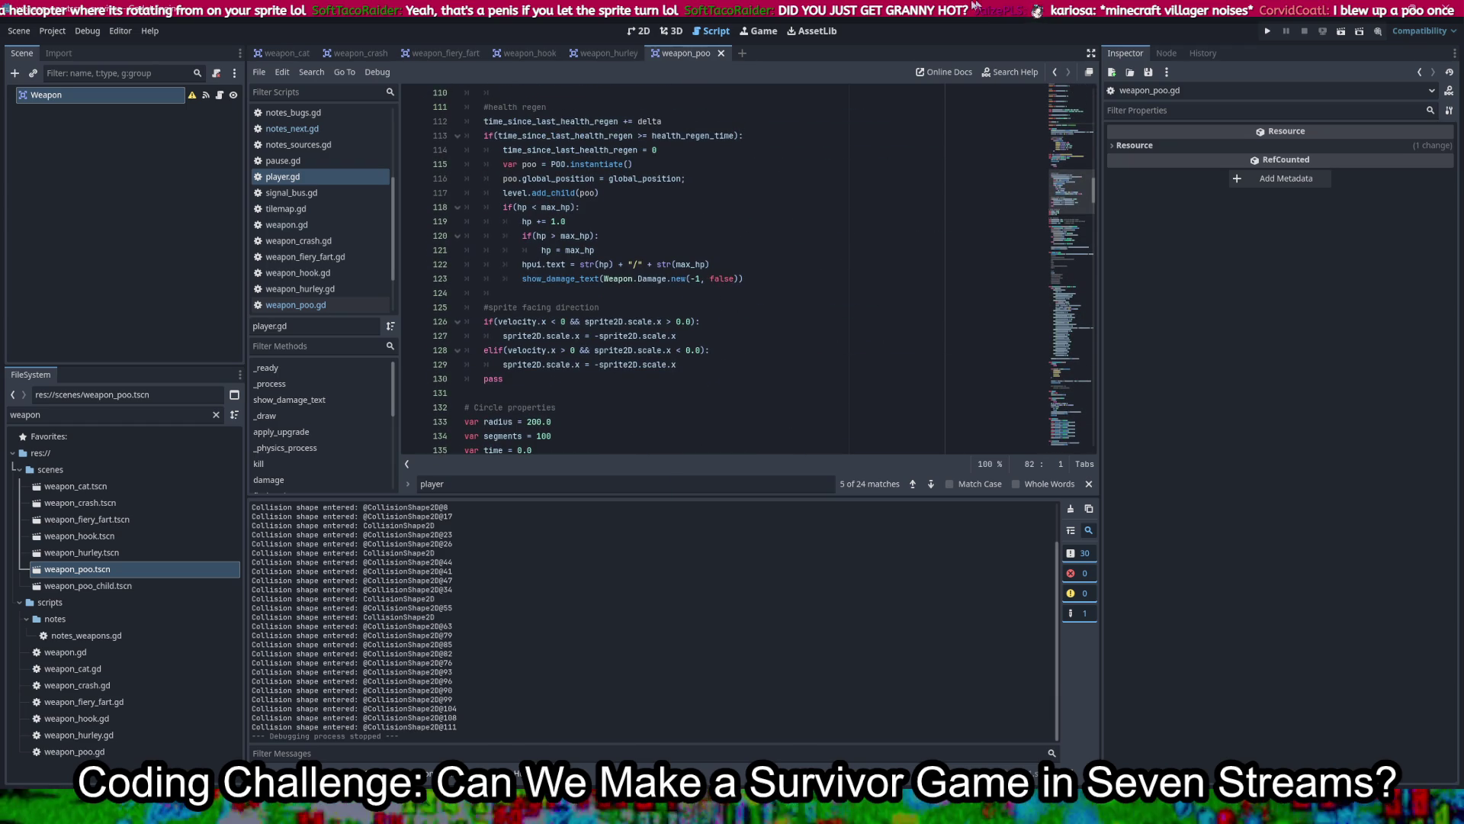
pyautogui.click(297, 178)
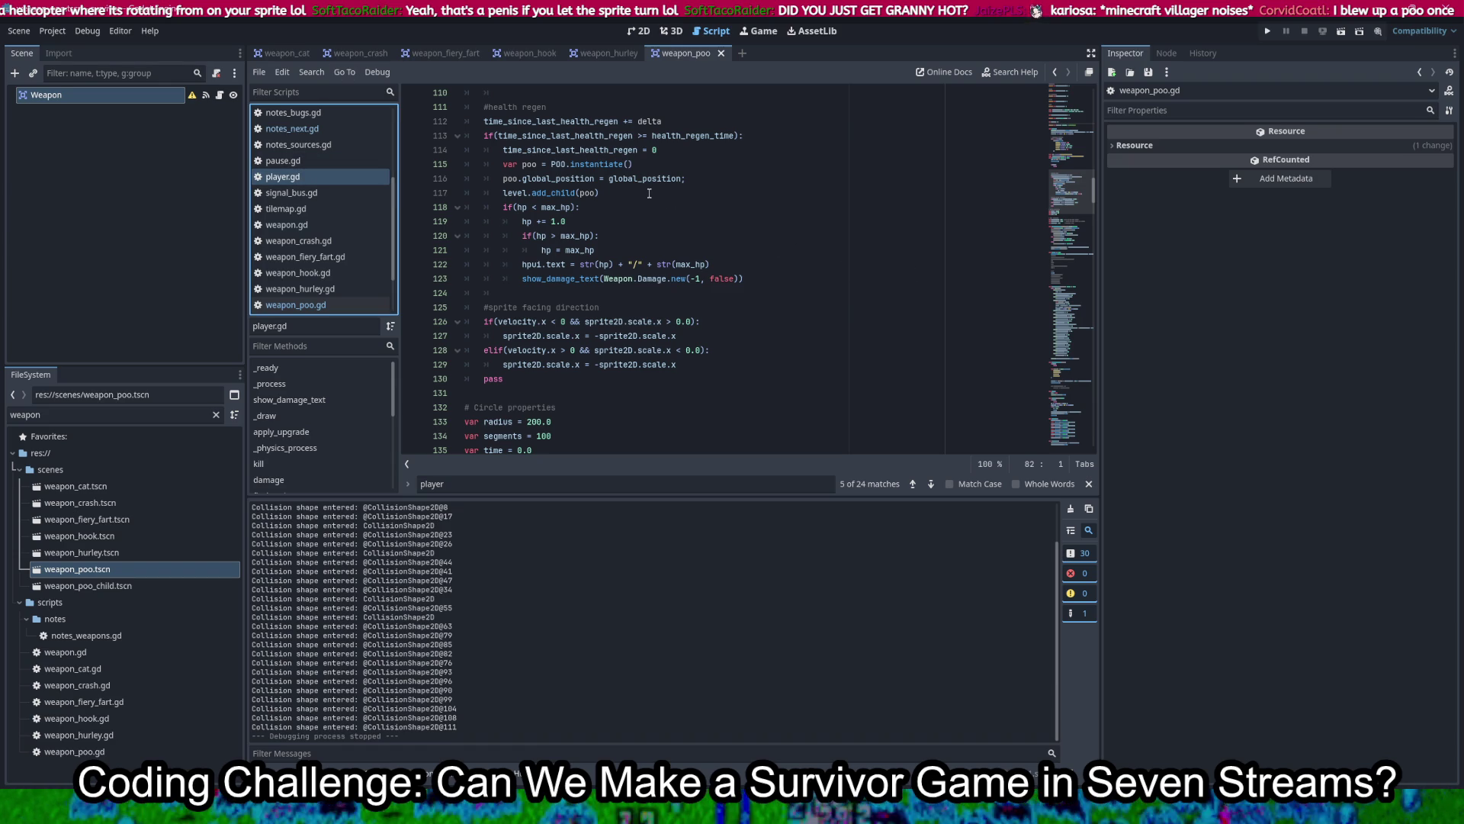
# Step: Jump to the POO constant, delete its preload line, and save player.gd
pyautogui.moveTo(649, 194); pyautogui.dragTo(675, 157)
pyautogui.click(671, 164)
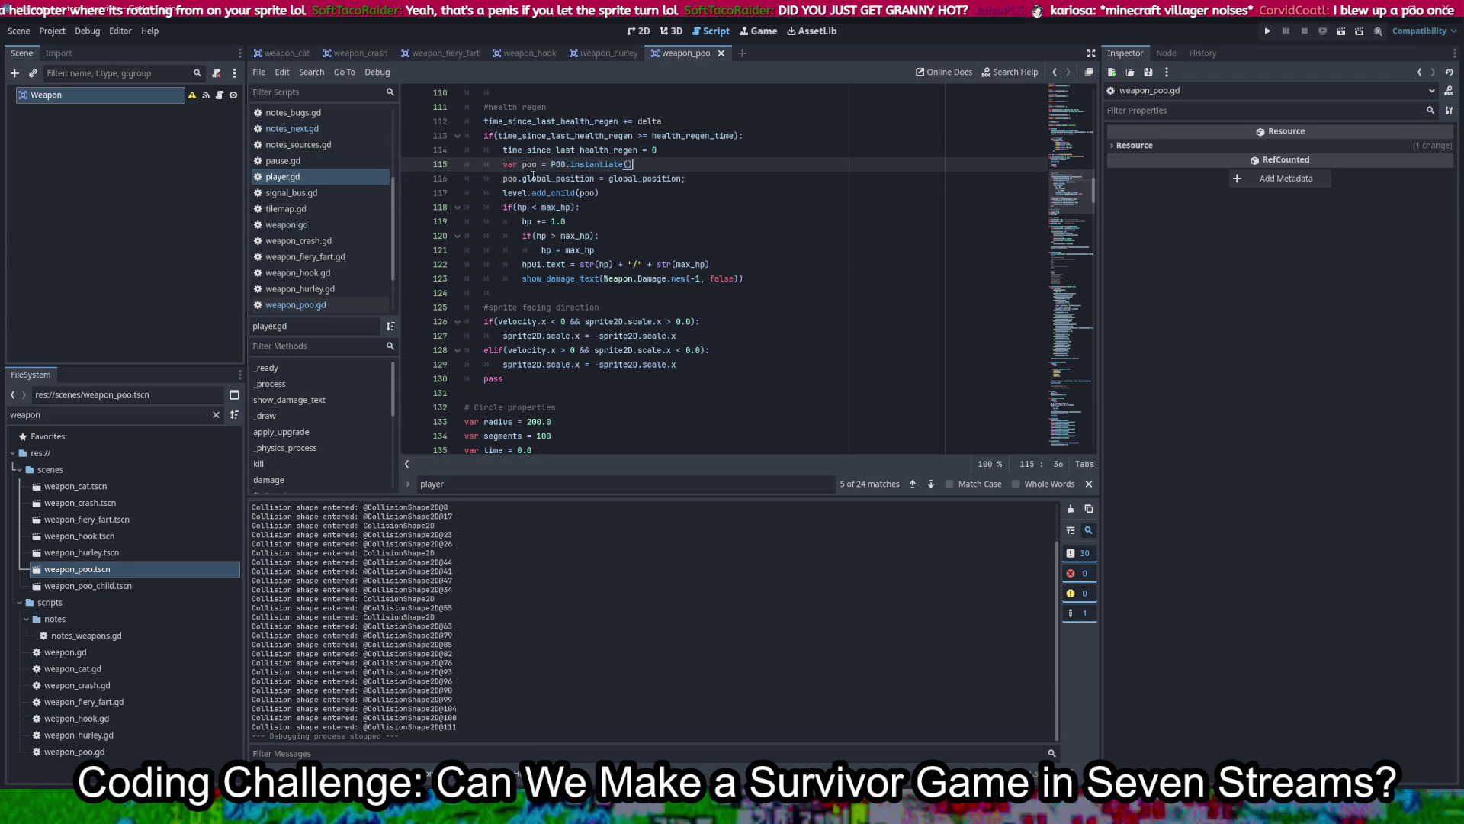
pyautogui.keyDown('ctrl'); pyautogui.click(556, 167); pyautogui.keyUp('ctrl')
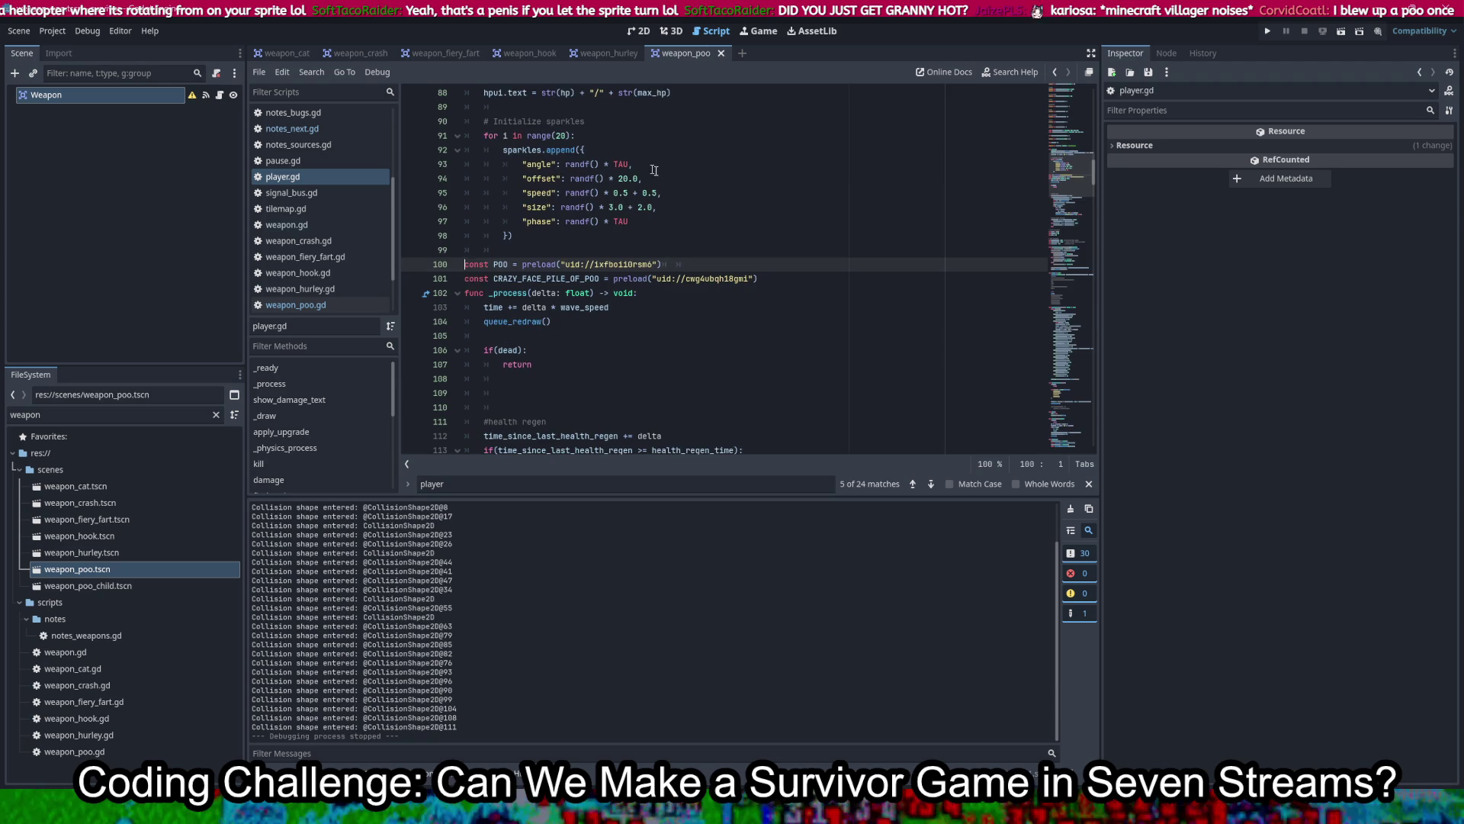
pyautogui.tripleClick(703, 263)
pyautogui.press('BackSpace')
pyautogui.hotkey('ctrl', 's')
# Step: Remove the blank lines after the dead-check return and the poo-spawning lines in health regen, then save
pyautogui.click(637, 347)
pyautogui.press('Delete')
pyautogui.press('Delete')
pyautogui.hotkey('ctrl', 's')
pyautogui.scroll(-3, 702, 313)
pyautogui.moveTo(643, 328); pyautogui.dragTo(669, 300)
pyautogui.press('BackSpace')
pyautogui.hotkey('ctrl', 's')
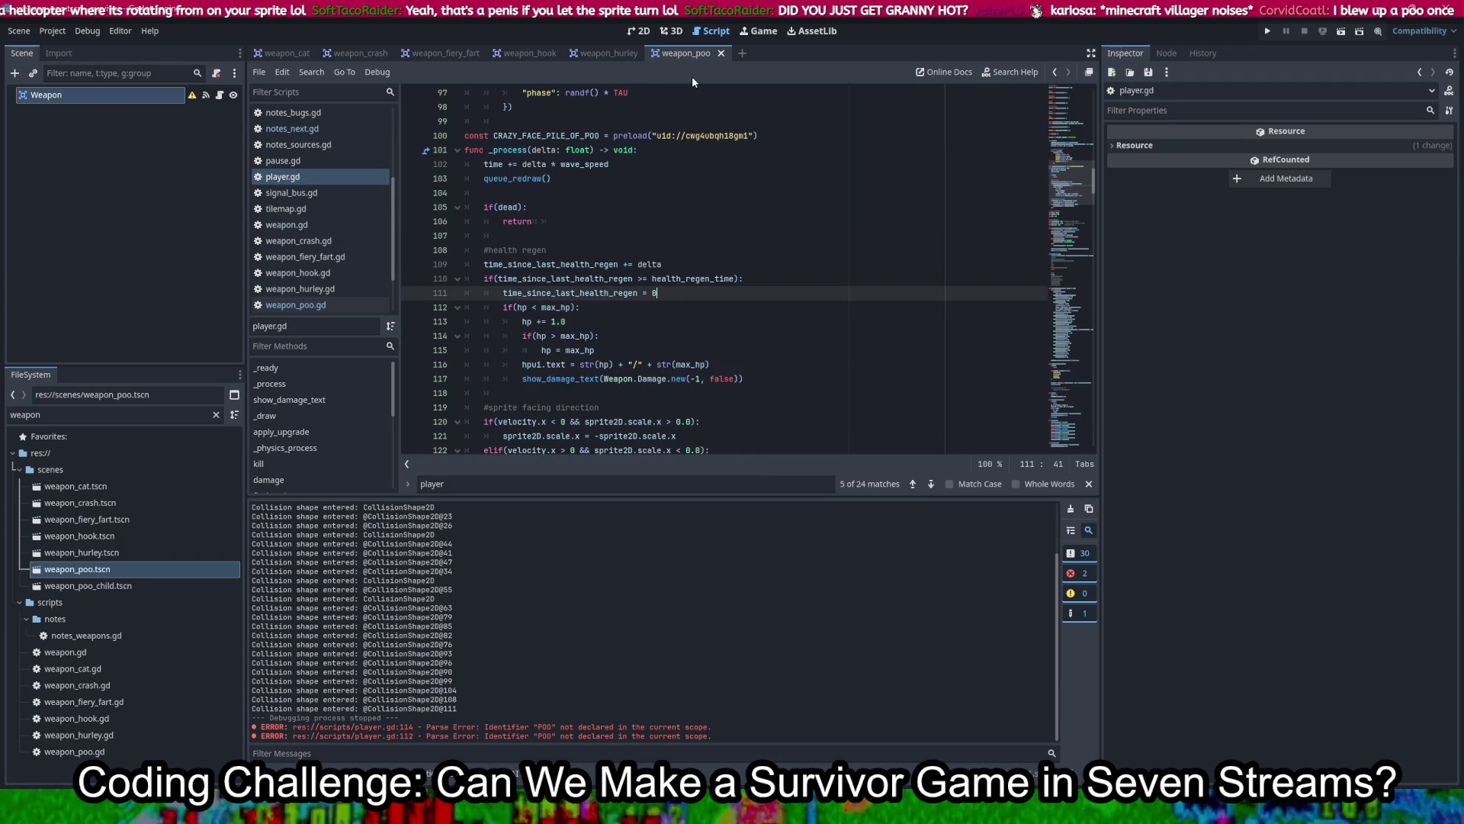
# Step: Open weapon_poo_child.tscn in the 2D editor and launch the project with F5
pyautogui.click(638, 34)
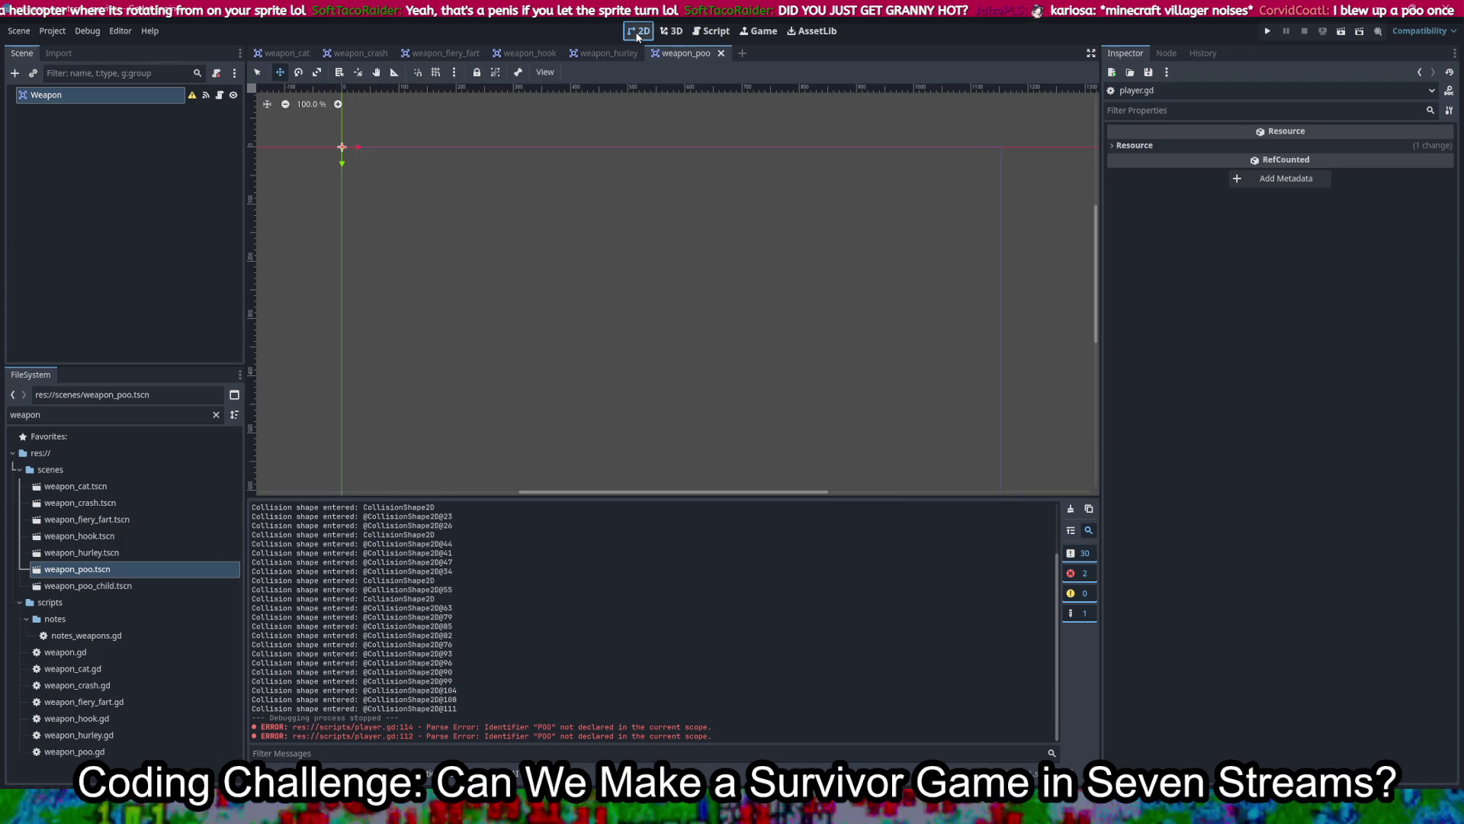
pyautogui.scroll(9, 284, 122)
pyautogui.scroll(15, 427, 210)
pyautogui.scroll(5, 489, 263)
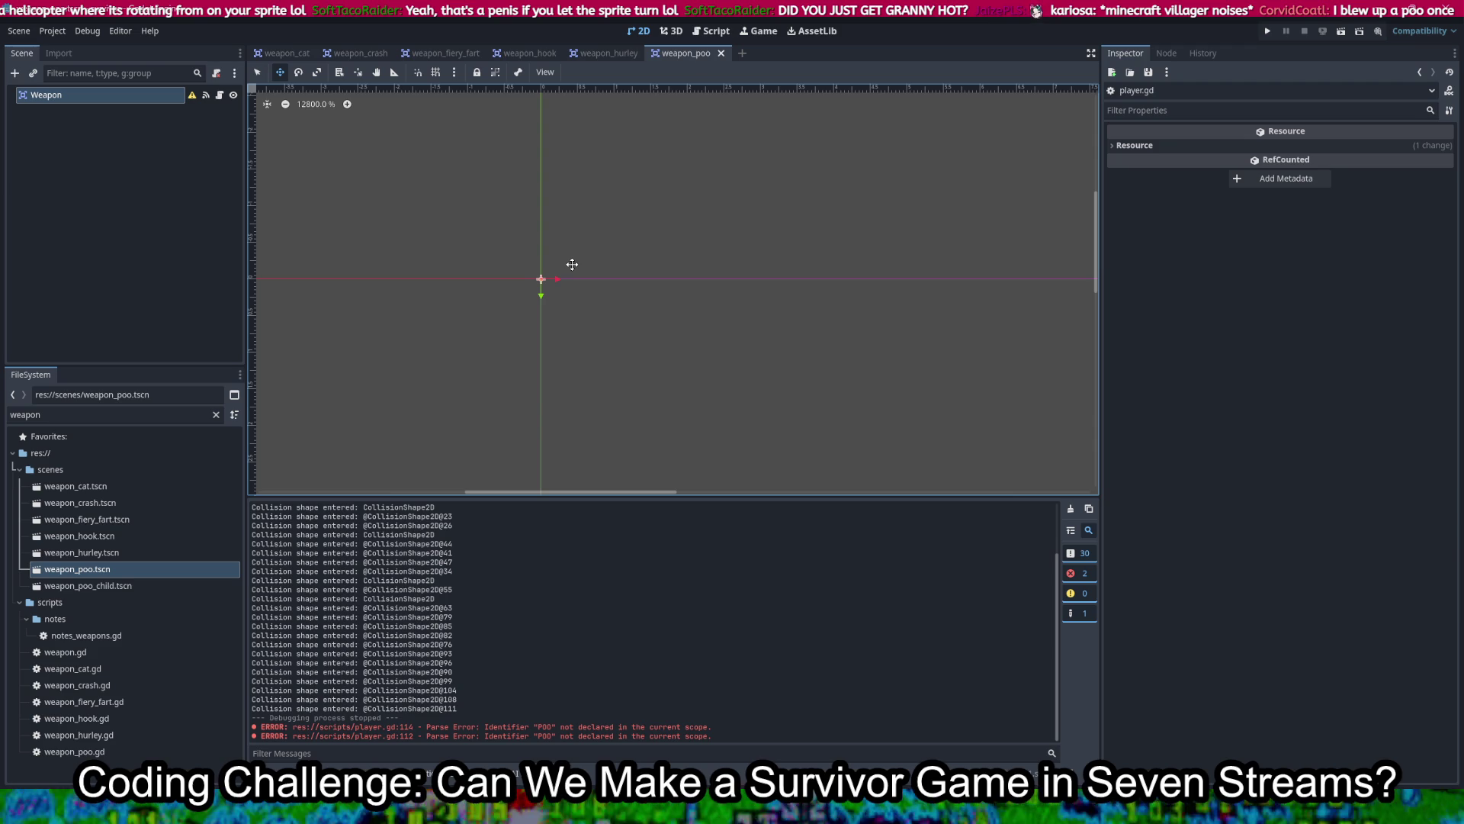
pyautogui.doubleClick(87, 585)
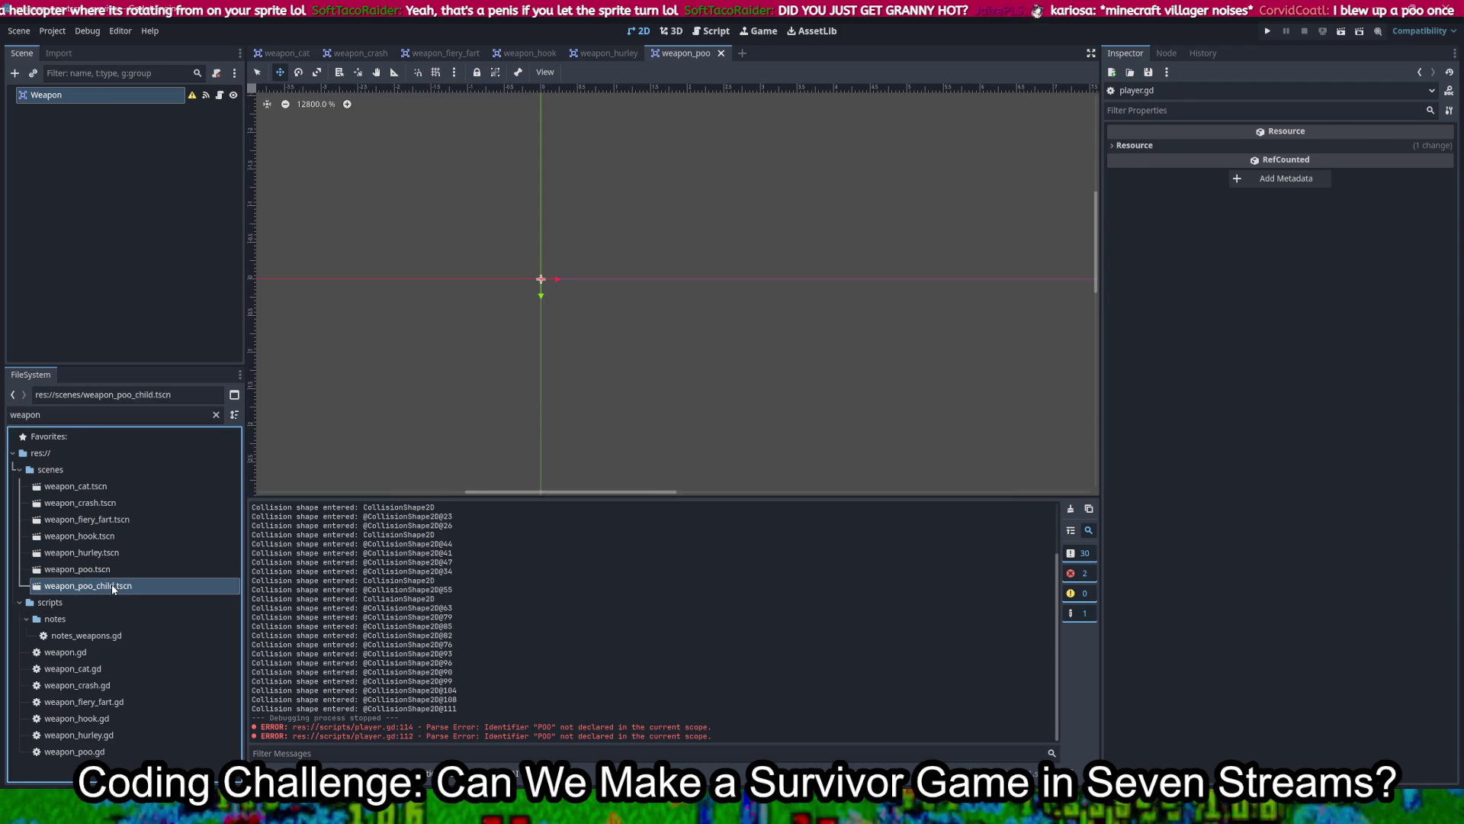
pyautogui.press('F5')
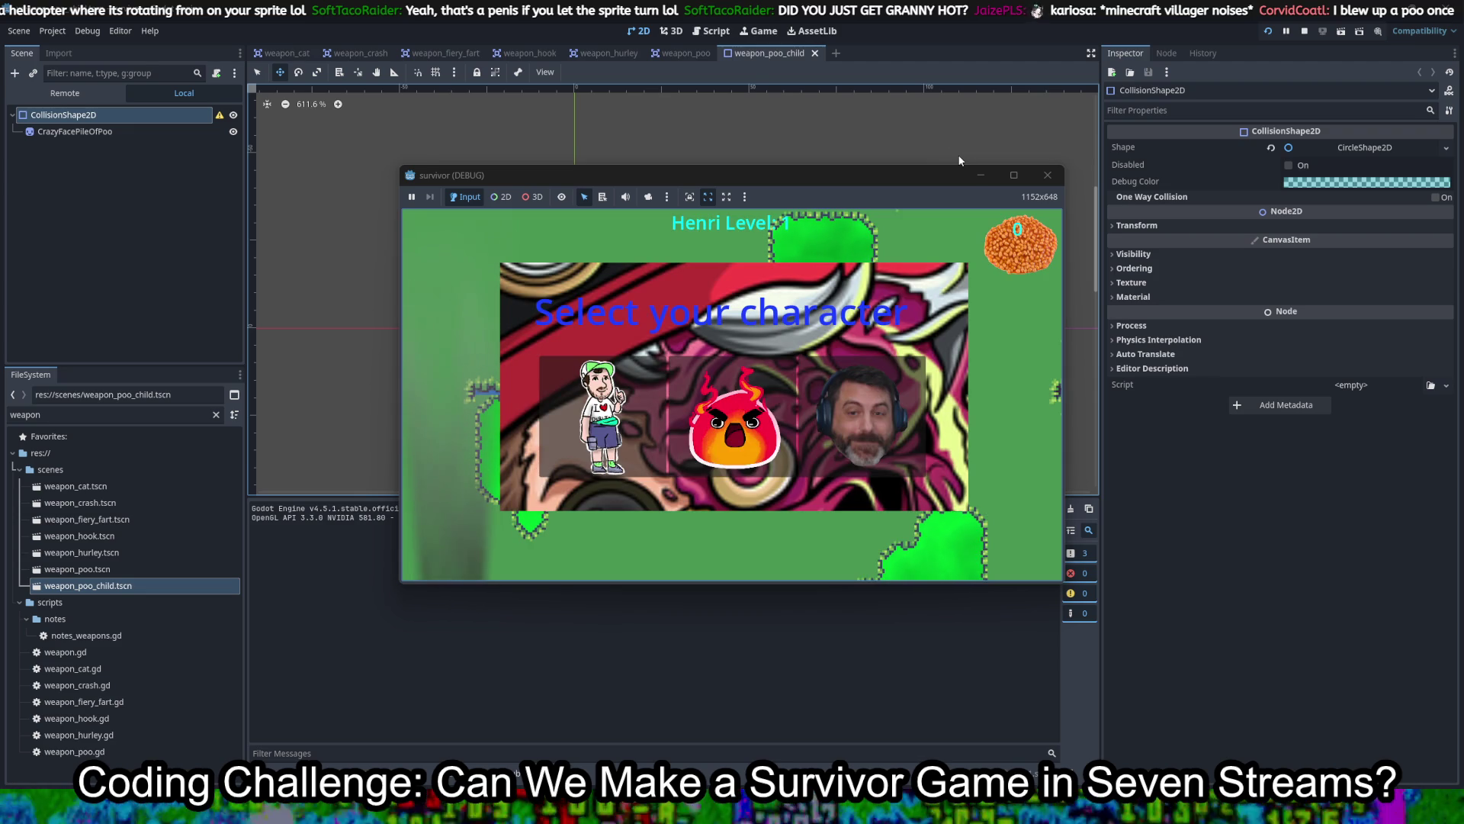
# Step: Start playing as the first character and walk Henri down among the skeletons toward the stone wall
pyautogui.click(603, 416)
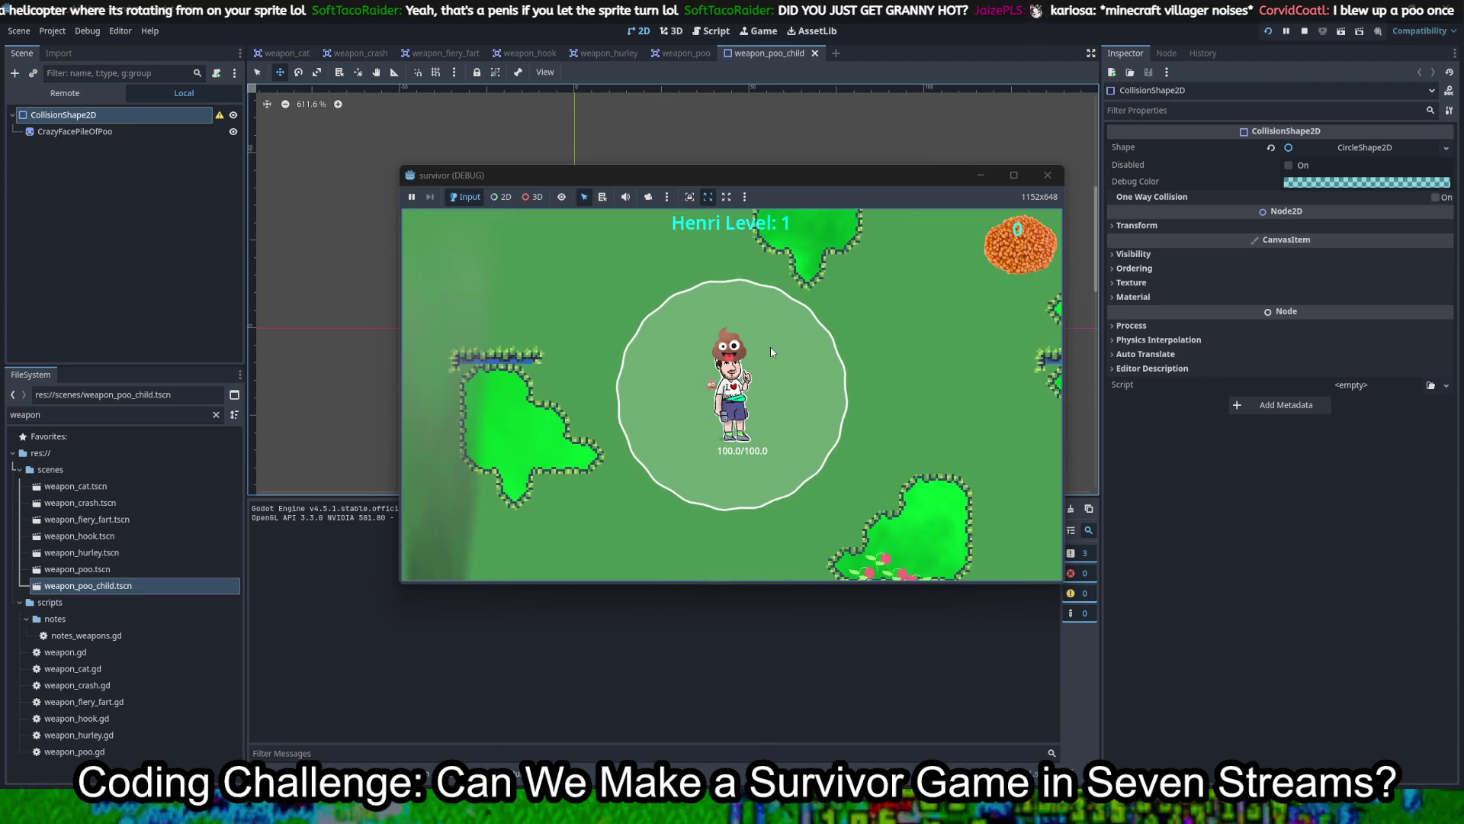
pyautogui.press('d')
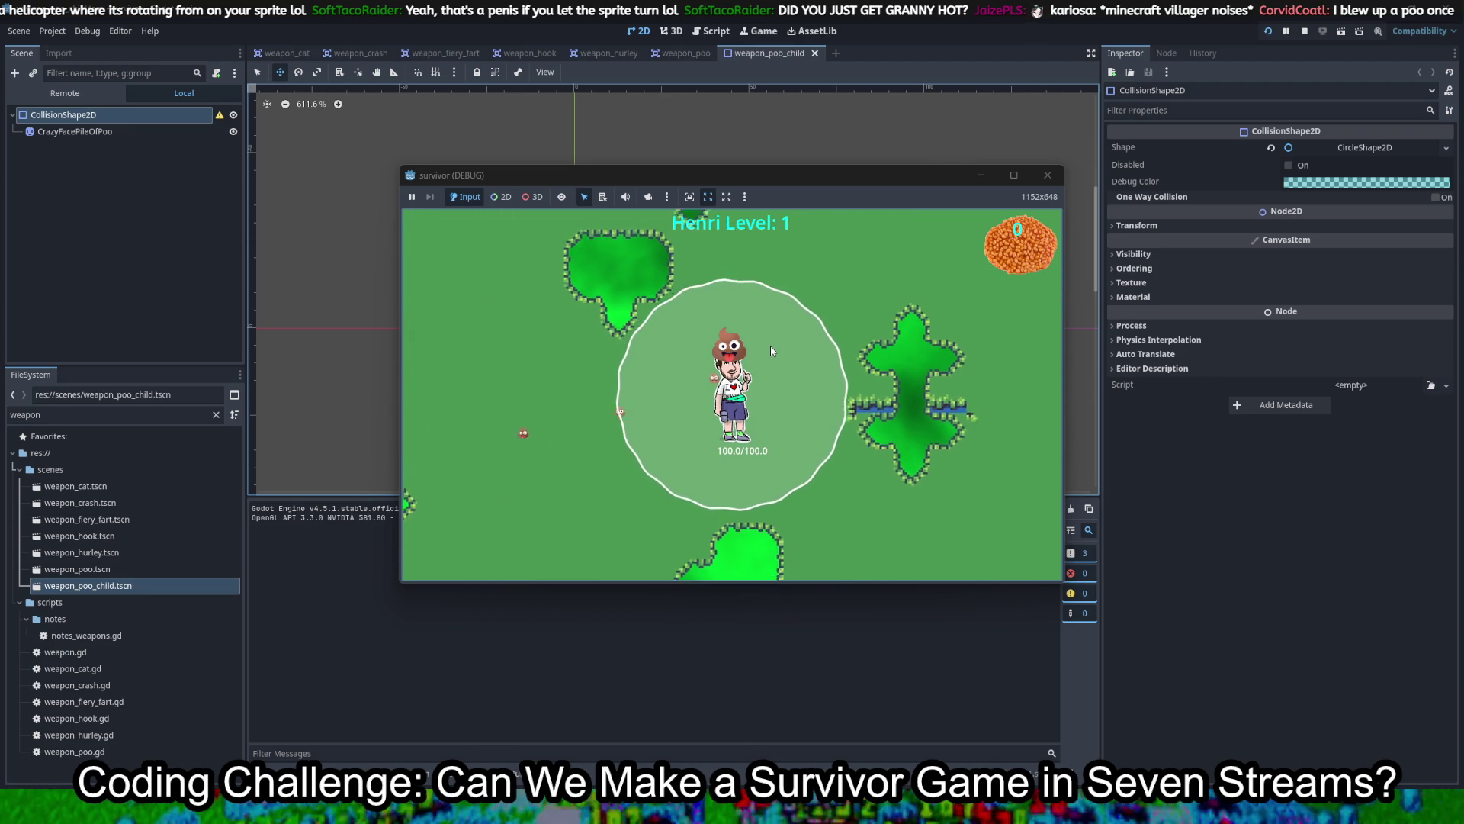
pyautogui.press('s')
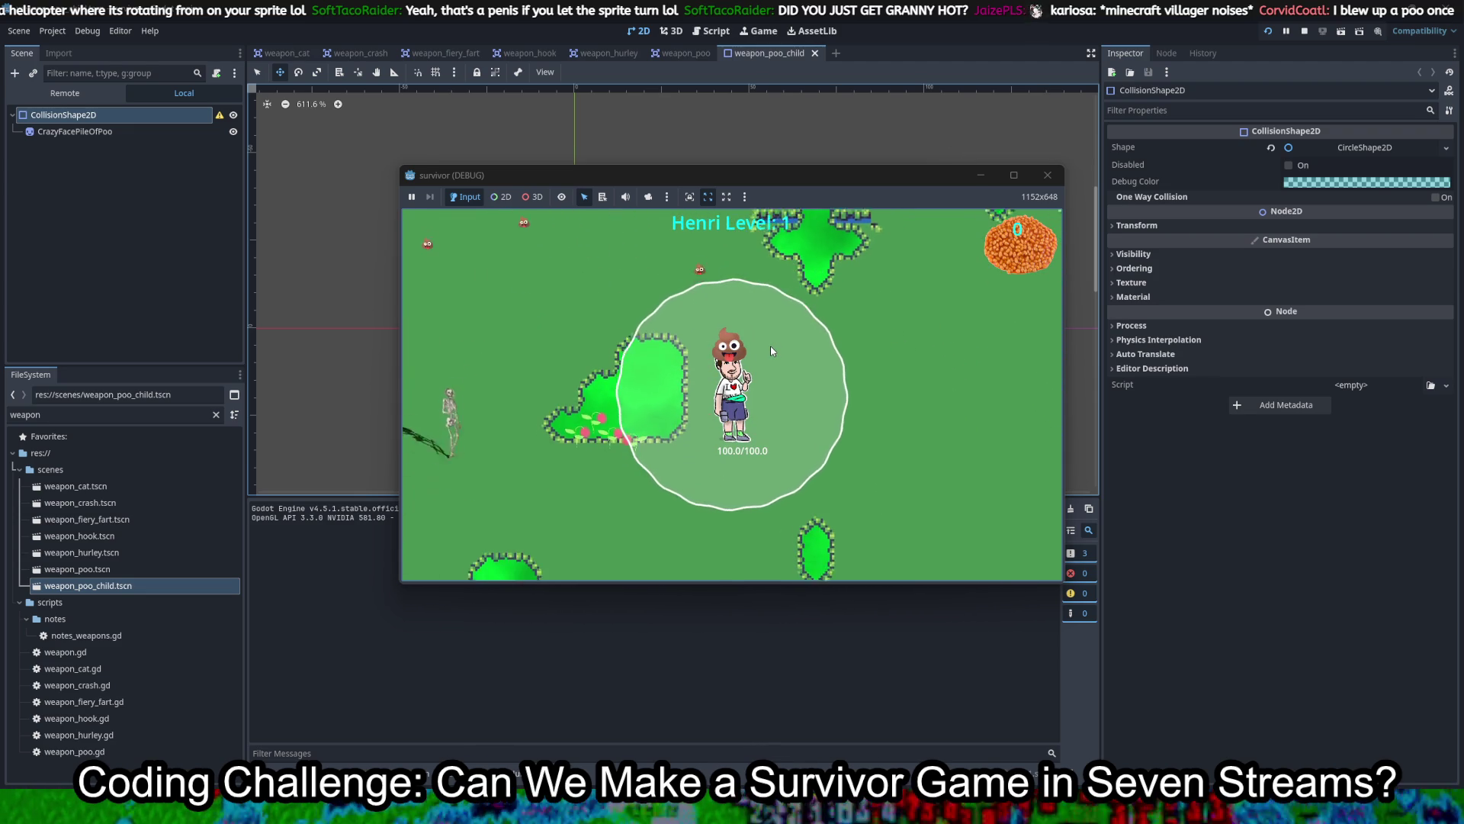
pyautogui.press('a')
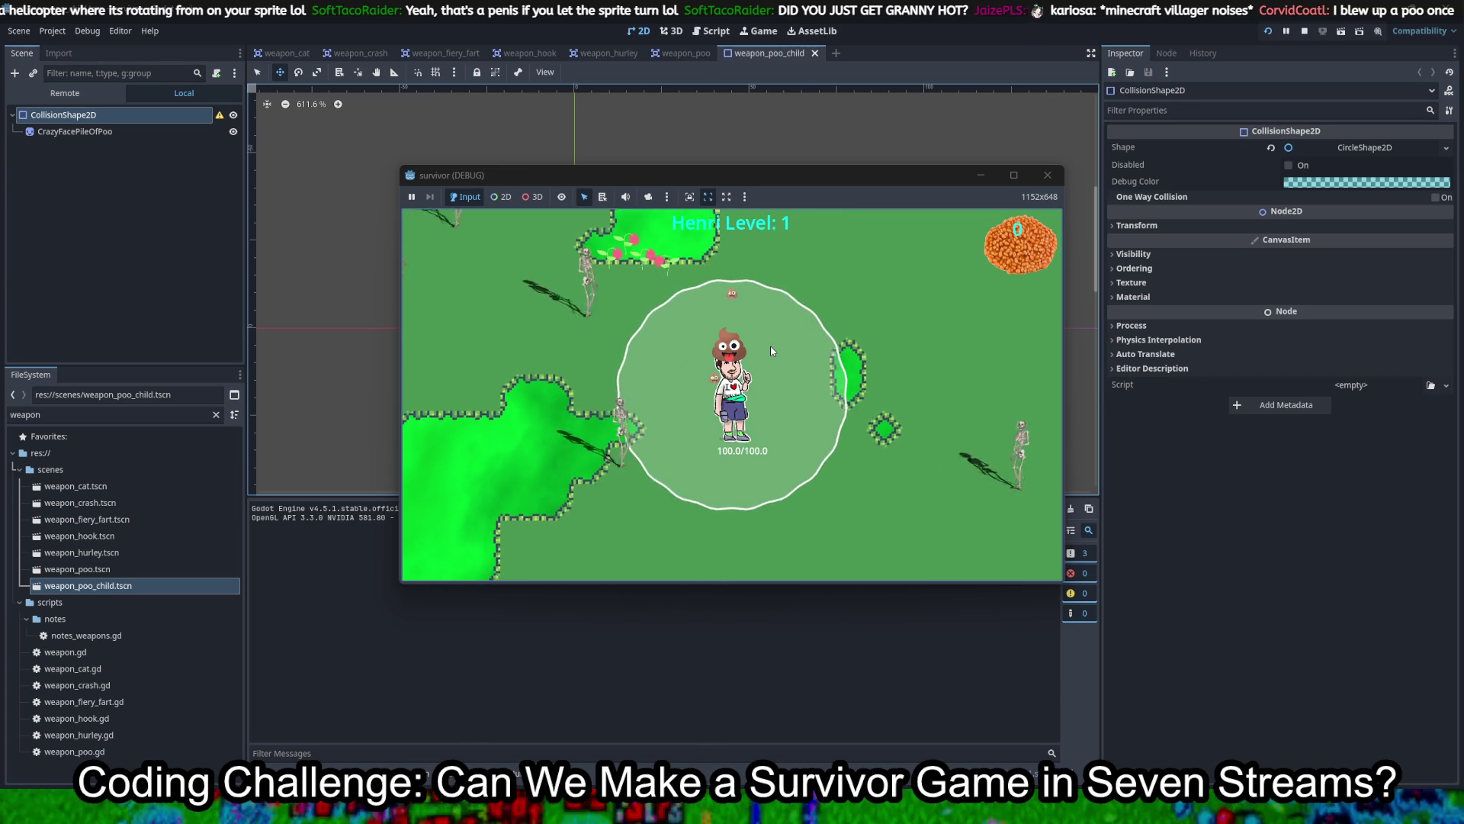
pyautogui.press('s')
pyautogui.press('d')
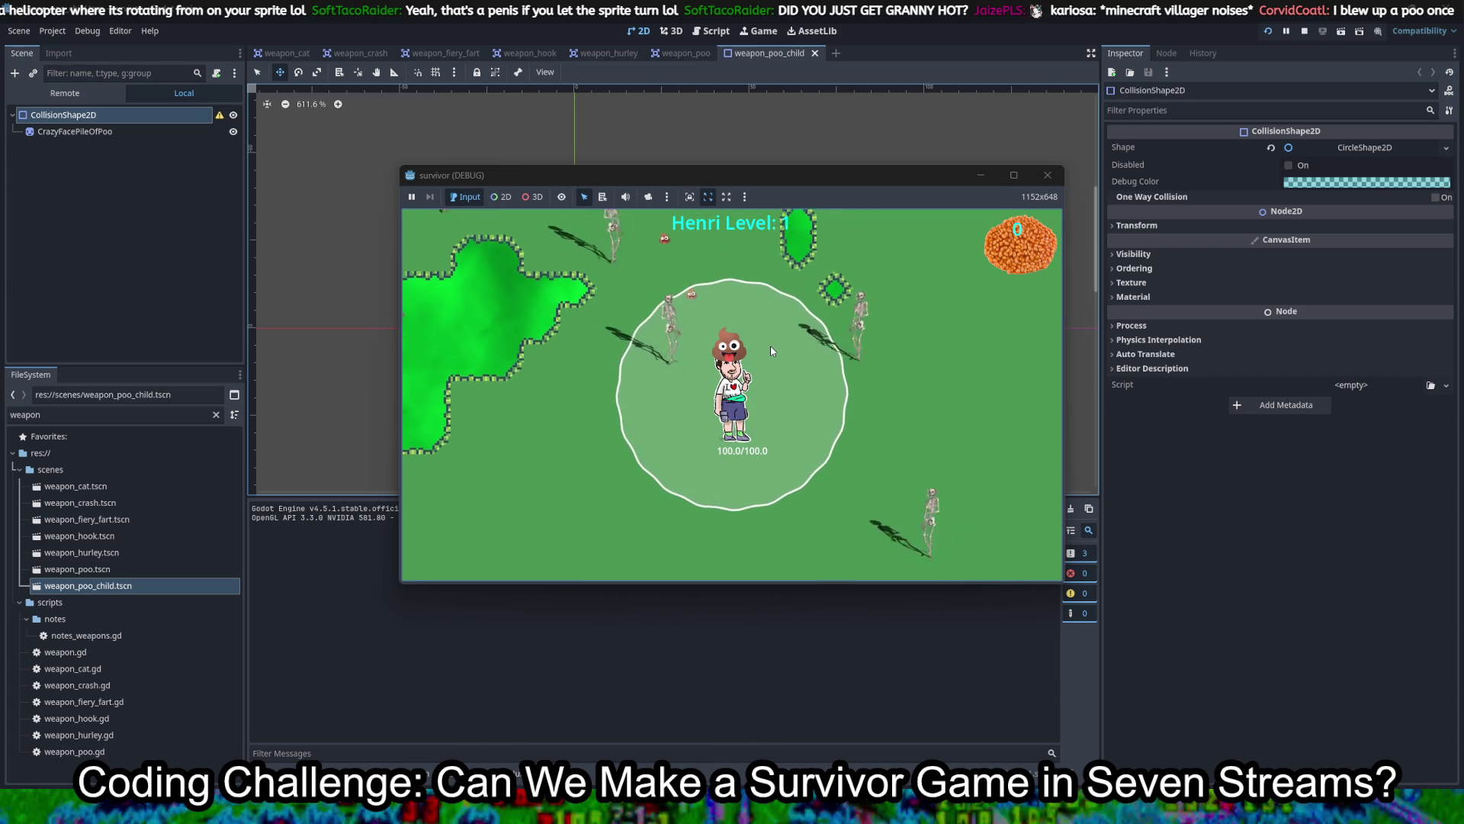
pyautogui.press('a')
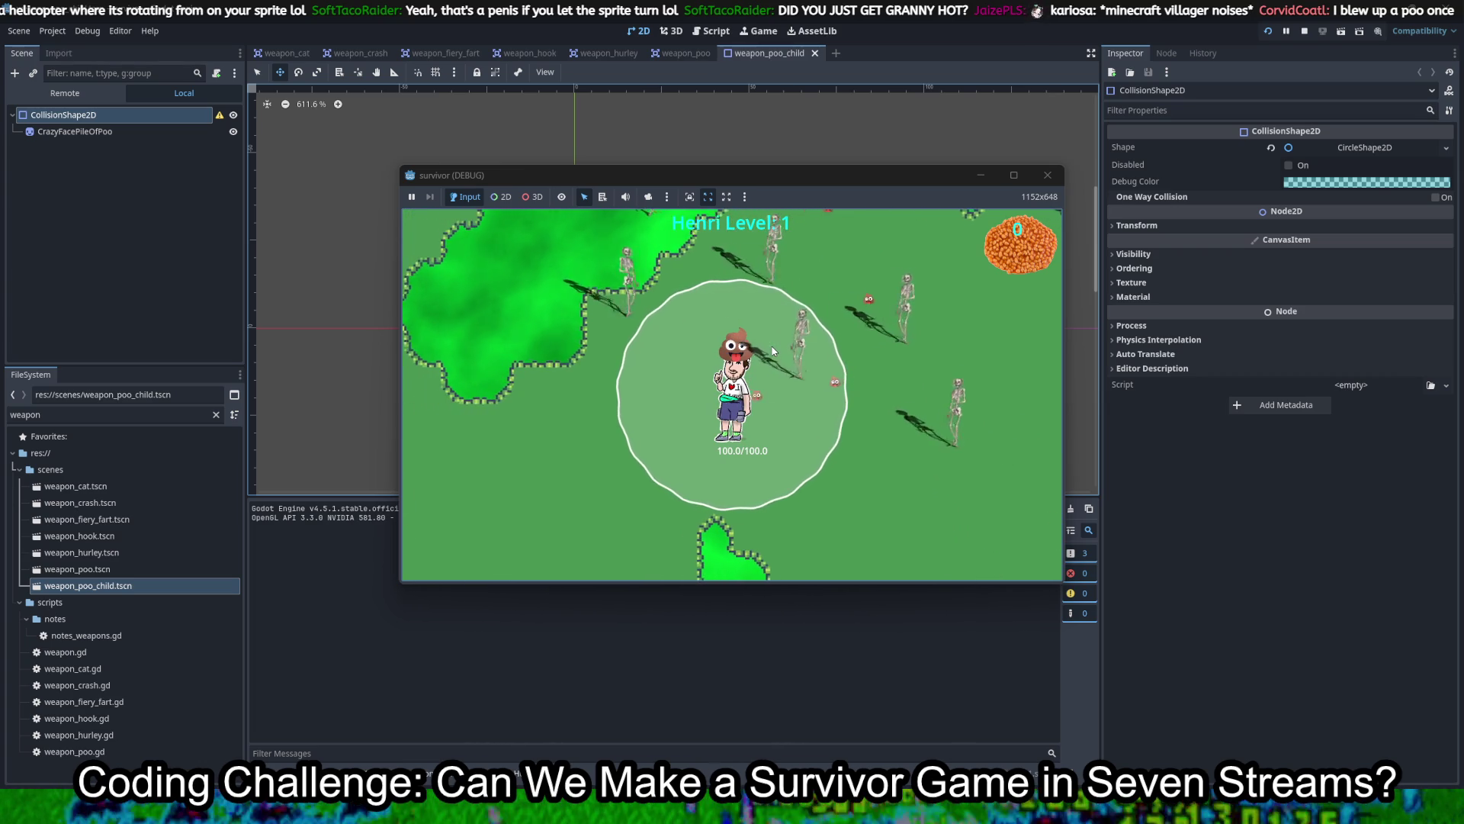
pyautogui.press('s')
pyautogui.press('a')
pyautogui.press('s')
pyautogui.press('a')
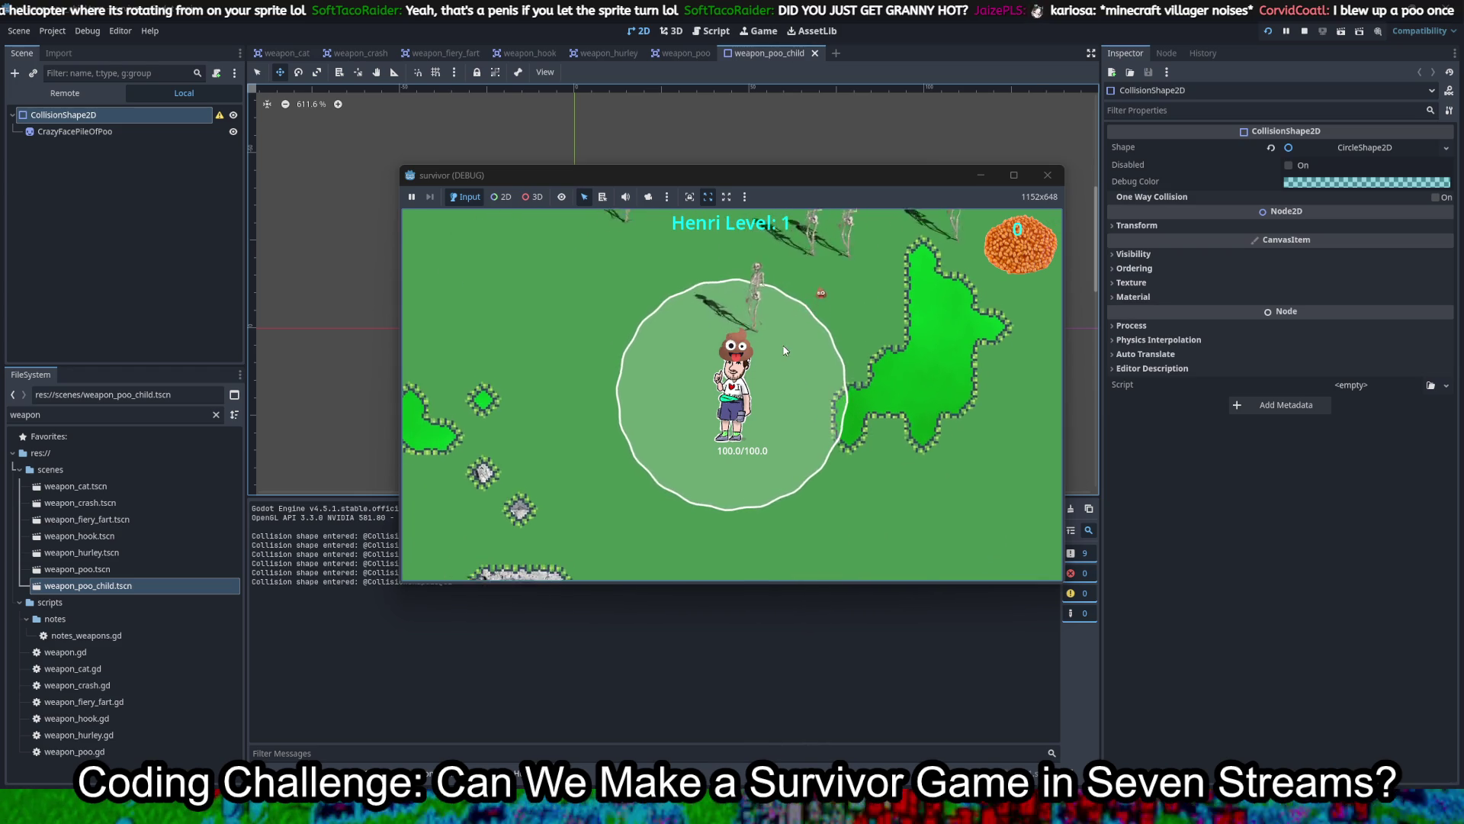
pyautogui.press('s')
pyautogui.press('d')
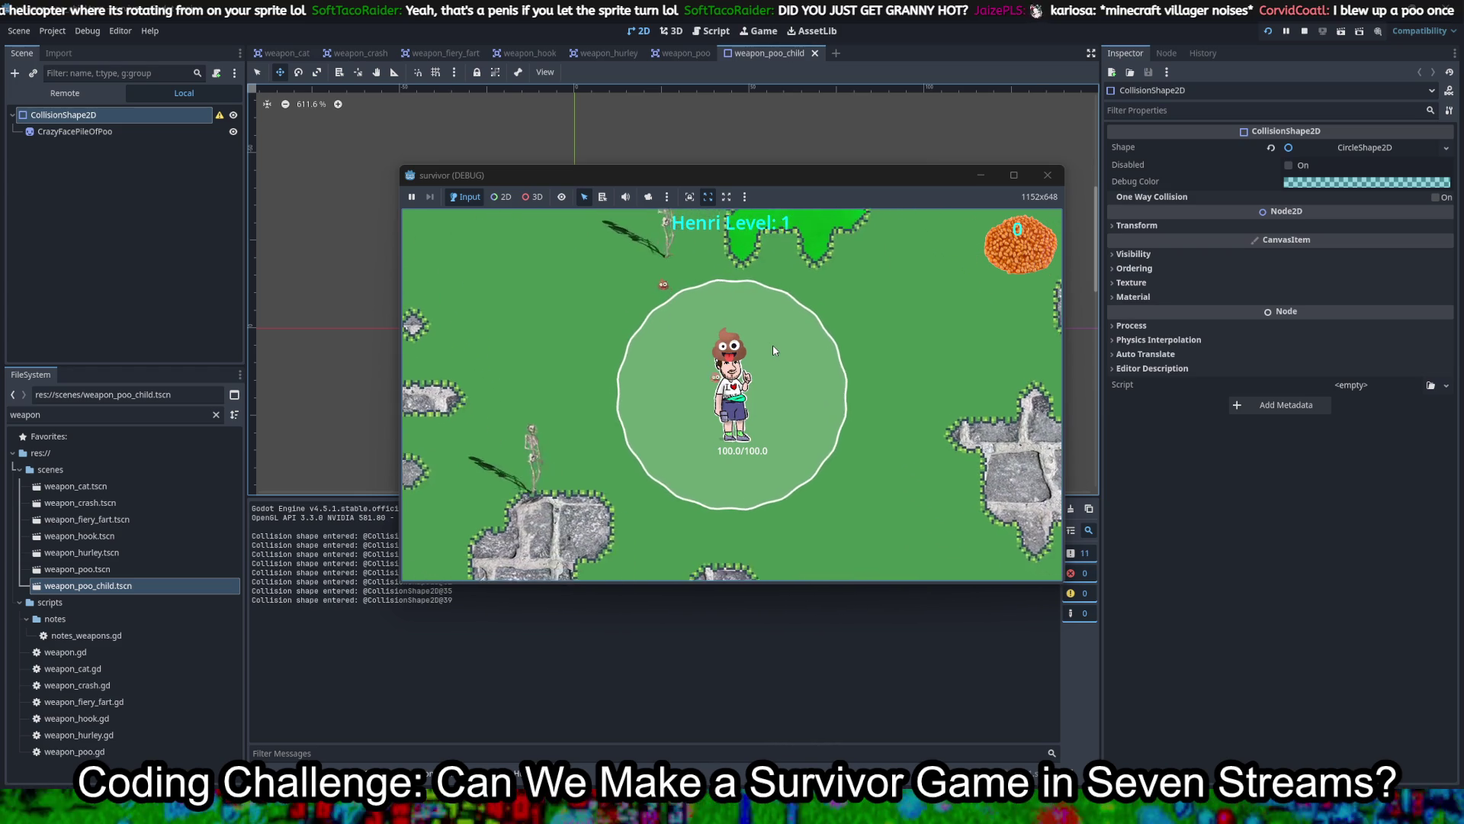
pyautogui.press('s')
pyautogui.press('d')
pyautogui.press('s')
pyautogui.press('d')
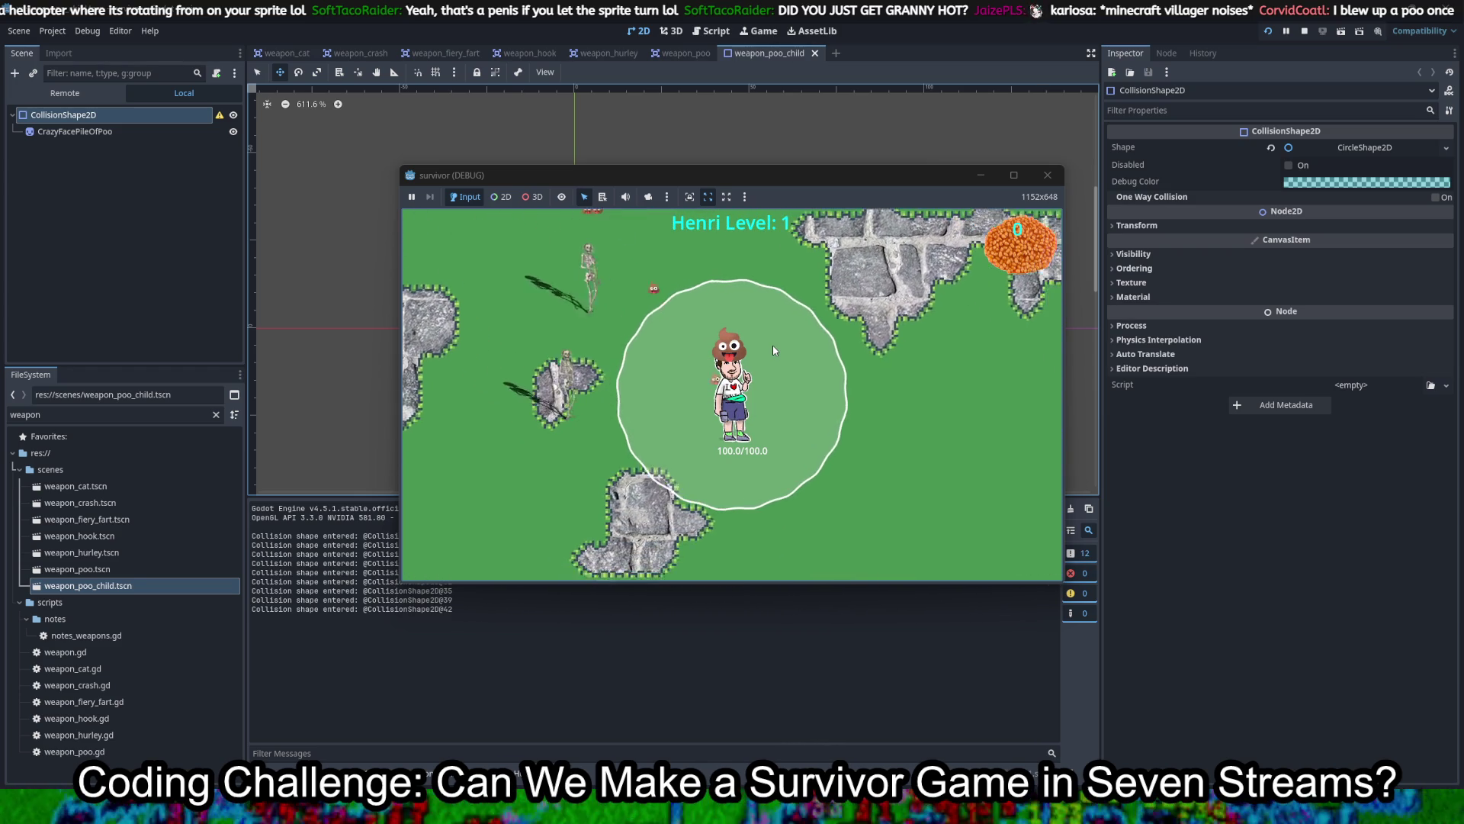
pyautogui.press('d')
pyautogui.press('s')
pyautogui.press('a')
pyautogui.press('s')
pyautogui.press('d')
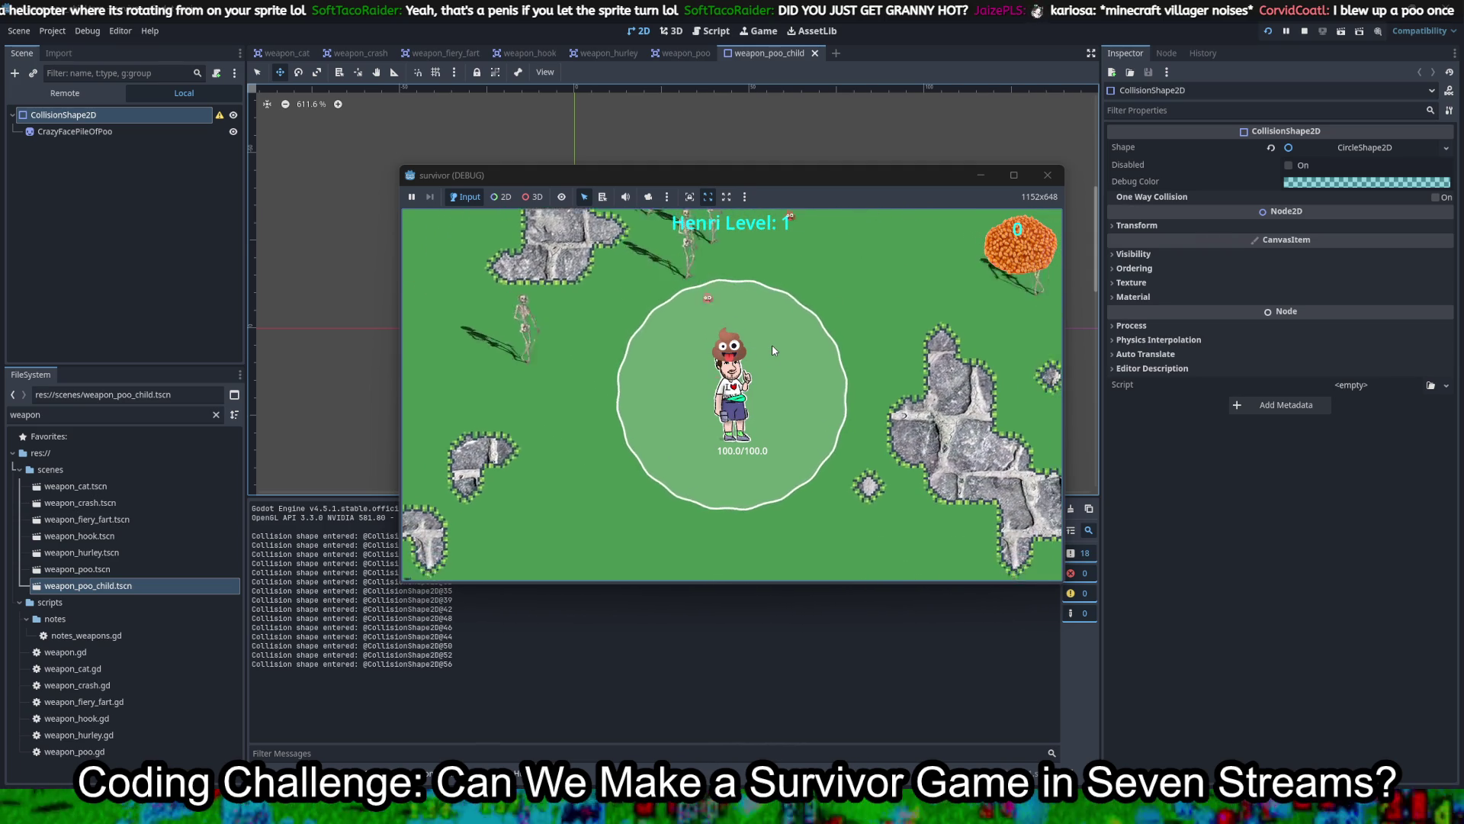
pyautogui.press('s')
pyautogui.press('a')
pyautogui.press('s')
pyautogui.press('a')
pyautogui.press('w')
pyautogui.press('a')
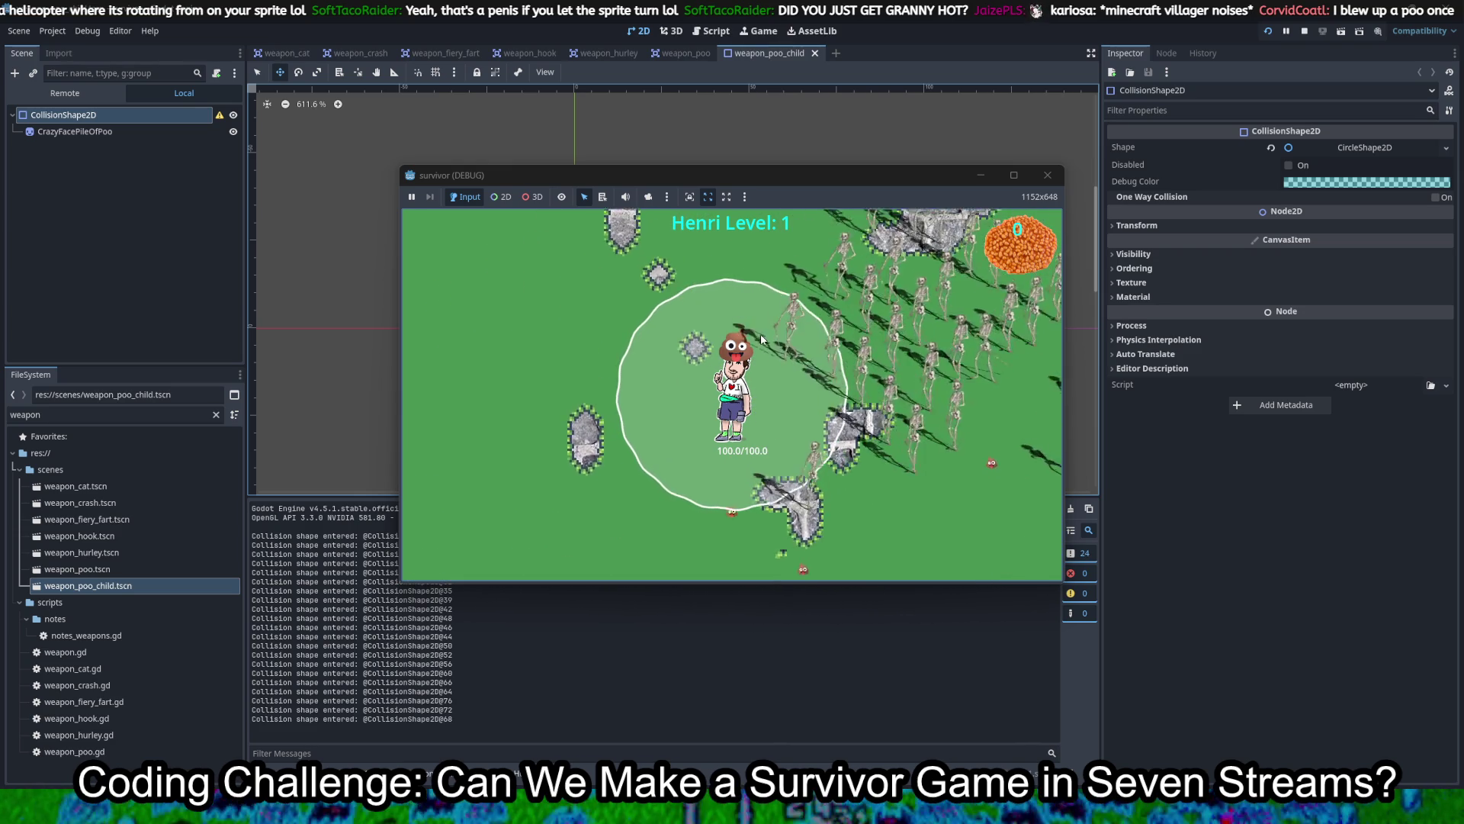
# Step: Circle Henri around the skeleton horde and past the stone wall, then show the PLAYER STATS panel with Tab
pyautogui.press('w')
pyautogui.press('d')
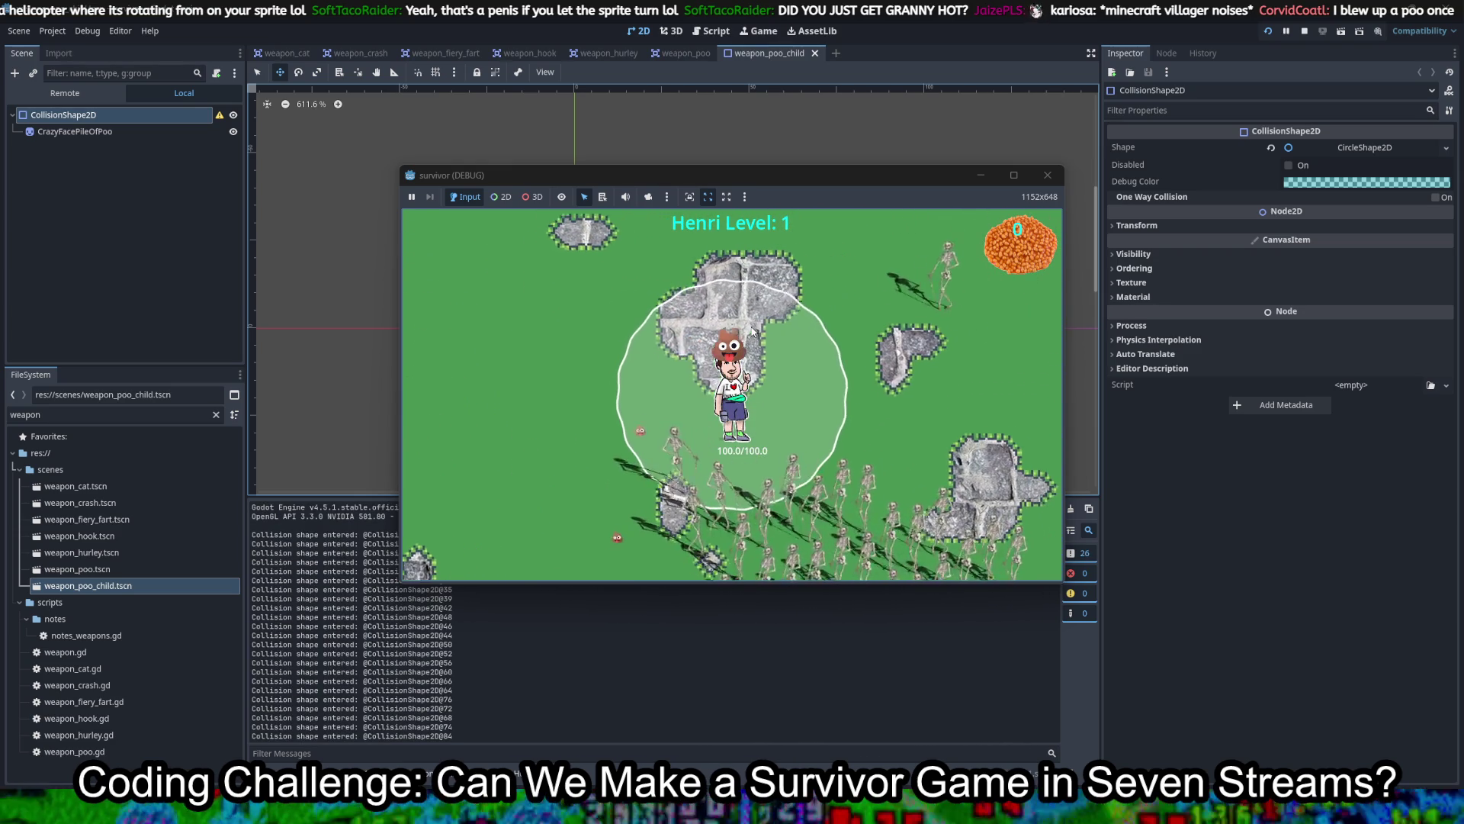
pyautogui.press('d')
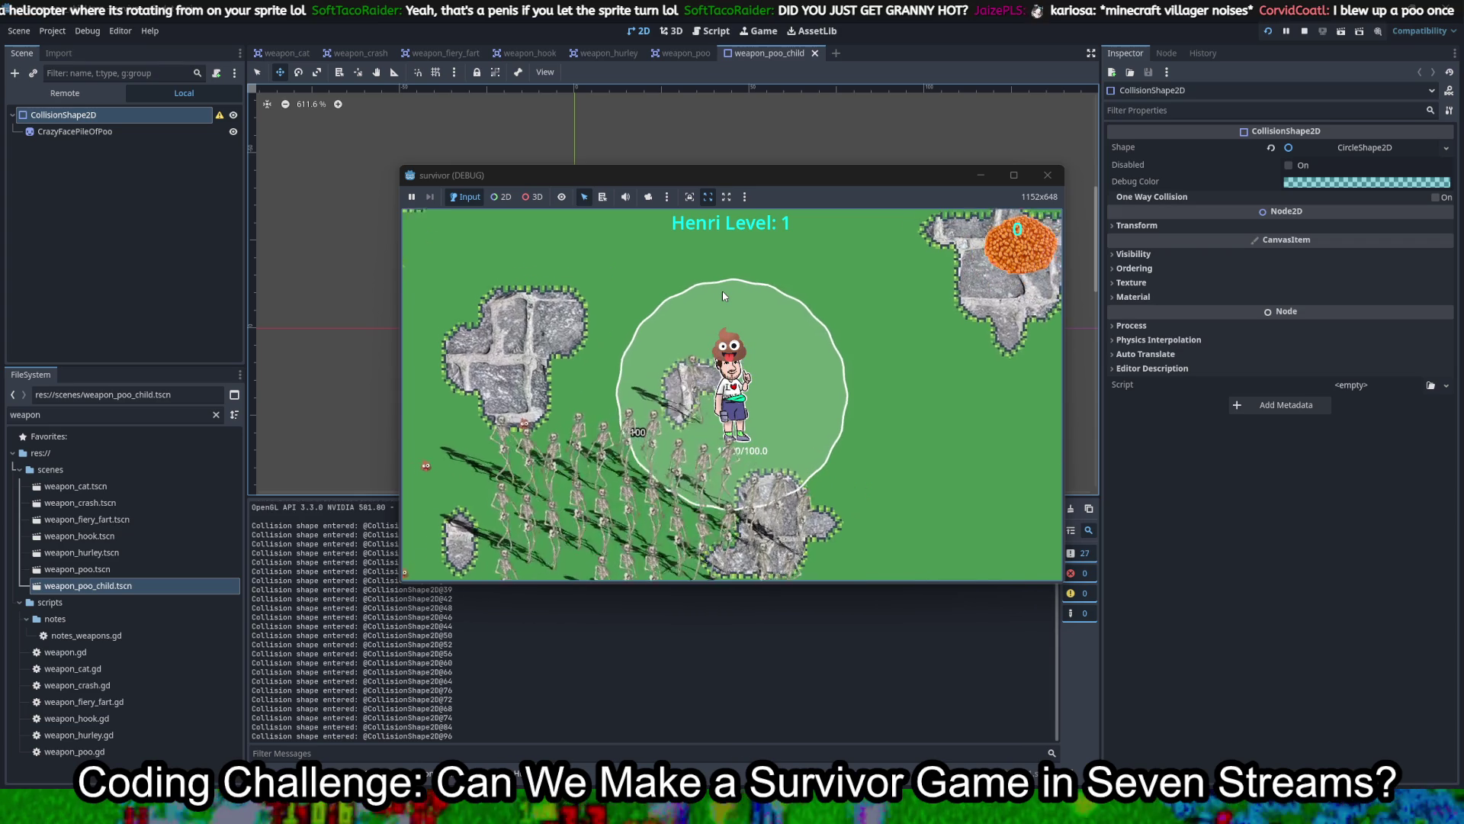
pyautogui.press('w')
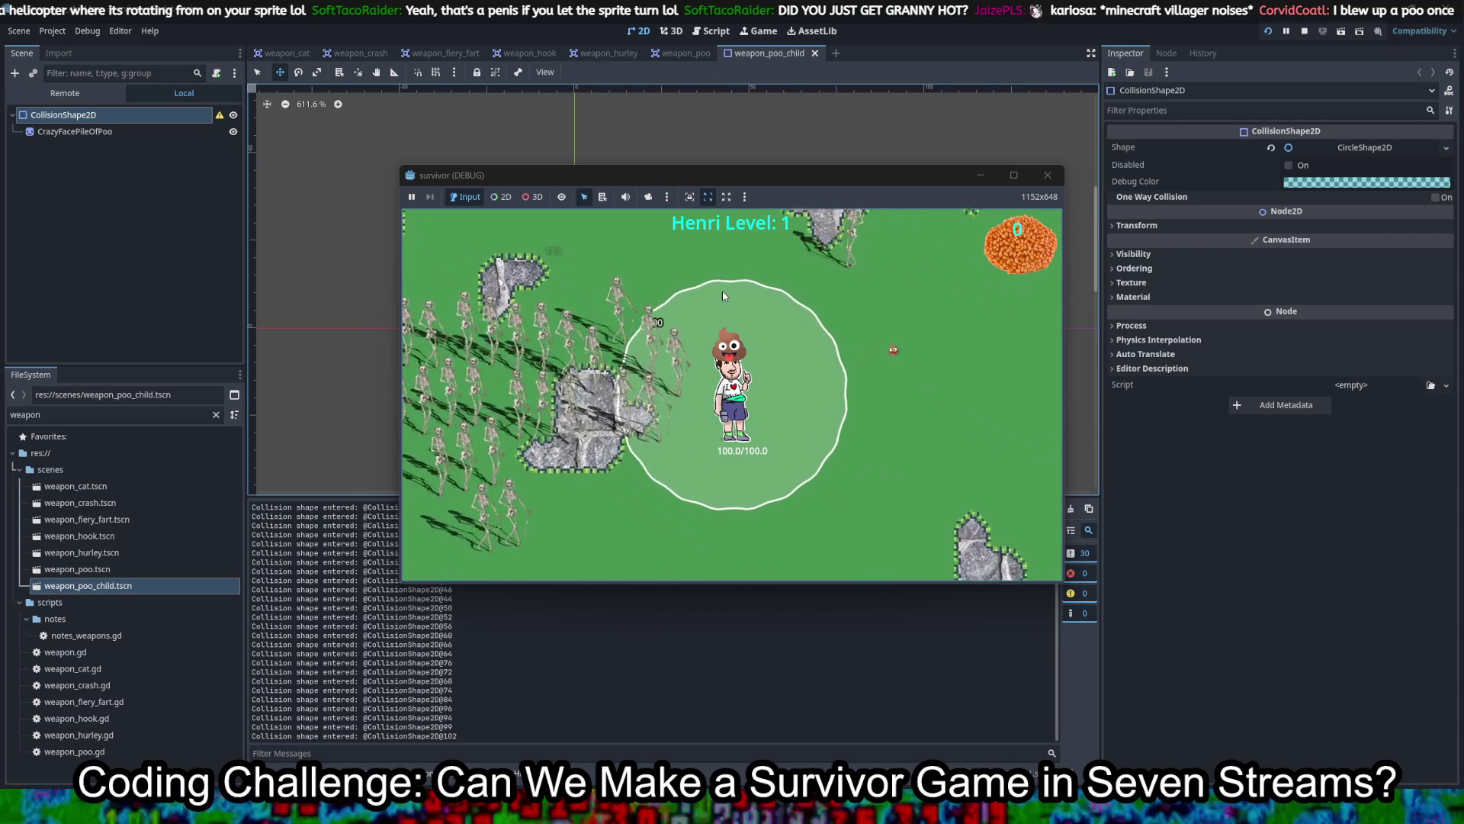
pyautogui.press('d')
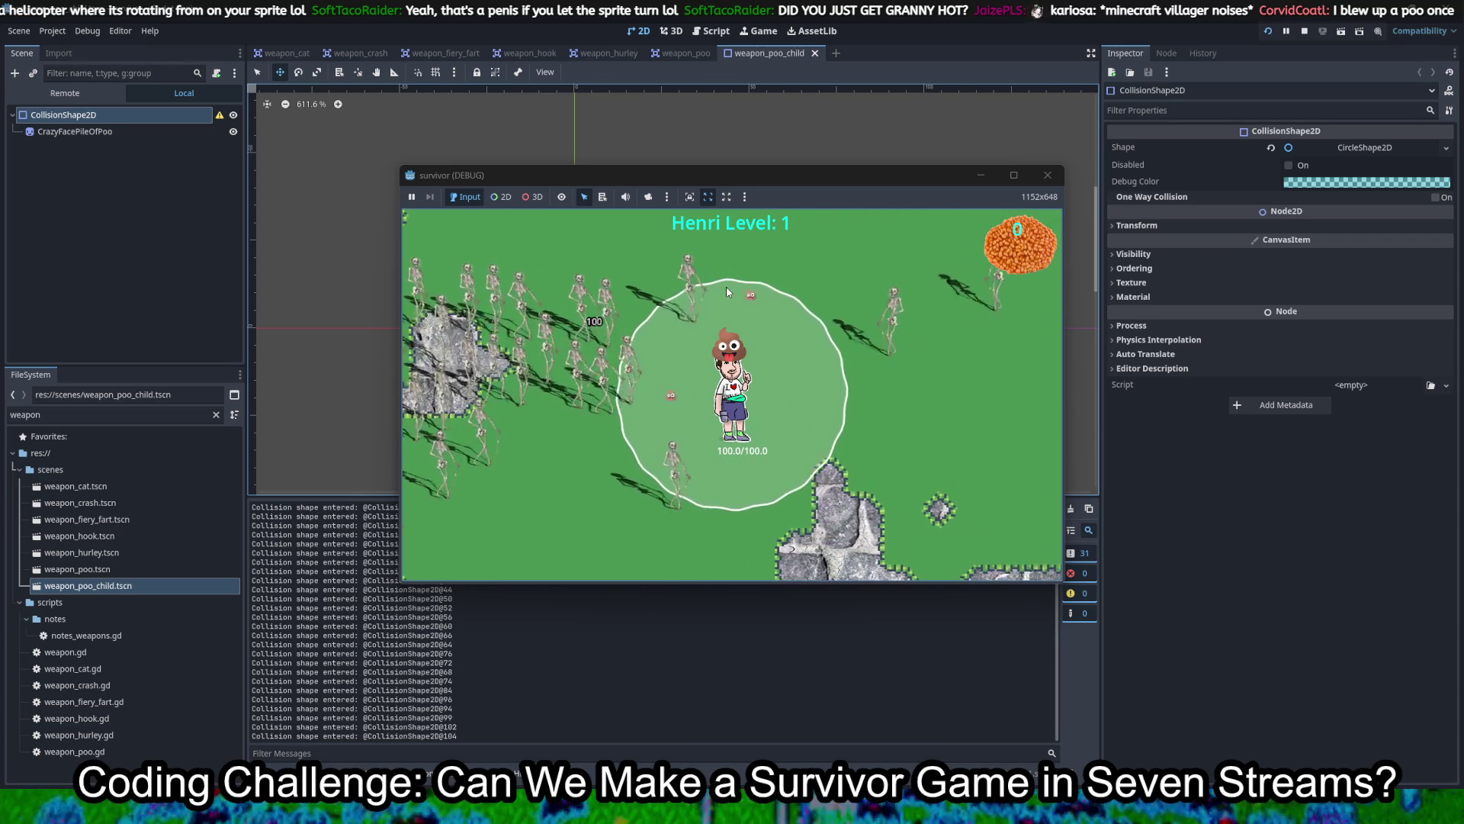
pyautogui.press('d')
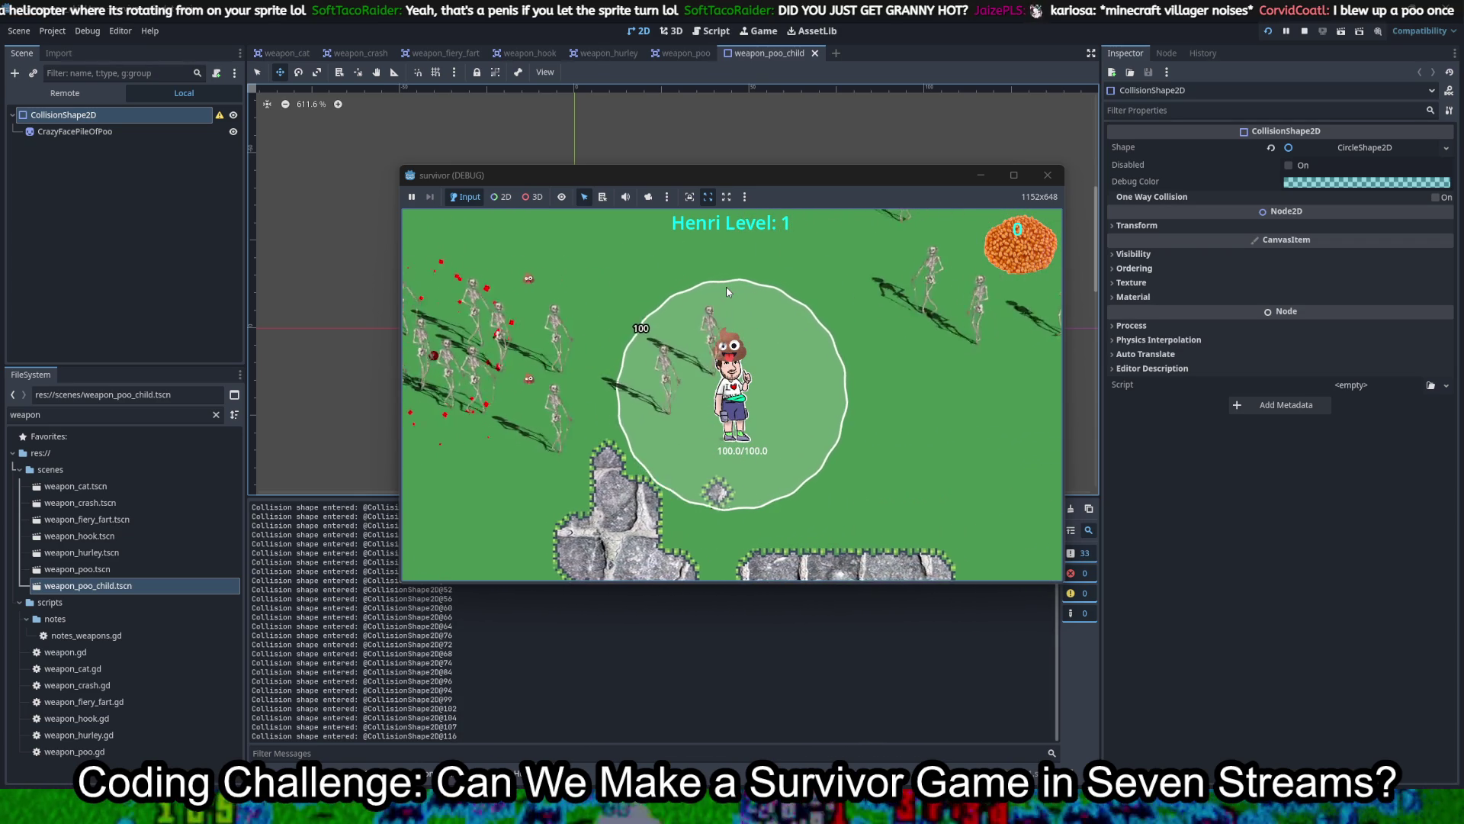
pyautogui.press('s')
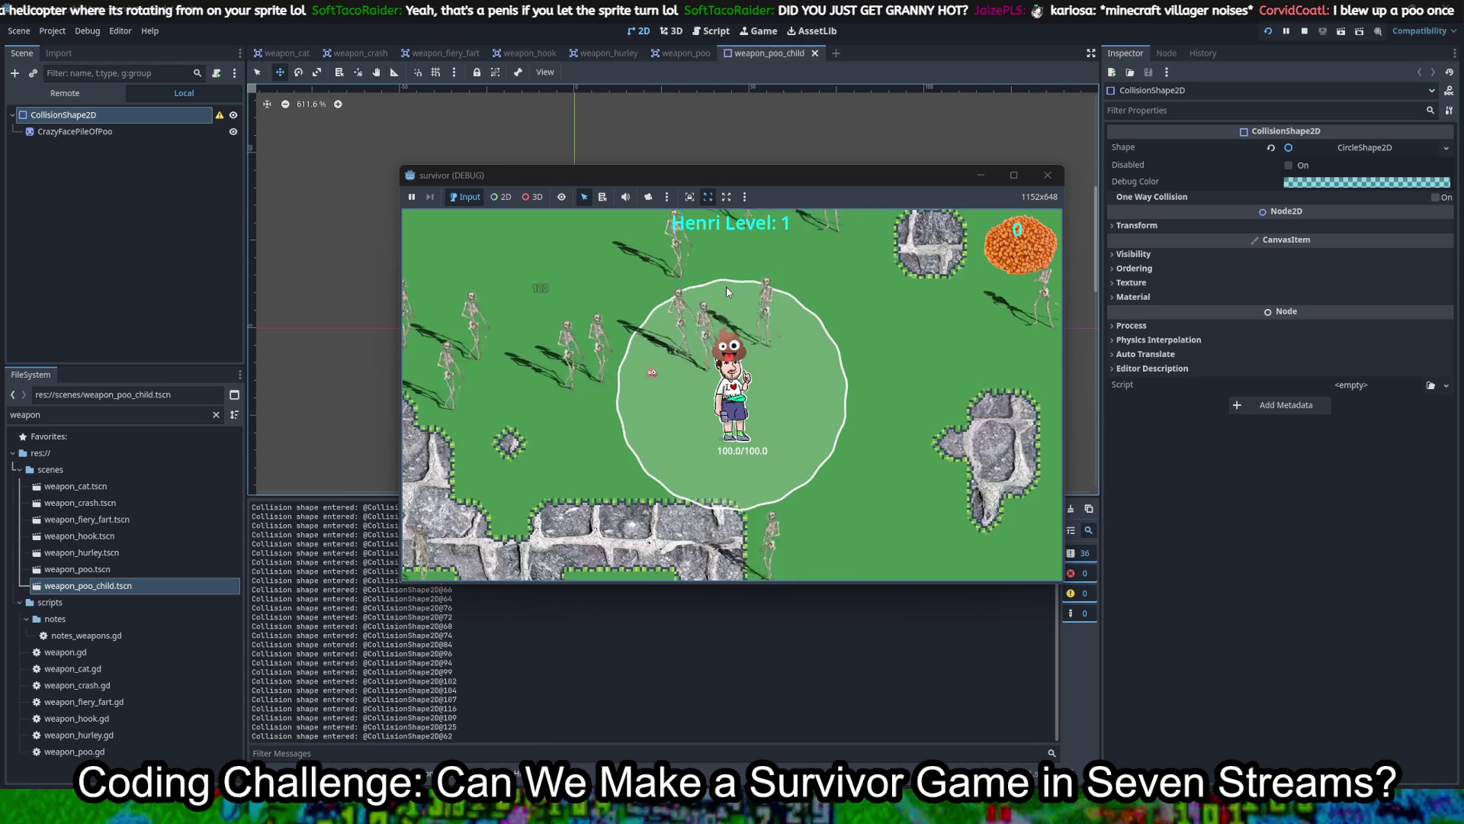
pyautogui.press('s')
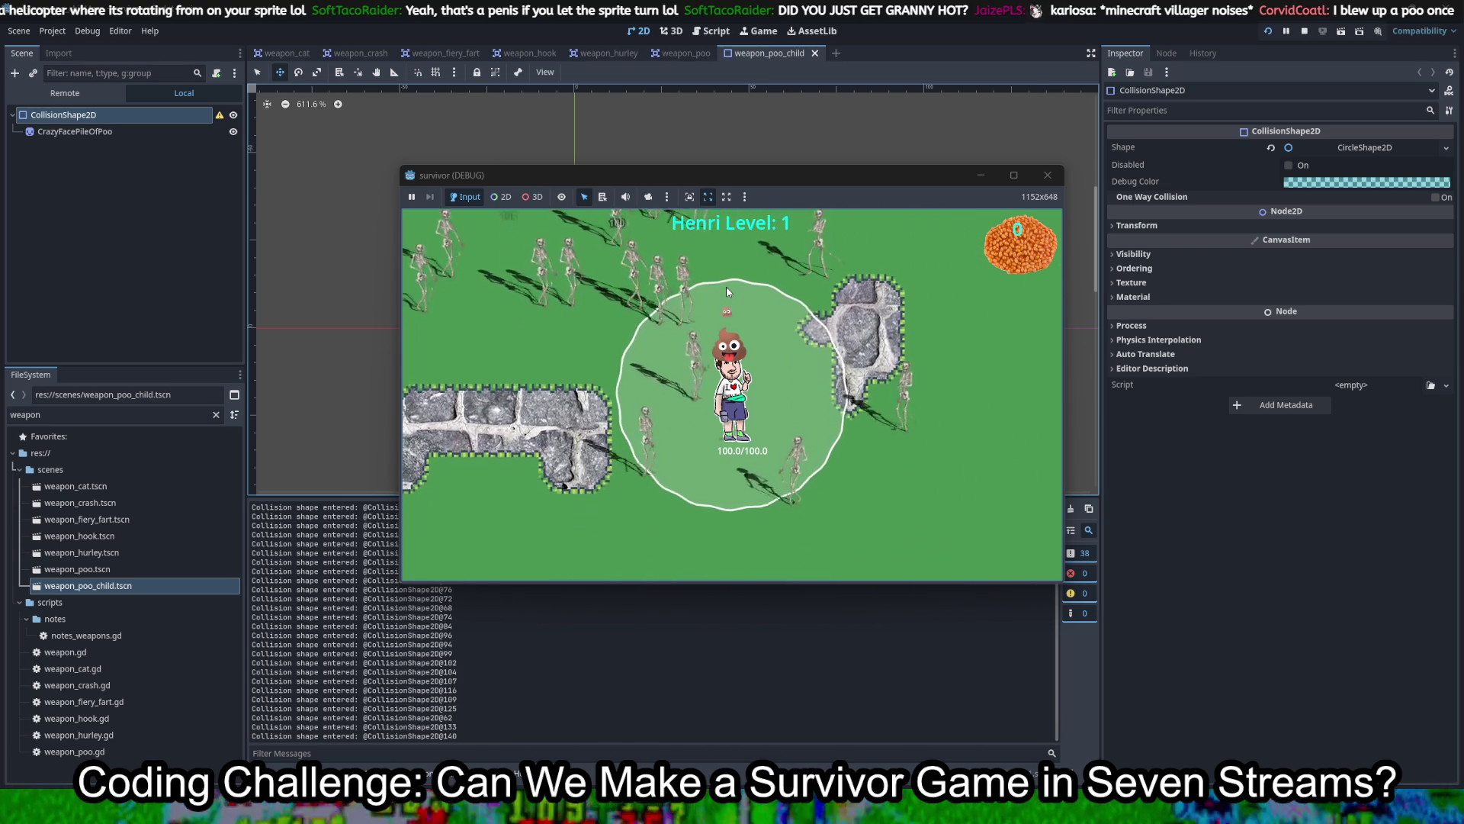
pyautogui.press('s')
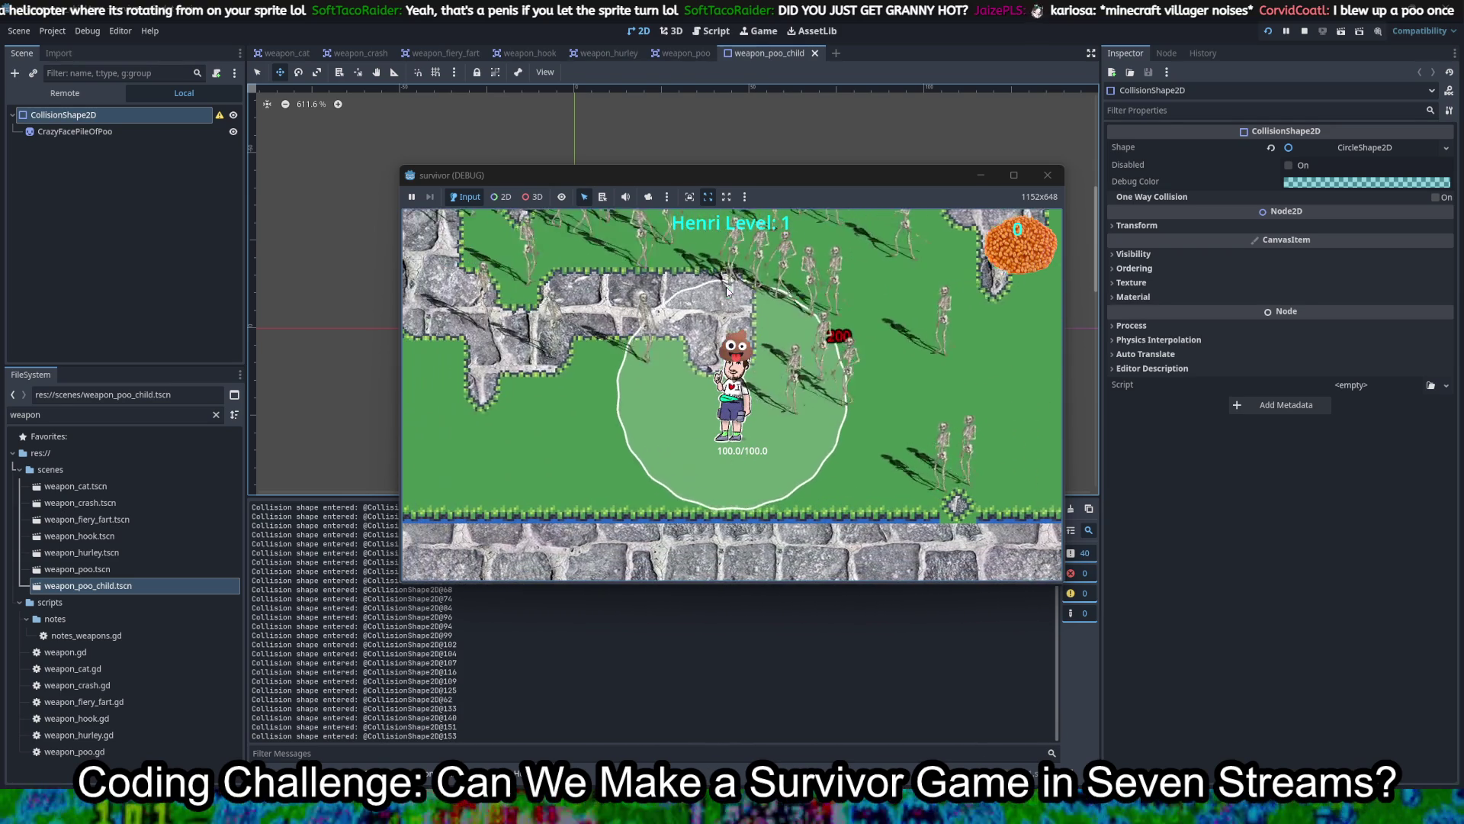
pyautogui.press('a')
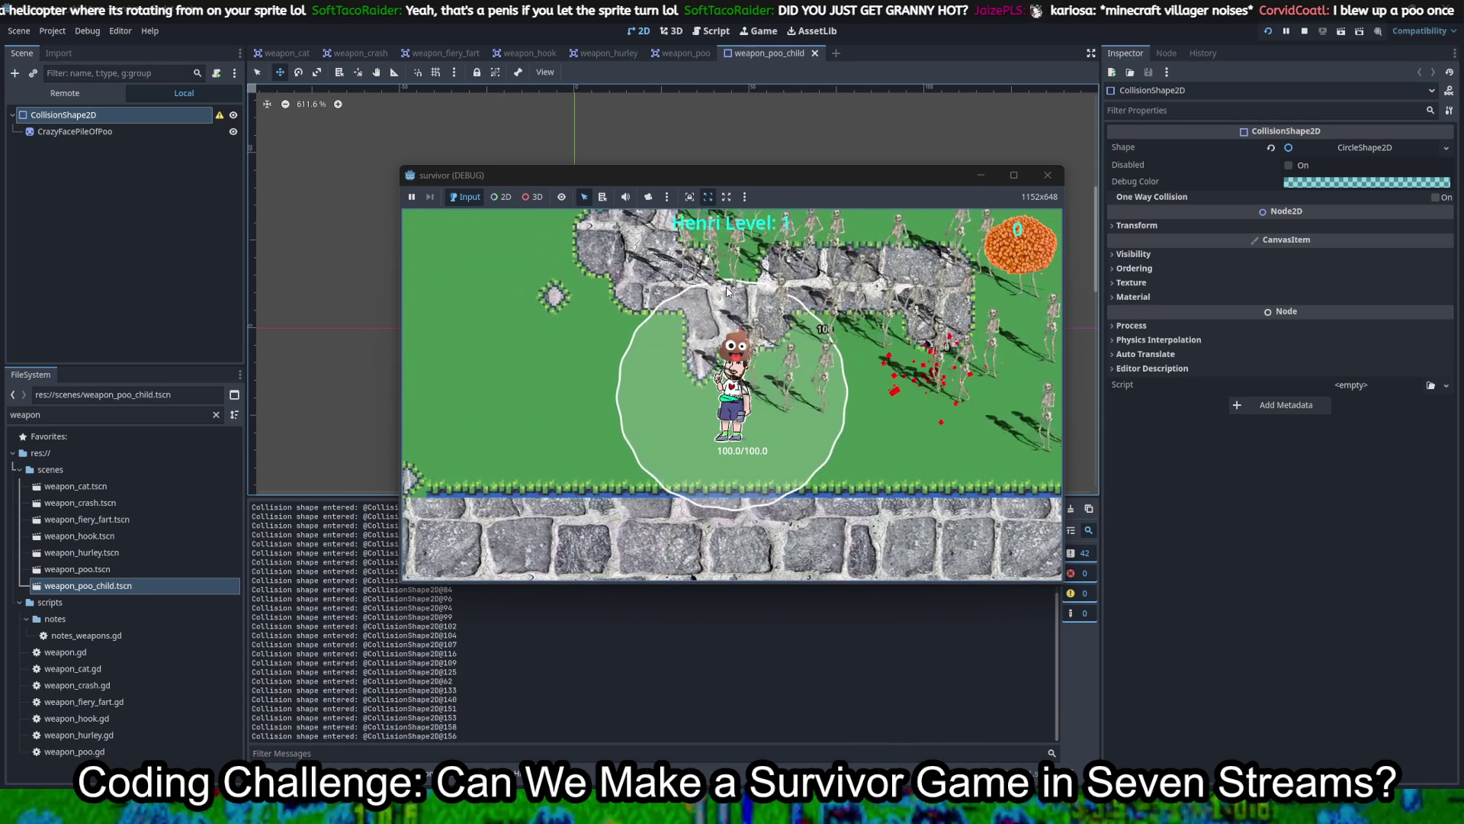
pyautogui.press('a')
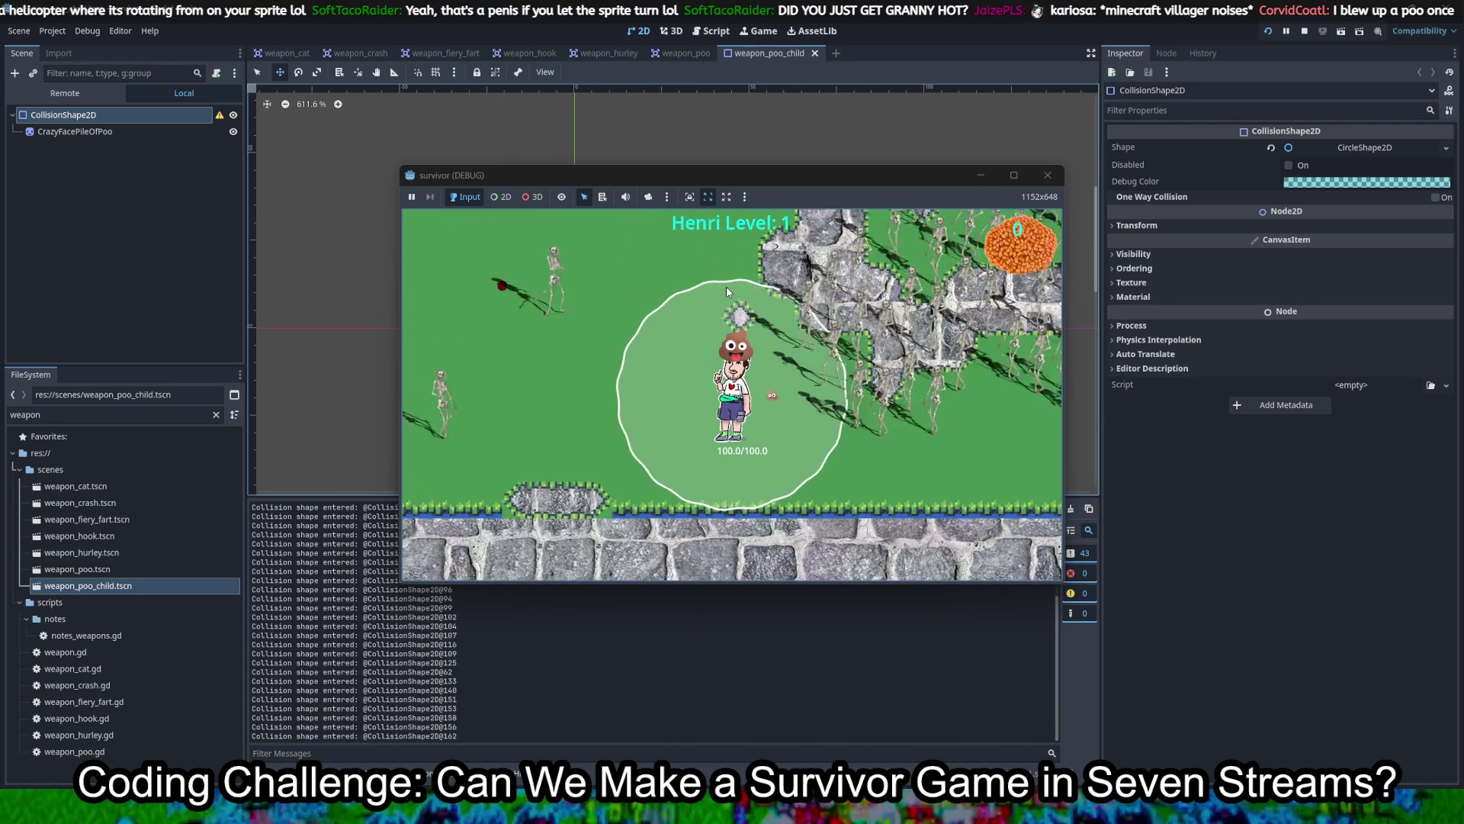
pyautogui.press('a')
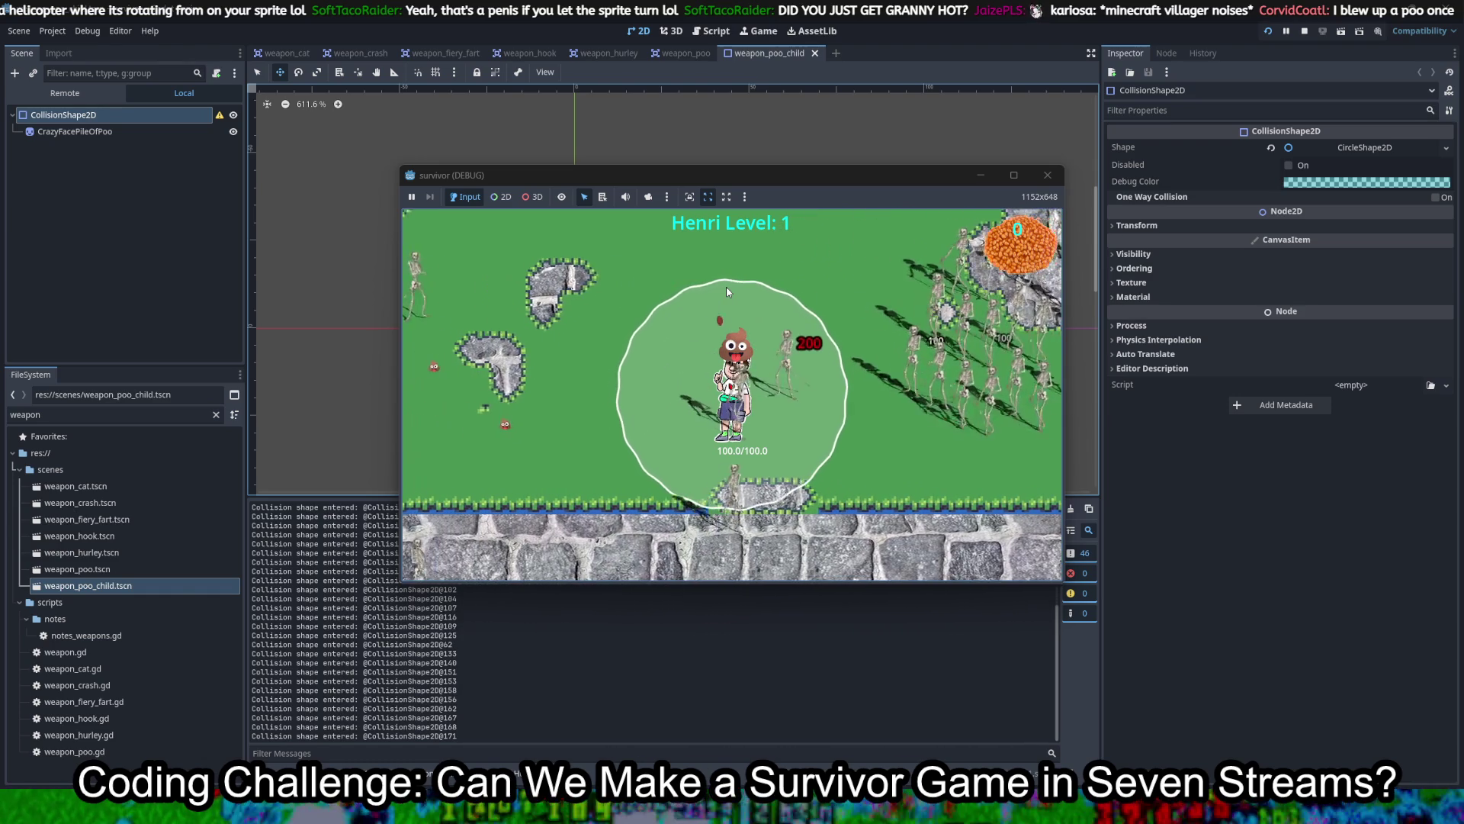
pyautogui.press('w')
pyautogui.press('a')
pyautogui.press('w')
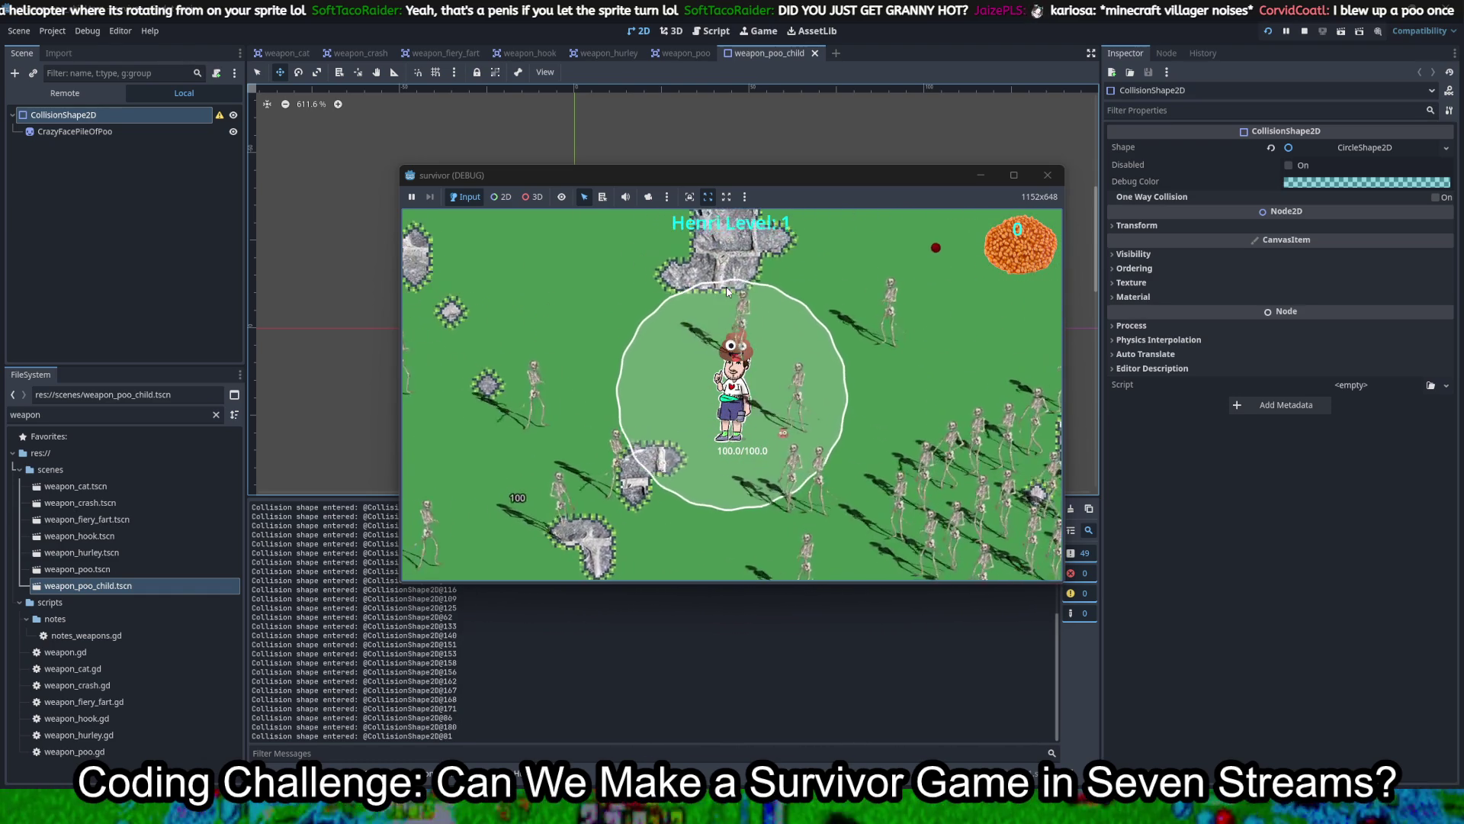
pyautogui.press('a')
pyautogui.press('w')
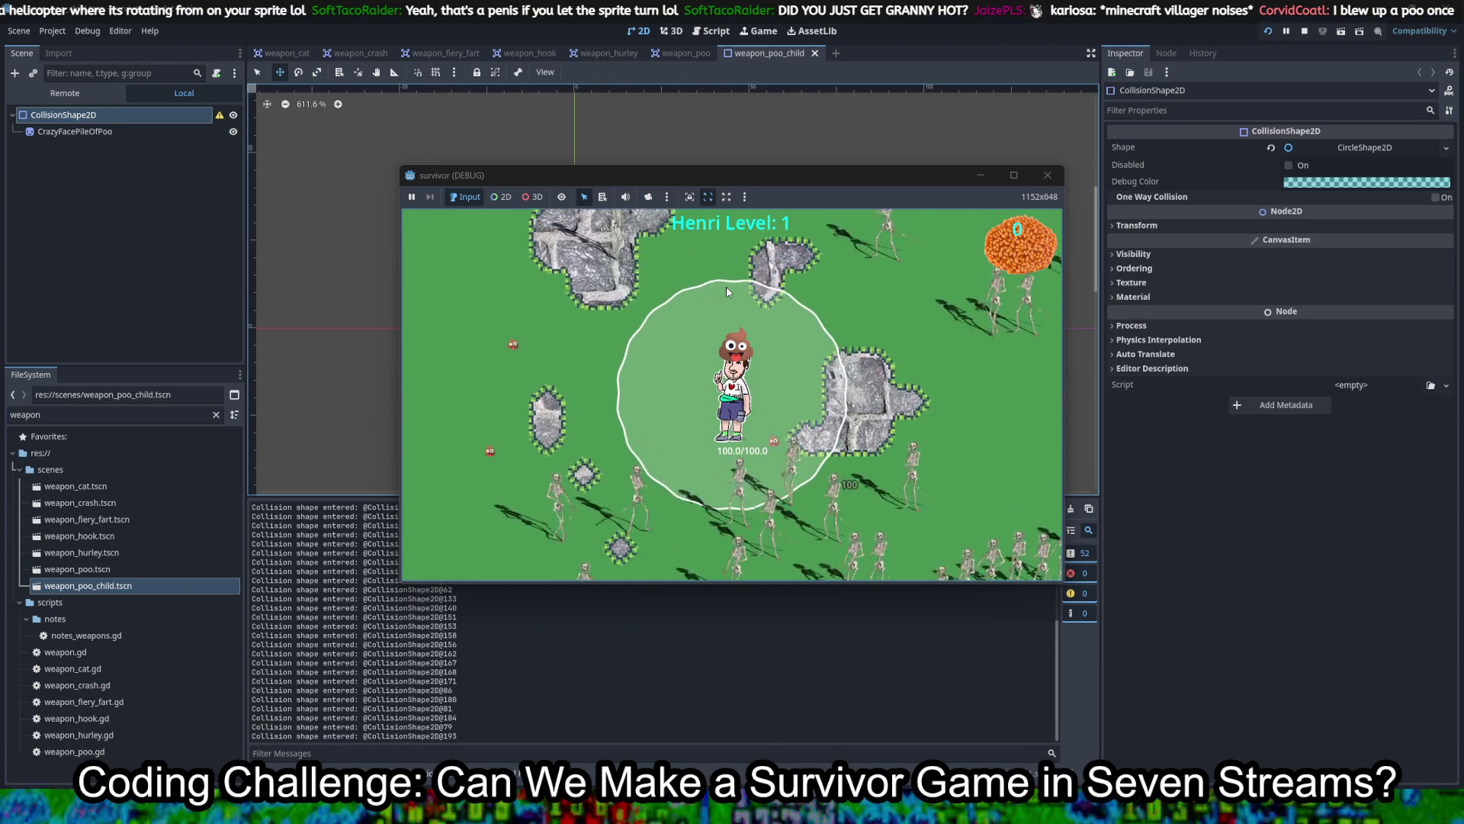
pyautogui.press('d')
pyautogui.press('s')
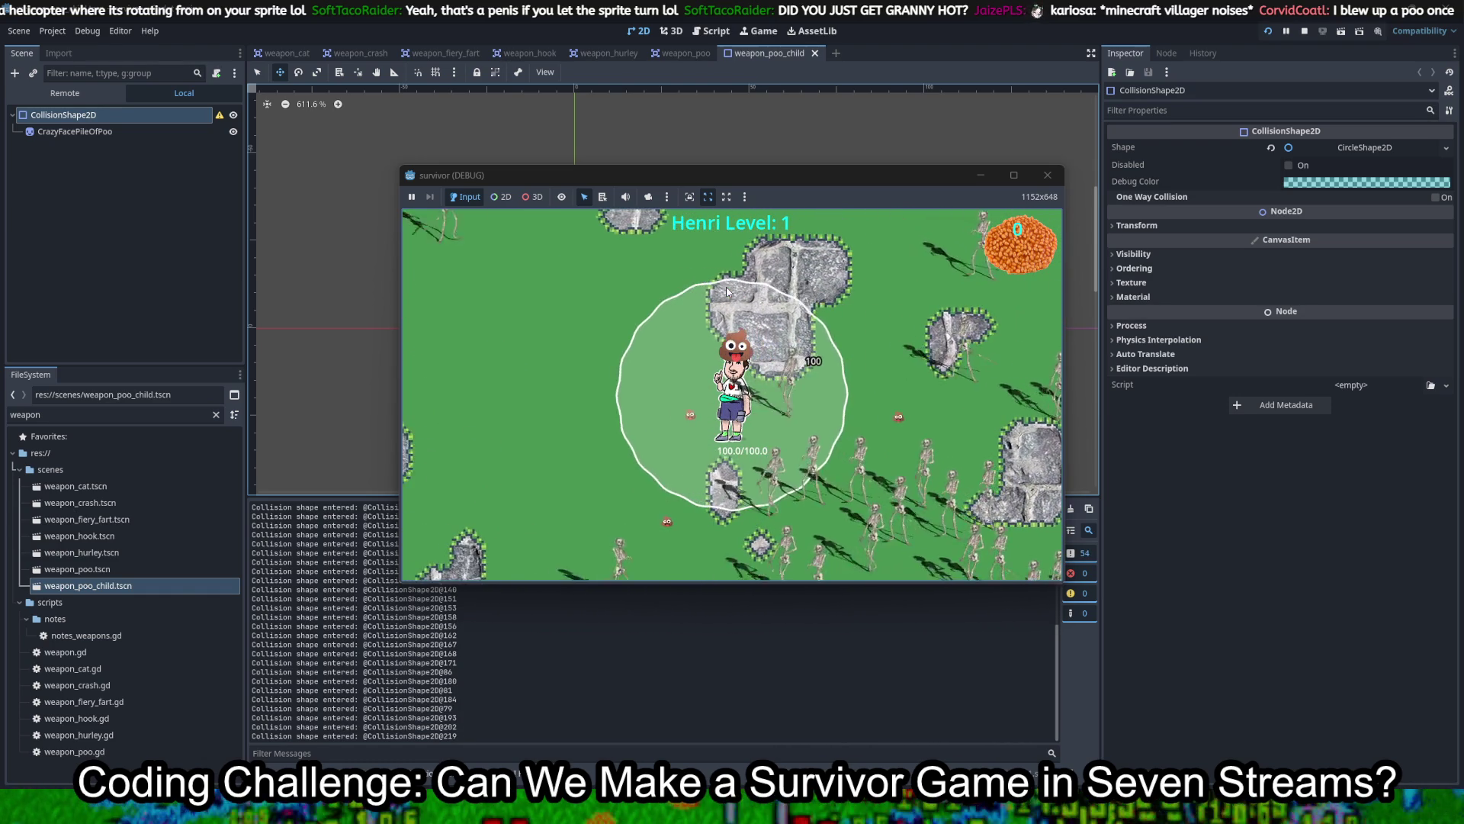
pyautogui.press('w')
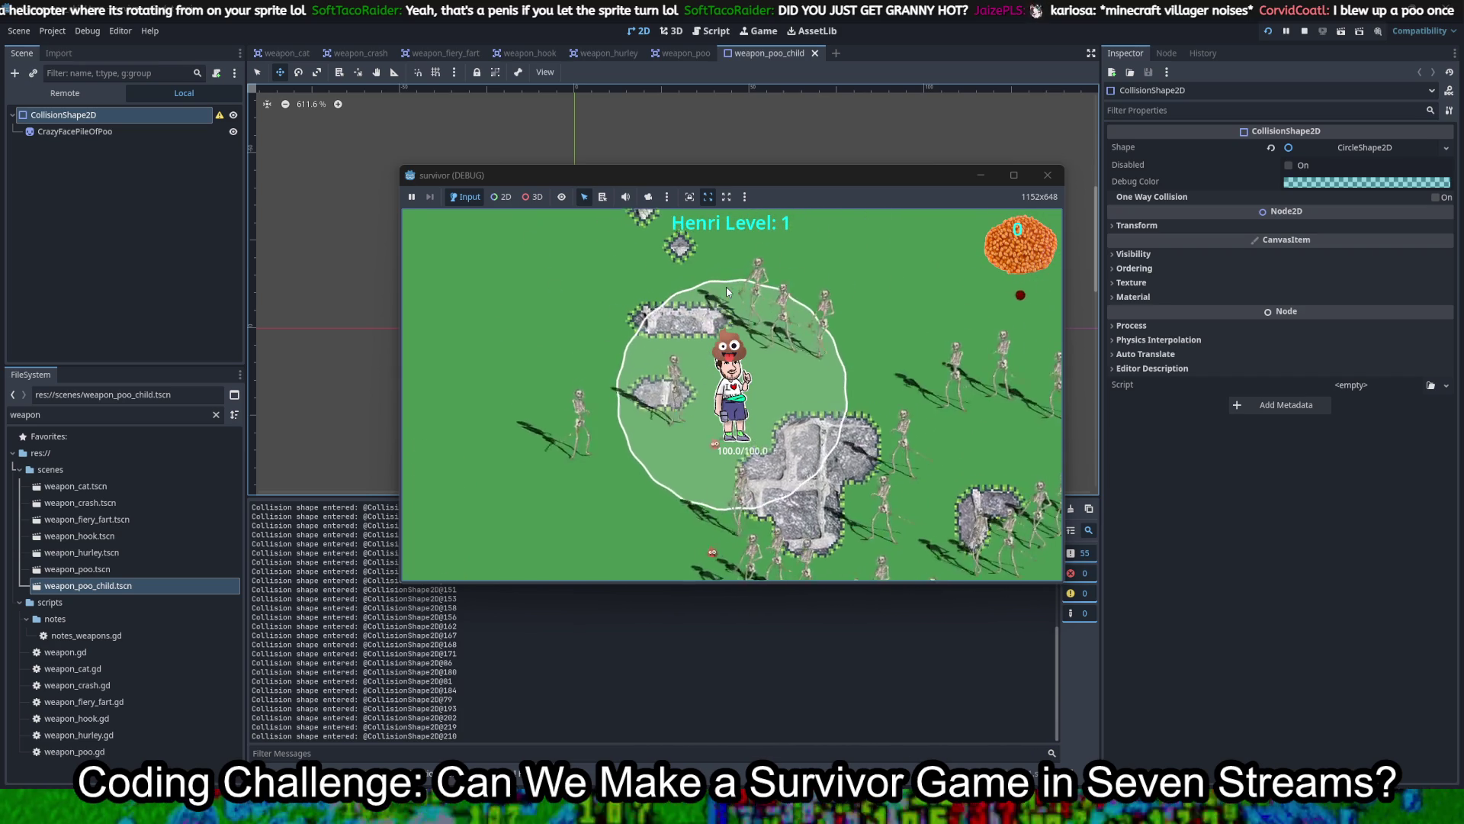
pyautogui.press('w')
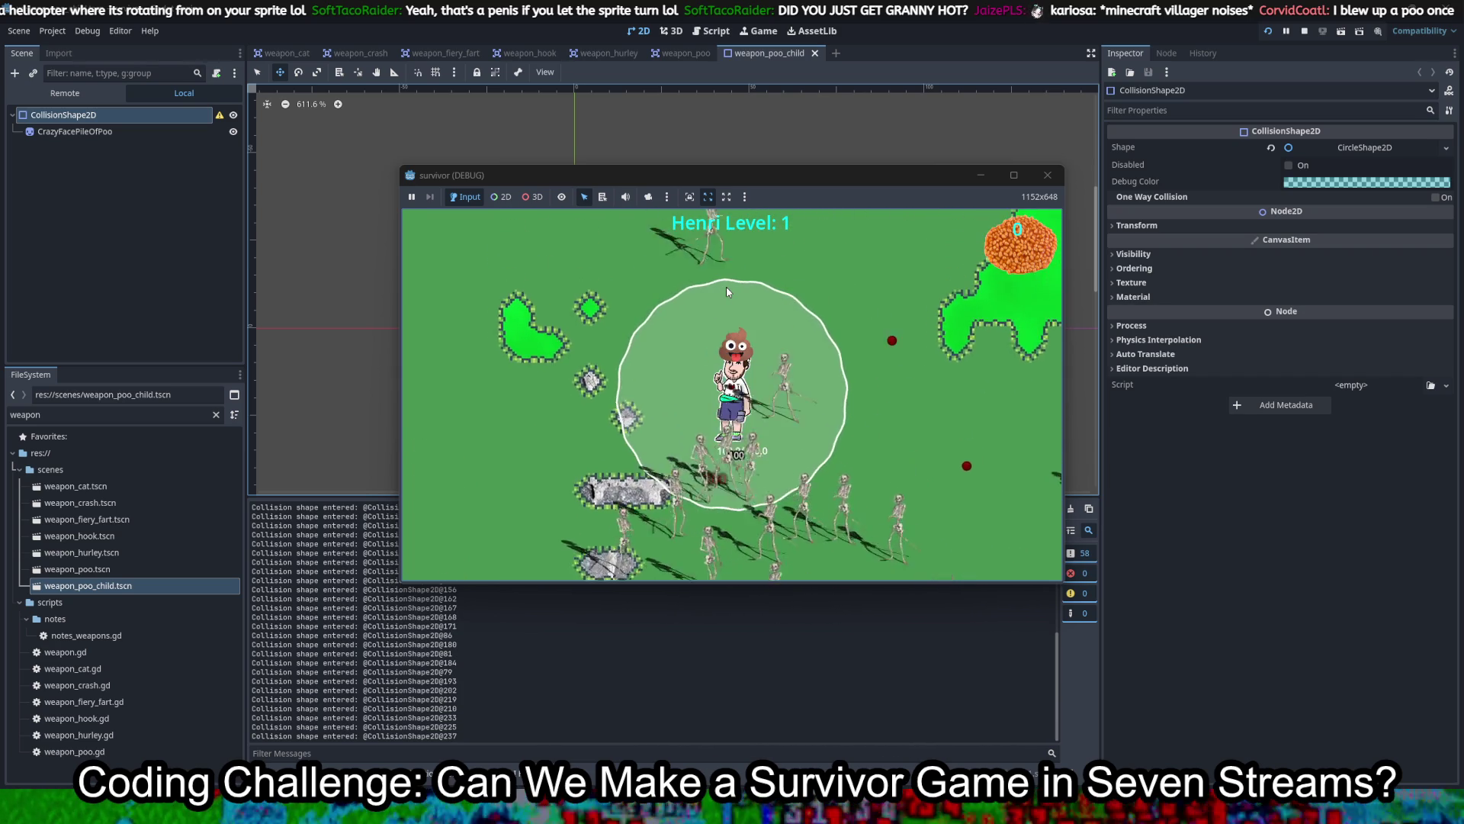
pyautogui.press('d')
pyautogui.press('d')
pyautogui.press('s')
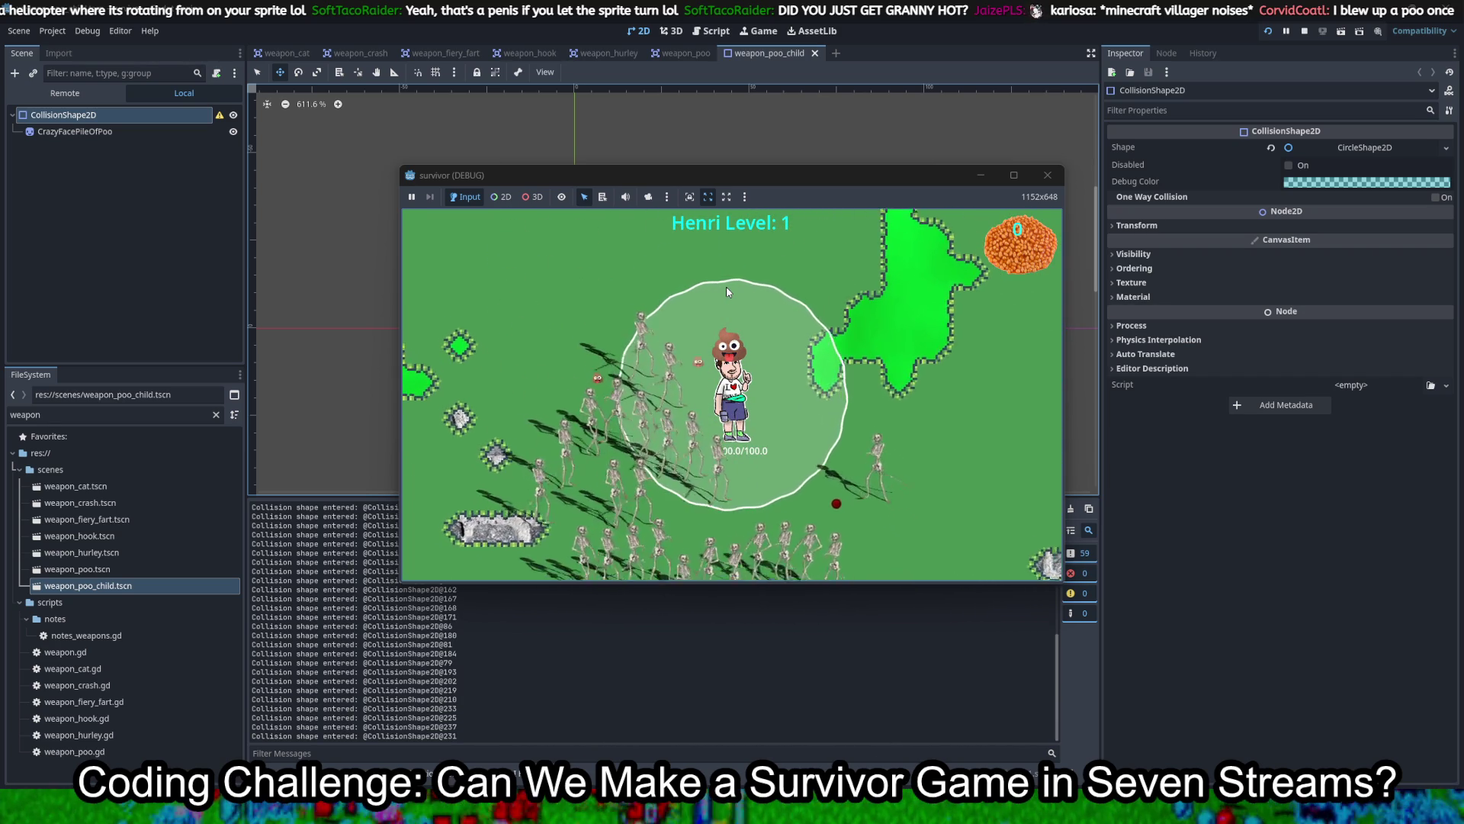
pyautogui.press('d')
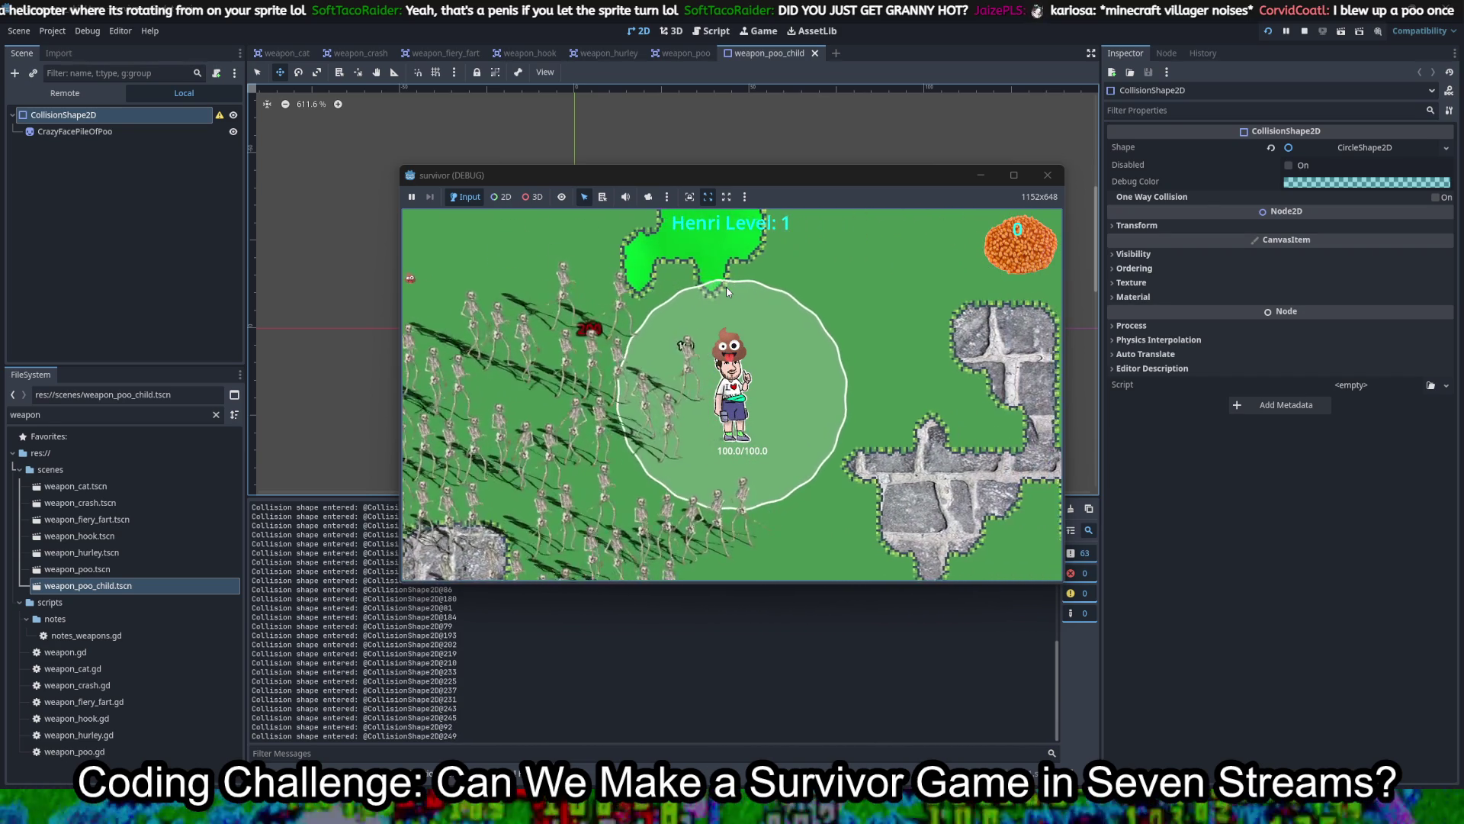
pyautogui.press('w')
pyautogui.press('w')
pyautogui.press('d')
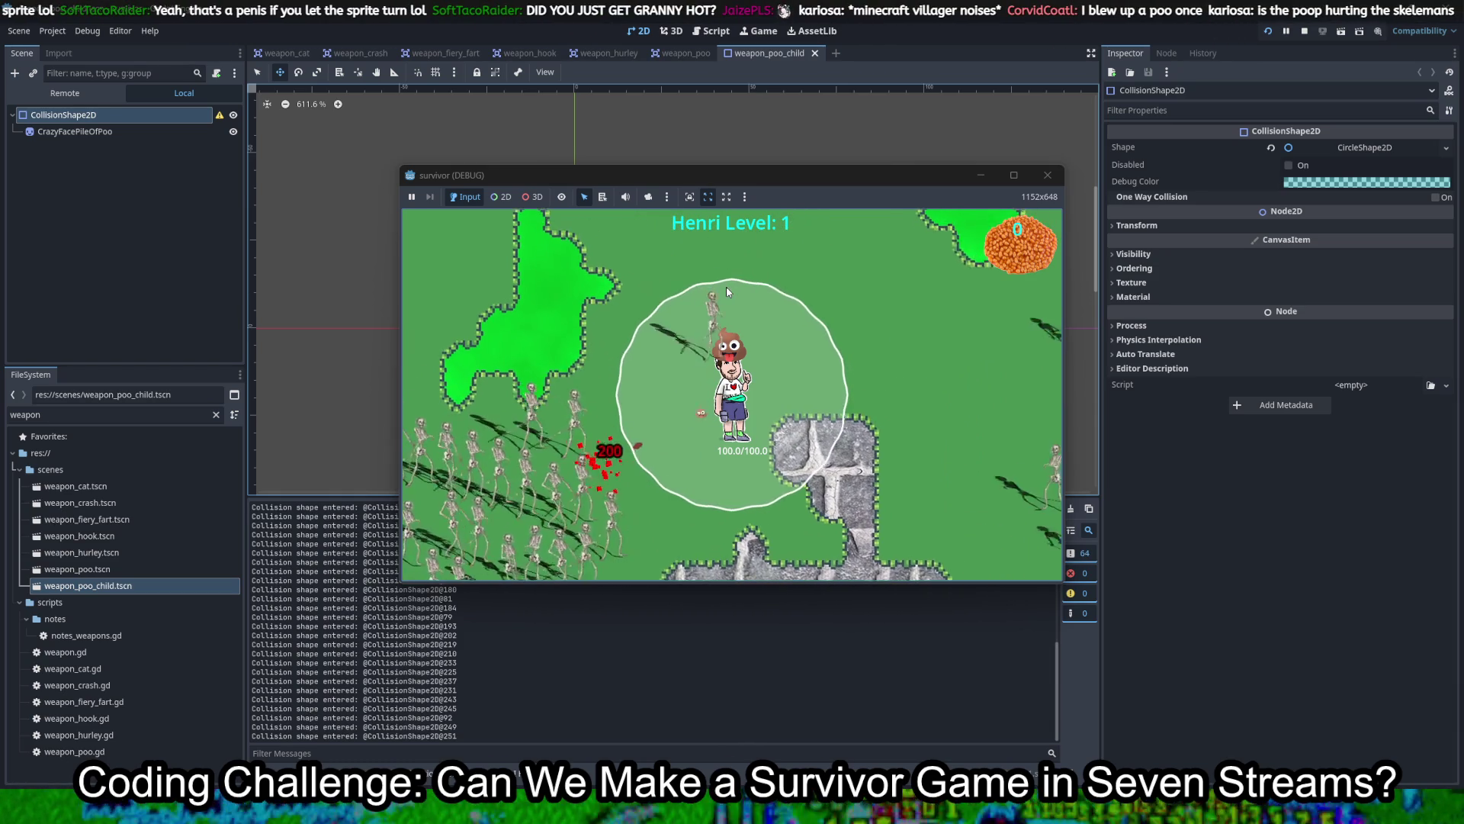
pyautogui.press('w')
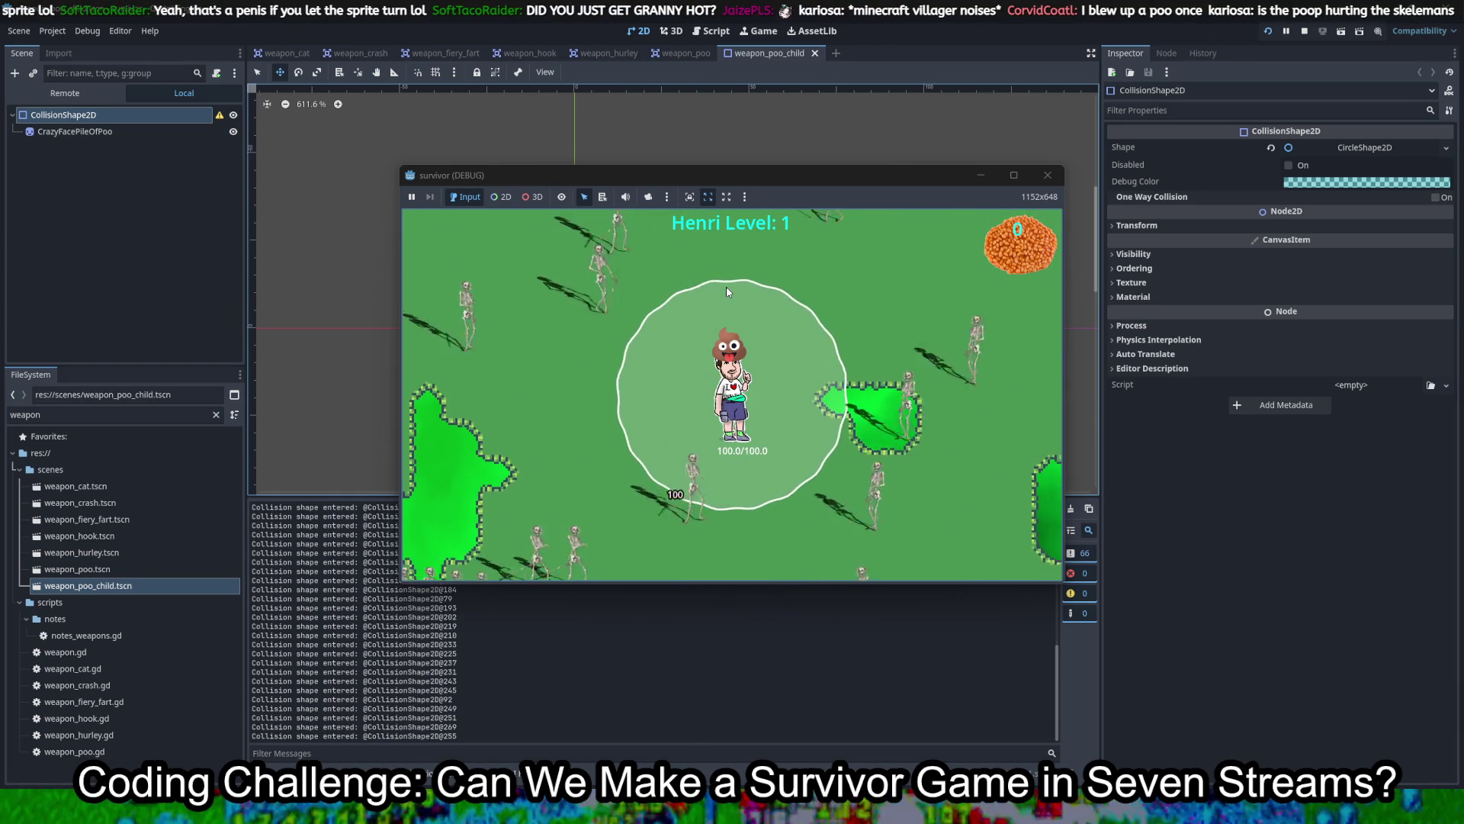
pyautogui.press('w')
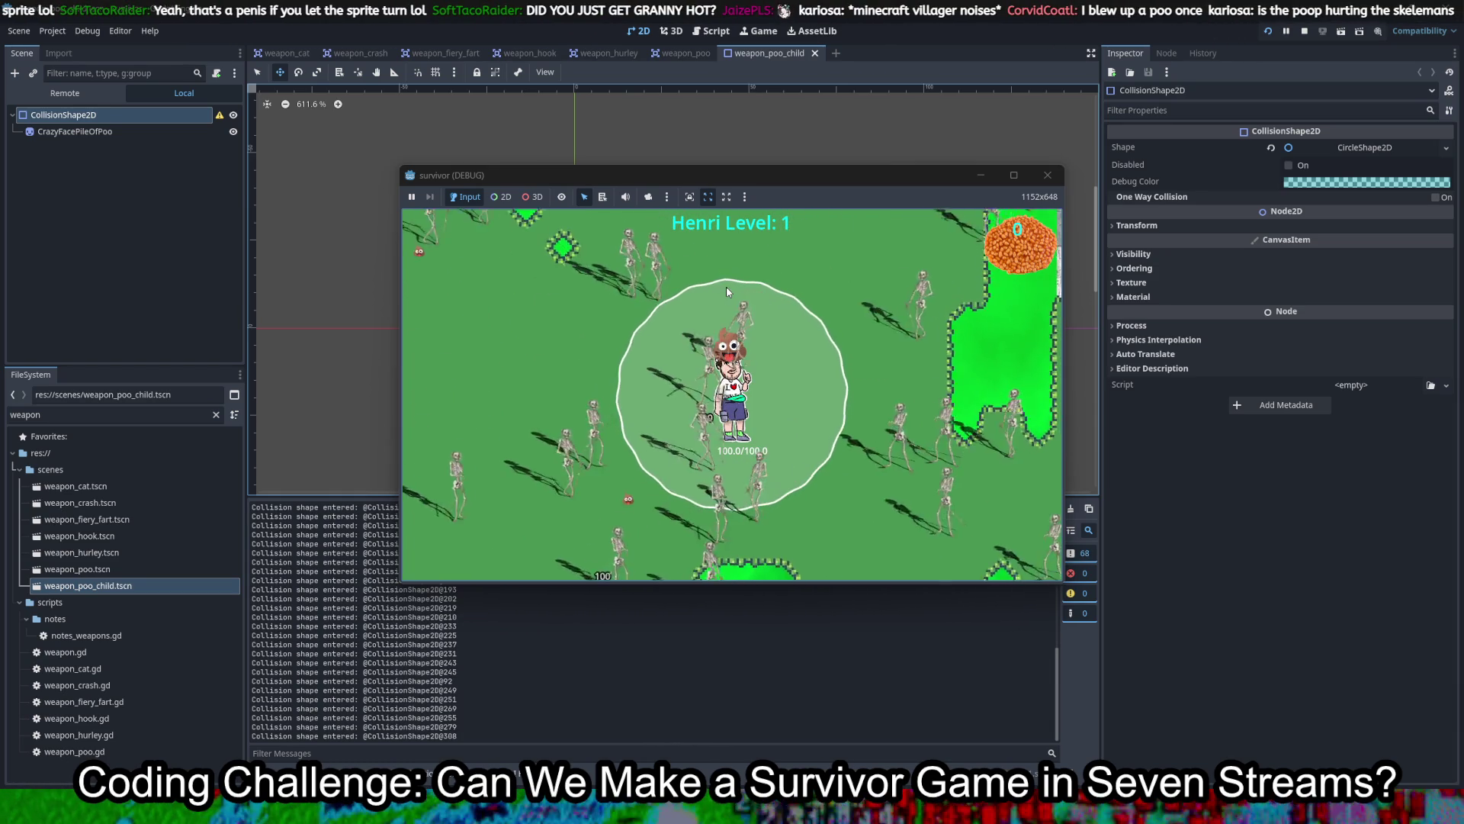
pyautogui.press('w')
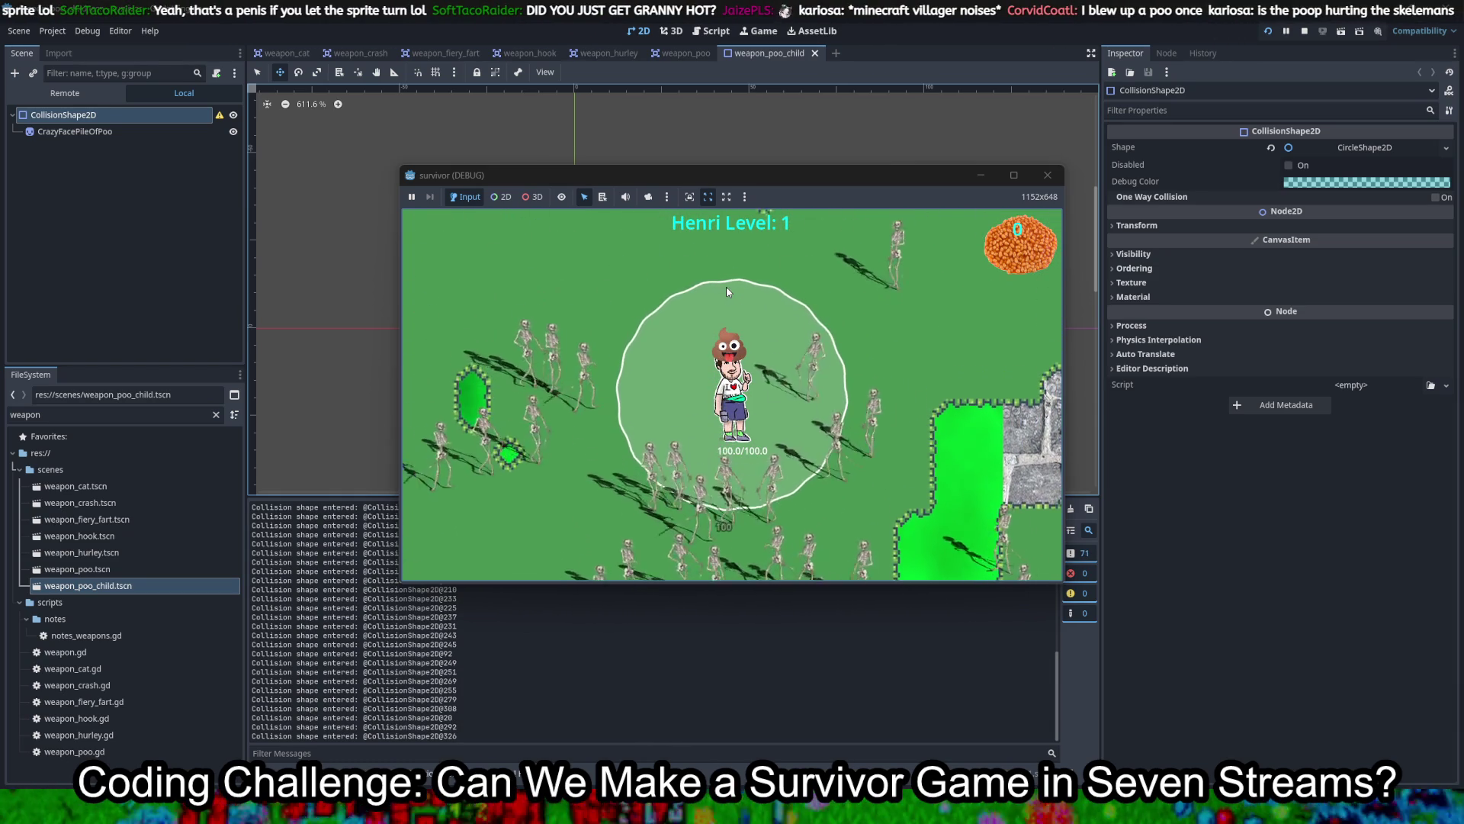
pyautogui.press('a')
pyautogui.press('w')
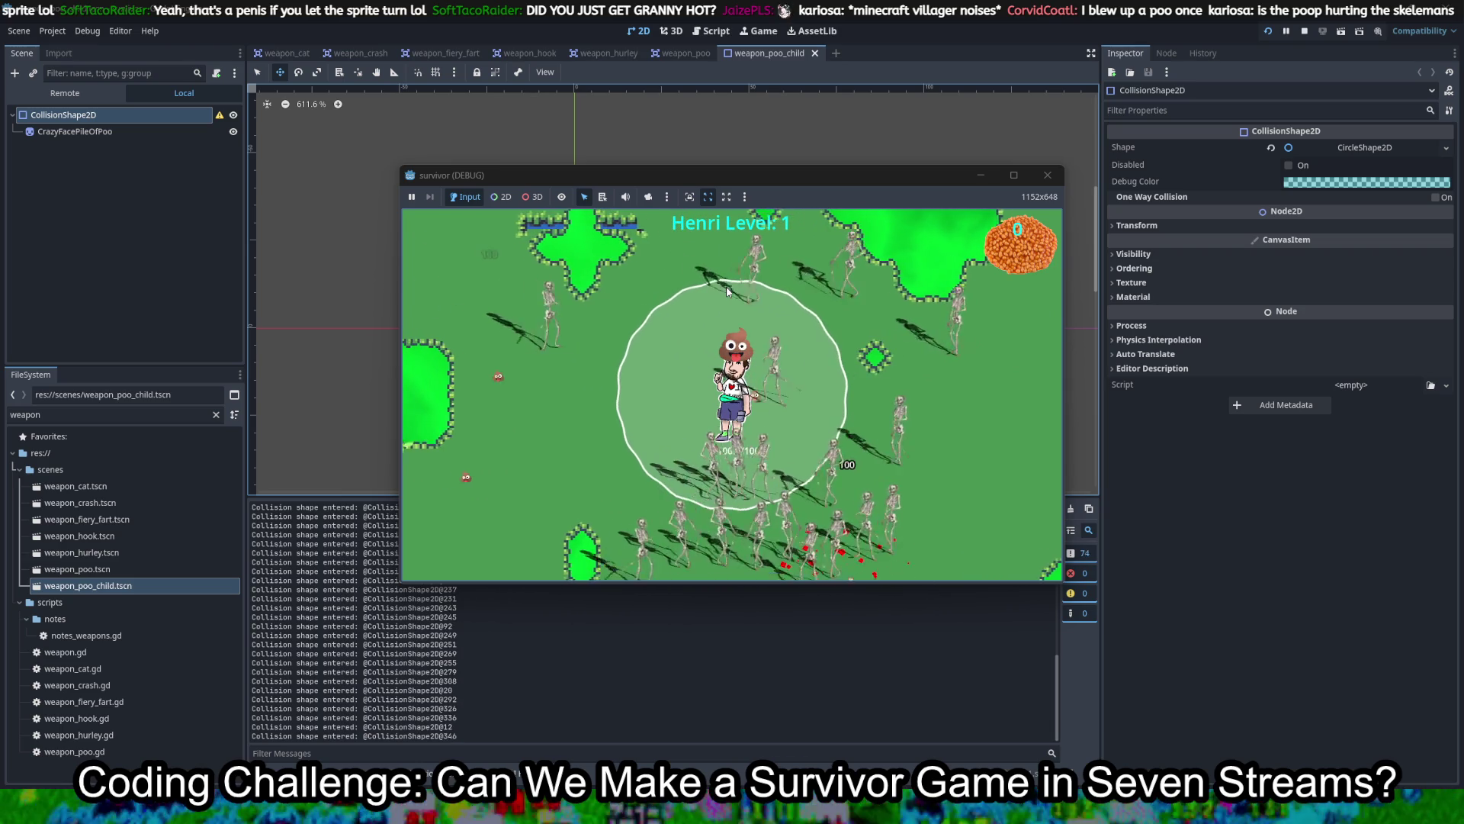
pyautogui.press('w')
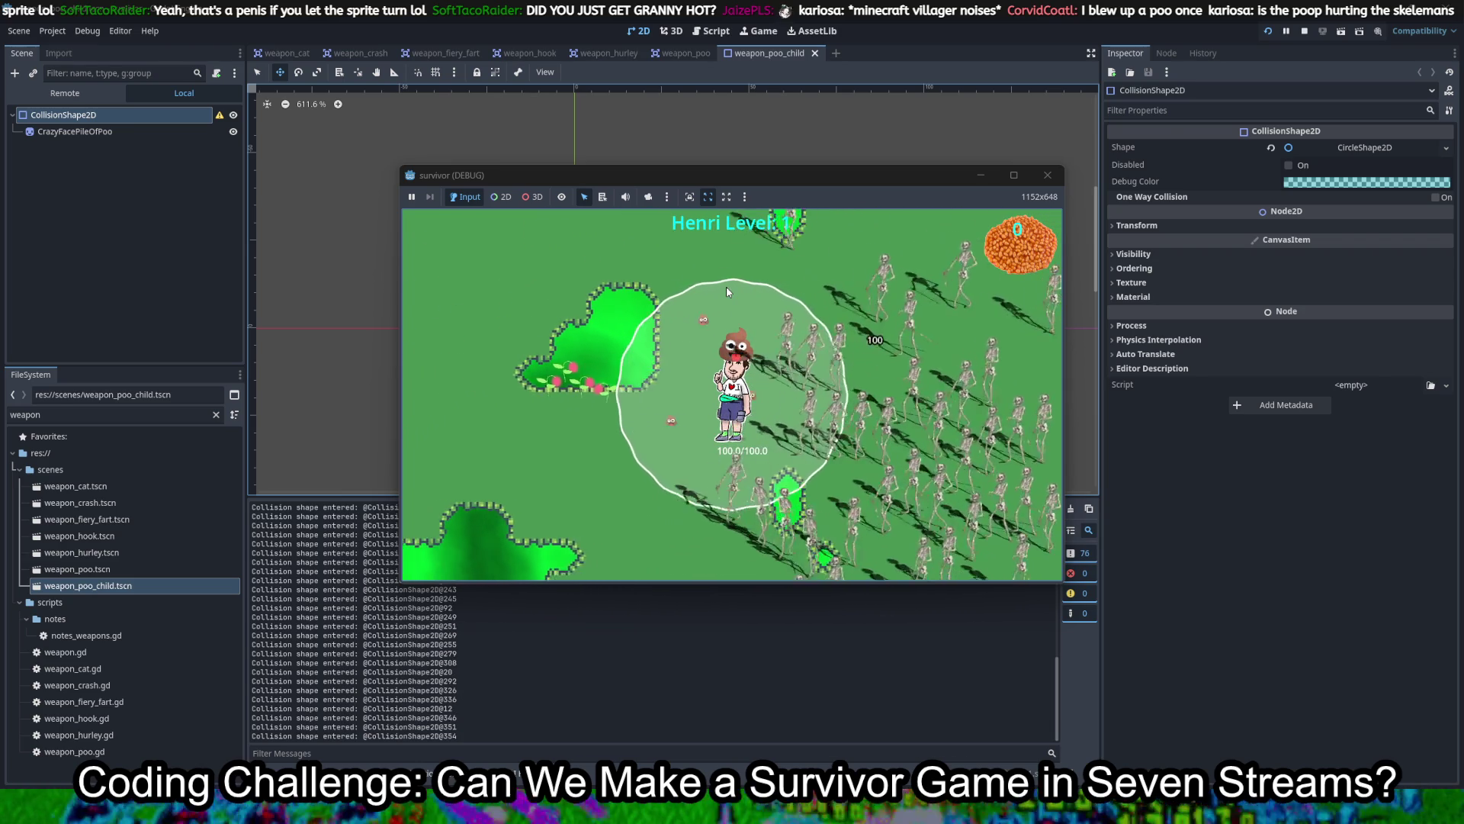
pyautogui.press('a')
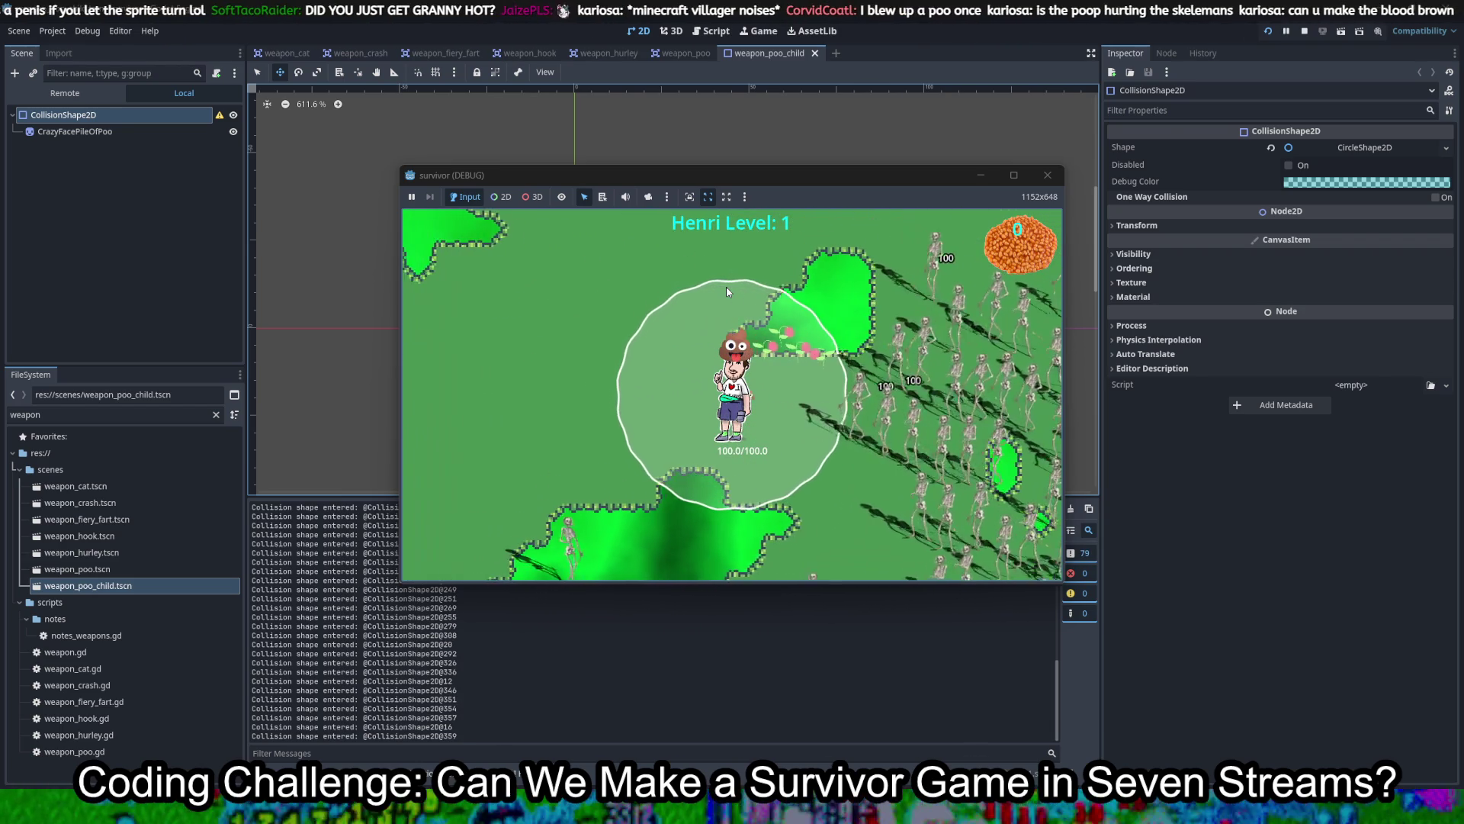
pyautogui.press('w')
pyautogui.press('a')
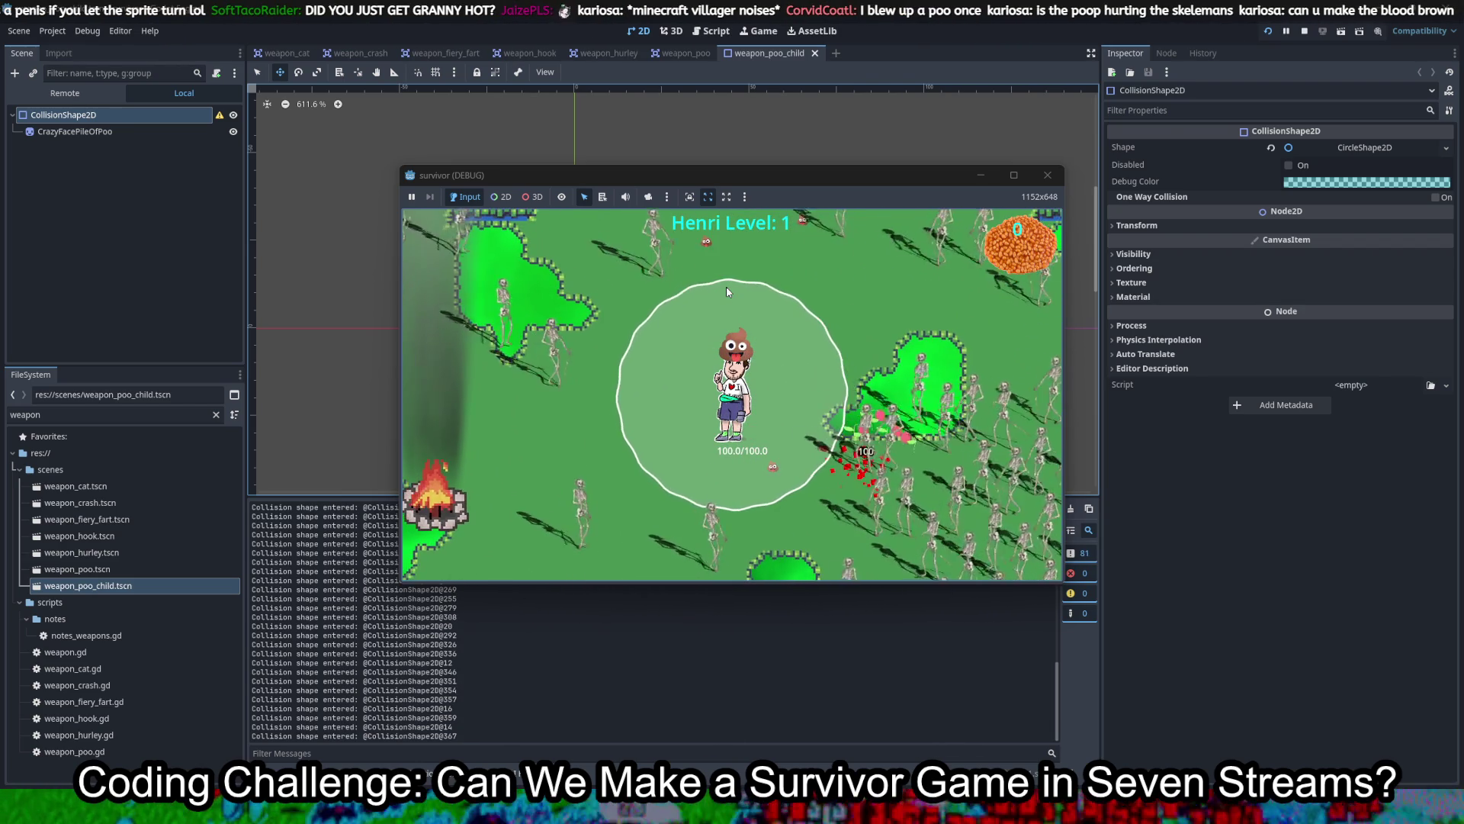
pyautogui.press('a')
pyautogui.press('s')
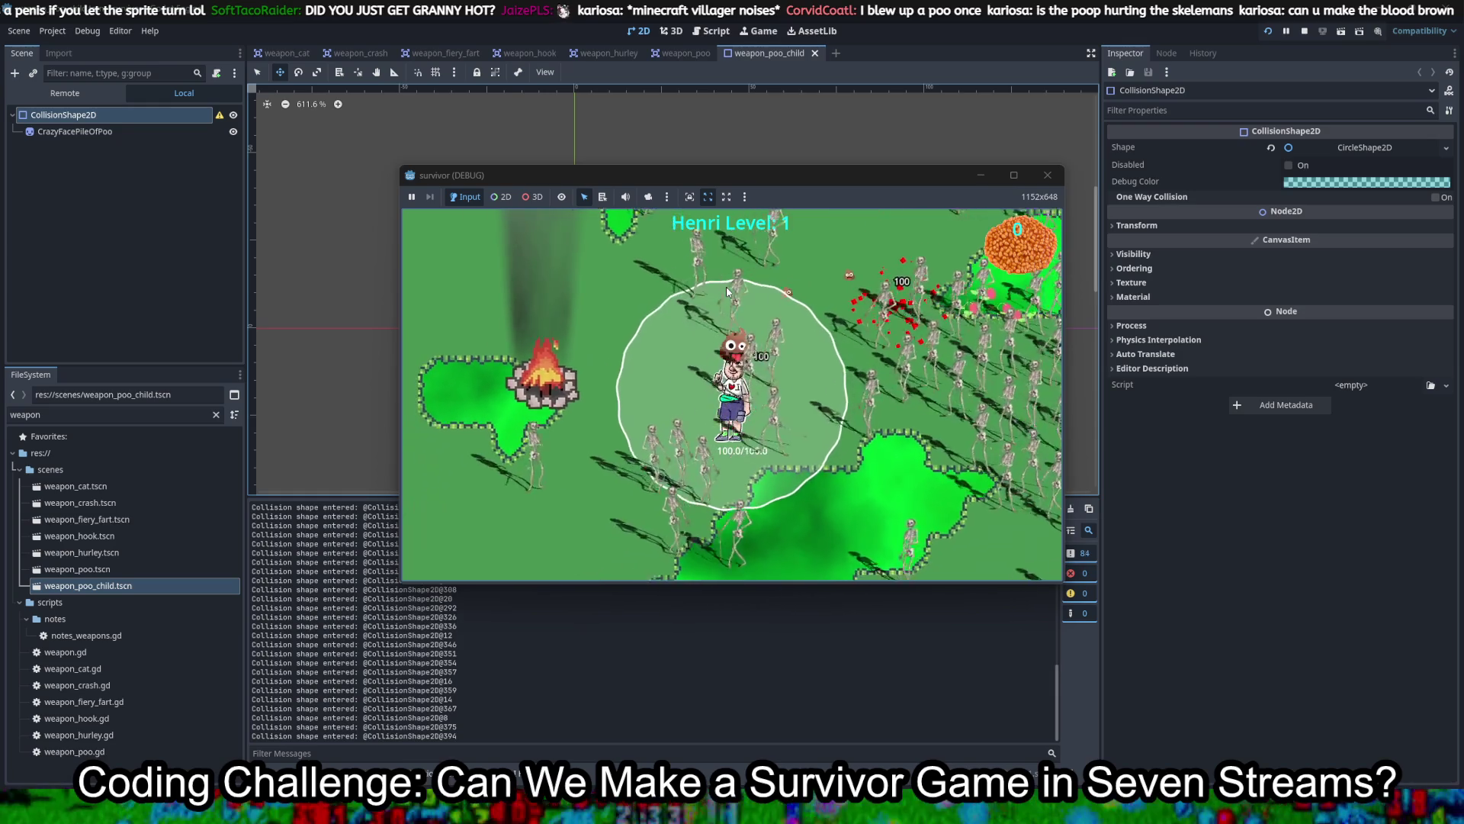
pyautogui.press('a')
pyautogui.press('w')
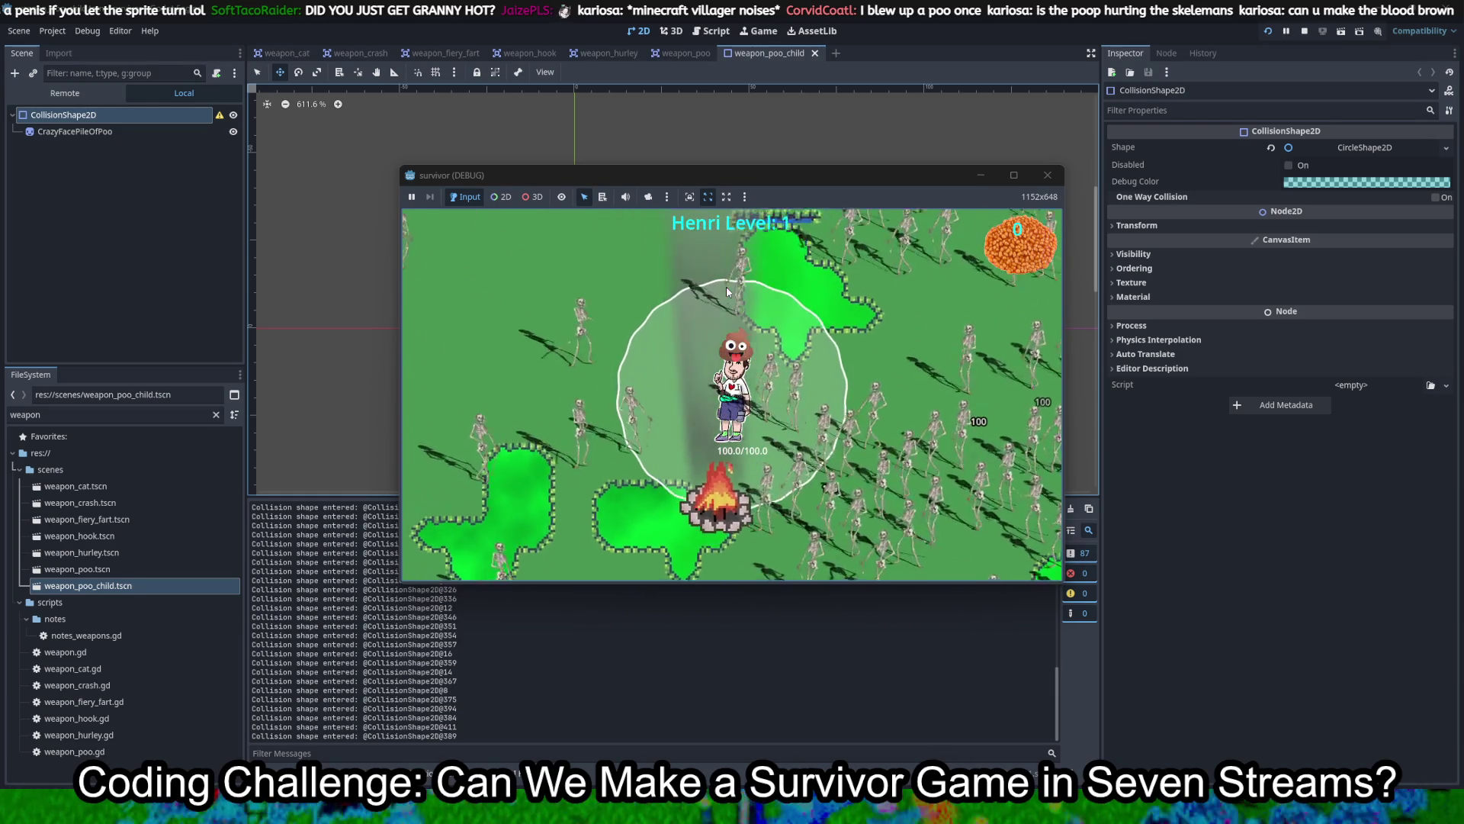
pyautogui.press('w')
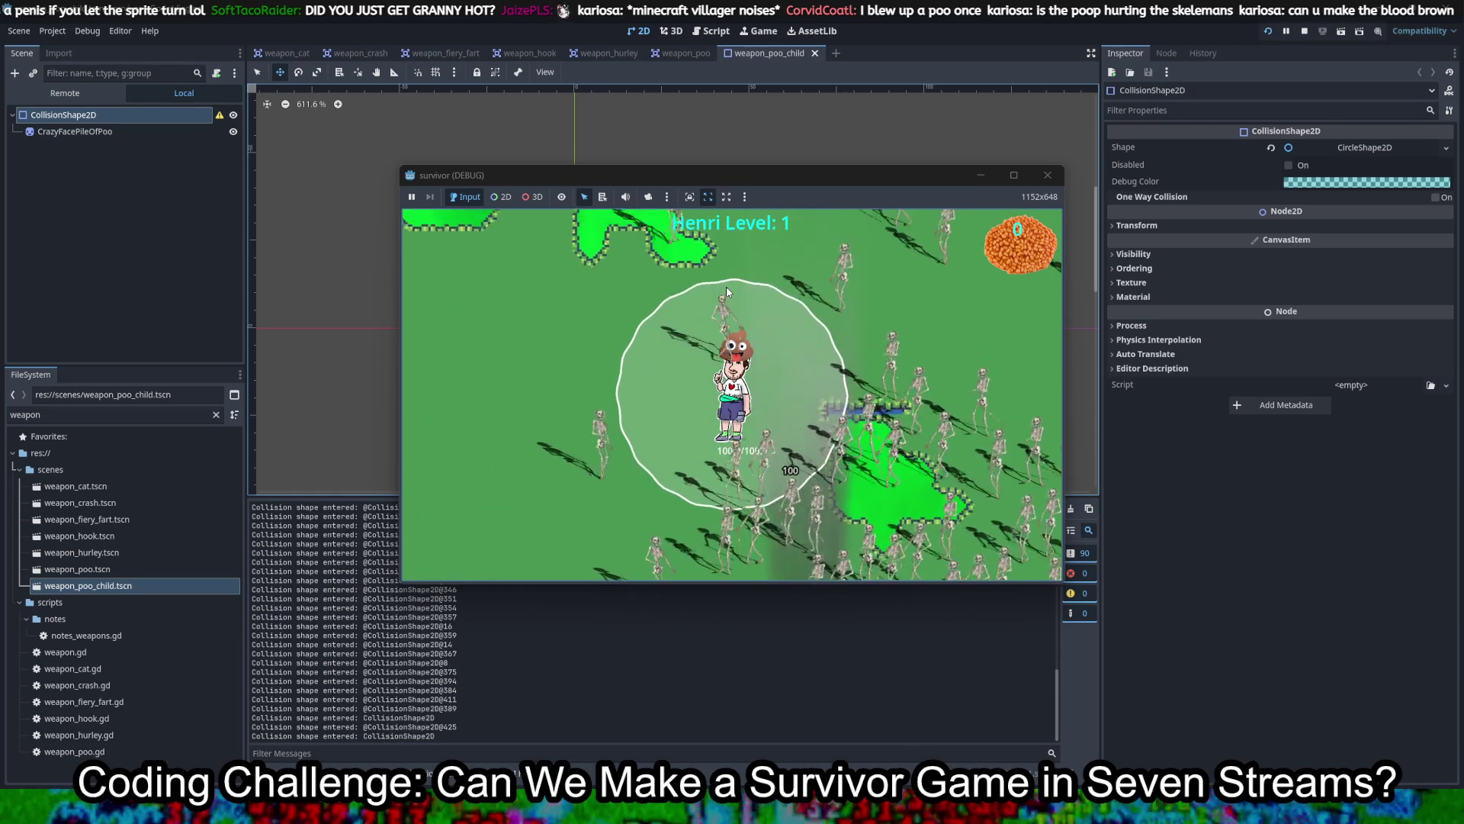
pyautogui.press('w')
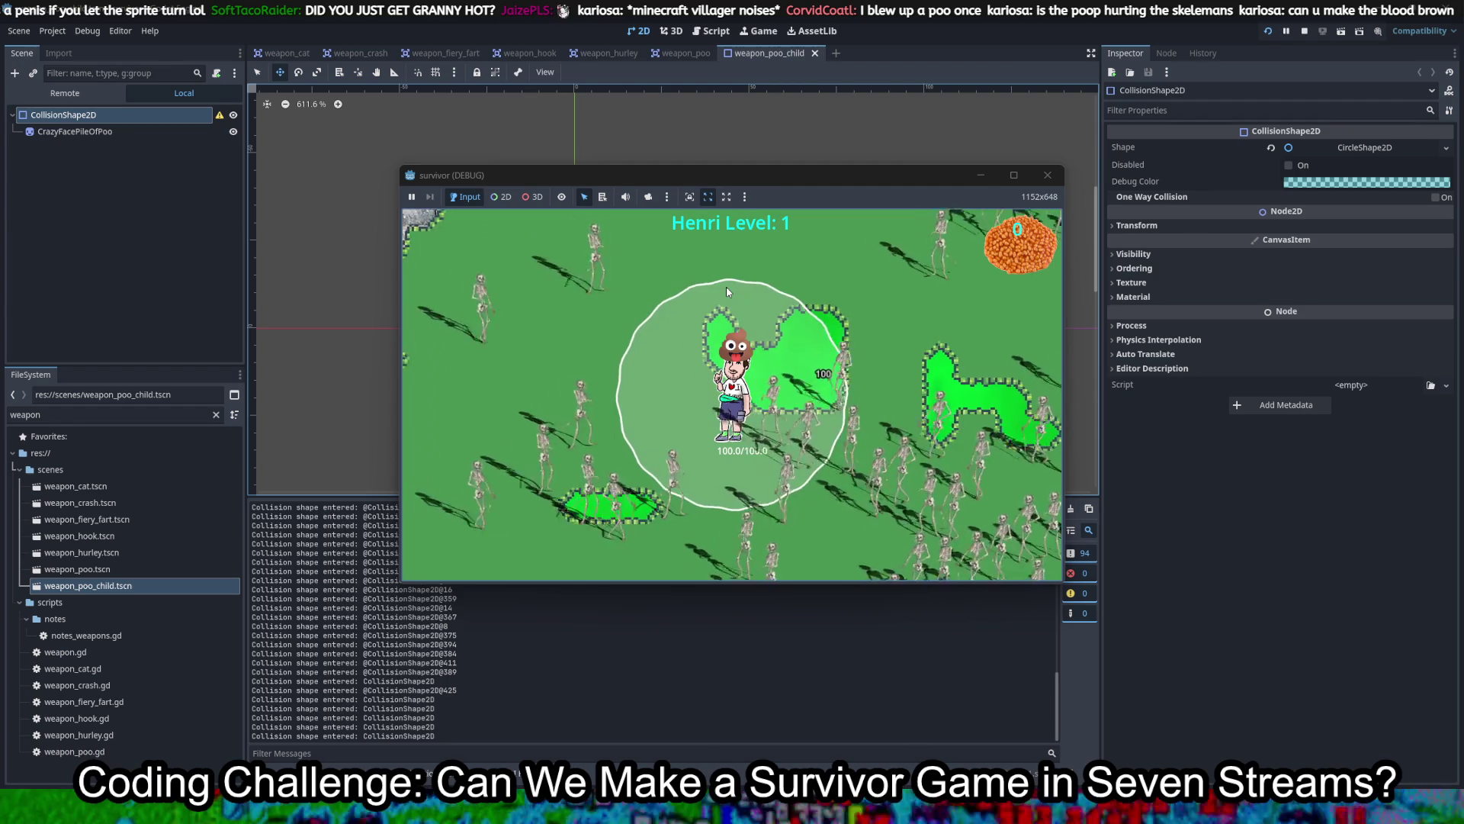
pyautogui.press('a')
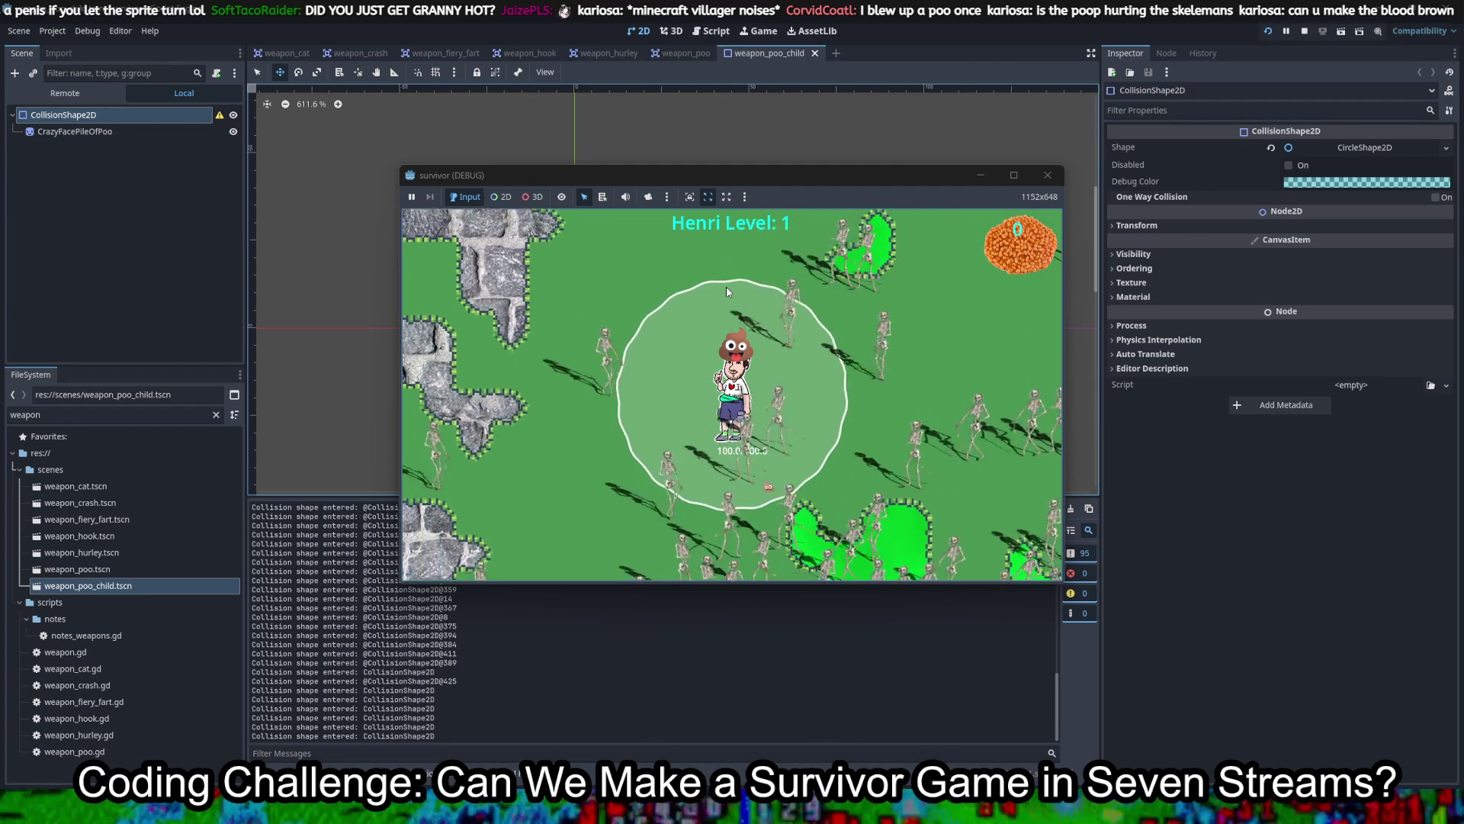
pyautogui.press('w')
pyautogui.press('a')
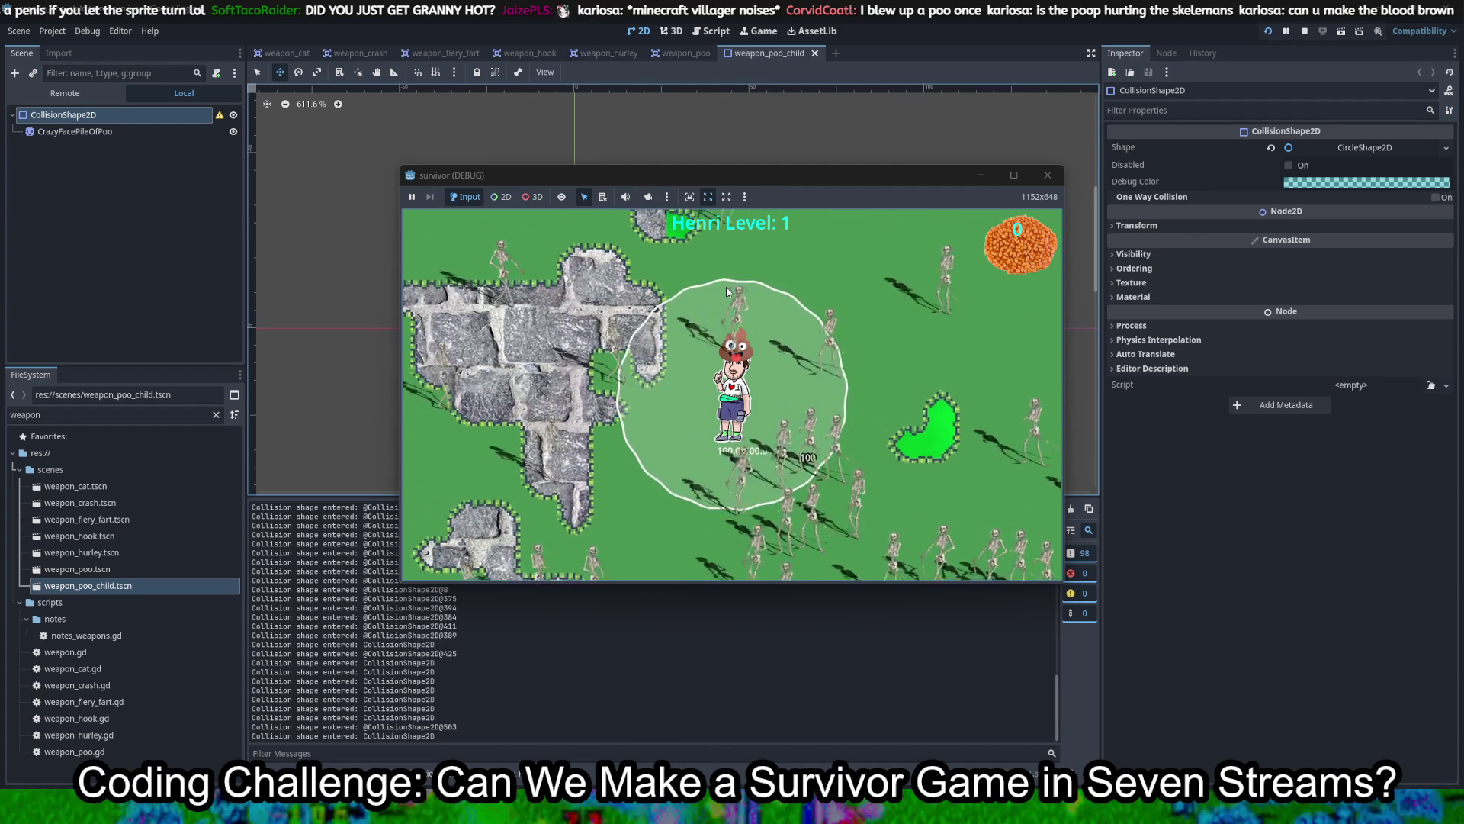
pyautogui.press('w')
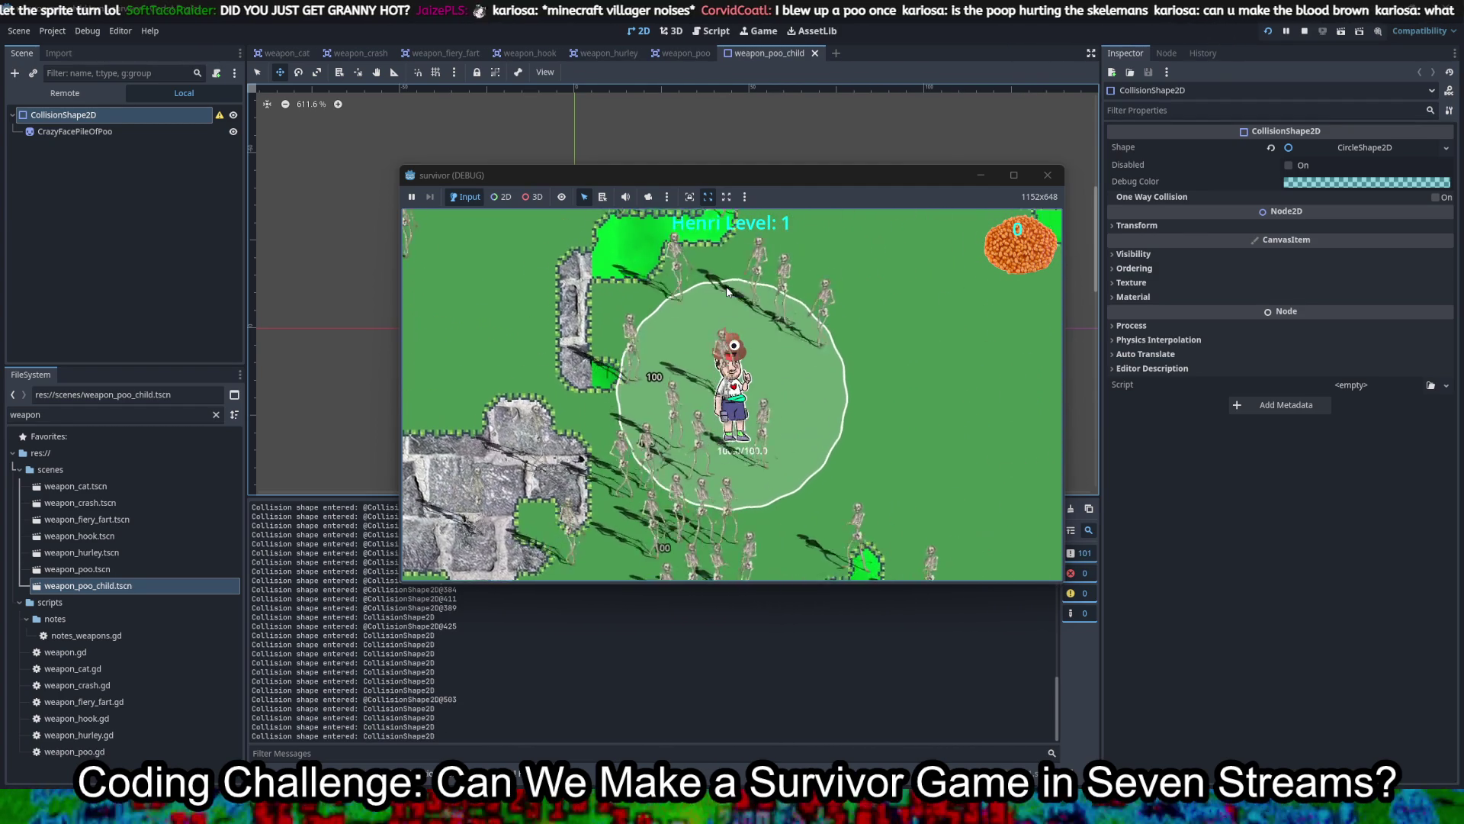
pyautogui.press('d')
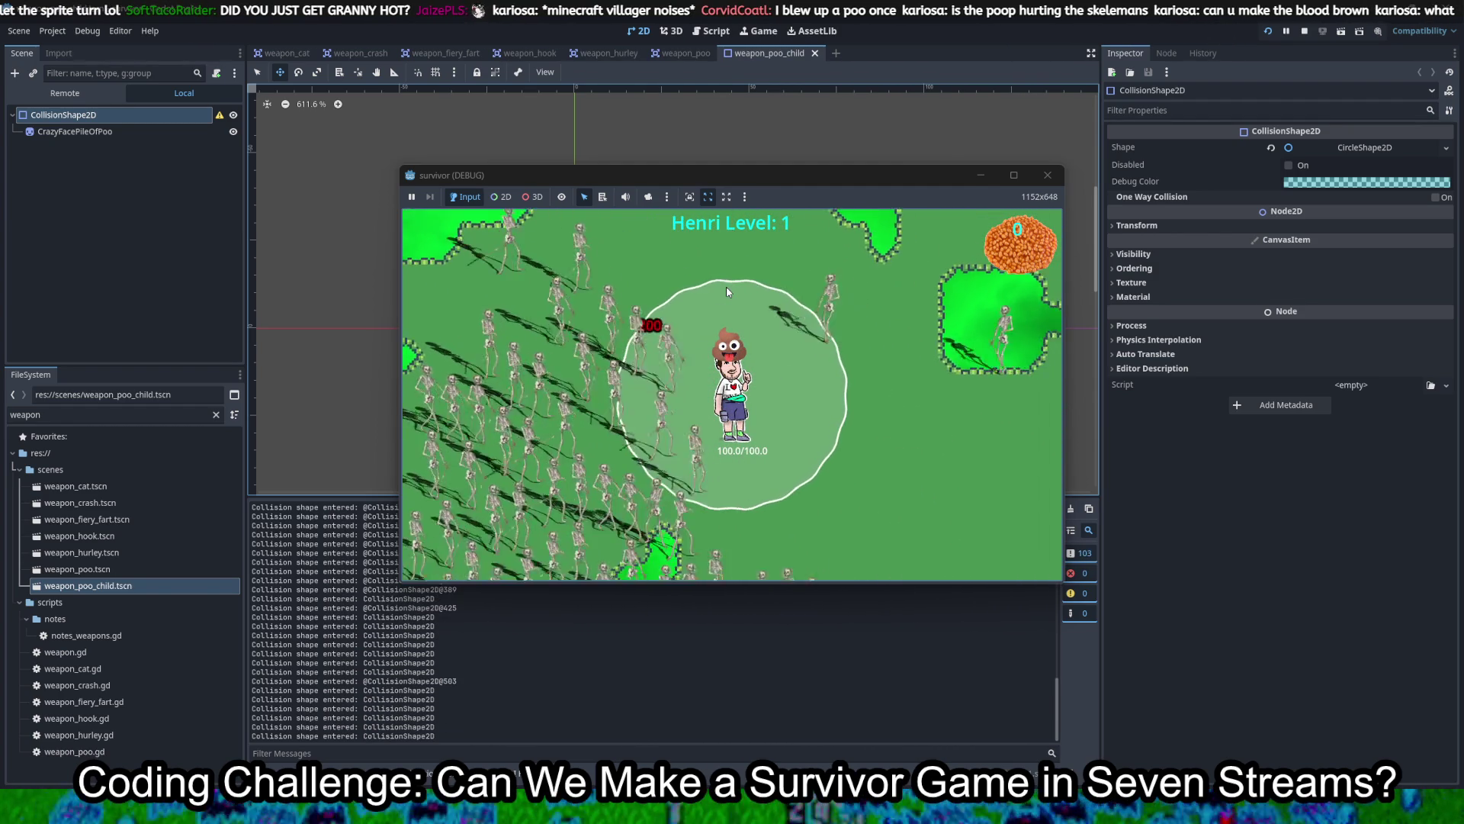
pyautogui.press('d')
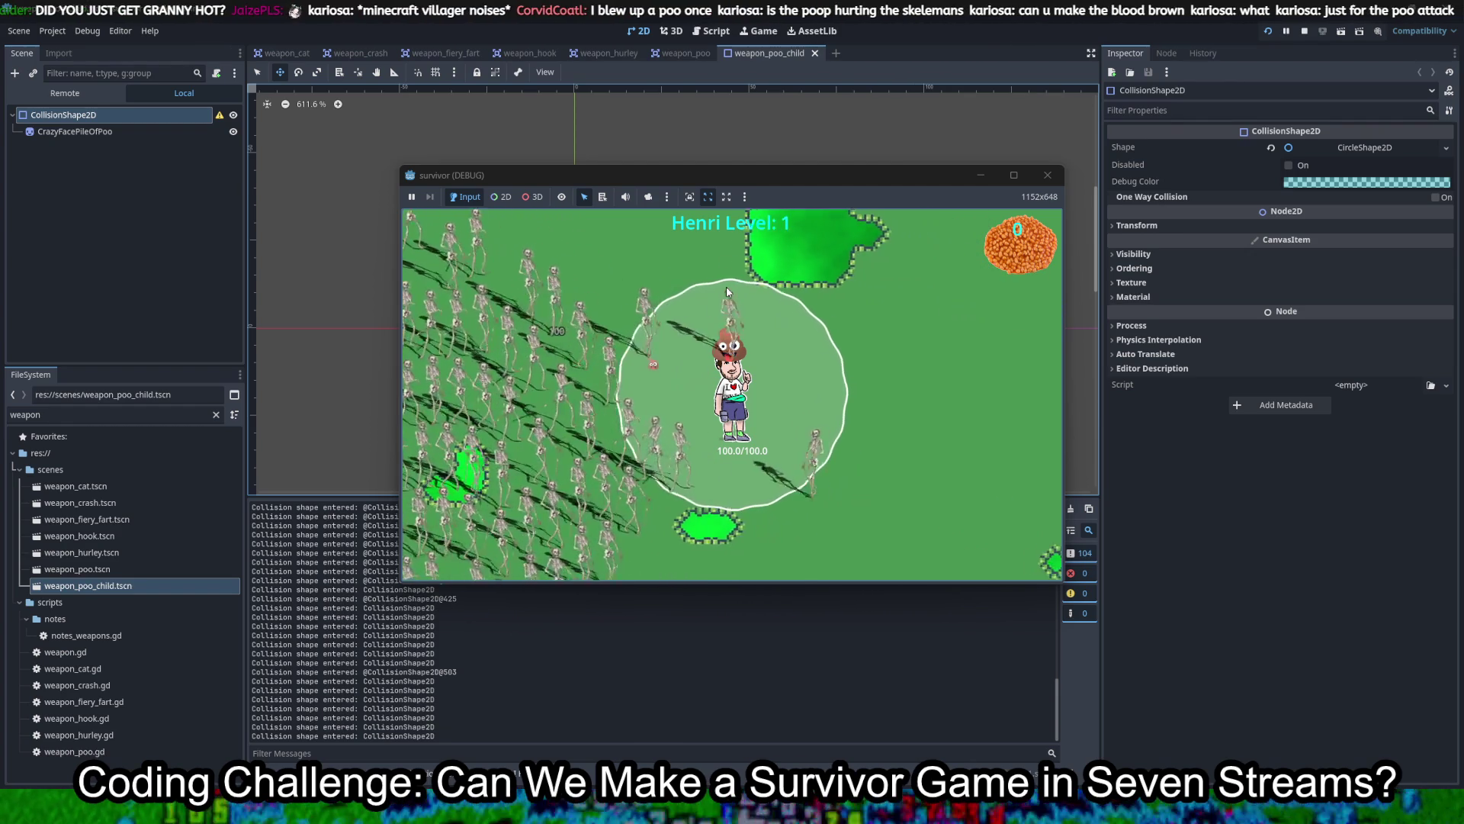
pyautogui.press('d')
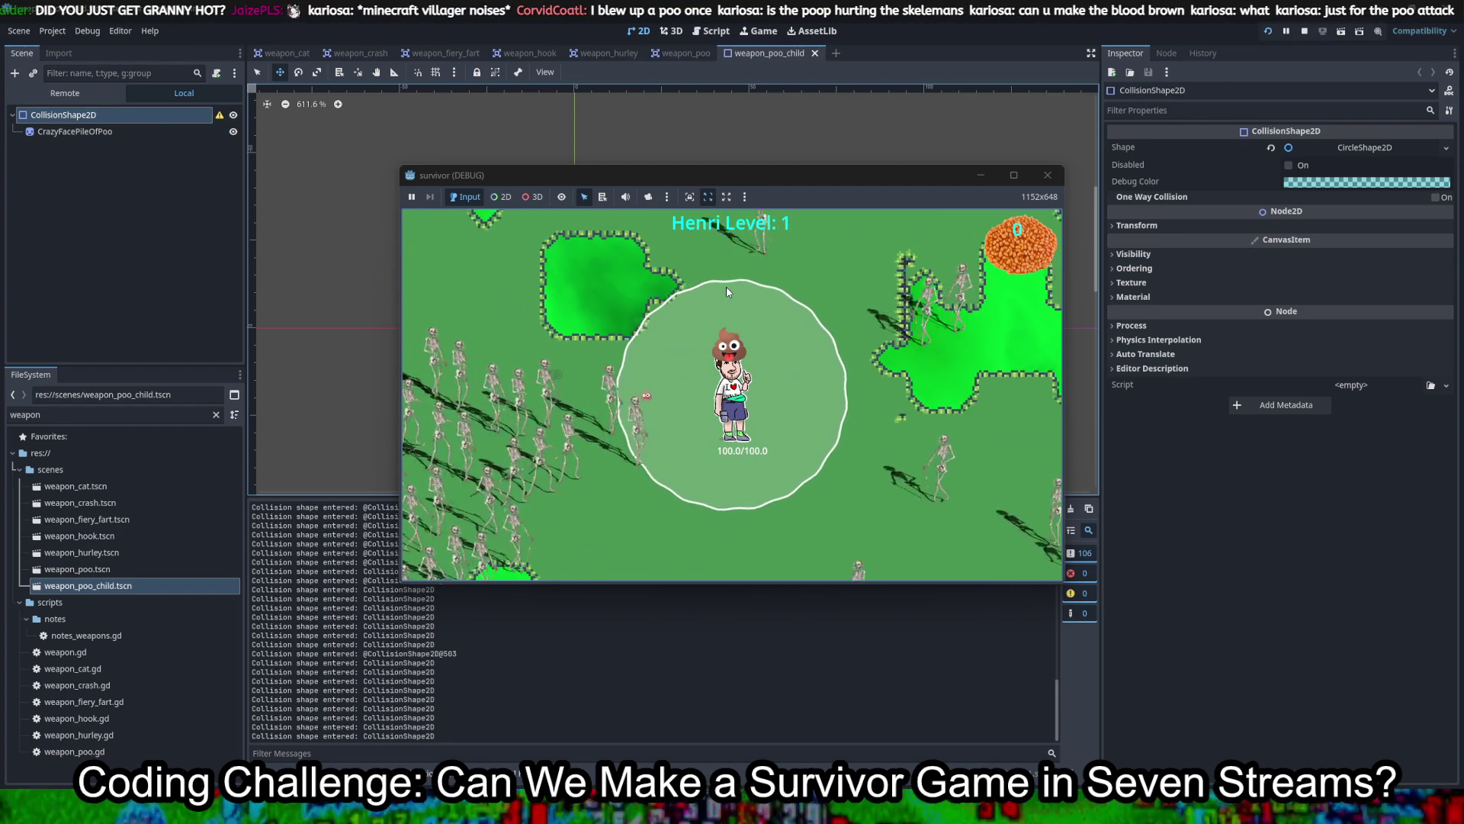
pyautogui.press('Tab')
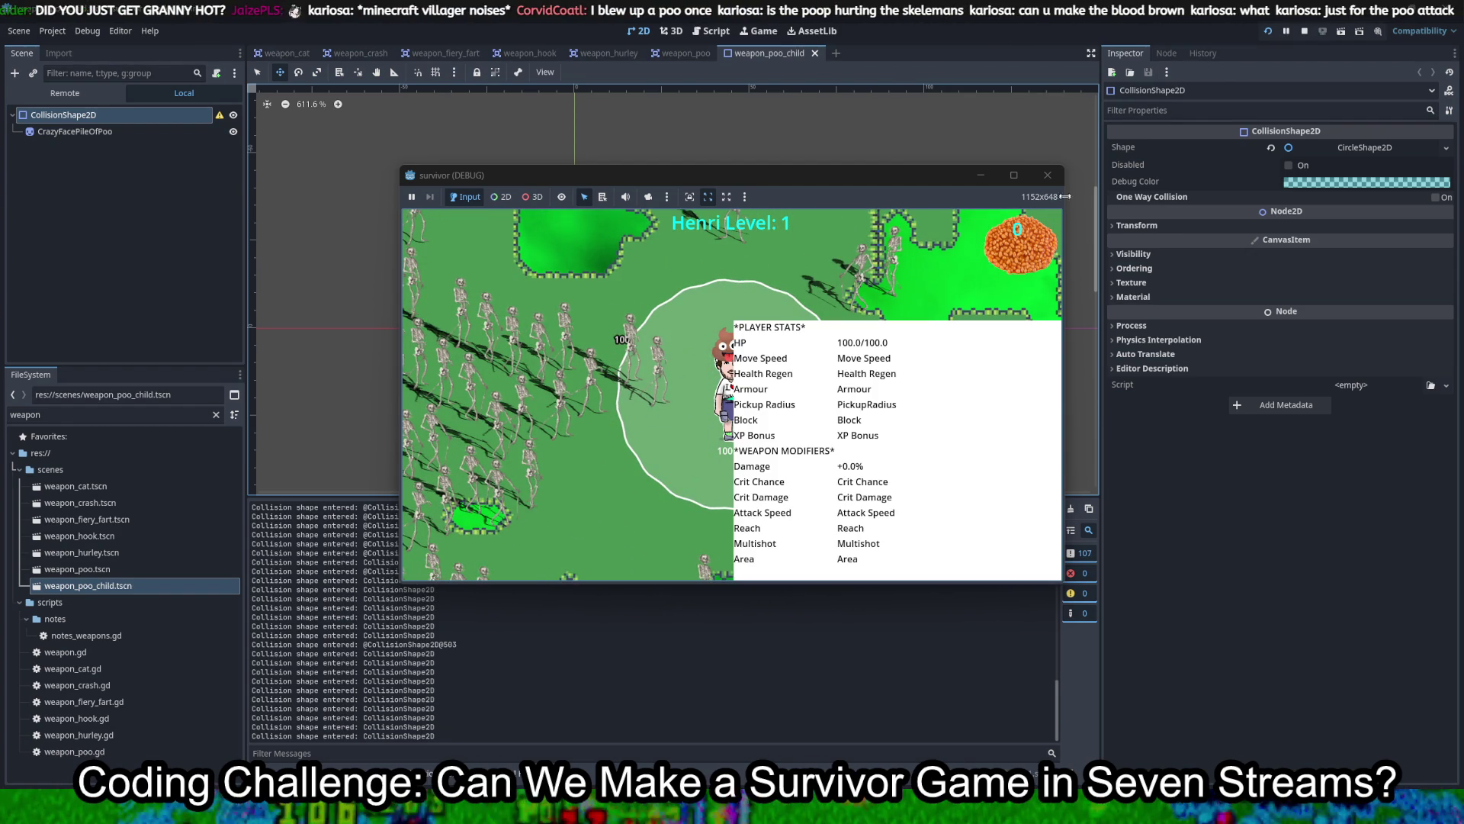
# Step: Stop the running game and open weapon.gd in the Script editor
pyautogui.click(1048, 175)
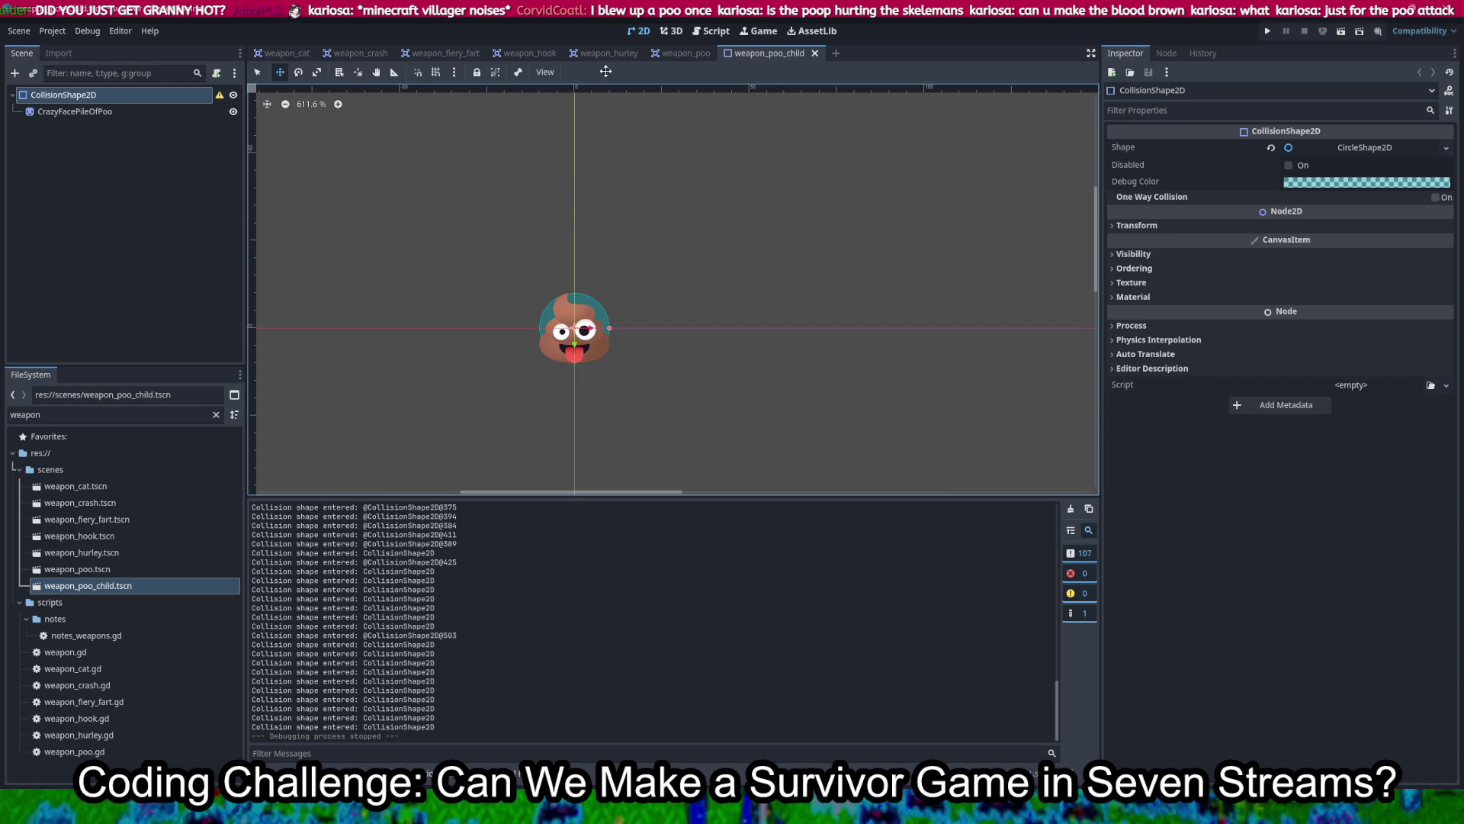
pyautogui.click(638, 30)
pyautogui.click(717, 32)
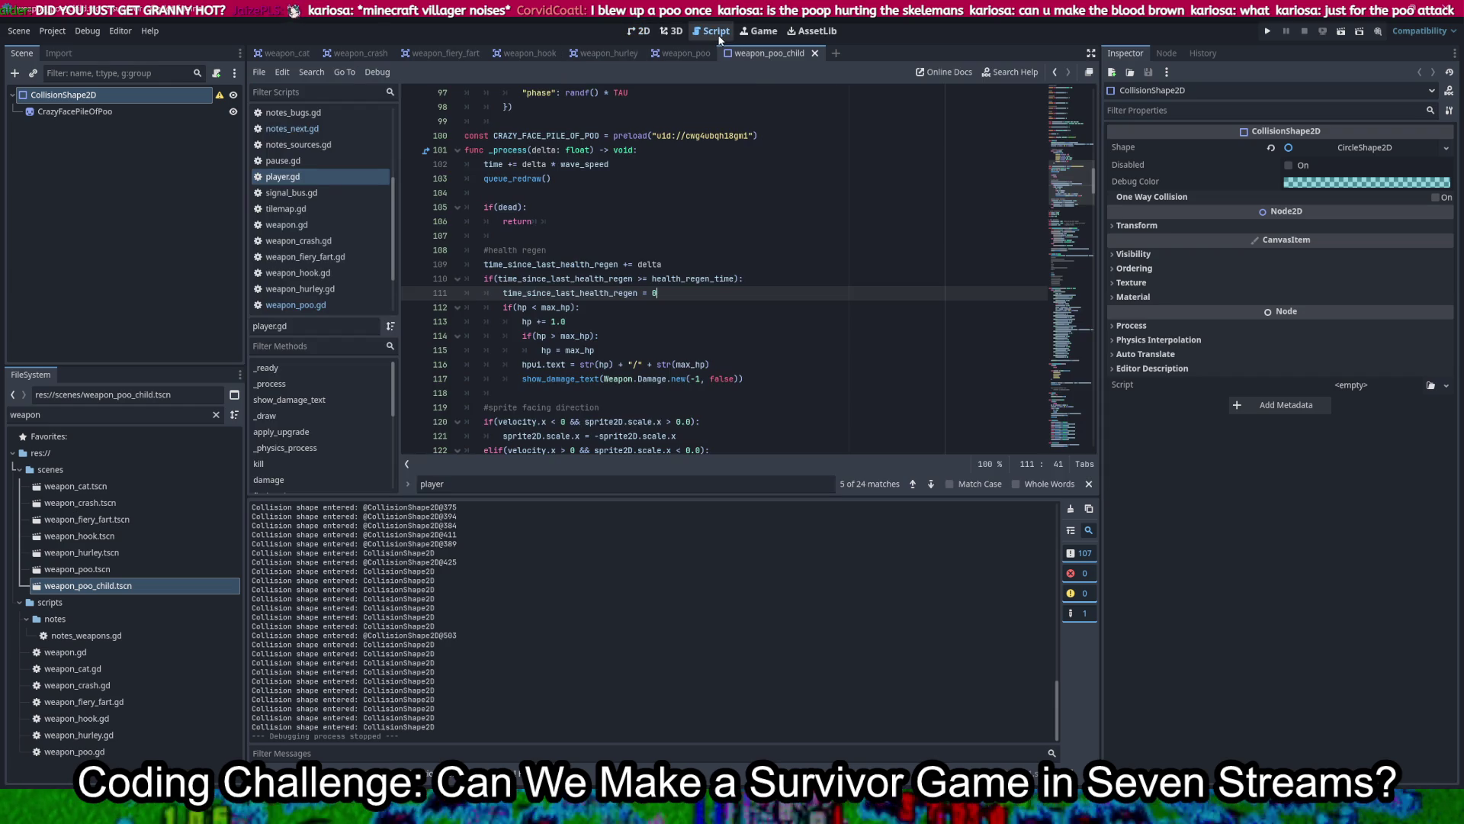
pyautogui.scroll(-1, 746, 289)
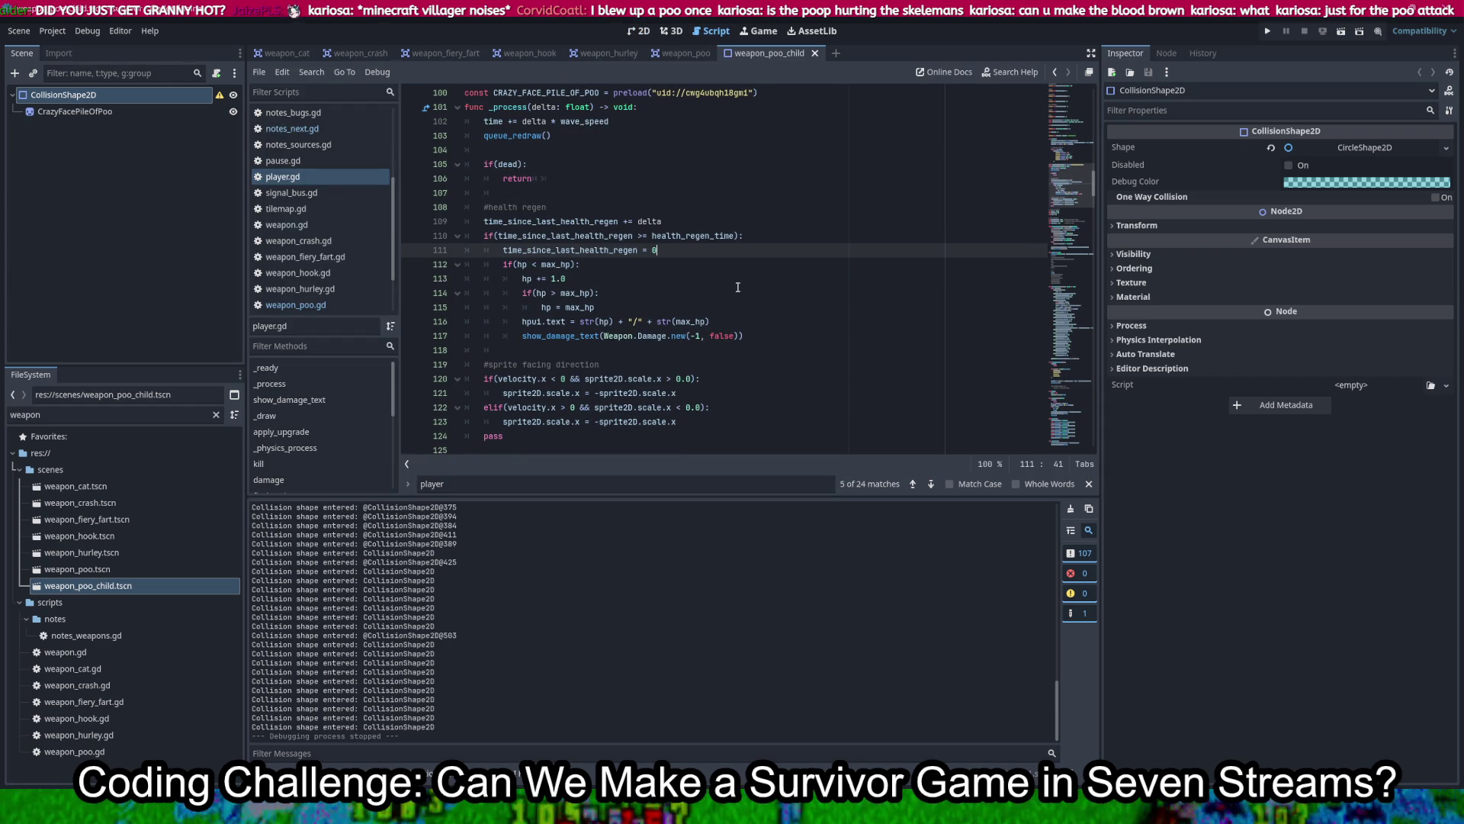
pyautogui.click(294, 229)
# Step: Add 'self' to body.damage on line 31, save, and jump to the enemy's damage definition
pyautogui.click(771, 208)
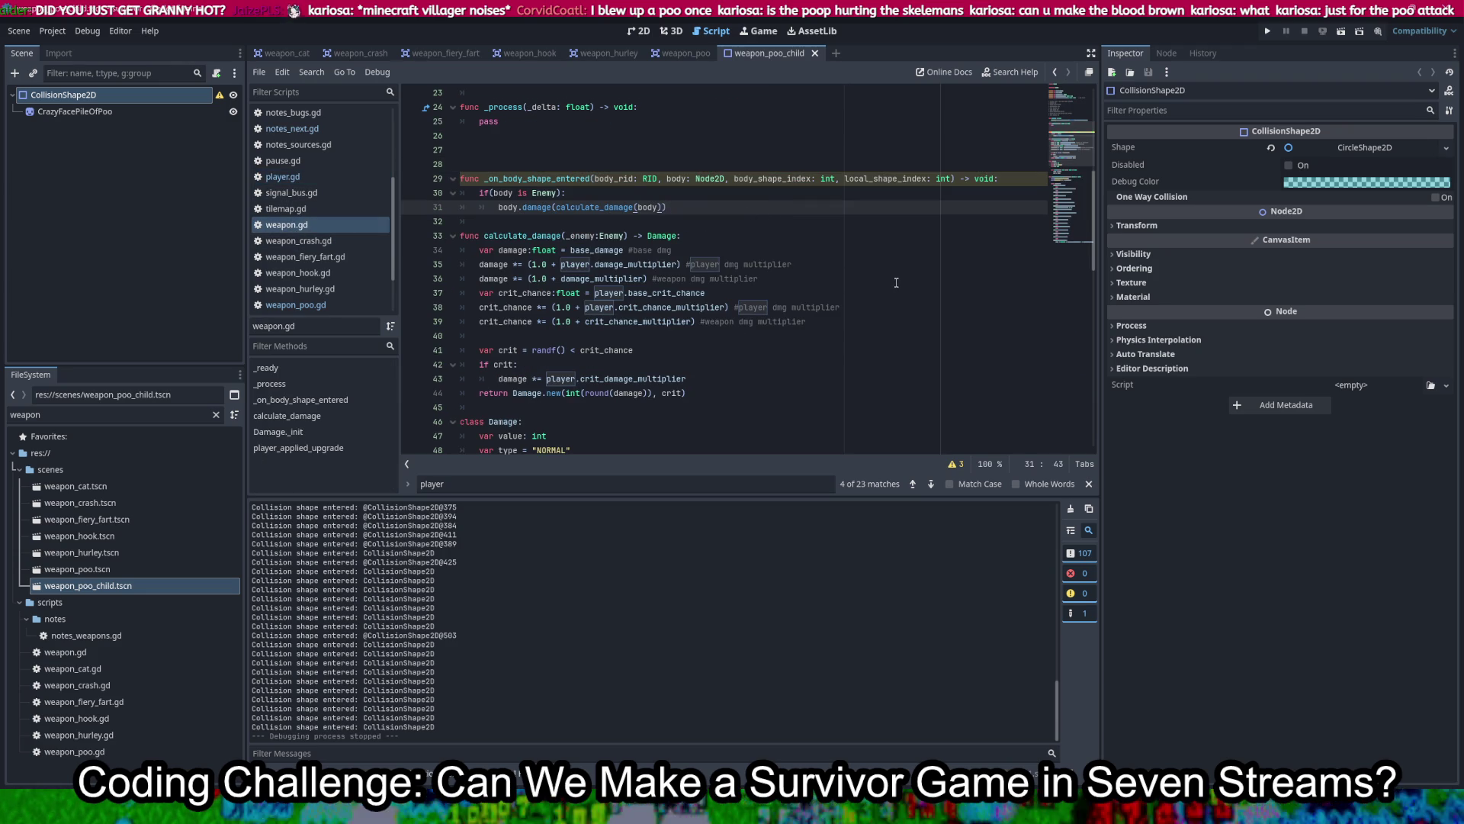
pyautogui.write('weapo')
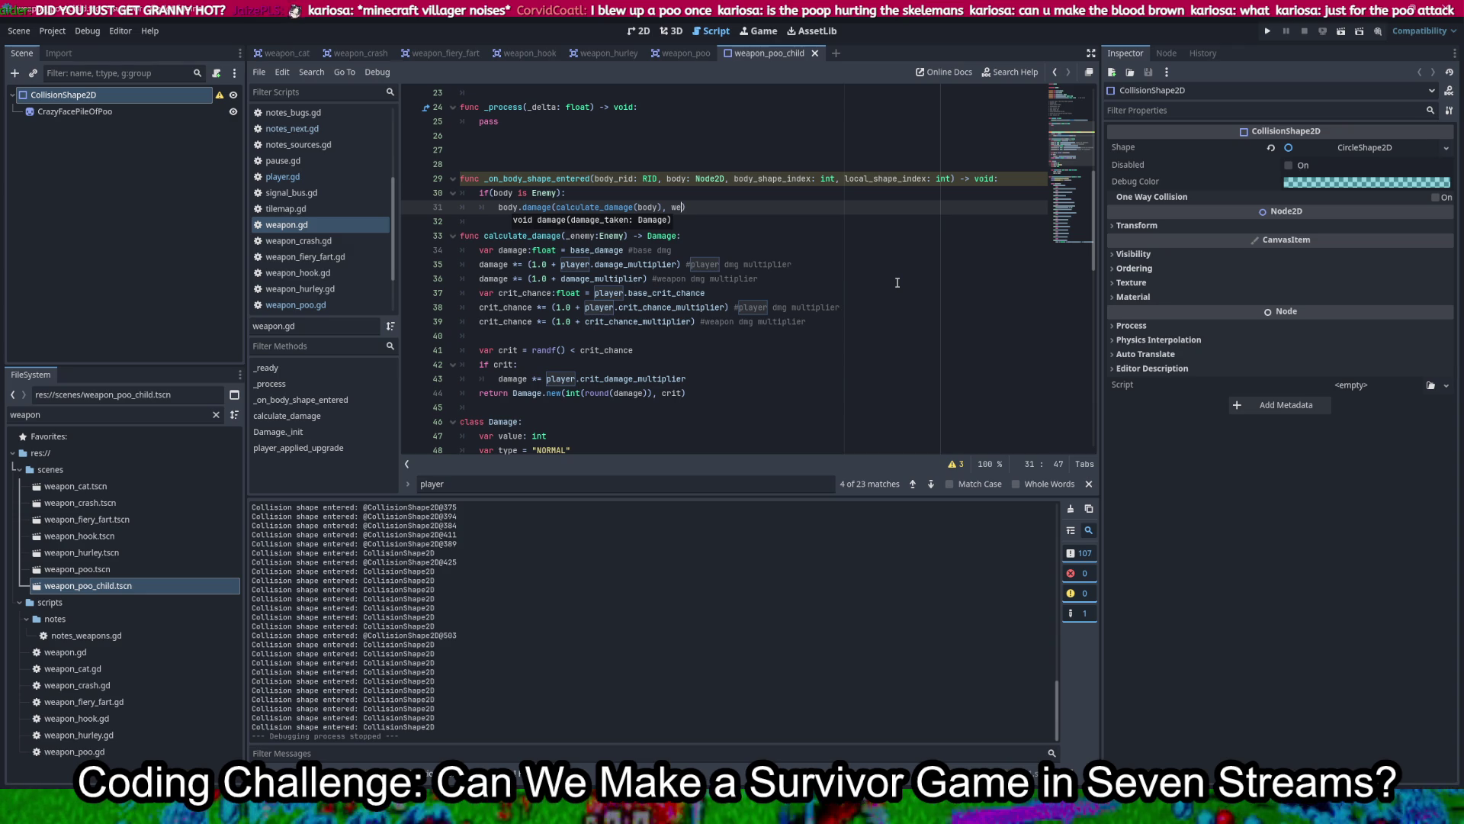
pyautogui.press('BackSpace')
pyautogui.press('BackSpace')
pyautogui.press('BackSpace')
pyautogui.write('self')
pyautogui.hotkey('ctrl', 's')
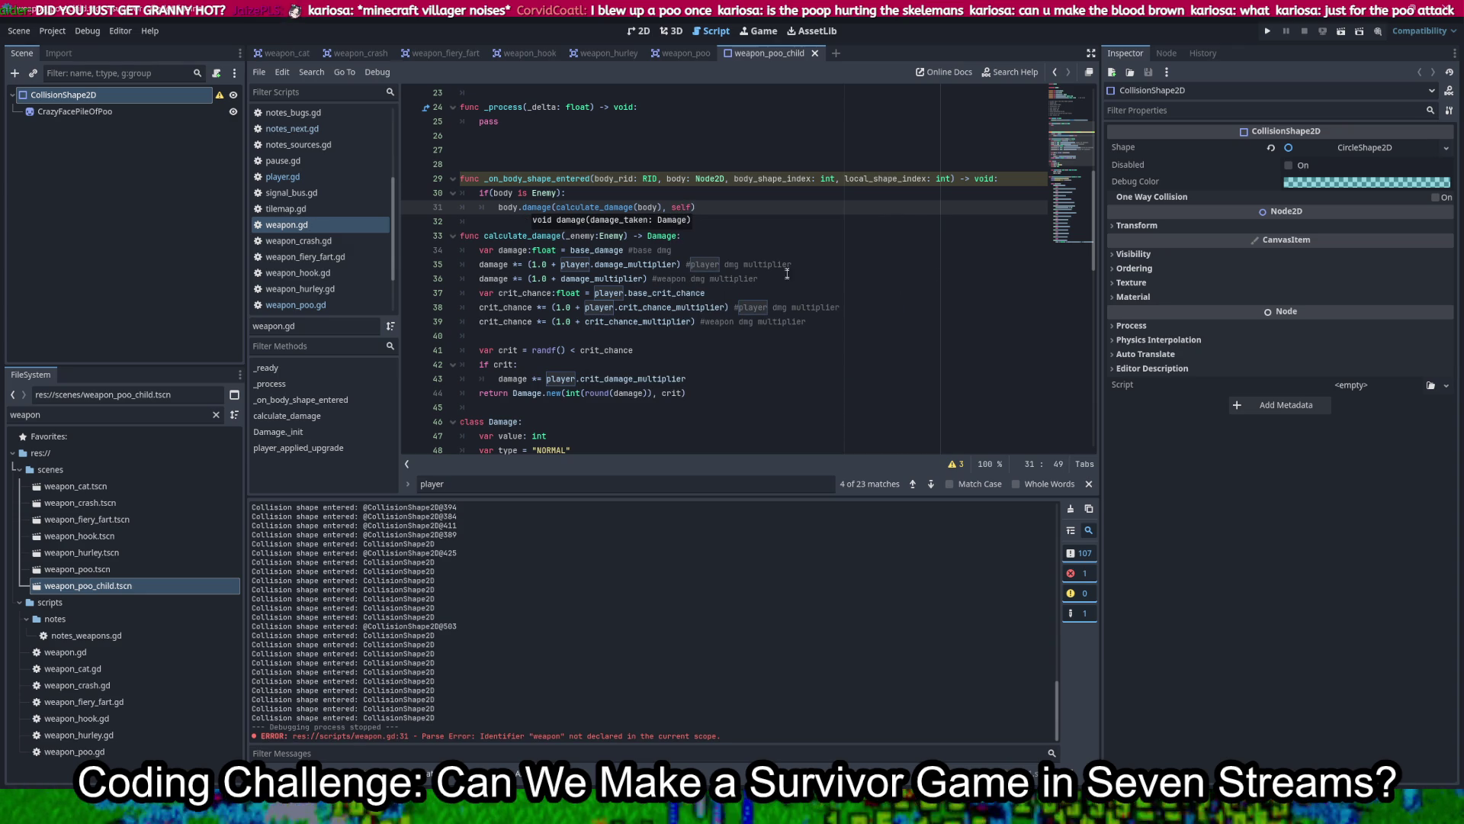
pyautogui.click(796, 252)
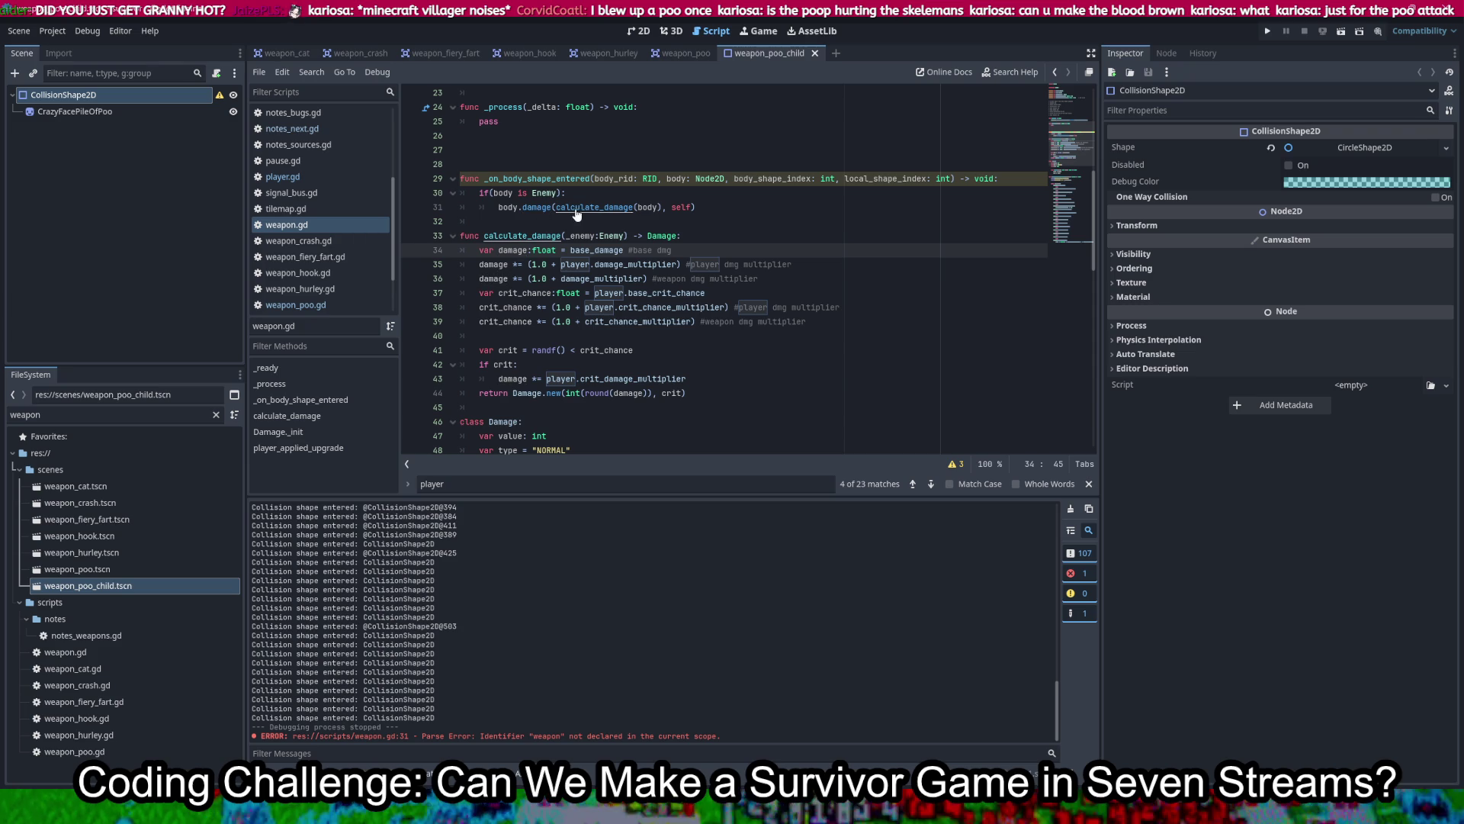
pyautogui.keyDown('ctrl'); pyautogui.click(538, 211); pyautogui.keyUp('ctrl')
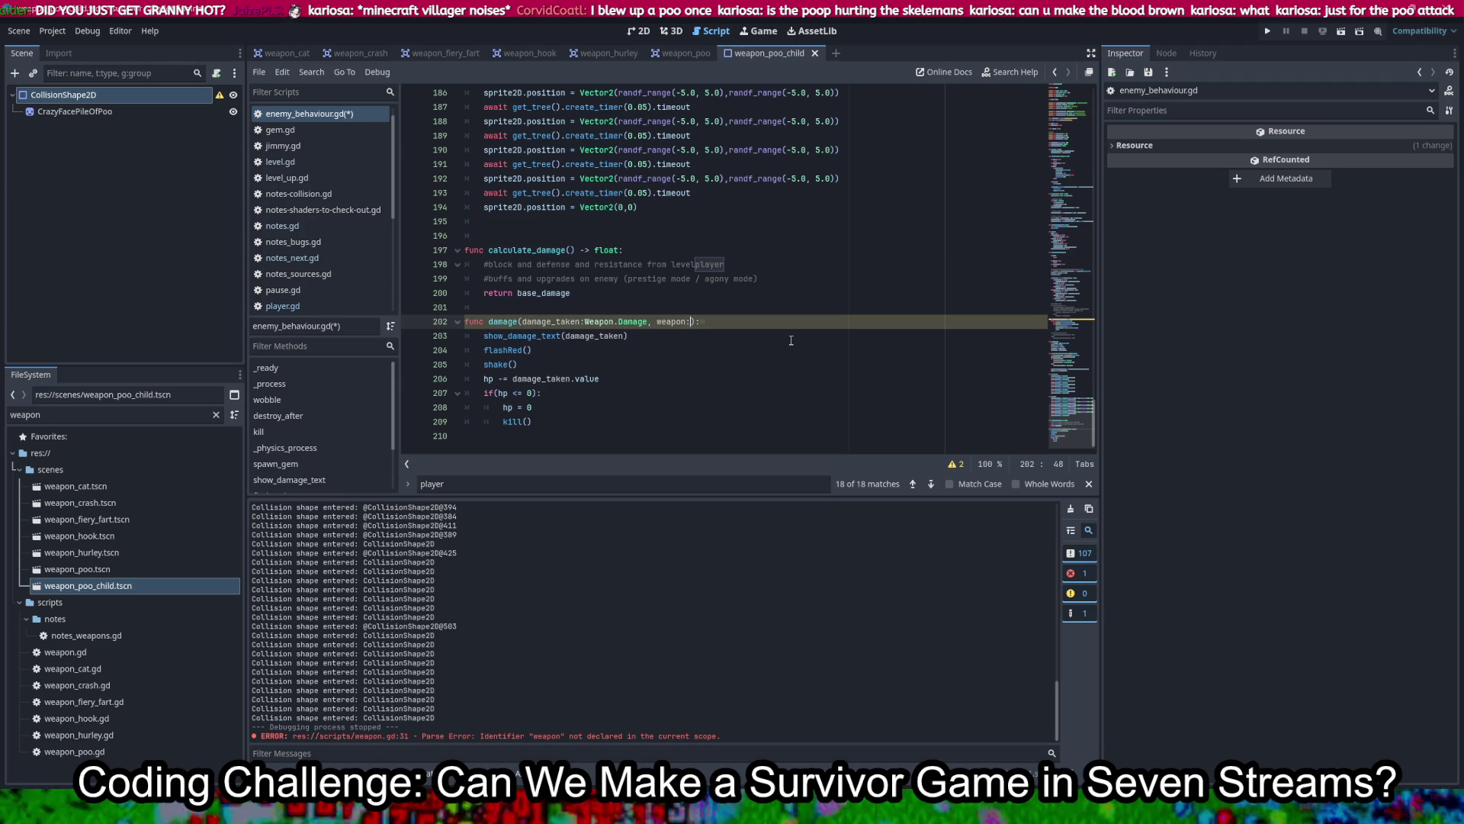
# Step: Finish damage's weapon parameter with the Weapon type and save
pyautogui.write('n')
pyautogui.hotkey('ctrl', 's')
pyautogui.click(742, 265)
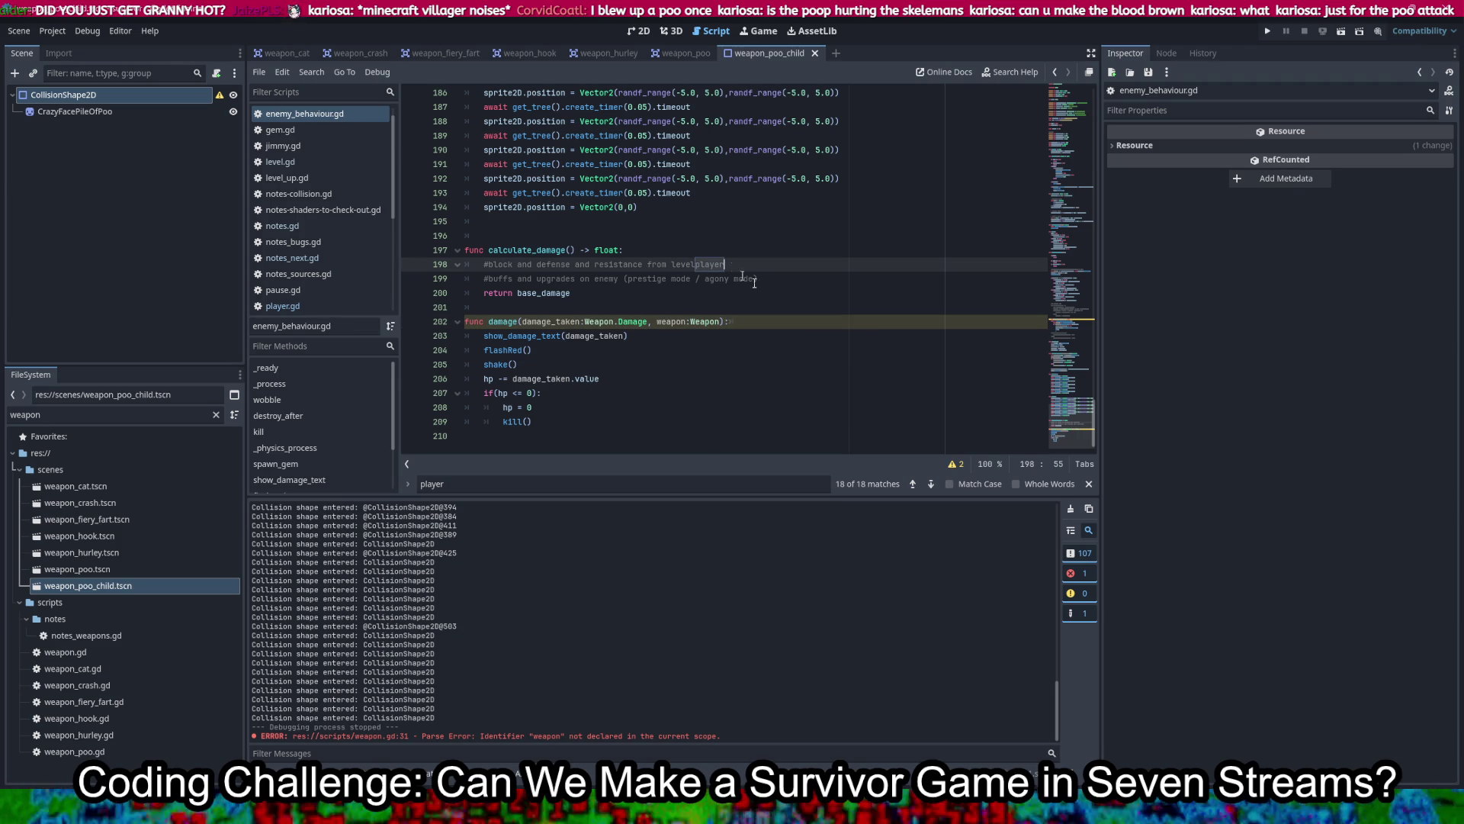
# Step: Pass weapon as the argument to the kill() call on line 209
pyautogui.click(655, 355)
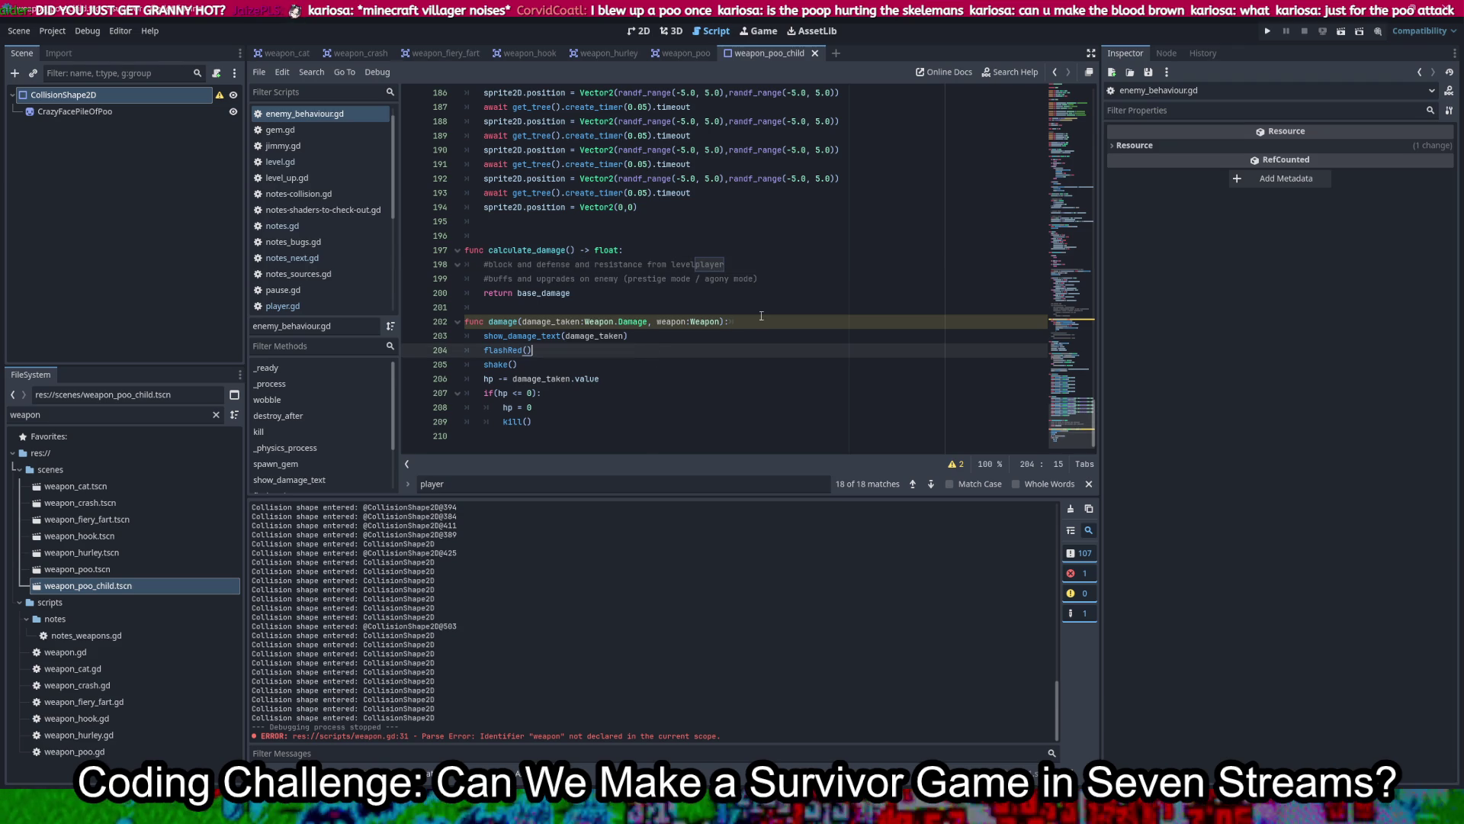
pyautogui.doubleClick(671, 322)
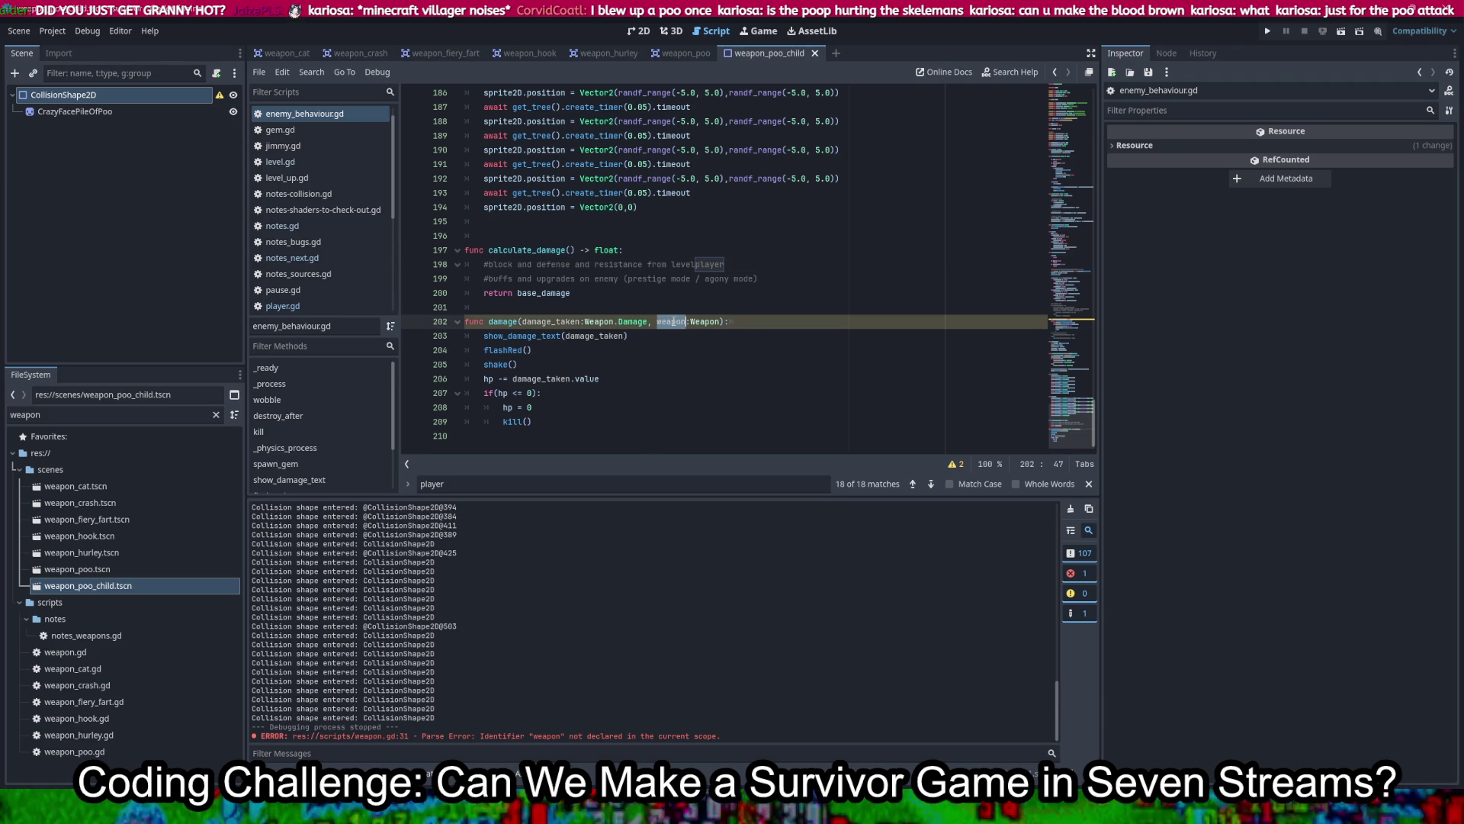
pyautogui.click(529, 420)
pyautogui.write('weapon')
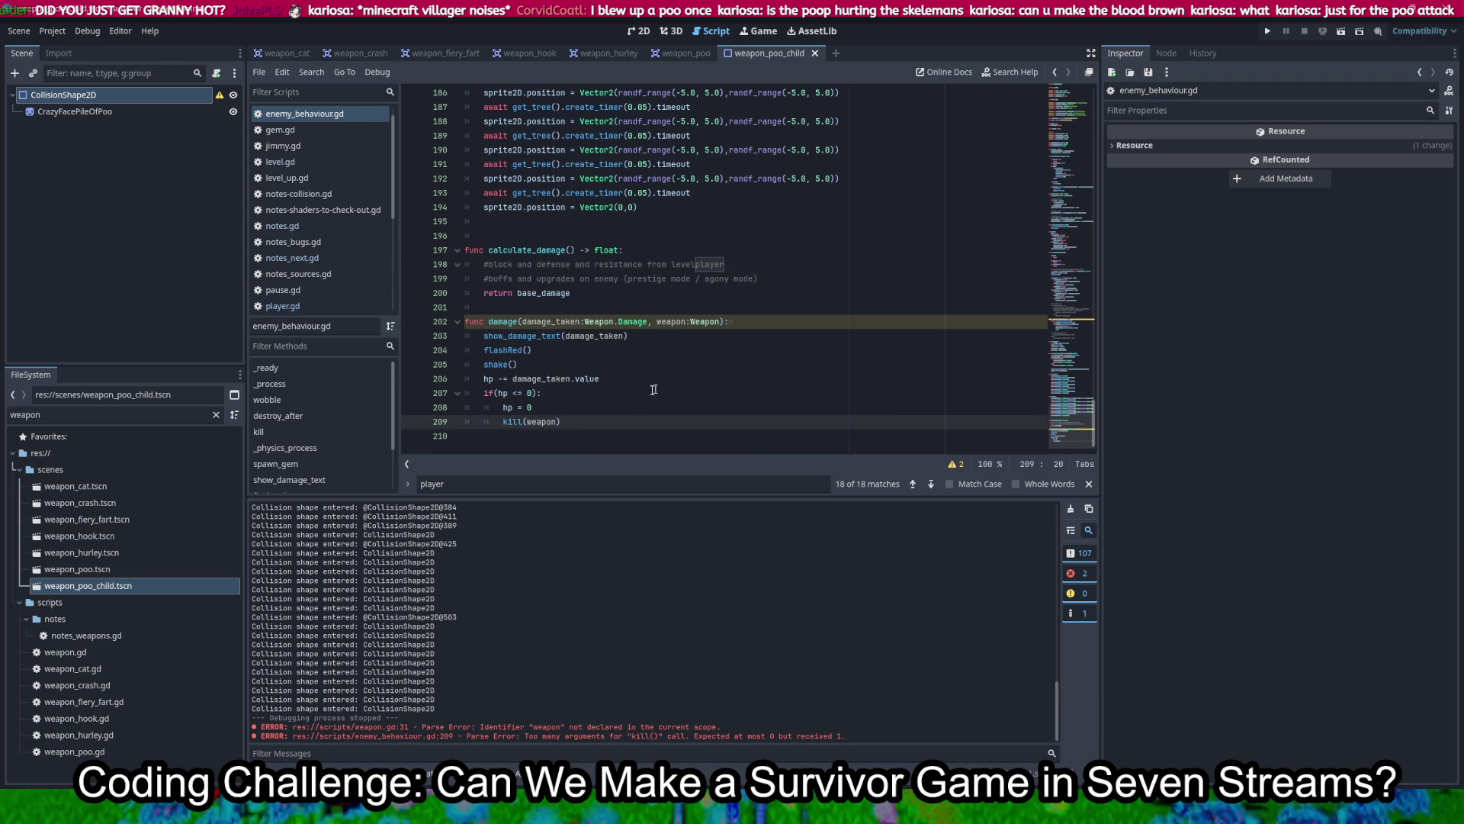
# Step: Give the kill function a weapon: Weapon parameter and save the script
pyautogui.keyDown('ctrl'); pyautogui.click(509, 422); pyautogui.keyUp('ctrl')
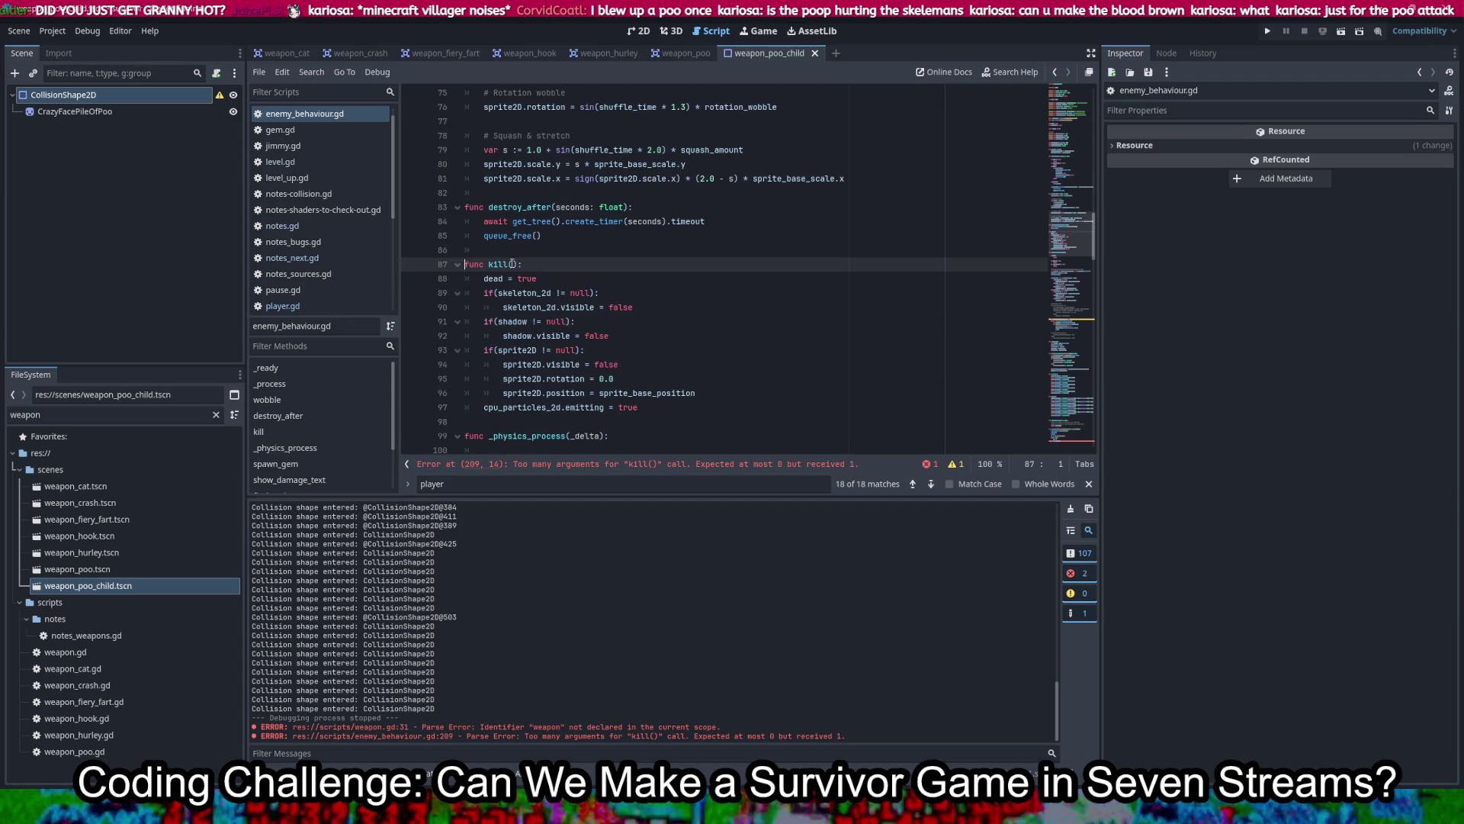
pyautogui.write('weapon')
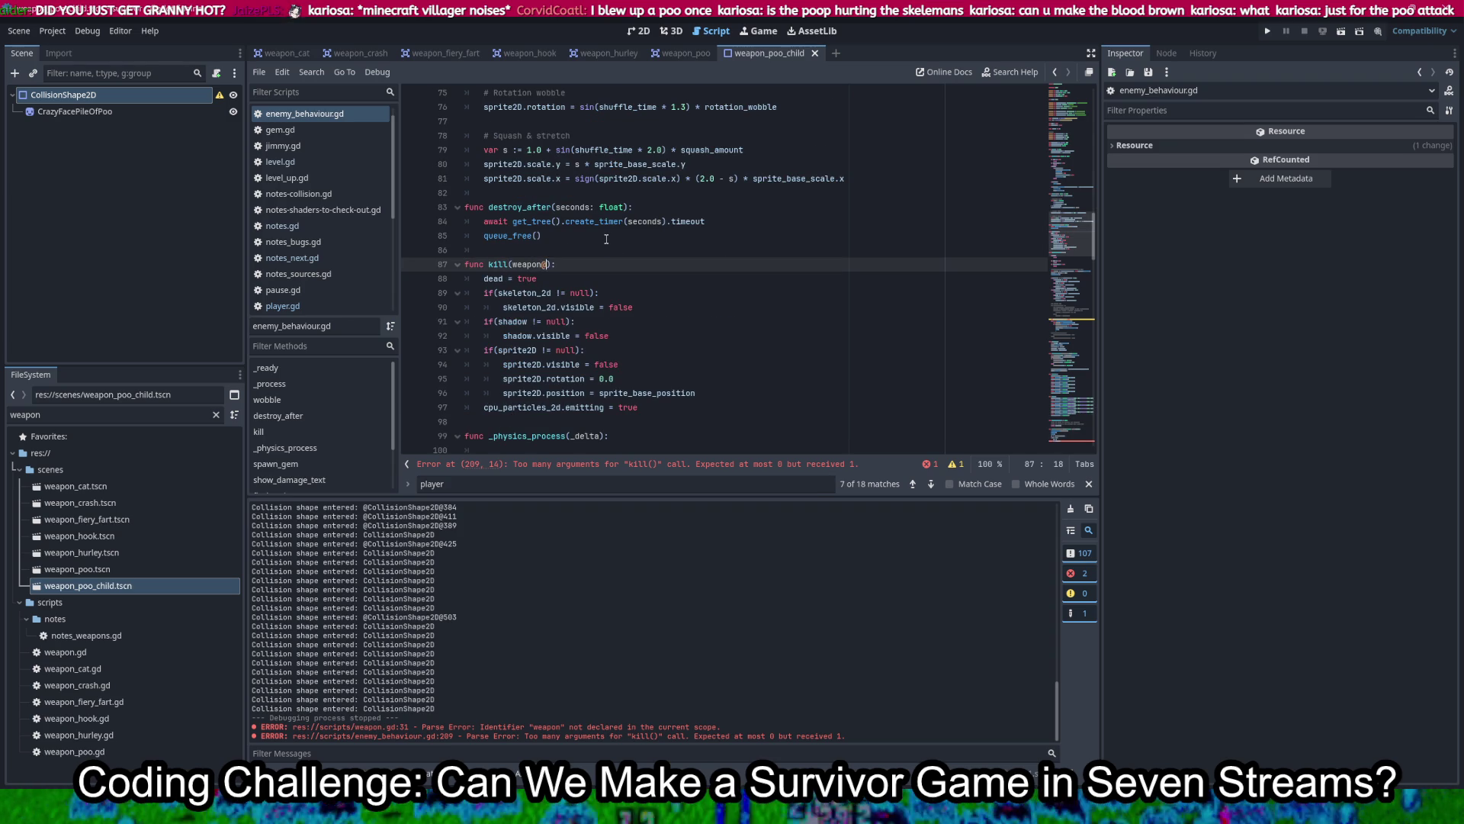
pyautogui.write('Weapon')
pyautogui.hotkey('ctrl', 's')
pyautogui.click(721, 251)
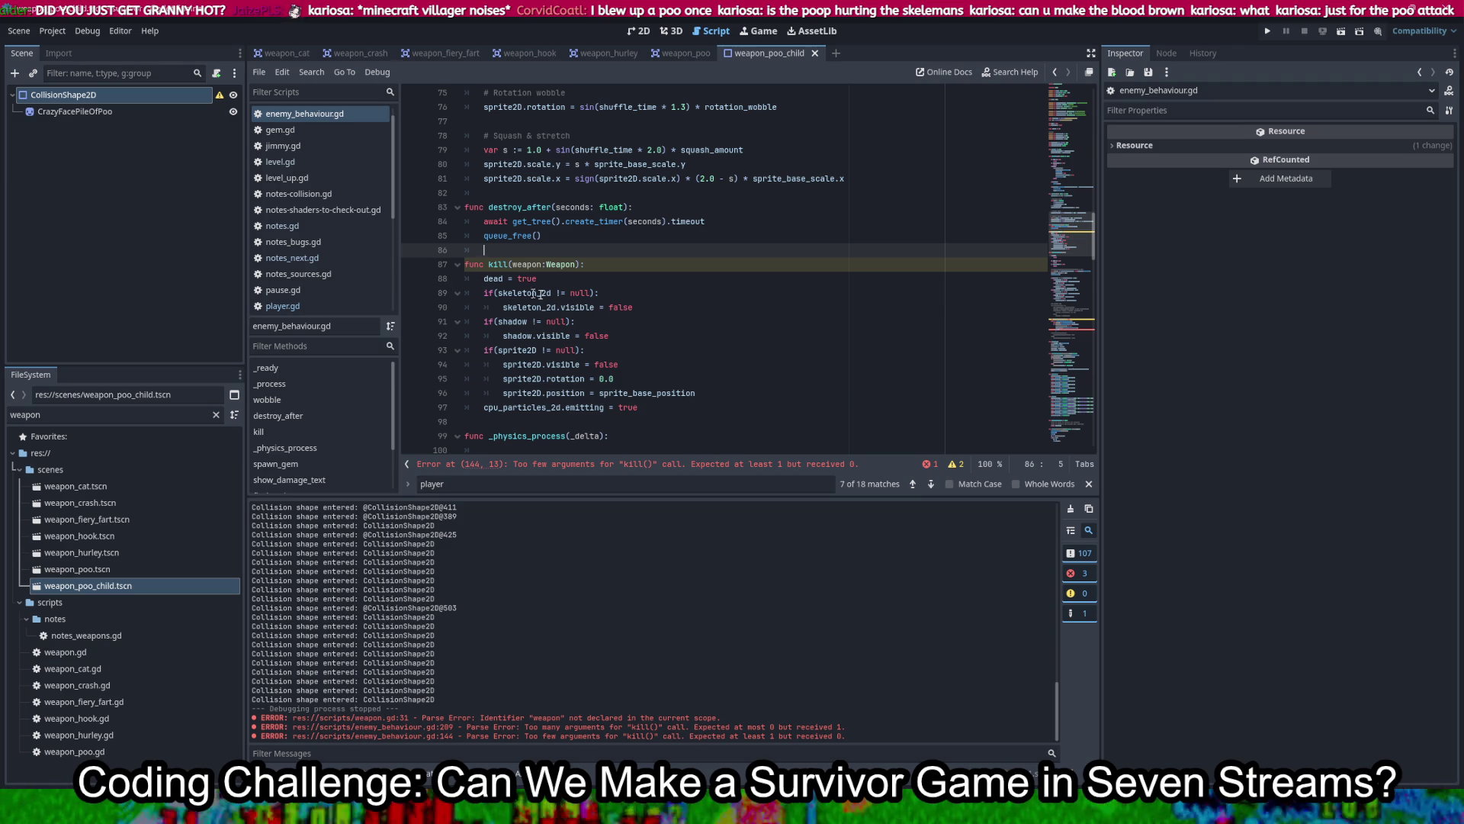
pyautogui.moveTo(579, 303)
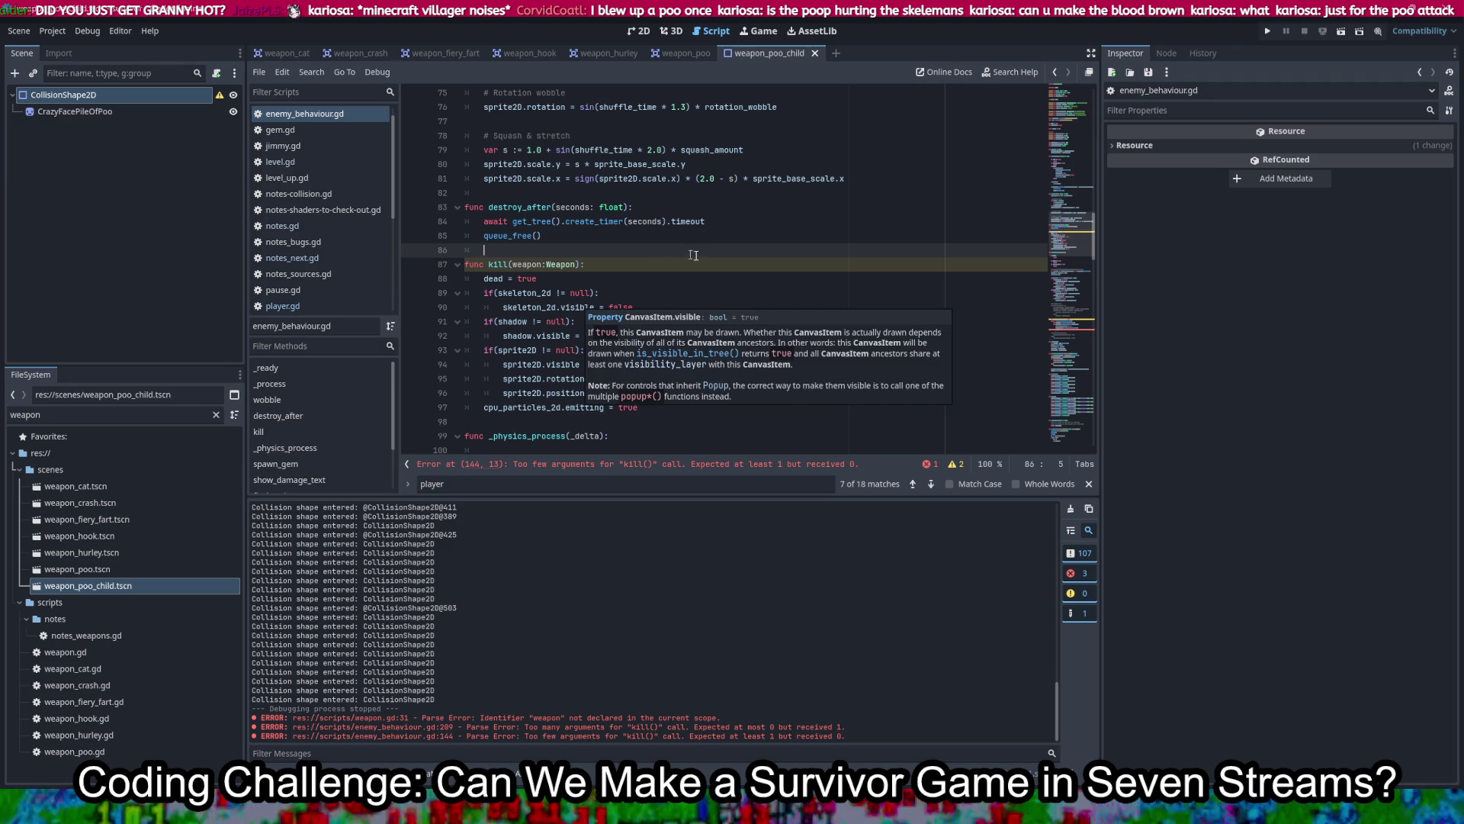
pyautogui.scroll(-2, 736, 263)
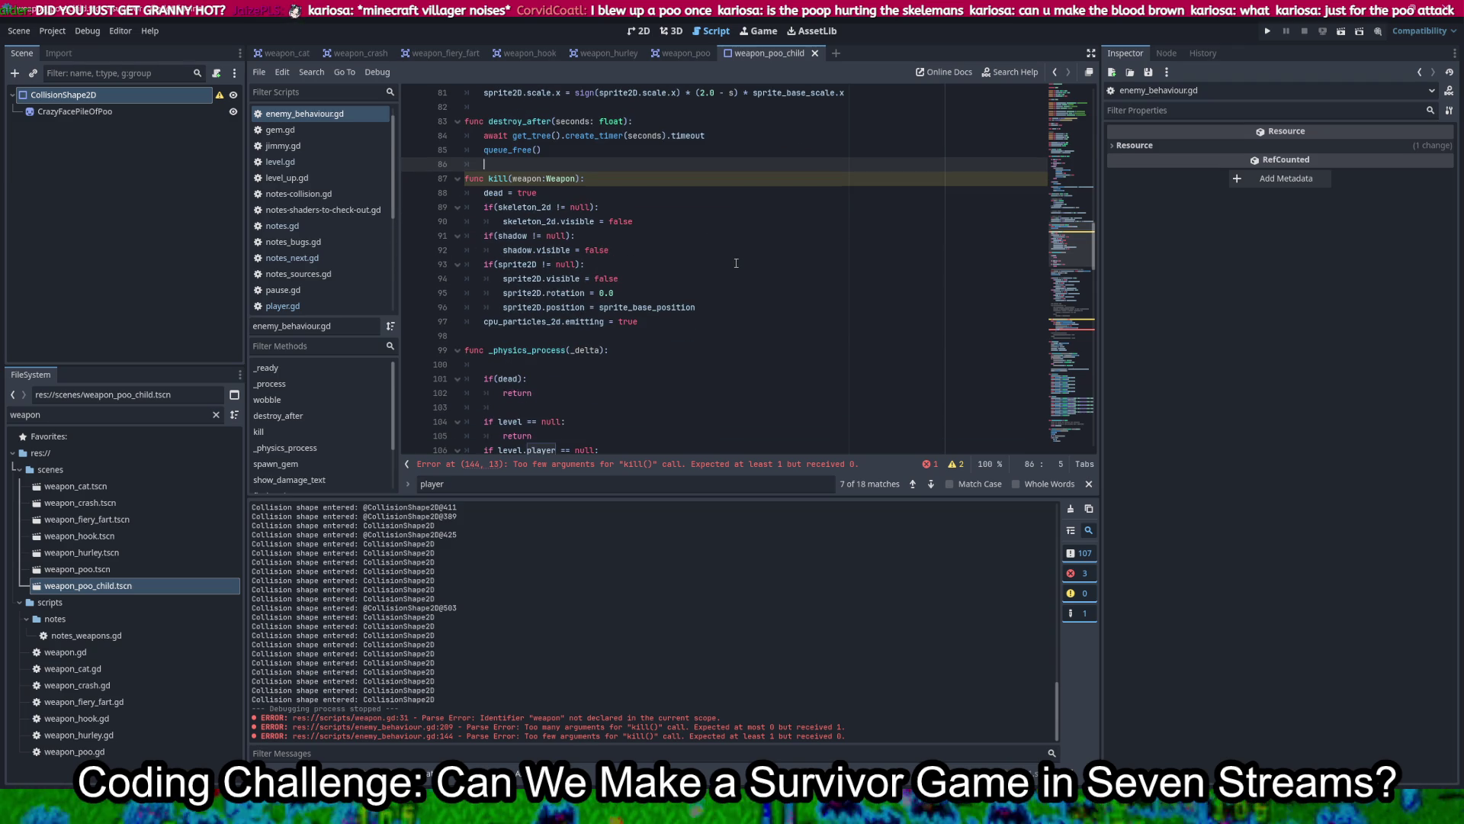
pyautogui.scroll(14, 736, 263)
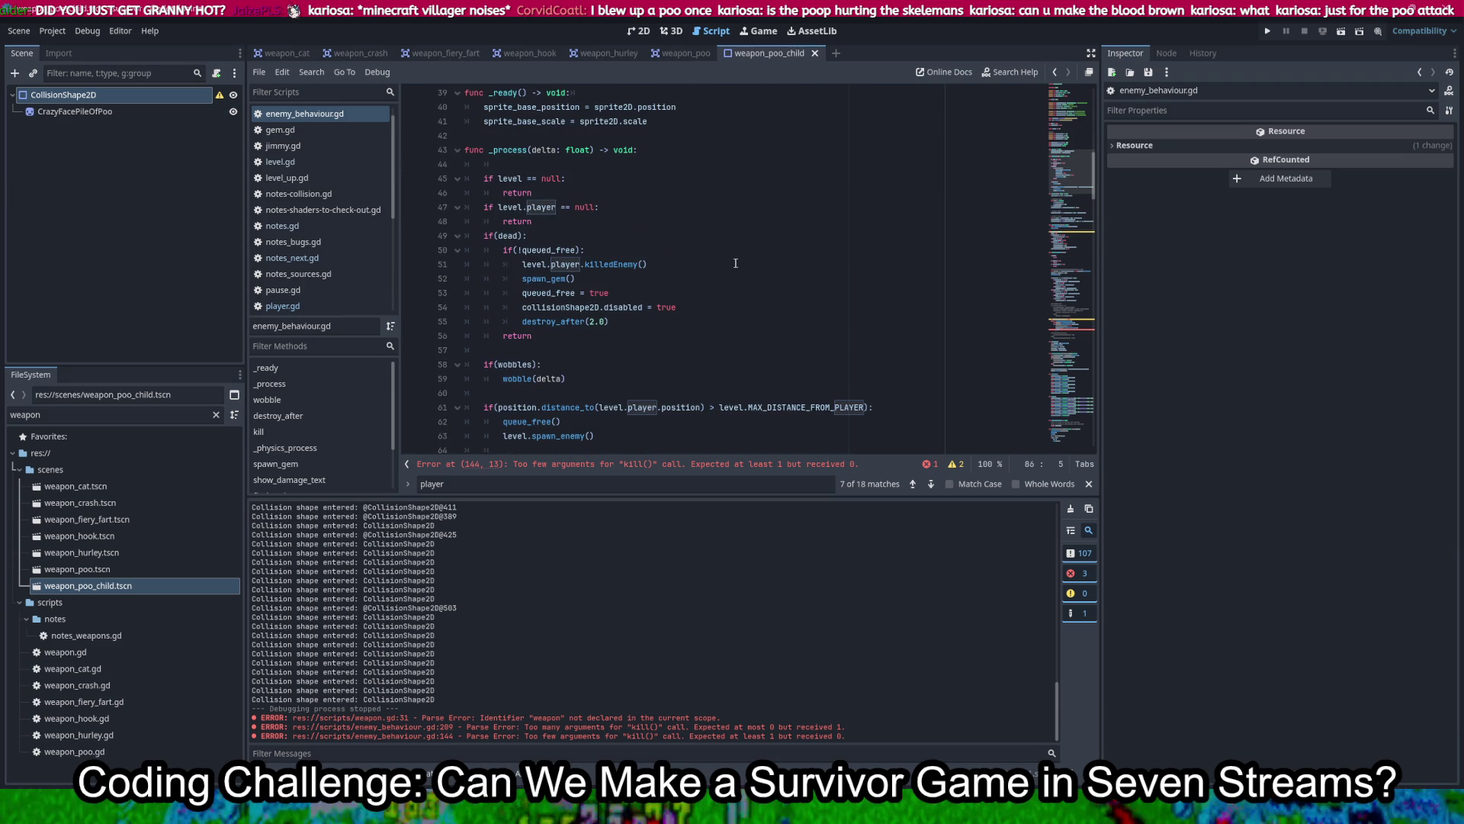
pyautogui.moveTo(518, 269); pyautogui.dragTo(676, 320)
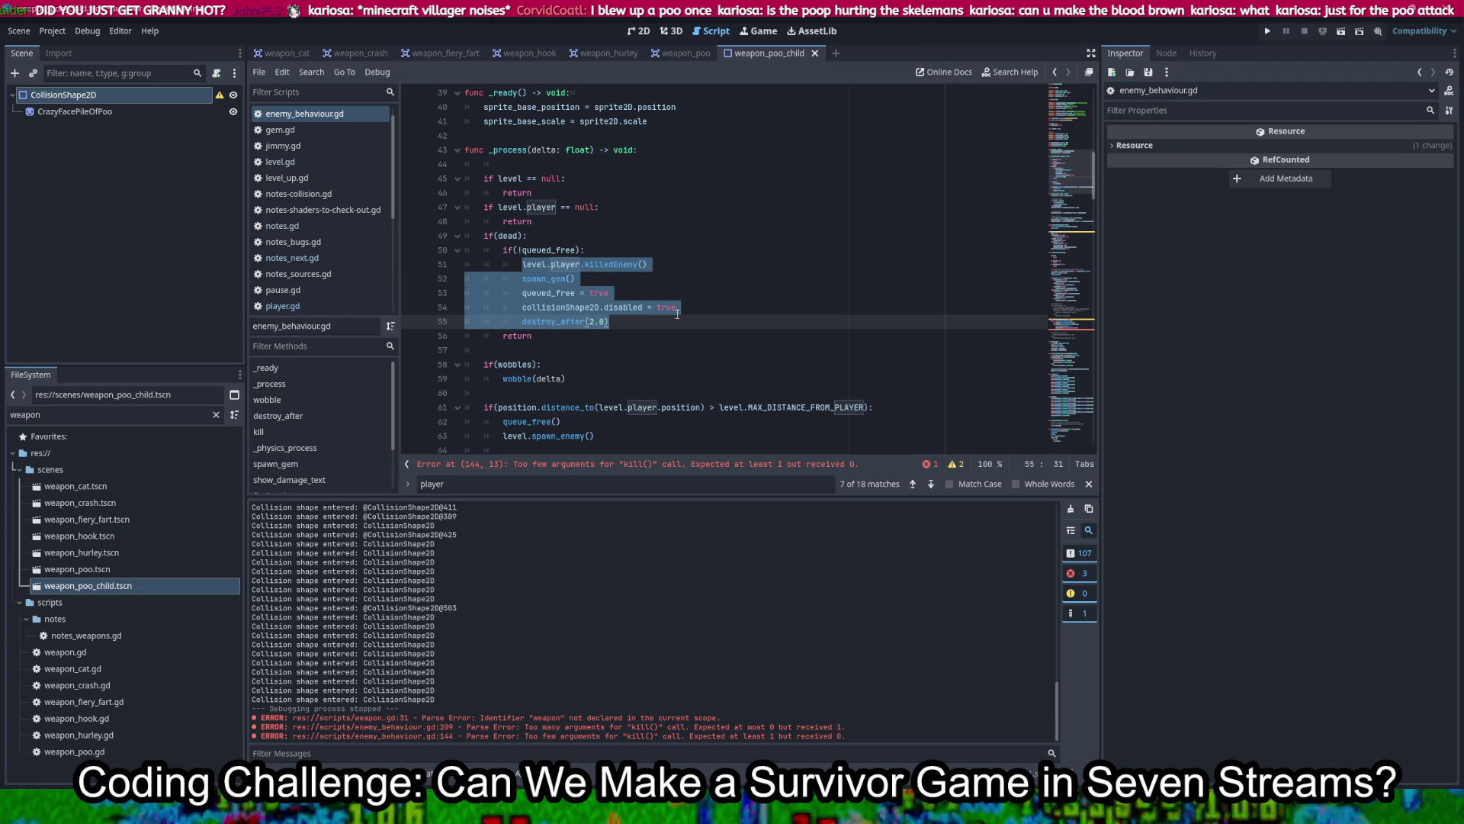
pyautogui.click(692, 327)
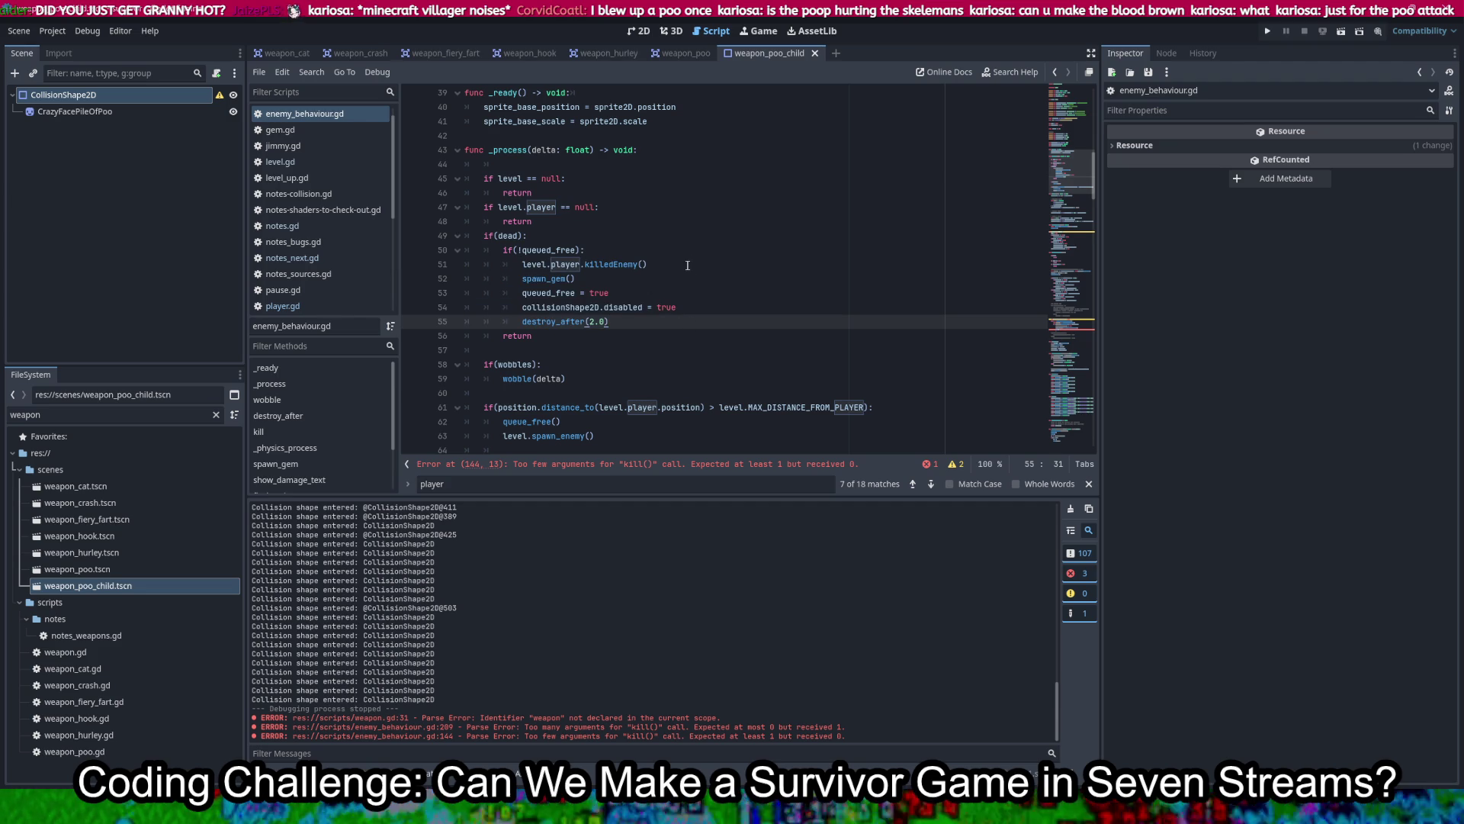
pyautogui.scroll(-10, 627, 268)
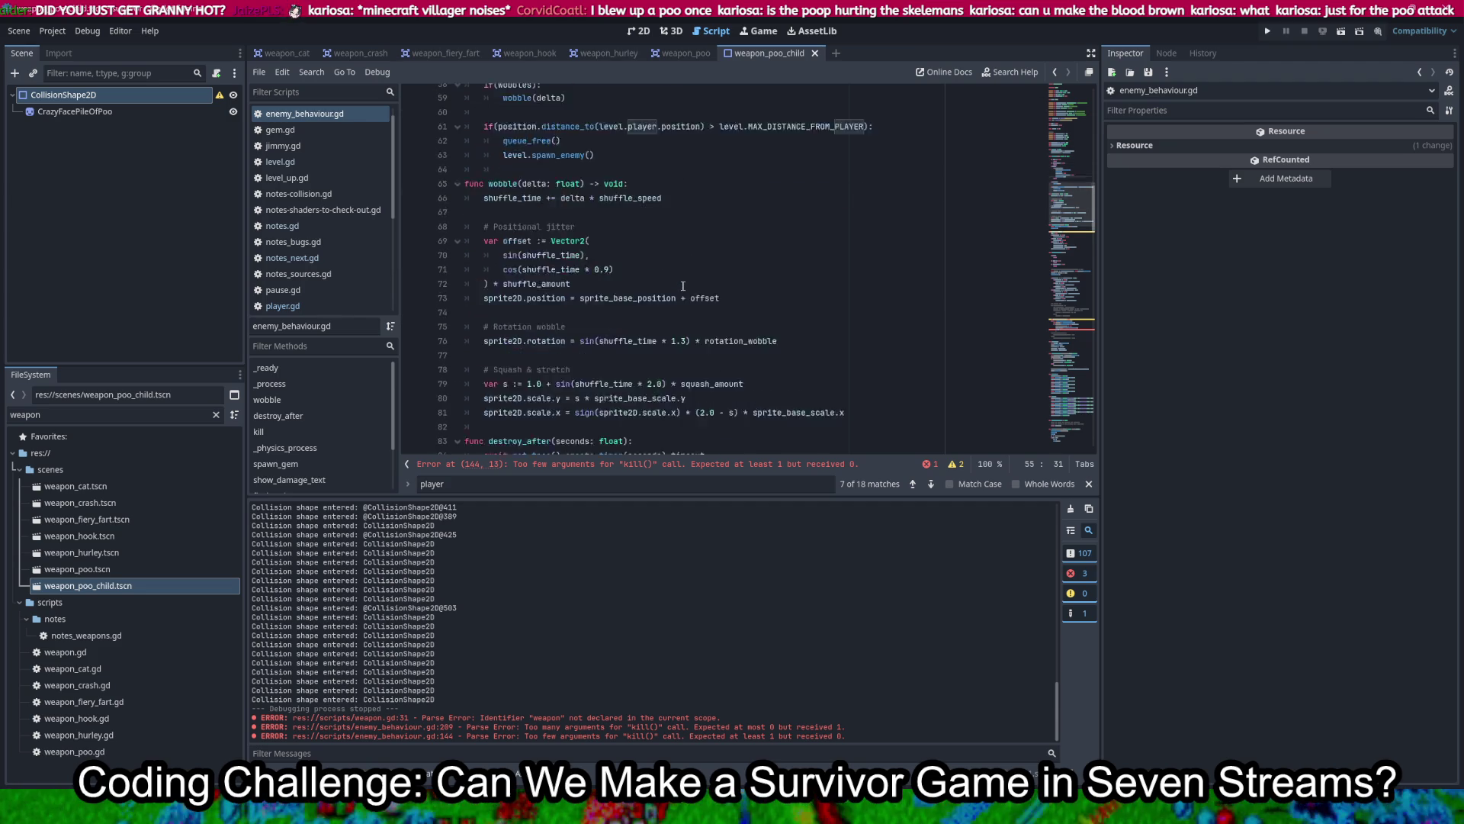
pyautogui.scroll(-1, 682, 286)
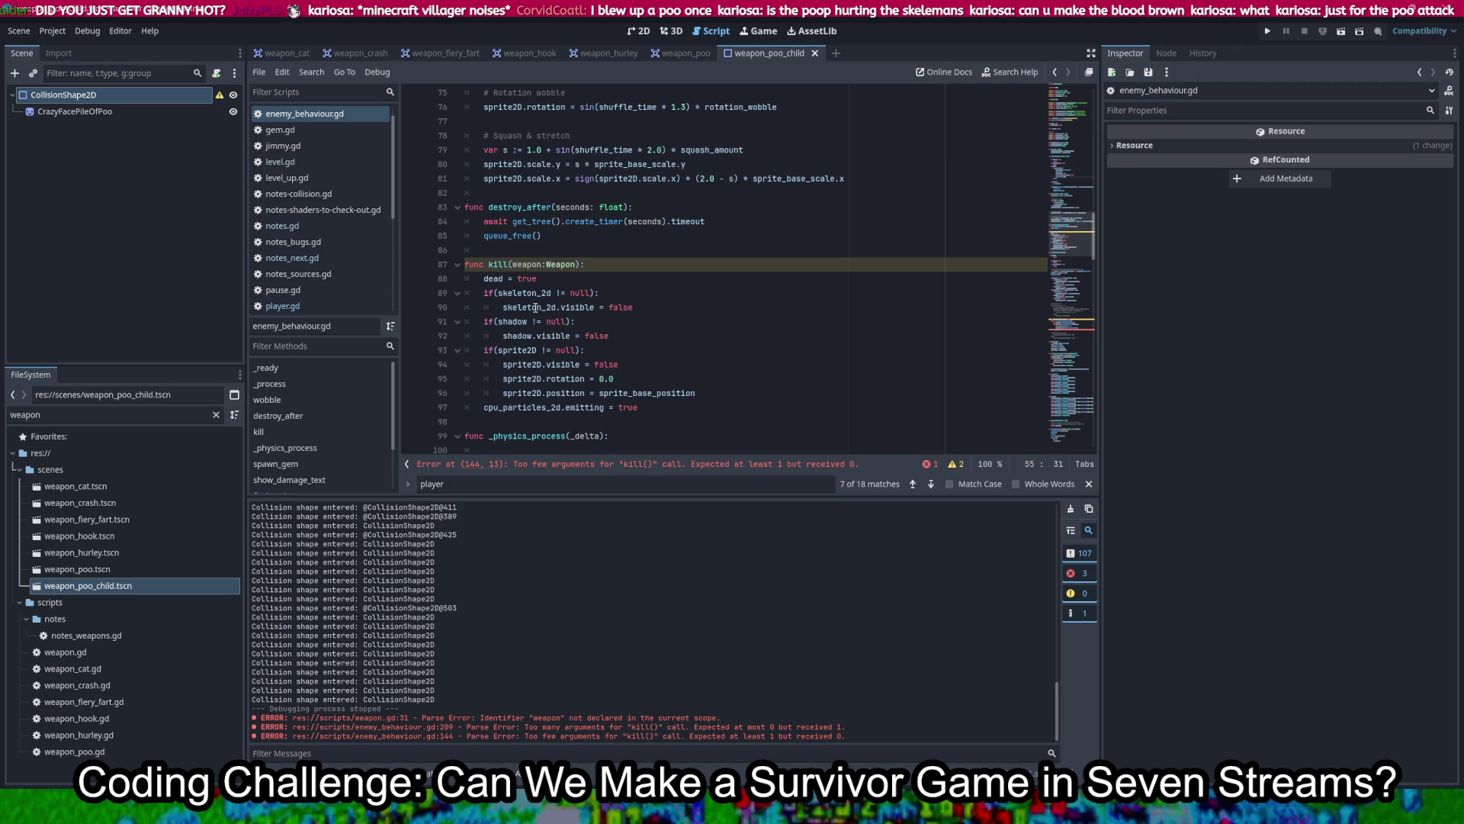
pyautogui.moveTo(536, 308)
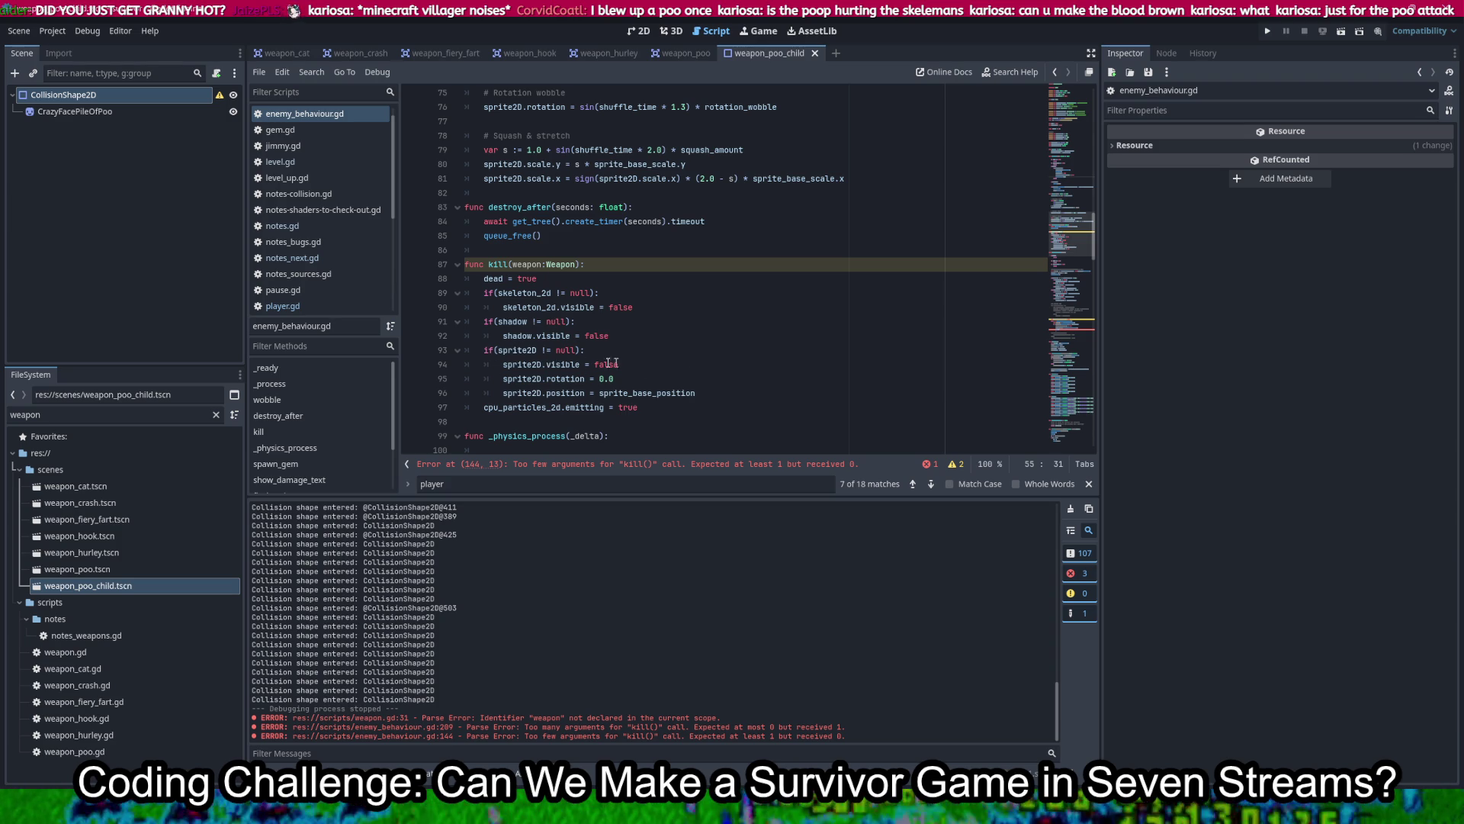
pyautogui.moveTo(505, 377)
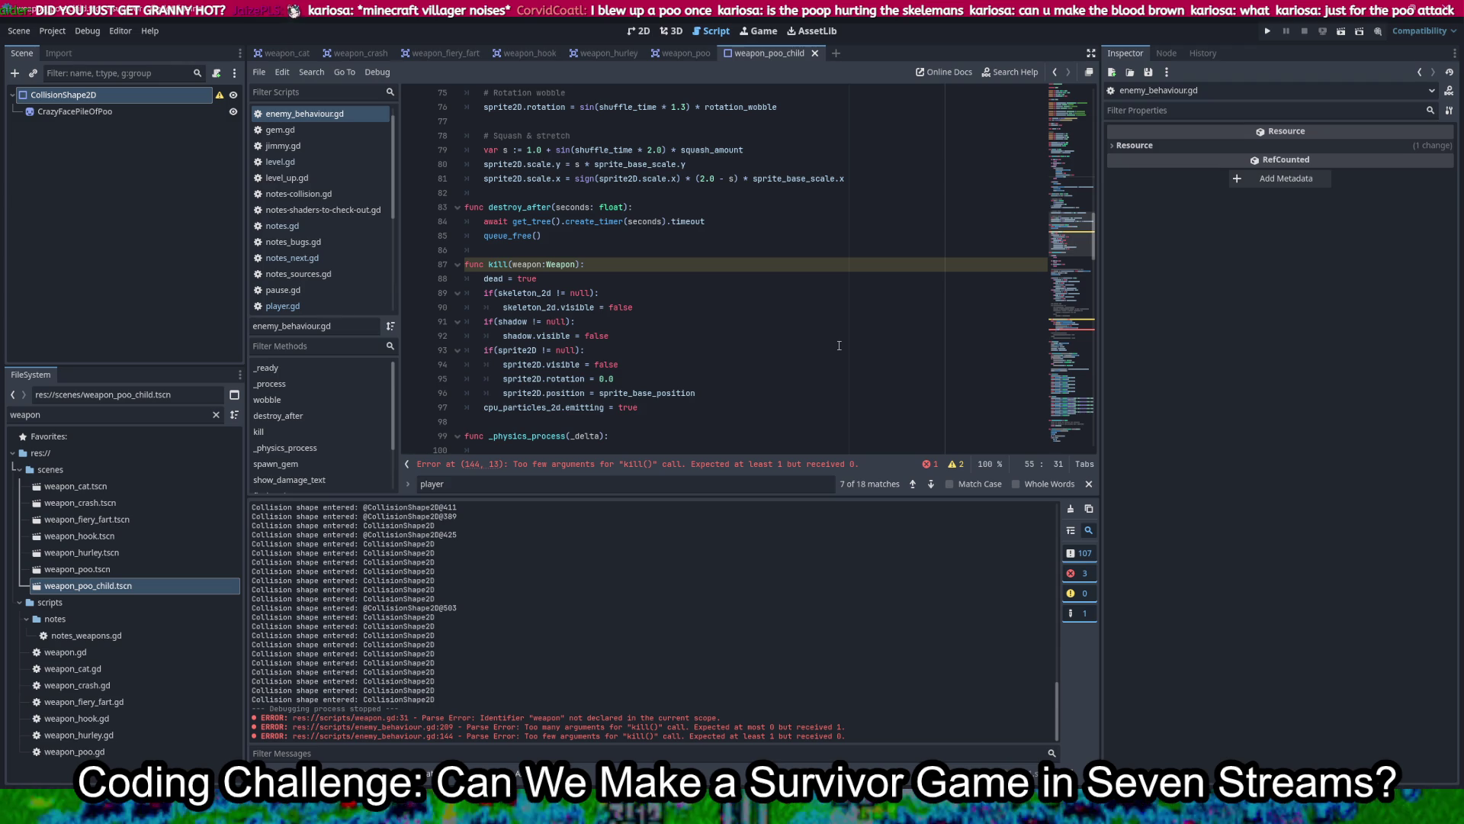
pyautogui.scroll(10, 837, 347)
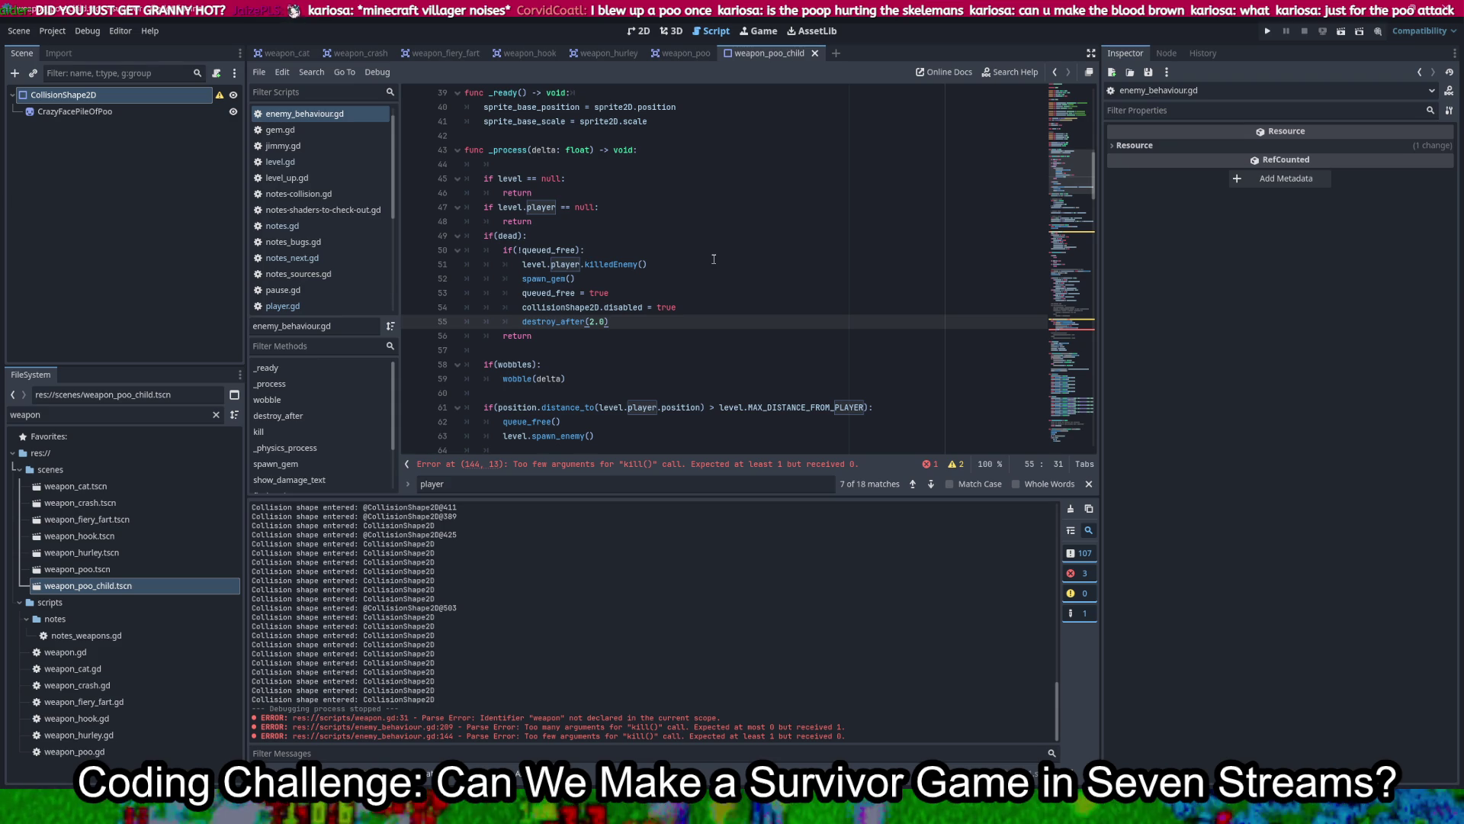
# Step: Undo stray edits, then cut the if(!queued_free) death-handling block out of _process and save
pyautogui.moveTo(624, 318); pyautogui.dragTo(652, 252)
pyautogui.hotkey('ctrl', 'c')
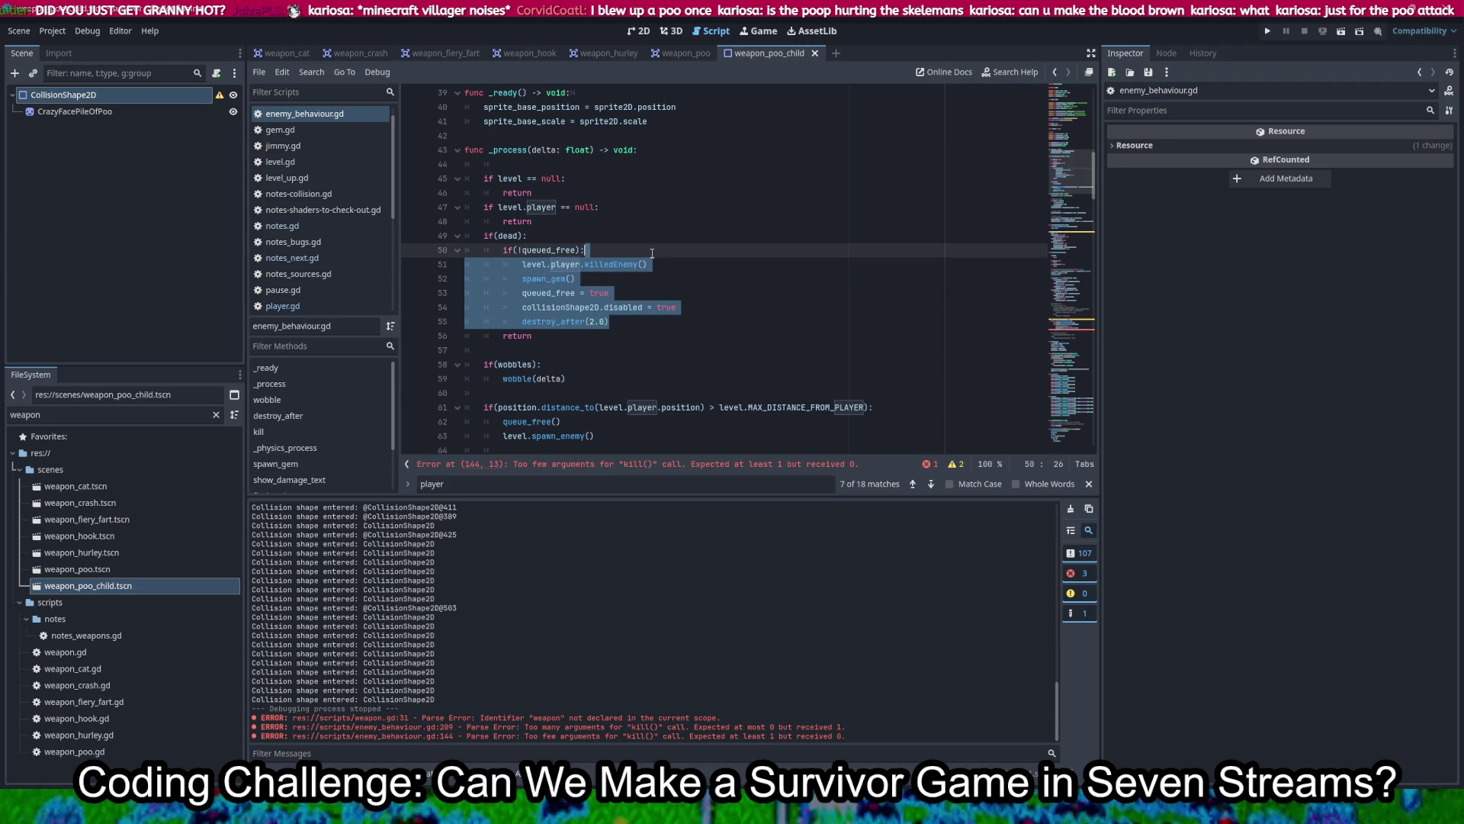
pyautogui.hotkey('ctrl', 'z')
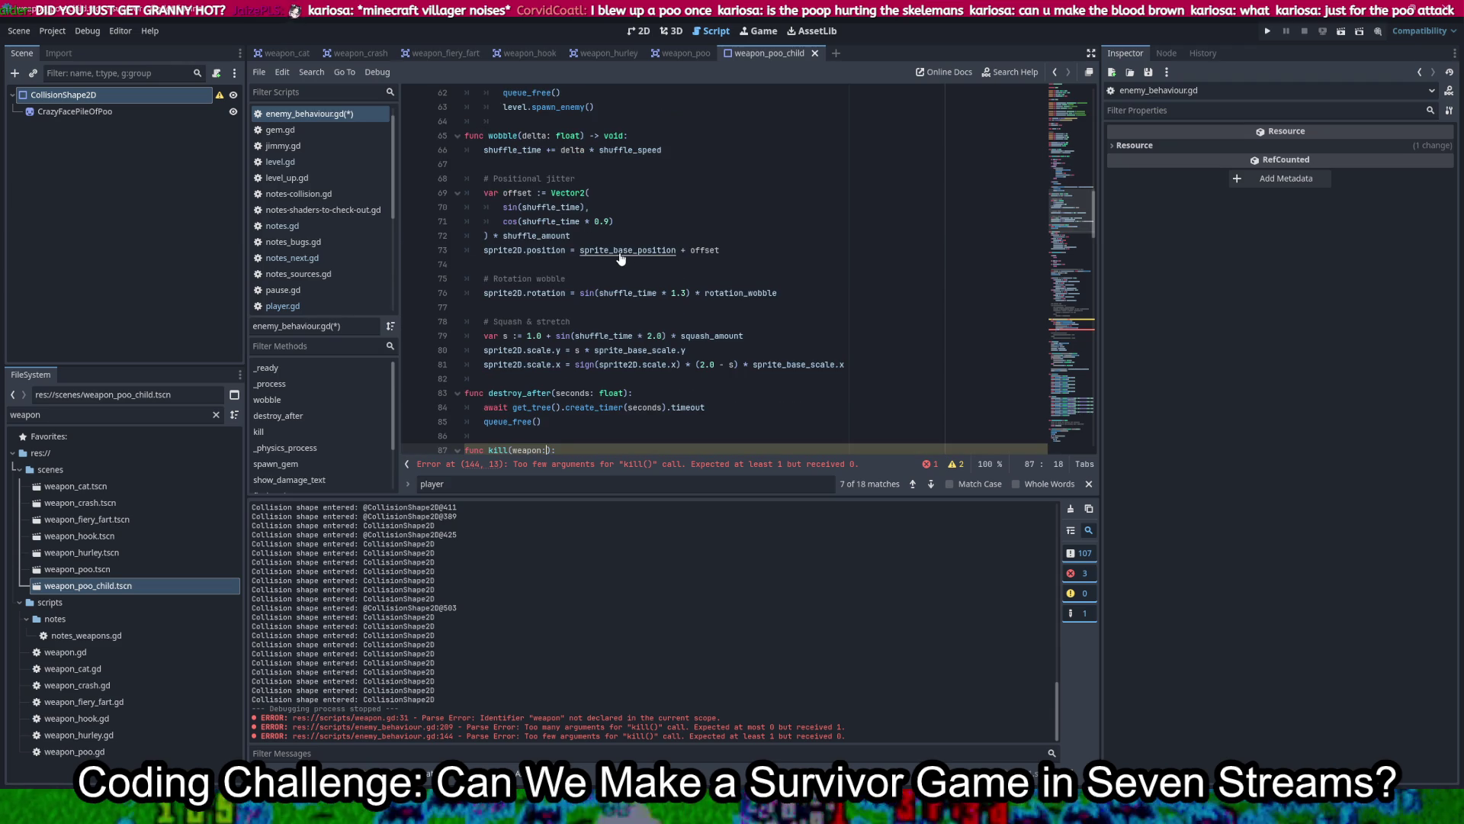
pyautogui.hotkey('ctrl', 'z')
pyautogui.scroll(8, 662, 275)
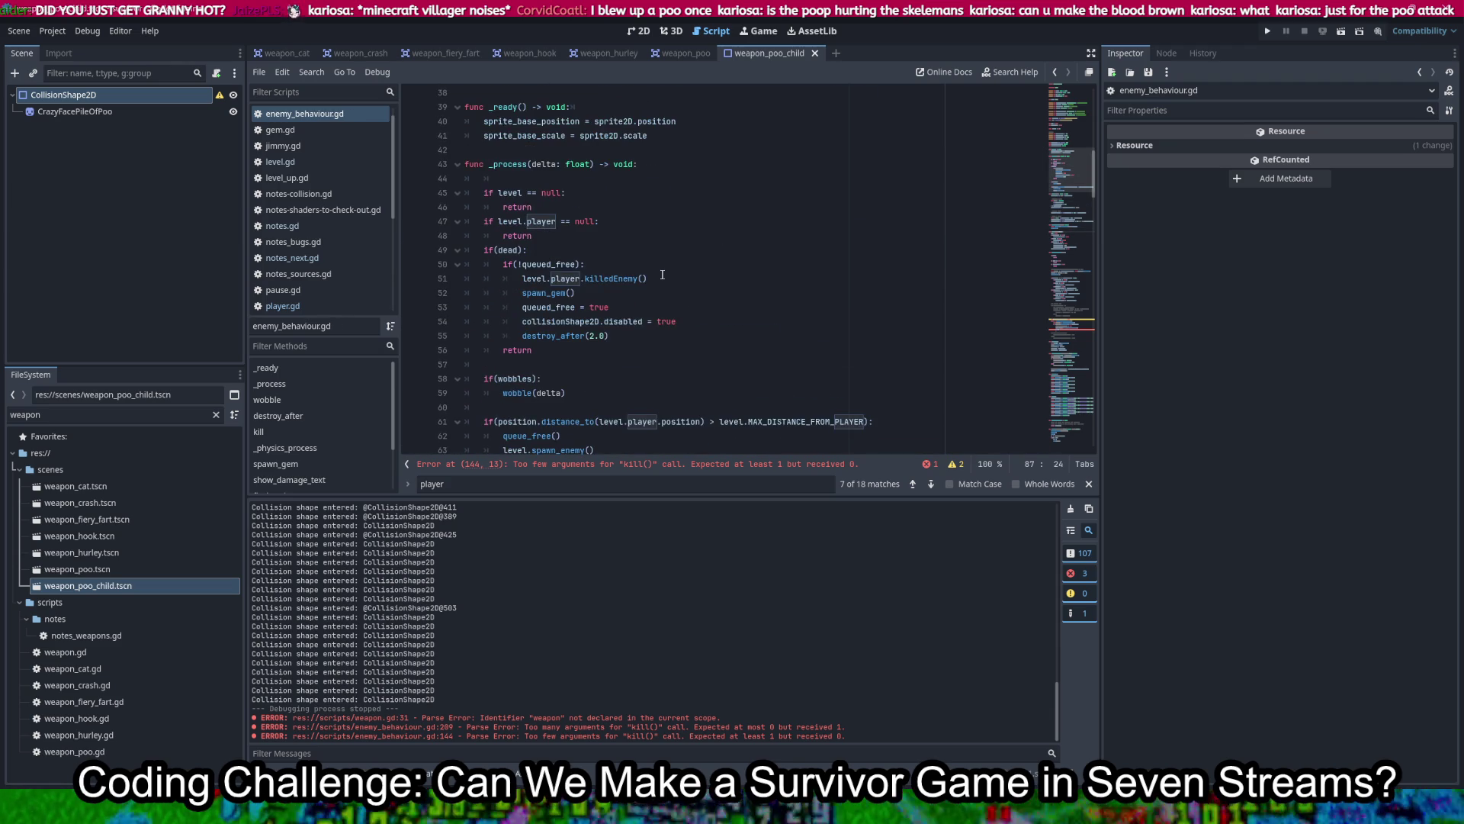
pyautogui.moveTo(619, 337); pyautogui.dragTo(608, 253)
pyautogui.press('BackSpace')
pyautogui.press('BackSpace')
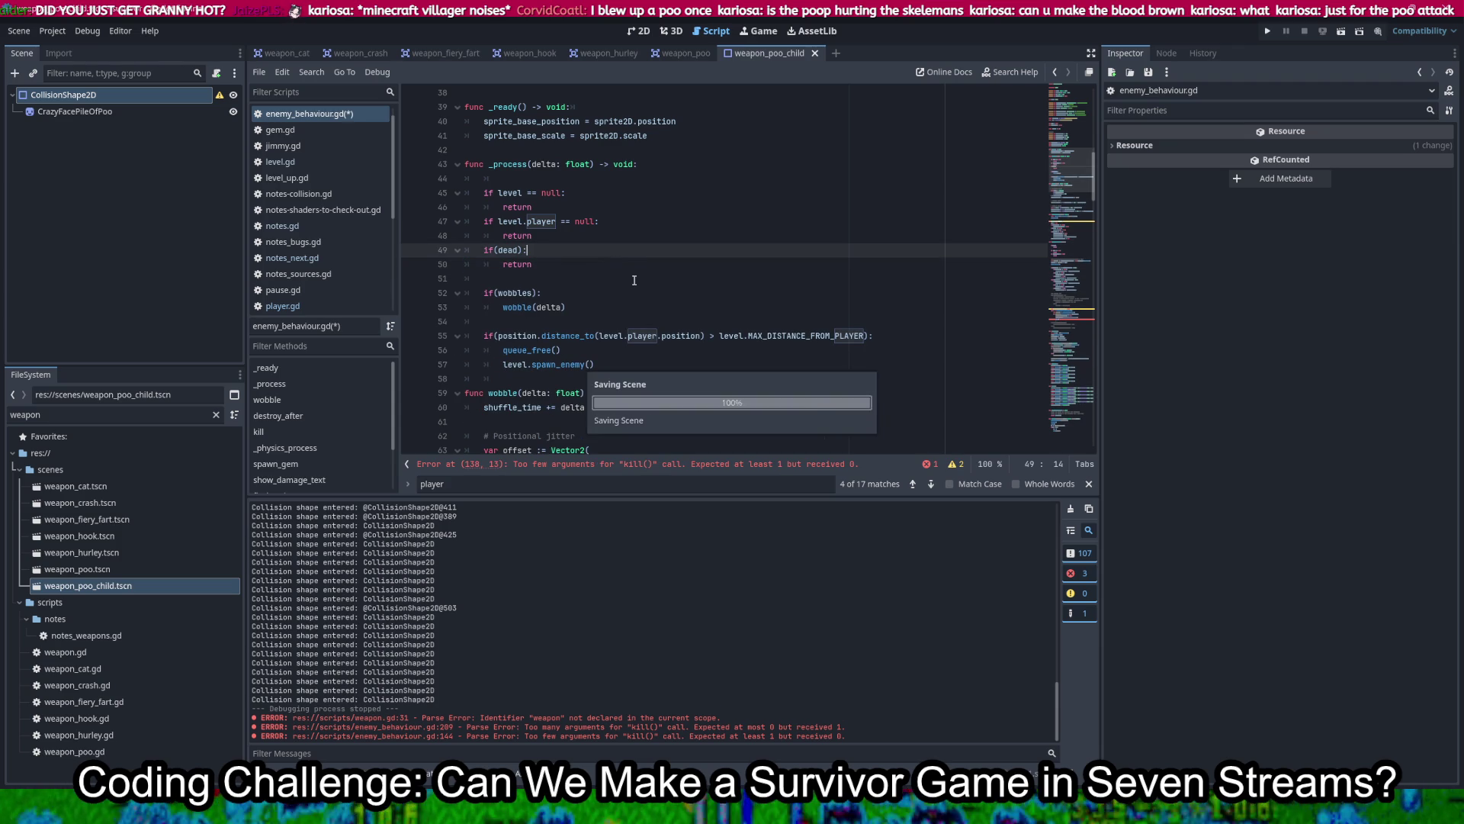
pyautogui.hotkey('ctrl', 's')
# Step: Delete the var queued_free declaration and save the script
pyautogui.scroll(3, 634, 281)
pyautogui.scroll(8, 634, 281)
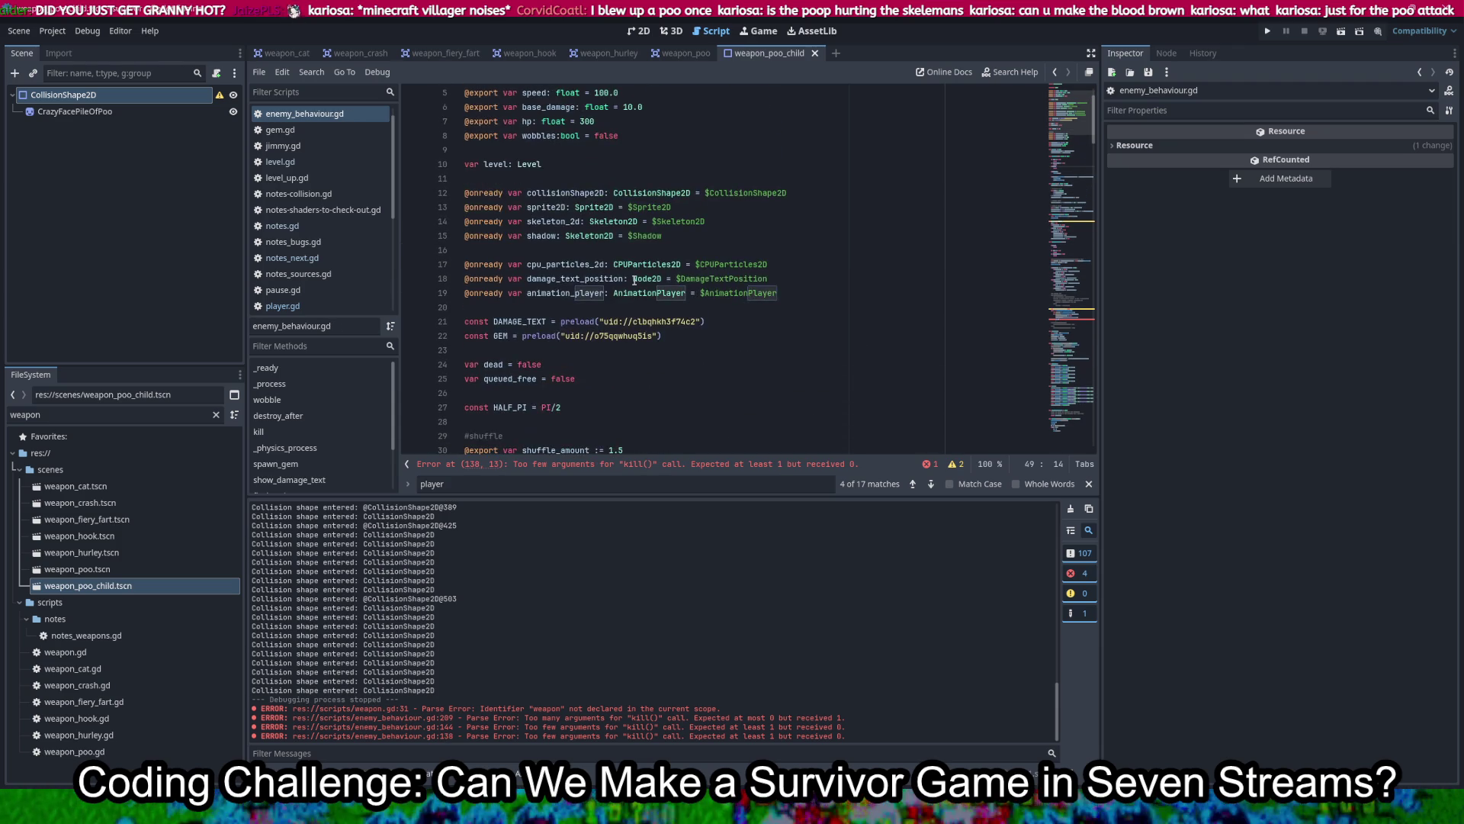
pyautogui.scroll(2, 634, 280)
pyautogui.click(643, 204)
pyautogui.scroll(-3, 642, 205)
pyautogui.moveTo(620, 307); pyautogui.dragTo(620, 288)
pyautogui.press('BackSpace')
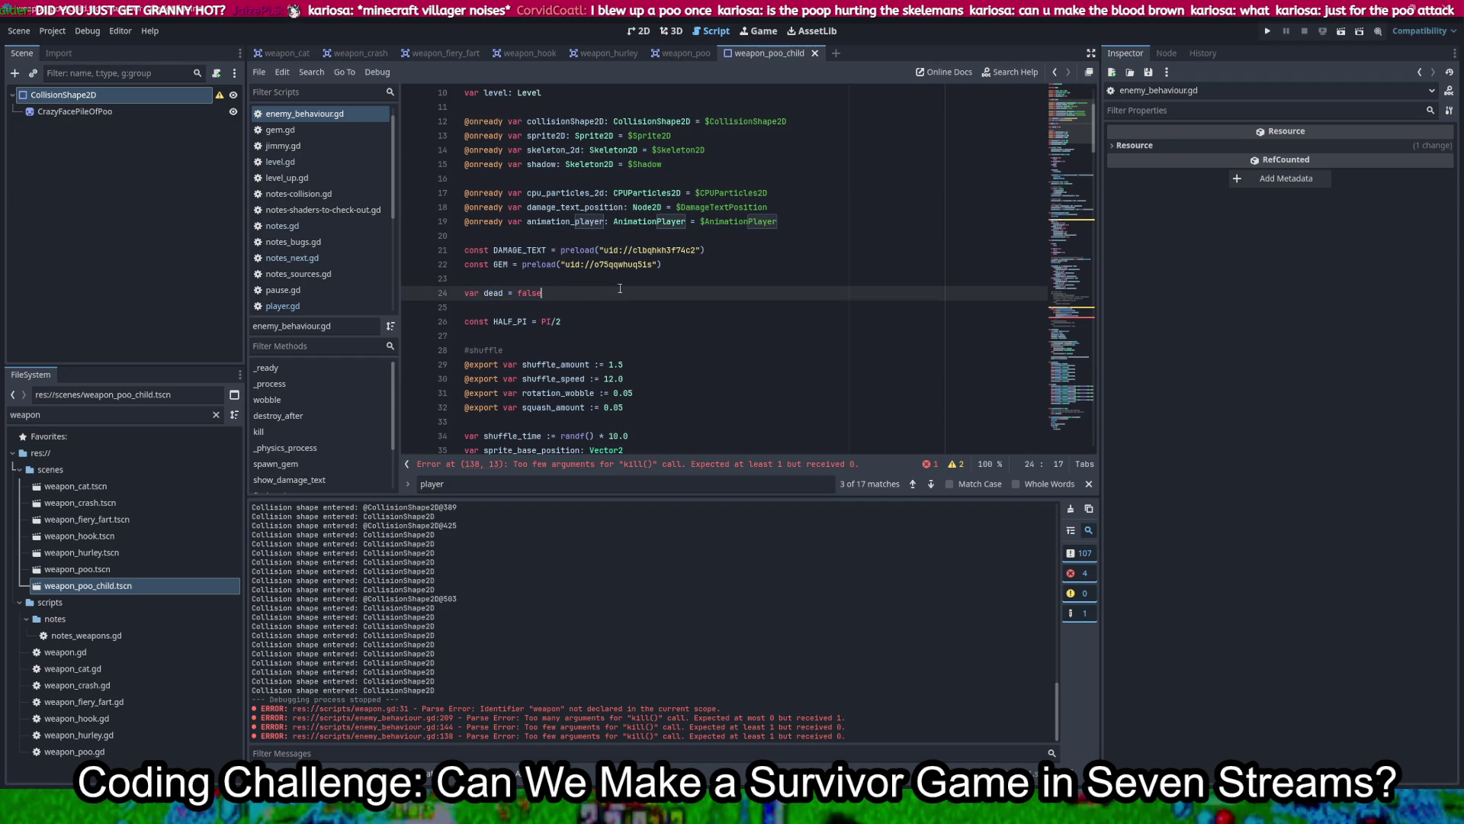
pyautogui.hotkey('ctrl', 's')
# Step: Paste the death-handling lines onto a new line at the end of kill()
pyautogui.scroll(-17, 621, 282)
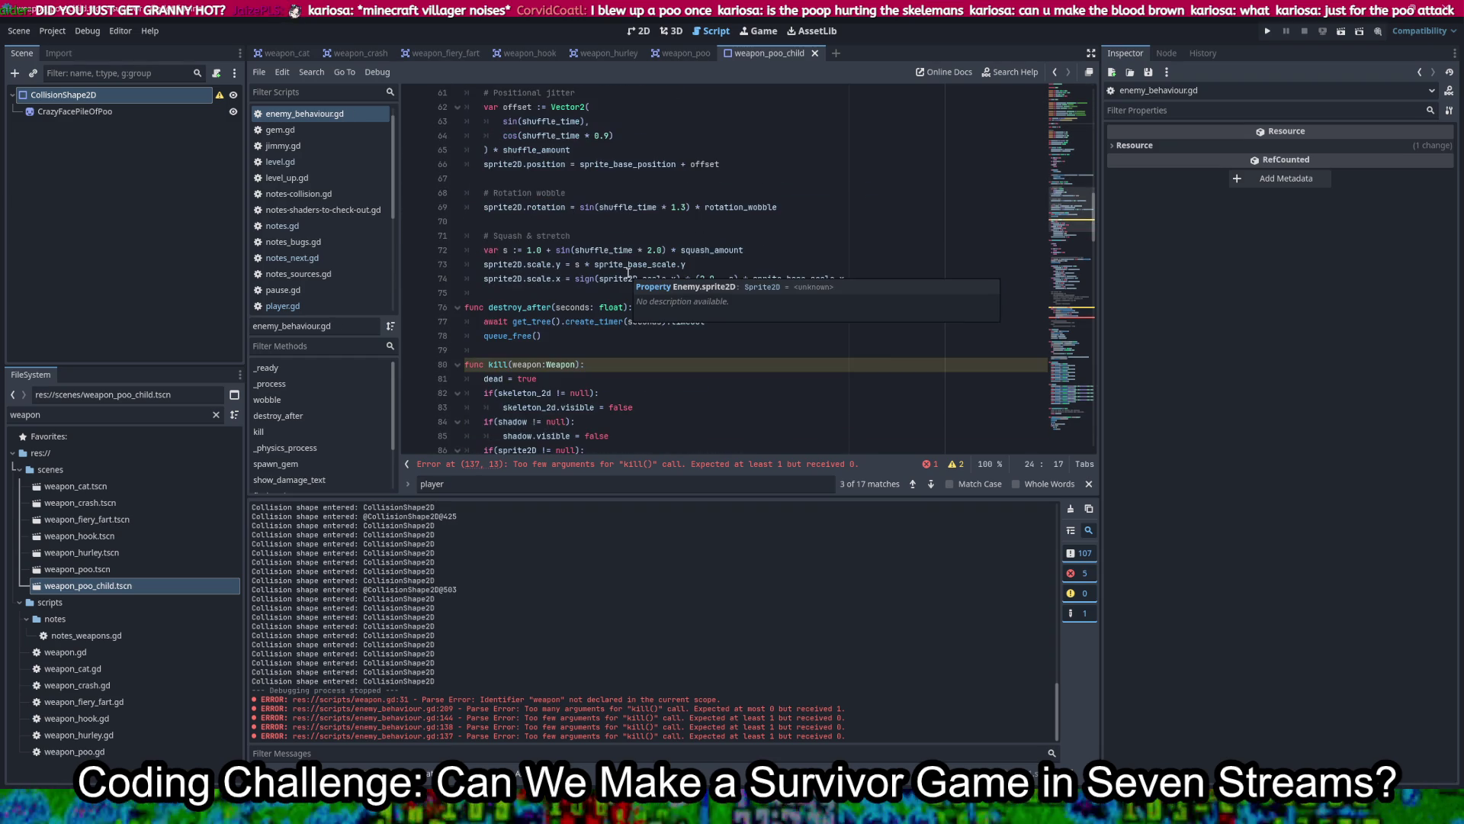
pyautogui.scroll(-3, 628, 271)
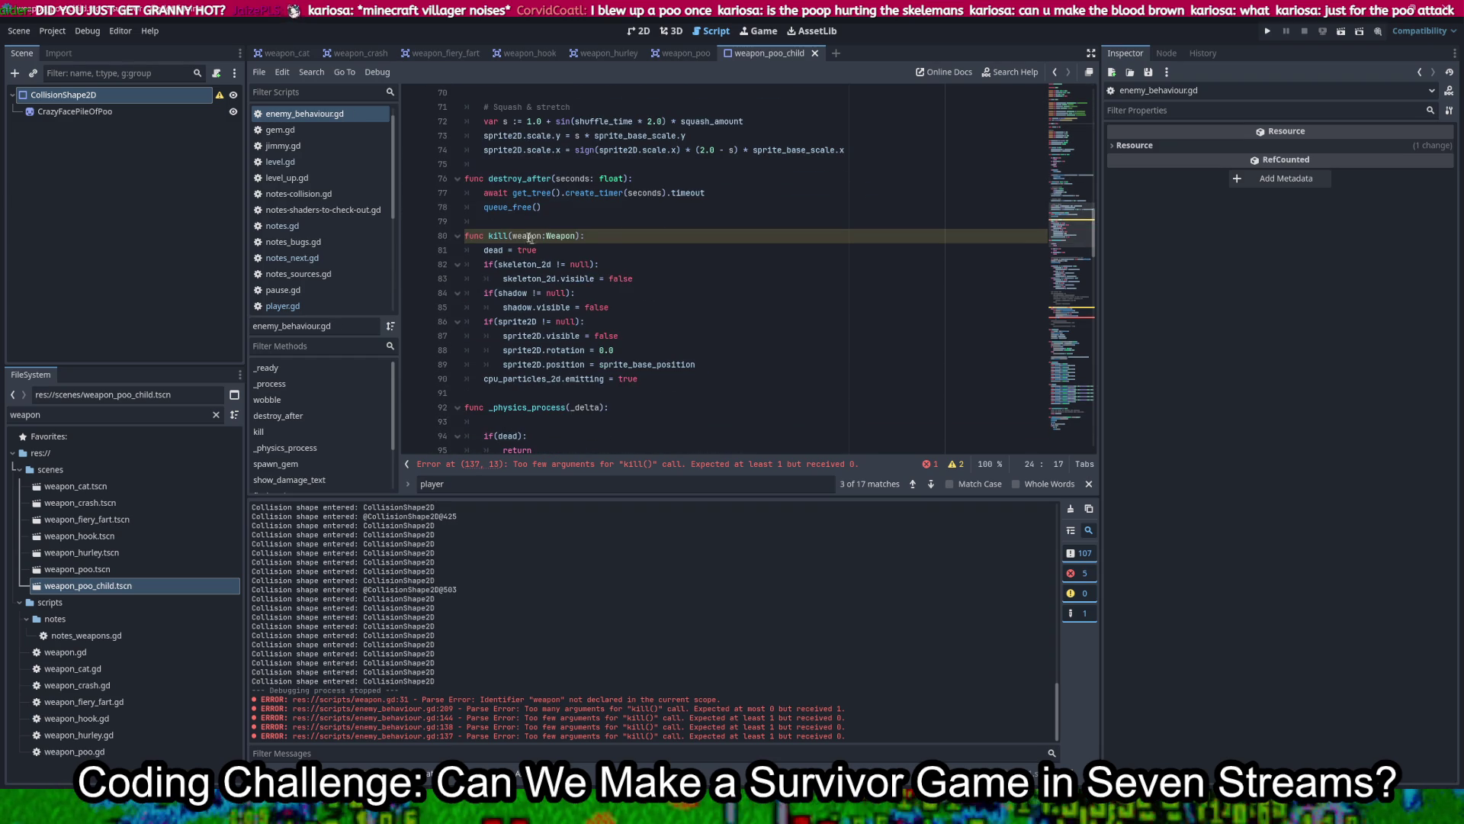
pyautogui.scroll(-2, 662, 266)
pyautogui.click(654, 296)
pyautogui.press('Return')
pyautogui.hotkey('ctrl', 'v')
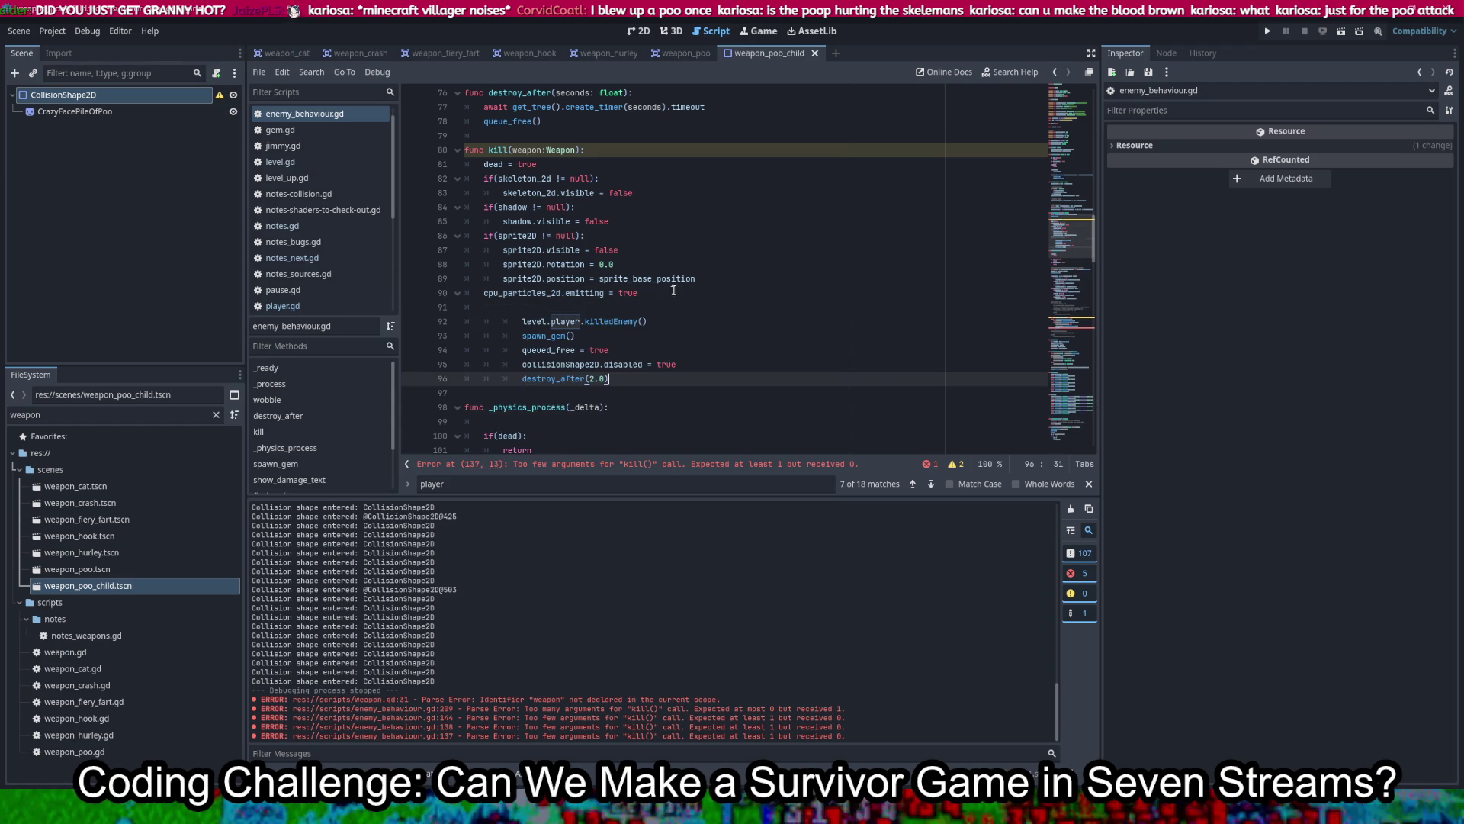
# Step: Align the pasted killedEnemy, spawn_gem, queued_free, collision and destroy_after(2.0) lines with kill's body, then save
pyautogui.click(523, 319)
pyautogui.press('BackSpace')
pyautogui.press('BackSpace')
pyautogui.press('BackSpace')
pyautogui.click(523, 320)
pyautogui.press('BackSpace')
pyautogui.press('BackSpace')
pyautogui.click(522, 336)
pyautogui.press('BackSpace')
pyautogui.press('BackSpace')
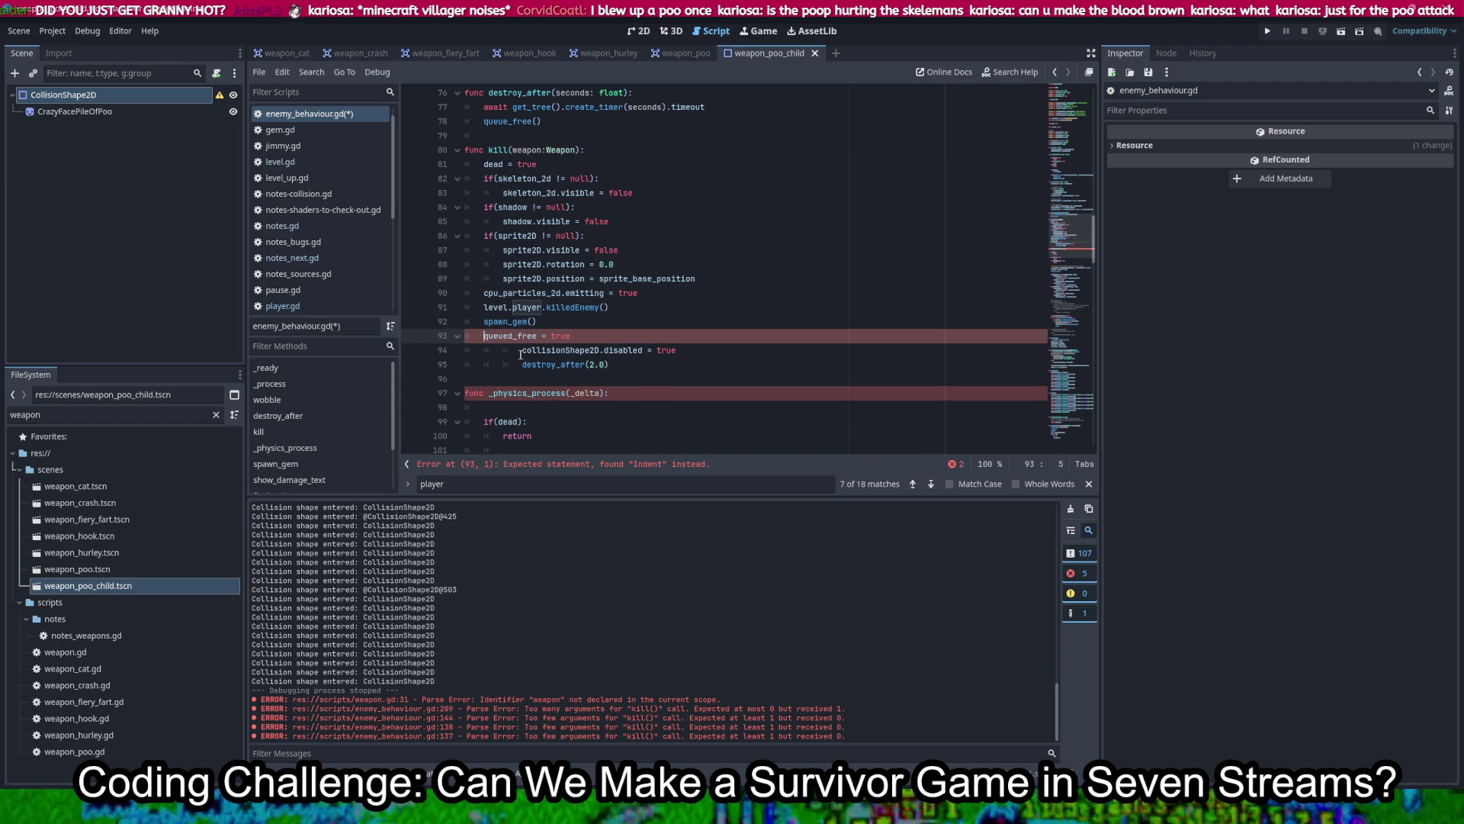
pyautogui.click(521, 350)
pyautogui.press('BackSpace')
pyautogui.press('BackSpace')
pyautogui.click(523, 365)
pyautogui.press('BackSpace')
pyautogui.press('BackSpace')
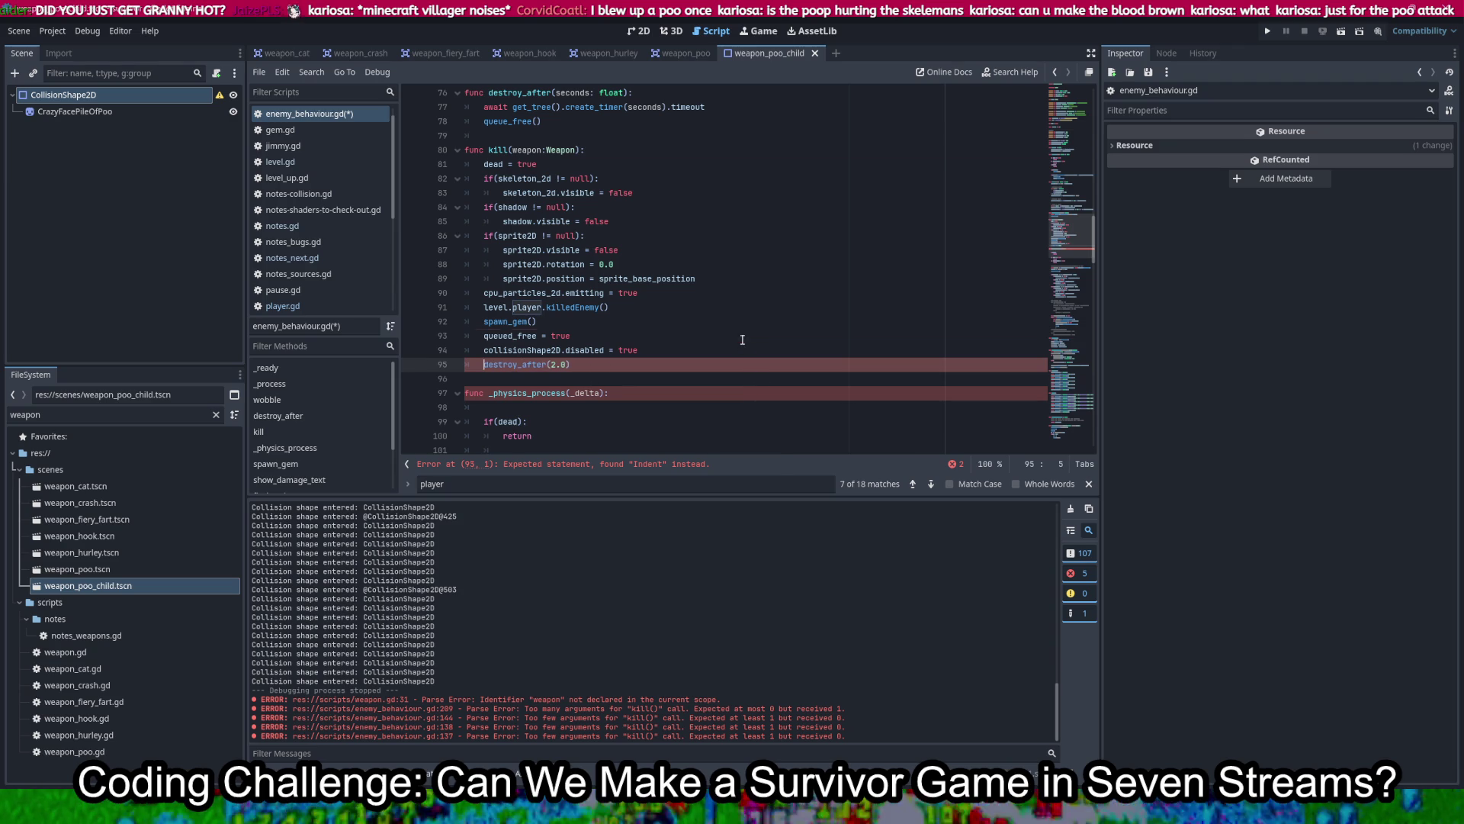
pyautogui.hotkey('ctrl', 's')
# Step: Delete the leftover queued_free = true line from kill()
pyautogui.moveTo(595, 336); pyautogui.dragTo(597, 328)
pyautogui.press('BackSpace')
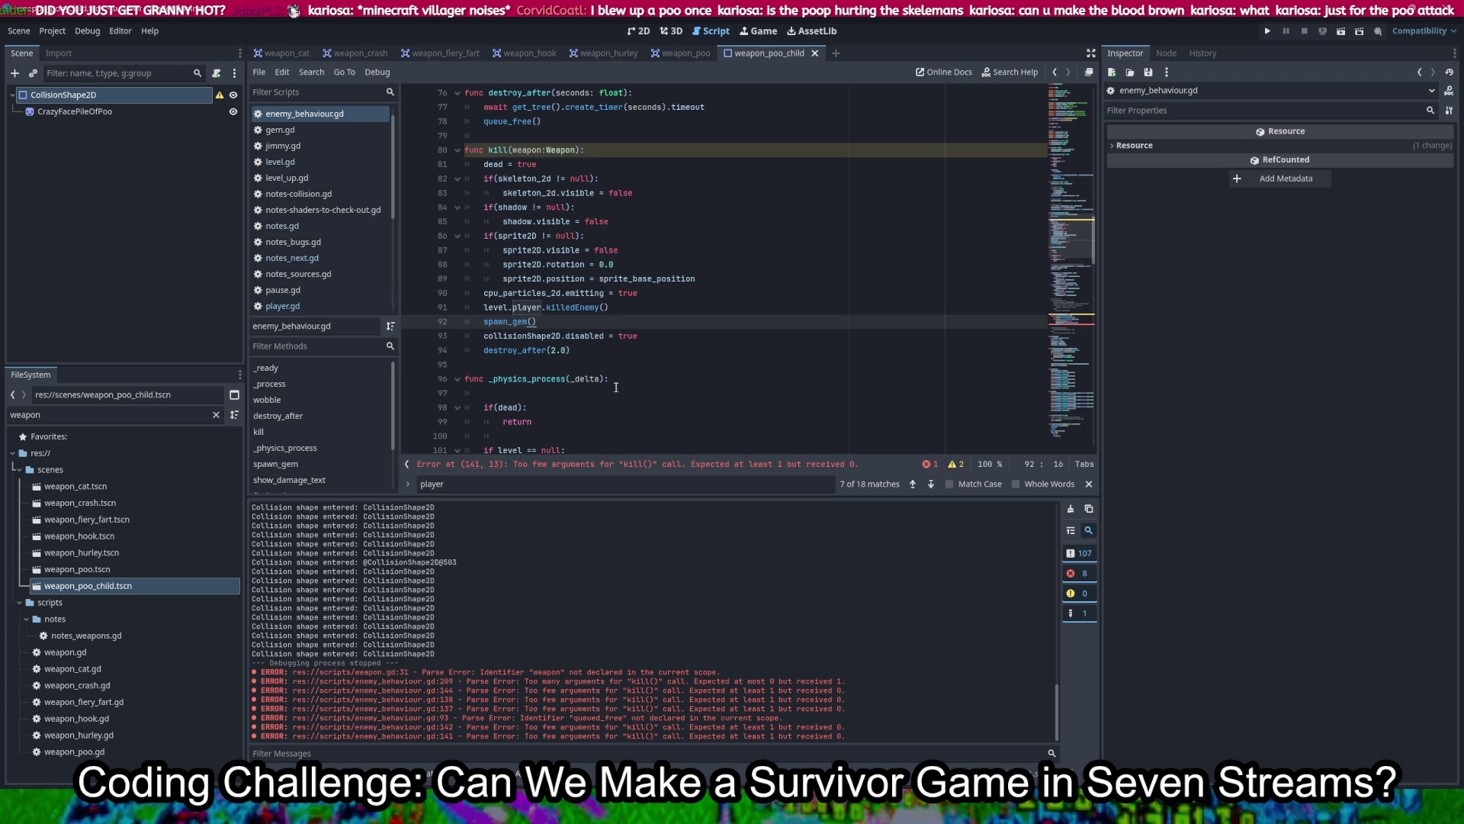
pyautogui.doubleClick(522, 151)
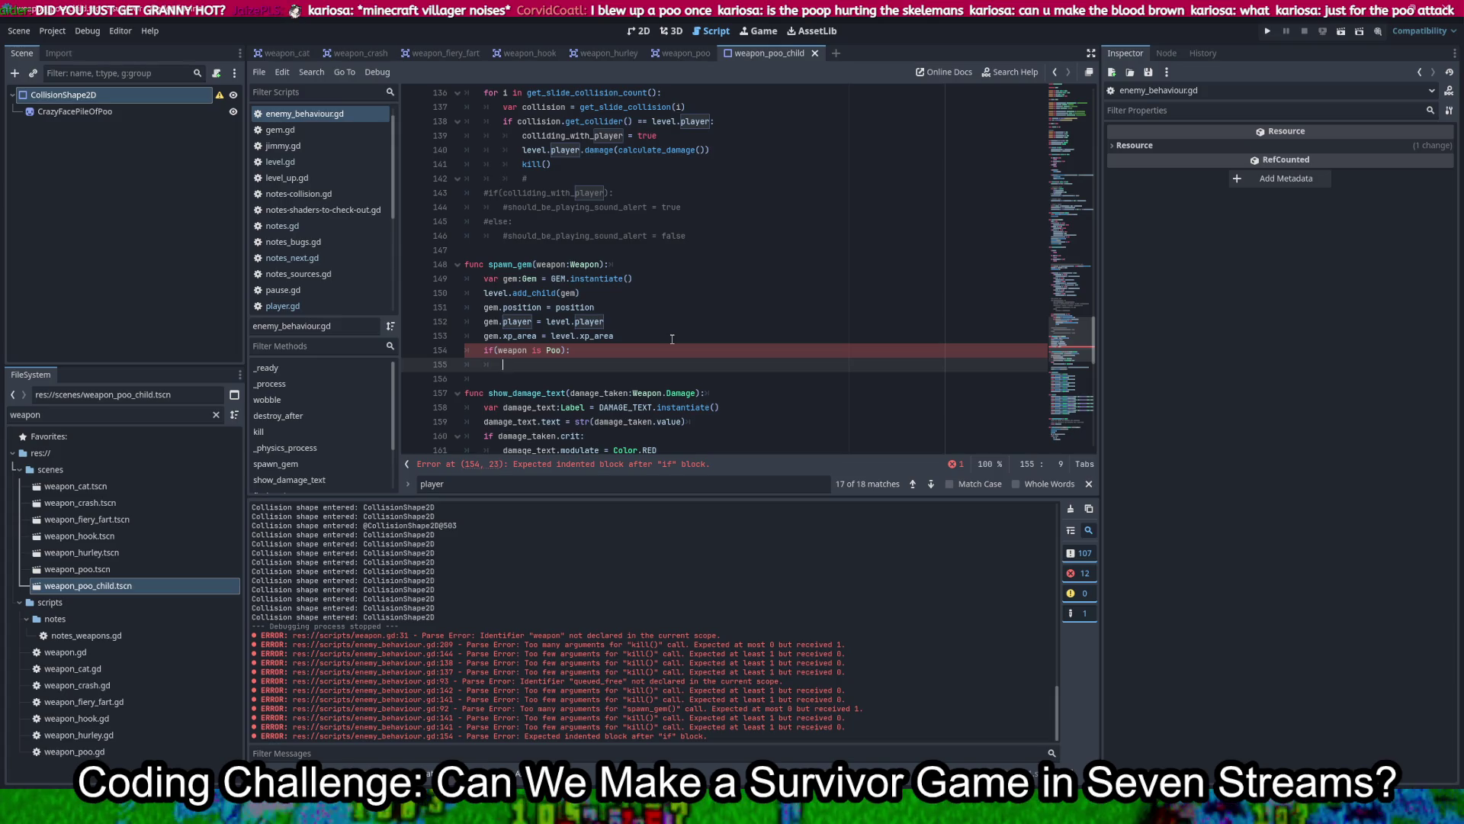
# Step: Write gem.modulate = Color on line 155 using autocomplete and save the script
pyautogui.write('.mo')
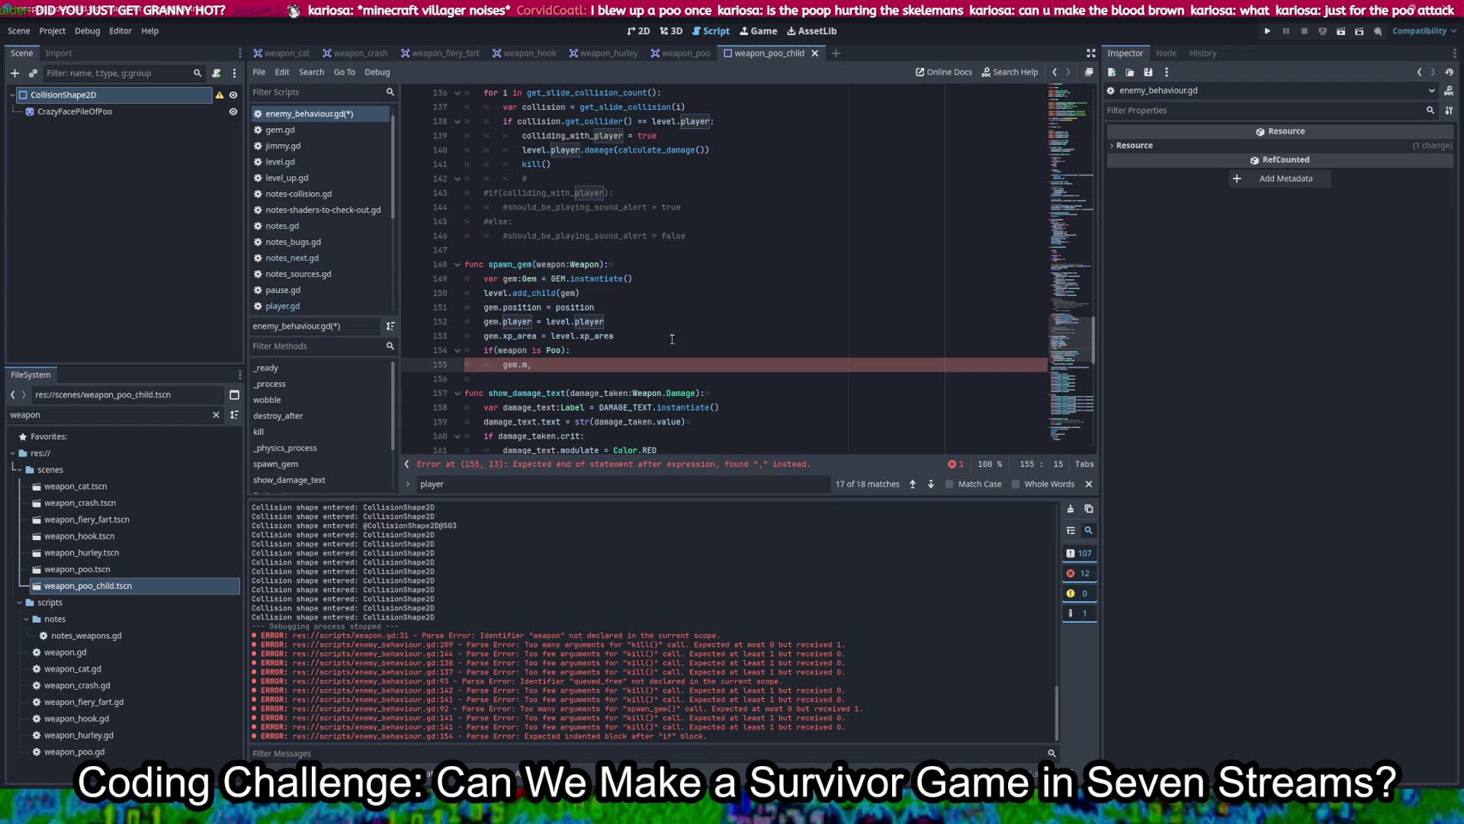
pyautogui.write('dulate')
pyautogui.press('Return')
pyautogui.write('()')
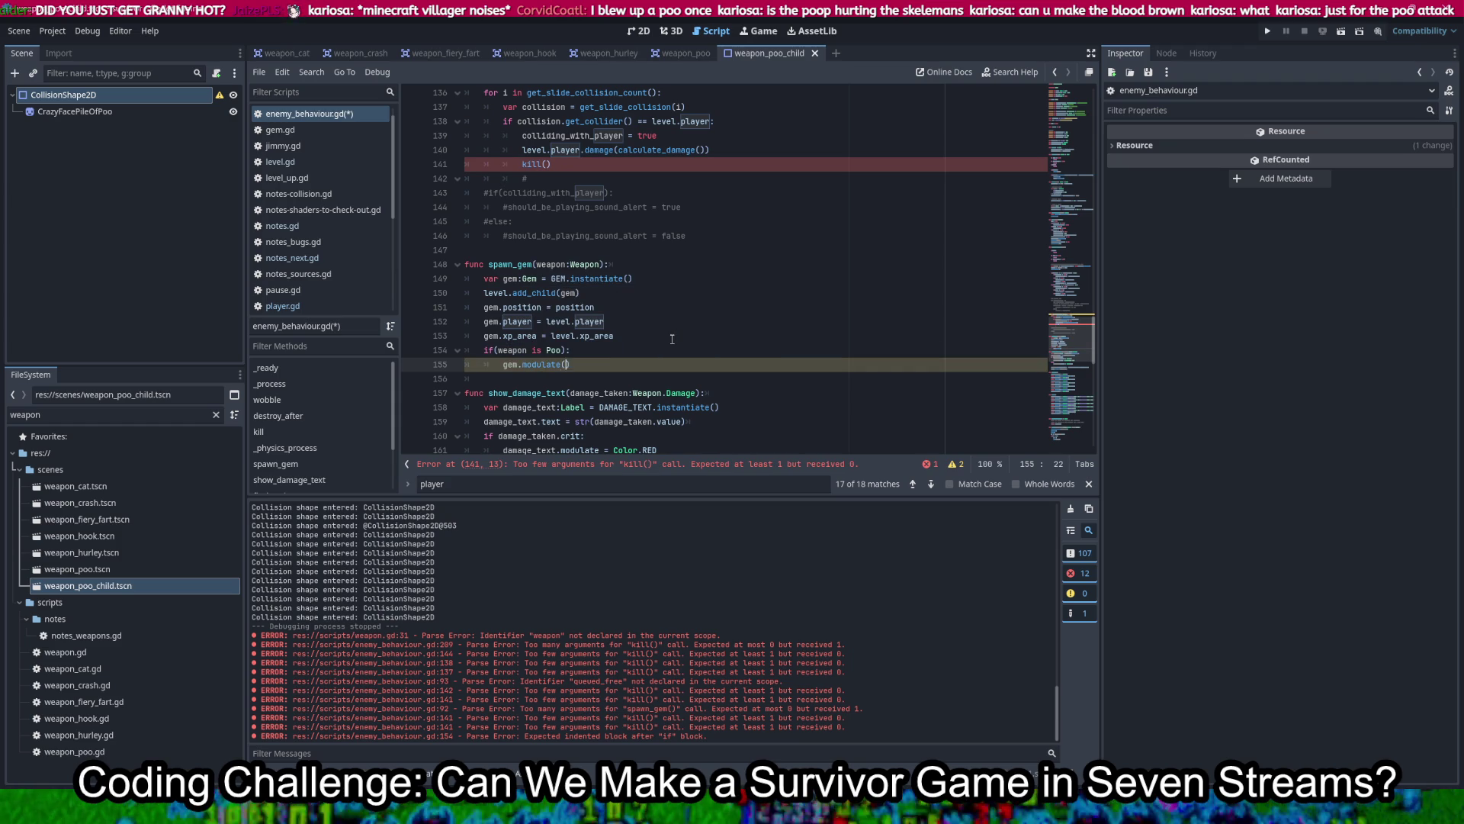
pyautogui.hotkey('ctrl', 's')
pyautogui.press('BackSpace')
pyautogui.write('= Colo')
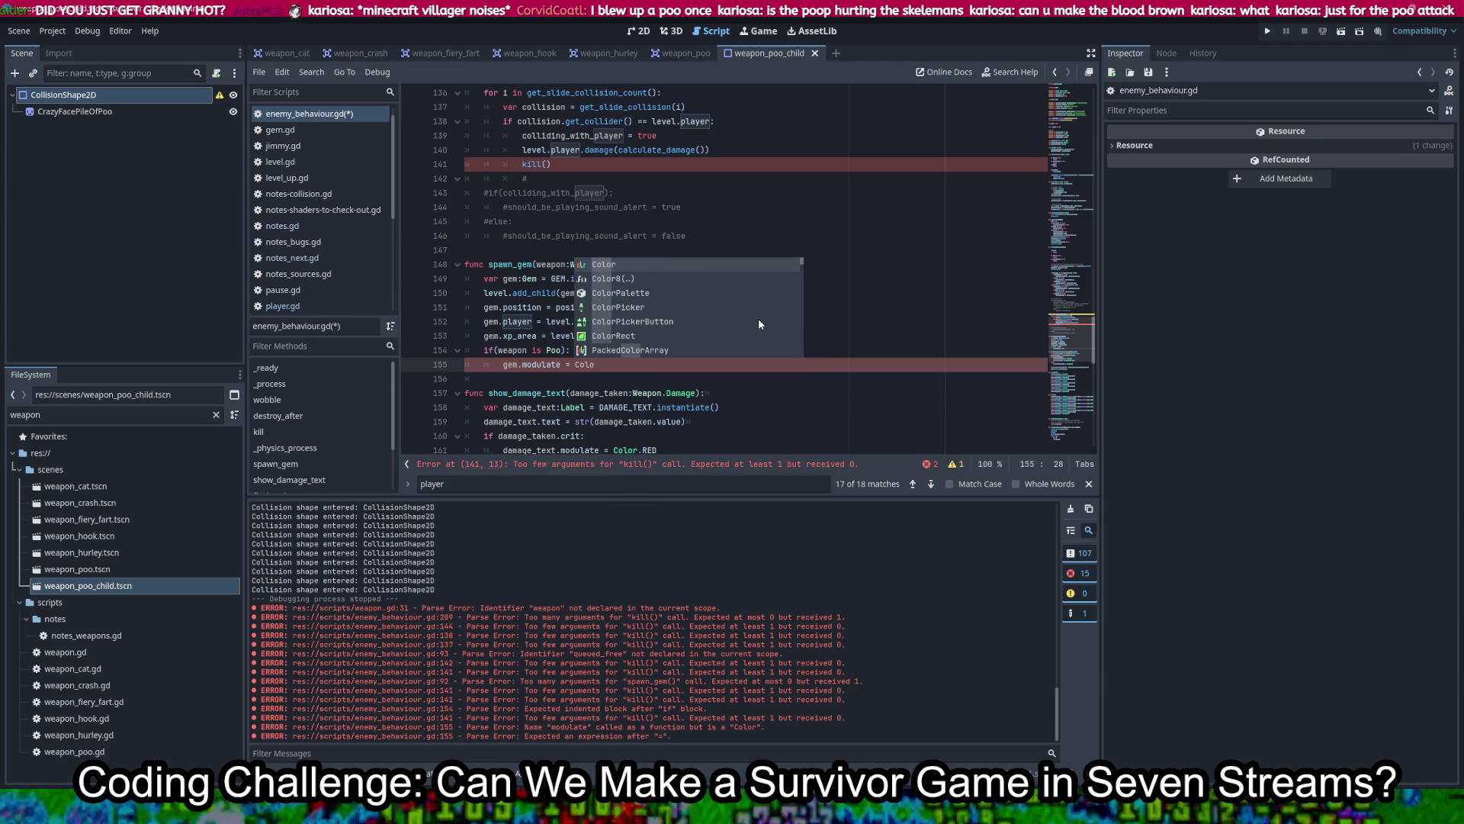
pyautogui.press('Return')
pyautogui.hotkey('ctrl', 's')
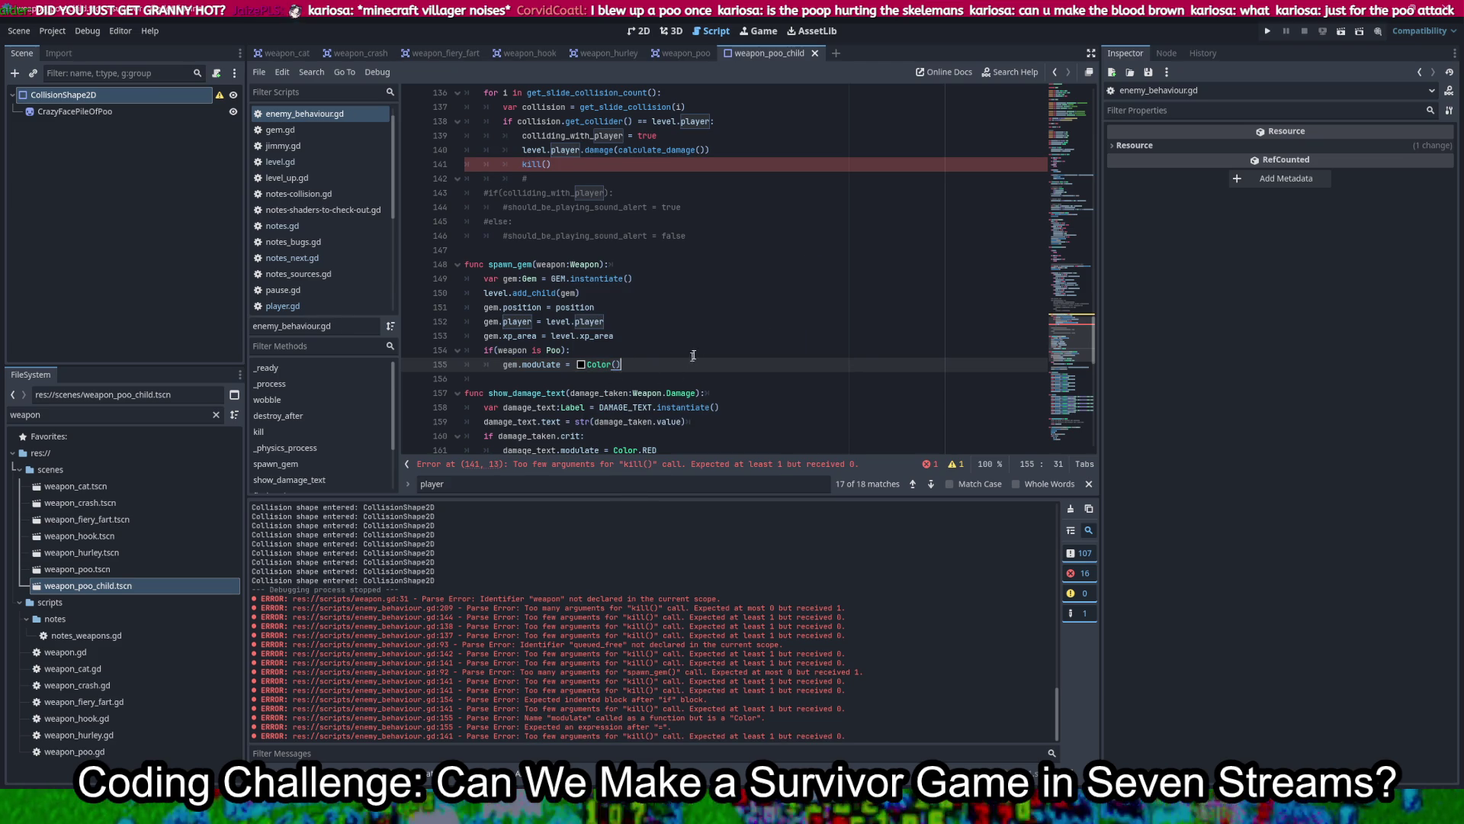
# Step: Change the tint to the named colour Color.BROWN, save, and return up to spawn_gem
pyautogui.press('Left')
pyautogui.press('Left')
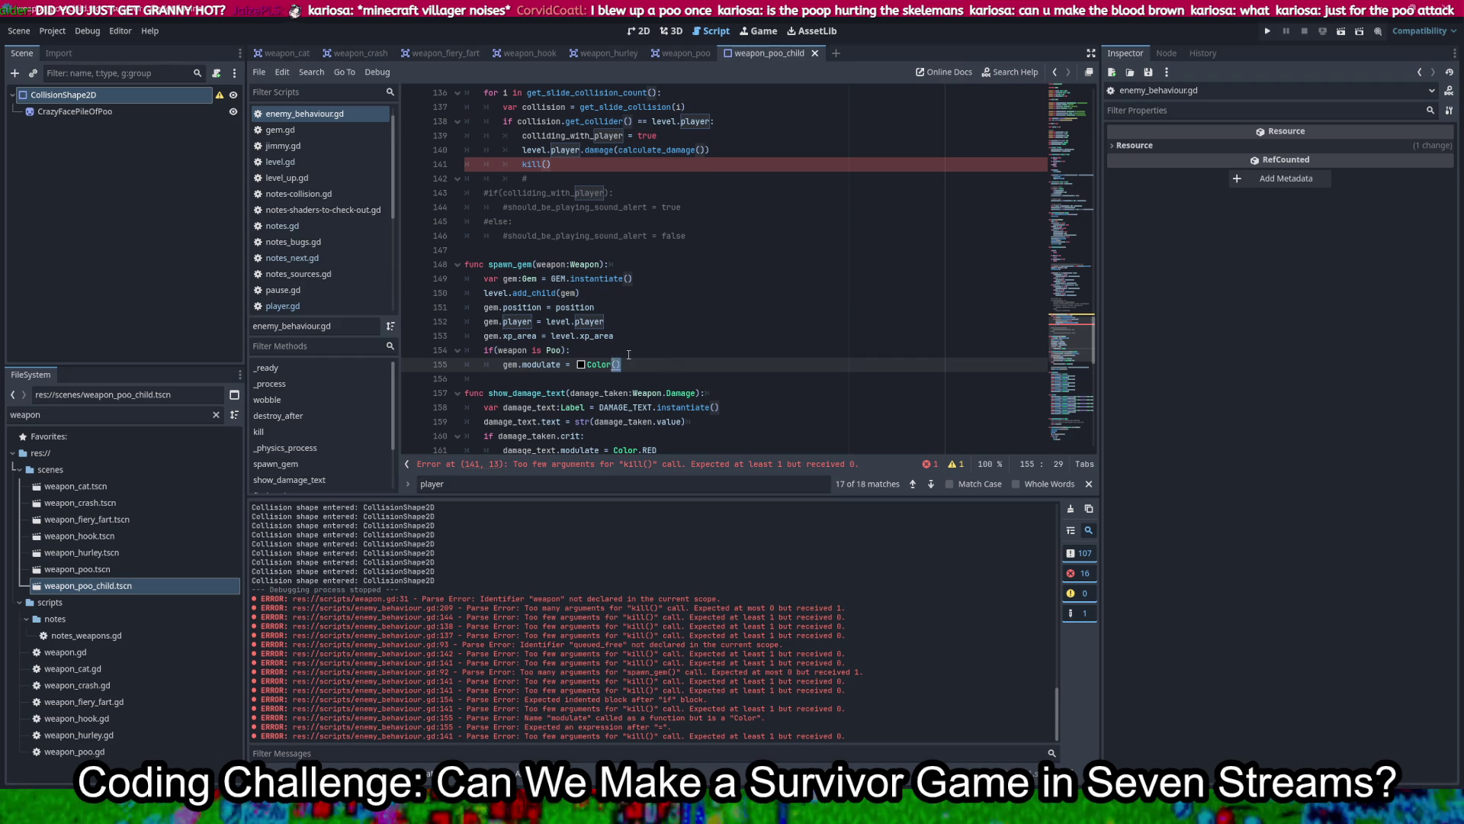
pyautogui.press('Delete')
pyautogui.press('Delete')
pyautogui.write('.BO')
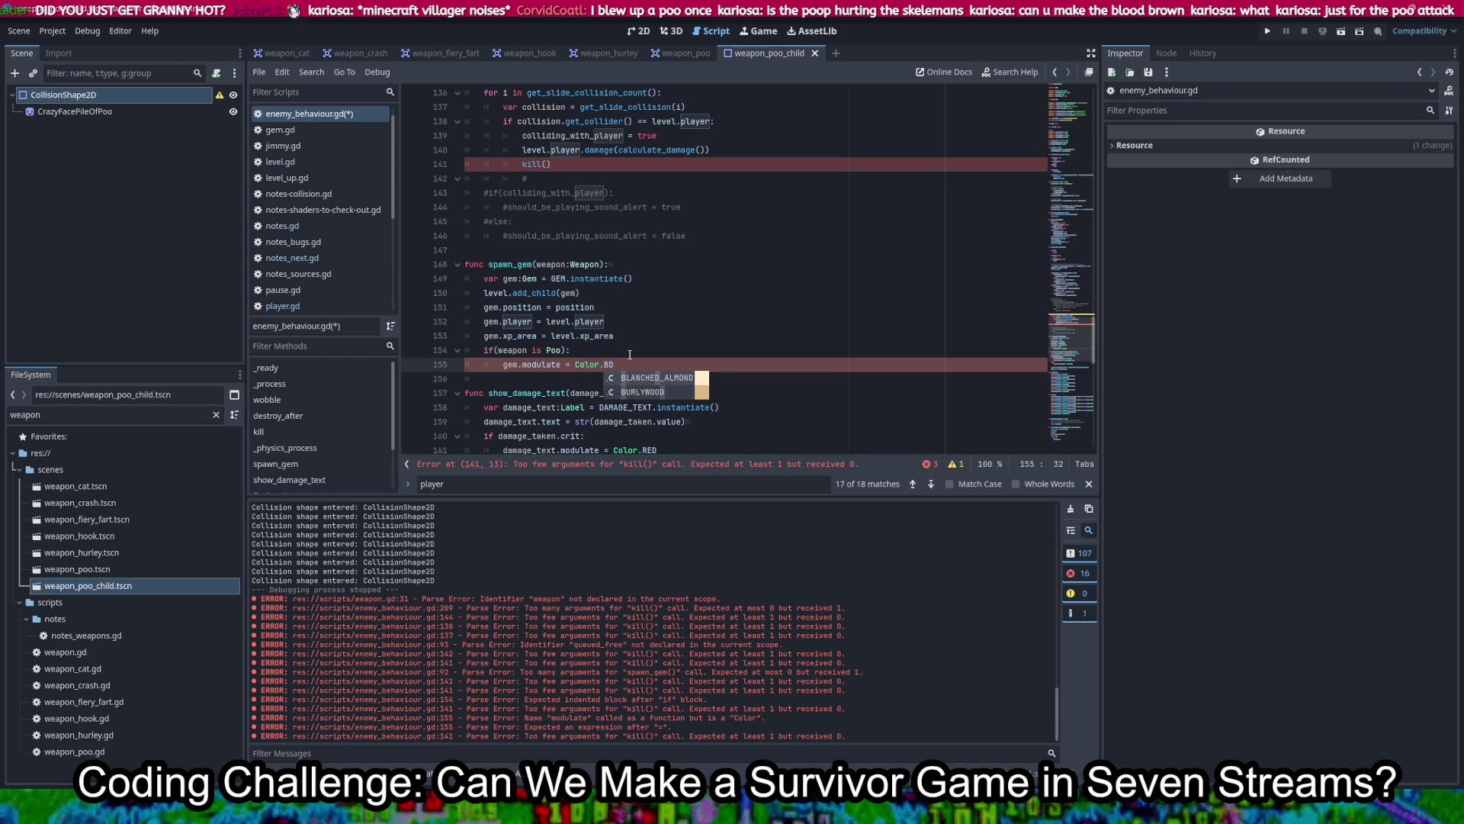
pyautogui.press('BackSpace')
pyautogui.write('R')
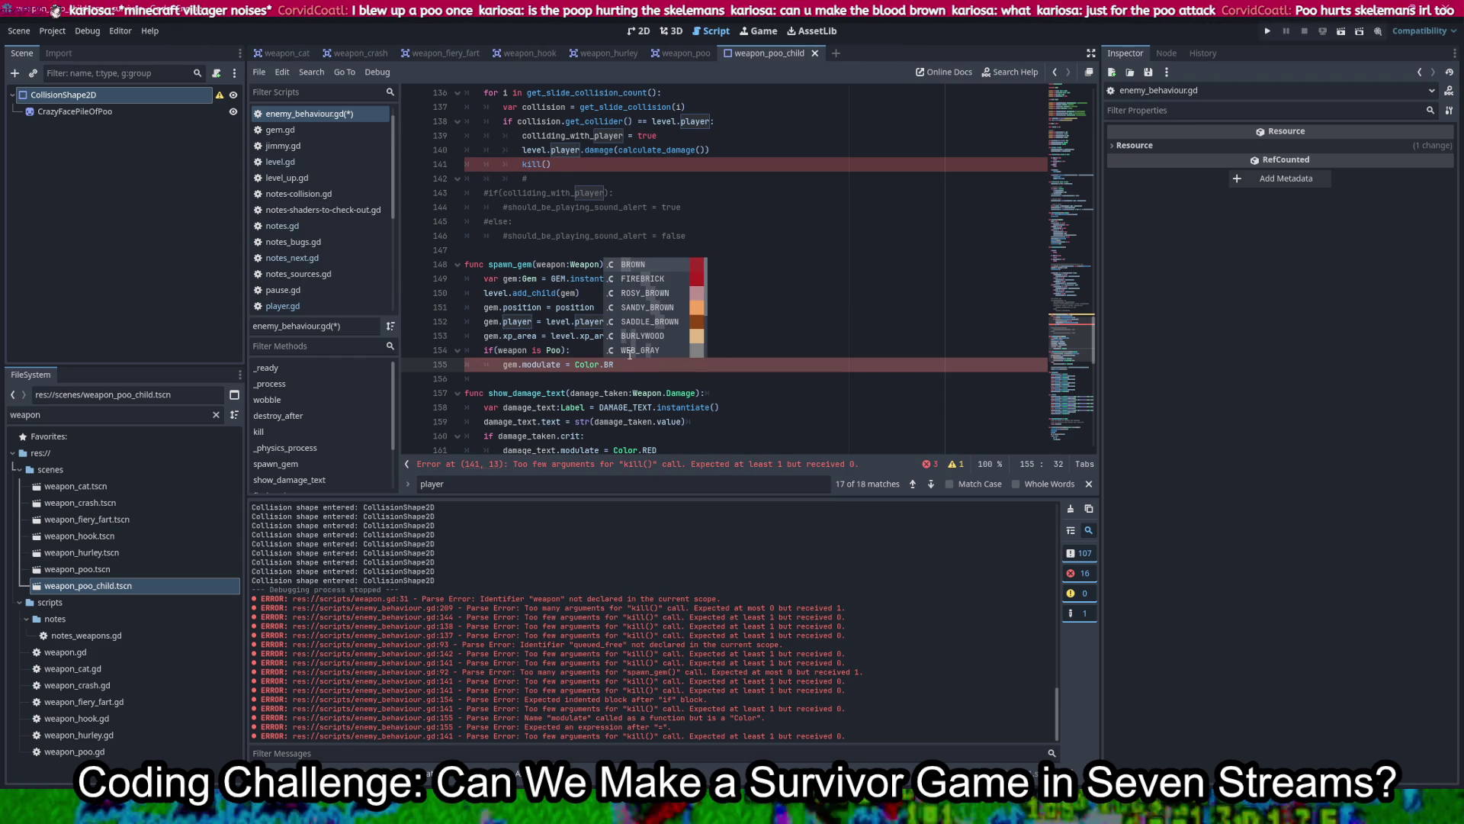
pyautogui.press('BackSpace')
pyautogui.press('BackSpace')
pyautogui.write('DA')
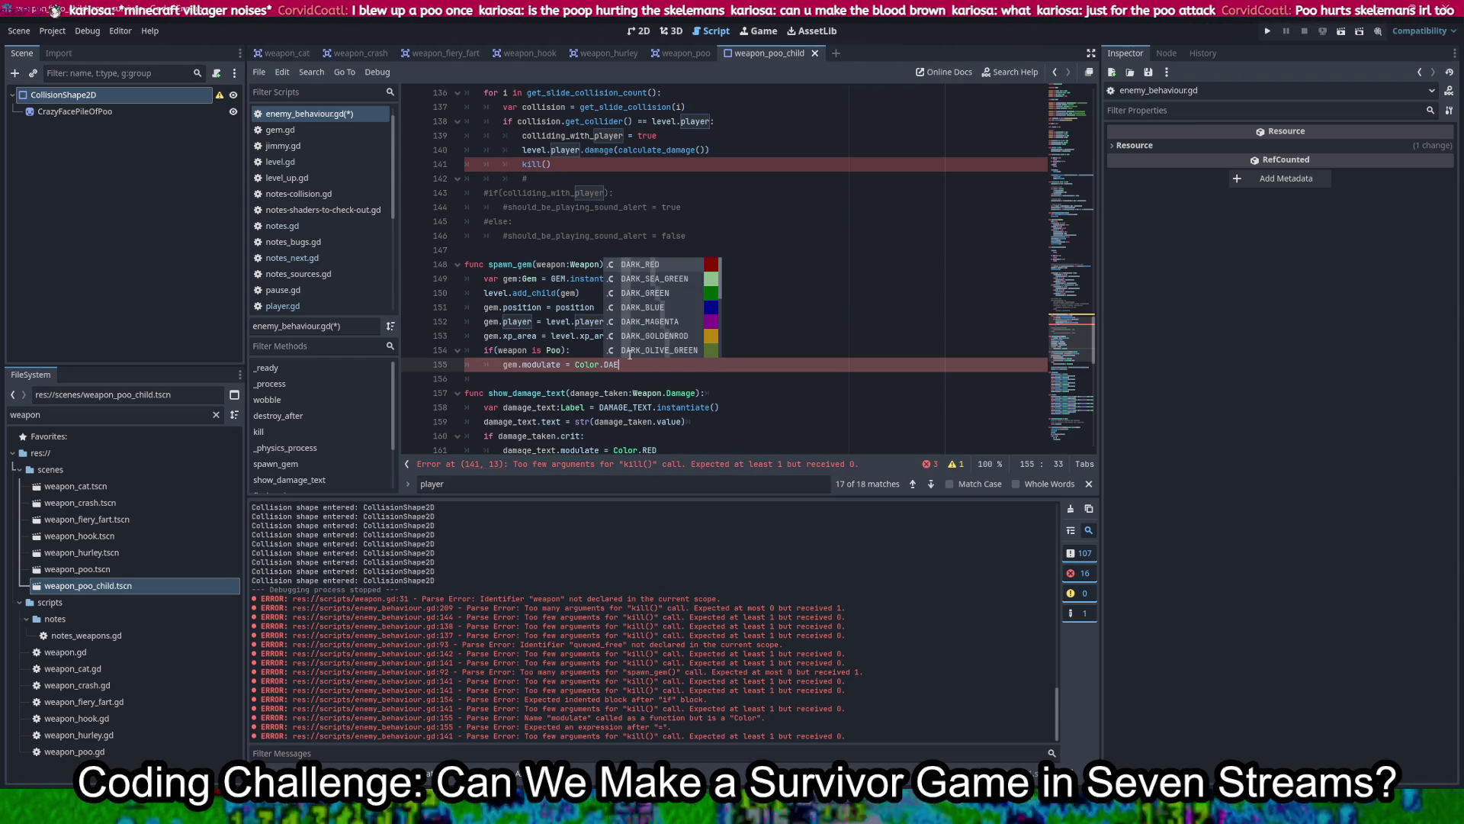
pyautogui.write('RK_B')
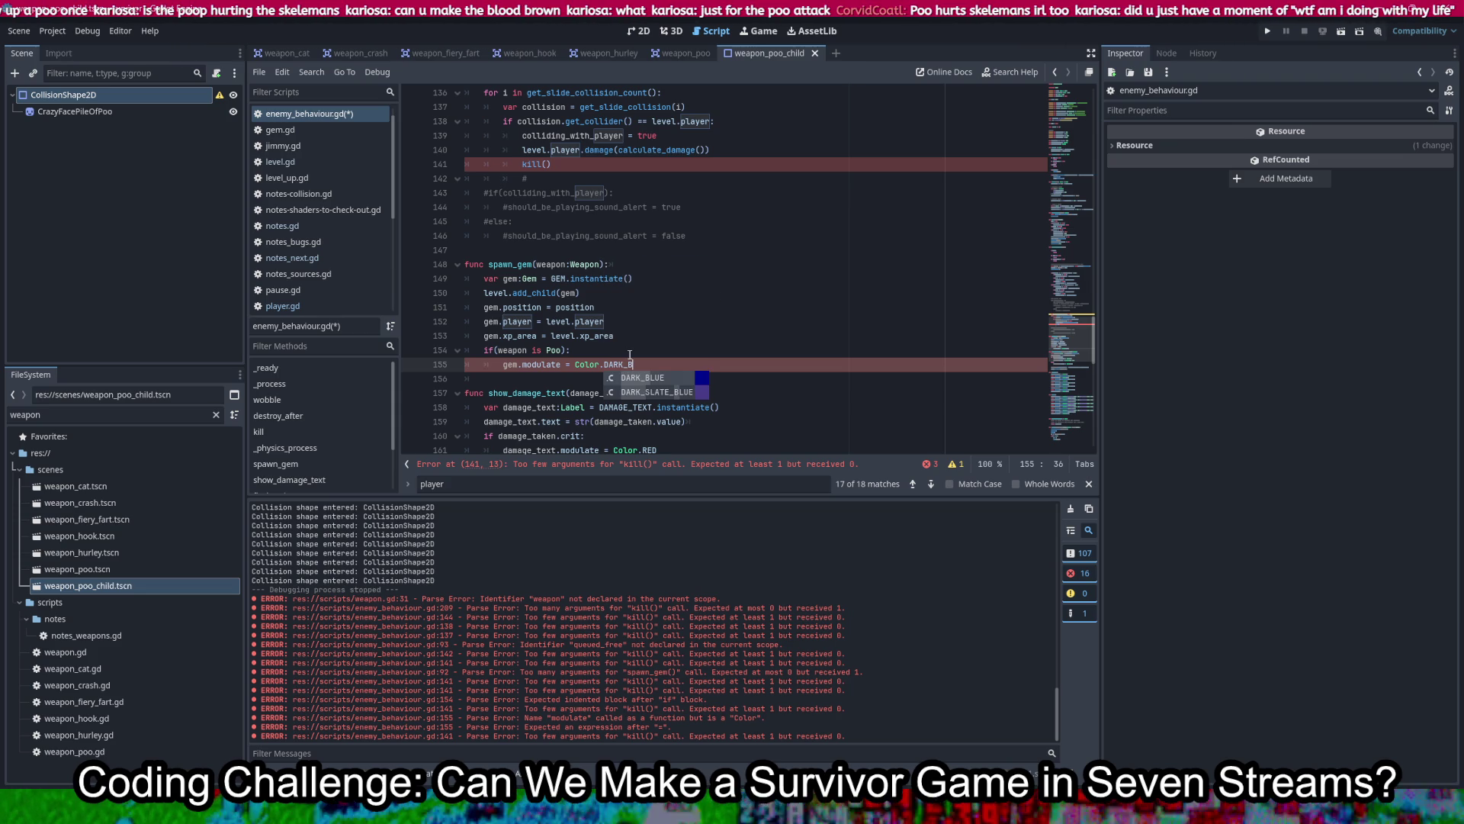
pyautogui.press('BackSpace')
pyautogui.press('BackSpace')
pyautogui.press('BackSpace')
pyautogui.write('BREON')
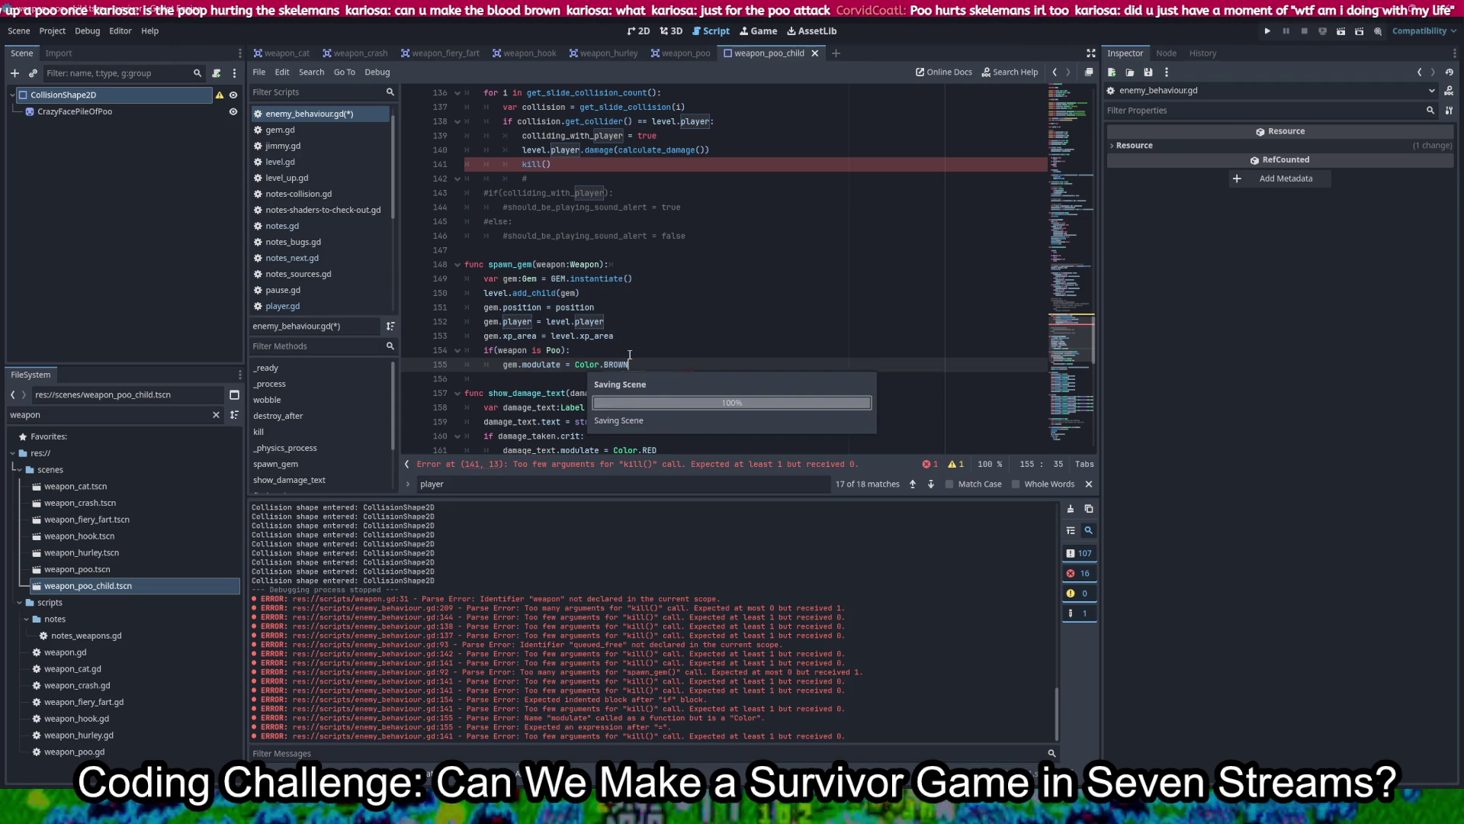
pyautogui.hotkey('ctrl', 's')
pyautogui.click(755, 264)
pyautogui.scroll(2, 657, 283)
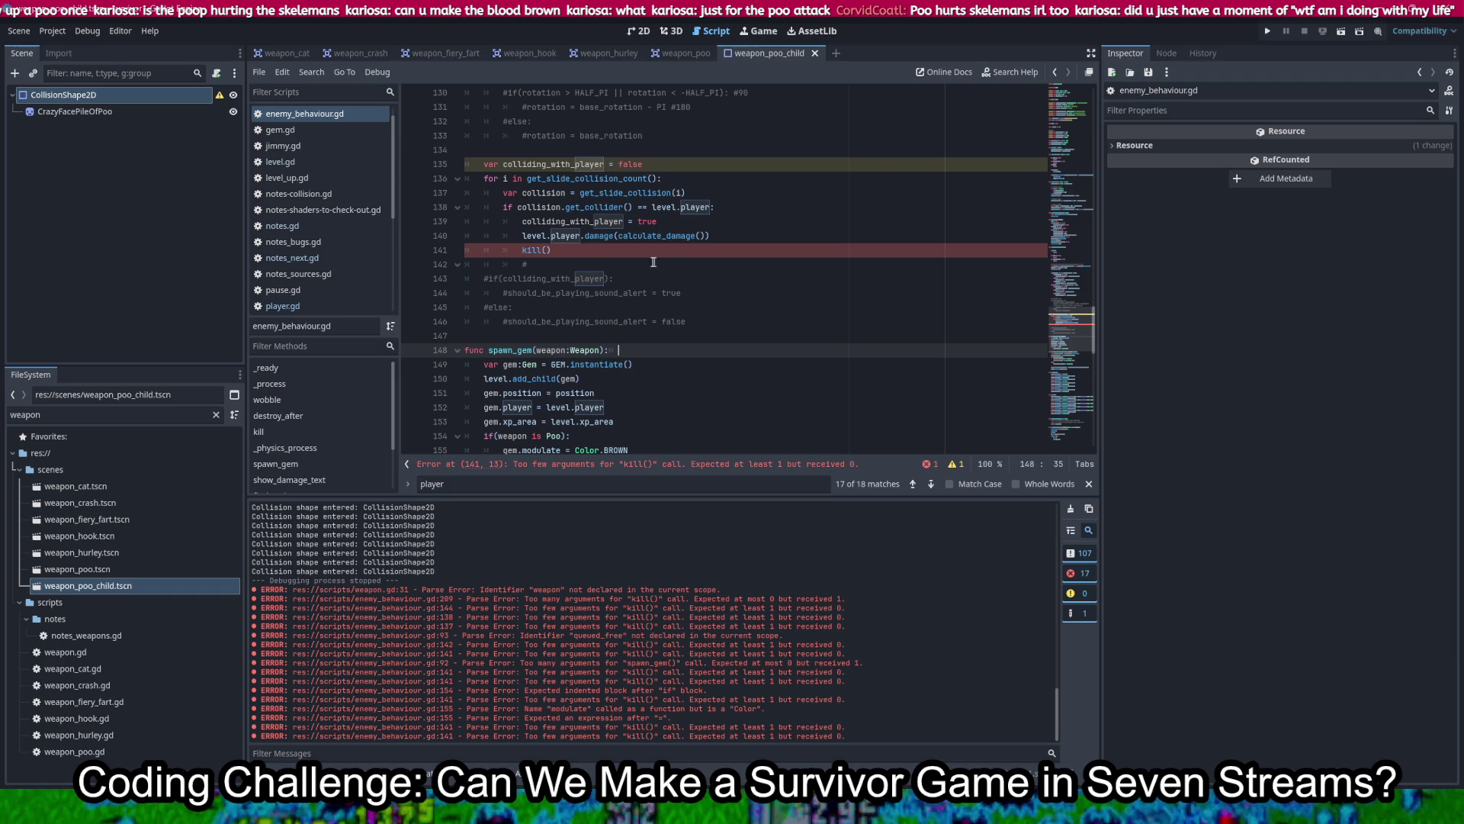
# Step: Comment out line 141's kill() call with Ctrl+K, then launch the project
pyautogui.click(552, 250)
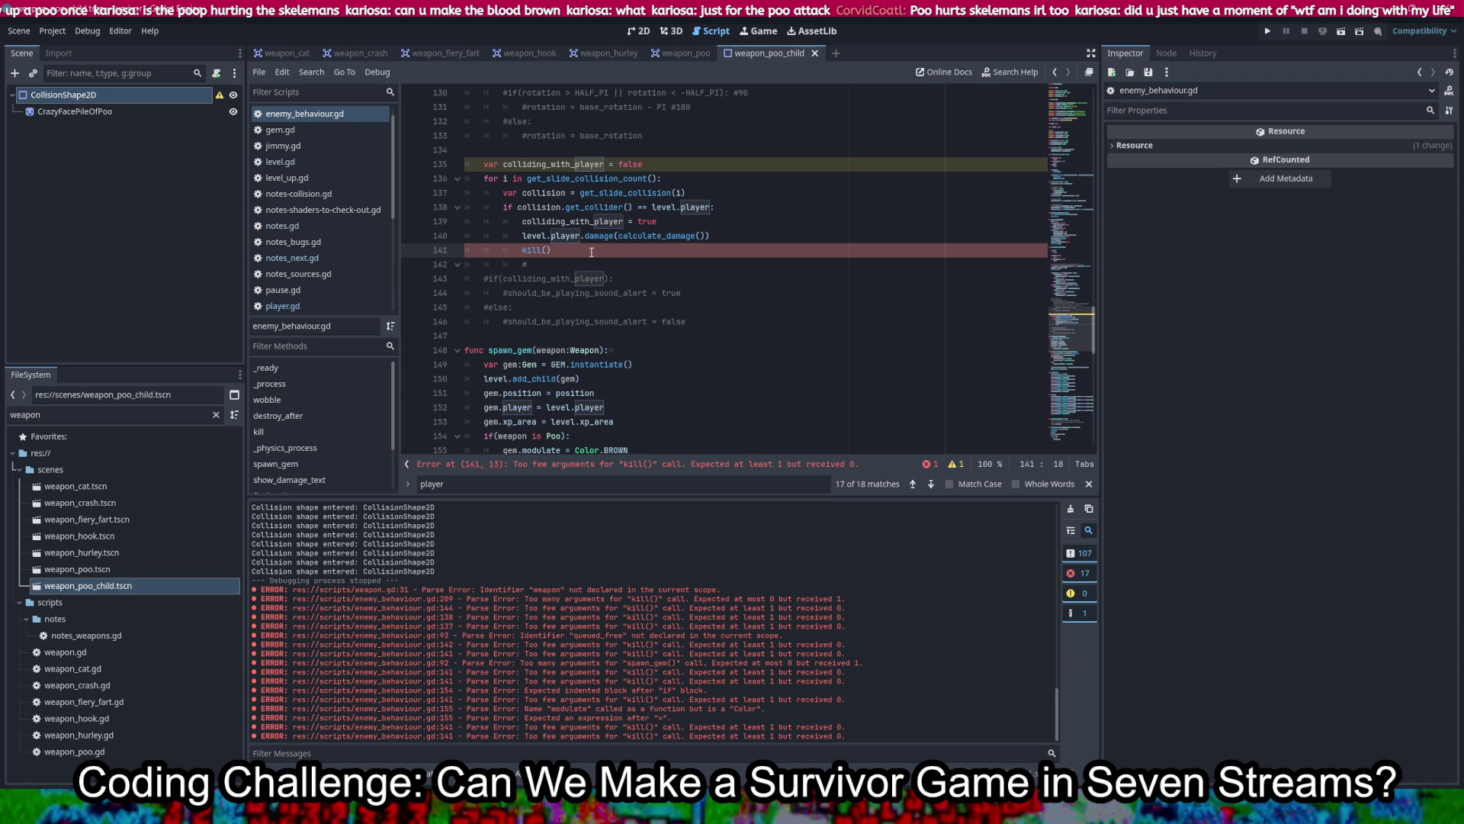
pyautogui.hotkey('ctrl', 'k')
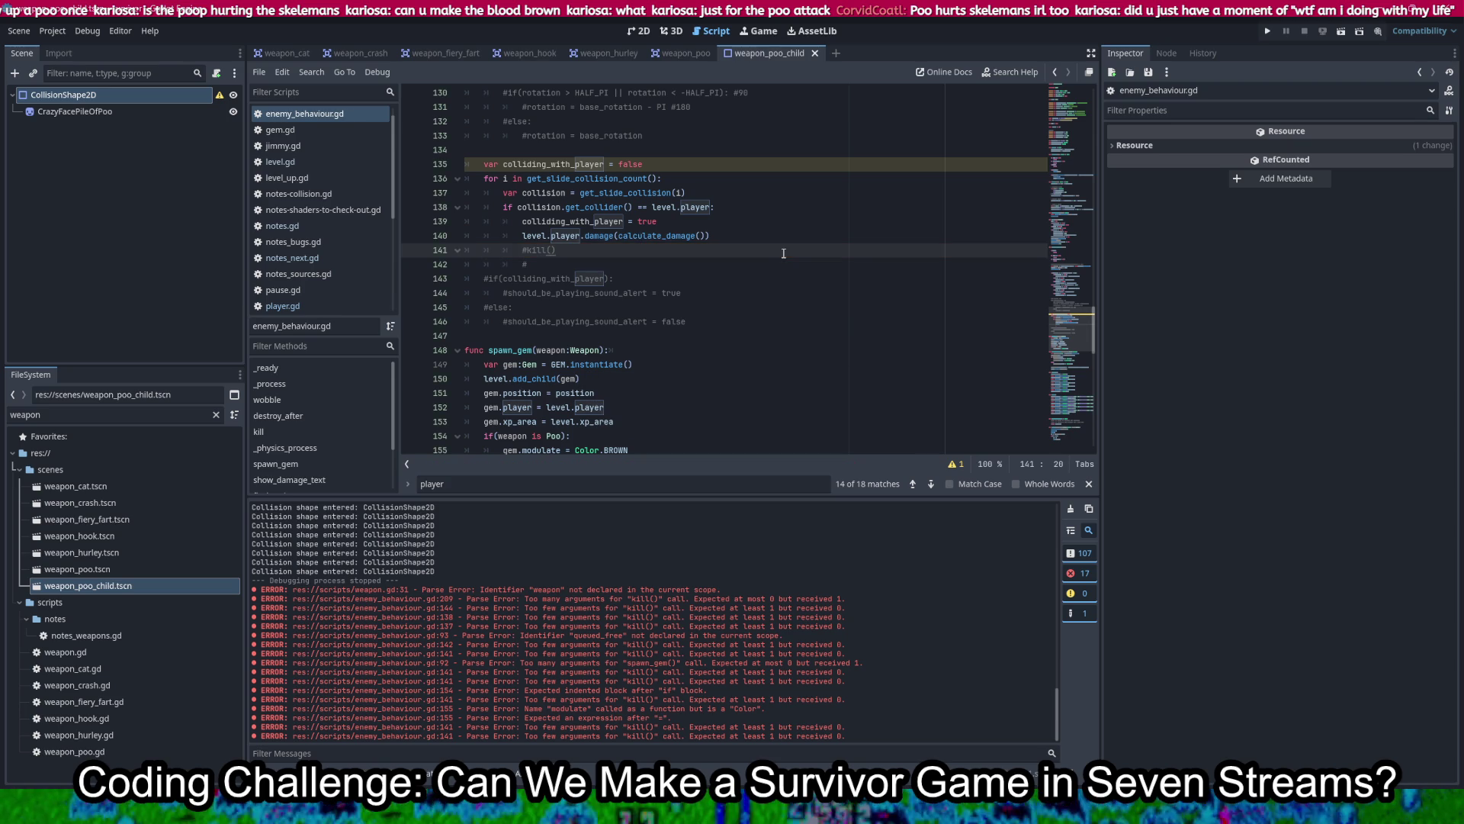
pyautogui.click(1267, 31)
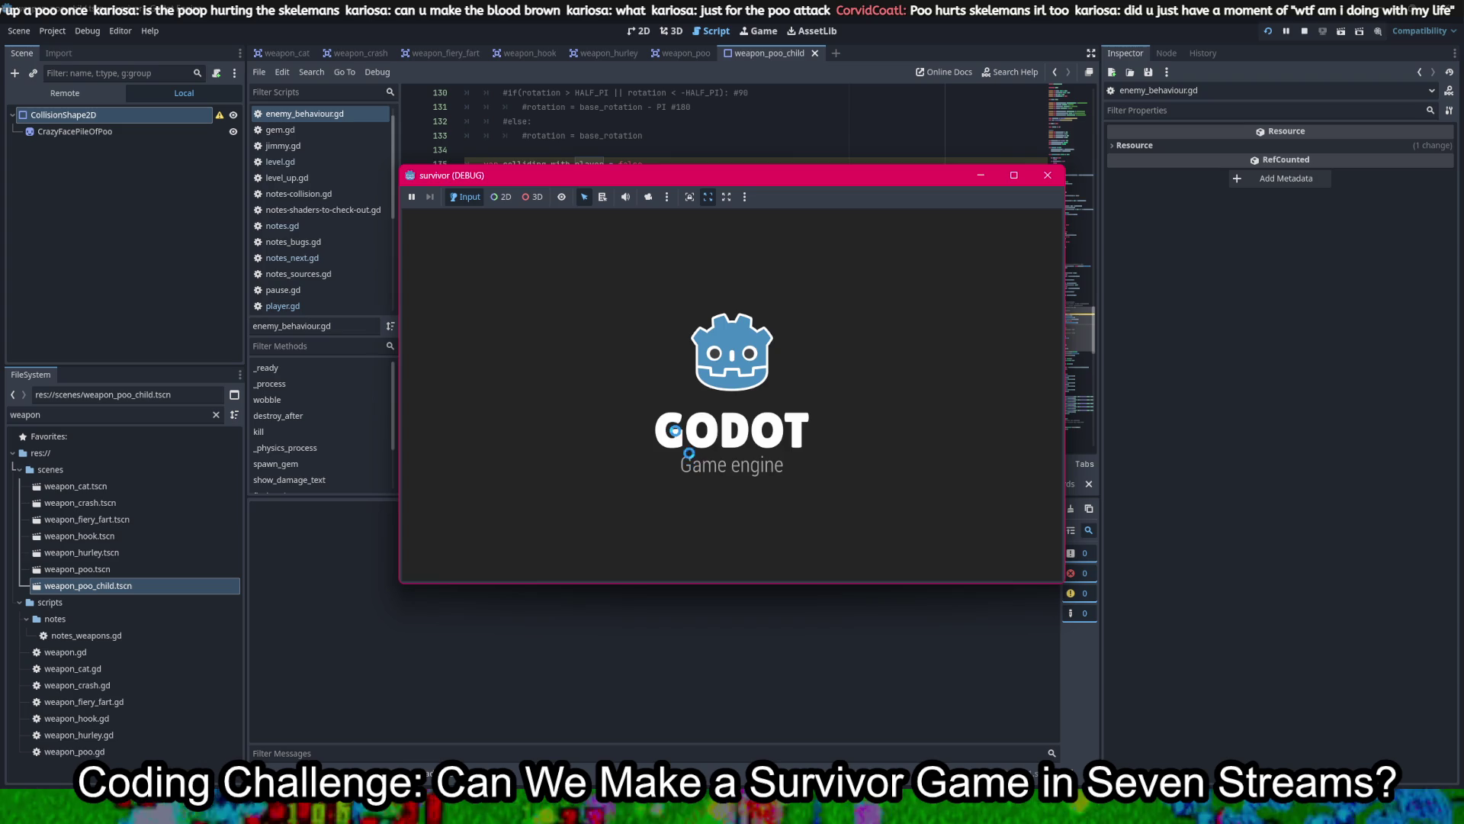
# Step: Walk the player with WASD through the skeletons to kill them, then stop the game
pyautogui.press('w')
pyautogui.press('d')
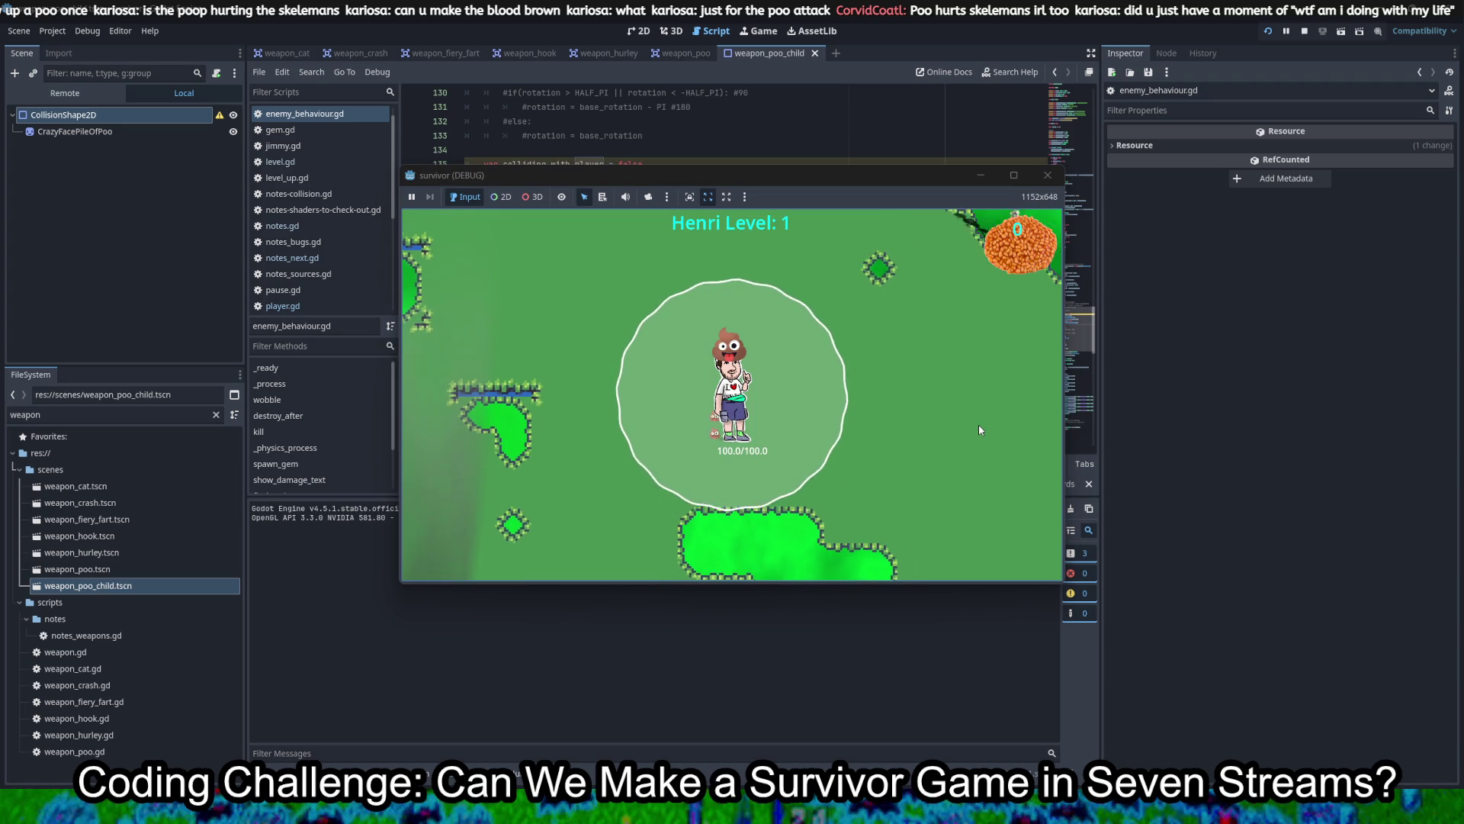
pyautogui.press('w')
pyautogui.press('d')
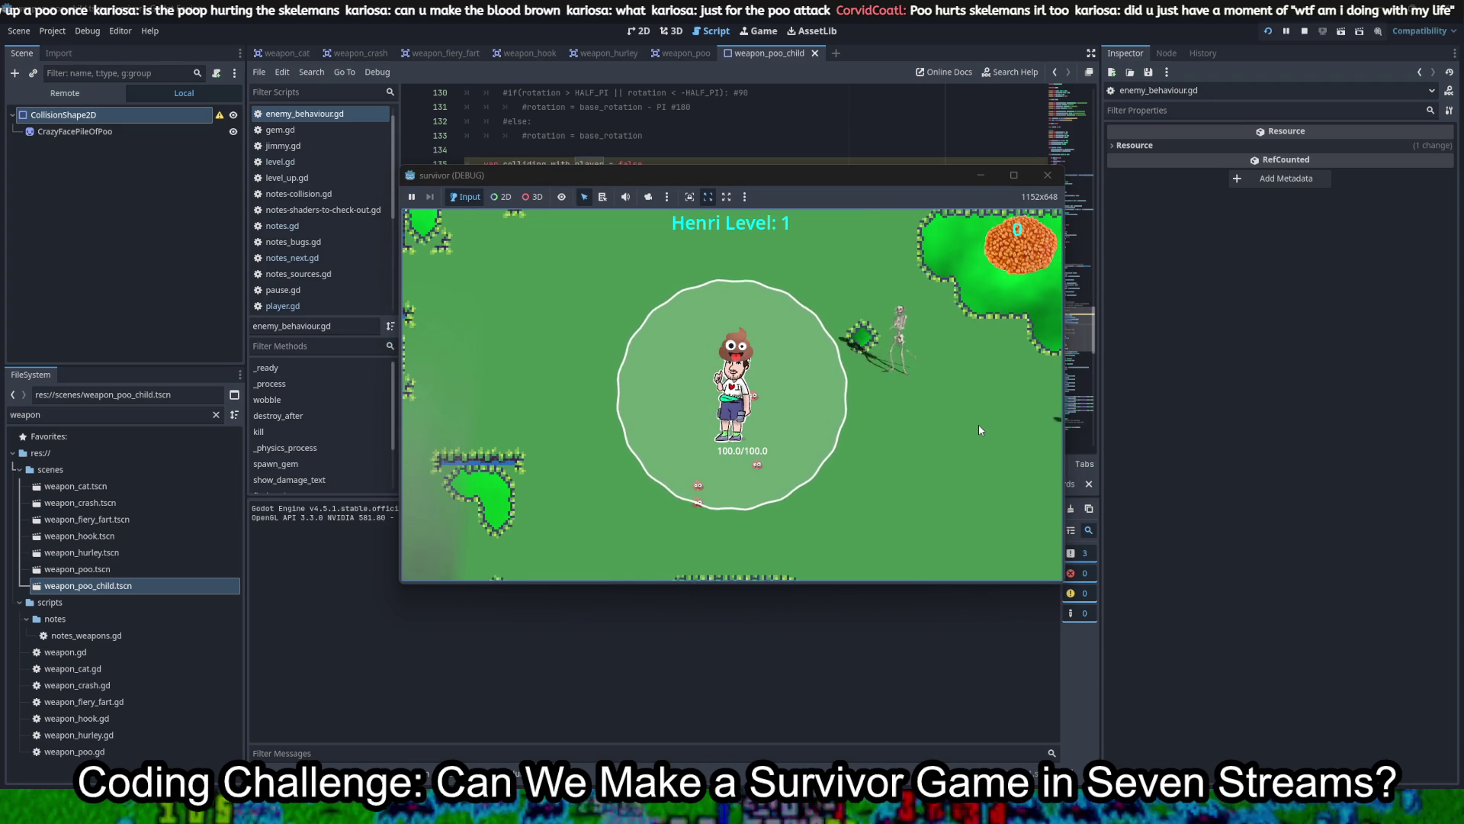
pyautogui.press('s')
pyautogui.press('a')
pyautogui.press('a')
pyautogui.press('a')
pyautogui.press('a')
pyautogui.press('a')
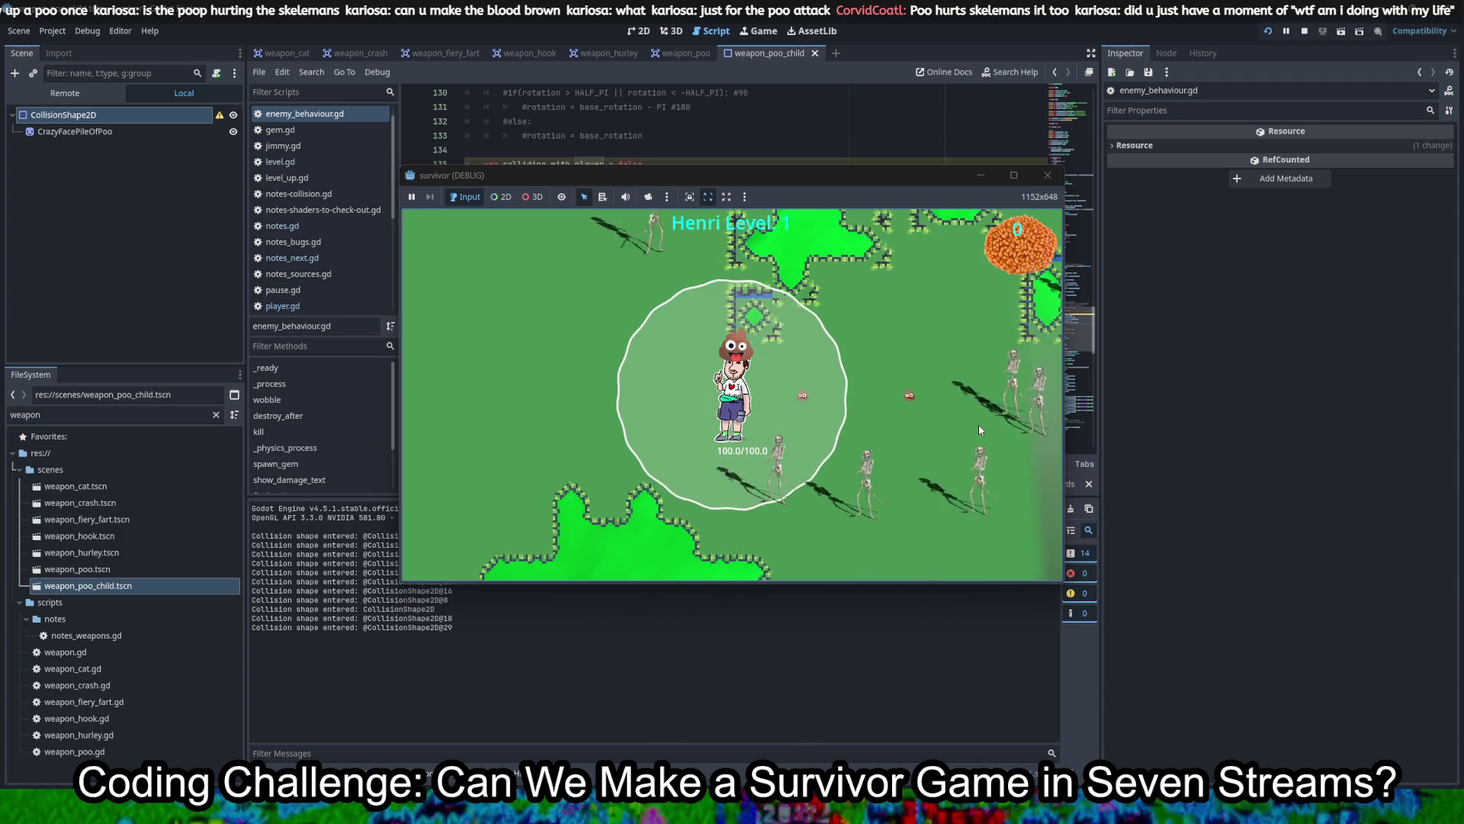
pyautogui.press('a')
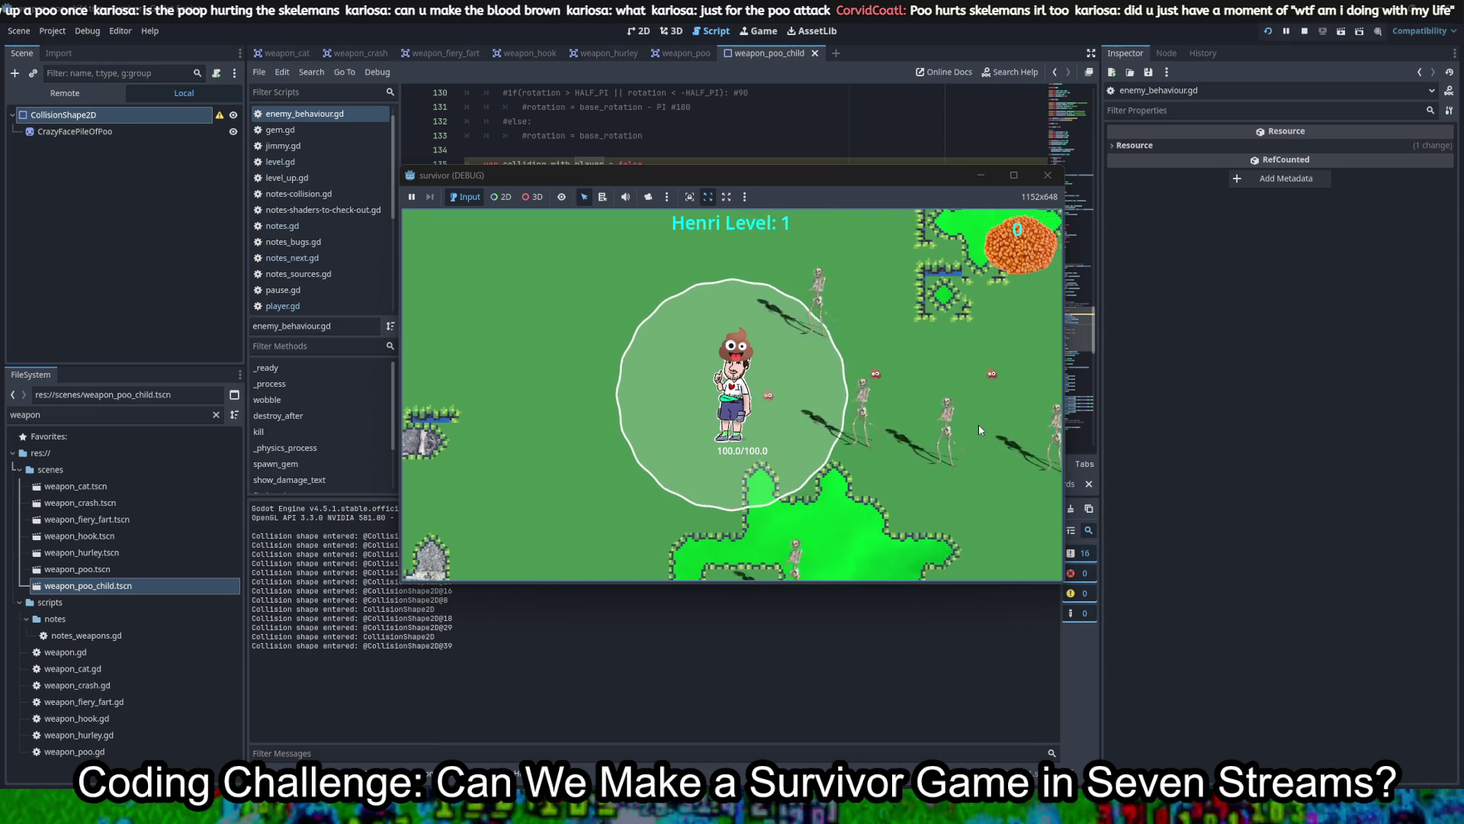
pyautogui.press('a')
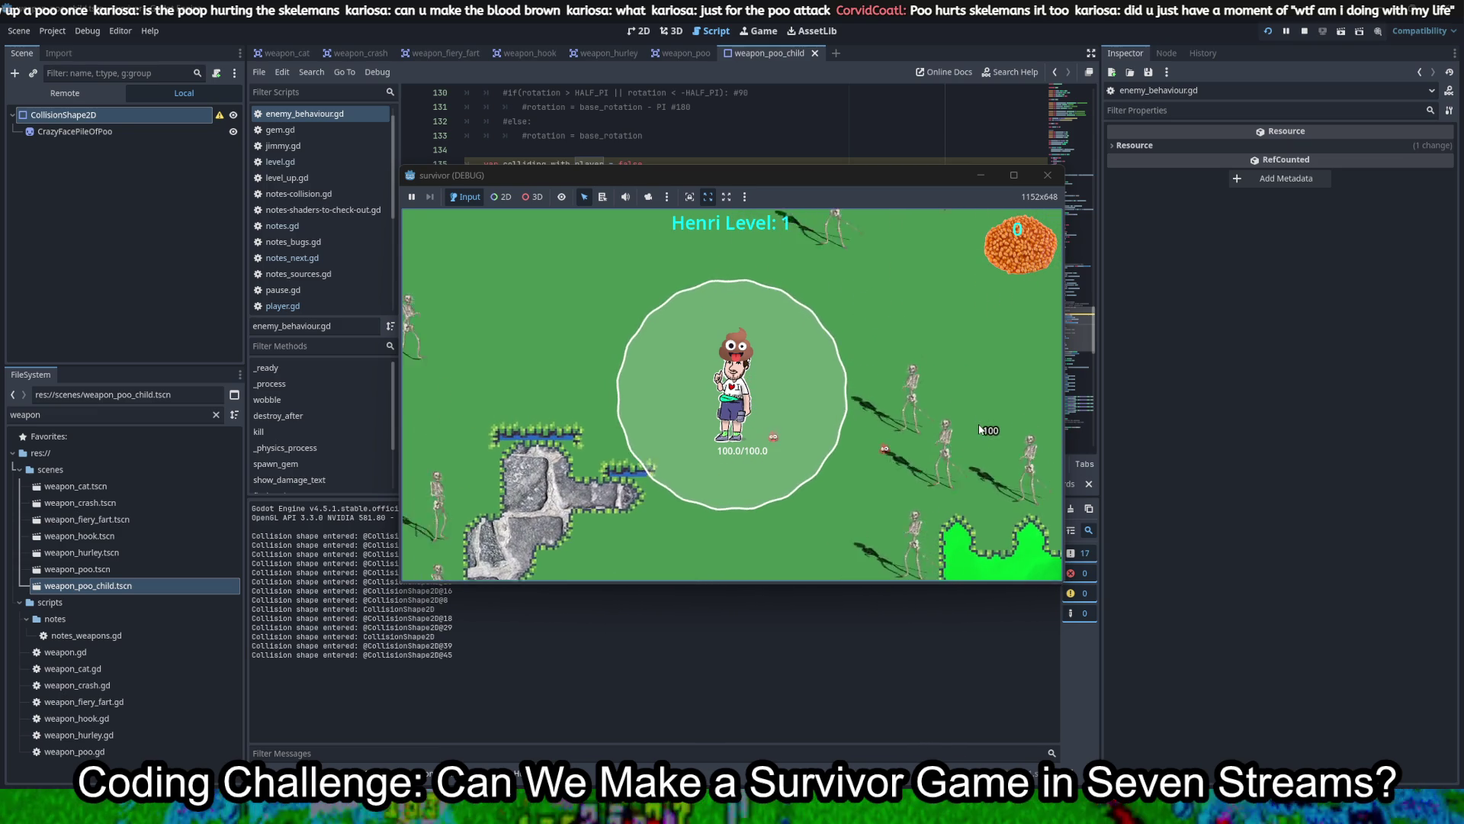
pyautogui.press('s')
pyautogui.press('a')
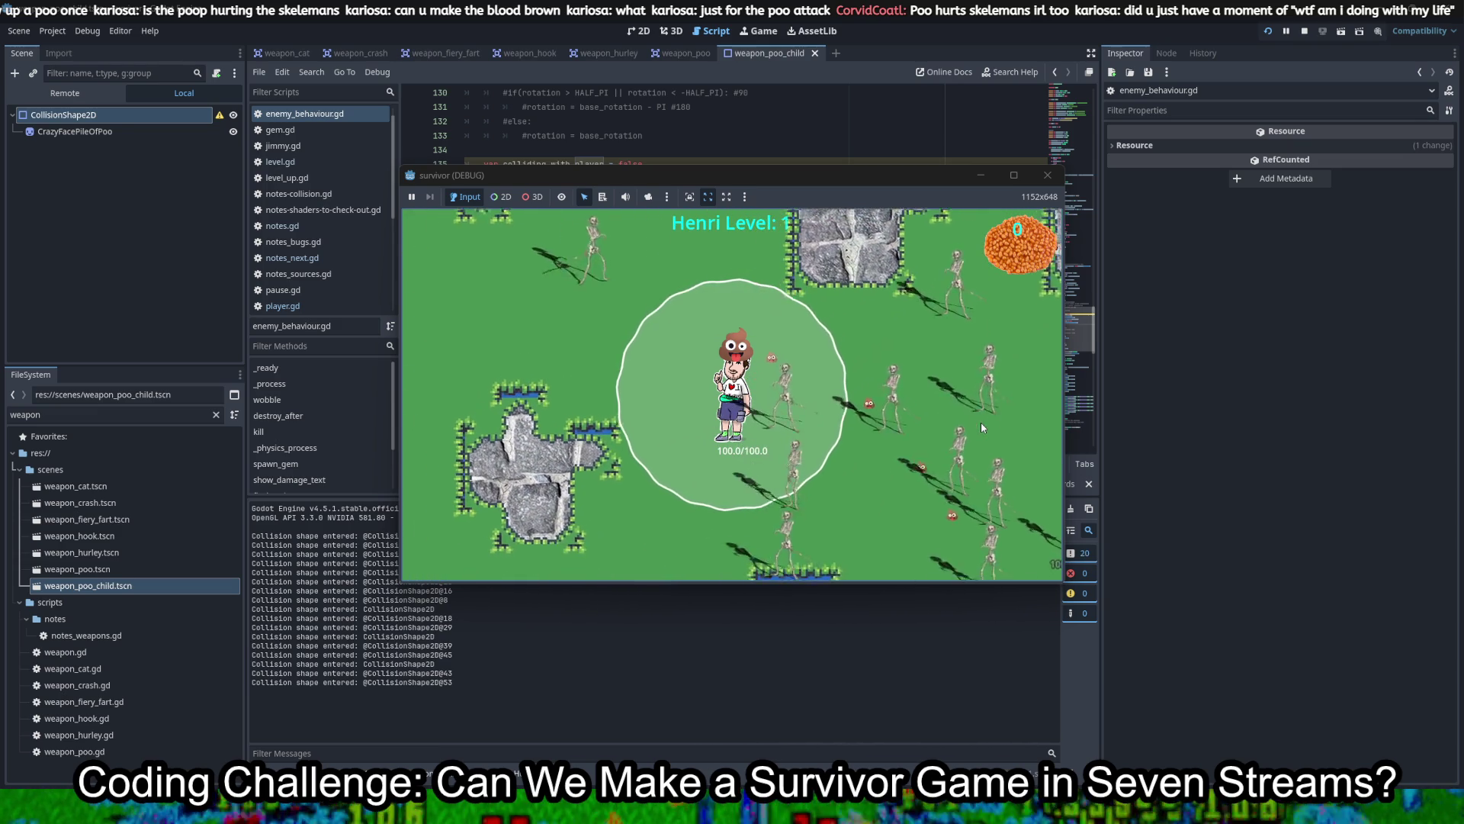
pyautogui.press('a')
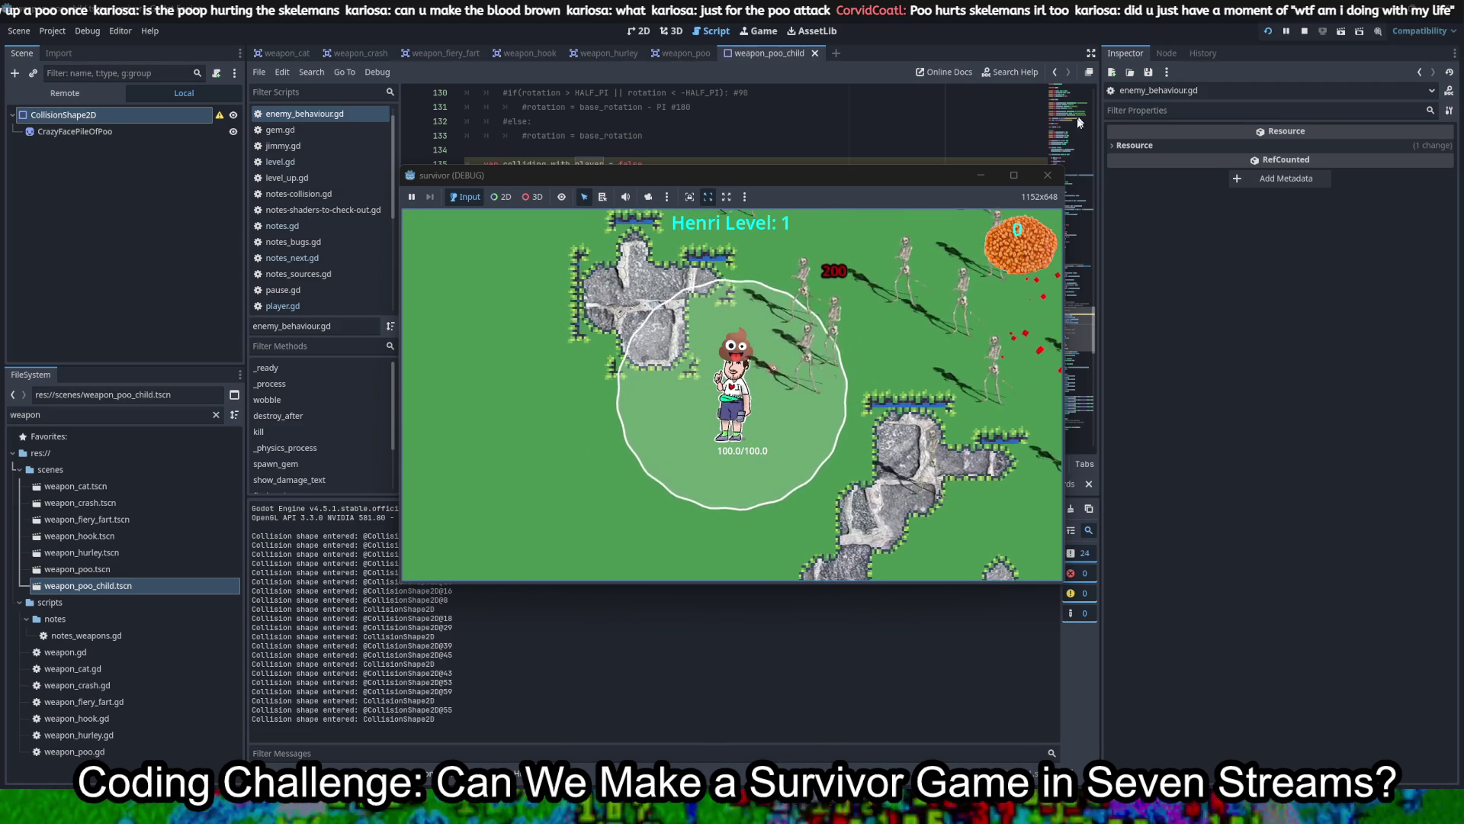
pyautogui.click(1047, 175)
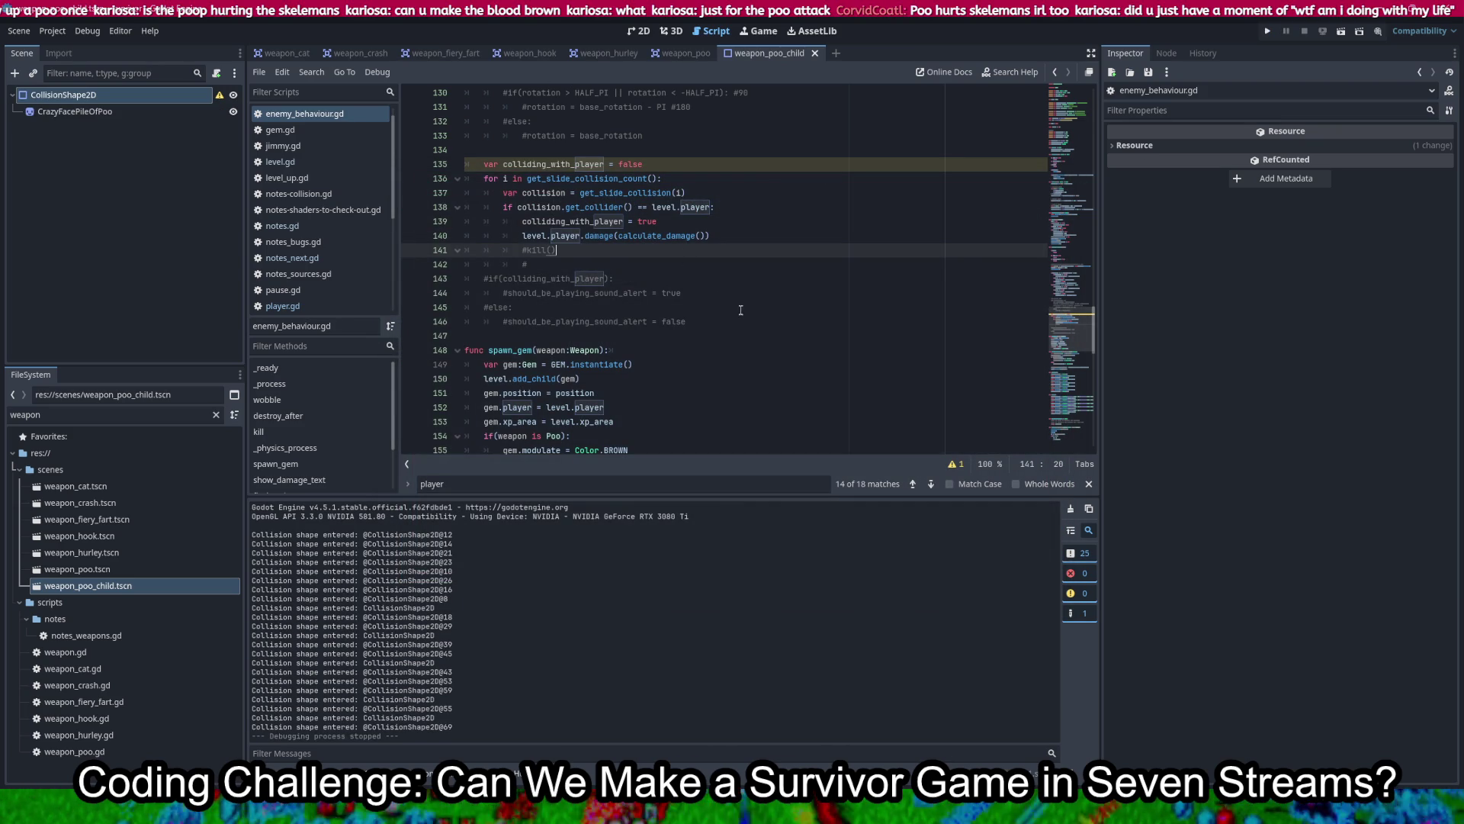
# Step: Jump from the GEM reference to its preload constant and open the preloaded gem scene
pyautogui.click(724, 278)
pyautogui.scroll(-3, 613, 338)
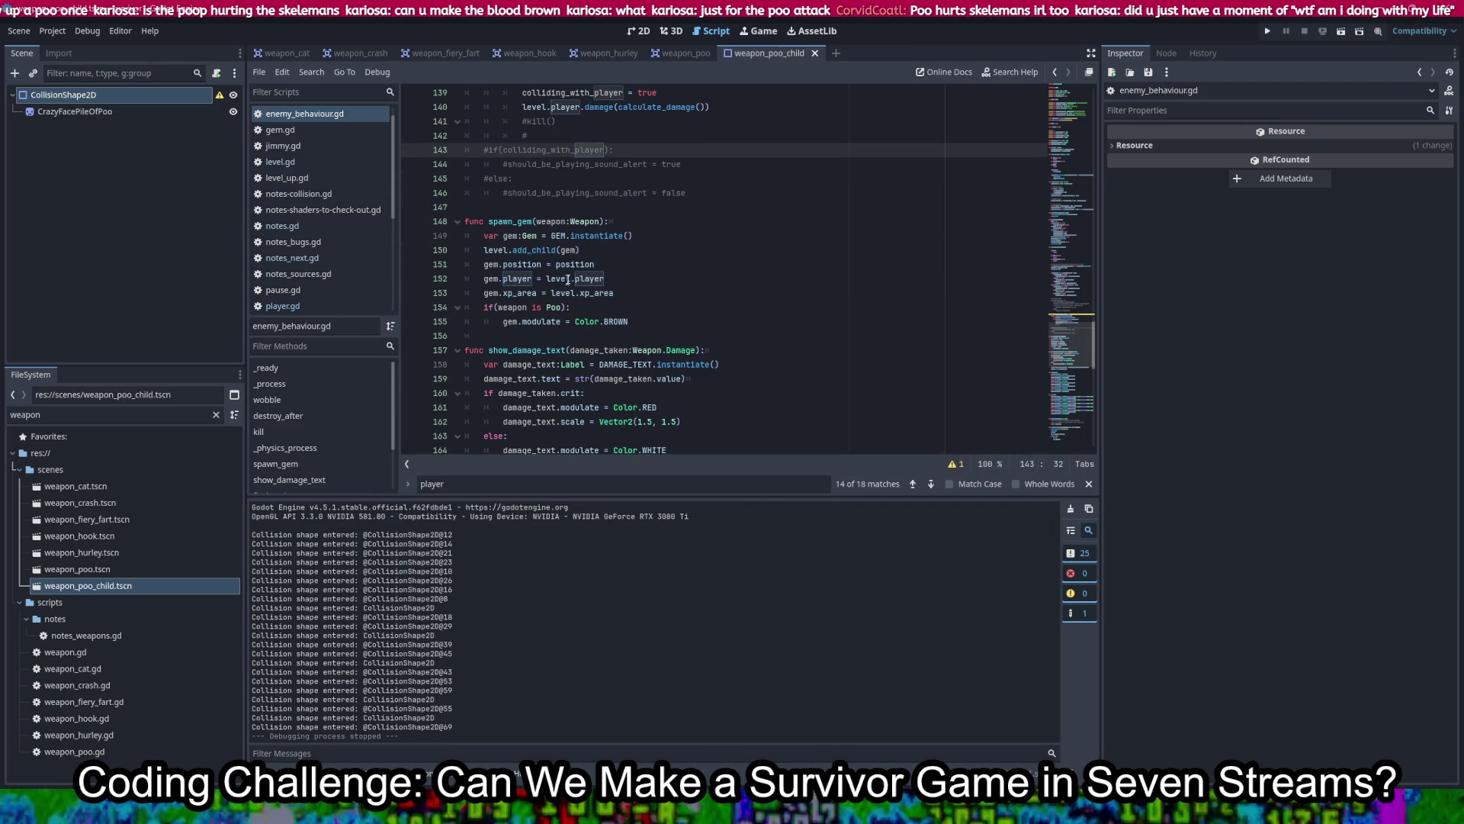
pyautogui.keyDown('ctrl'); pyautogui.click(559, 237); pyautogui.keyUp('ctrl')
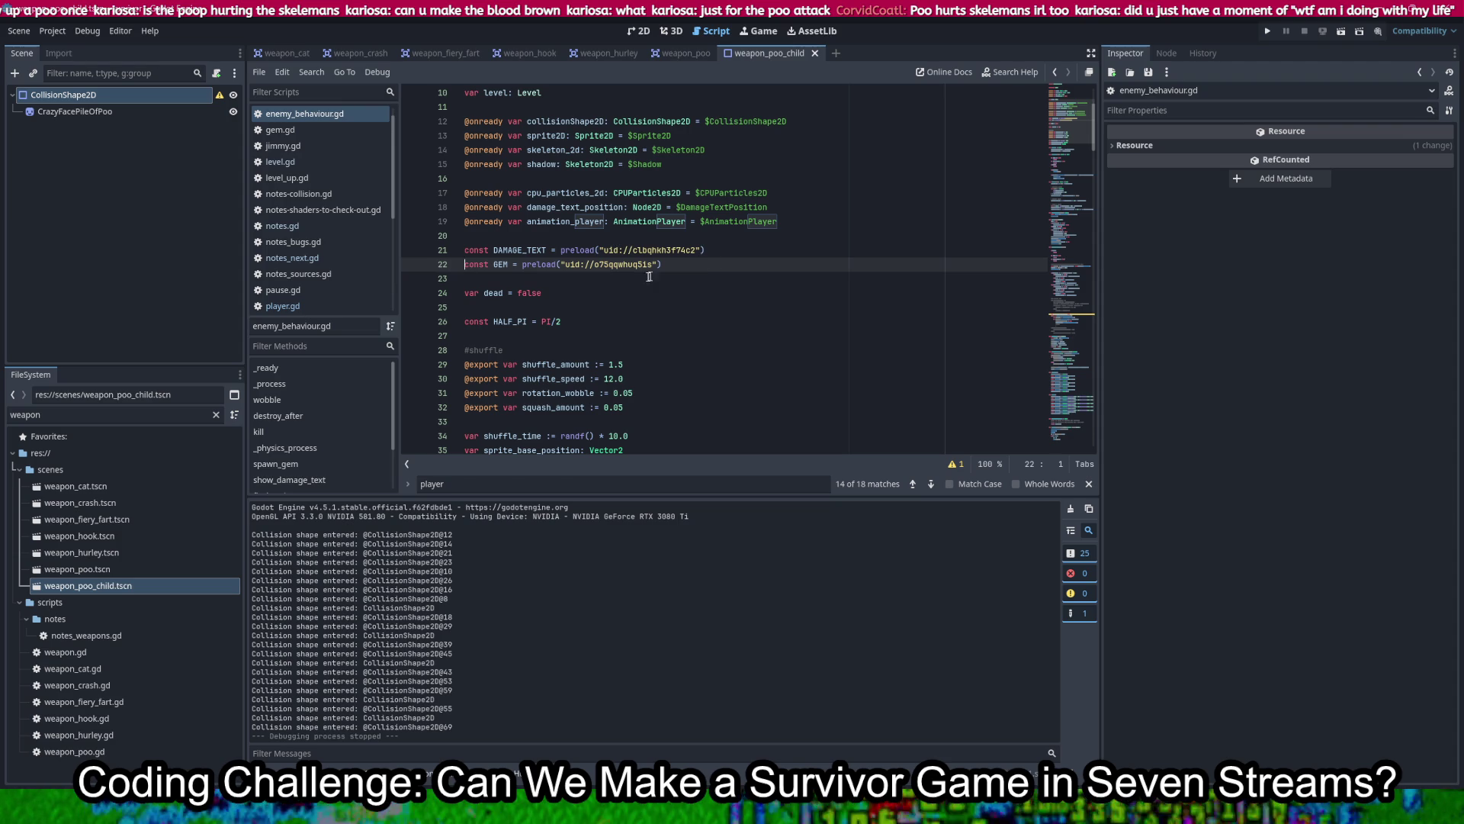
pyautogui.keyDown('ctrl'); pyautogui.click(609, 265); pyautogui.keyUp('ctrl')
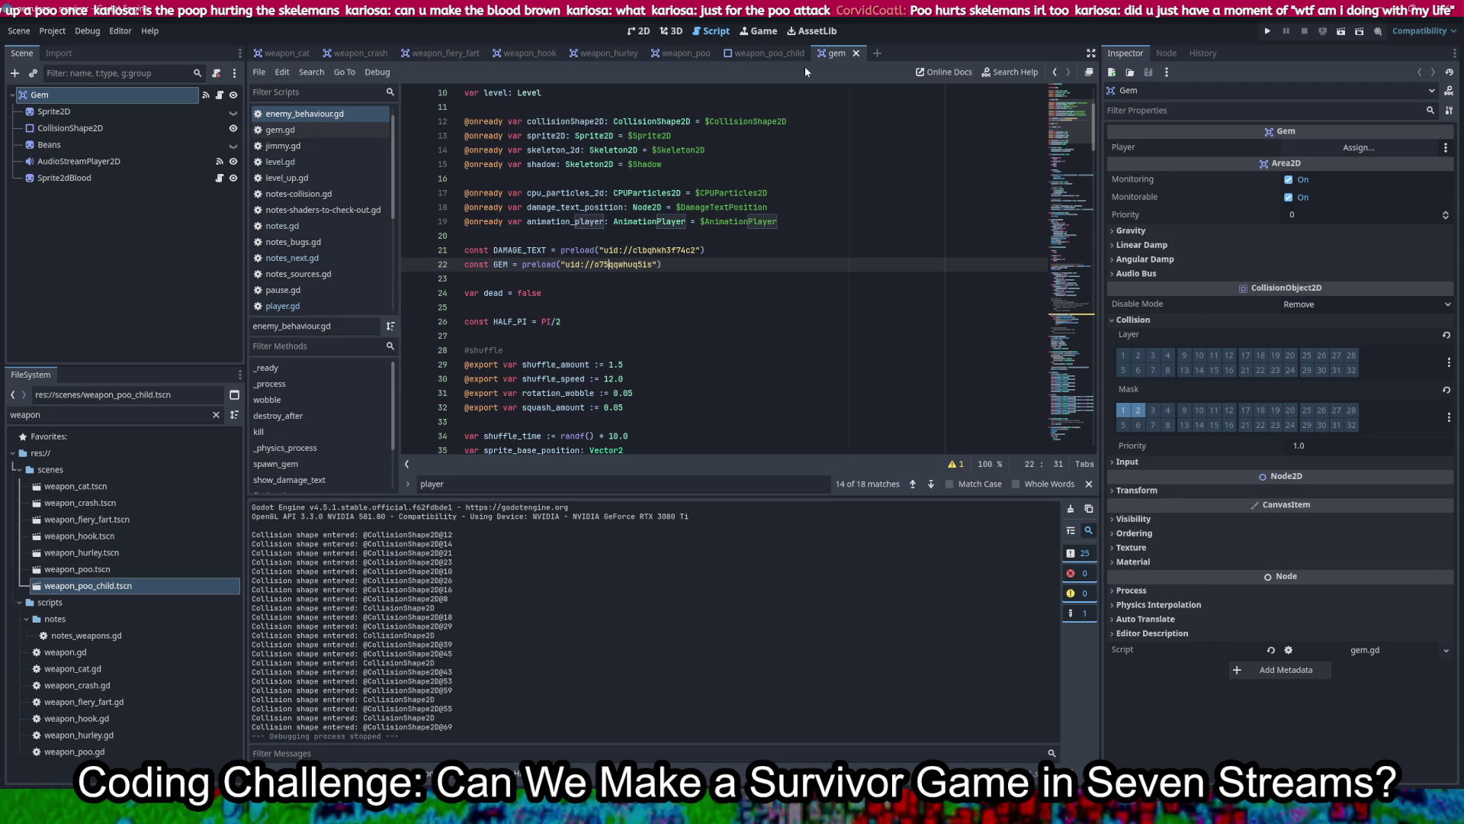
# Step: In the 2D view, try darkening the gem's Modulate tint to black, then cancel it
pyautogui.hotkey('ctrl', 'F1')
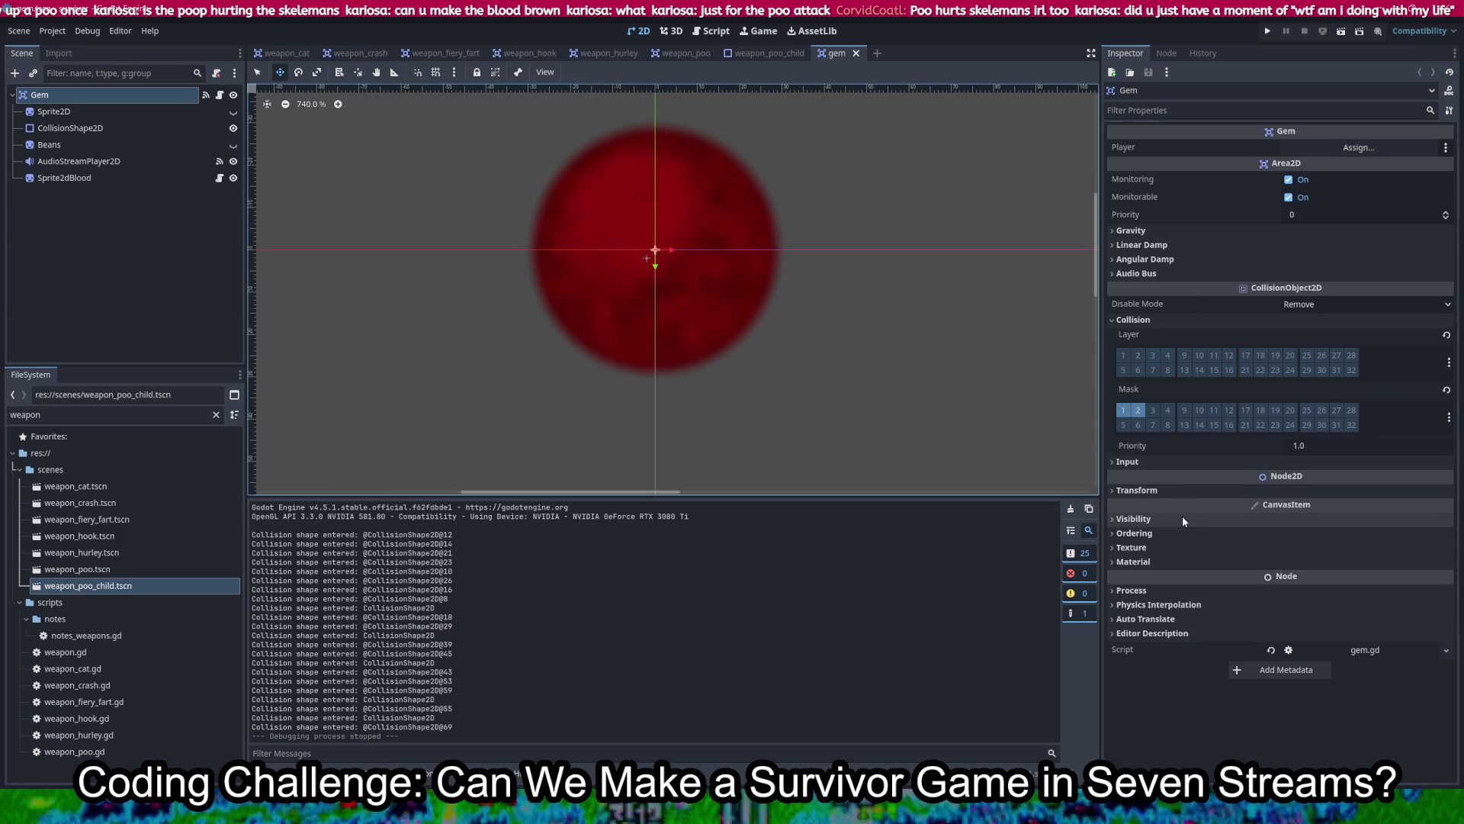
pyautogui.click(1219, 519)
pyautogui.click(1342, 554)
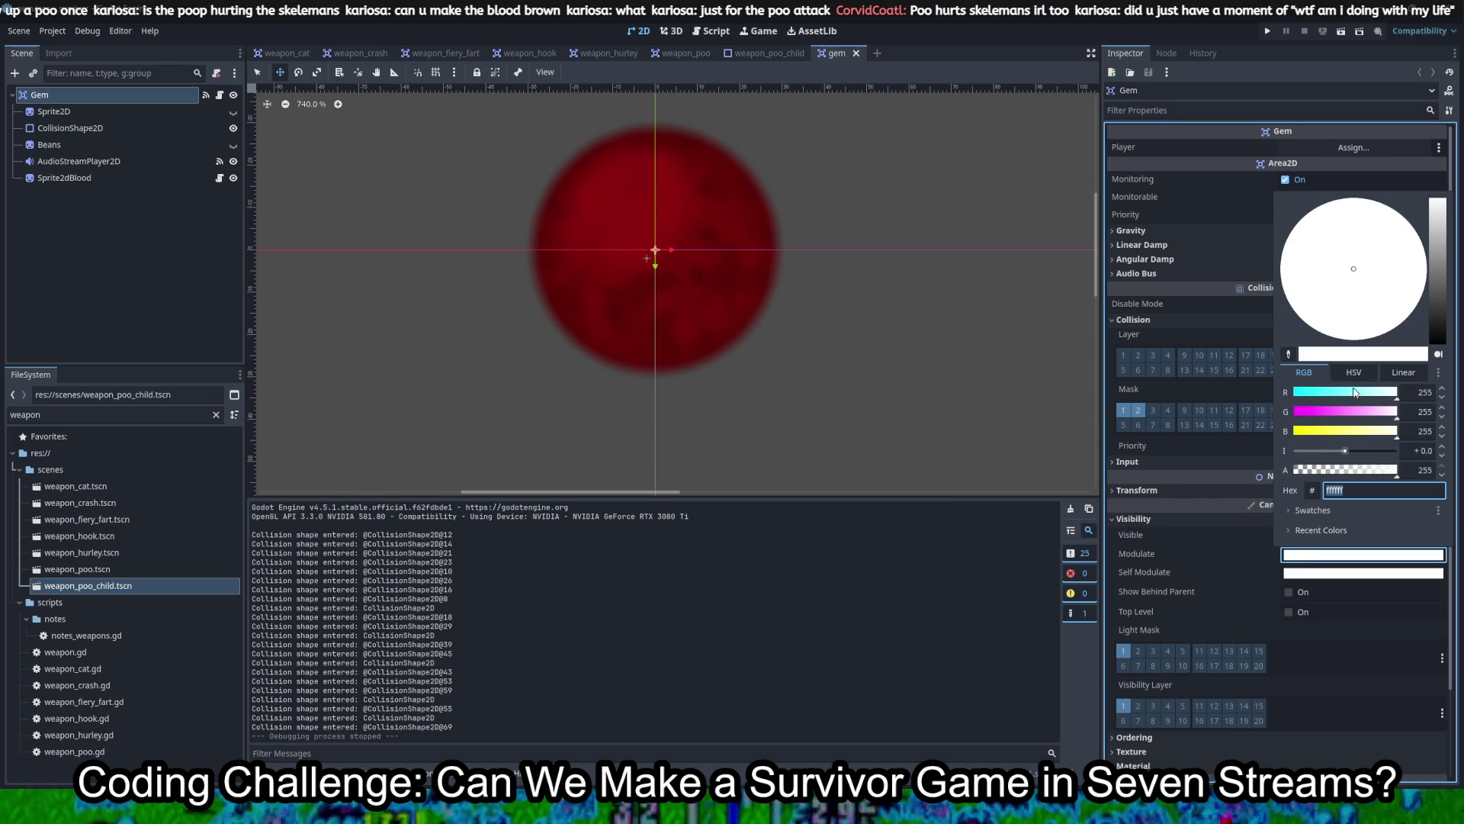
pyautogui.moveTo(1358, 415)
pyautogui.mouseDown()
pyautogui.moveTo(1237, 418)
pyautogui.moveTo(1248, 394)
pyautogui.mouseUp()
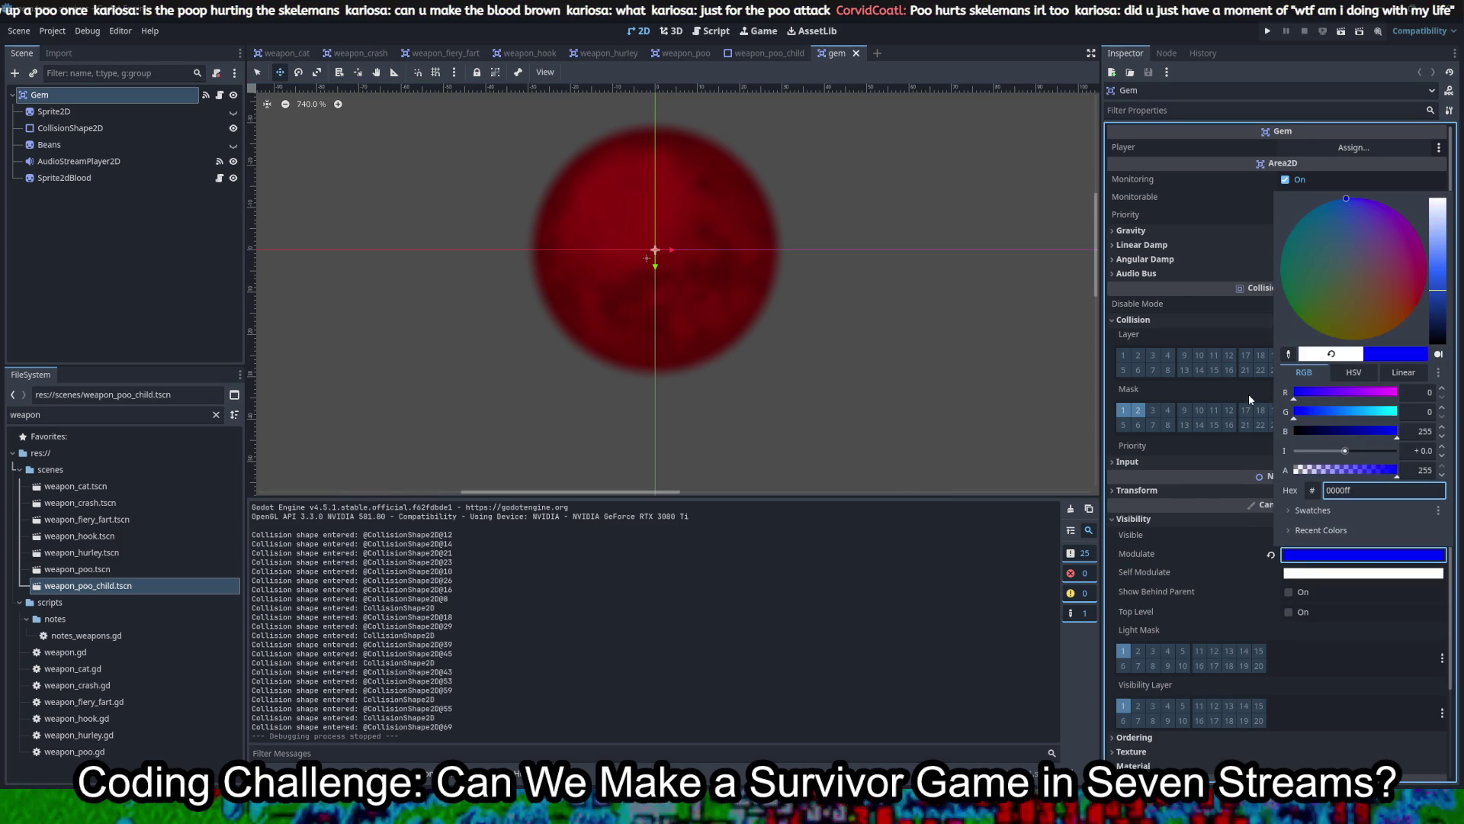
pyautogui.moveTo(1363, 432)
pyautogui.mouseDown()
pyautogui.moveTo(1237, 424)
pyautogui.moveTo(1372, 430)
pyautogui.moveTo(1331, 431)
pyautogui.moveTo(1321, 414)
pyautogui.moveTo(1366, 395)
pyautogui.mouseUp()
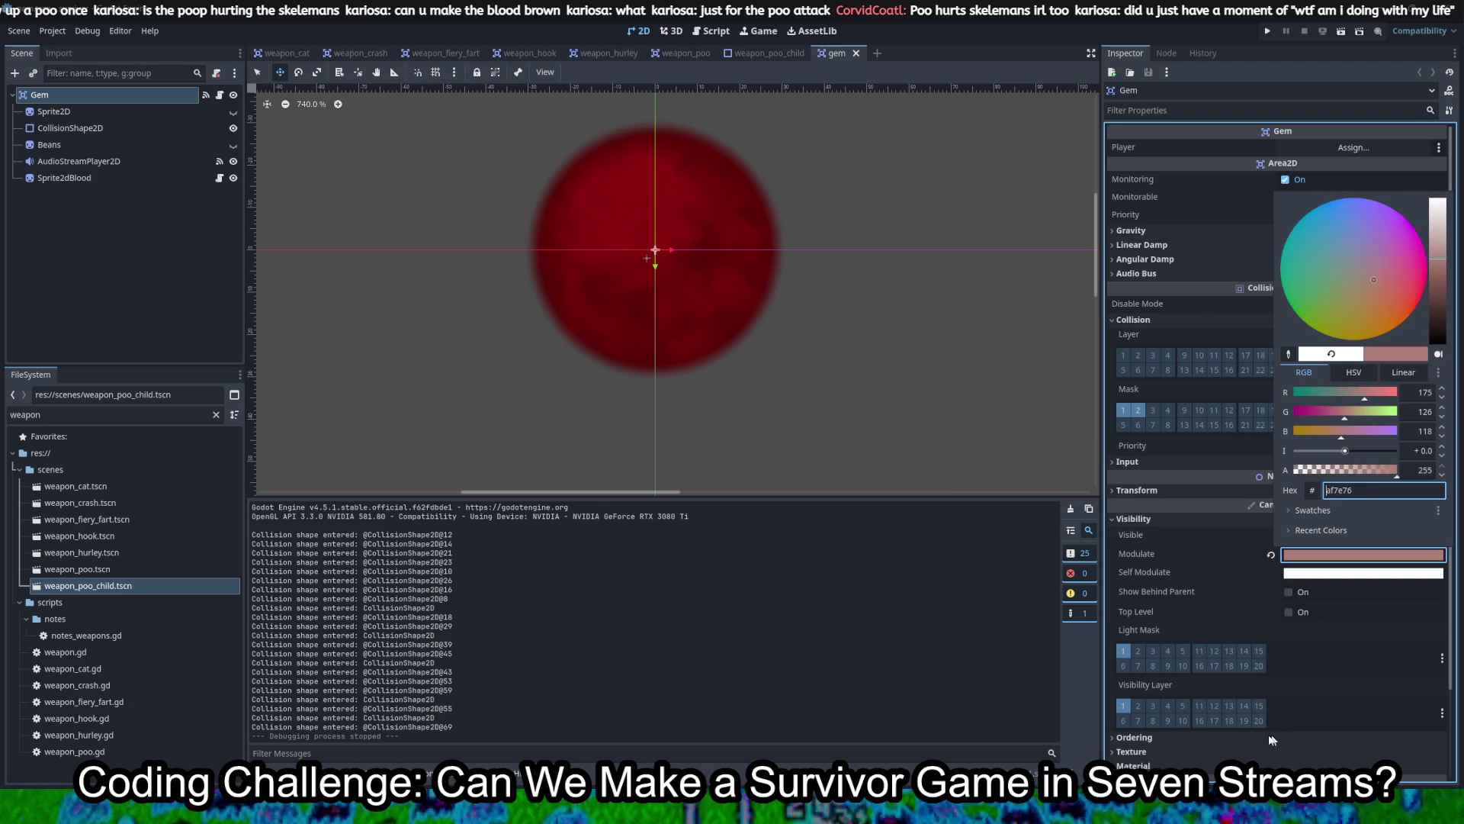
pyautogui.press('Escape')
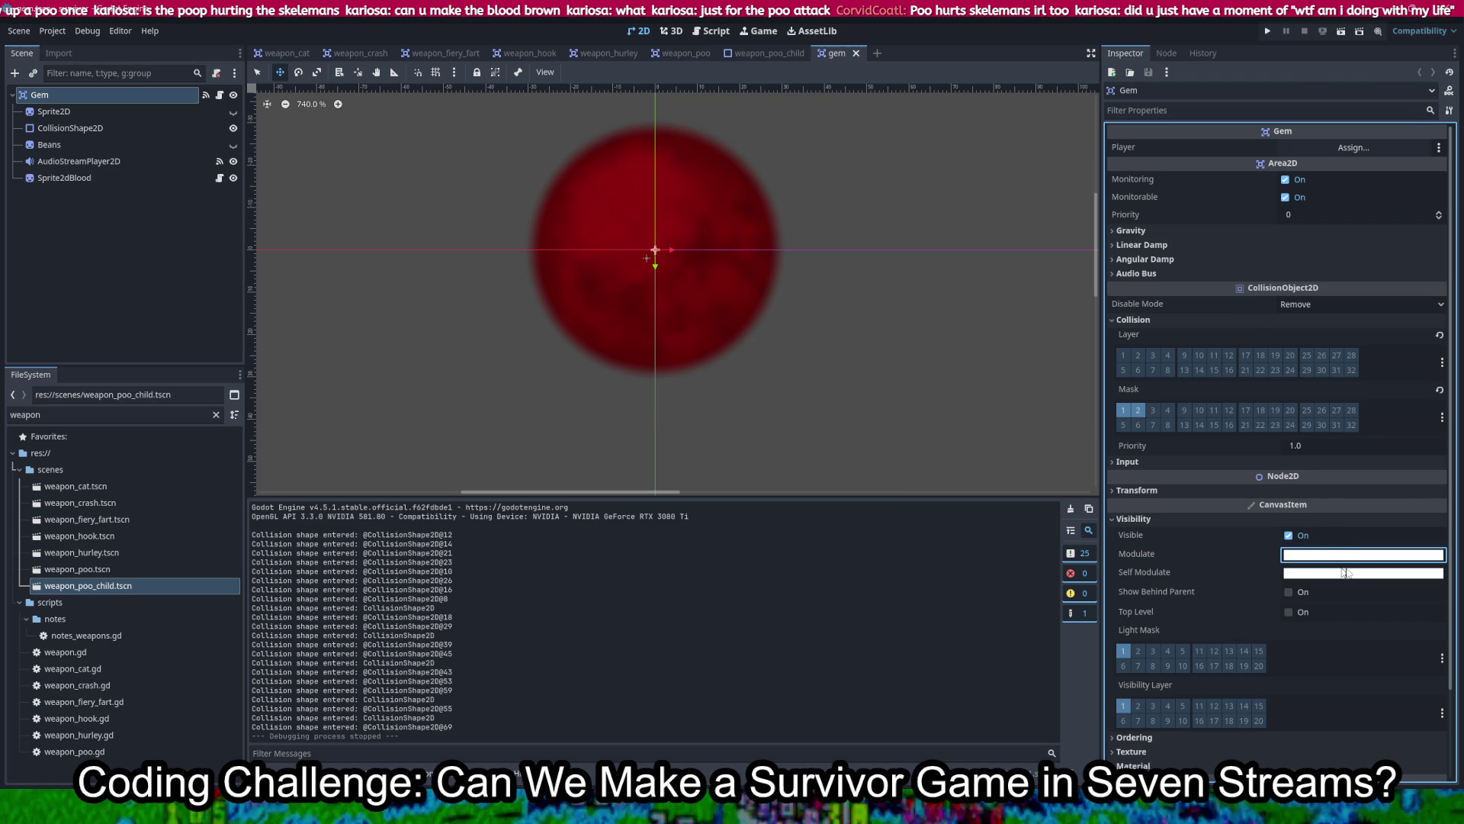
# Step: Set the gem's Modulate to magenta ff00ff, then darken it to black
pyautogui.click(1343, 561)
pyautogui.tripleClick(1342, 489)
pyautogui.write('ff00ff')
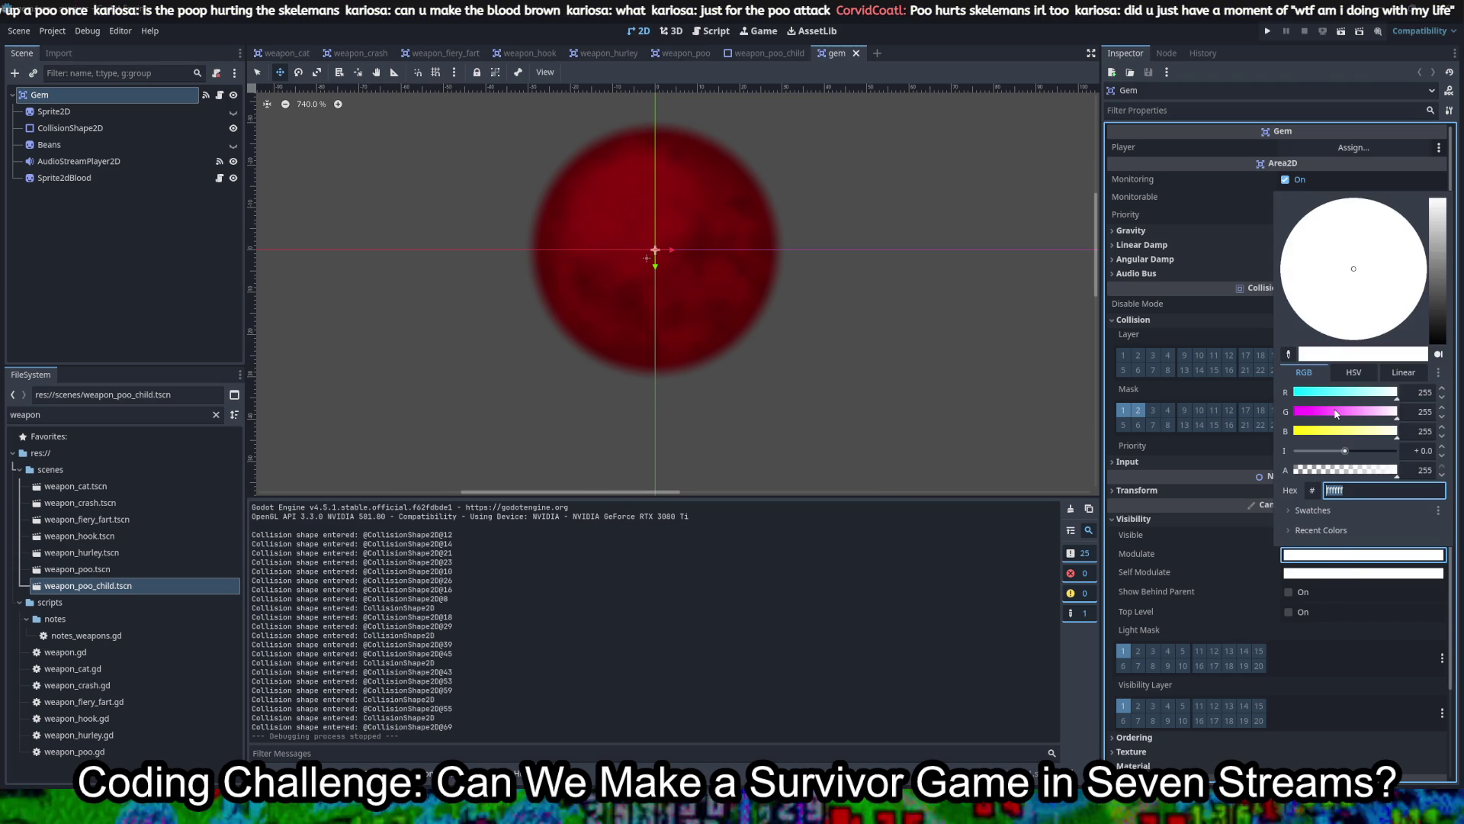
pyautogui.press('Return')
pyautogui.click(941, 428)
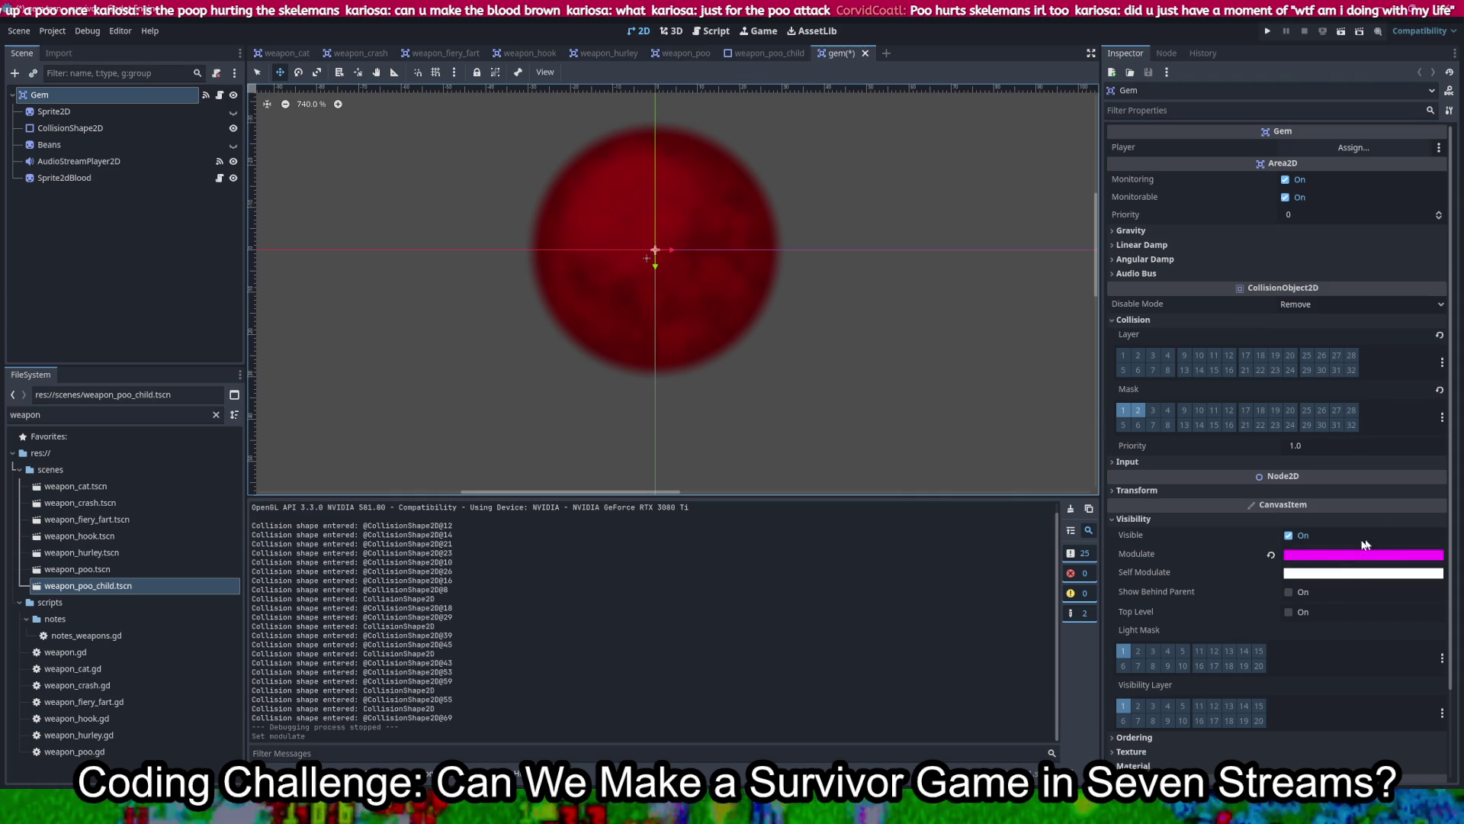
pyautogui.click(1333, 562)
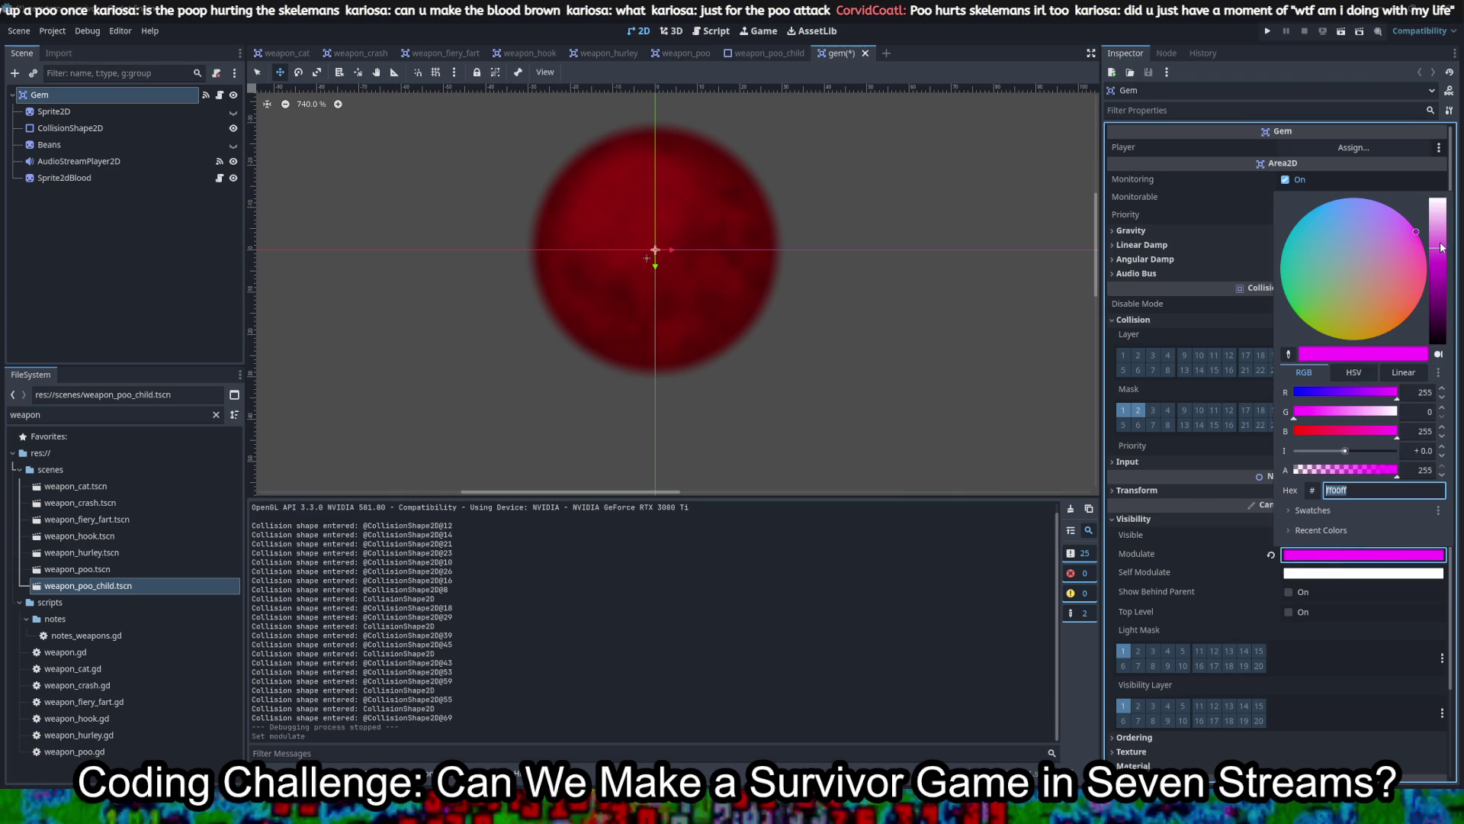
pyautogui.moveTo(1437, 267); pyautogui.dragTo(1458, 417)
pyautogui.click(1246, 565)
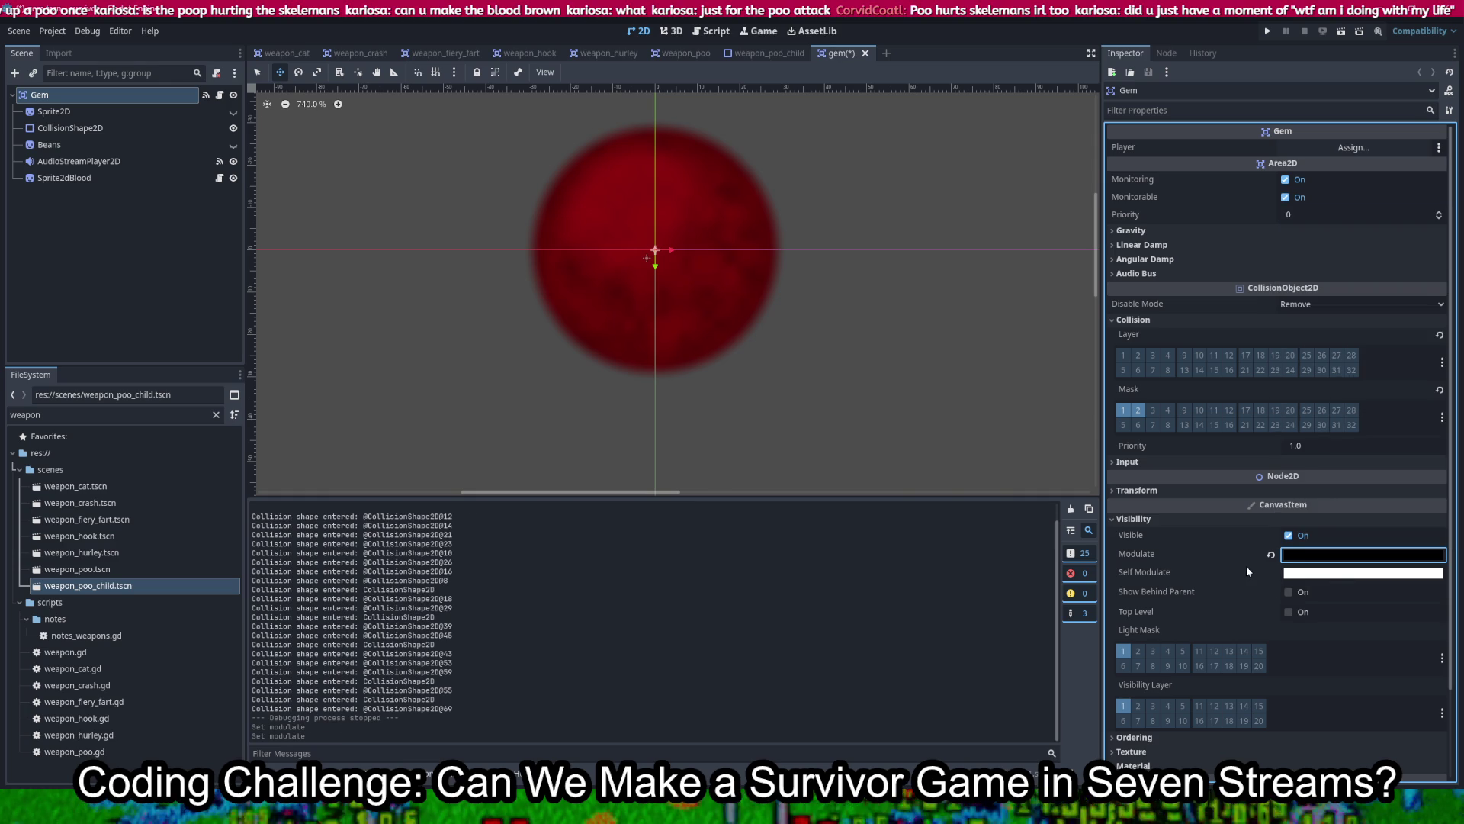
# Step: Make the gem's Self Modulate black, save the gem scene, and select the Beans node
pyautogui.click(1342, 573)
pyautogui.click(1337, 508)
pyautogui.write('00ffff')
pyautogui.press('Return')
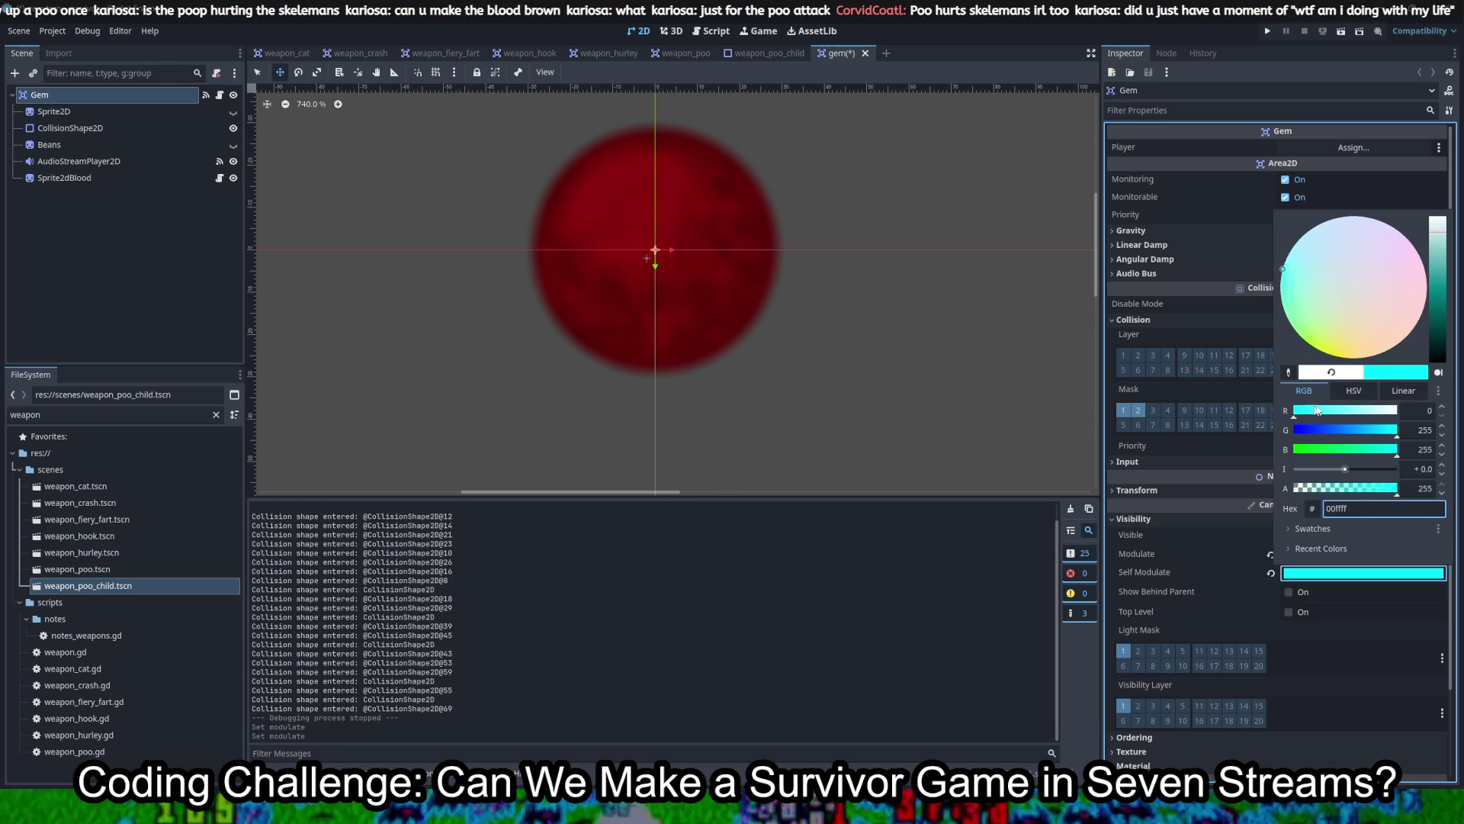
pyautogui.click(967, 392)
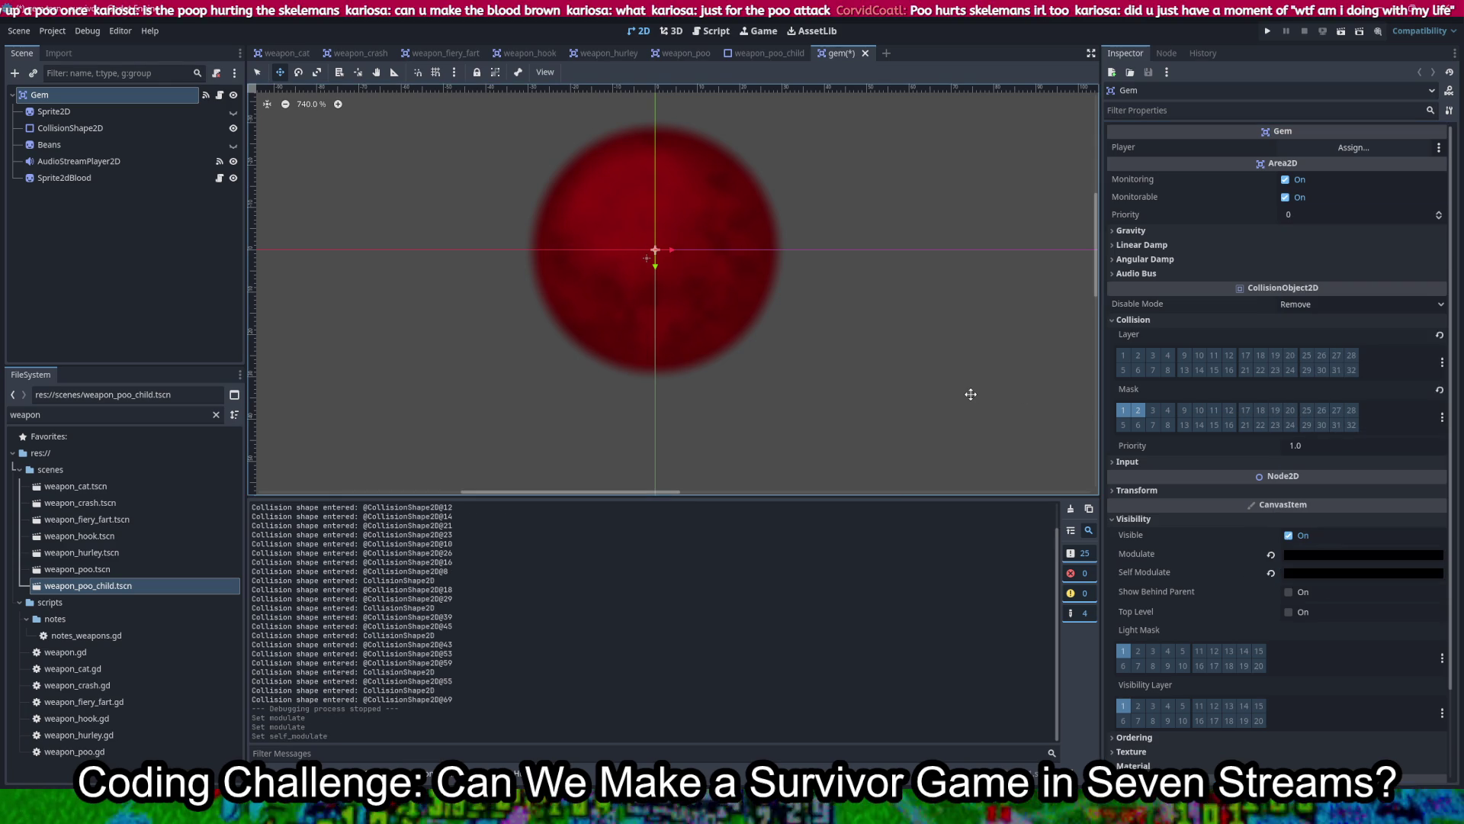
pyautogui.hotkey('ctrl', 's')
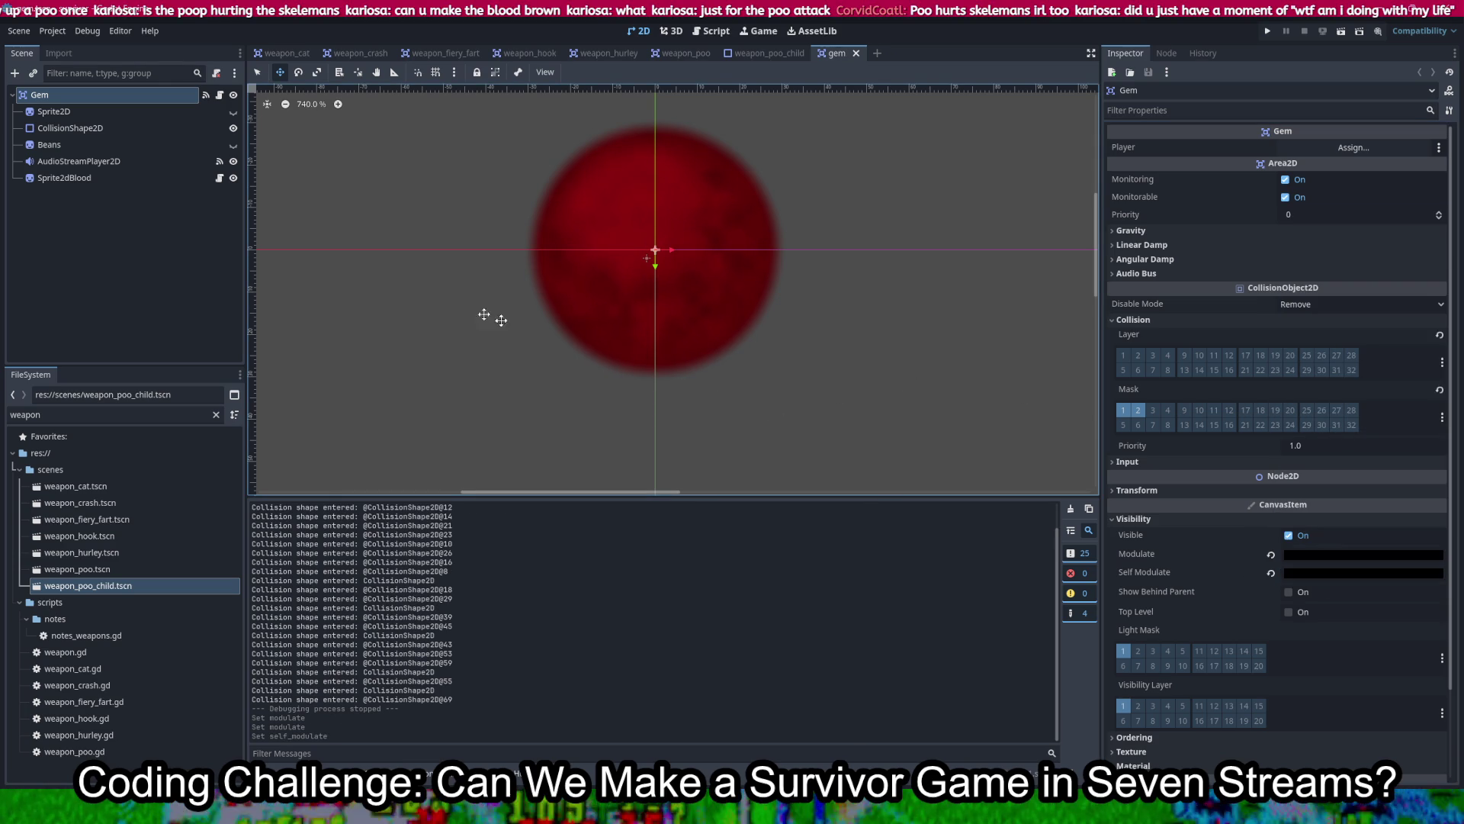
pyautogui.click(61, 145)
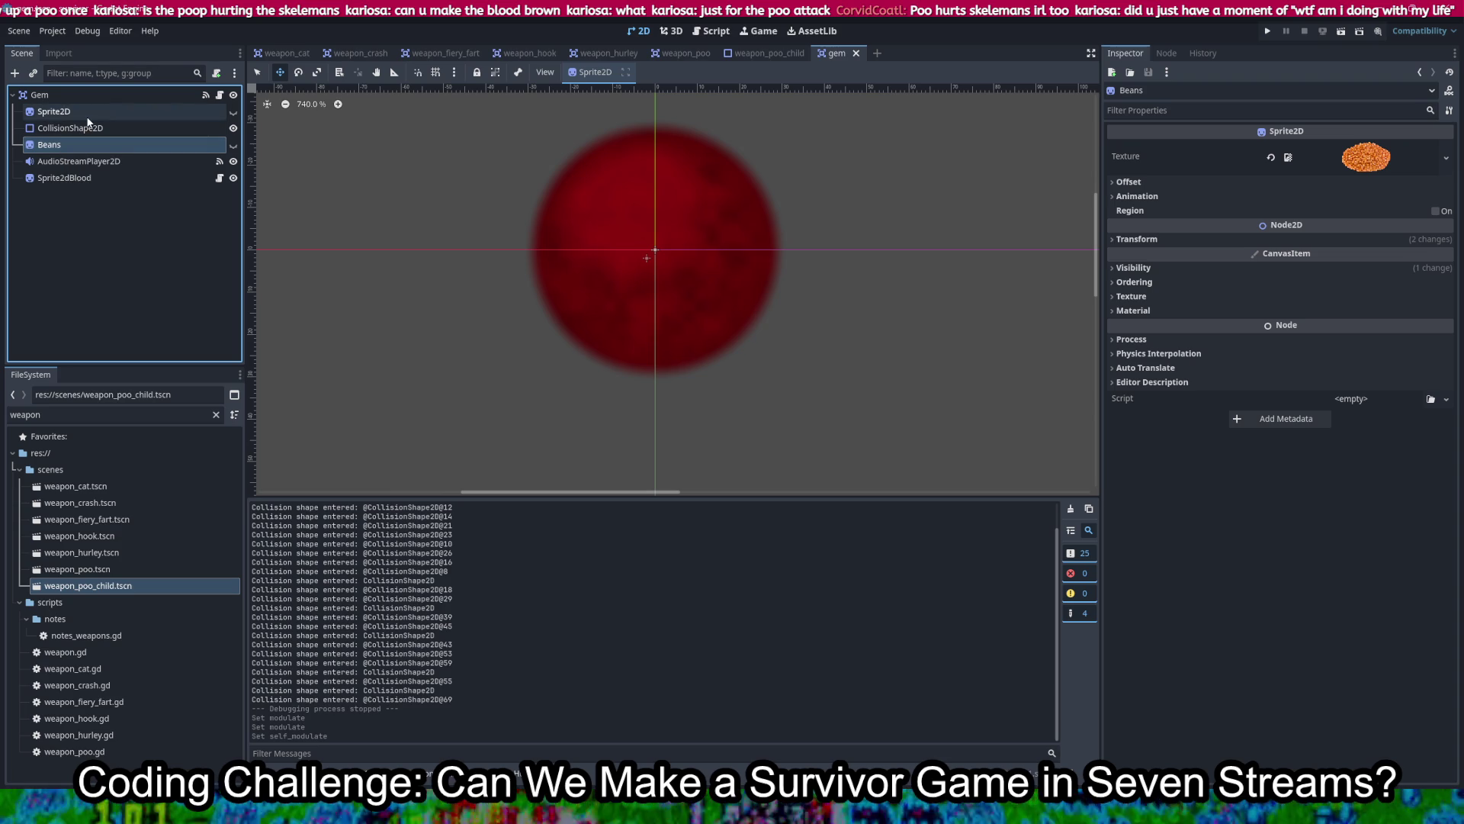
# Step: Toggle Sprite2D's visibility so the Sprite2dBlood droplet shows, and expand its Visibility settings
pyautogui.click(61, 112)
pyautogui.click(234, 112)
pyautogui.click(233, 112)
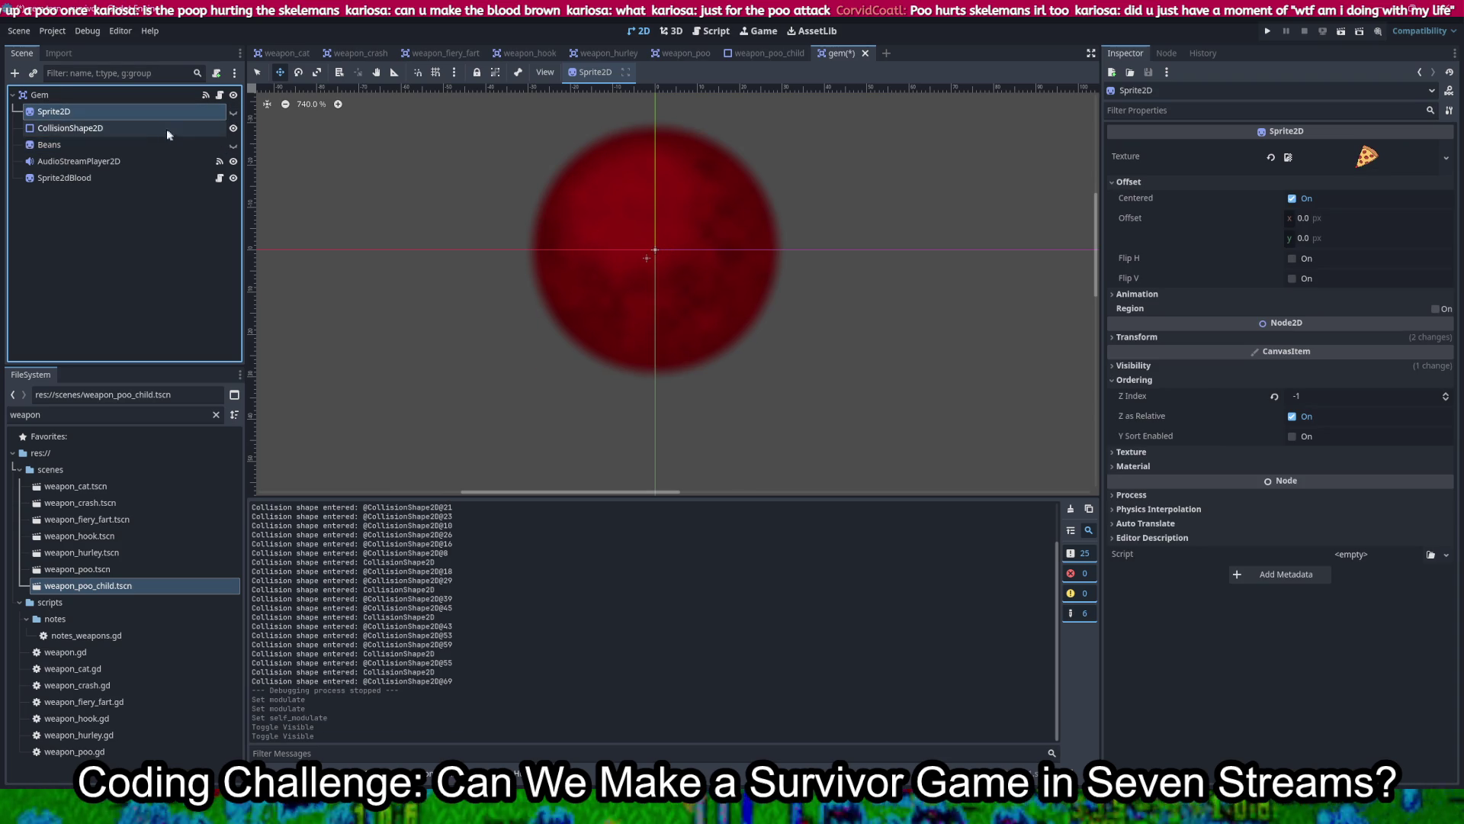
pyautogui.click(226, 177)
pyautogui.click(233, 178)
pyautogui.click(233, 178)
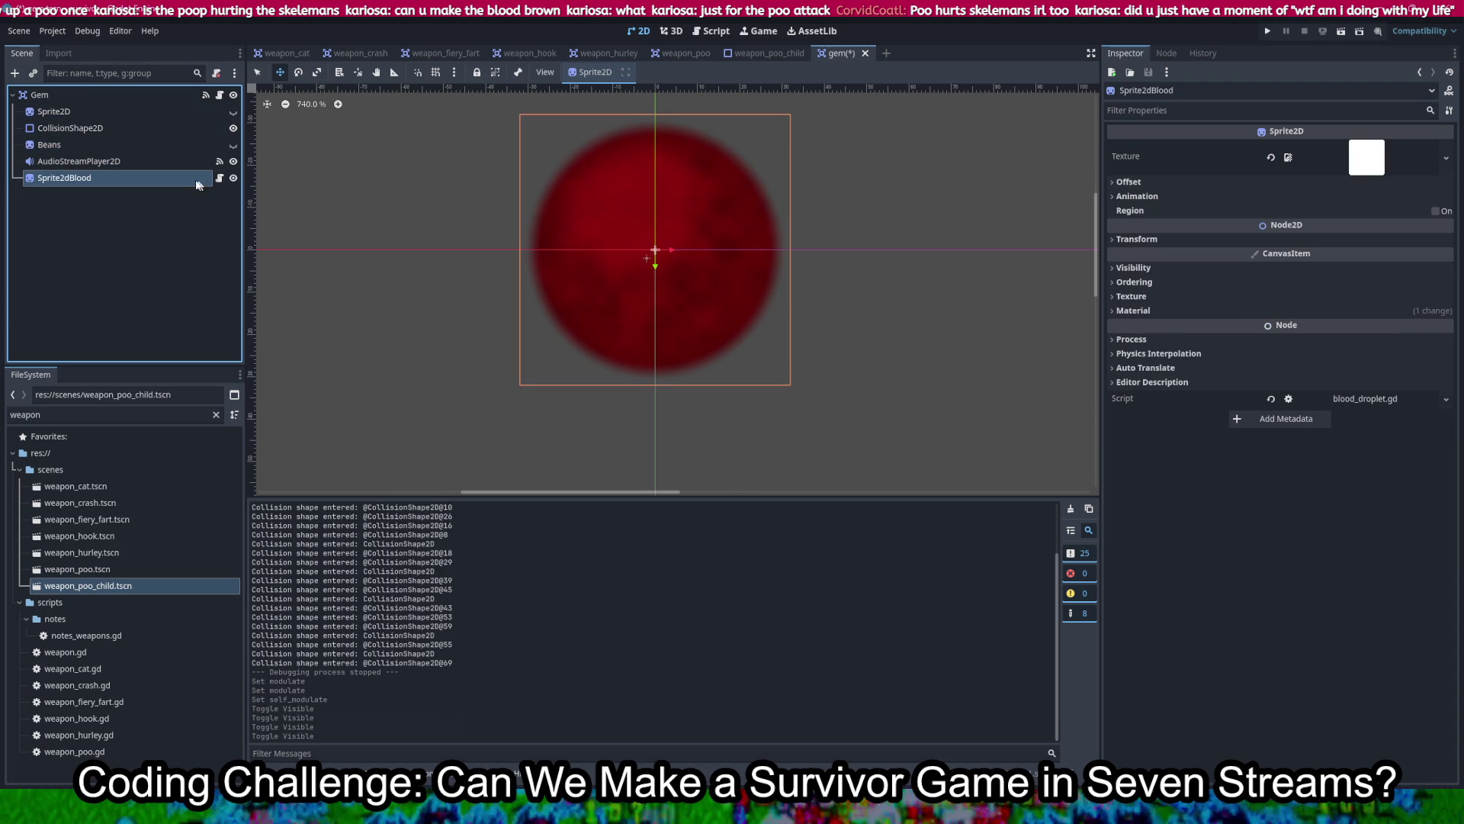
pyautogui.press('Escape')
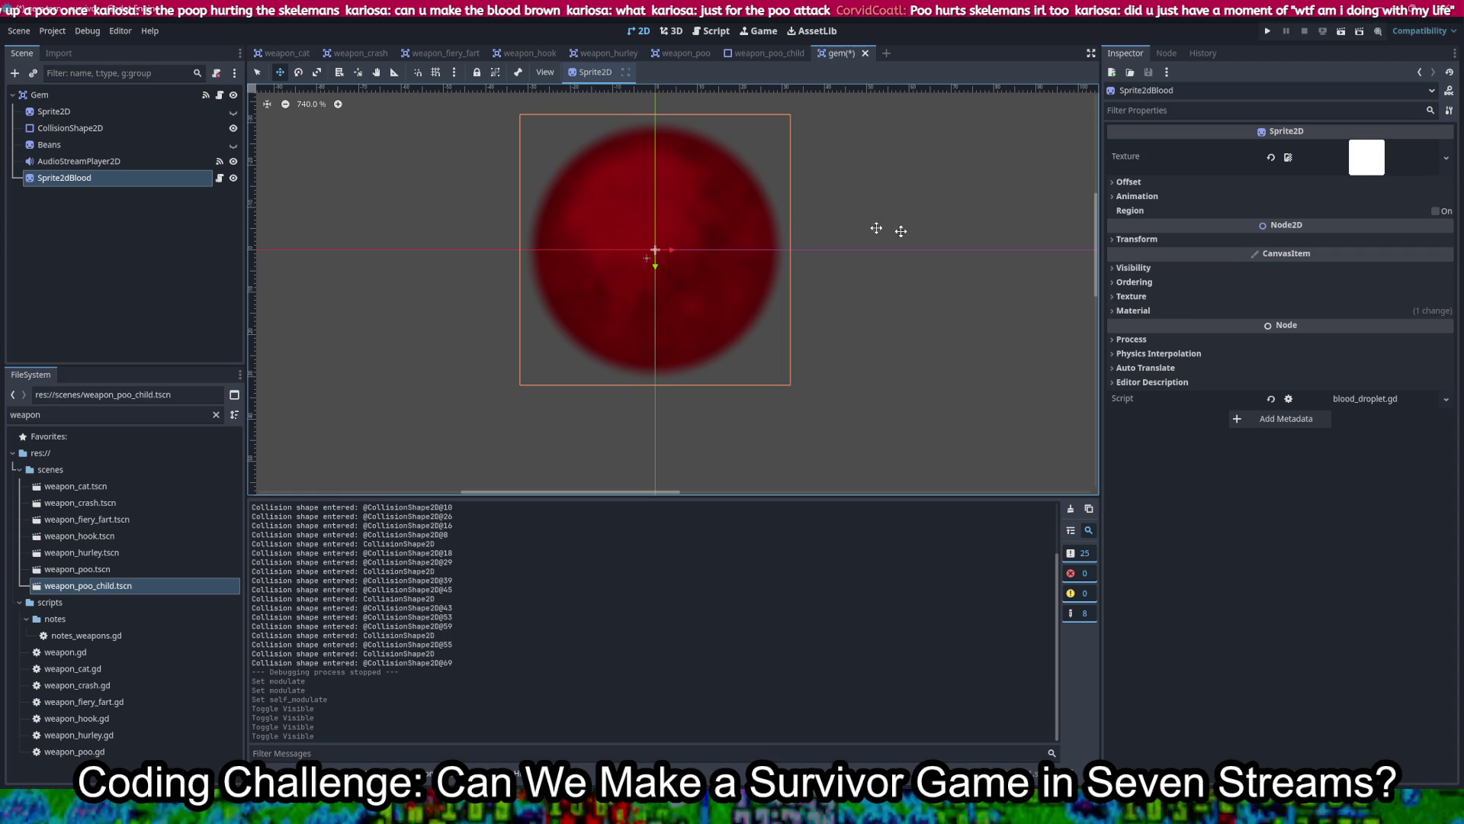
pyautogui.click(1184, 271)
# Step: Drag Sprite2dBlood's Modulate value slider all the way down to black and close the picker
pyautogui.click(1313, 308)
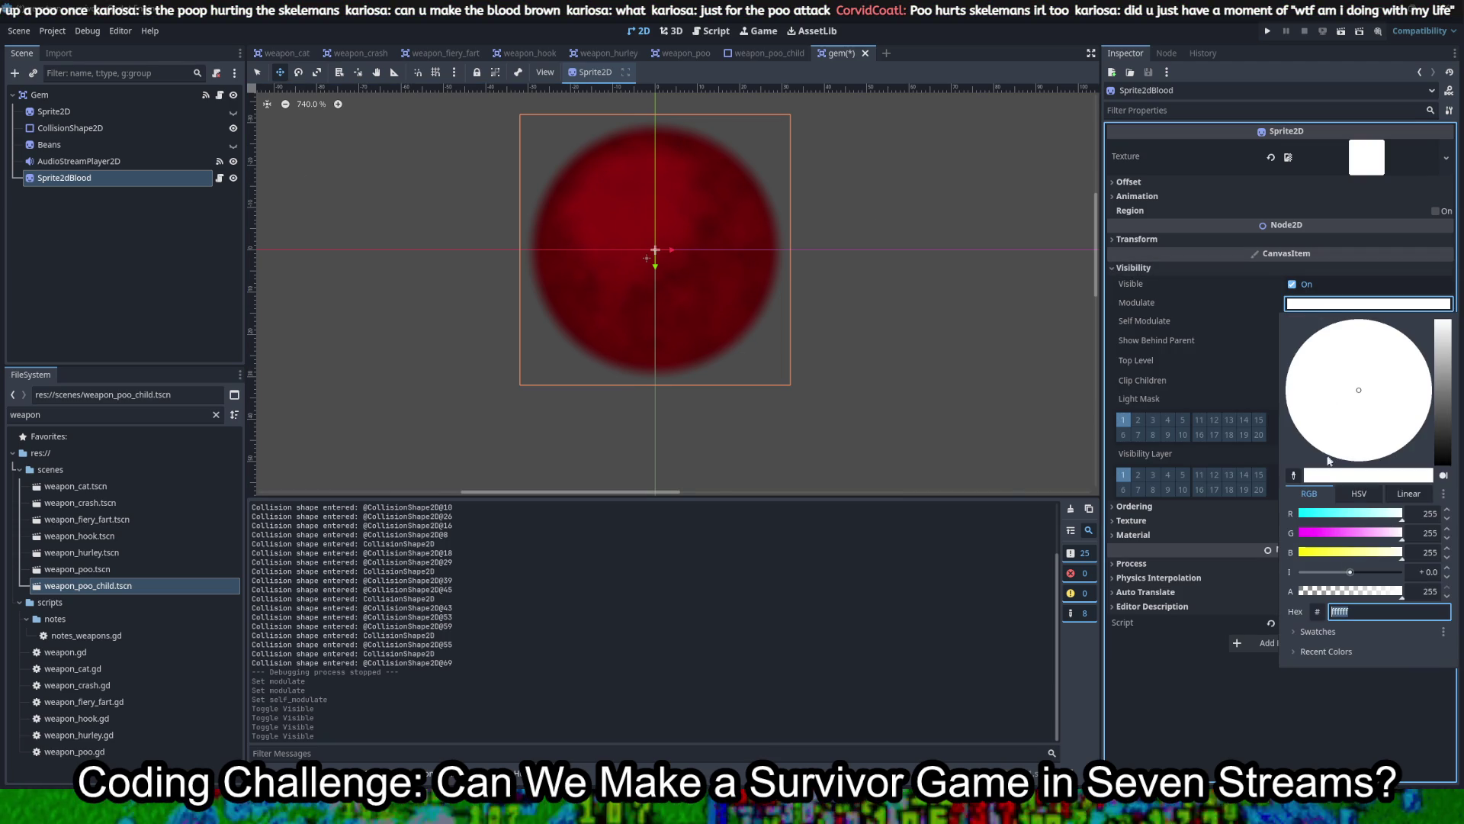
pyautogui.click(1446, 363)
pyautogui.moveTo(1446, 363); pyautogui.dragTo(1446, 463)
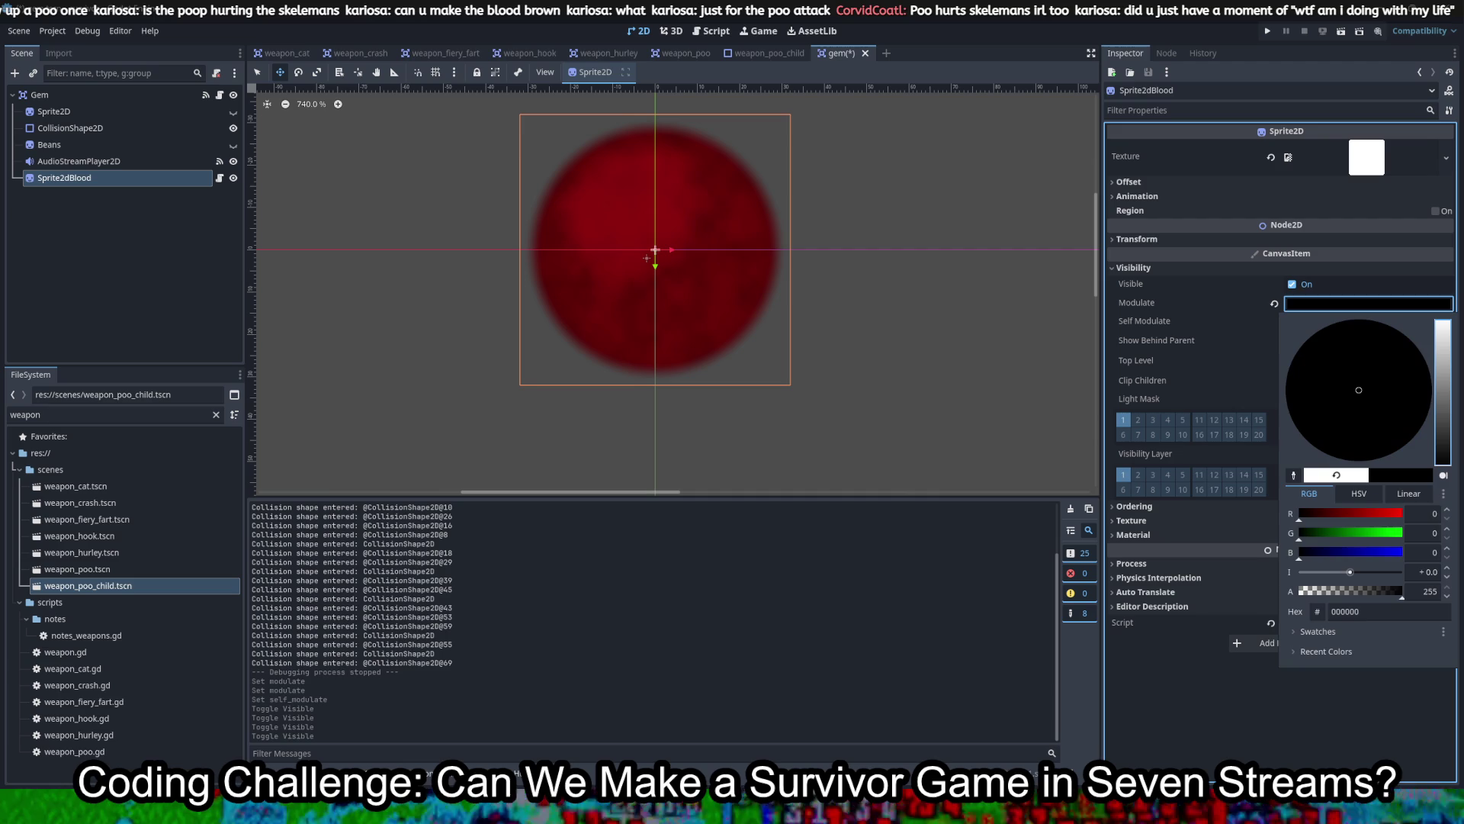
pyautogui.click(949, 401)
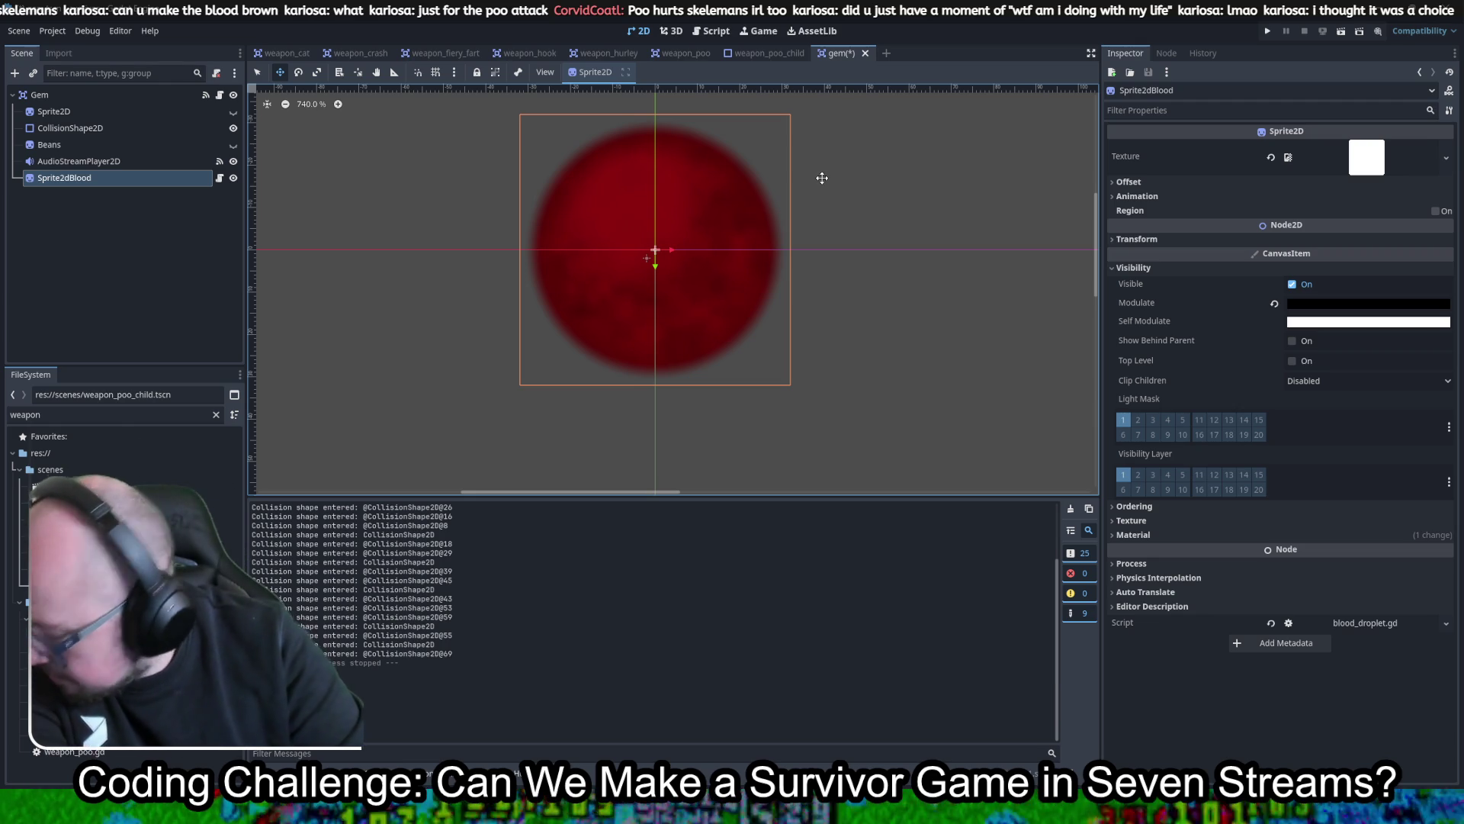
pyautogui.click(257, 72)
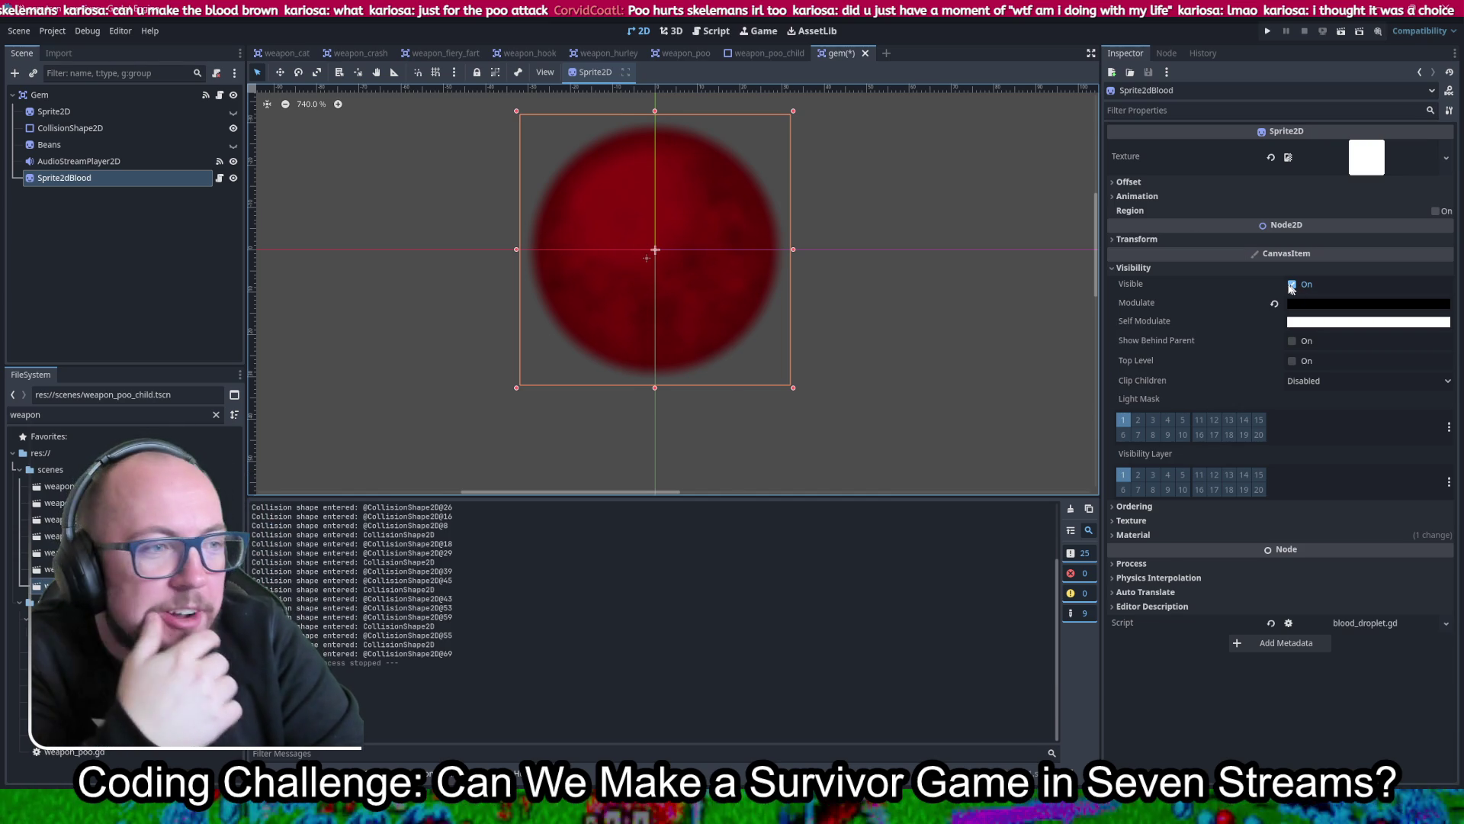
# Step: Revert the droplet's Modulate and expand Material > ShaderMaterial > Shader Parameters, recentring the view
pyautogui.click(1274, 304)
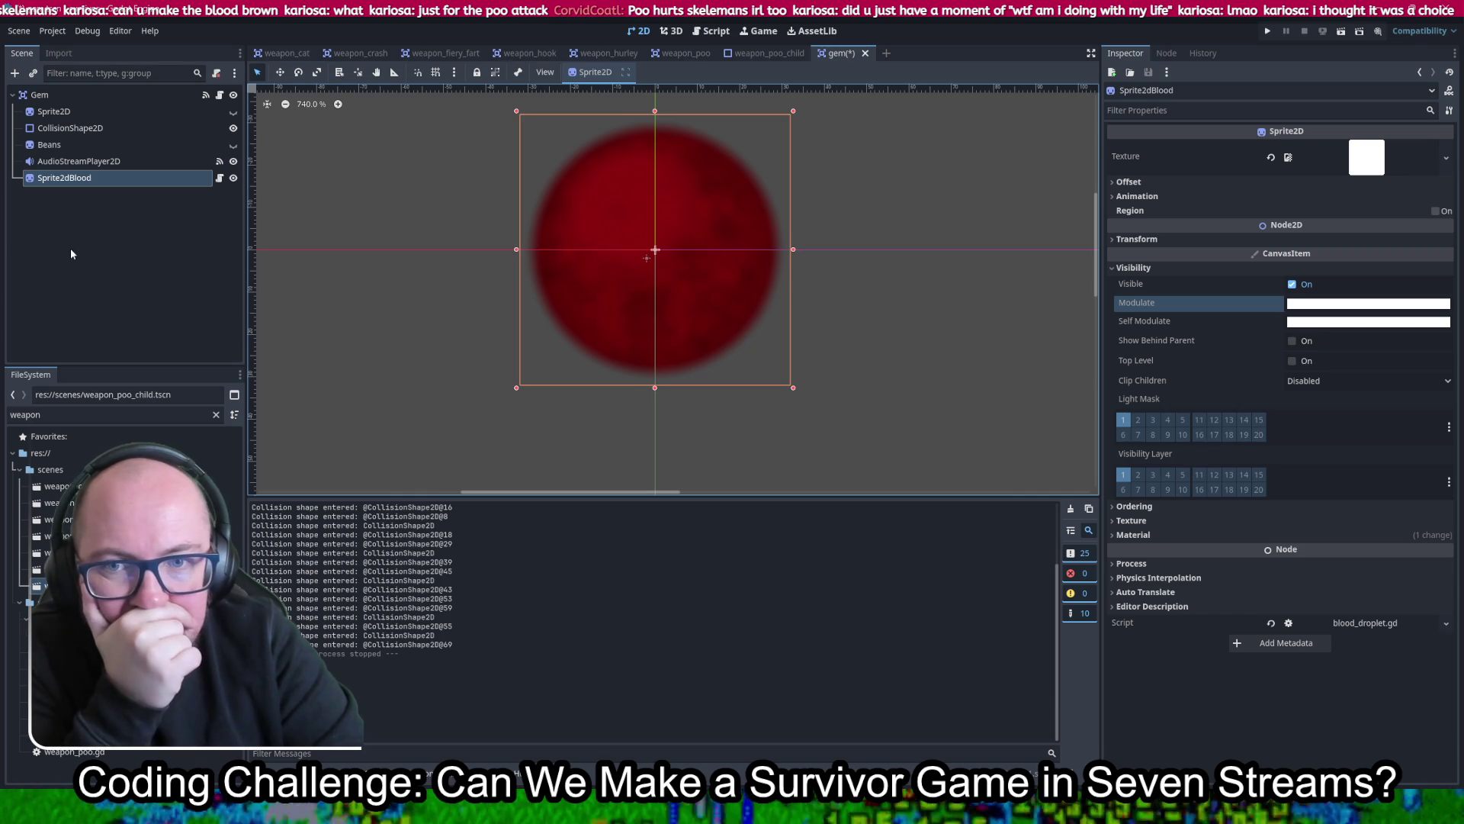
pyautogui.click(1135, 534)
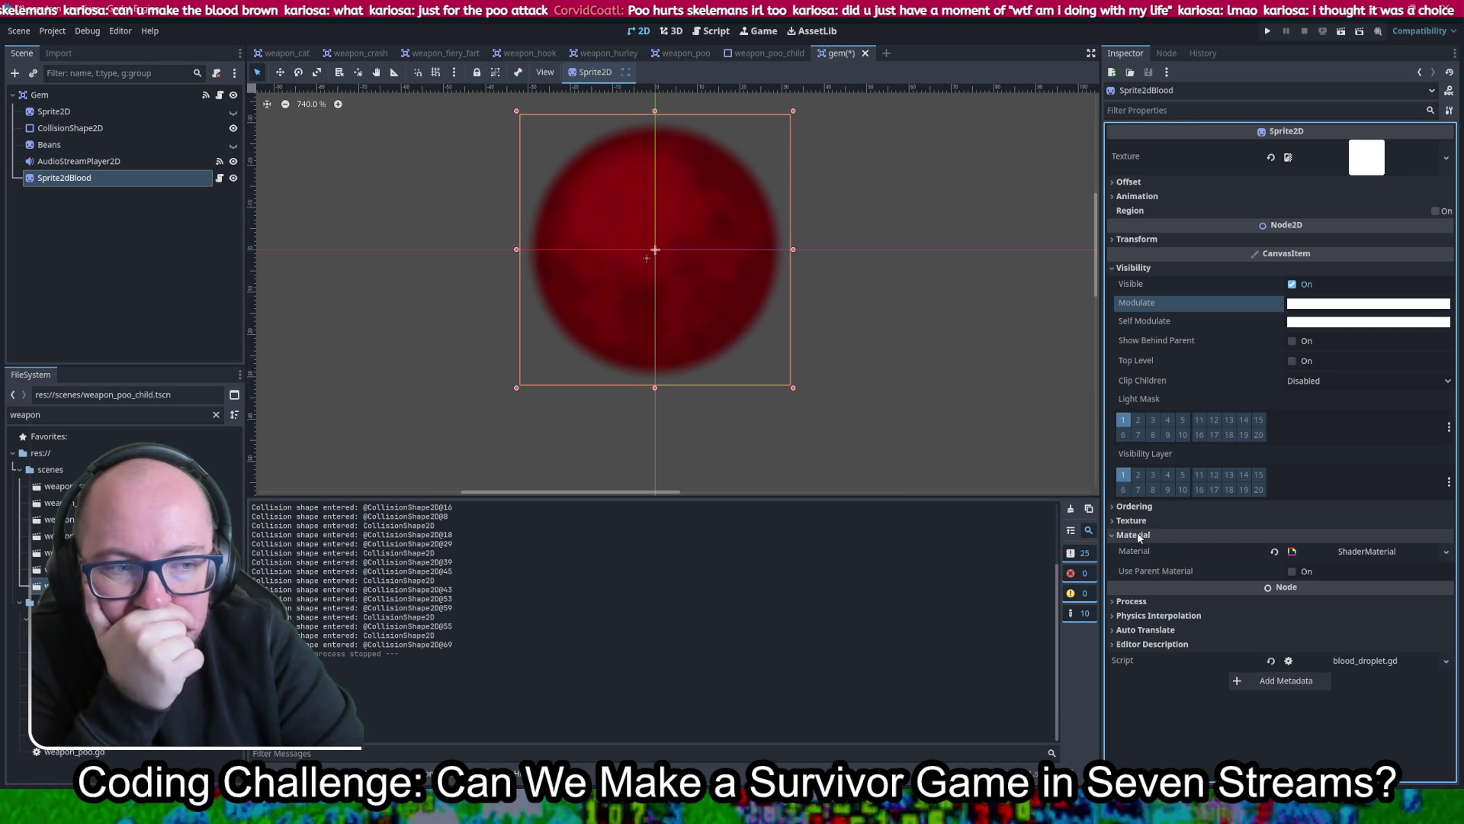
pyautogui.click(1389, 560)
pyautogui.scroll(-1, 1260, 507)
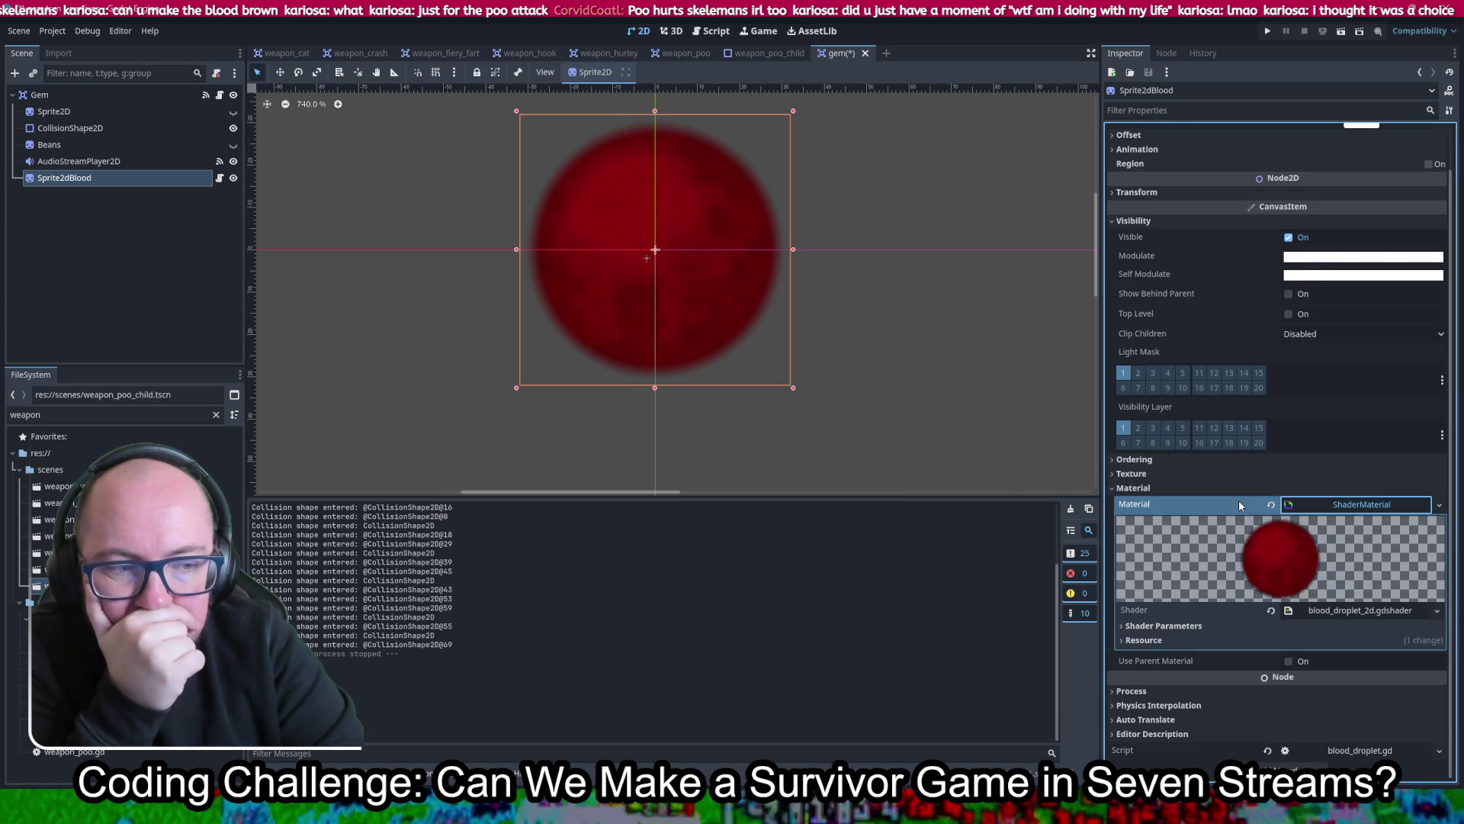
pyautogui.click(1181, 626)
pyautogui.scroll(-3, 1167, 580)
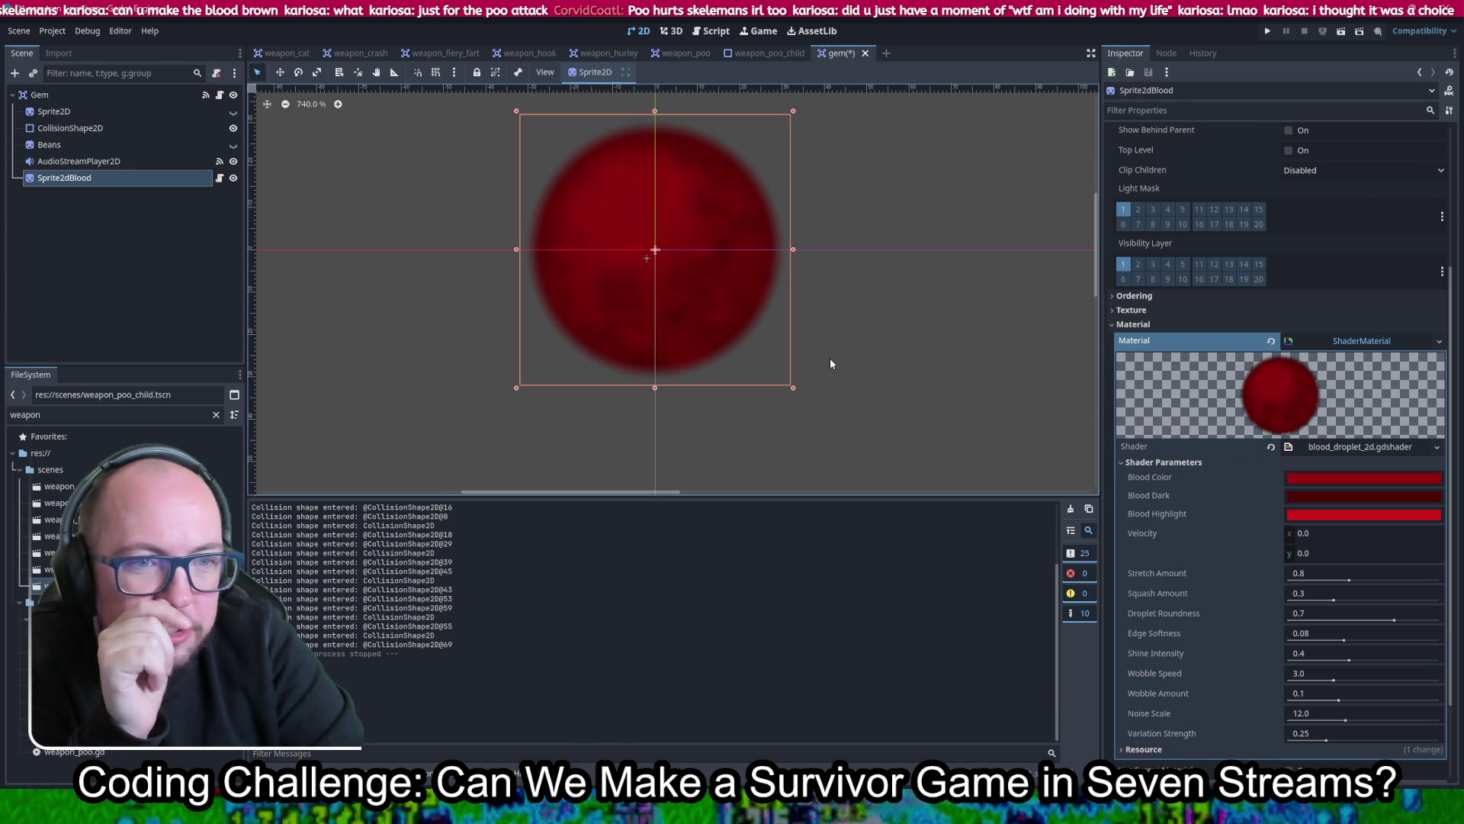
pyautogui.scroll(5, 669, 229)
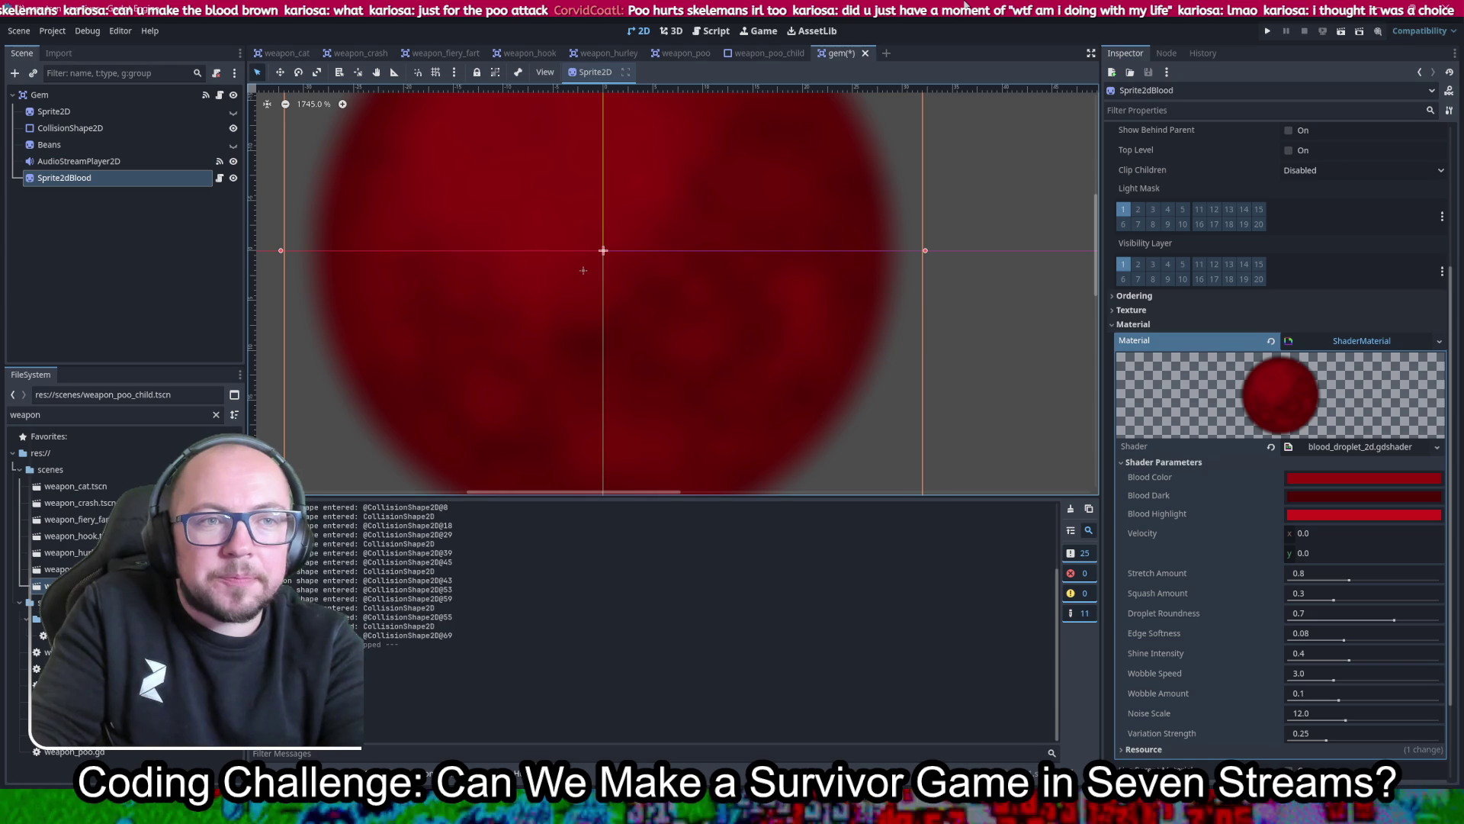
pyautogui.hotkey('ctrl', 'z')
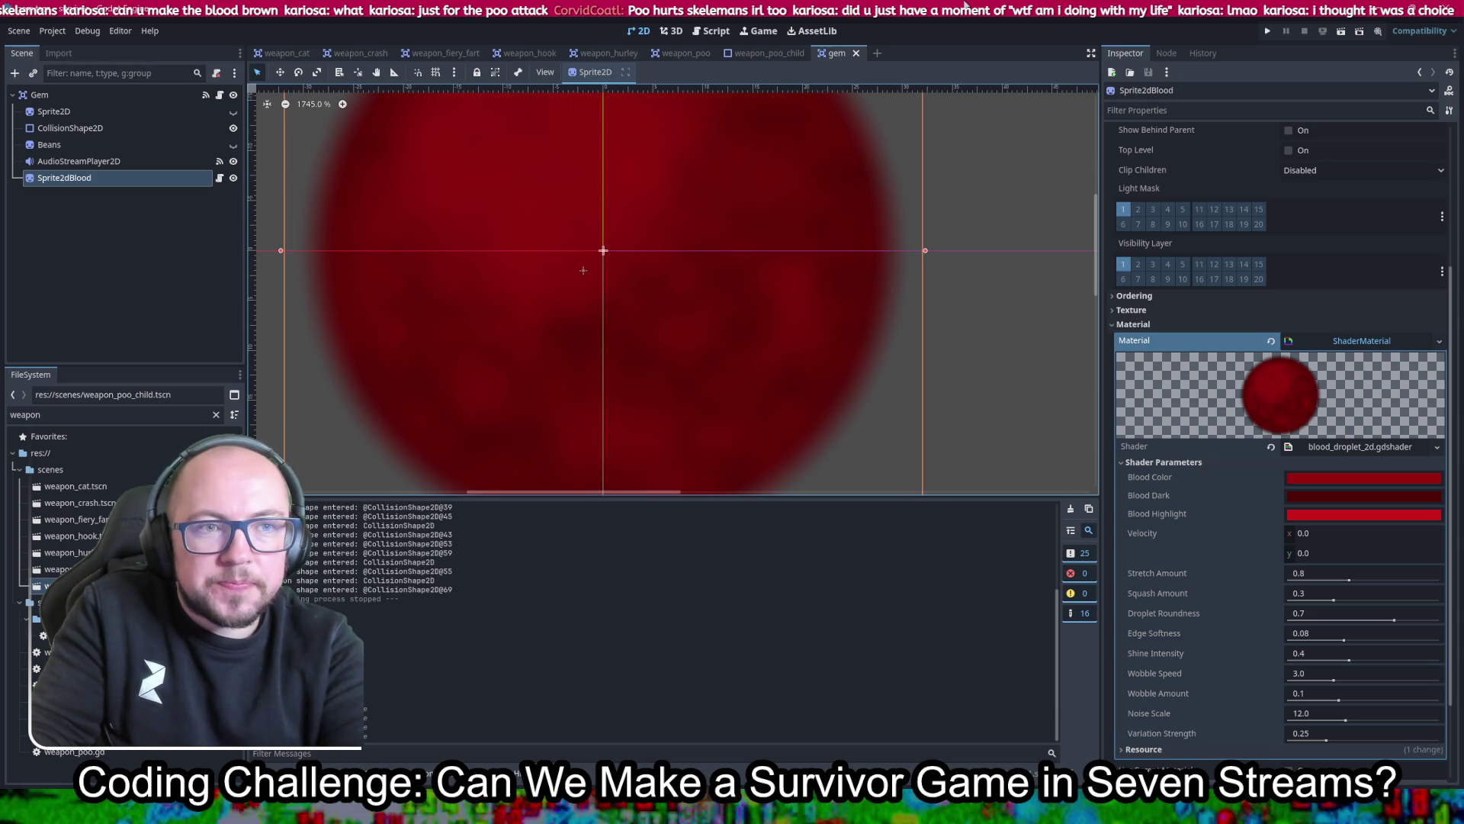
pyautogui.scroll(-5, 739, 229)
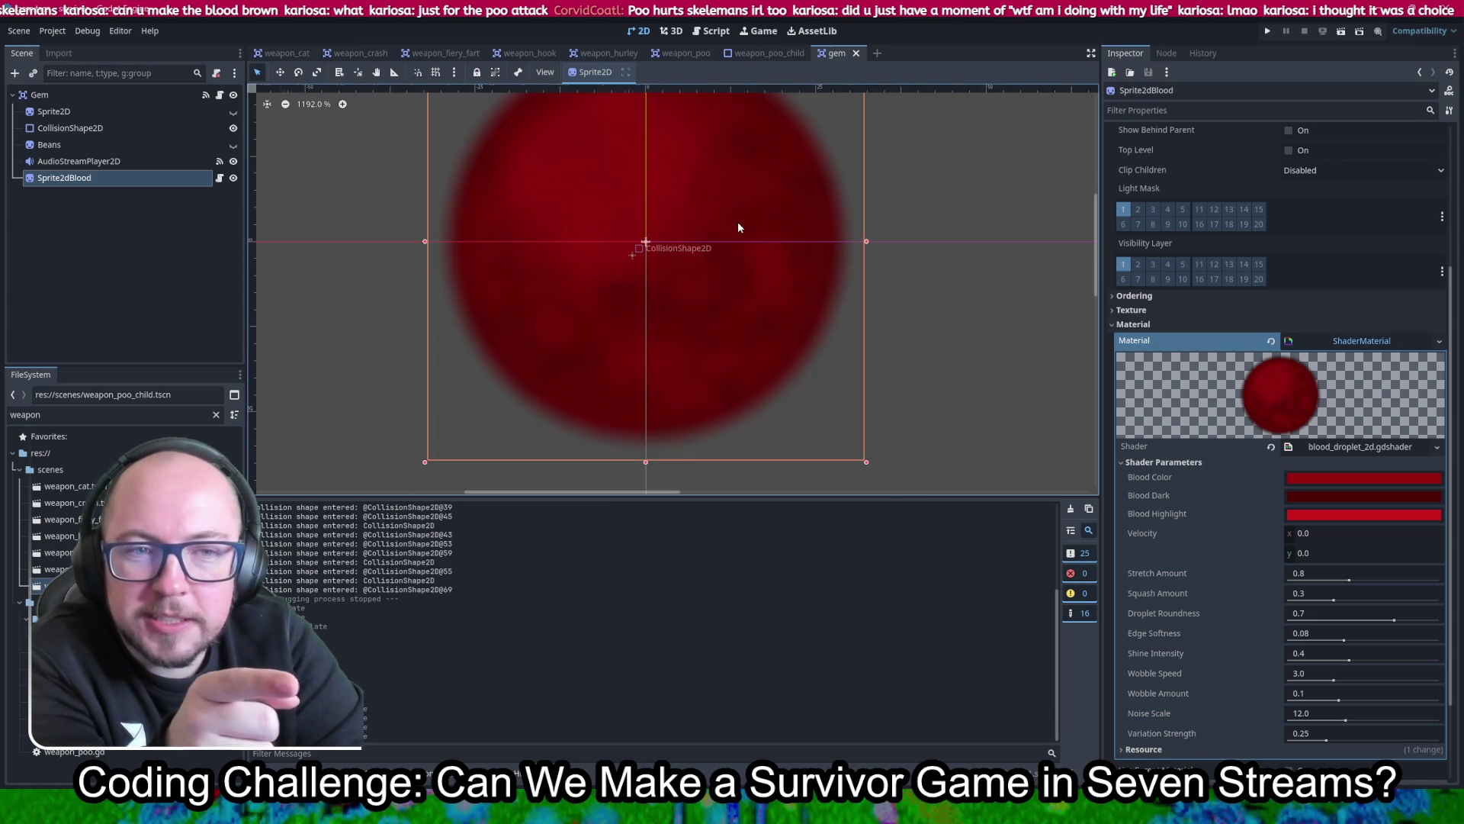
pyautogui.scroll(2, 706, 245)
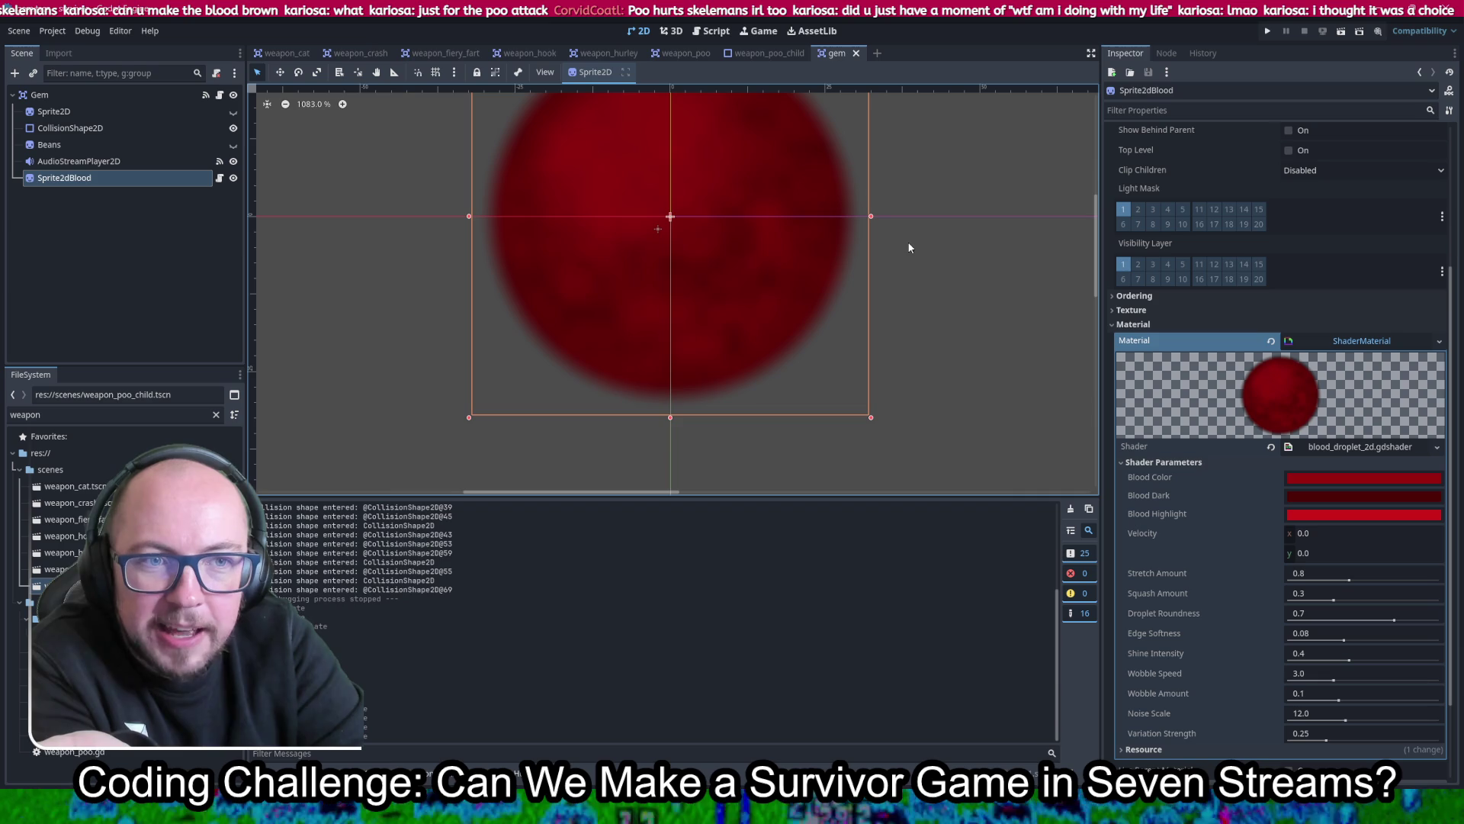
pyautogui.moveTo(915, 239); pyautogui.dragTo(921, 289)
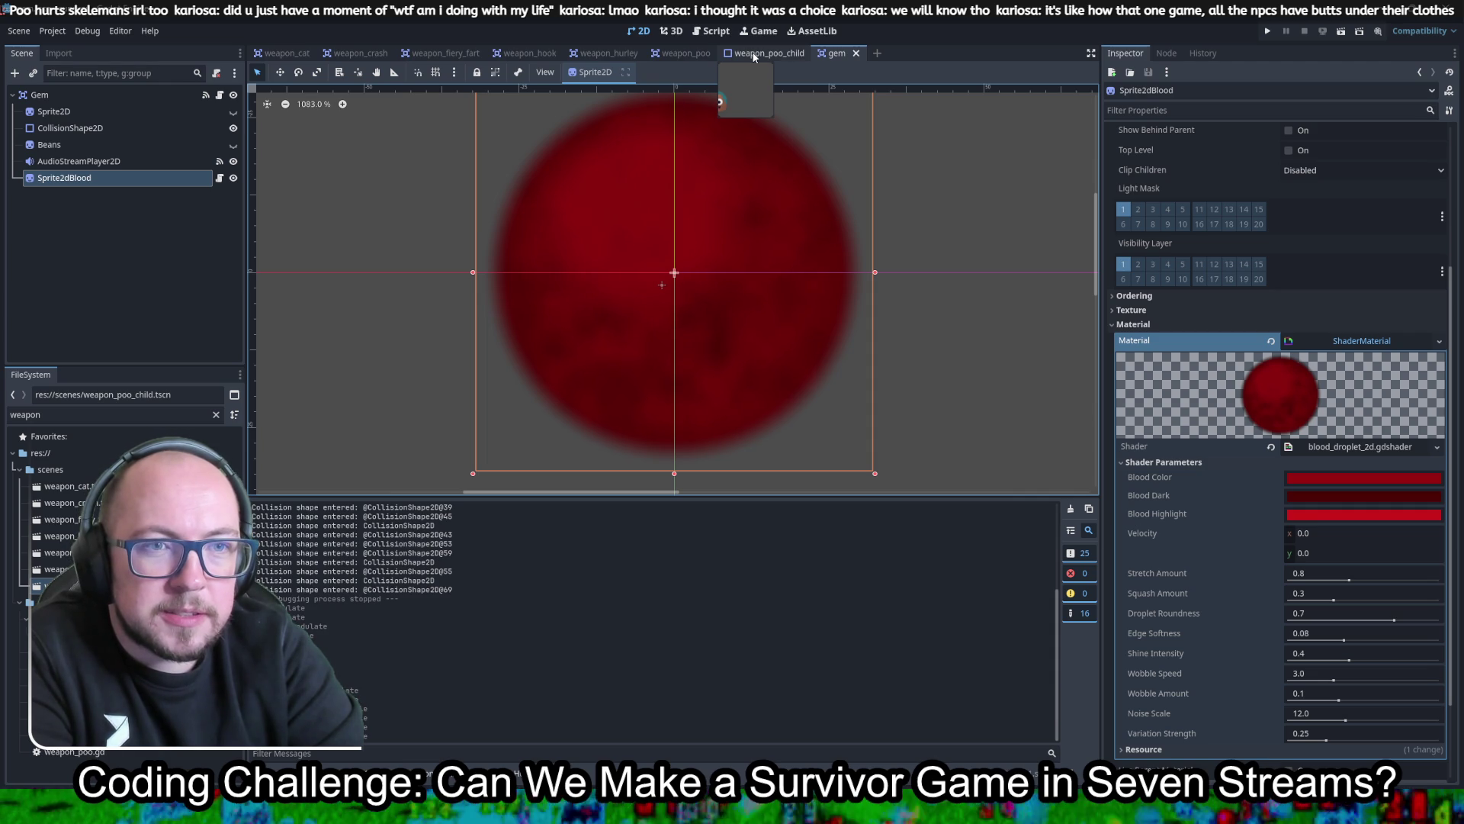
# Step: In the Script workspace, open weapon.gd and look through its code
pyautogui.click(713, 34)
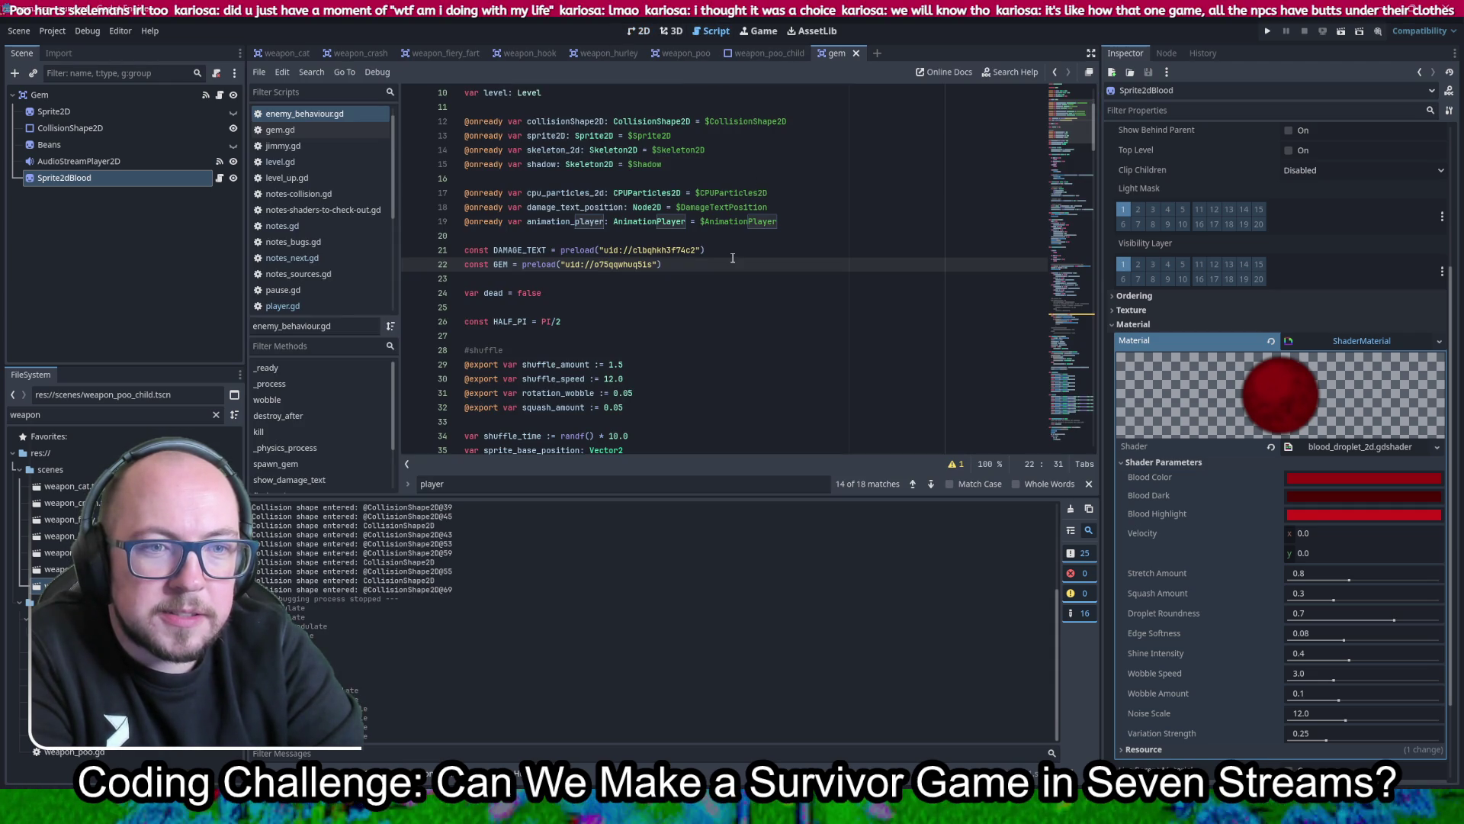
pyautogui.scroll(-10, 733, 258)
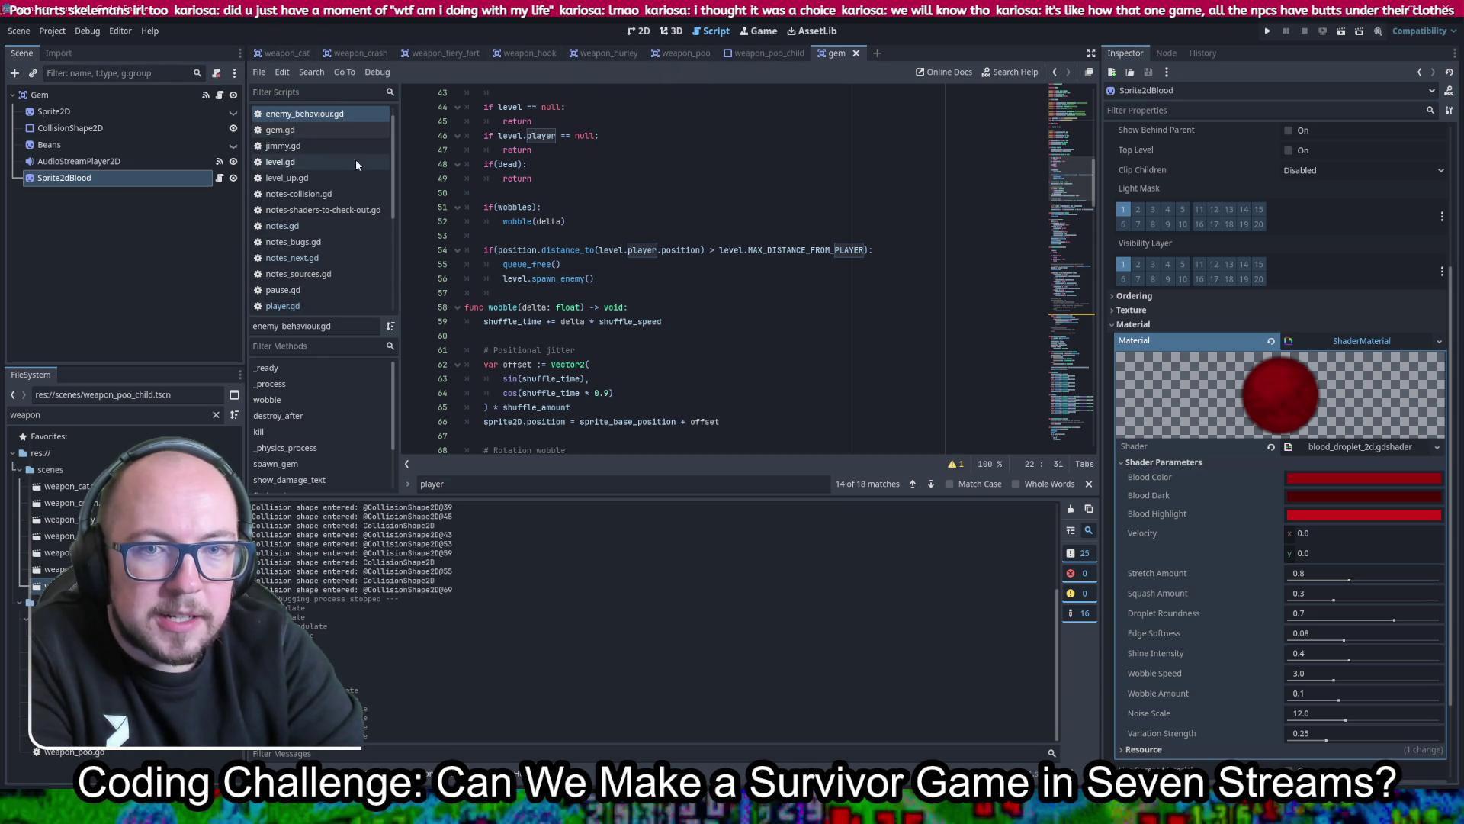
pyautogui.scroll(-4, 354, 172)
pyautogui.scroll(1, 359, 180)
pyautogui.click(298, 250)
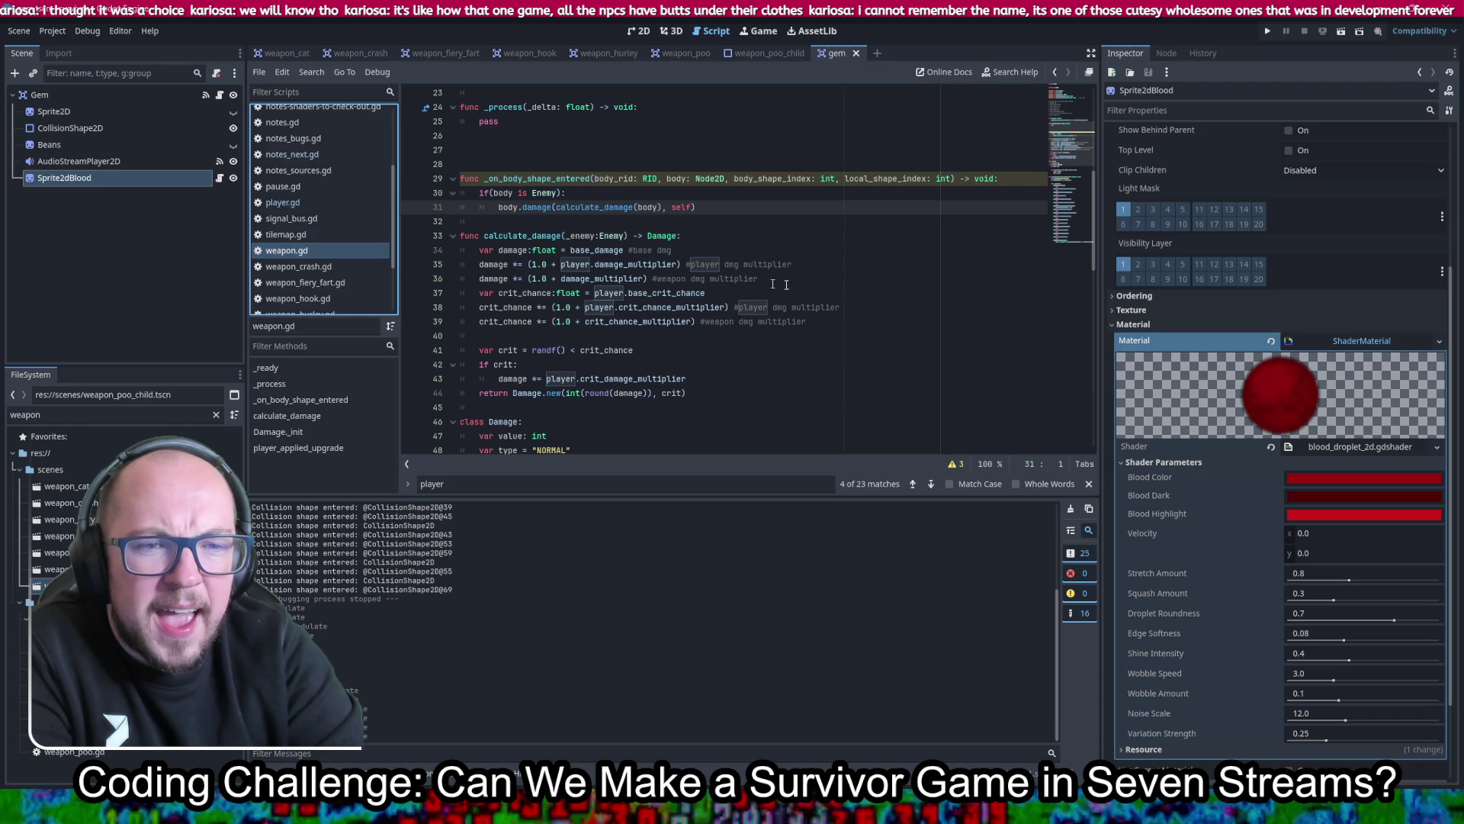
pyautogui.scroll(-5, 840, 282)
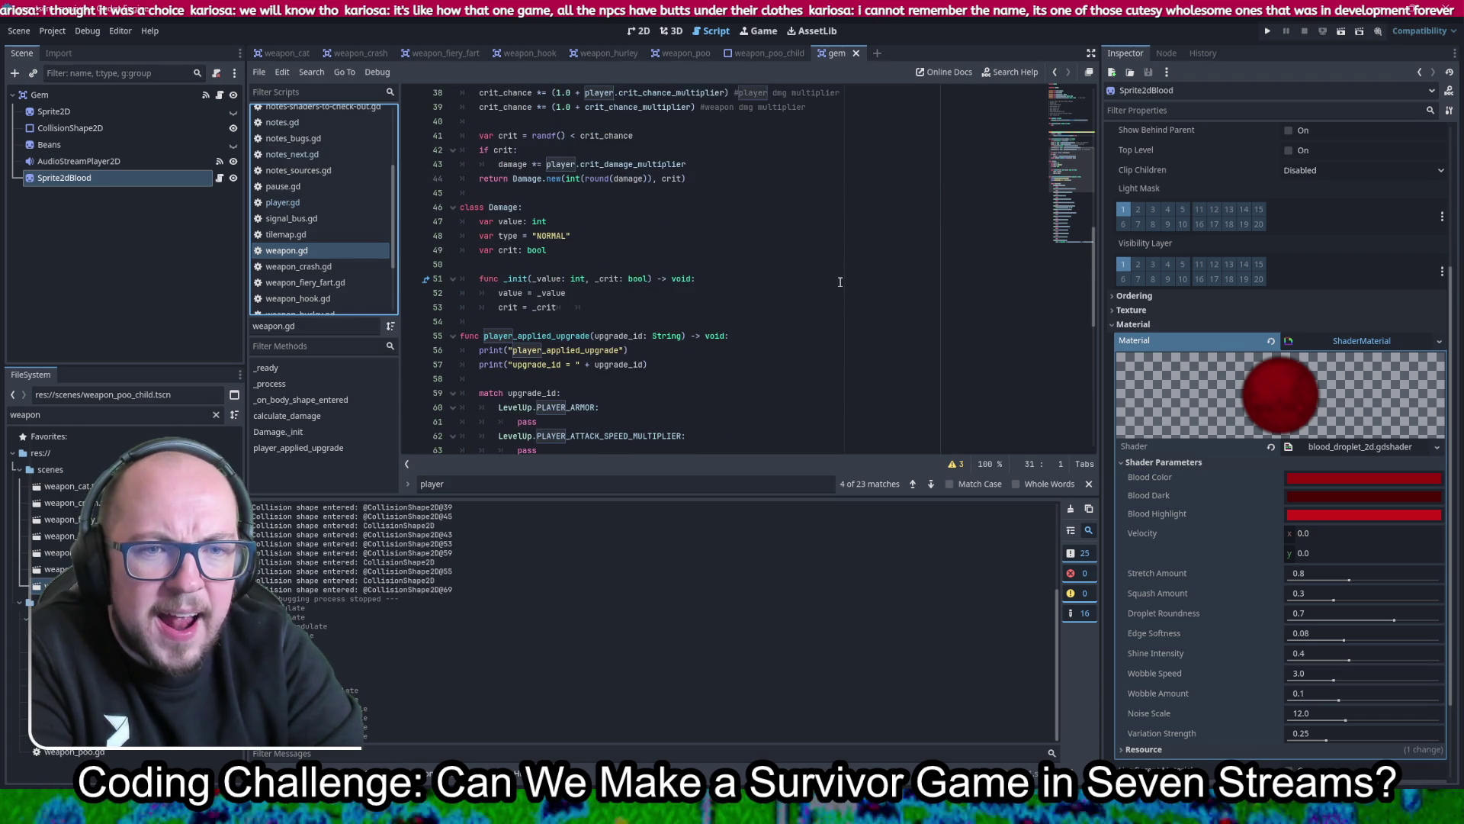
pyautogui.scroll(-6, 840, 281)
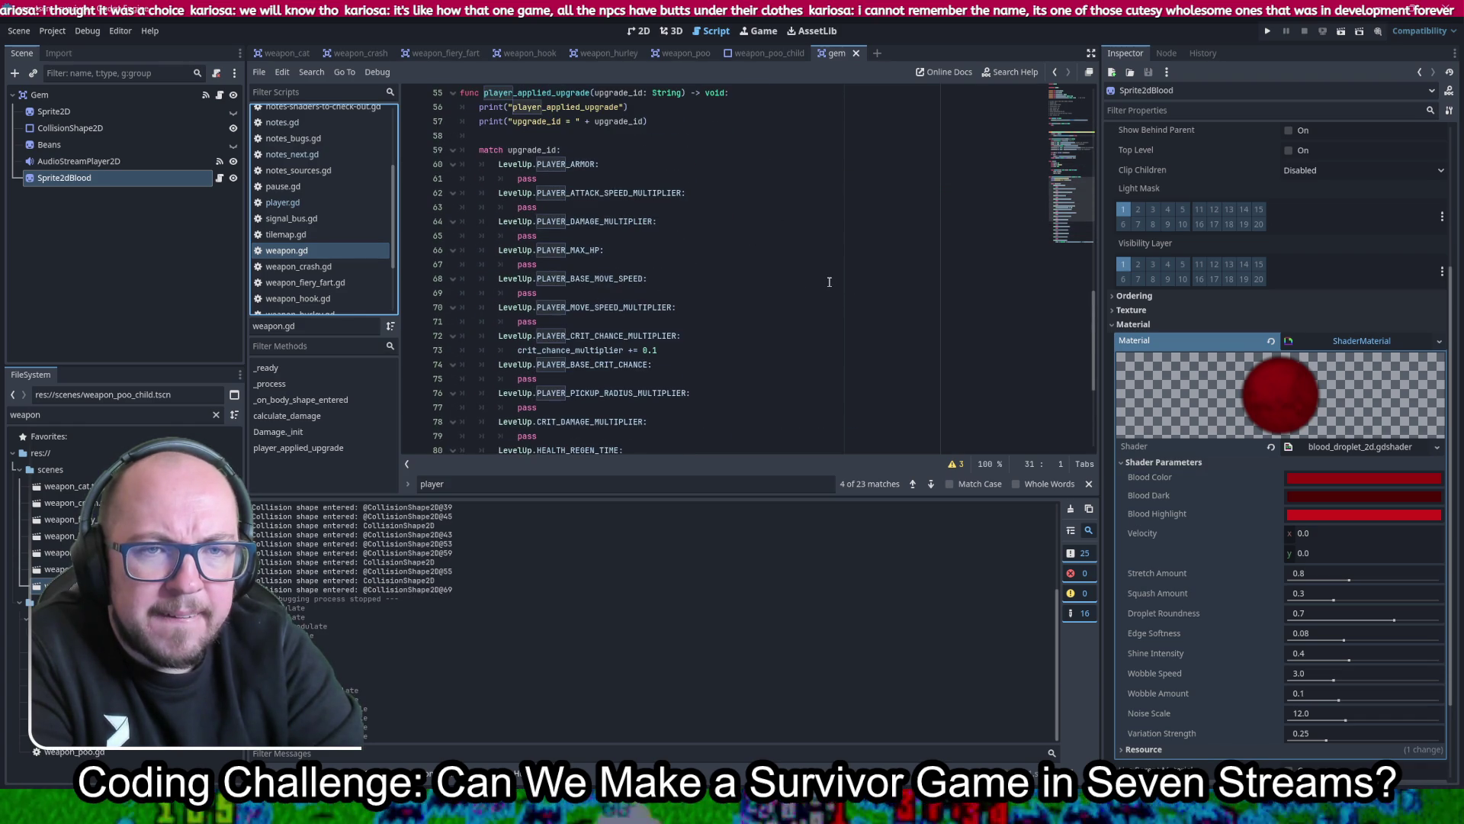
pyautogui.scroll(3, 412, 253)
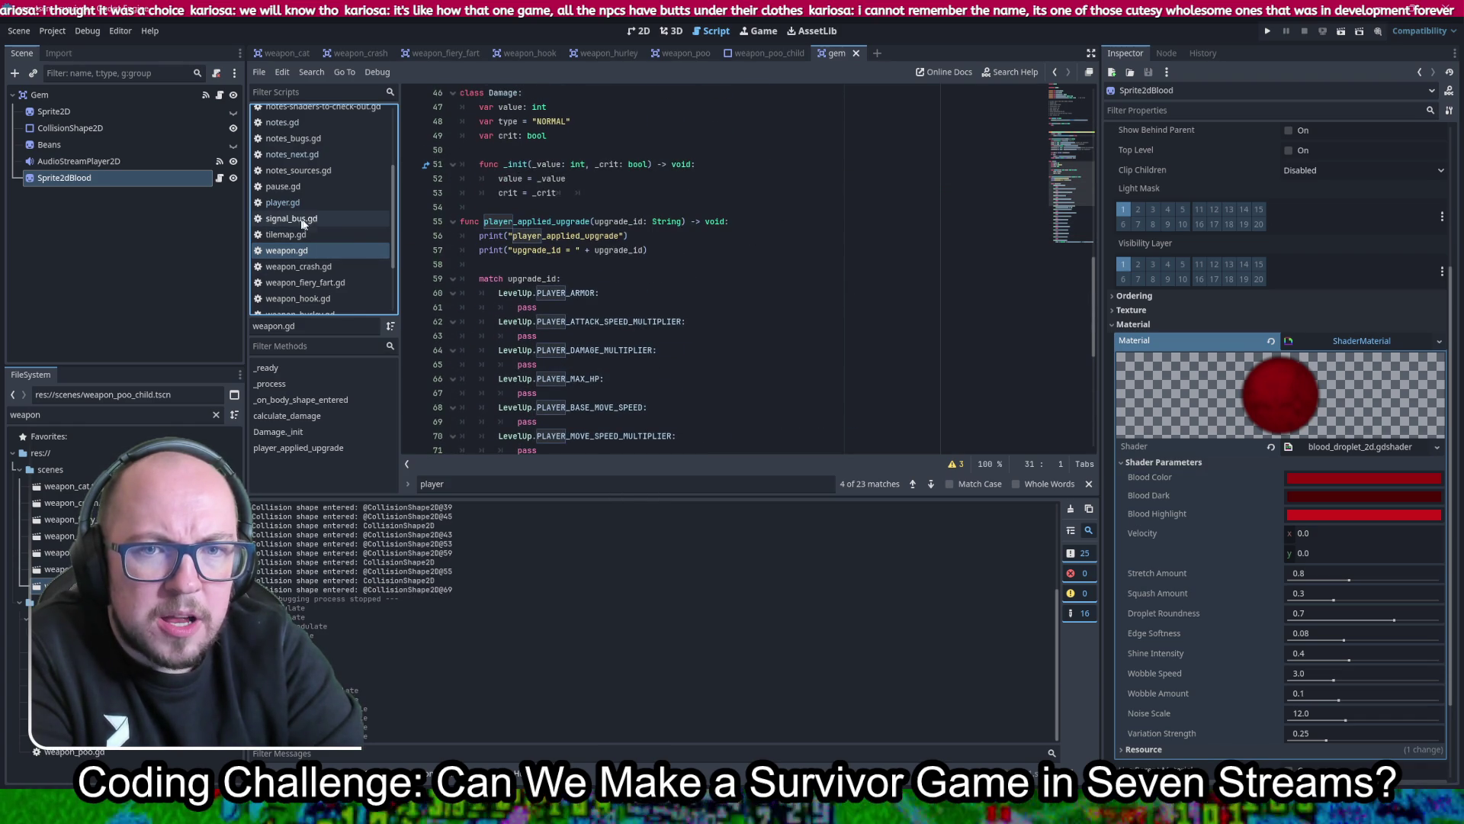
pyautogui.scroll(1, 342, 213)
pyautogui.scroll(3, 341, 213)
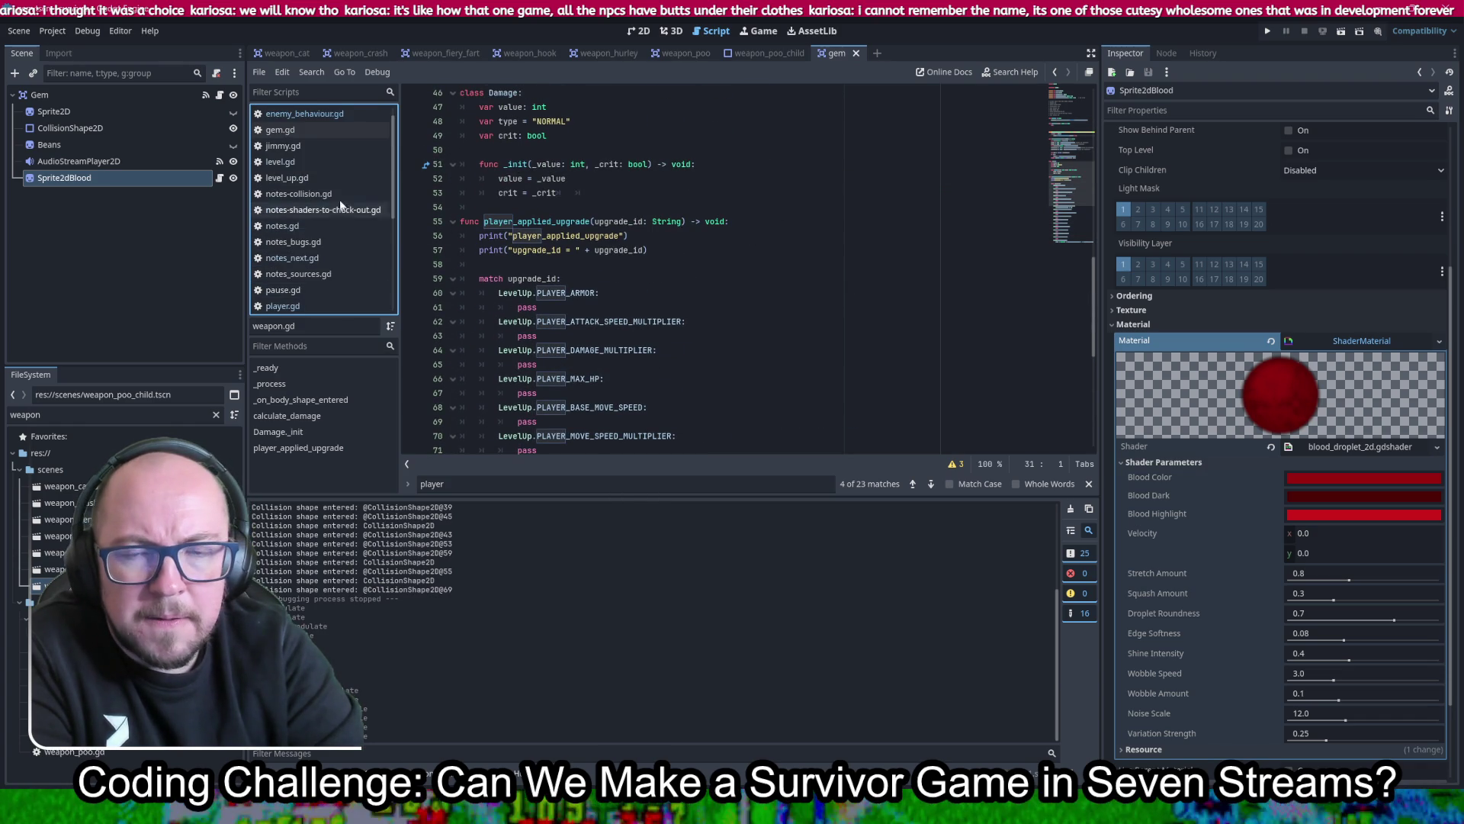
# Step: Open enemy_behaviour.gd and place the caret at the end of line 154 in spawn_gem
pyautogui.click(331, 135)
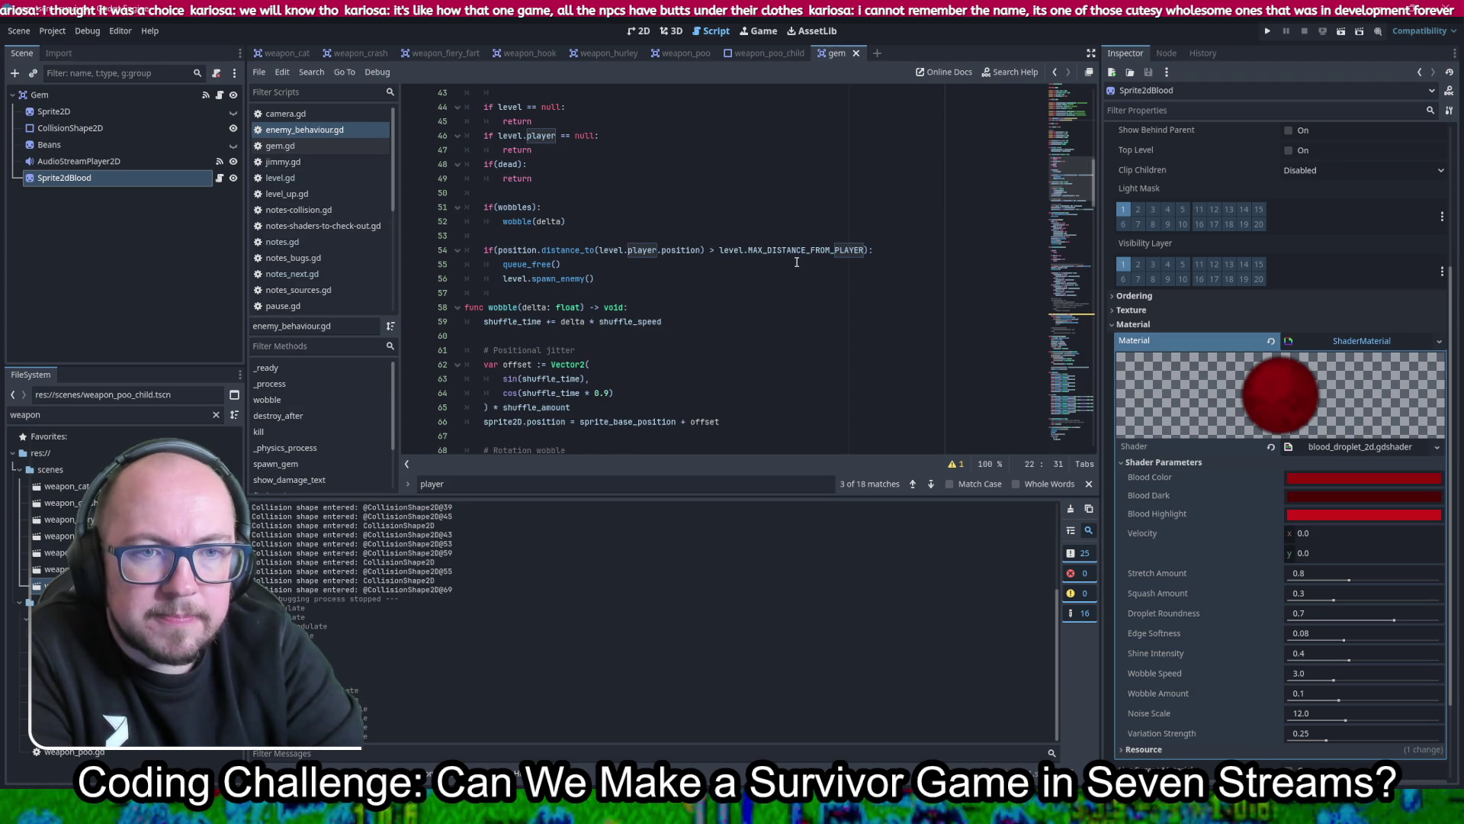
pyautogui.scroll(-5, 796, 262)
pyautogui.scroll(-7, 796, 262)
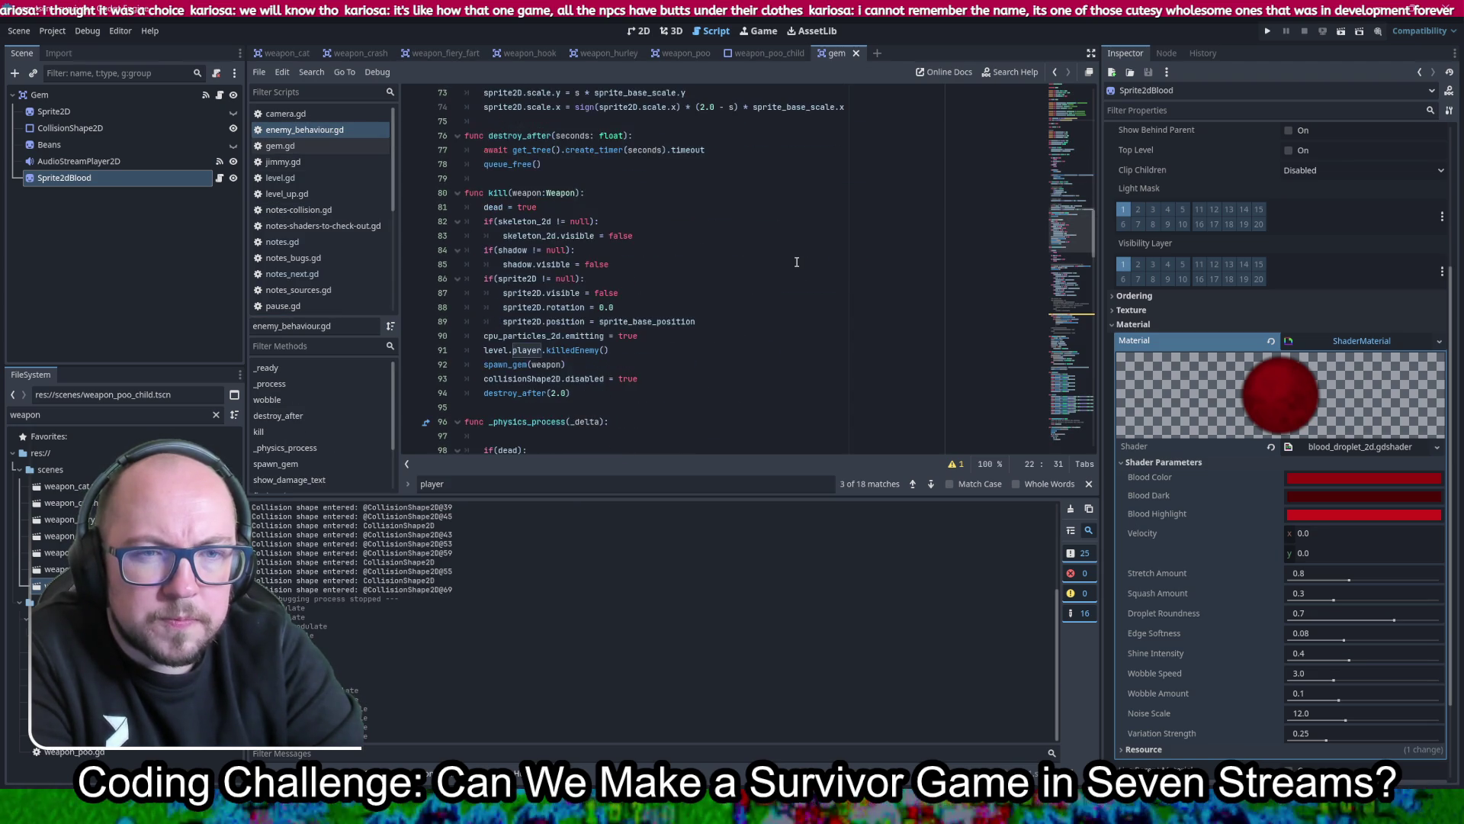
pyautogui.scroll(-17, 796, 262)
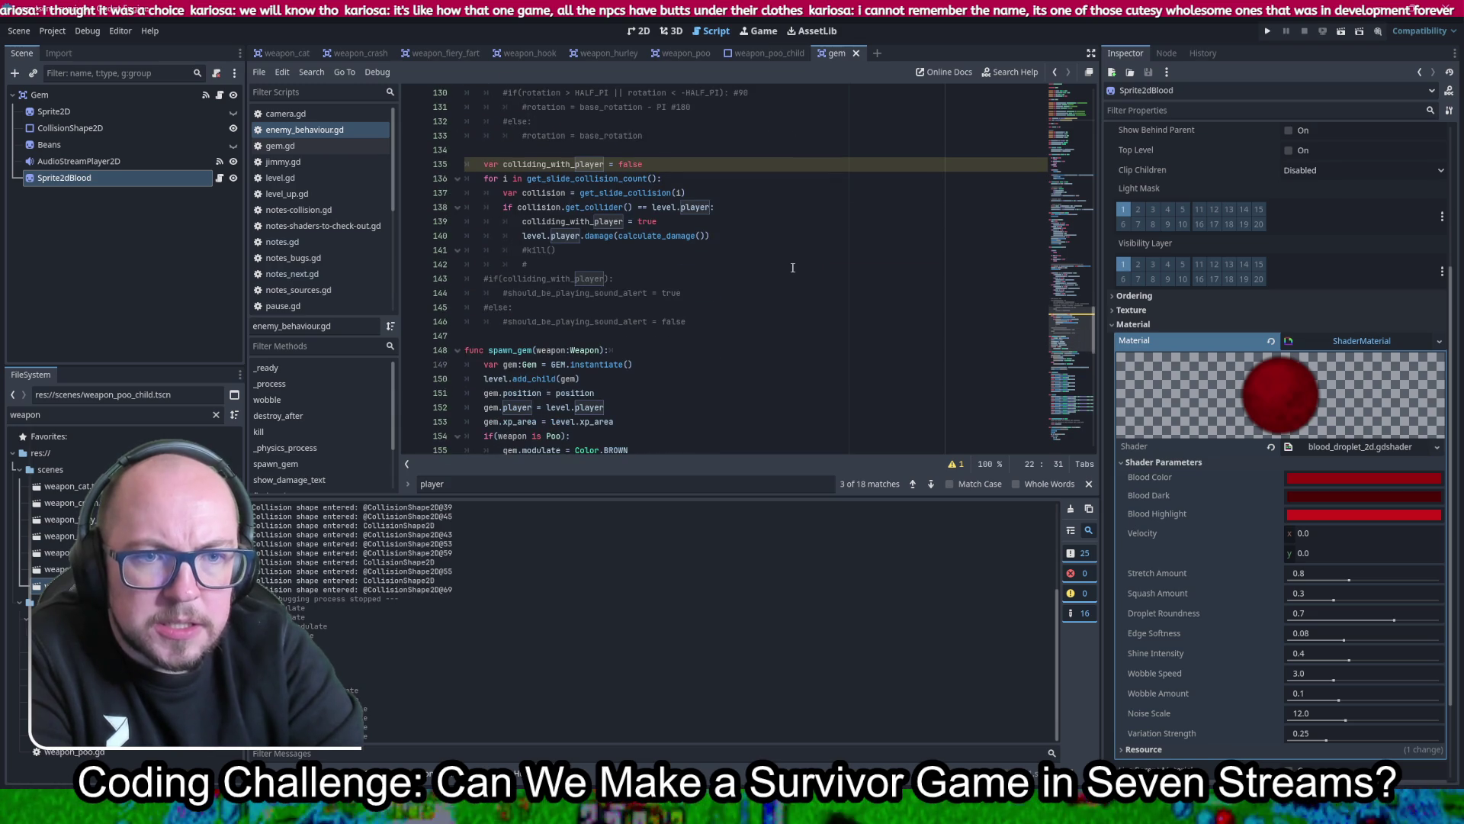
pyautogui.scroll(-5, 793, 268)
pyautogui.scroll(2, 792, 268)
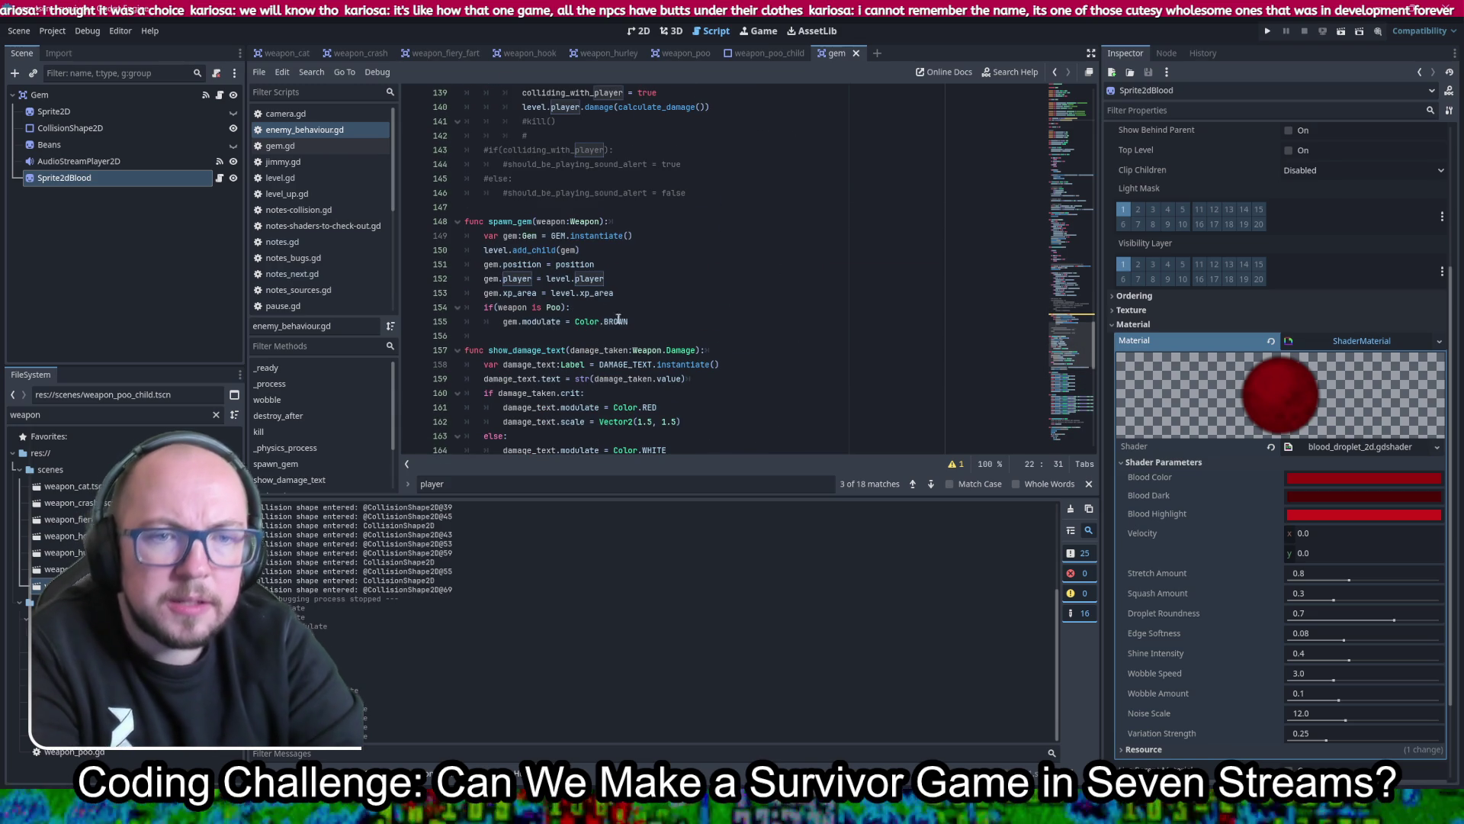
pyautogui.click(675, 321)
pyautogui.click(677, 304)
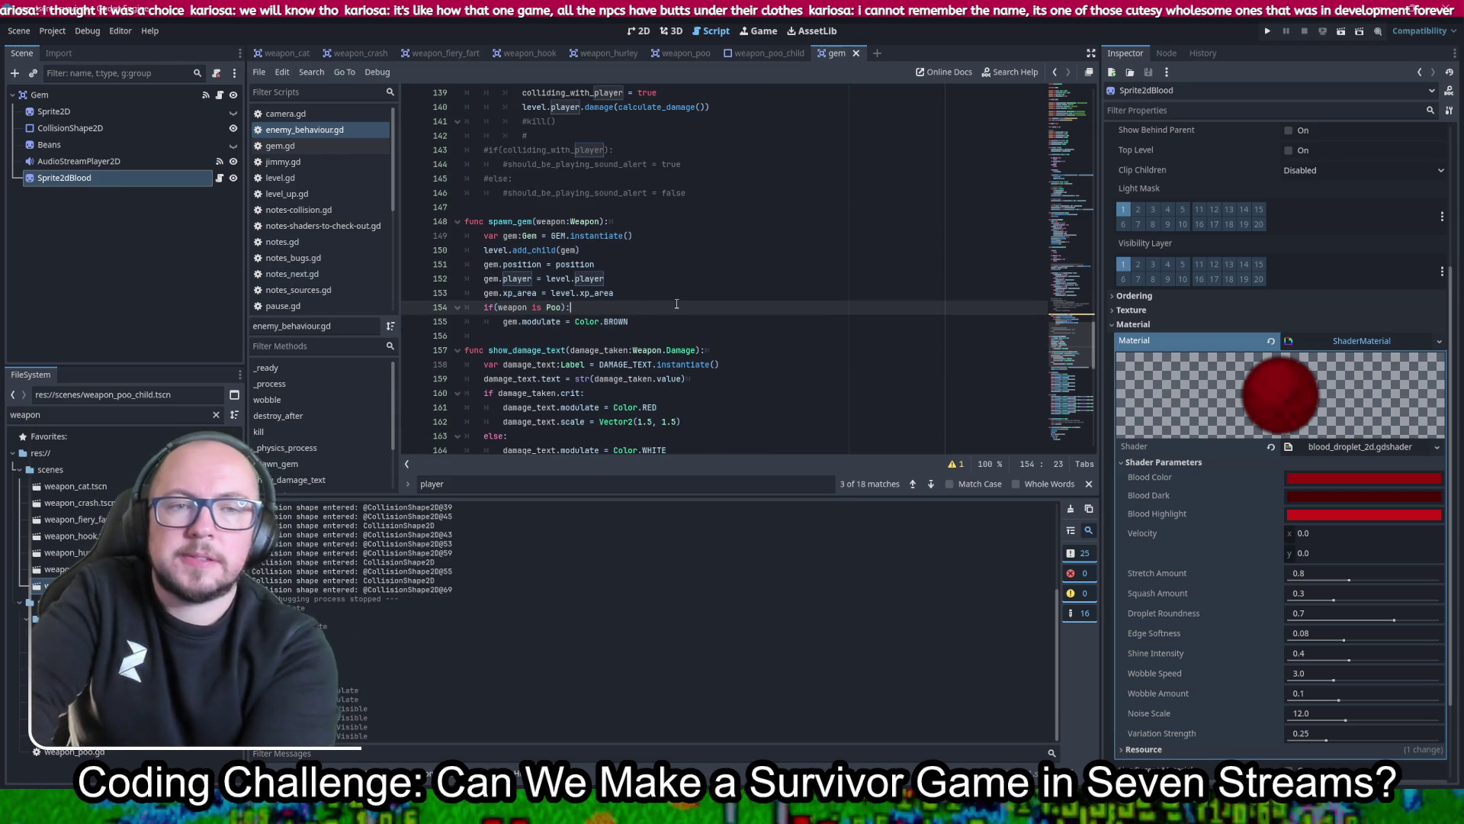
# Step: Begin a gem.get_child call on new line 155, then jump to the GEM preload constant
pyautogui.press('Return')
pyautogui.write('fe')
pyautogui.press('BackSpace')
pyautogui.press('BackSpace')
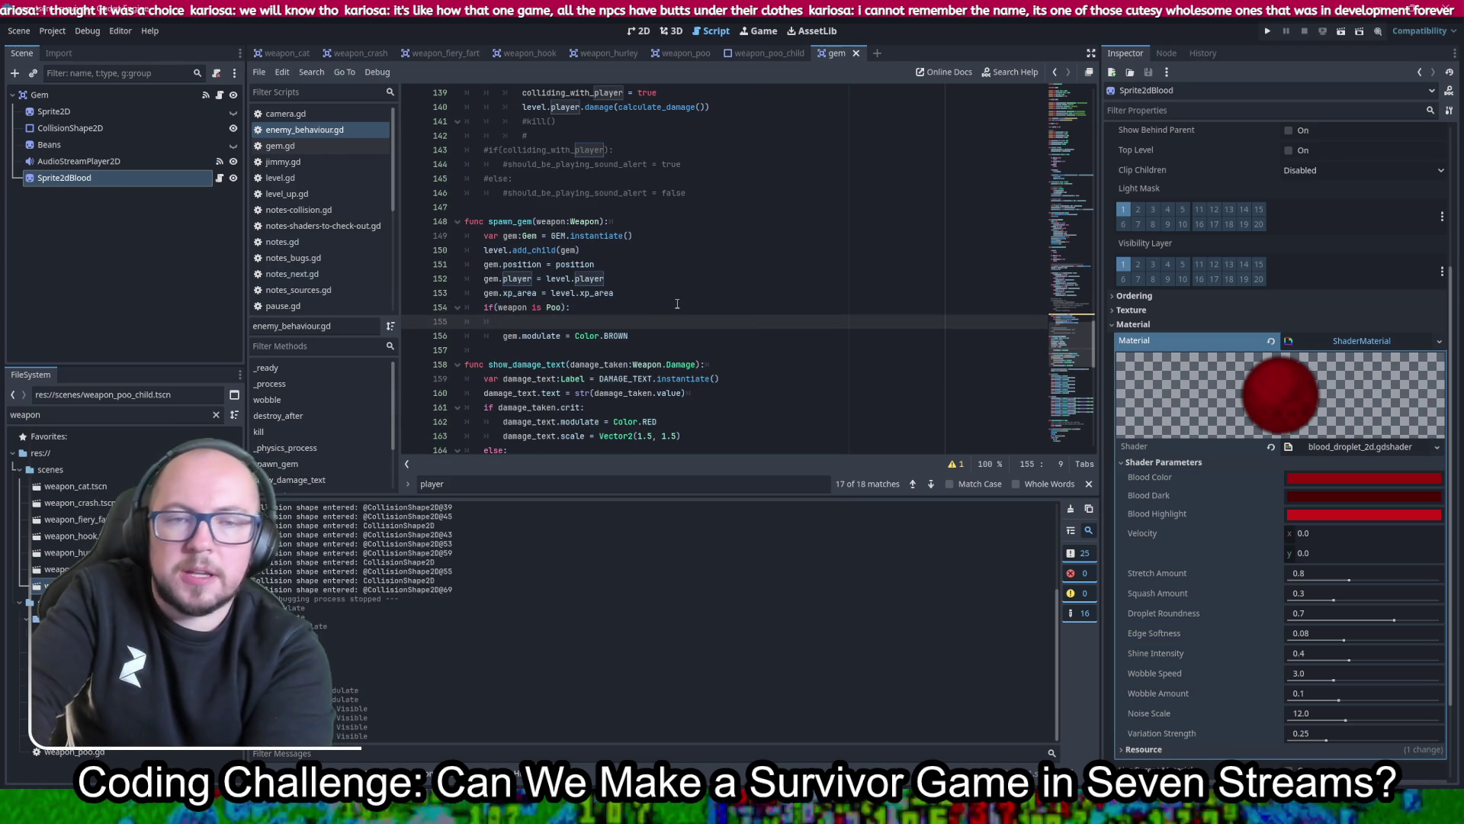
pyautogui.write('gem.')
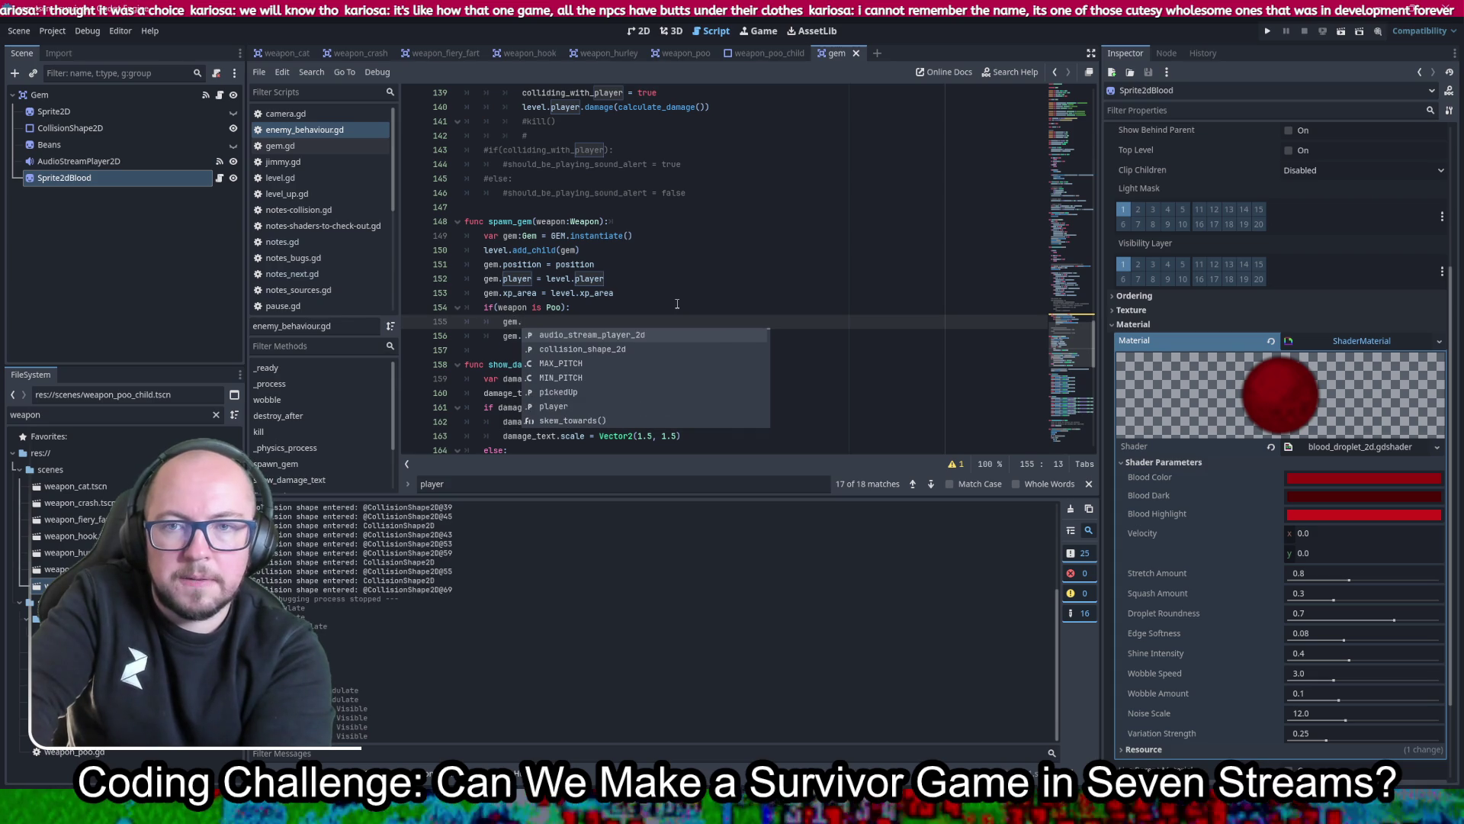
pyautogui.write('S')
pyautogui.press('BackSpace')
pyautogui.write('getC')
pyautogui.write('h')
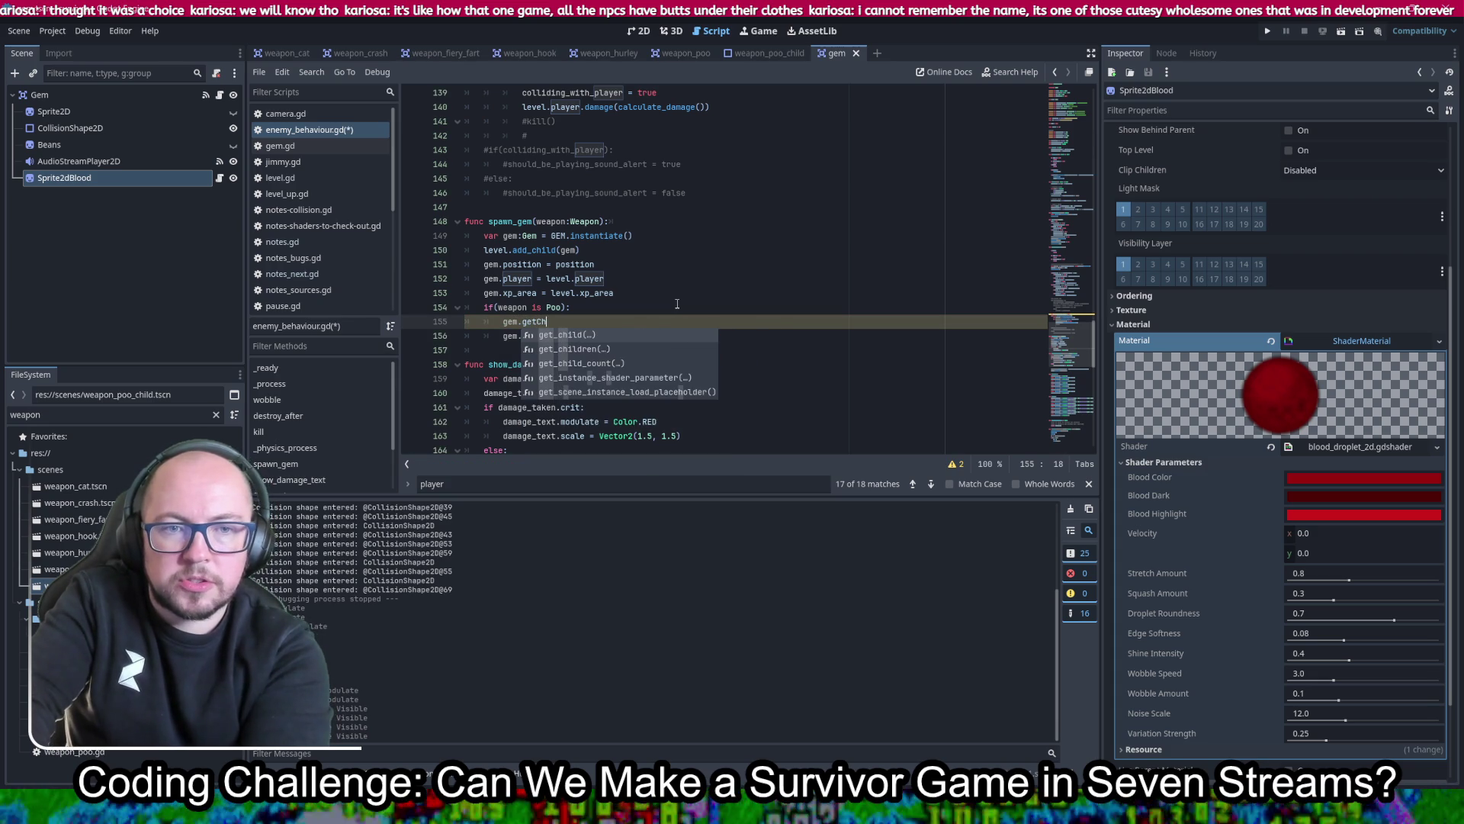
pyautogui.press('Return')
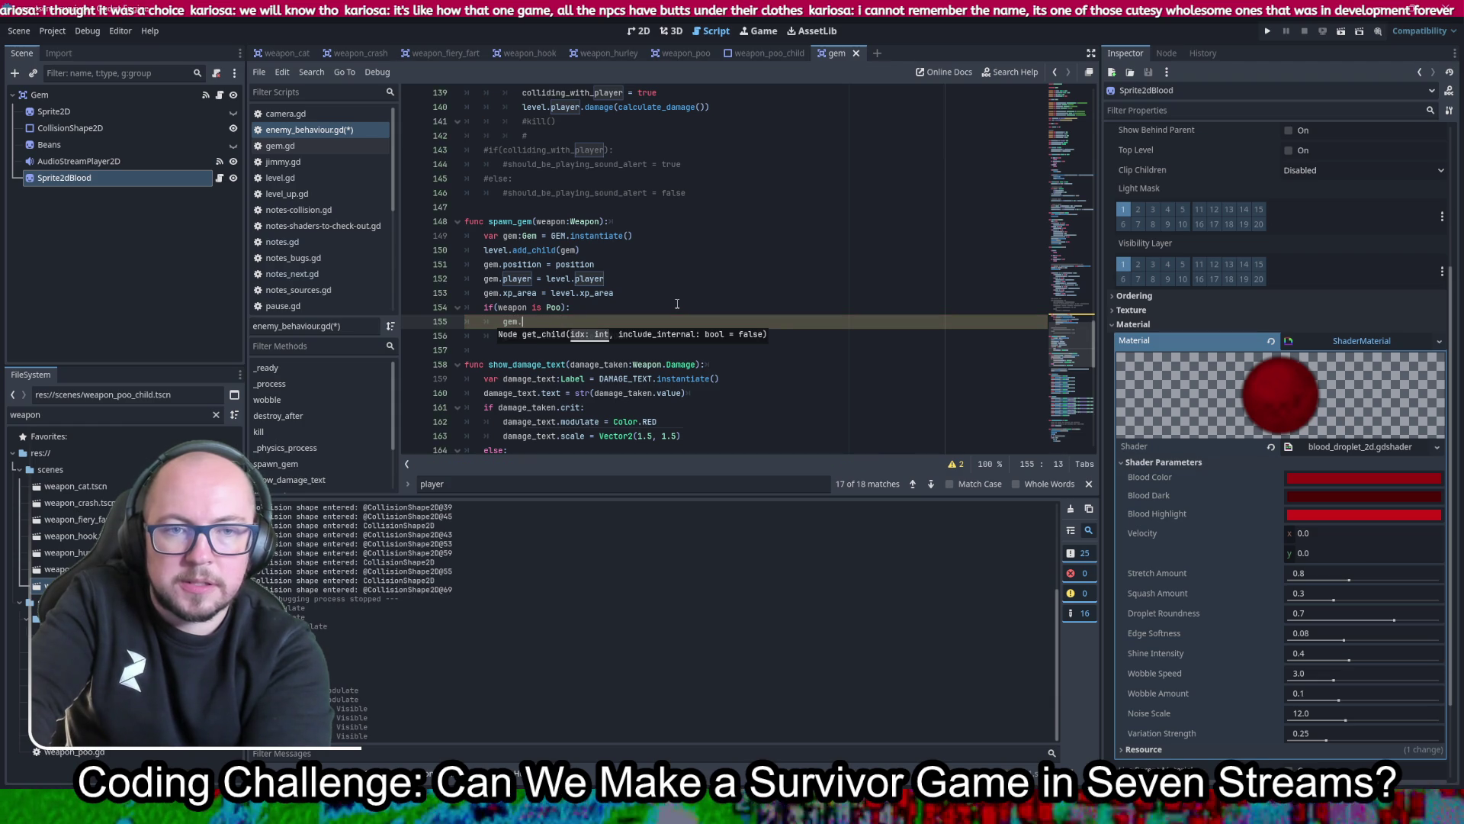
pyautogui.write('getChi')
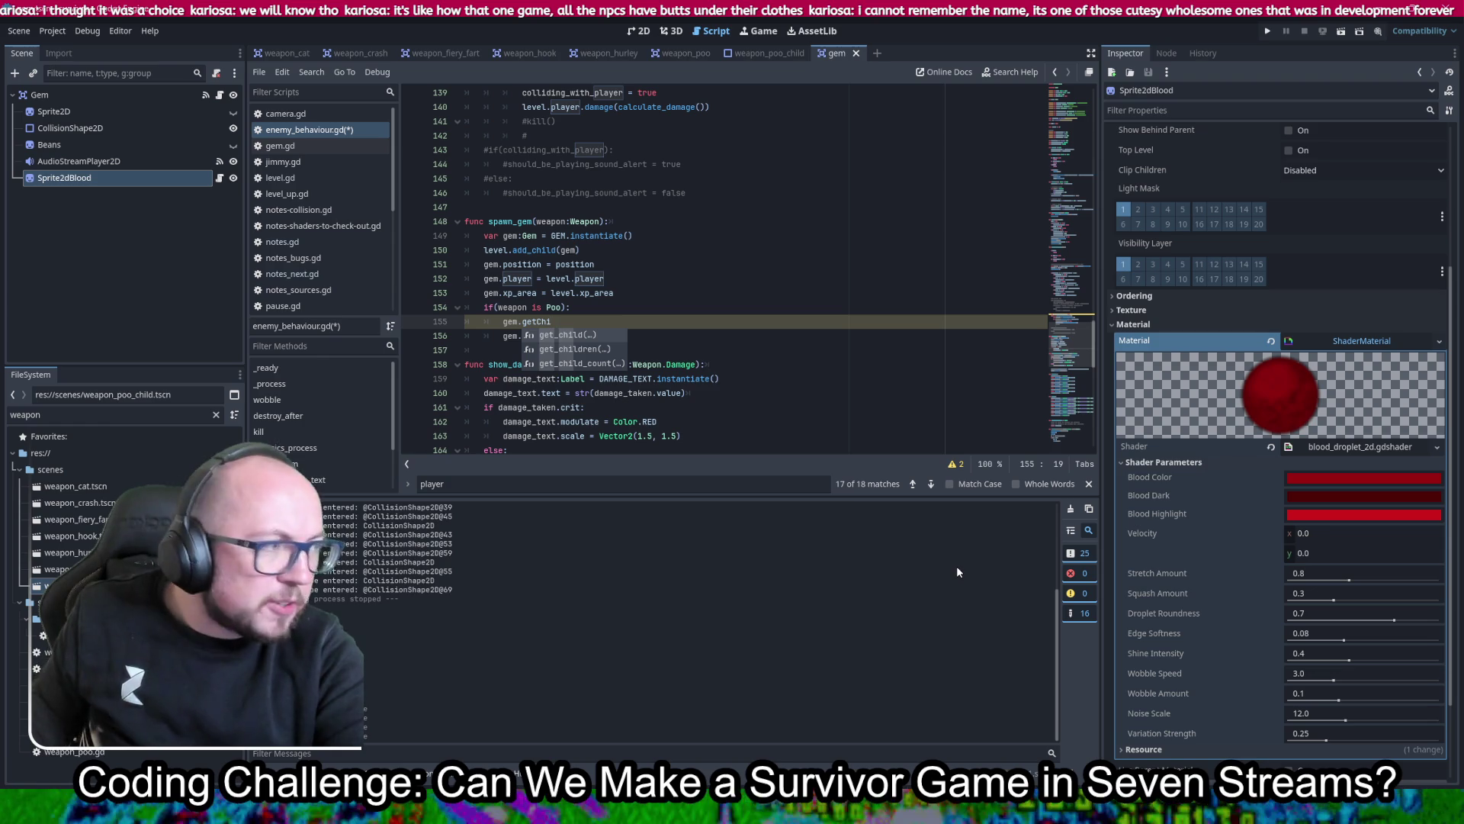
pyautogui.click(686, 278)
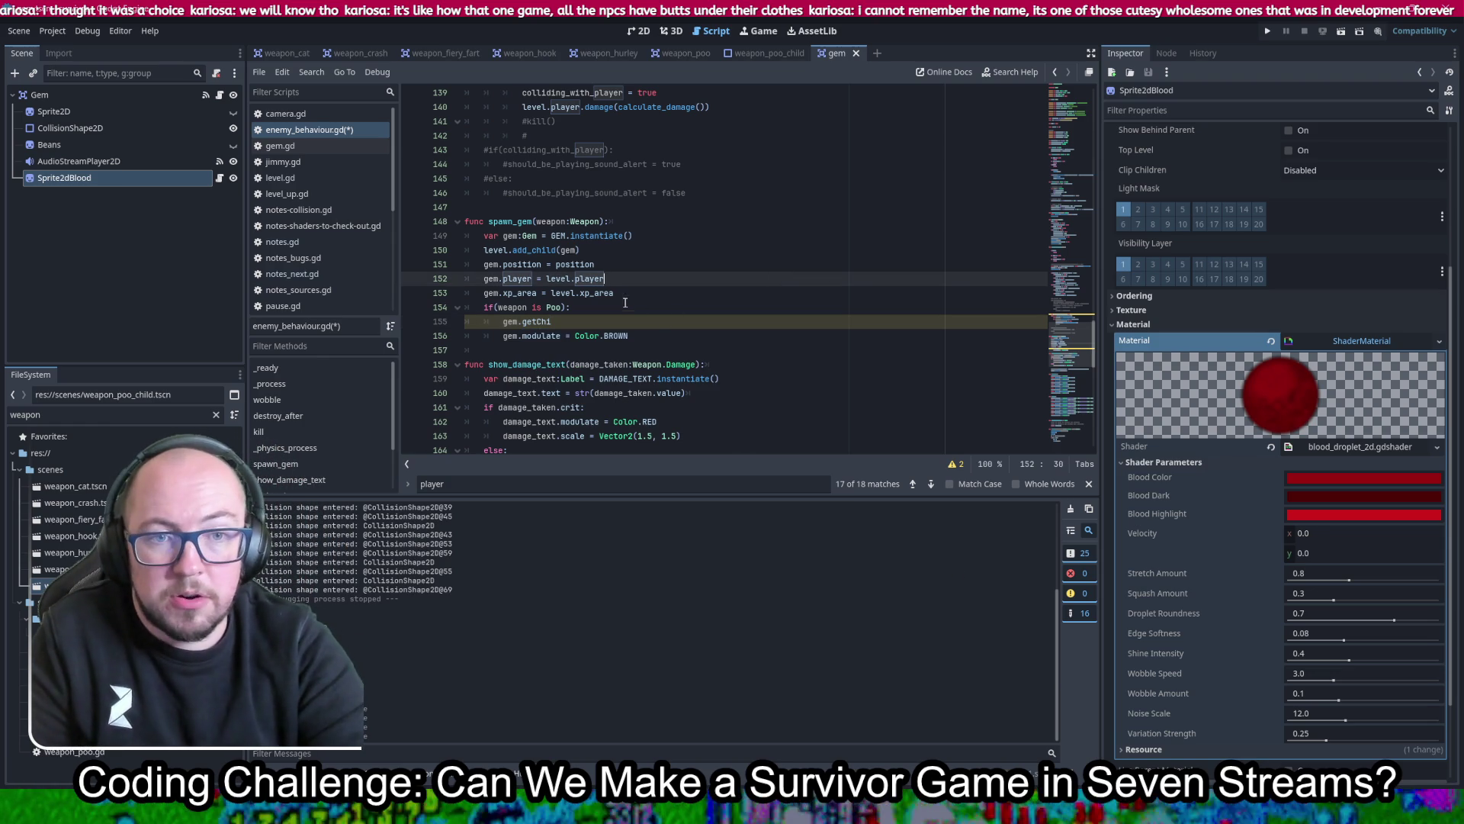
pyautogui.keyDown('ctrl'); pyautogui.click(555, 238); pyautogui.keyUp('ctrl')
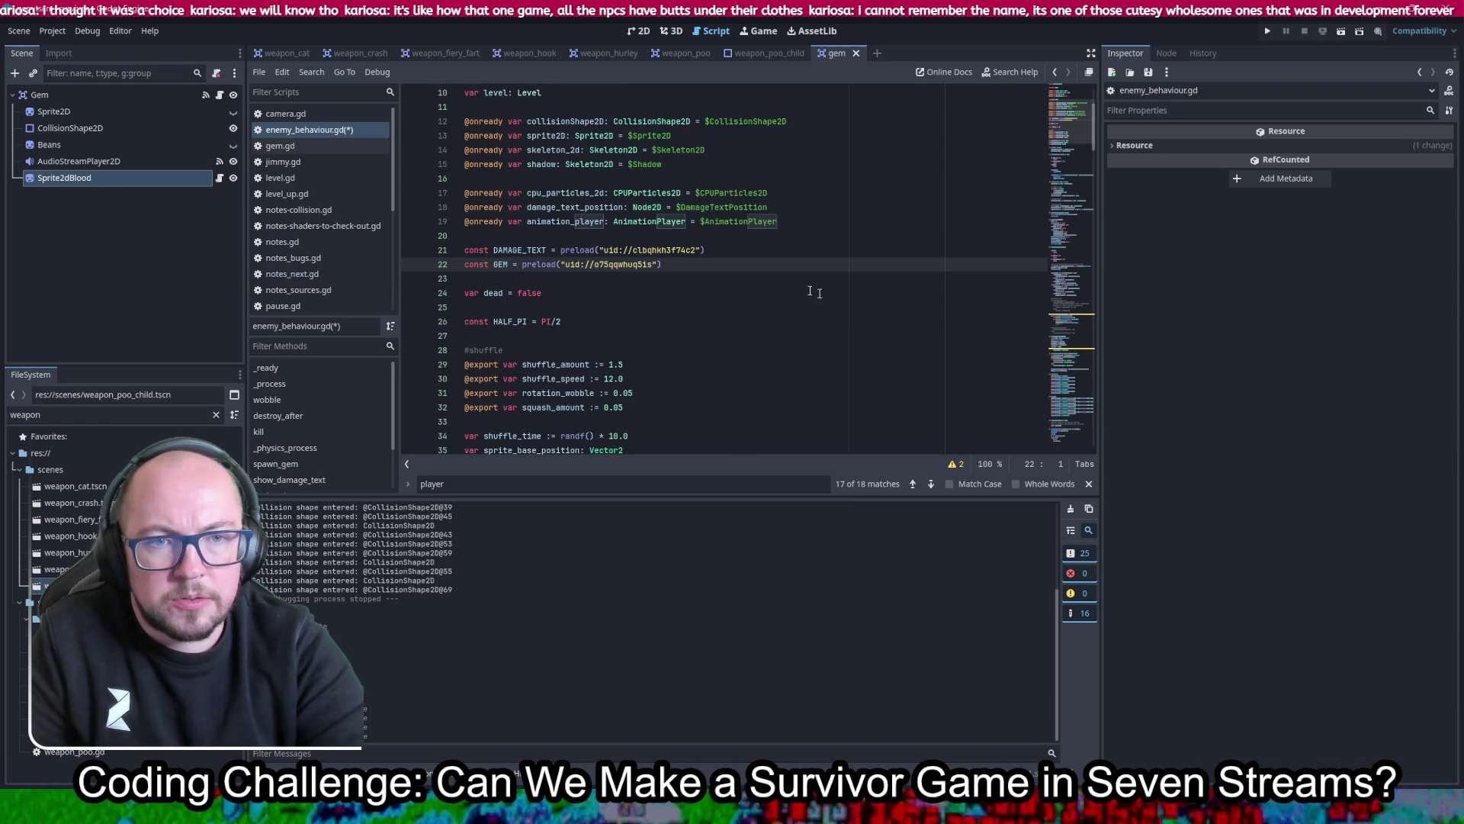
# Step: Save enemy_behaviour.gd
pyautogui.scroll(3, 666, 279)
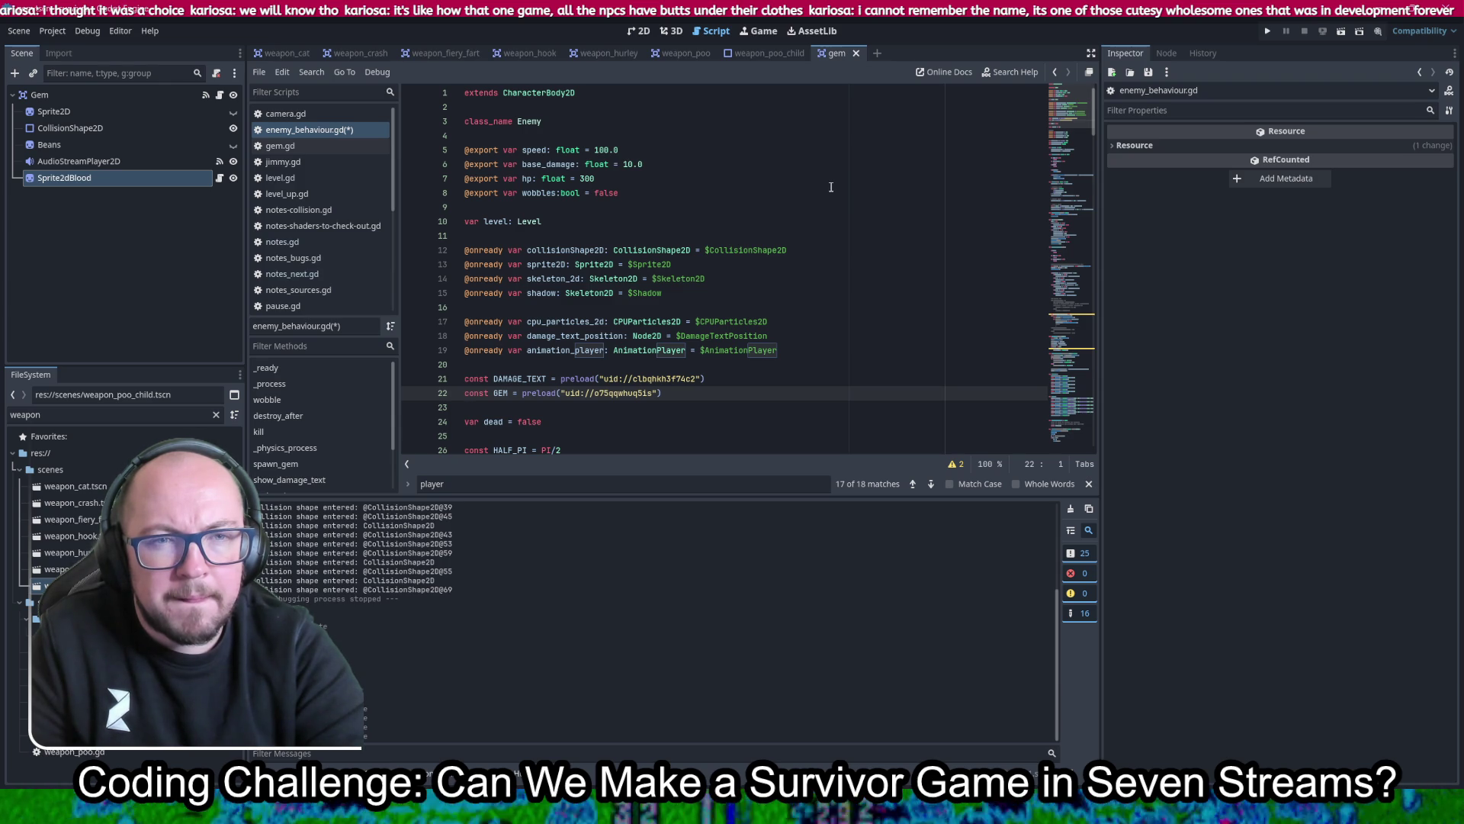
pyautogui.scroll(-1, 832, 187)
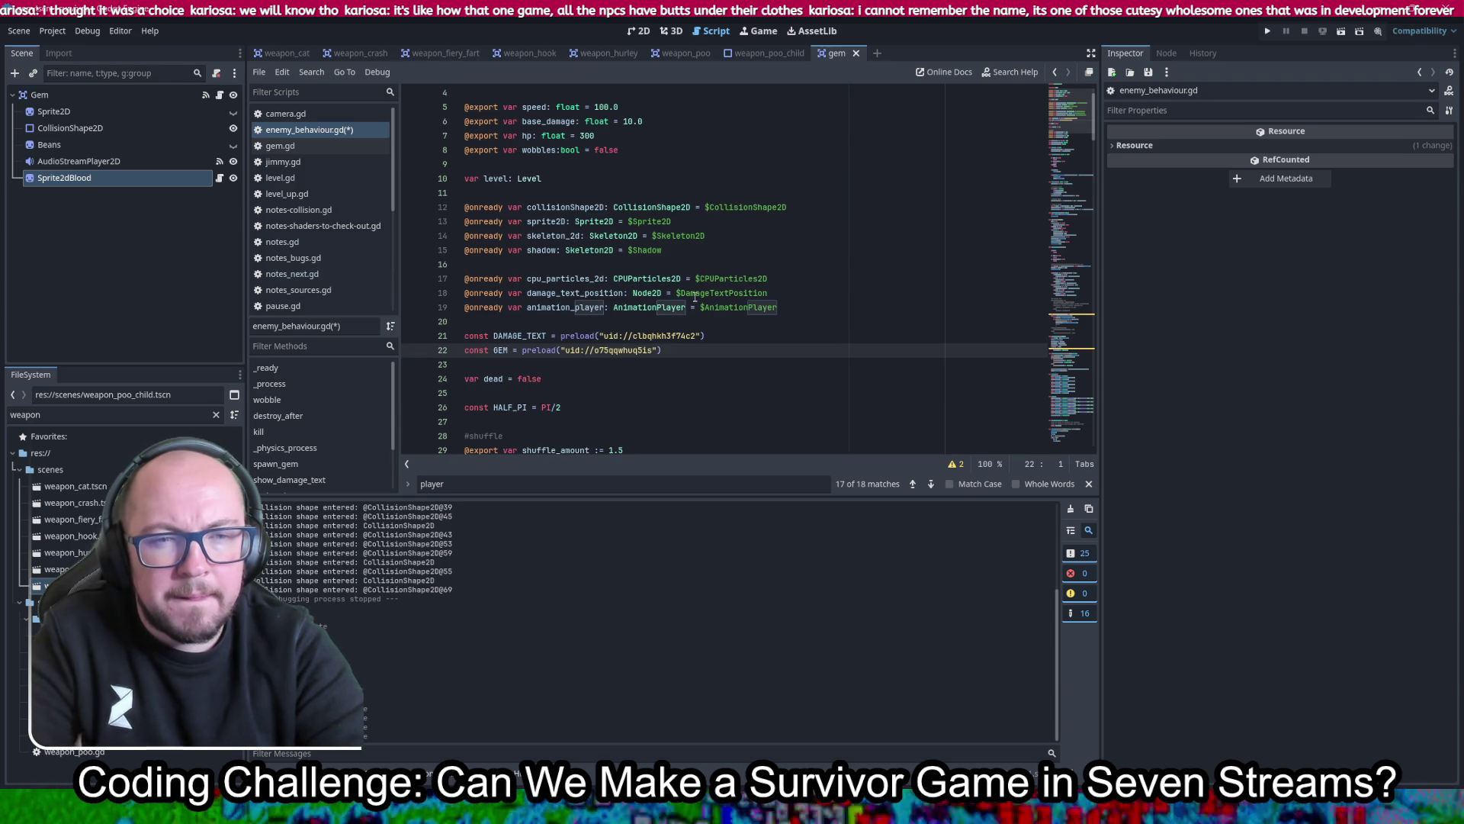
pyautogui.click(836, 309)
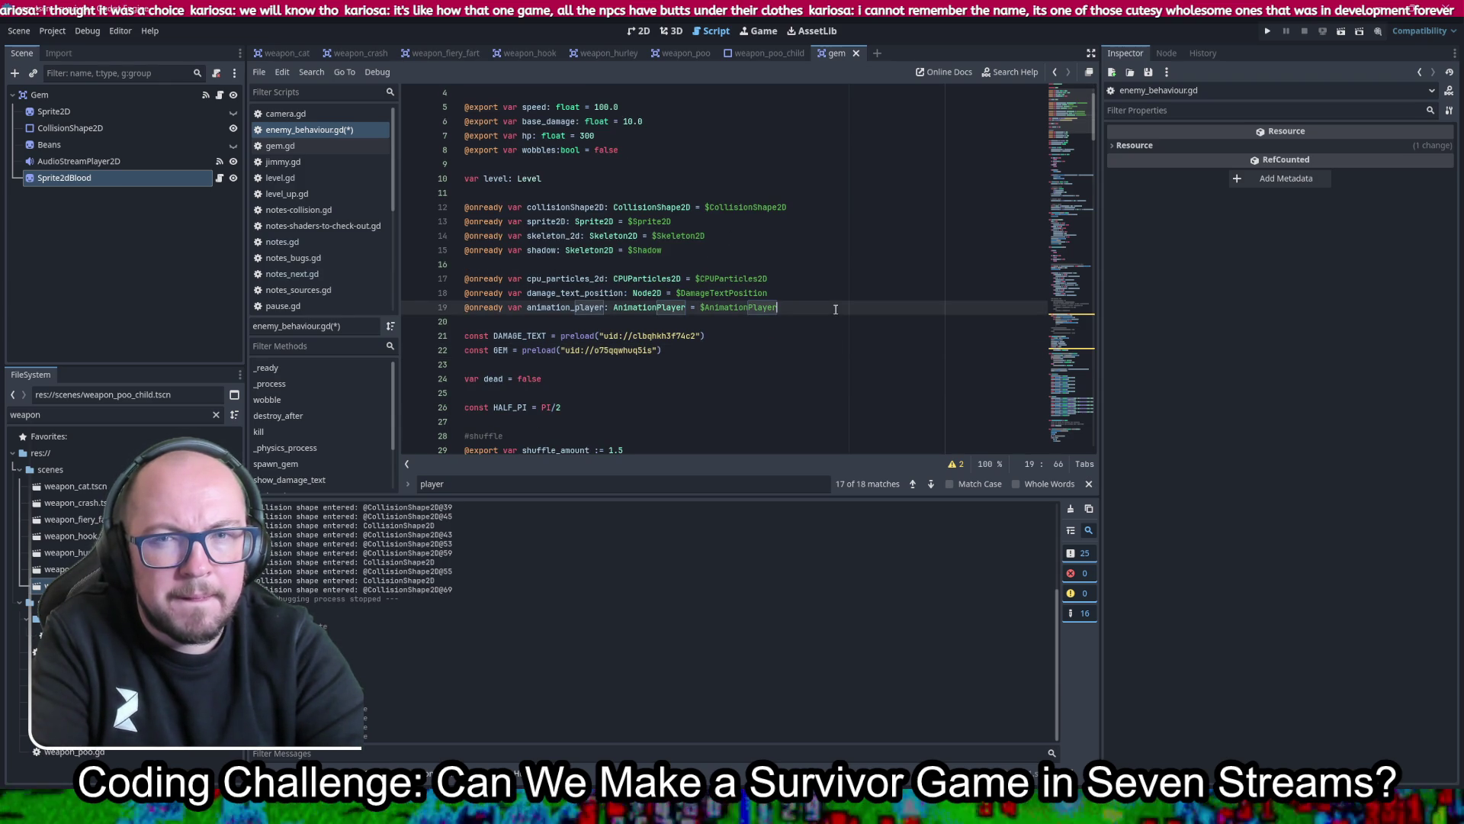
pyautogui.hotkey('ctrl', 's')
# Step: In gem.gd, add a Sprite2dBlood reference, delete the duplicate line-12 declaration, and save
pyautogui.click(309, 144)
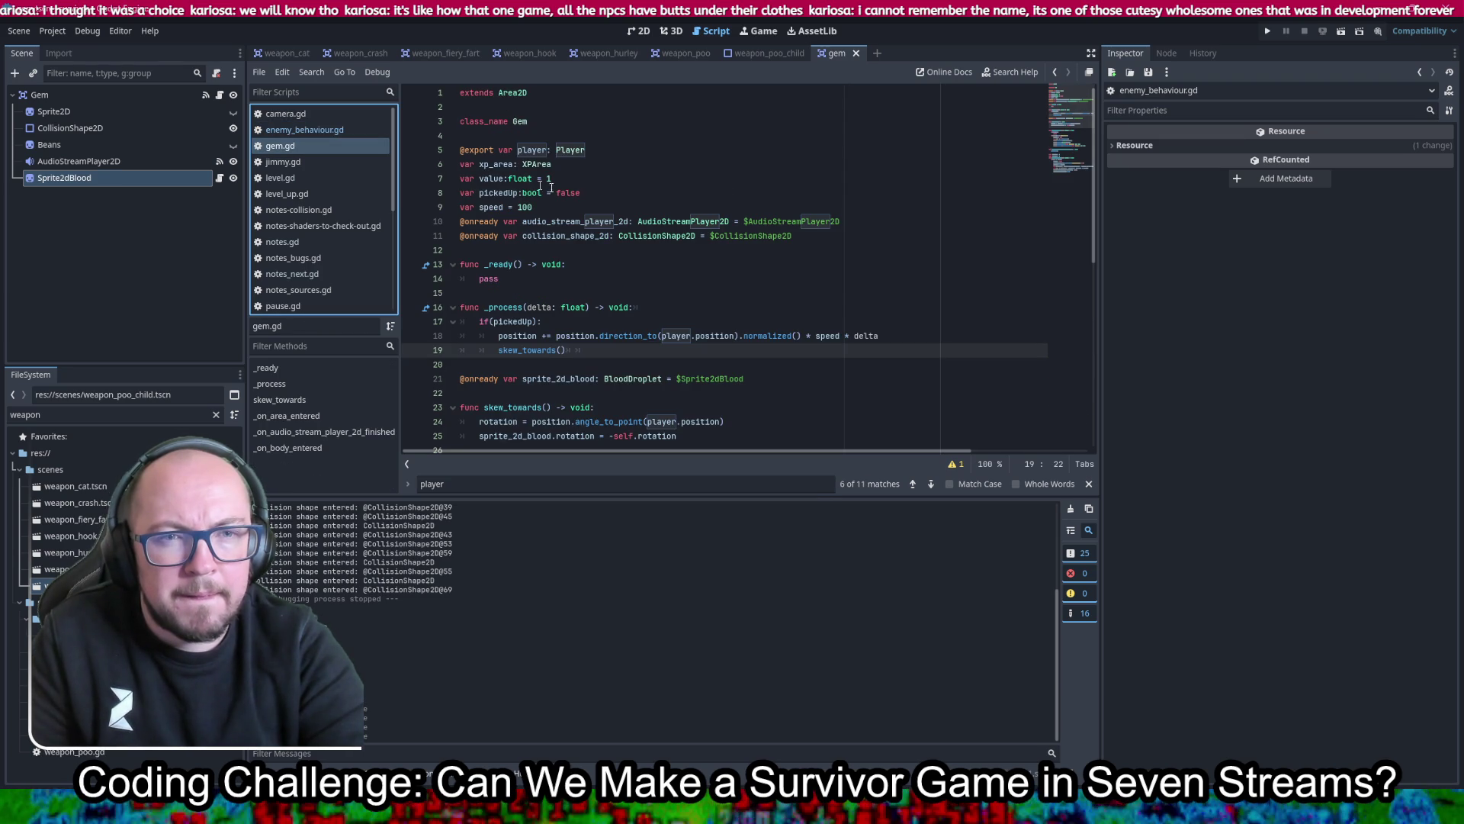
pyautogui.moveTo(72, 185); pyautogui.dragTo(462, 254)
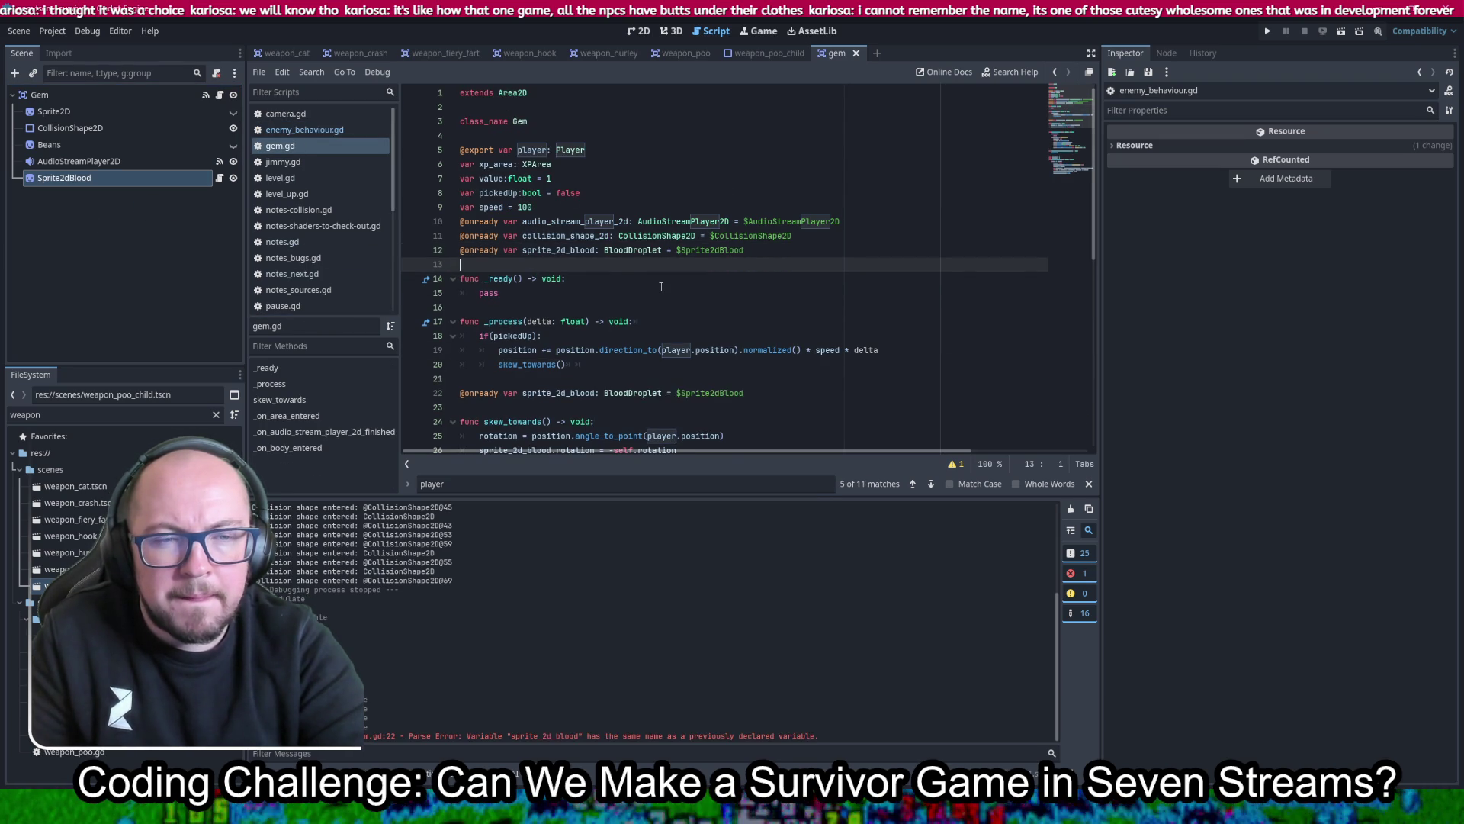
pyautogui.hotkey('ctrl', 's')
pyautogui.doubleClick(551, 249)
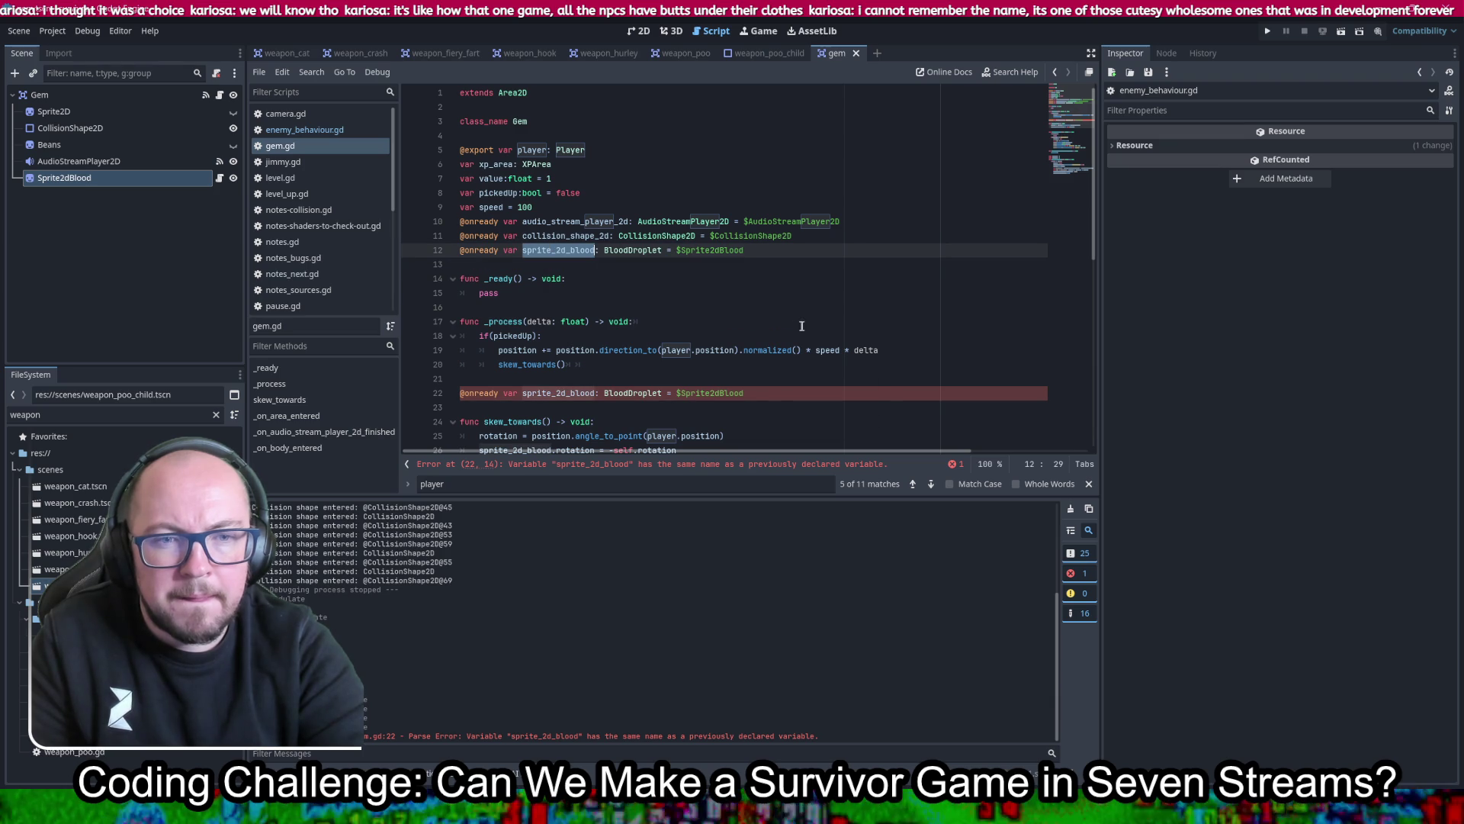
pyautogui.moveTo(799, 236); pyautogui.dragTo(811, 250)
pyautogui.press('BackSpace')
pyautogui.hotkey('ctrl', 's')
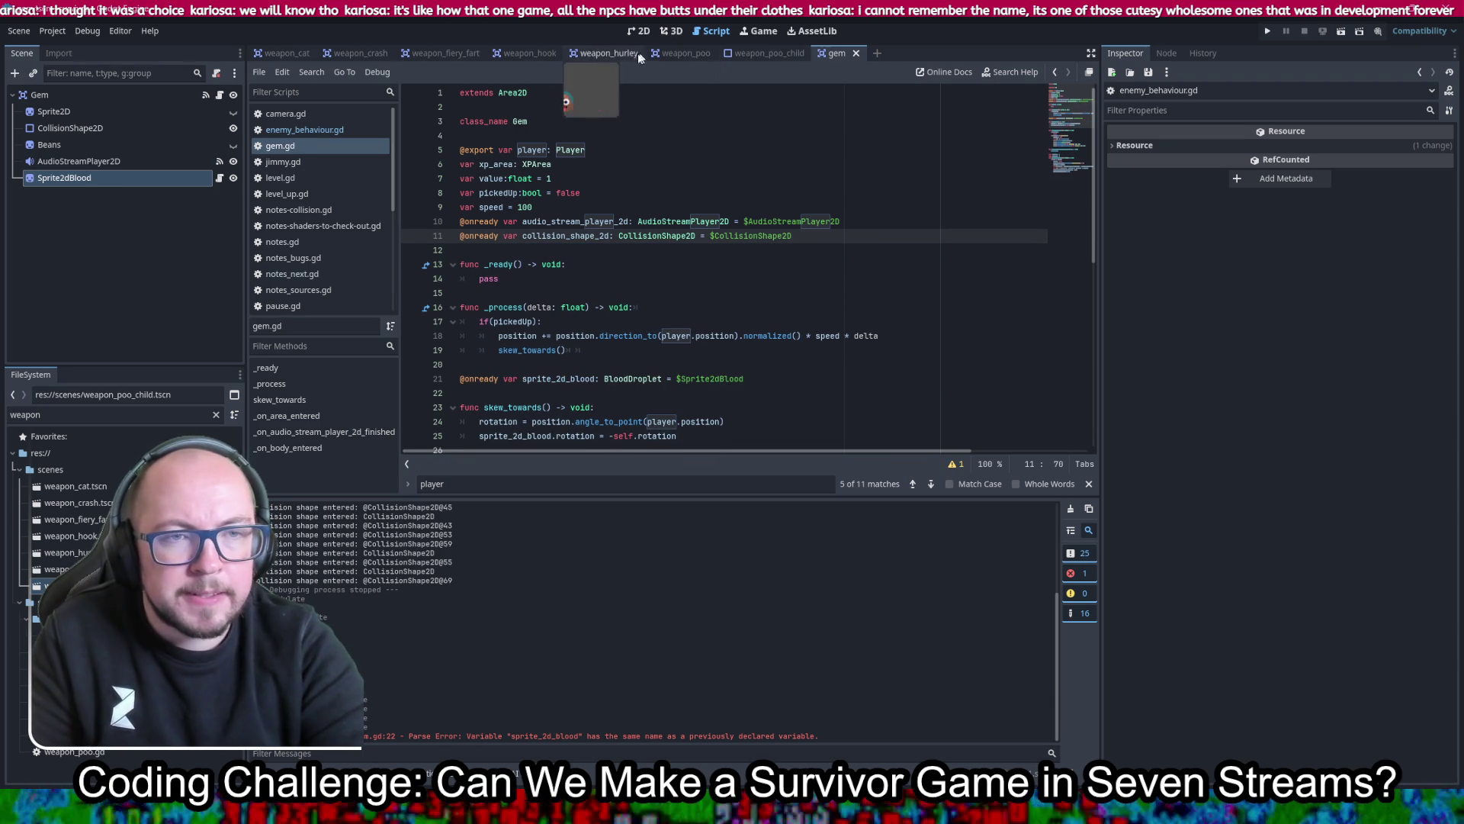
# Step: Check weapon.gd, then return to enemy_behaviour.gd at the spawn_gem Poo branch on line 155
pyautogui.scroll(-3, 340, 252)
pyautogui.click(304, 266)
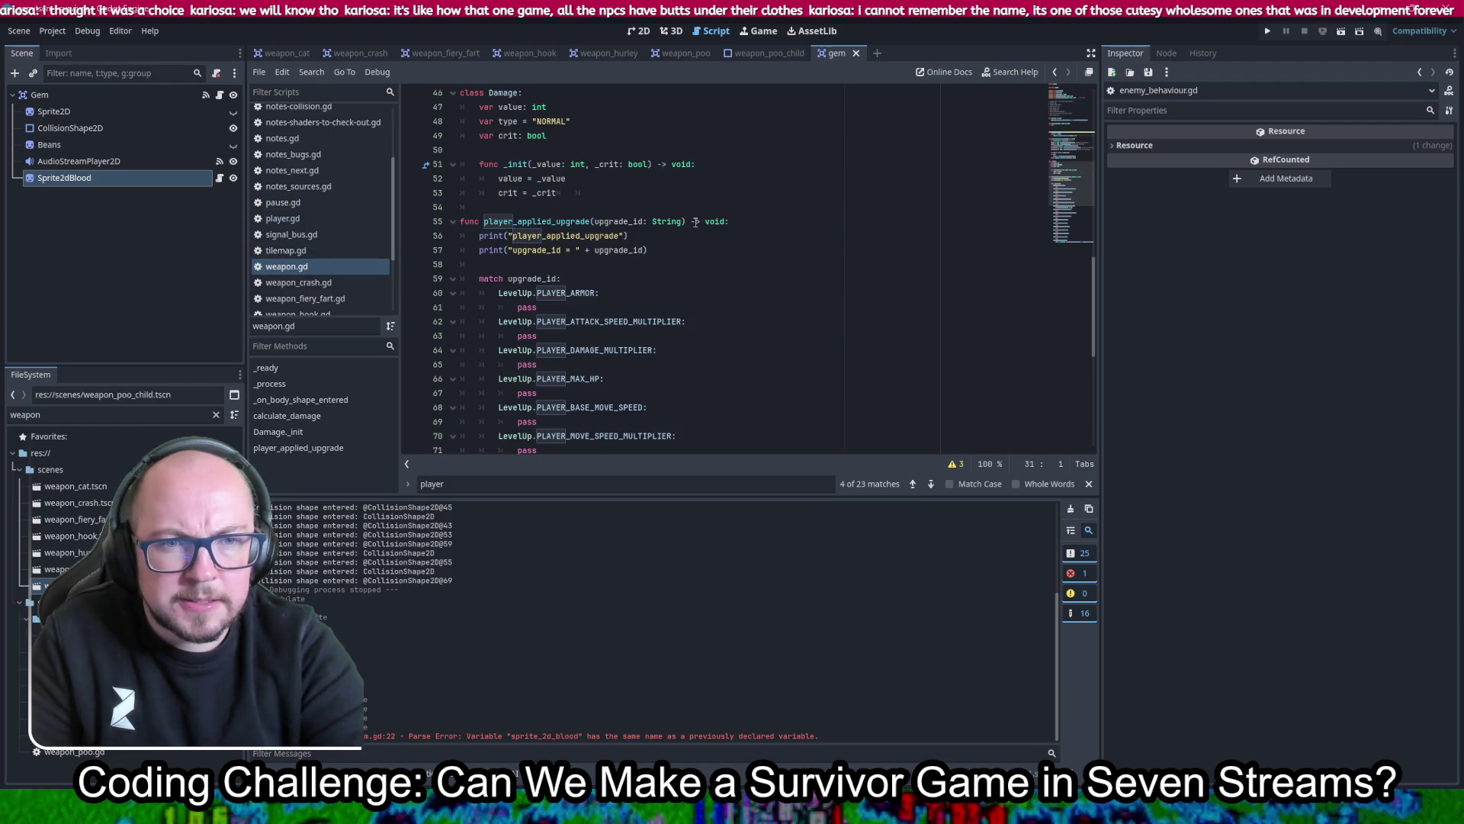
pyautogui.scroll(-5, 695, 222)
pyautogui.scroll(7, 690, 223)
pyautogui.scroll(6, 687, 223)
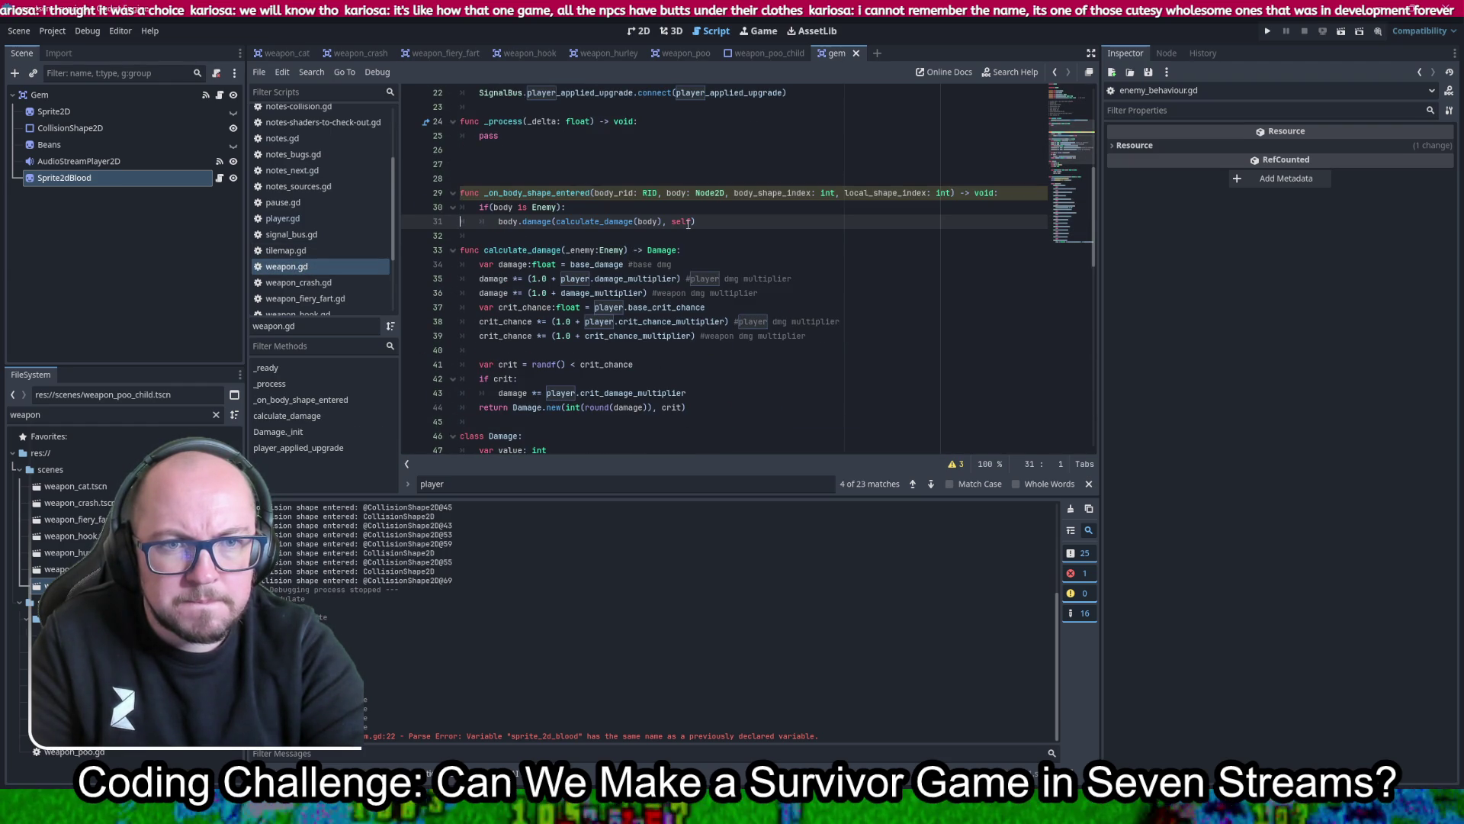
pyautogui.scroll(4, 689, 224)
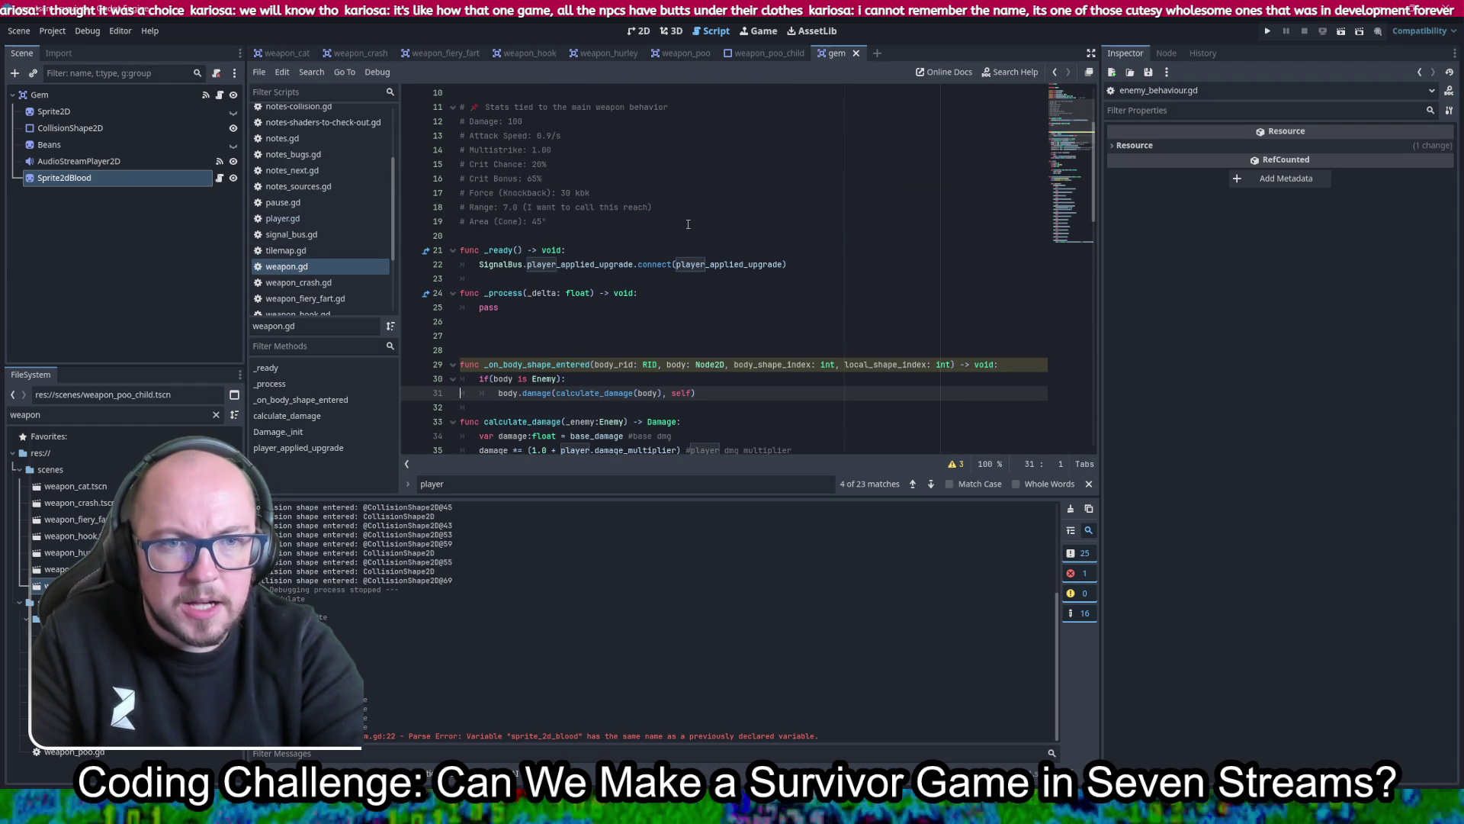
pyautogui.scroll(3, 285, 124)
pyautogui.click(304, 129)
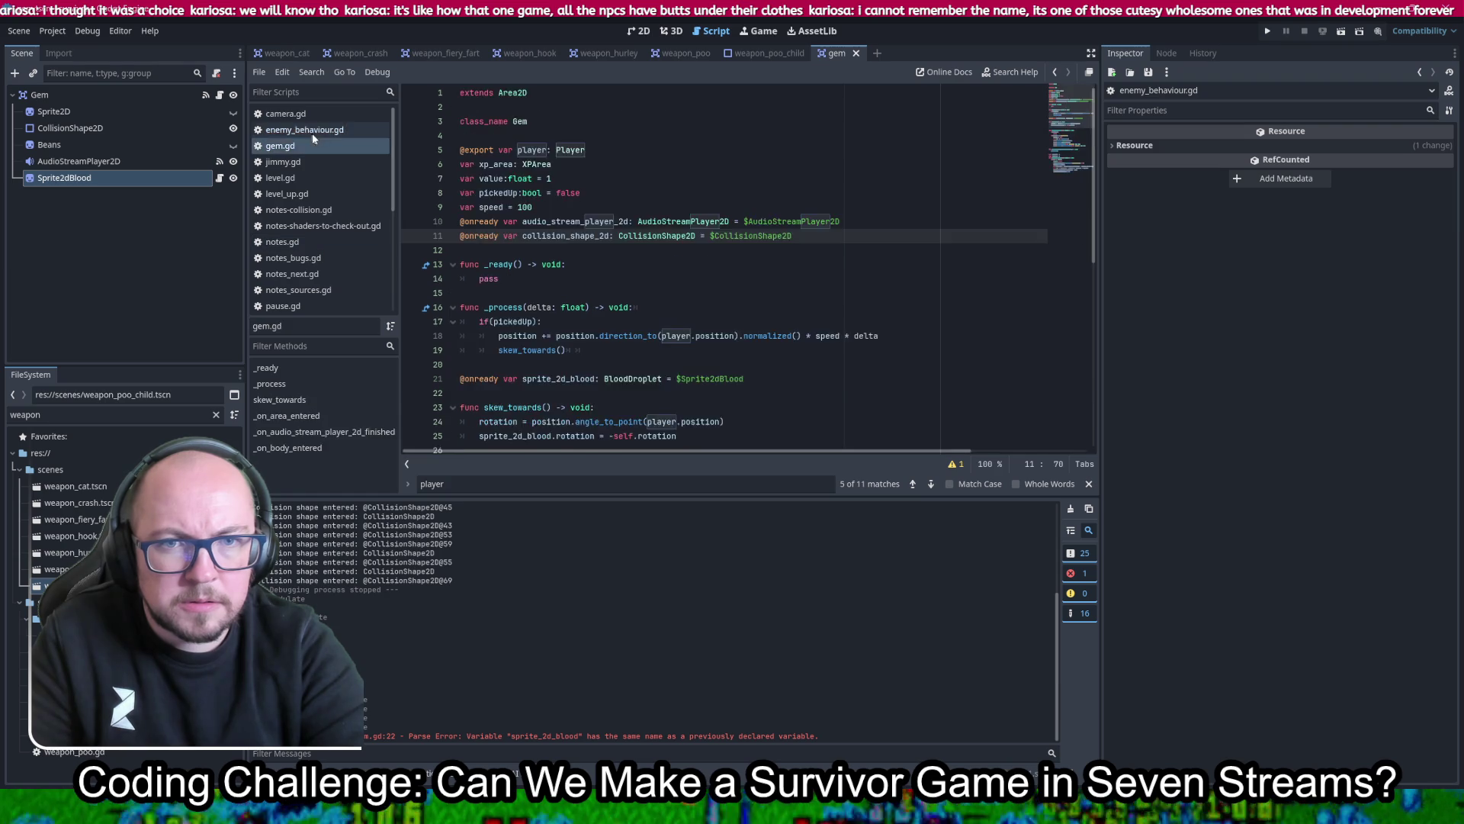
pyautogui.scroll(5, 742, 298)
pyautogui.scroll(-20, 742, 298)
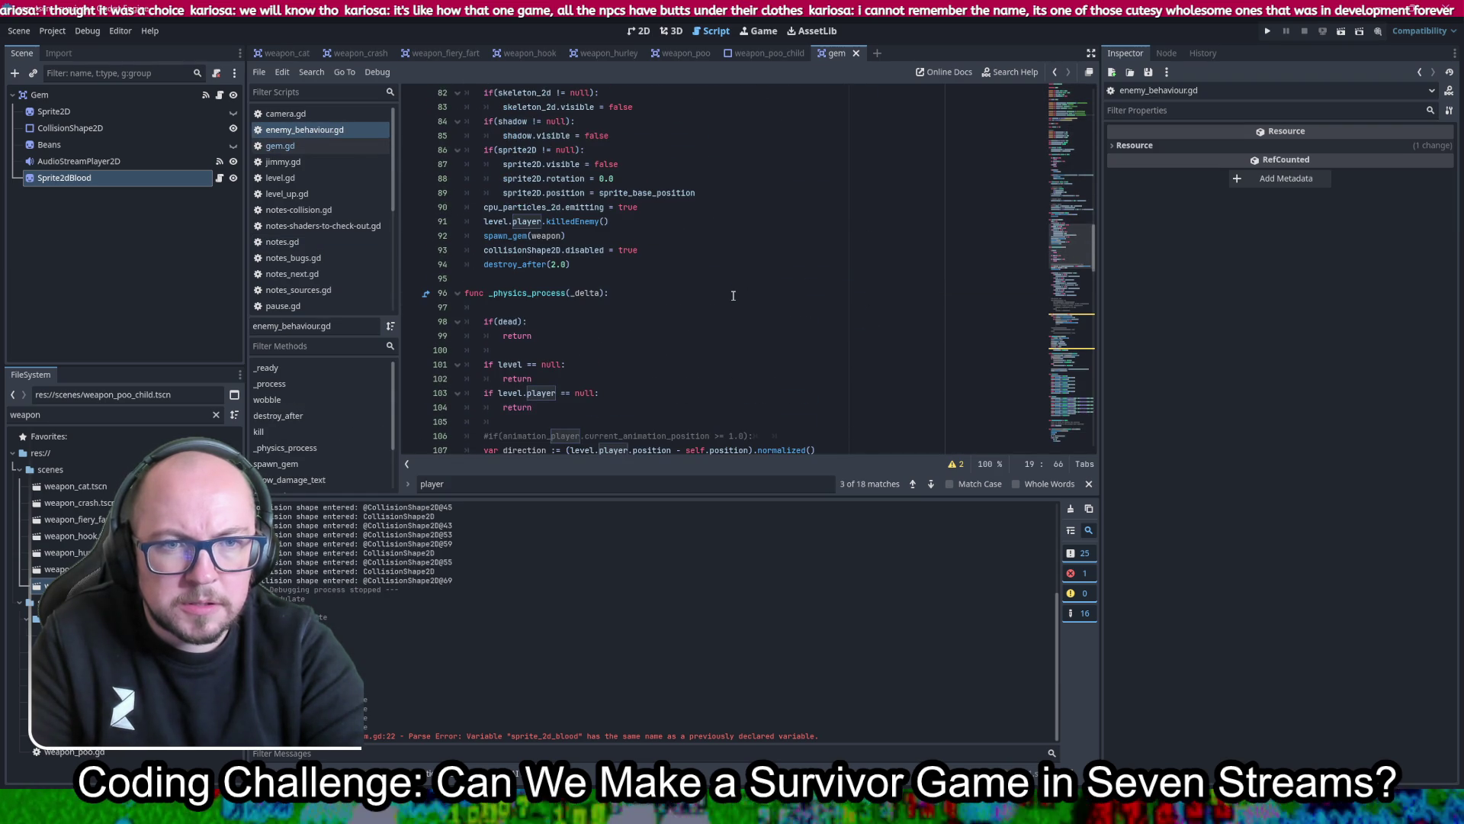
pyautogui.scroll(-15, 733, 295)
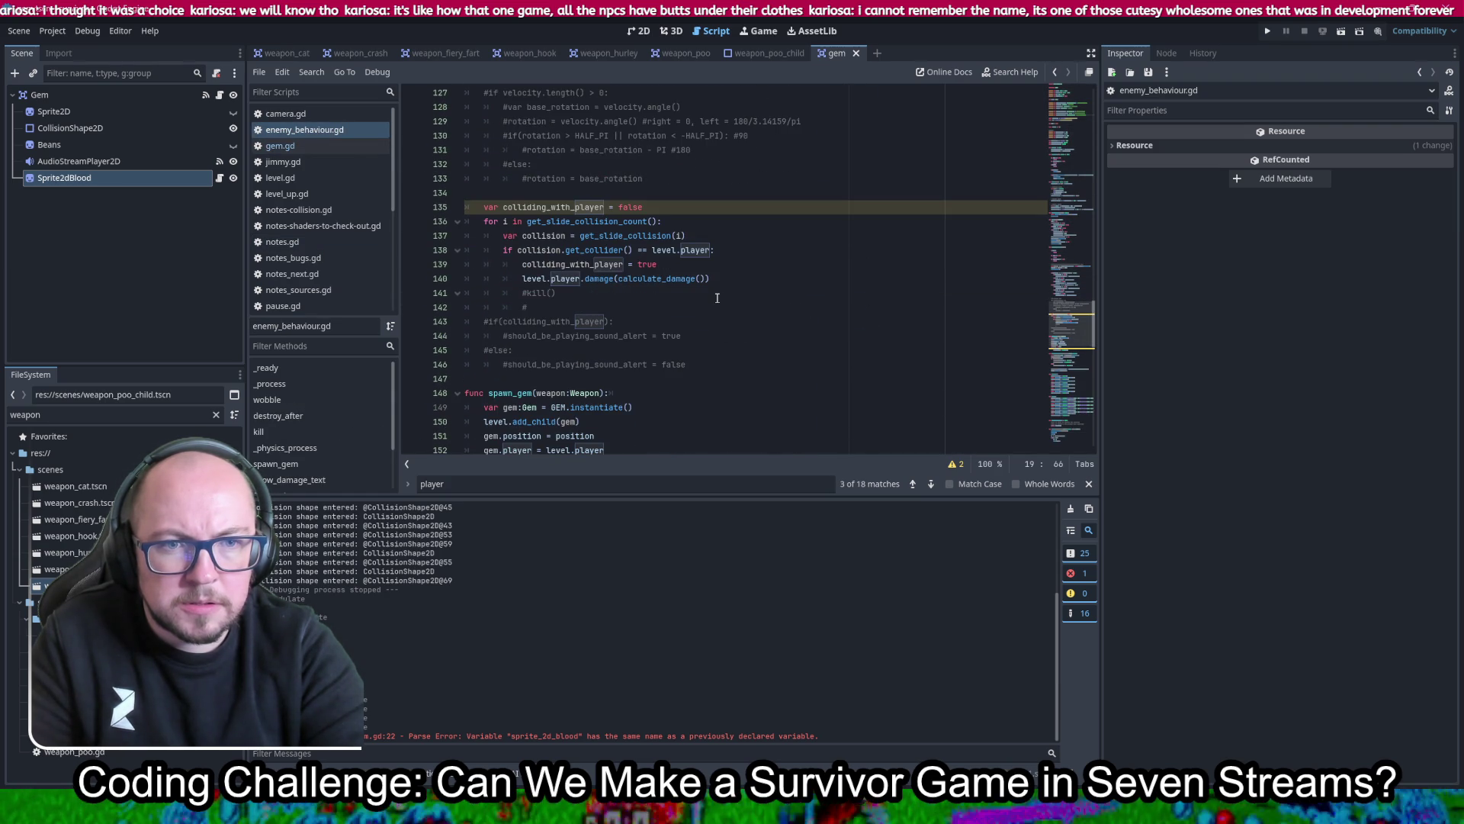
pyautogui.scroll(-7, 717, 297)
# Step: Change line 155 to call gem.sprite_2d_blood.material.shader.set_shader_parameter(), then save
pyautogui.doubleClick(556, 192)
pyautogui.write('spri')
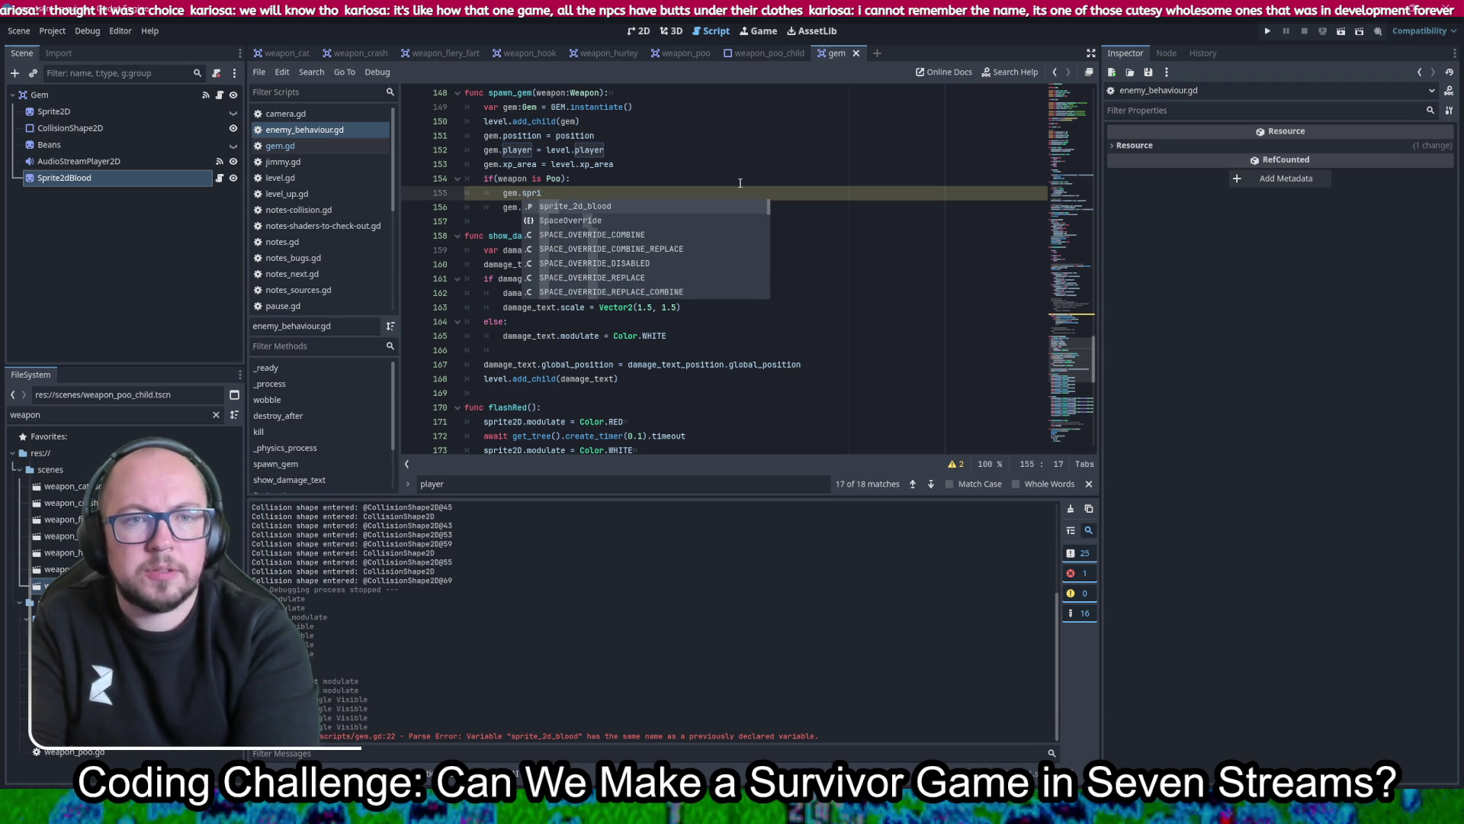
pyautogui.press('Return')
pyautogui.write('.')
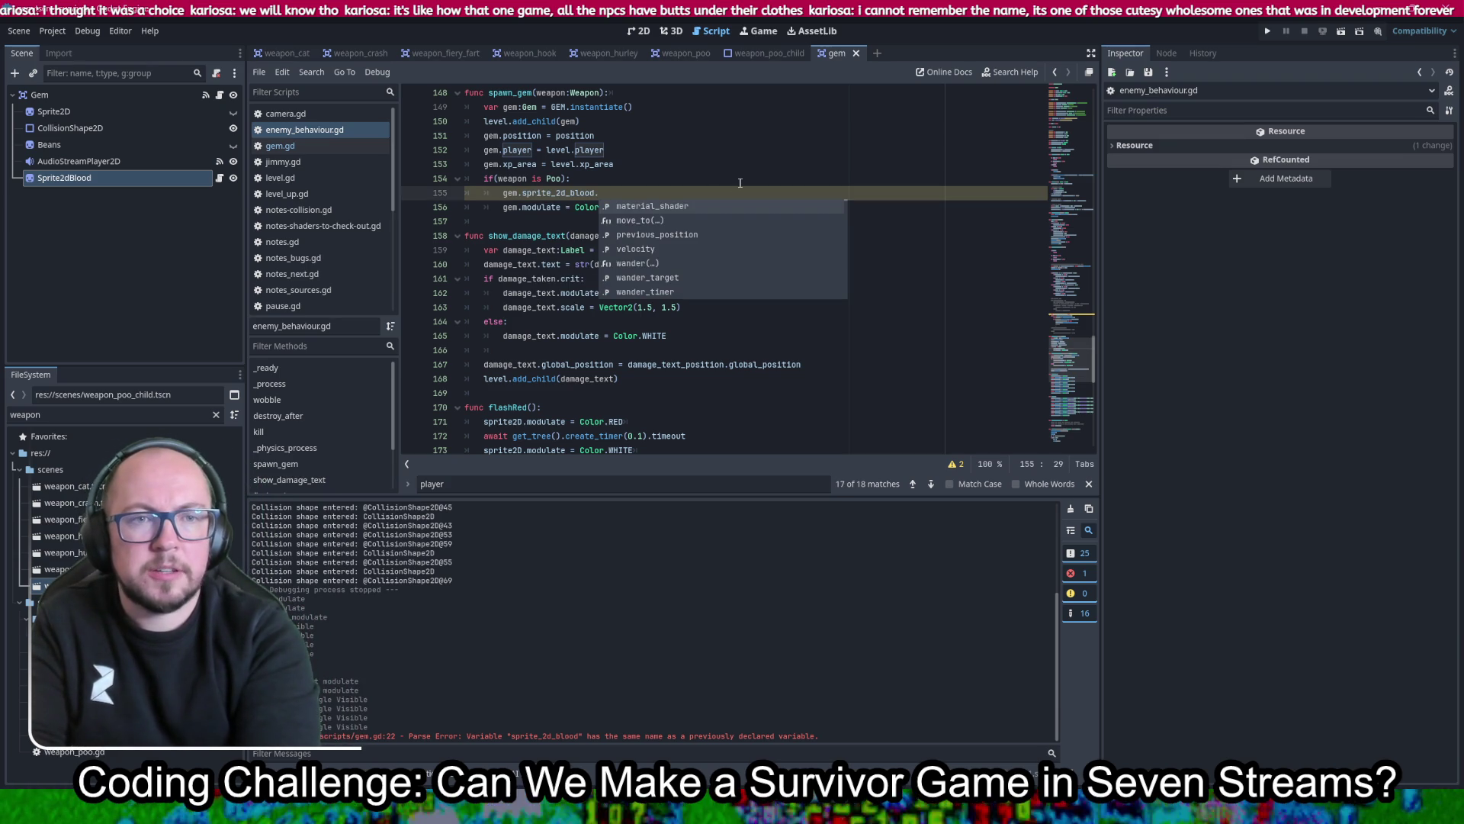
pyautogui.press('Return')
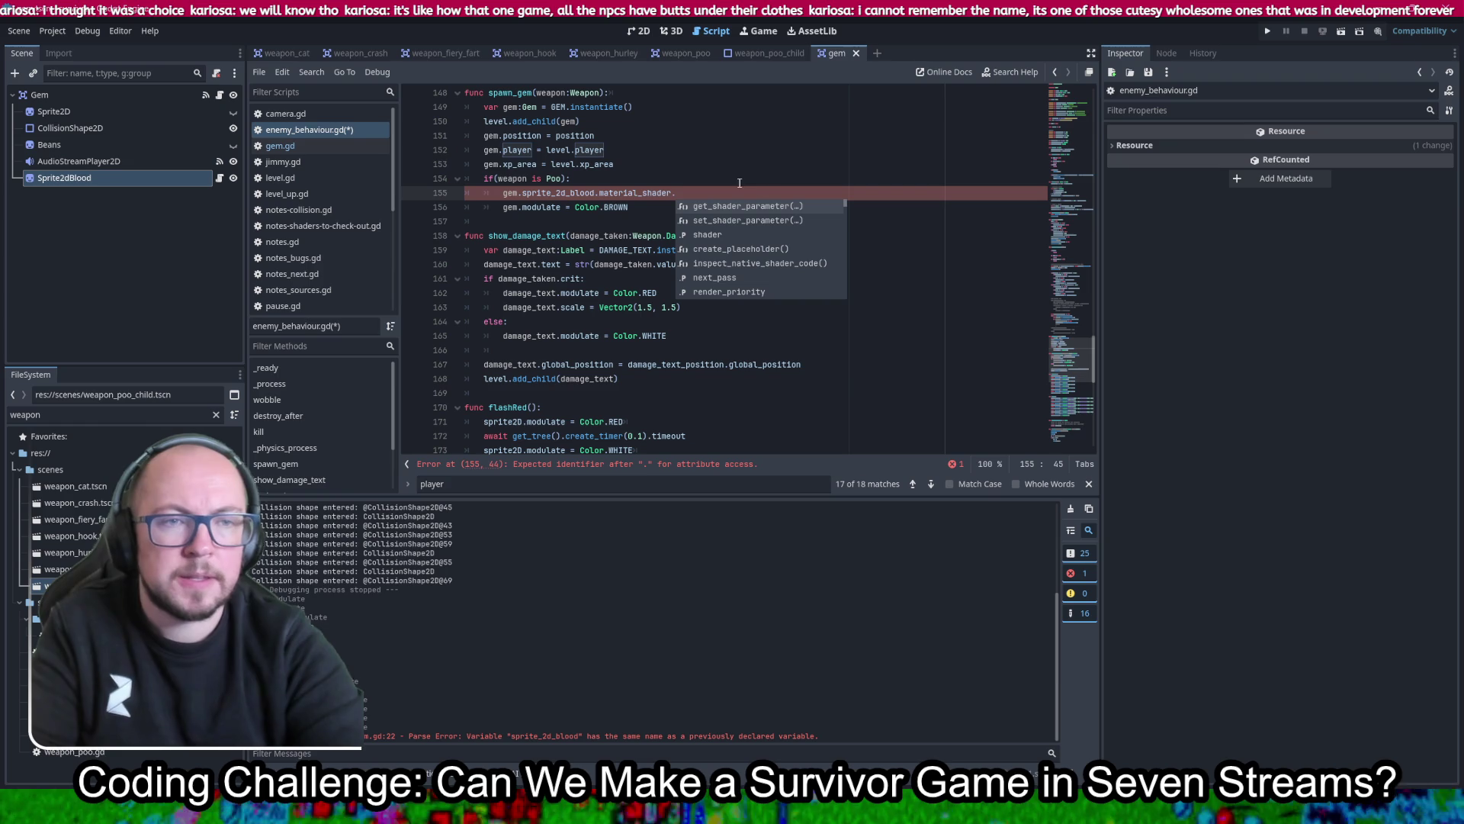
pyautogui.click(730, 221)
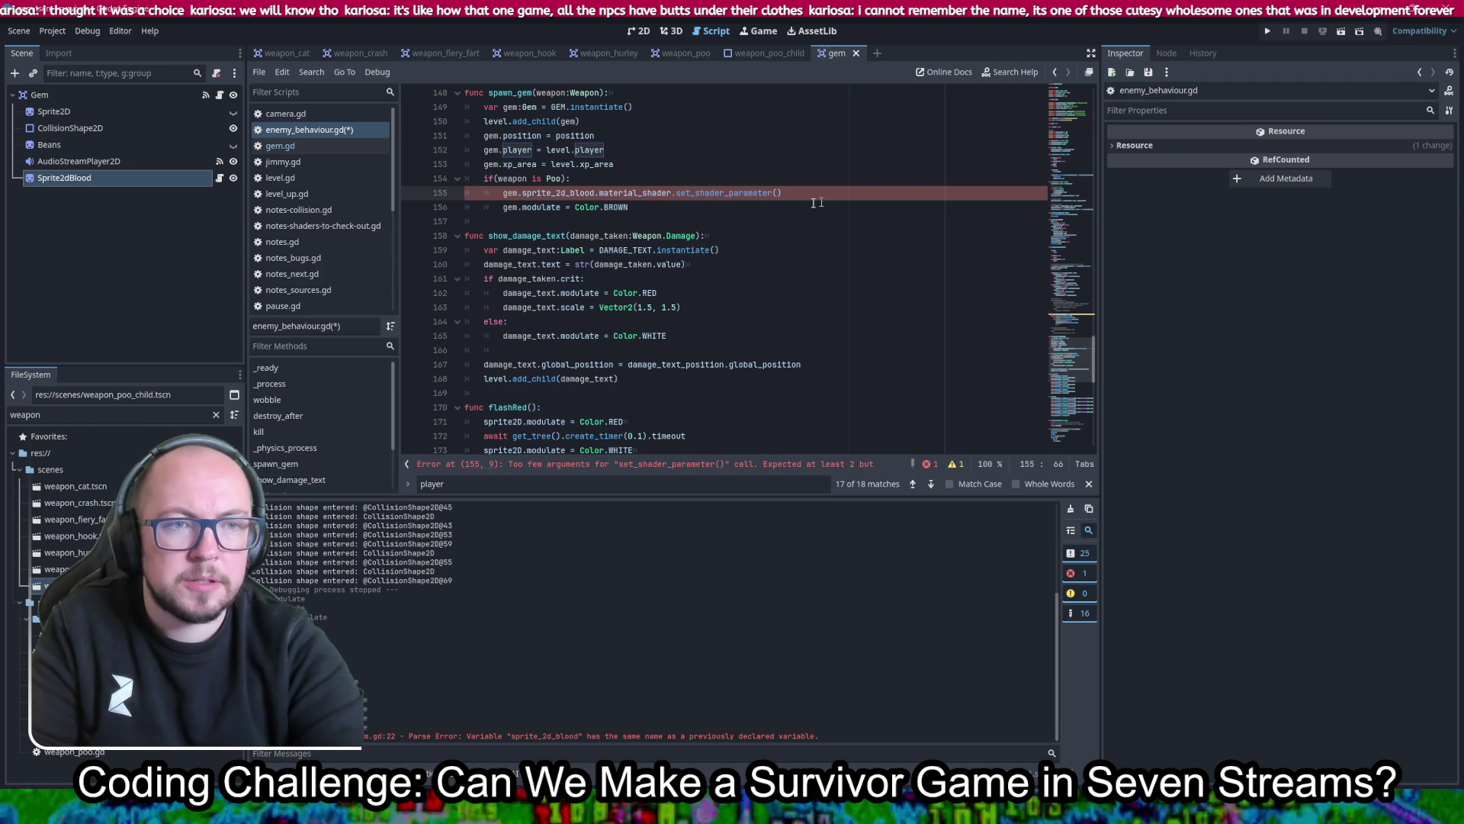
pyautogui.moveTo(747, 190)
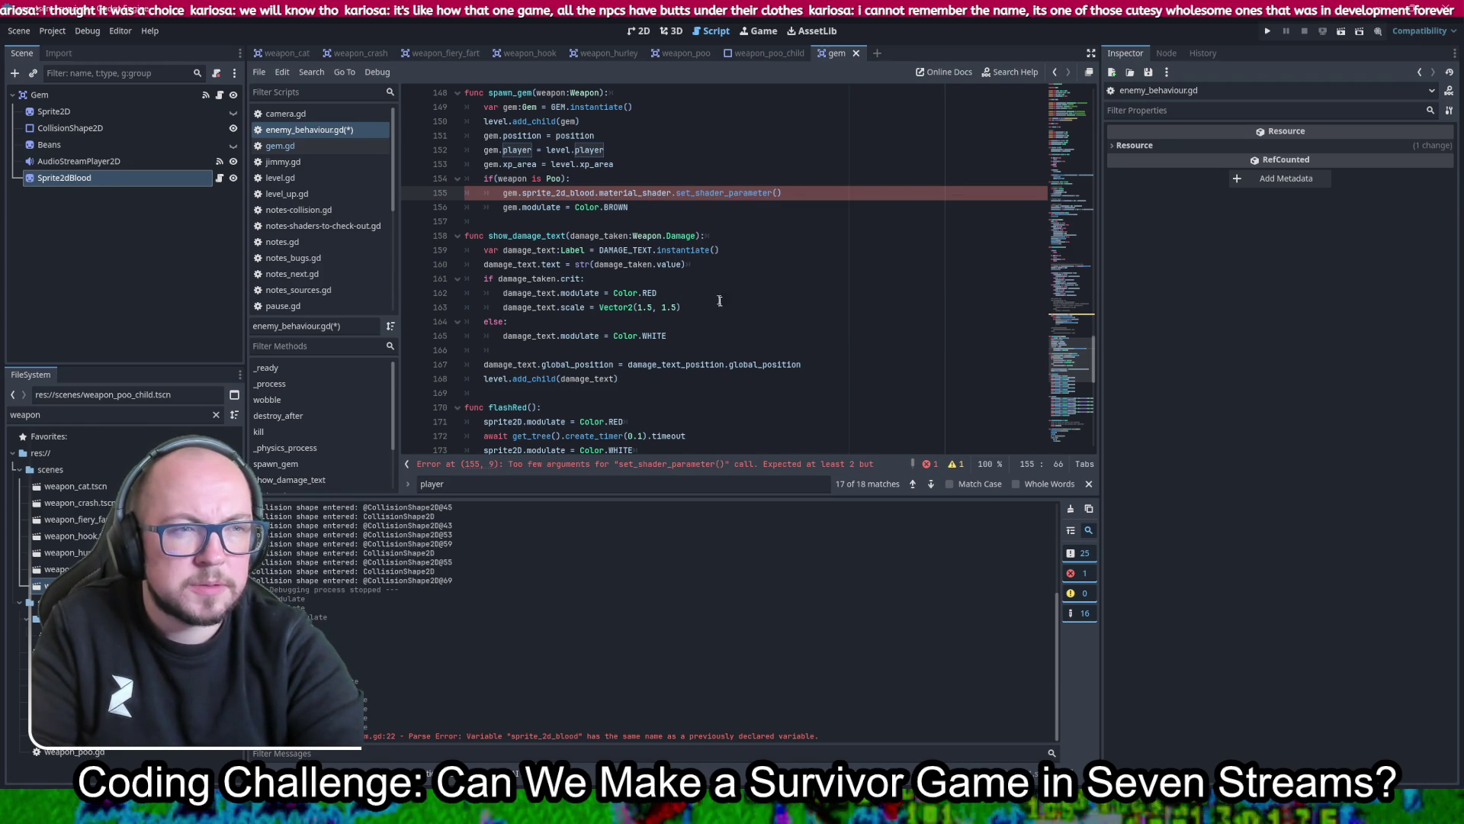
pyautogui.hotkey('ctrl', 's')
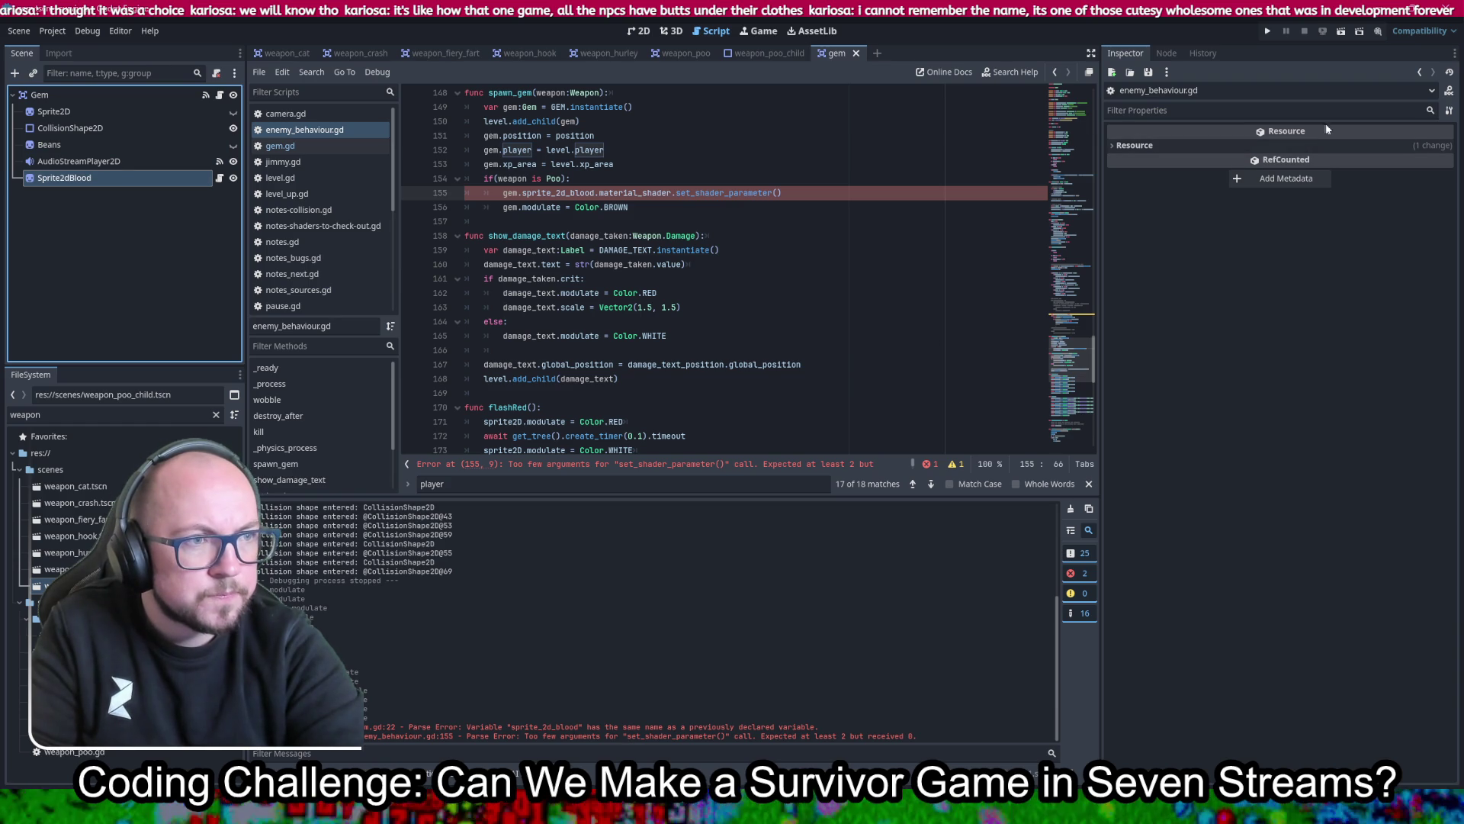
pyautogui.click(61, 127)
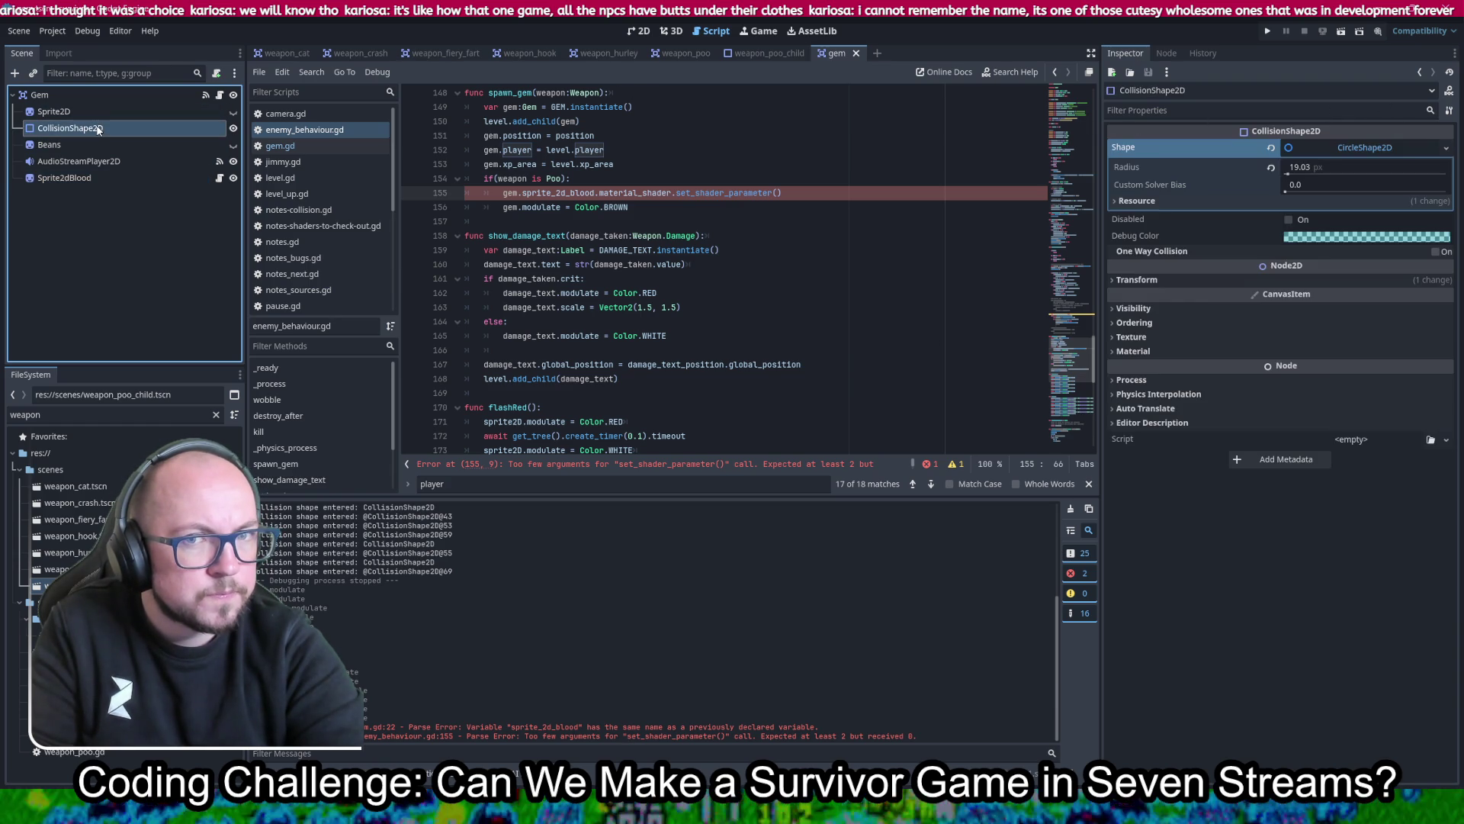
# Step: Pass "blood_color" and Color.BROWN to the set_shader_parameter call
pyautogui.click(90, 178)
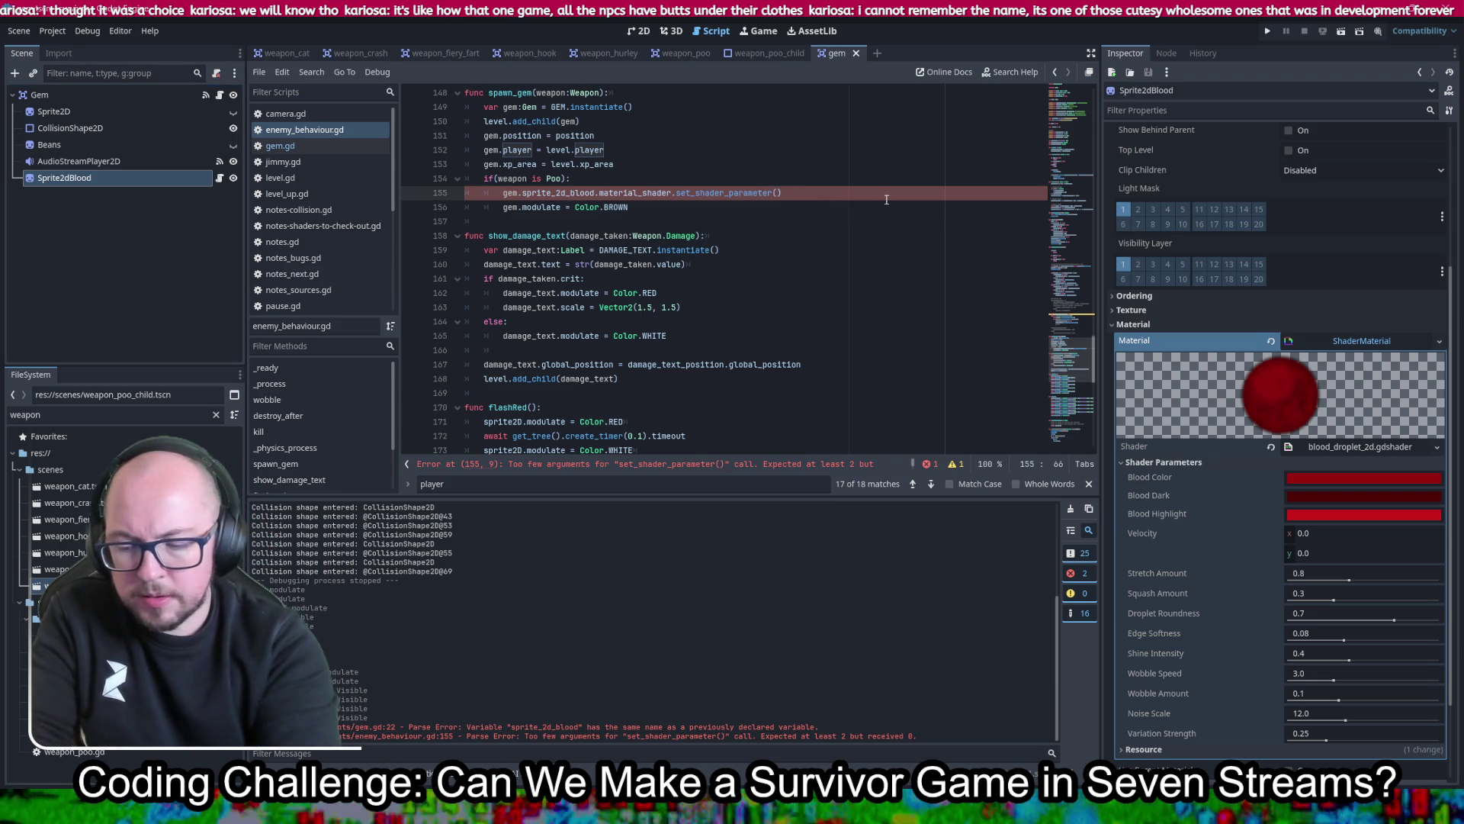
pyautogui.write('"blood_color')
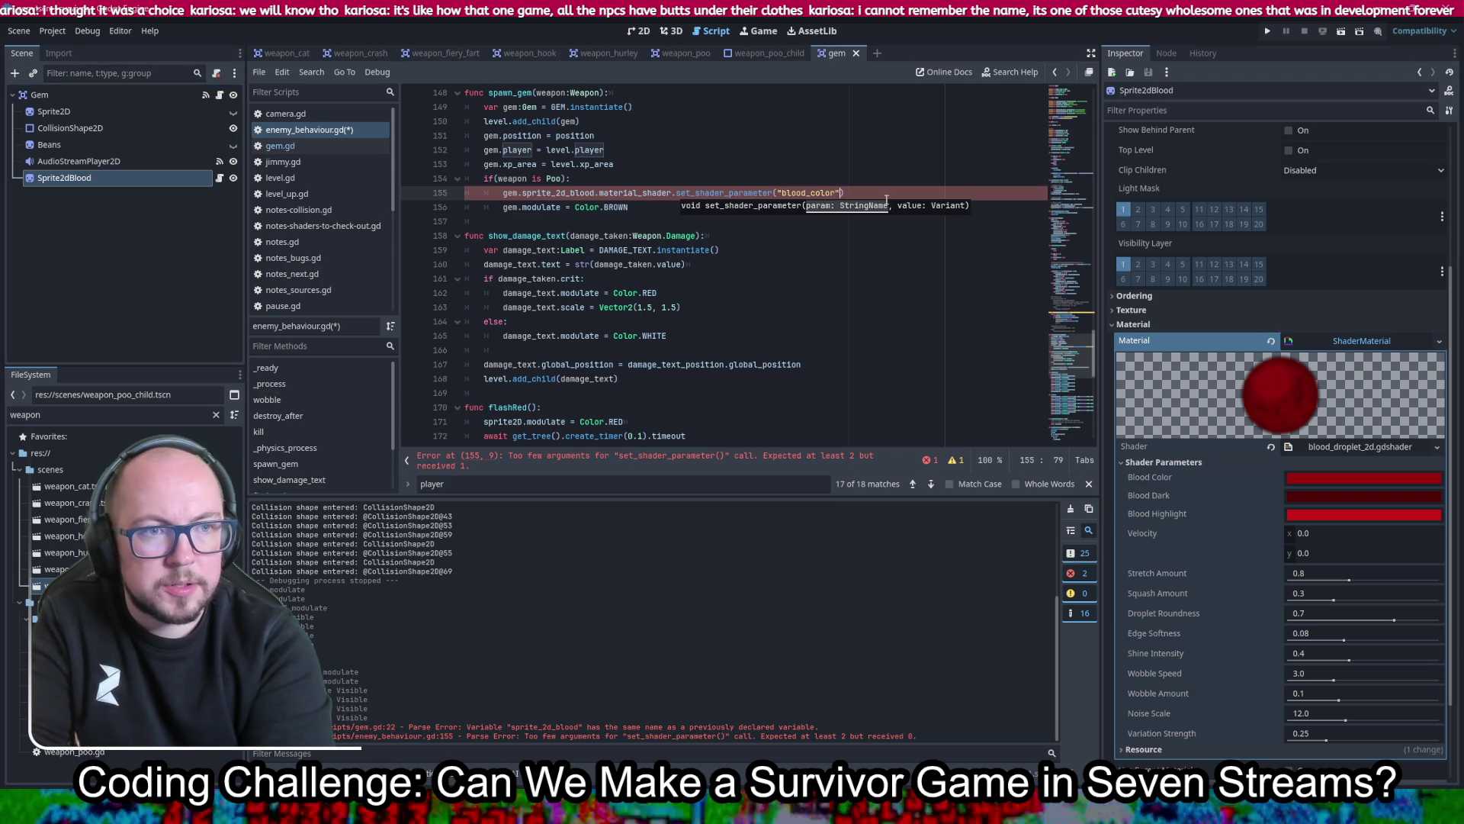
pyautogui.press('BackSpace')
pyautogui.press('BackSpace')
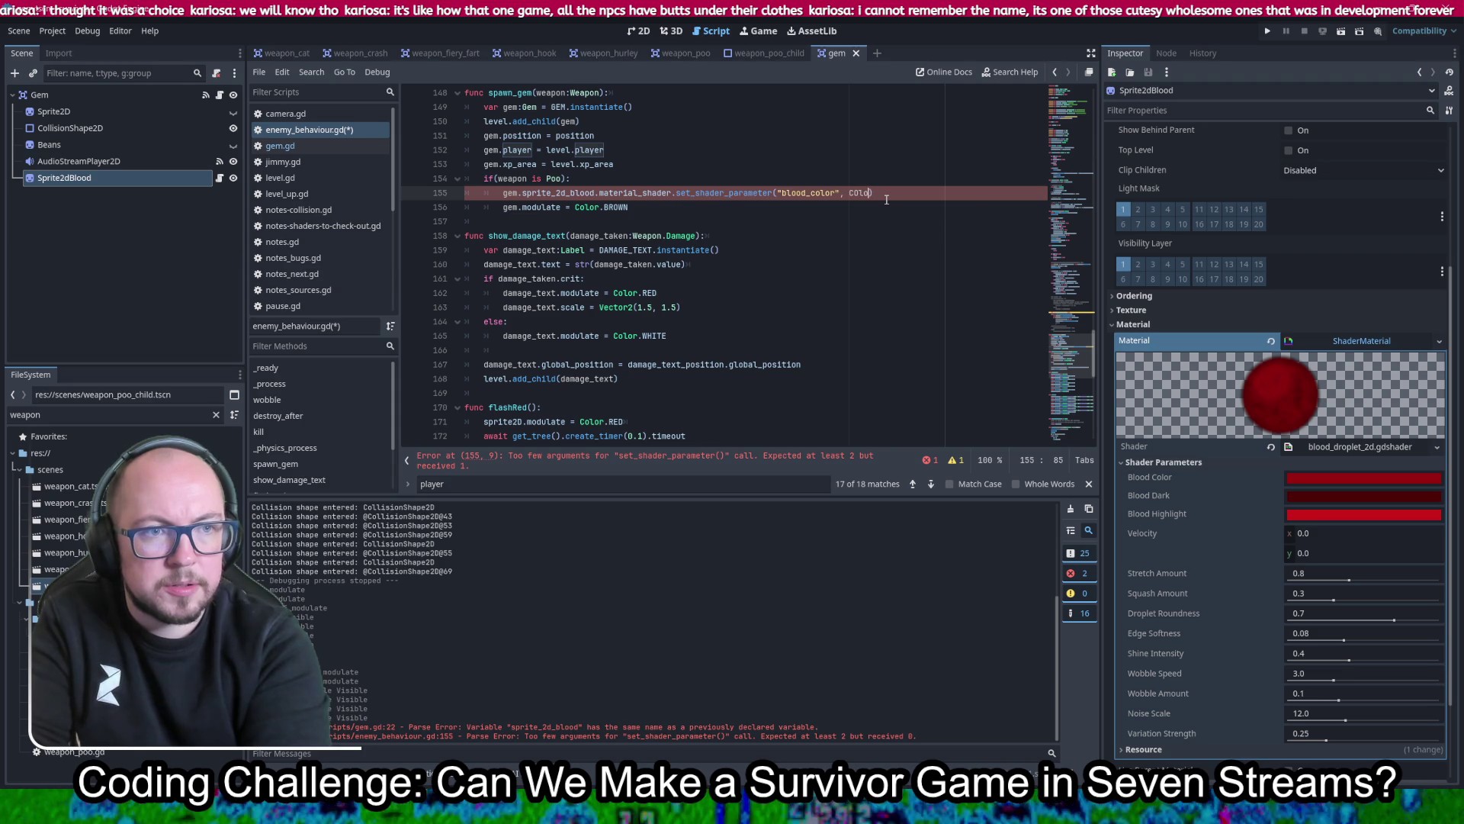
pyautogui.write('r.BN')
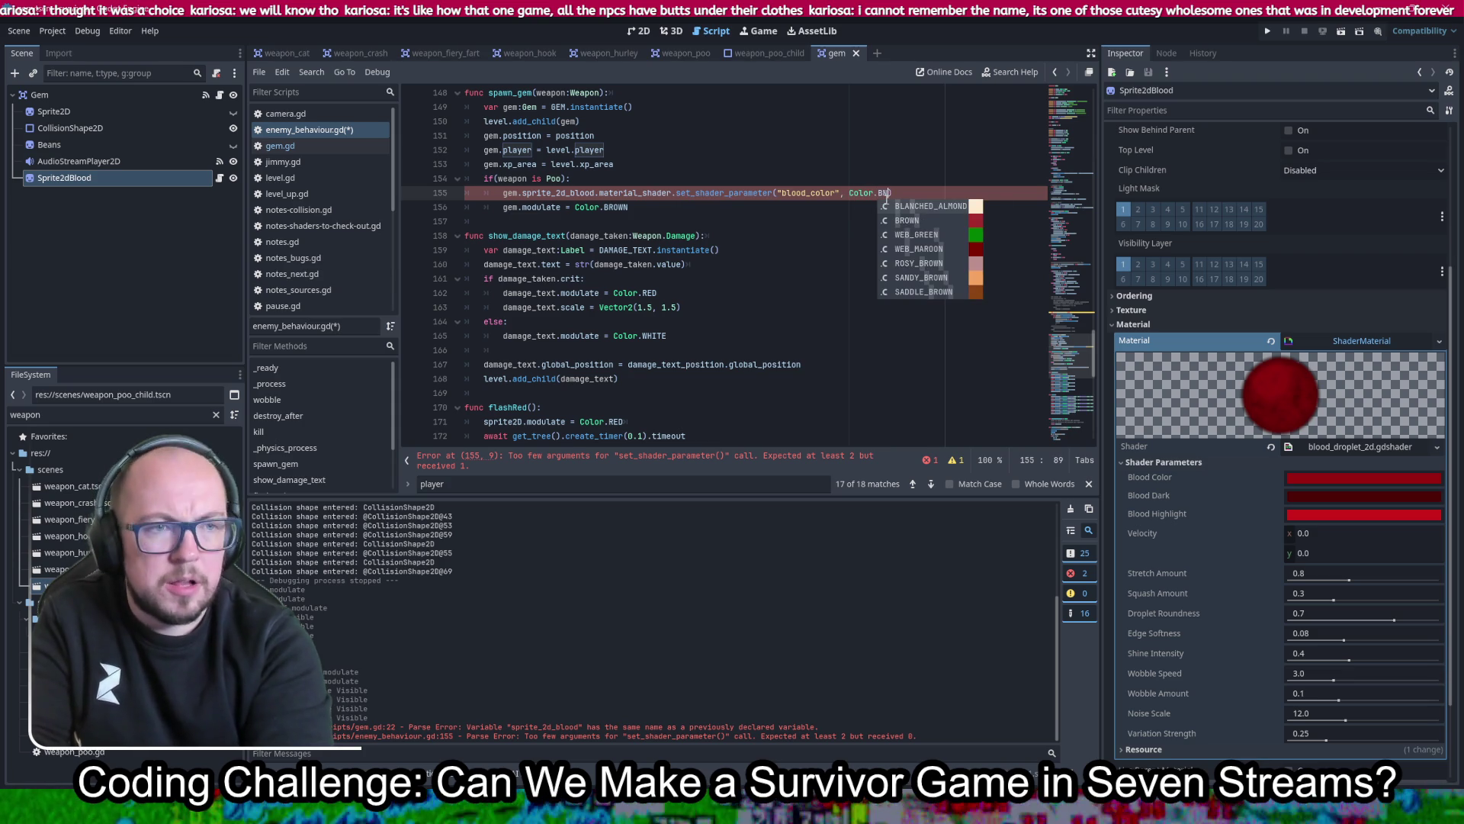
pyautogui.click(906, 221)
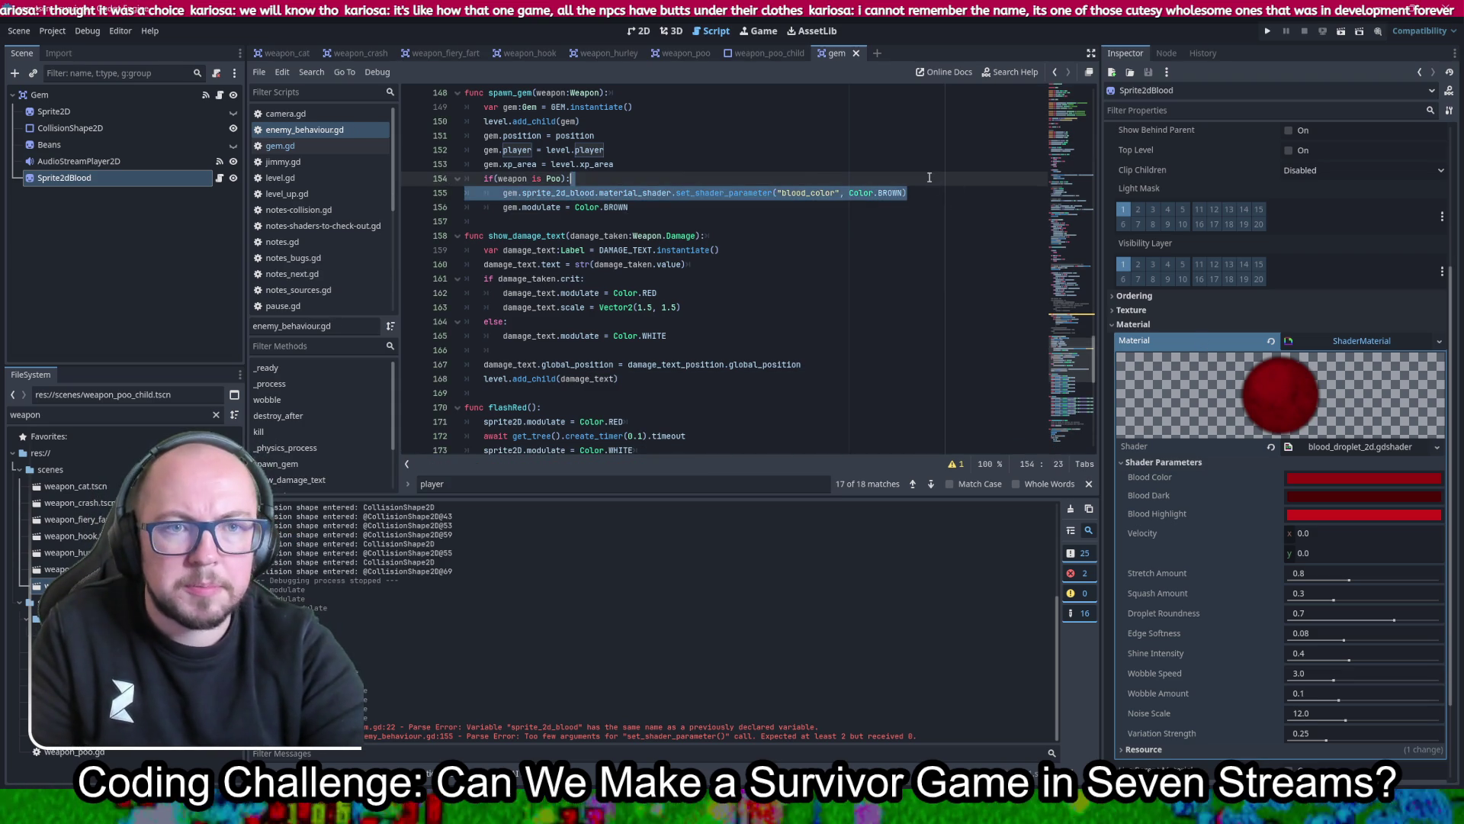
# Step: Duplicate the blood_color line into blood_dark and blood_highlight copies
pyautogui.hotkey('ctrl', 'shift', 'd')
pyautogui.hotkey('ctrl', 'shift', 'd')
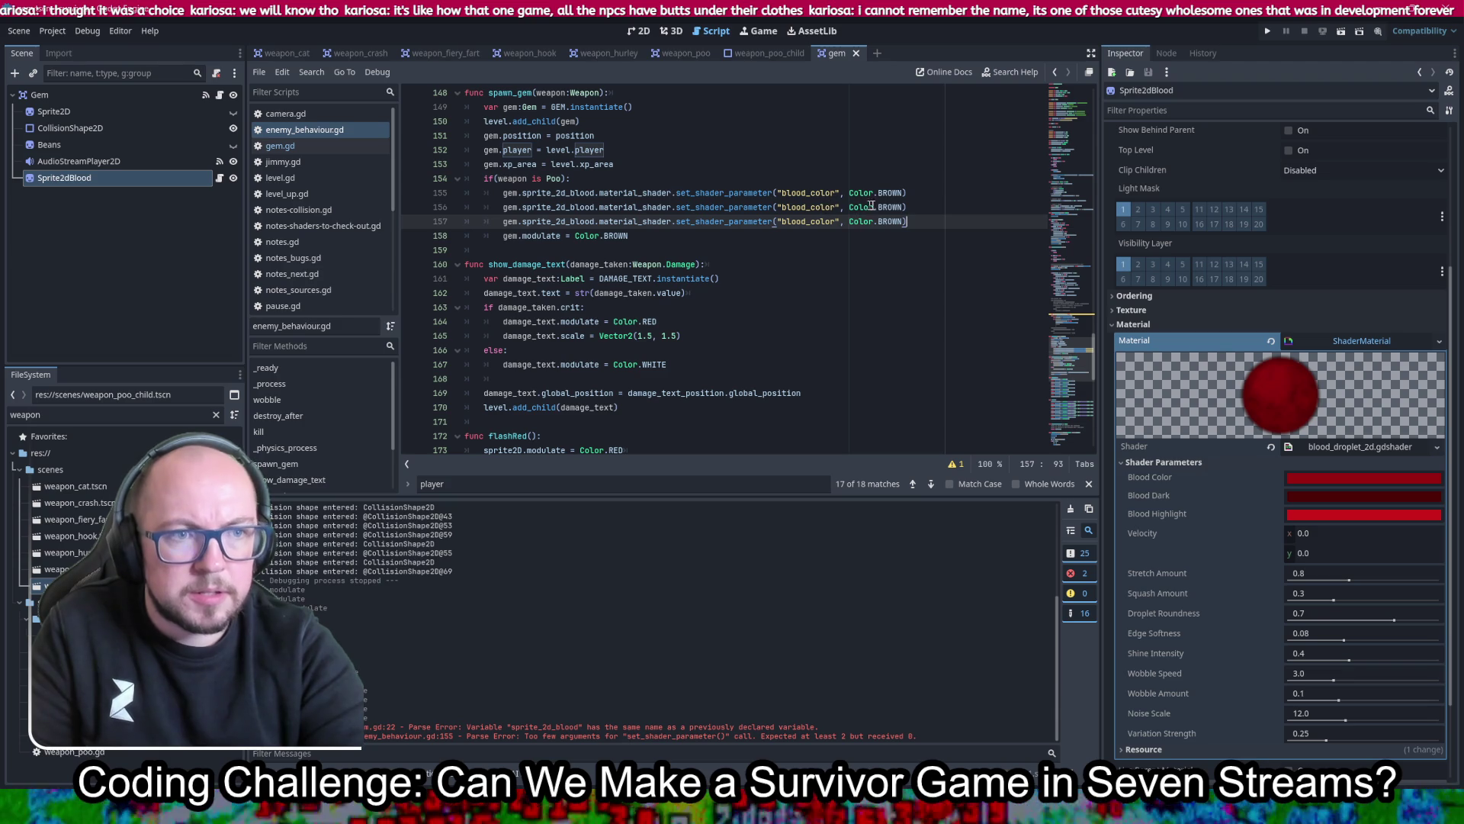
pyautogui.doubleClick(786, 207)
pyautogui.write('blood_')
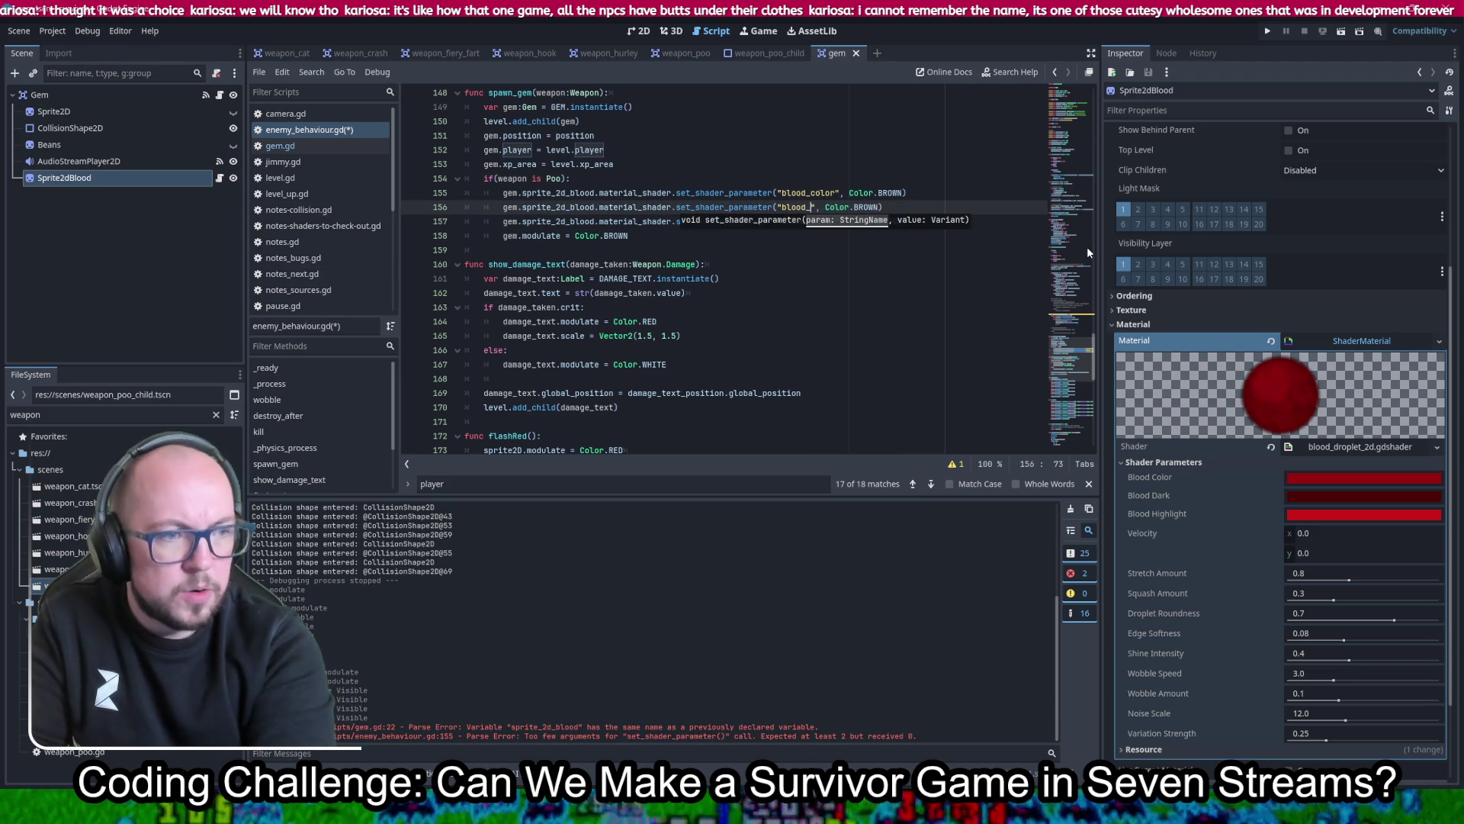
pyautogui.write('dark')
pyautogui.press('Escape')
pyautogui.hotkey('ctrl', 's')
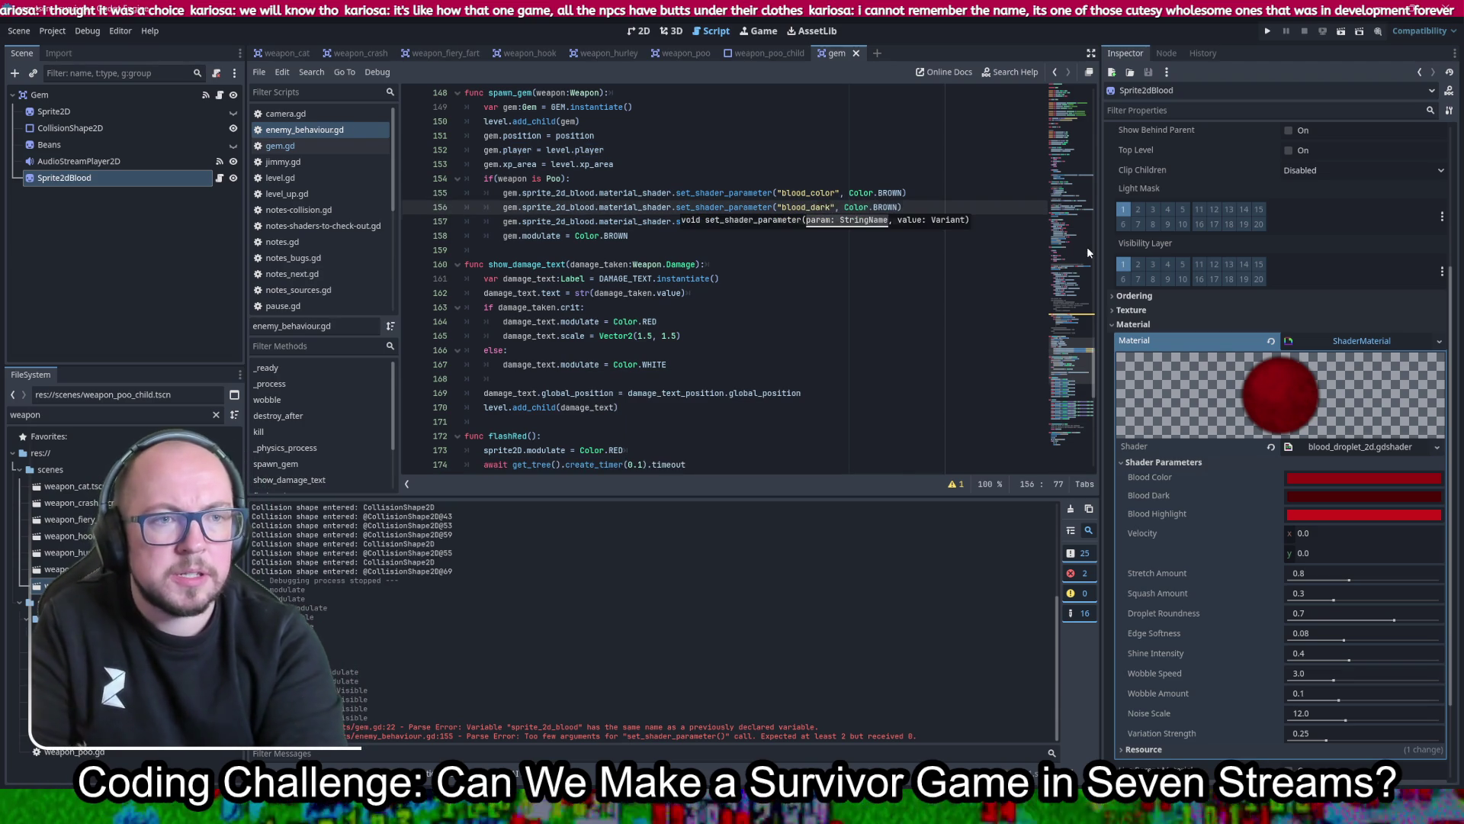
pyautogui.press('Down')
pyautogui.press('Delete')
pyautogui.press('BackSpace')
pyautogui.press('BackSpace')
pyautogui.press('BackSpace')
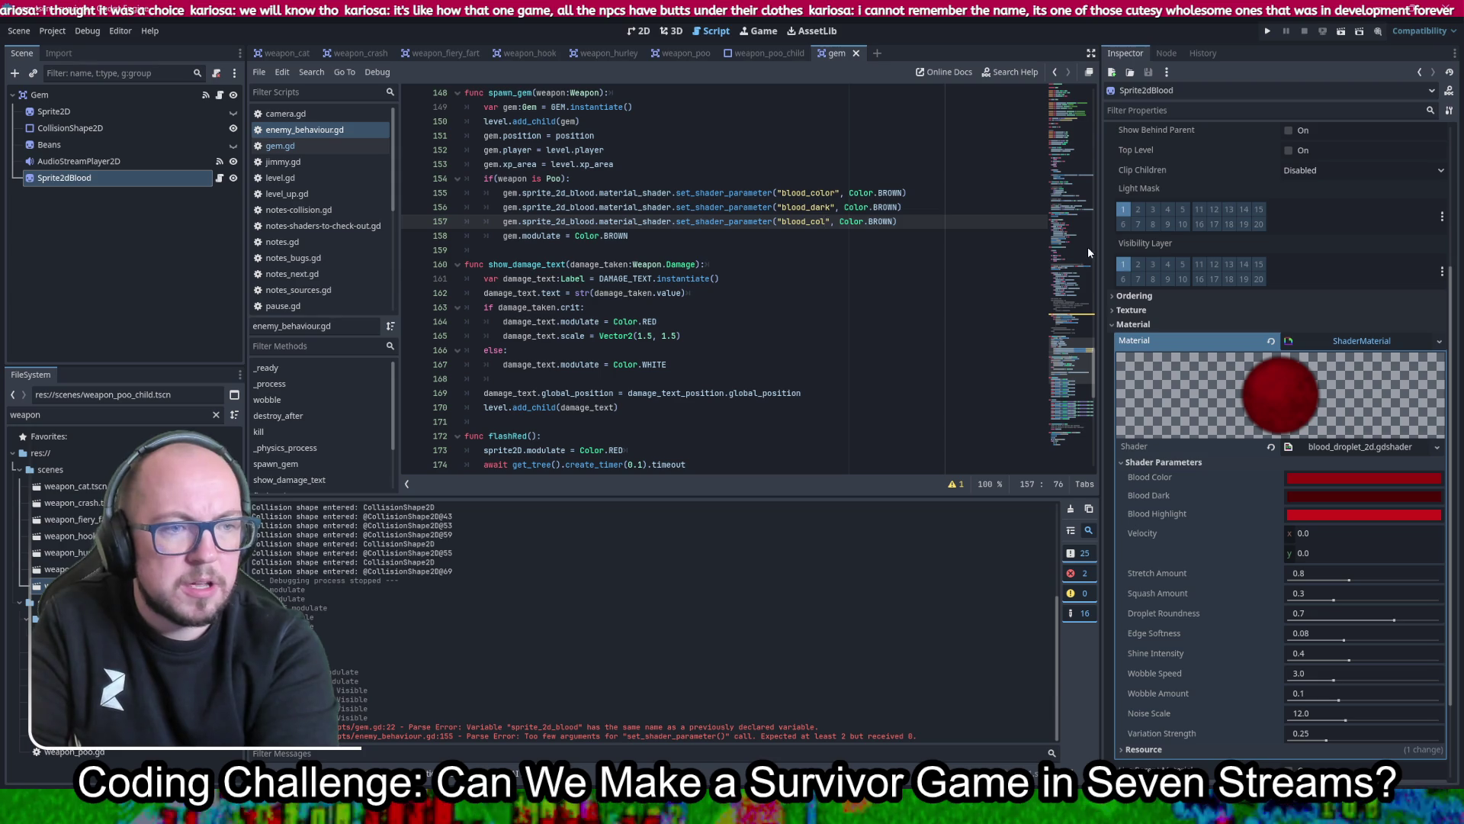
pyautogui.press('BackSpace')
pyautogui.write('highlight')
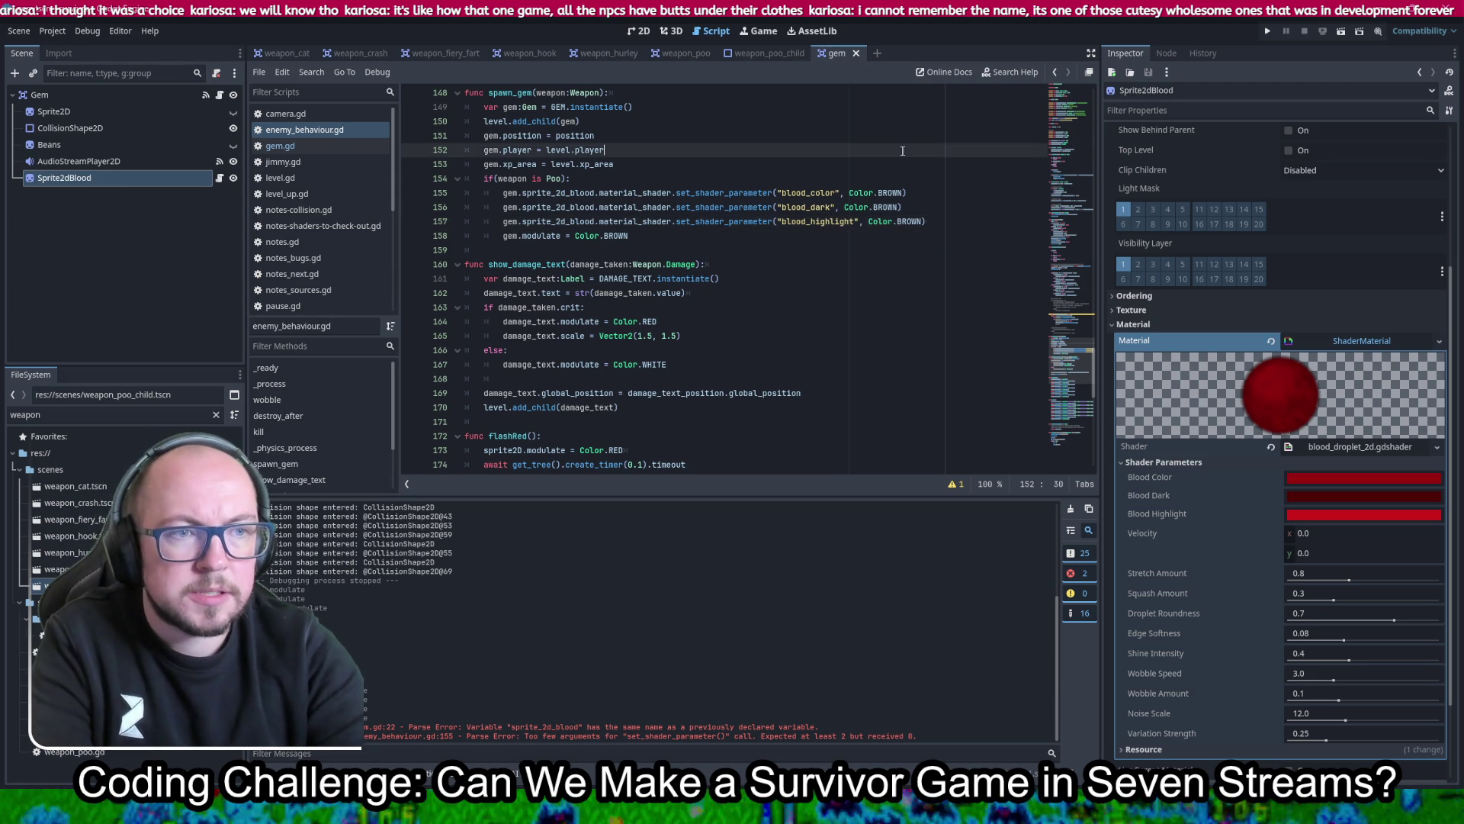
# Step: Delete the brown gem.modulate line, save, and run the project
pyautogui.press('End')
pyautogui.hotkey('shift', 'Down')
pyautogui.hotkey('shift', 'End')
pyautogui.press('Delete')
pyautogui.hotkey('ctrl', 's')
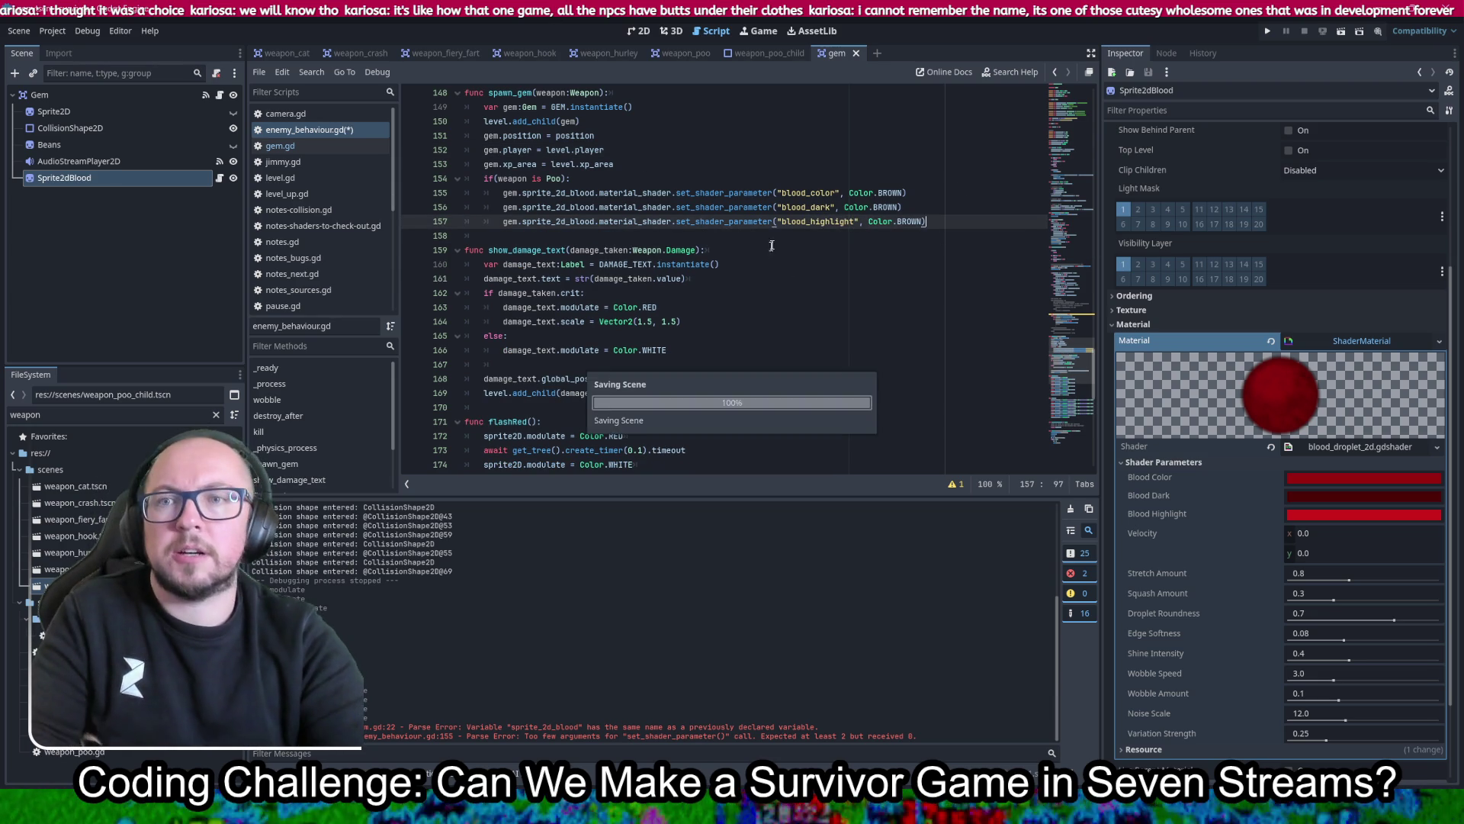
pyautogui.click(1268, 30)
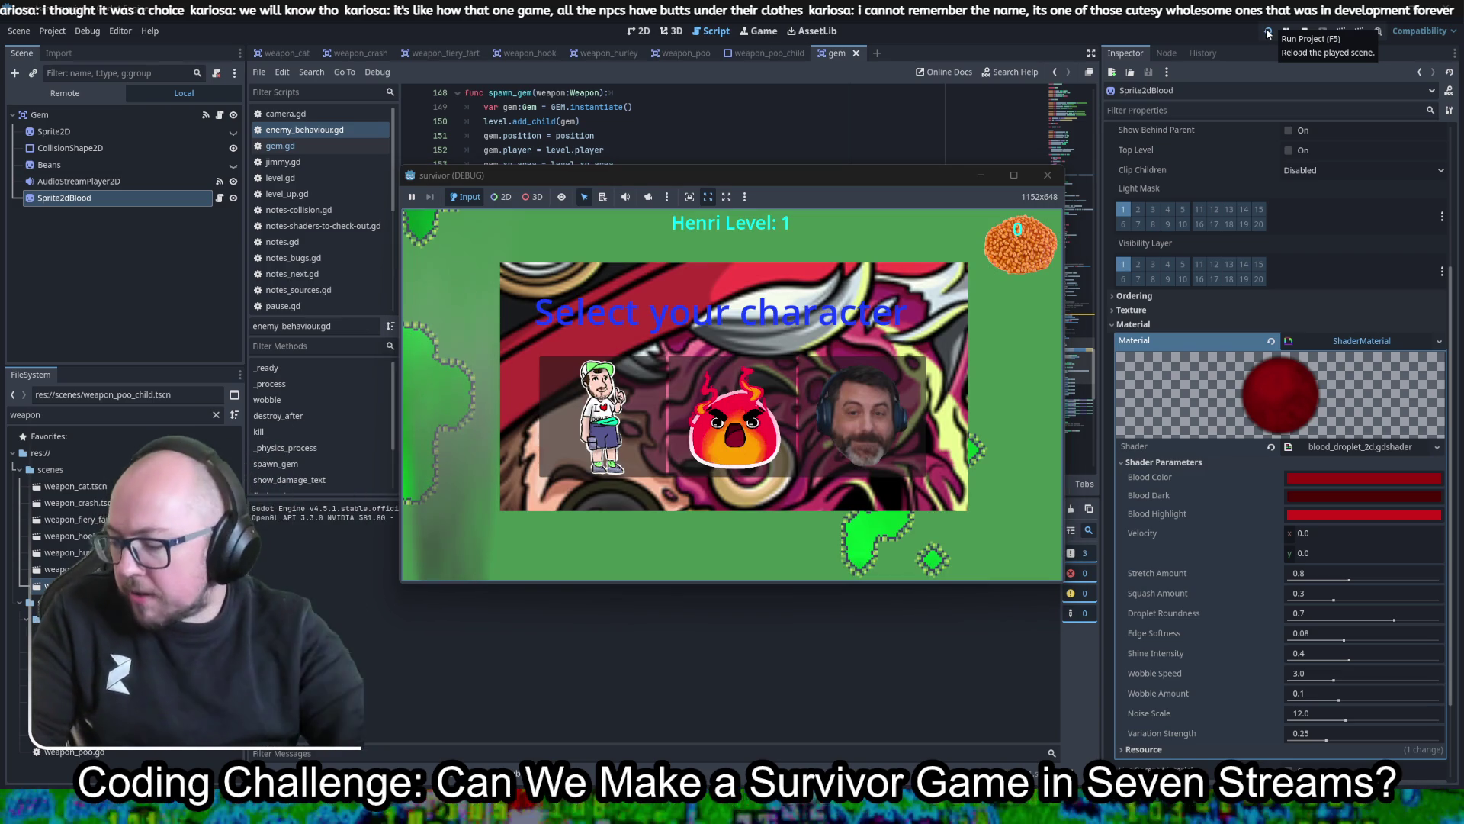
# Step: Start as Henri and walk around with WASD, killing skeletons that drop gems and red blood
pyautogui.press('Return')
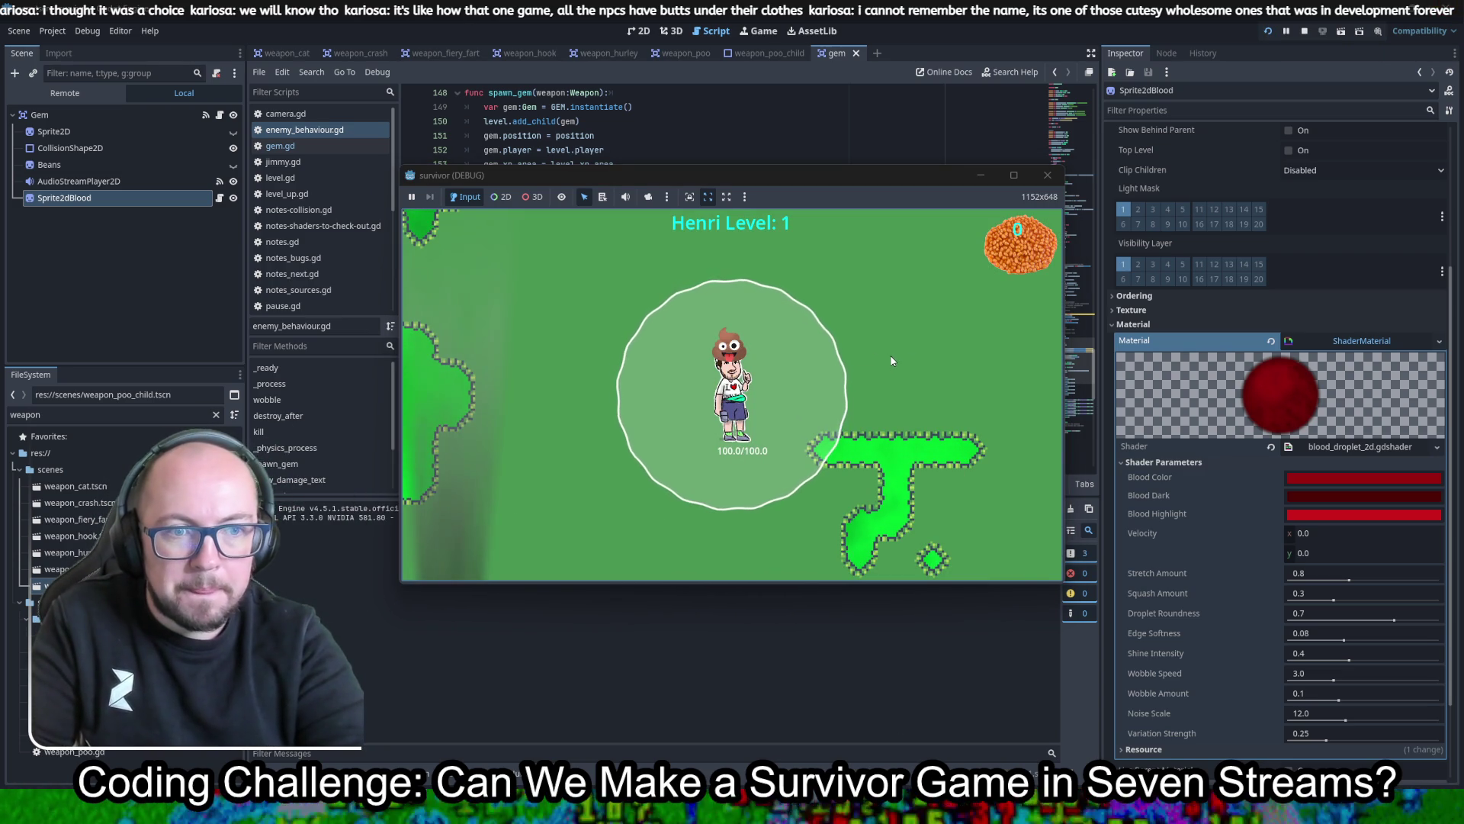
pyautogui.press('d')
pyautogui.press('w')
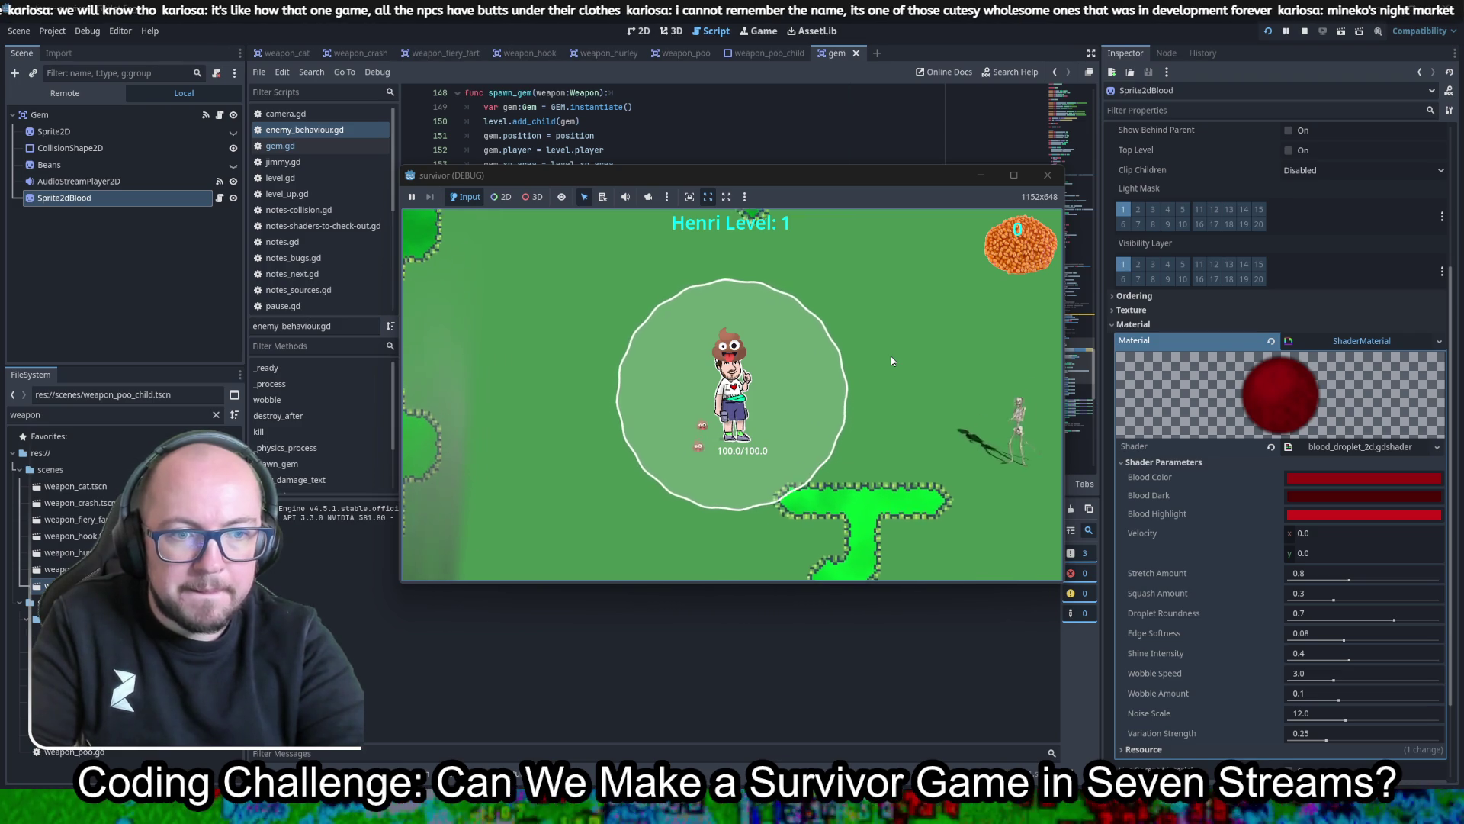
pyautogui.press('a')
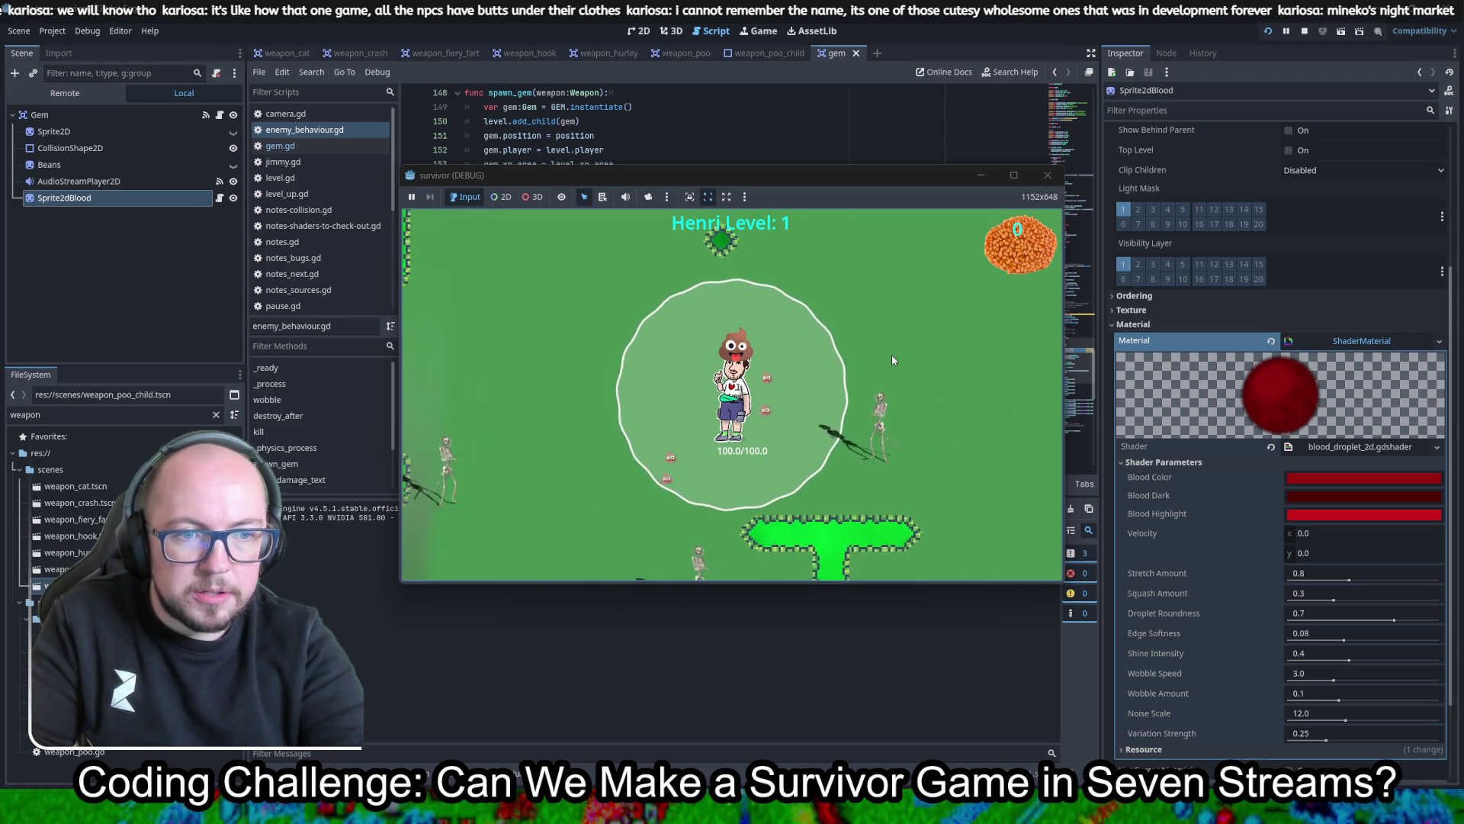
pyautogui.press('w')
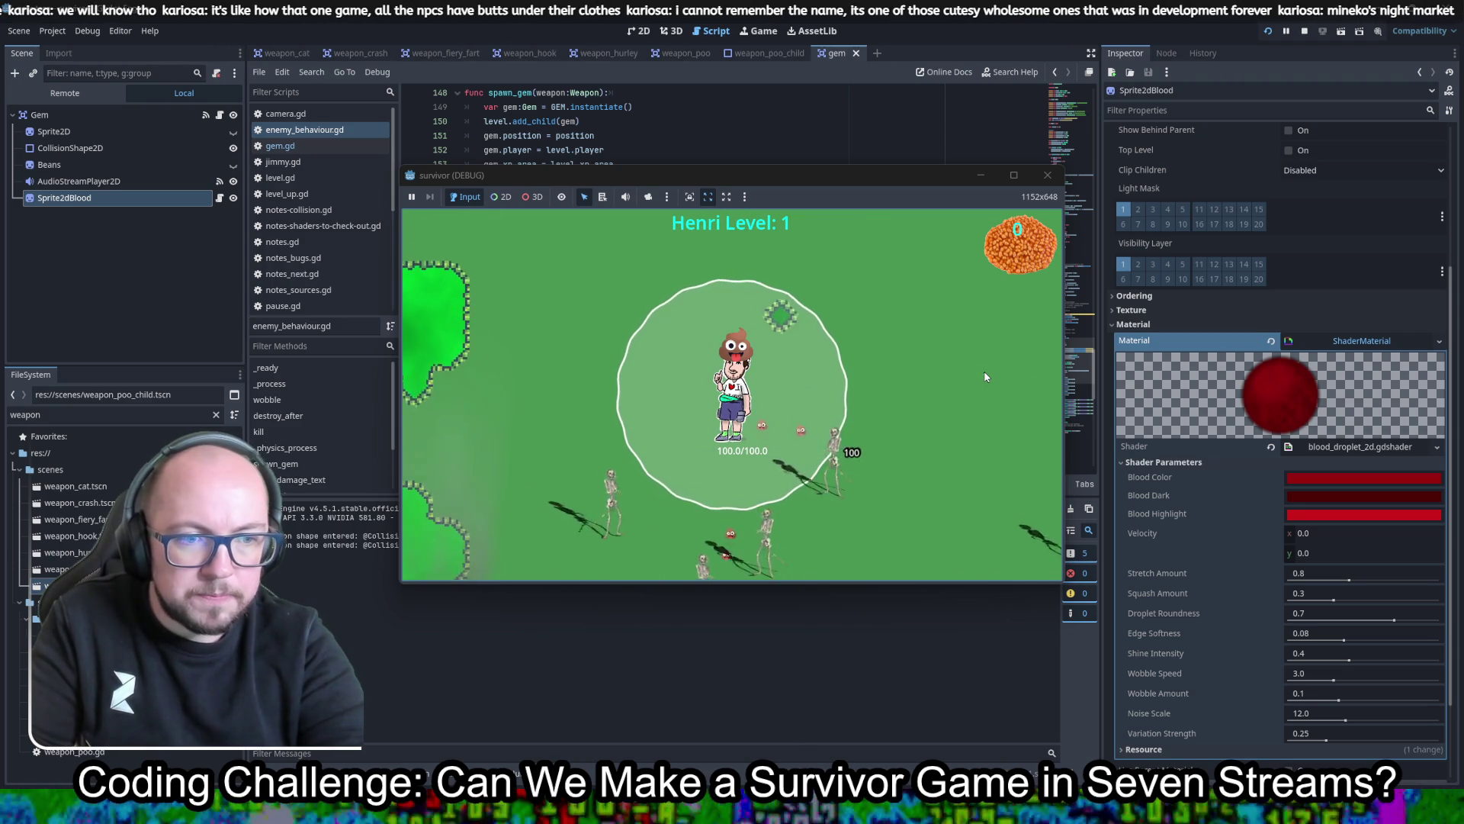
pyautogui.press('d')
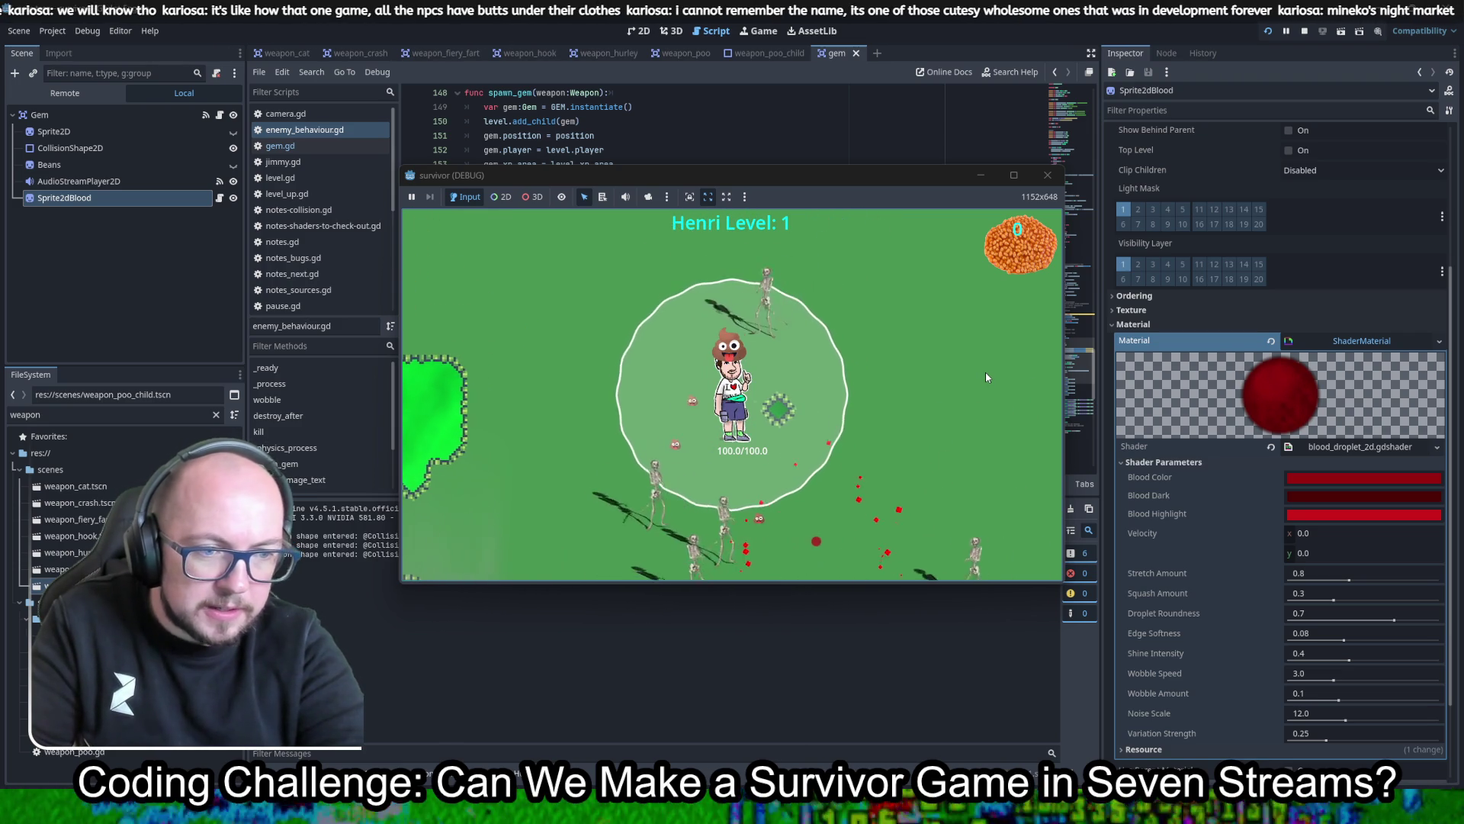
pyautogui.press('d')
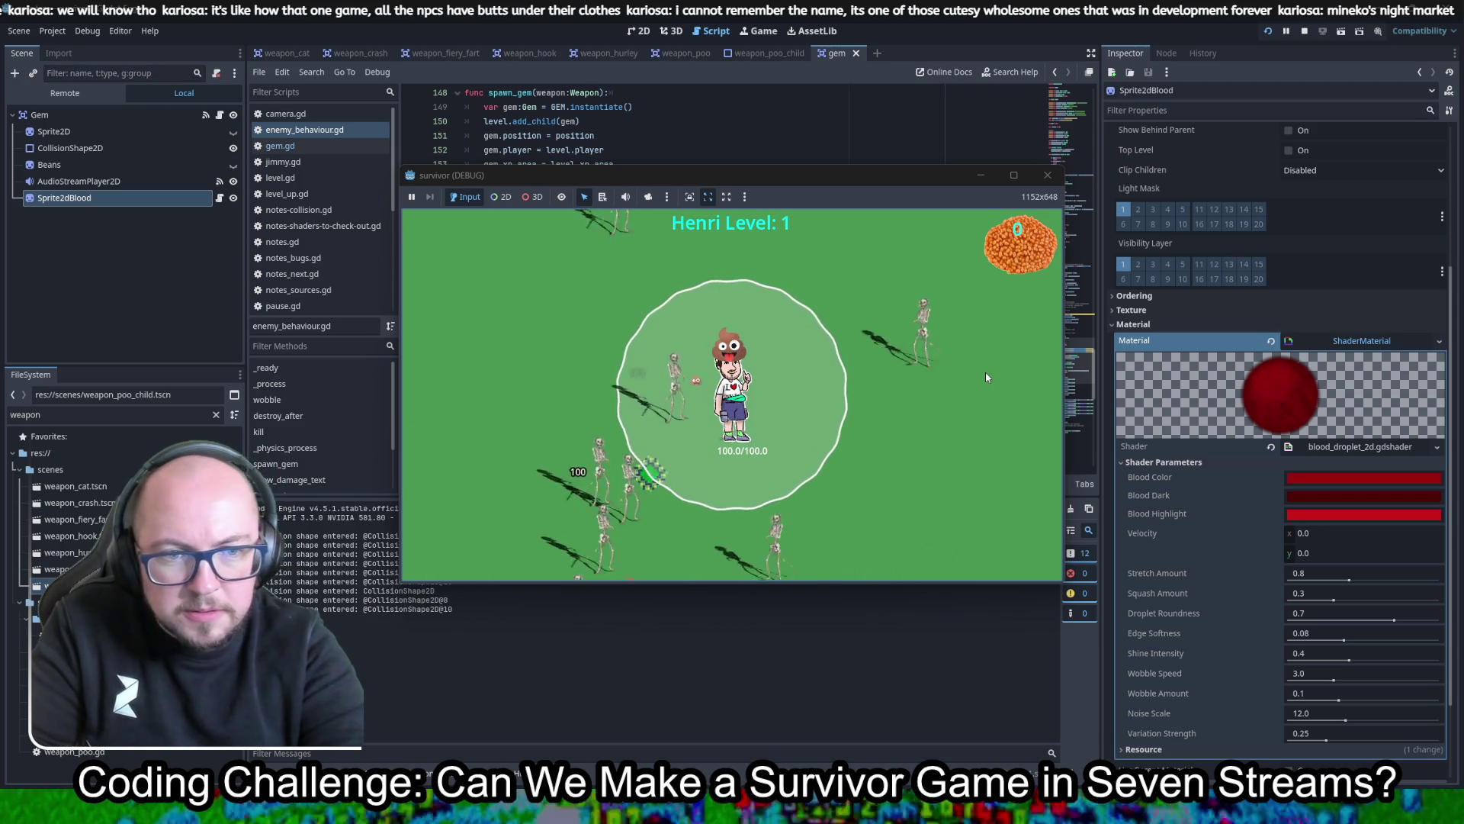
pyautogui.press('s')
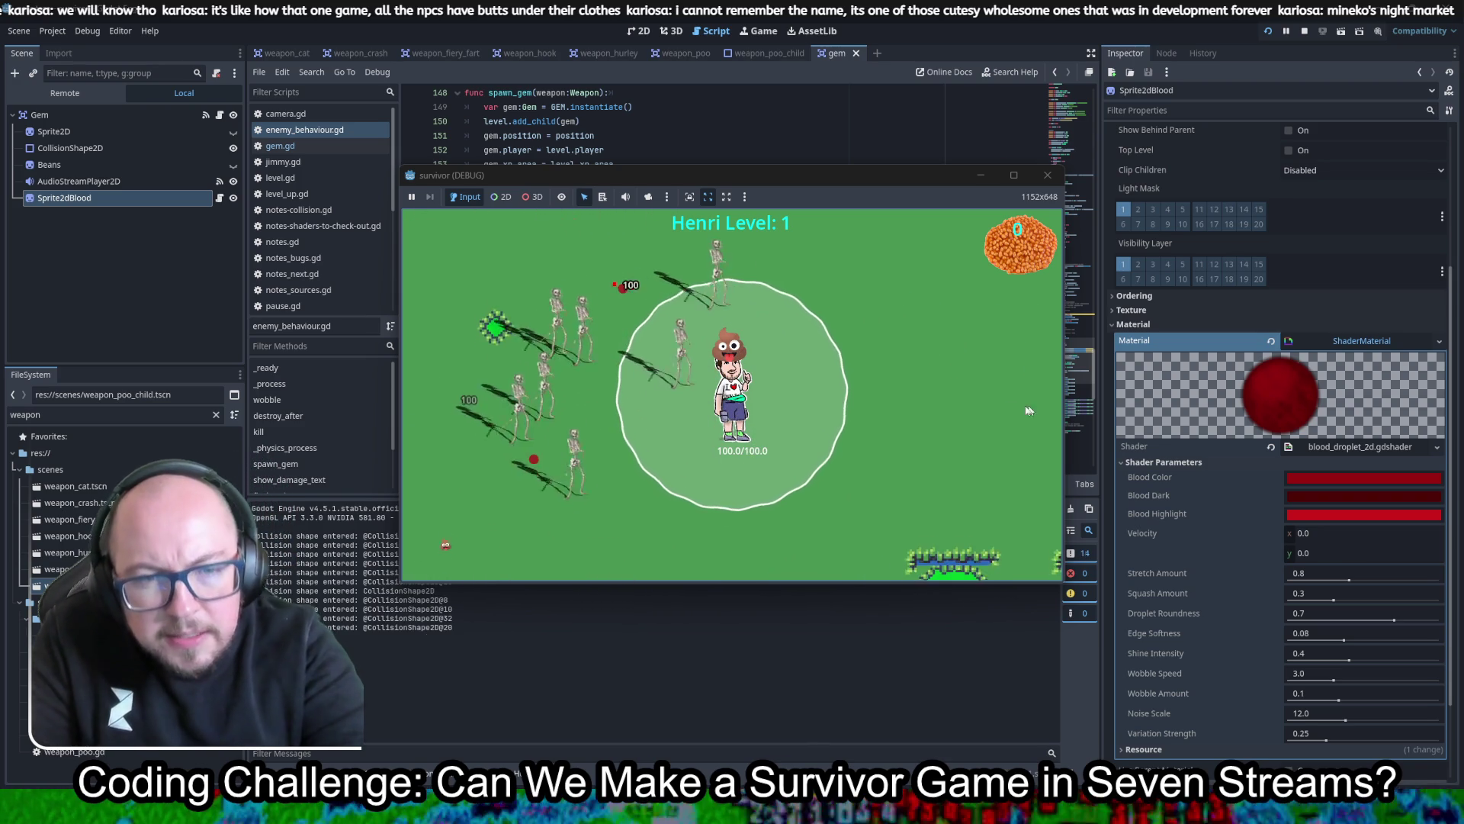
pyautogui.press('s')
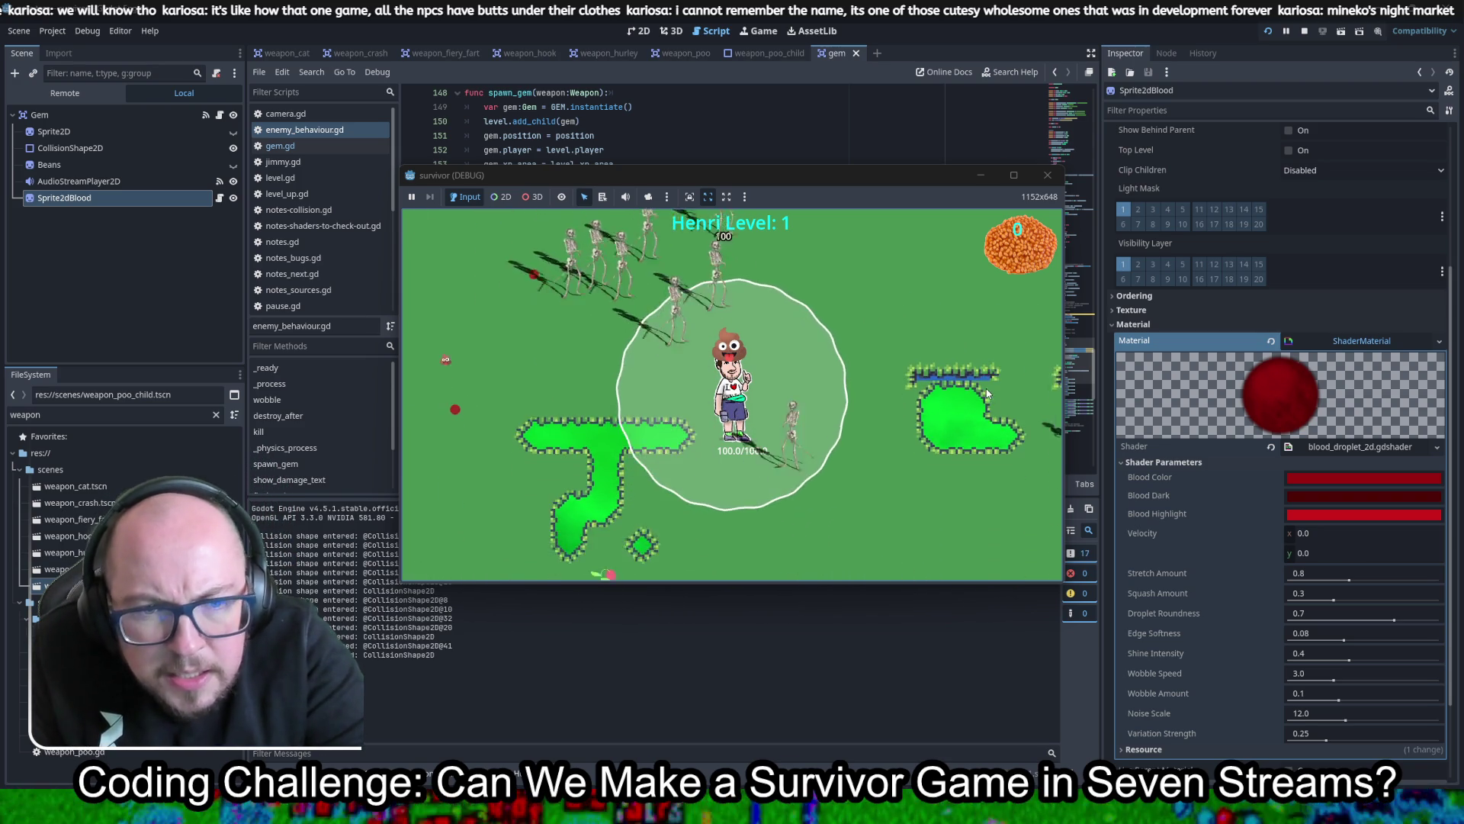
pyautogui.press('s')
pyautogui.press('d')
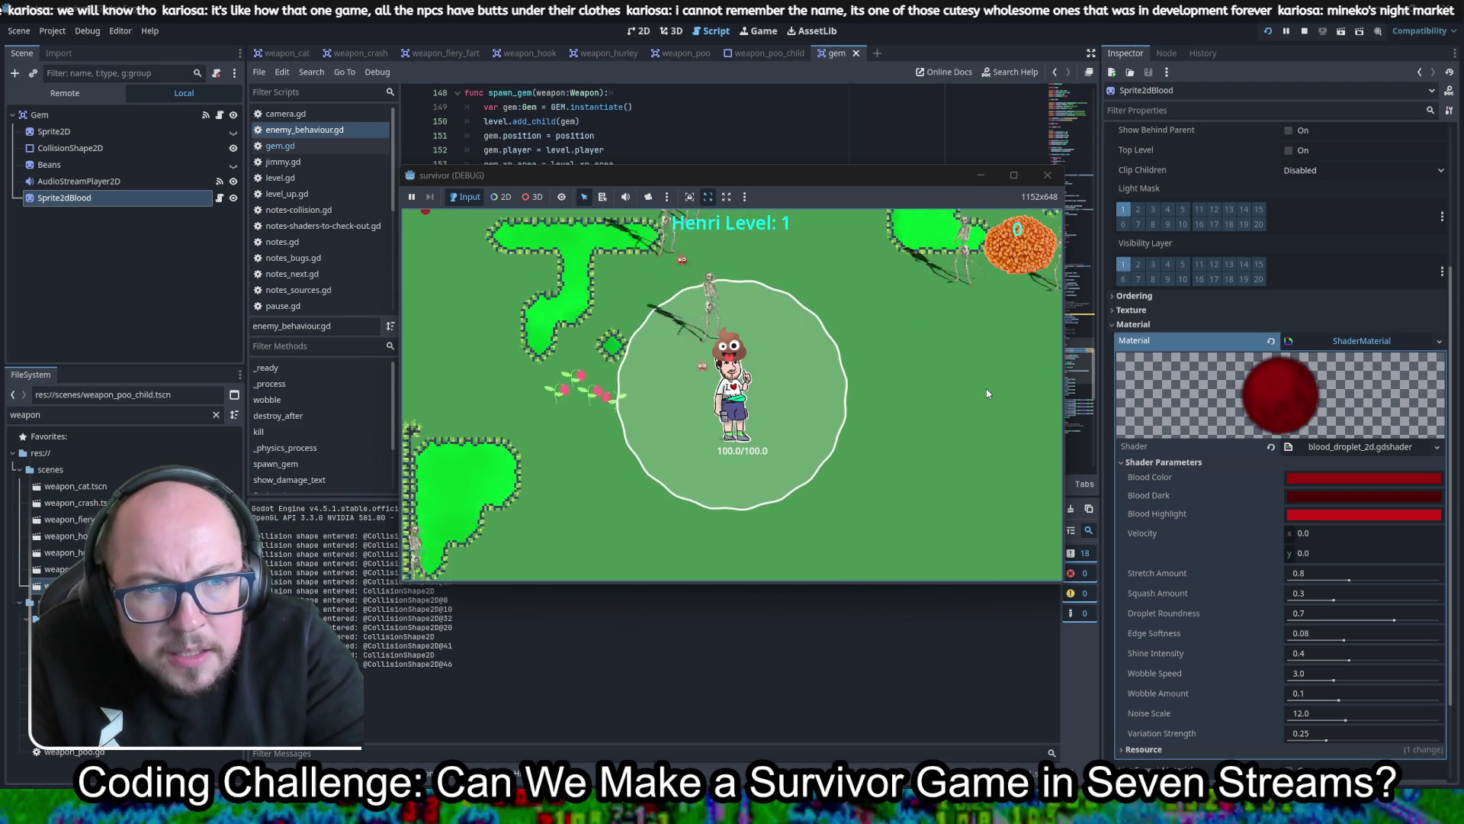
pyautogui.press('s')
pyautogui.press('d')
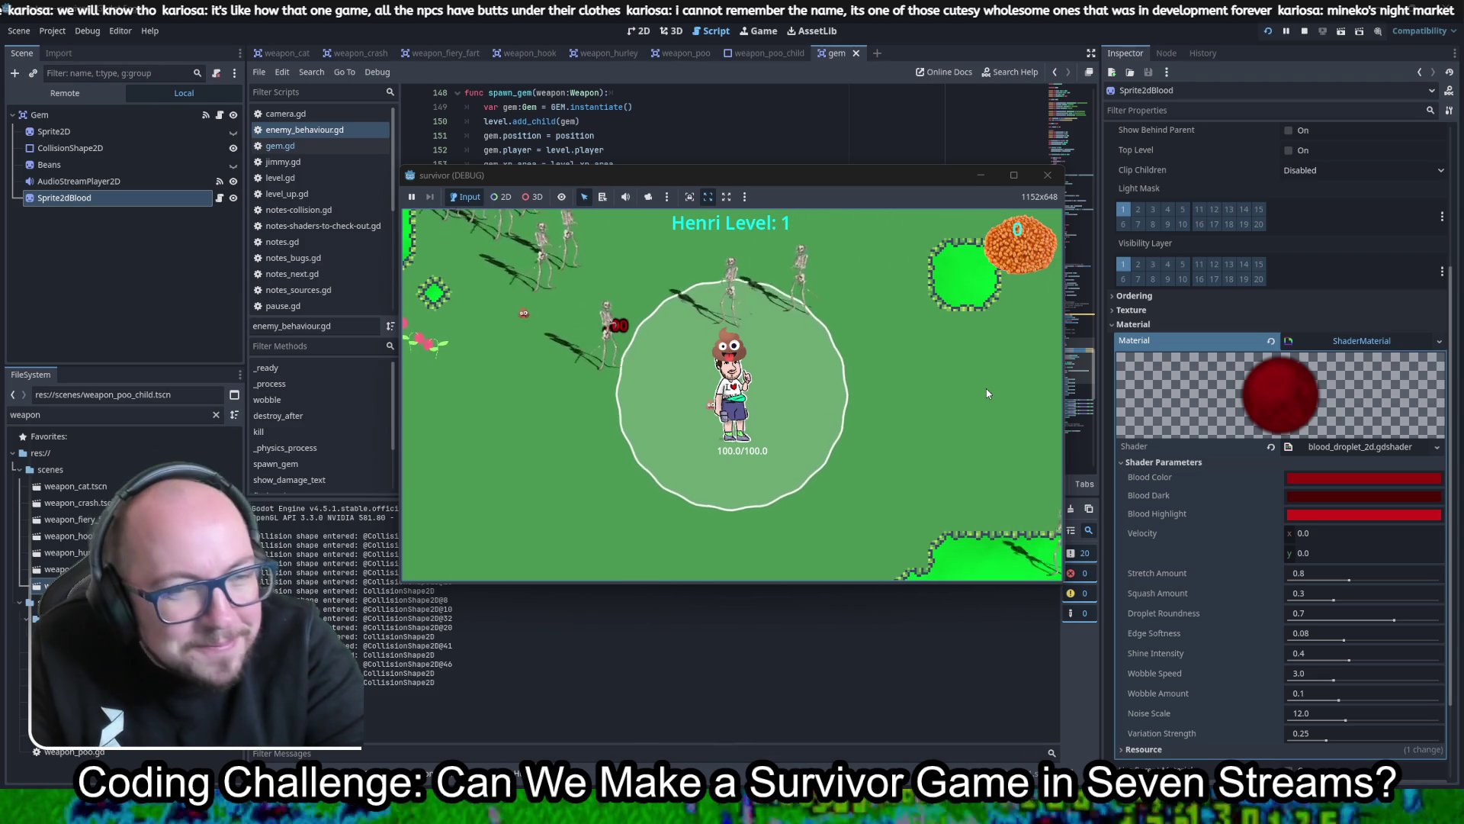
pyautogui.press('s')
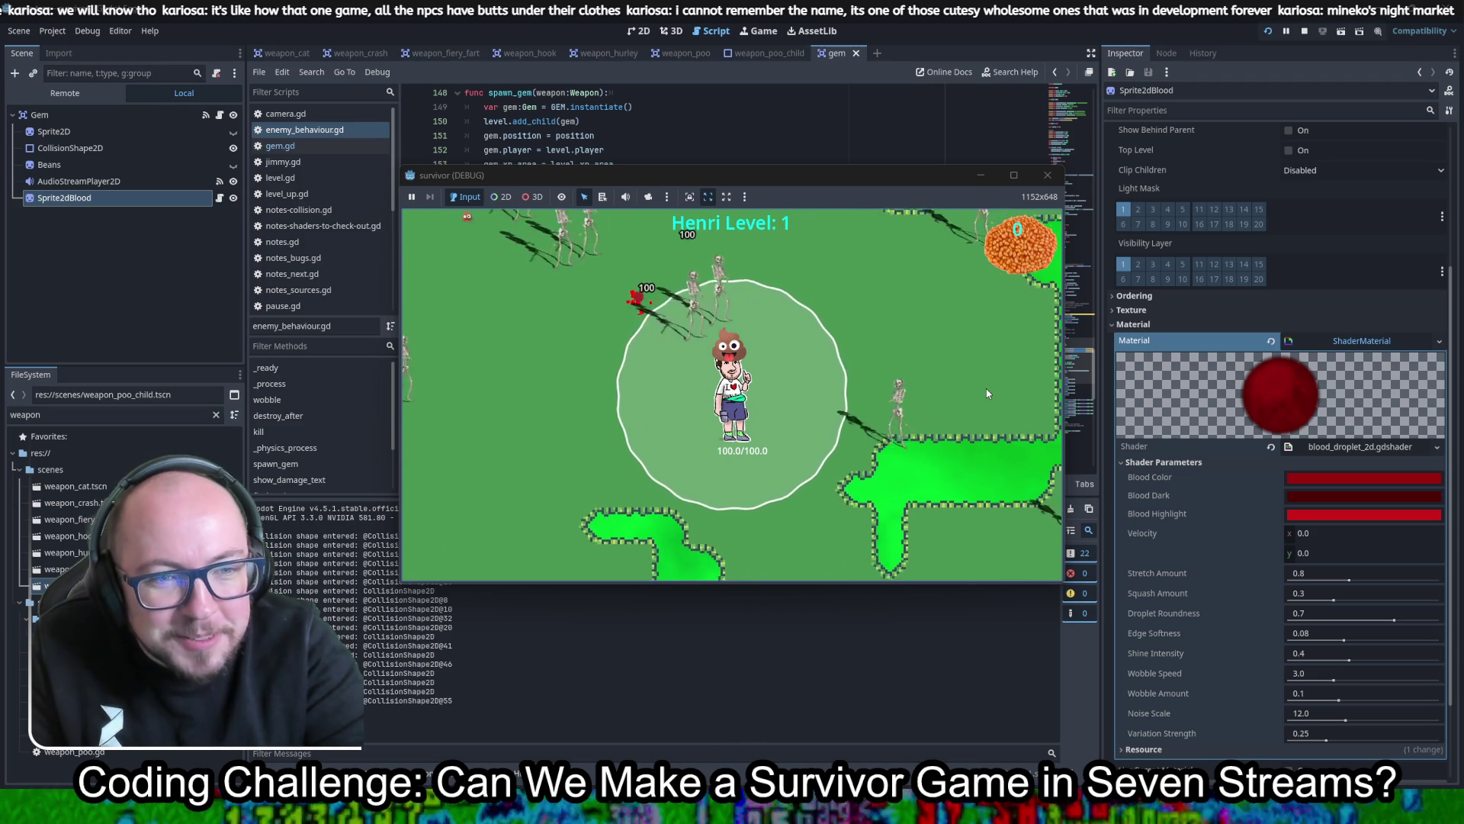
pyautogui.press('s')
pyautogui.press('a')
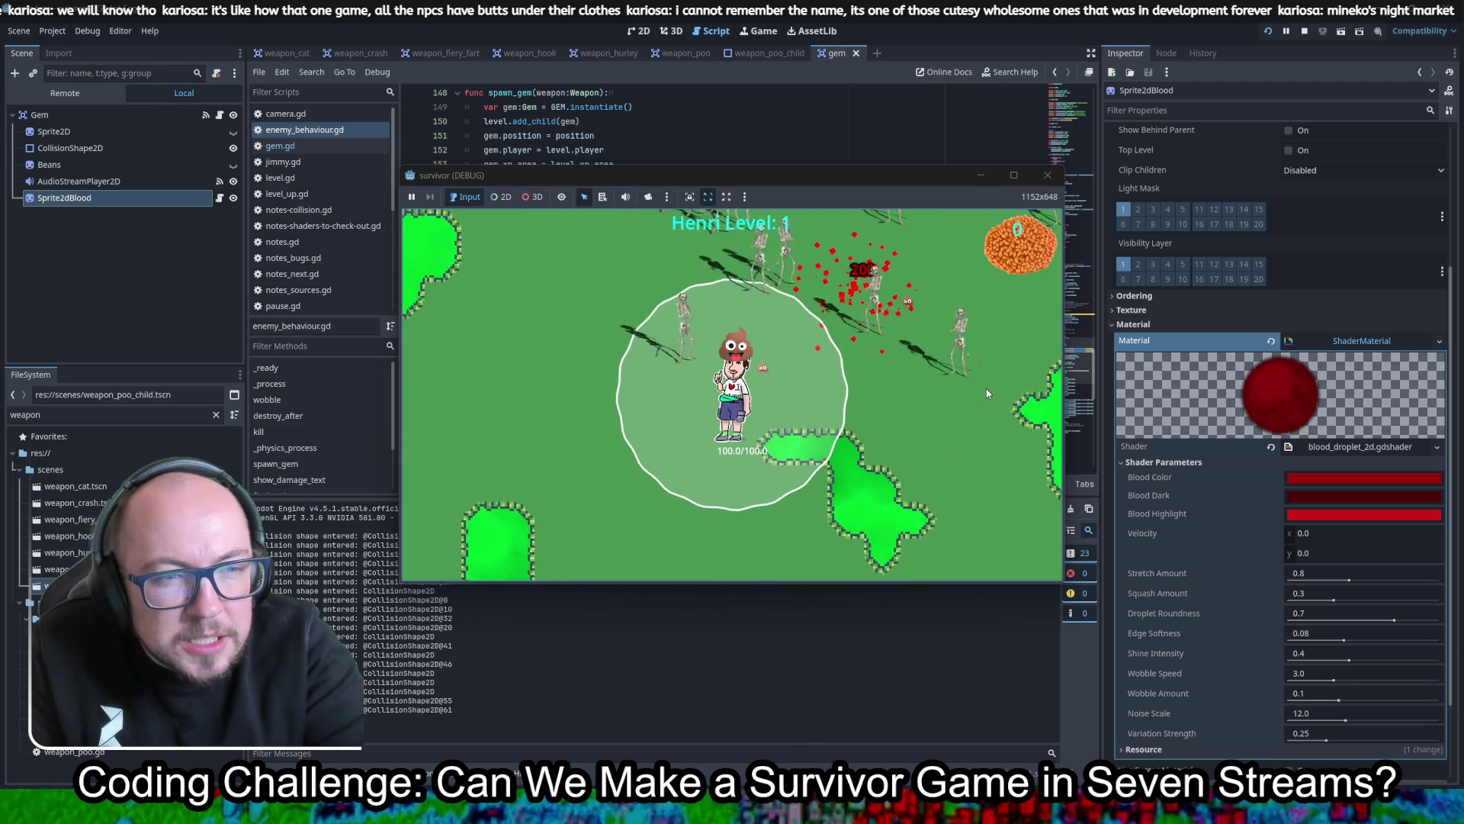
pyautogui.press('s')
pyautogui.press('d')
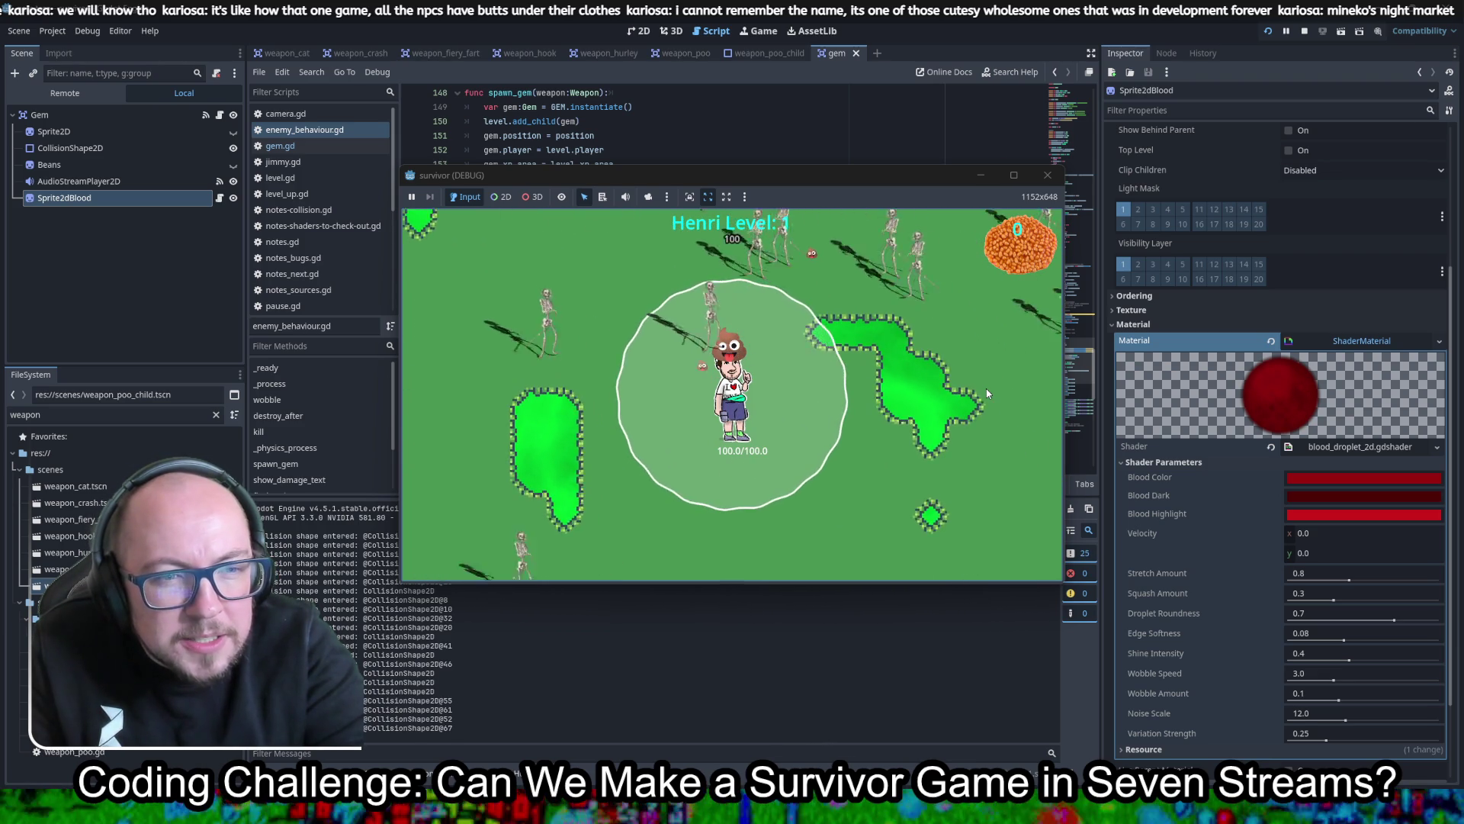
pyautogui.press('s')
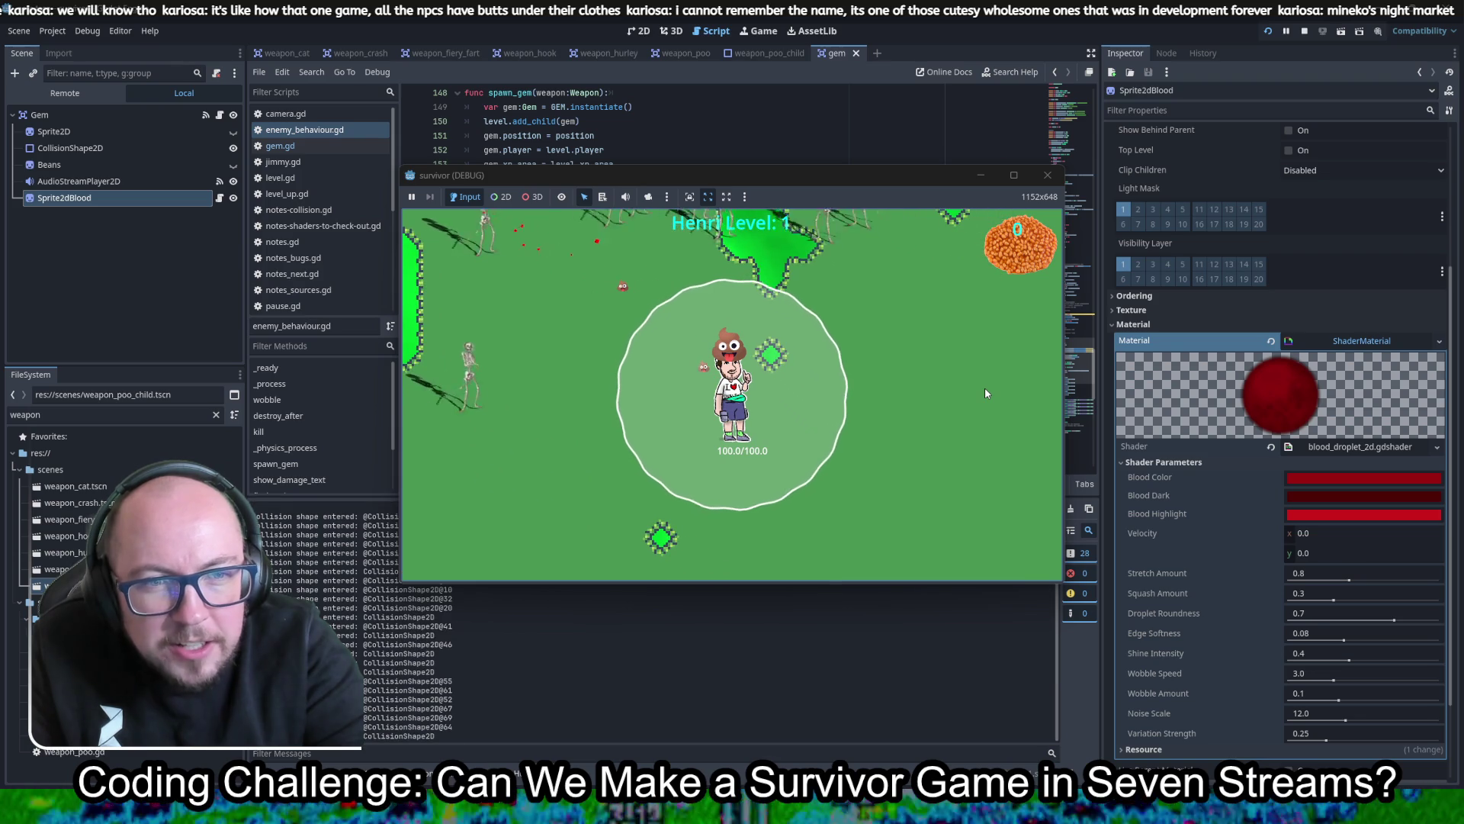
pyautogui.press('d')
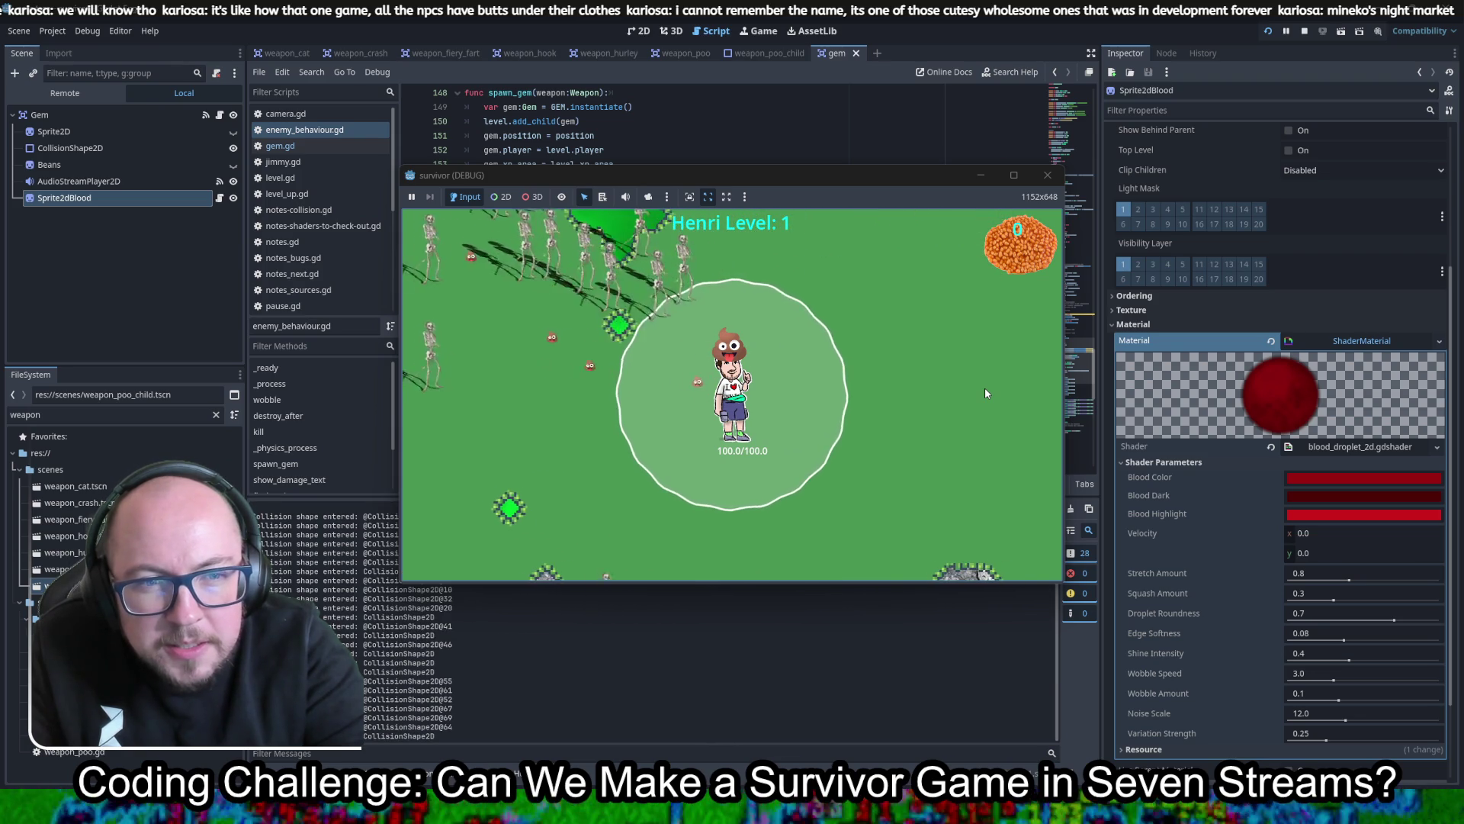
pyautogui.press('s')
pyautogui.press('d')
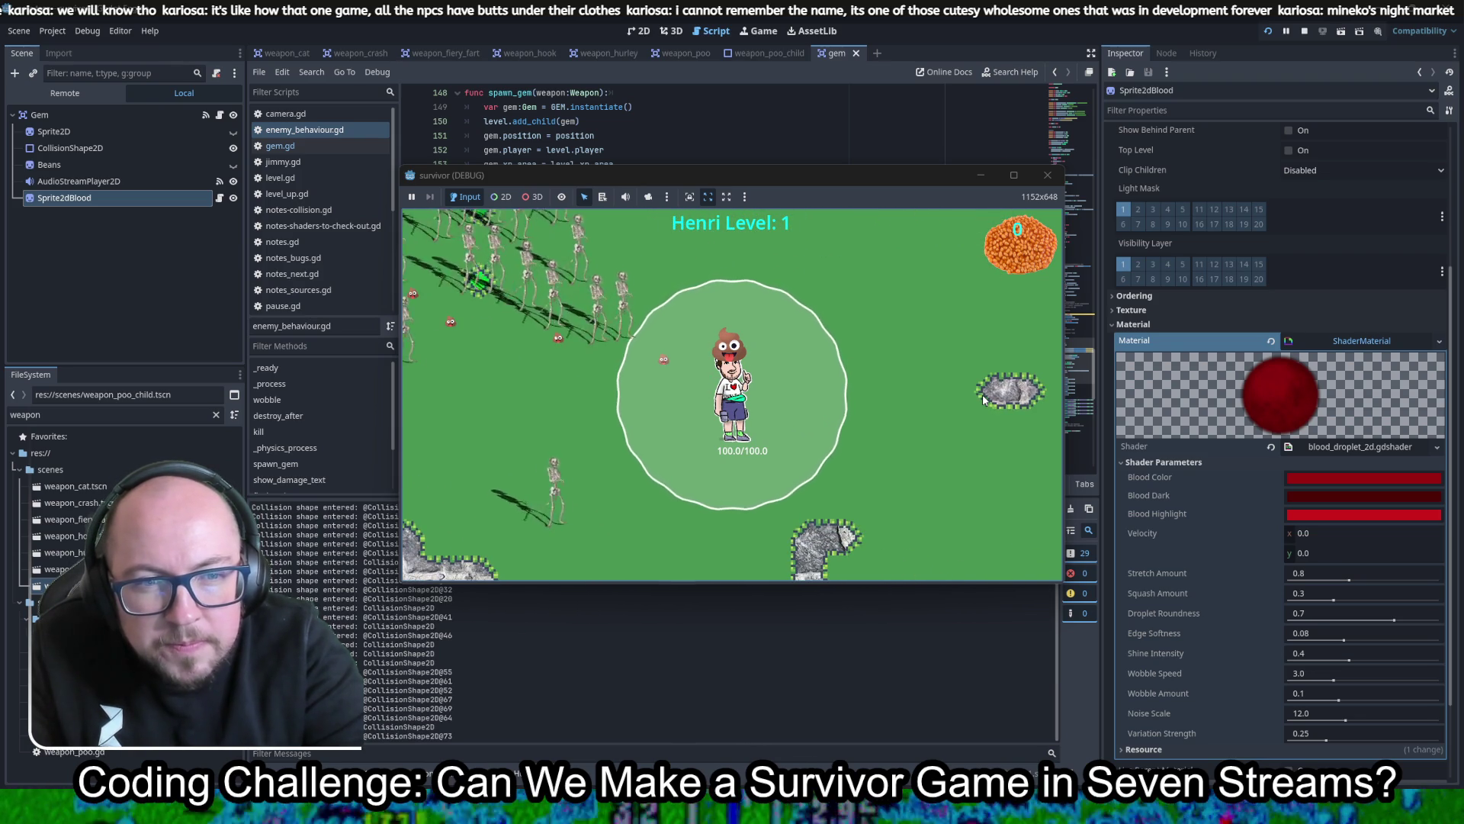
pyautogui.press('s')
pyautogui.press('d')
pyautogui.press('d')
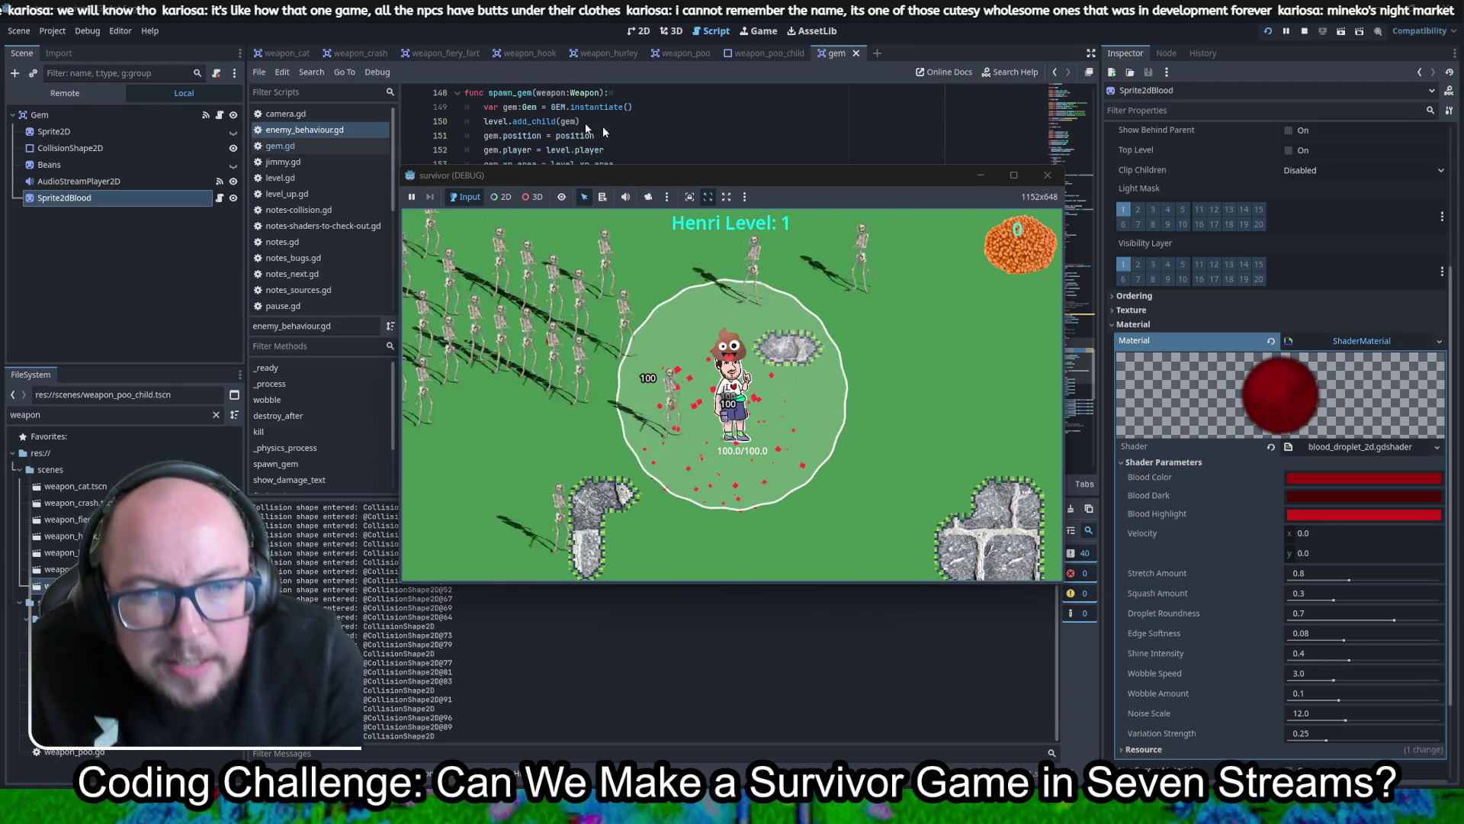
pyautogui.click(727, 199)
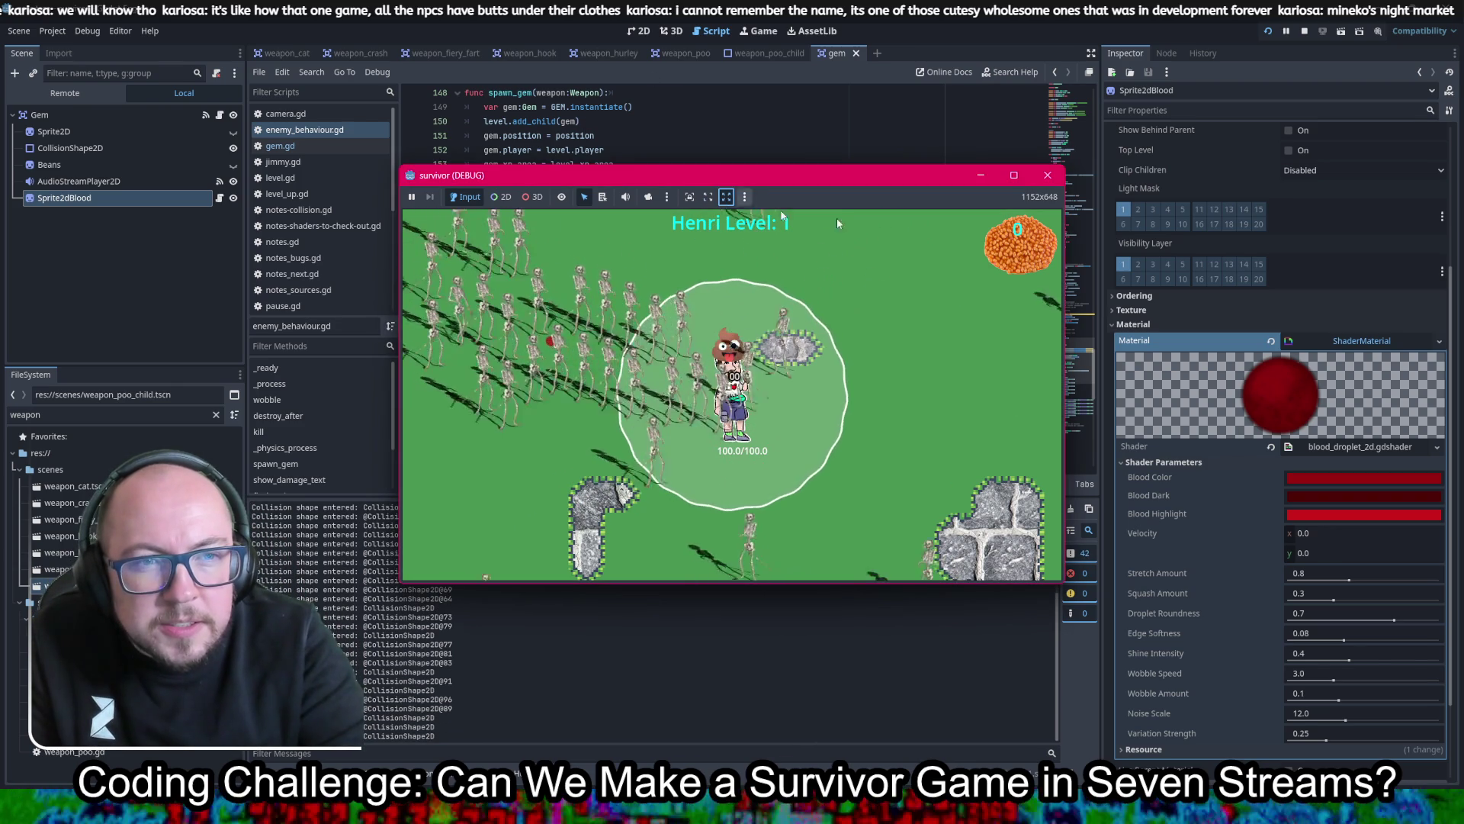
# Step: Maximize the game window and toggle between keep-aspect and full-width stretch
pyautogui.click(1013, 174)
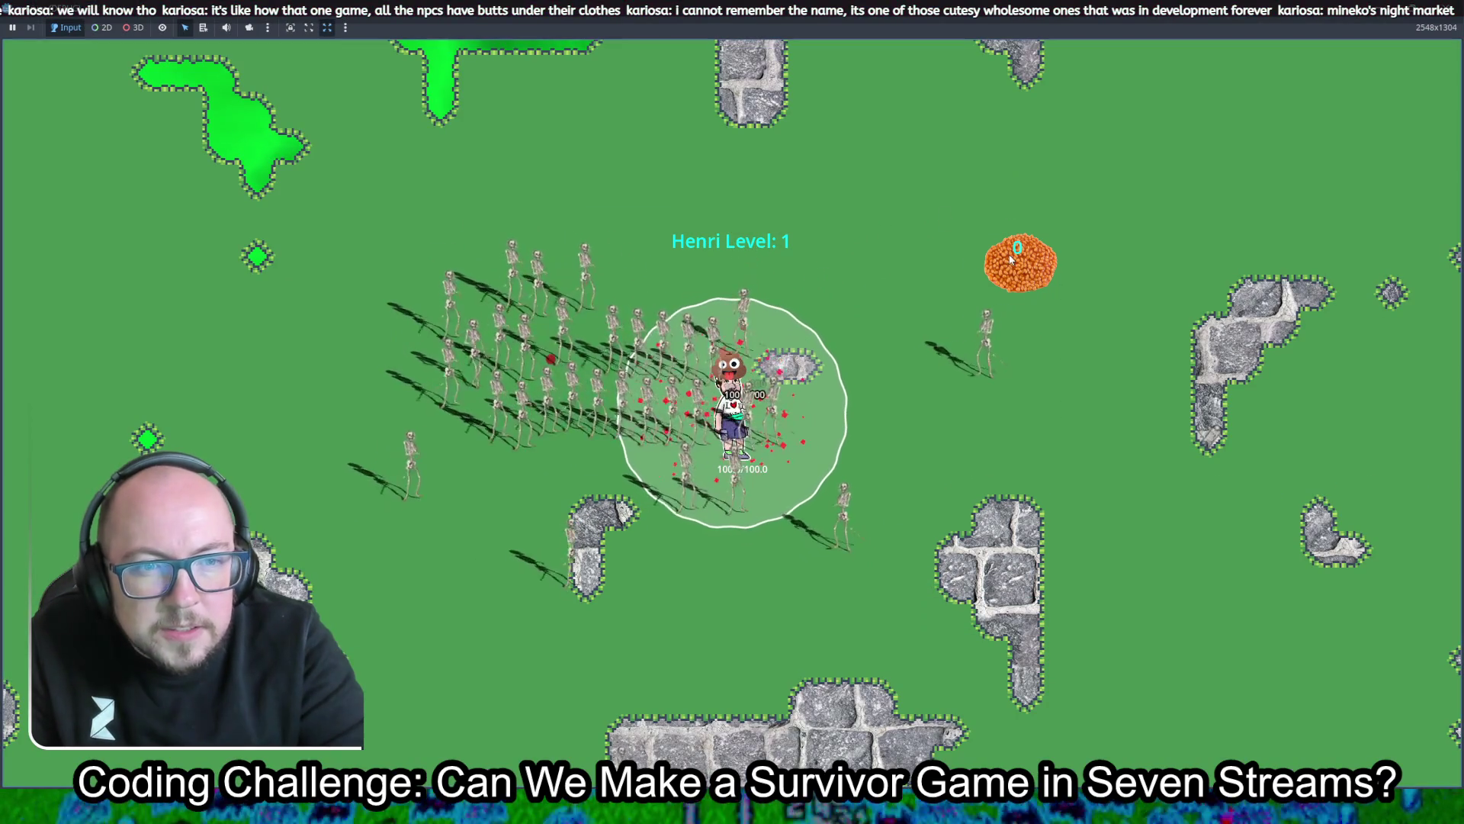
pyautogui.click(308, 28)
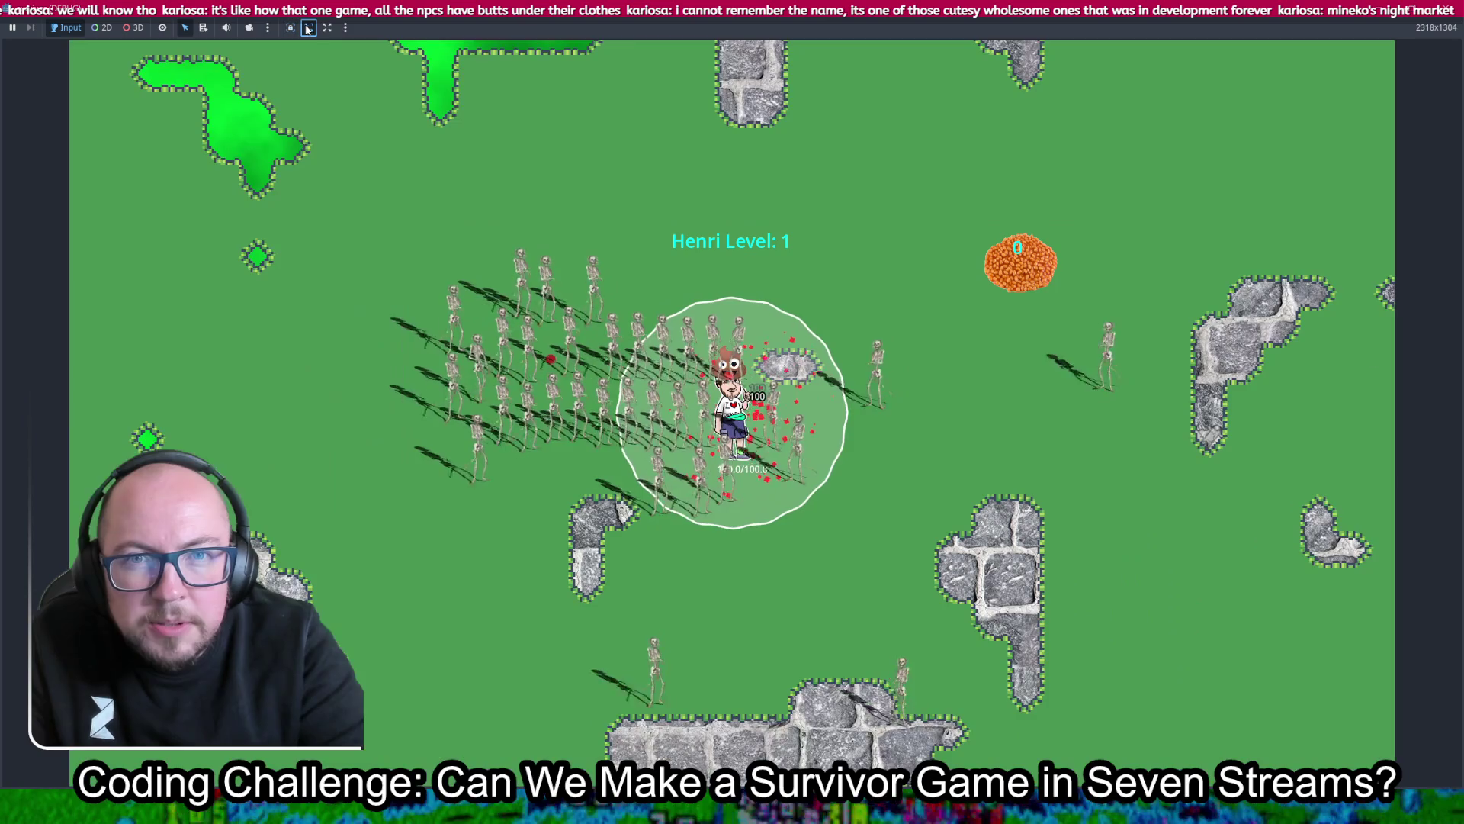
pyautogui.click(327, 28)
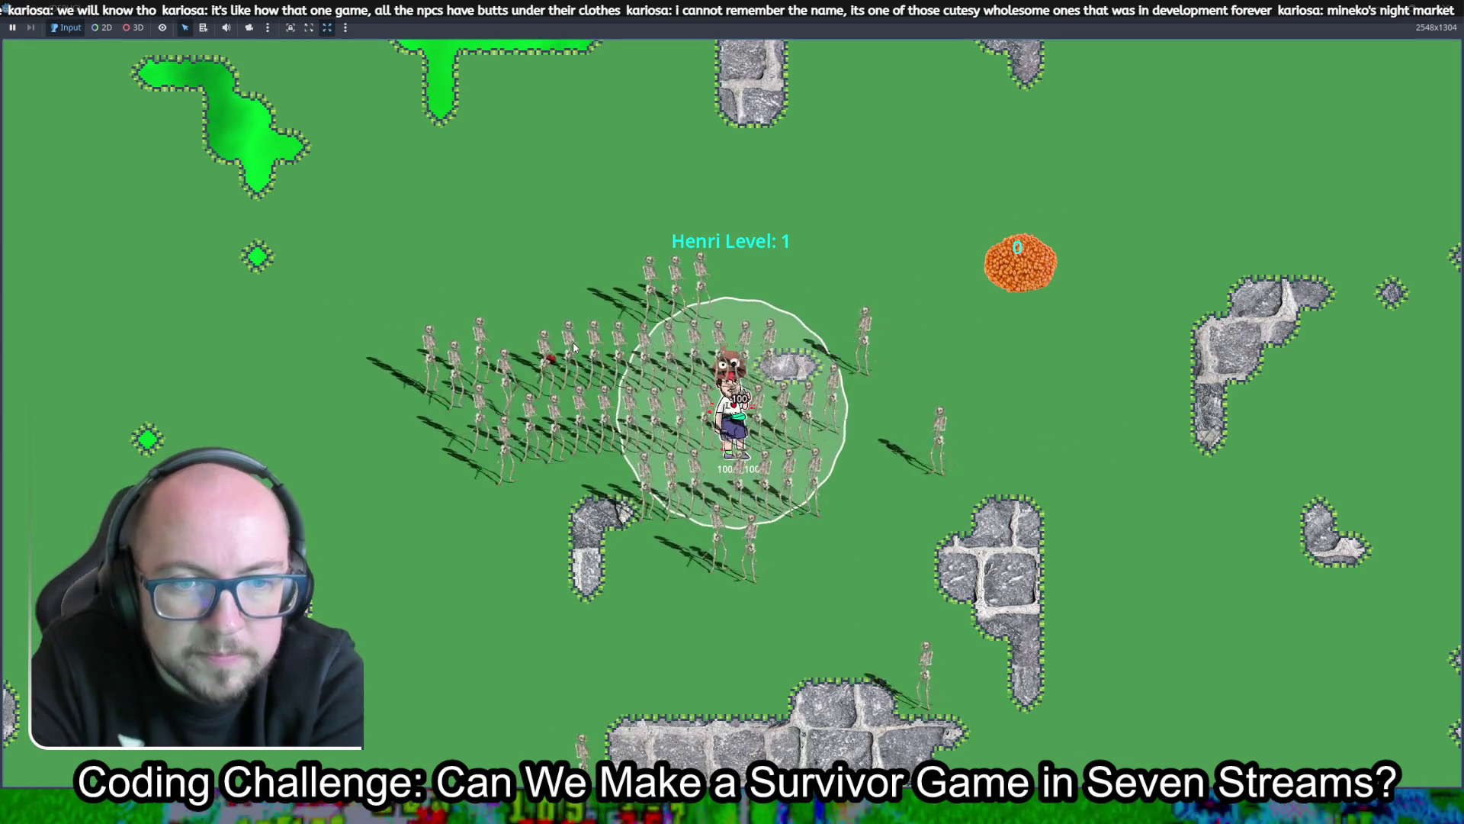
# Step: Walk Henri down-right, stop the game with F8, and open the Blood Color picker
pyautogui.press('Down')
pyautogui.press('Right')
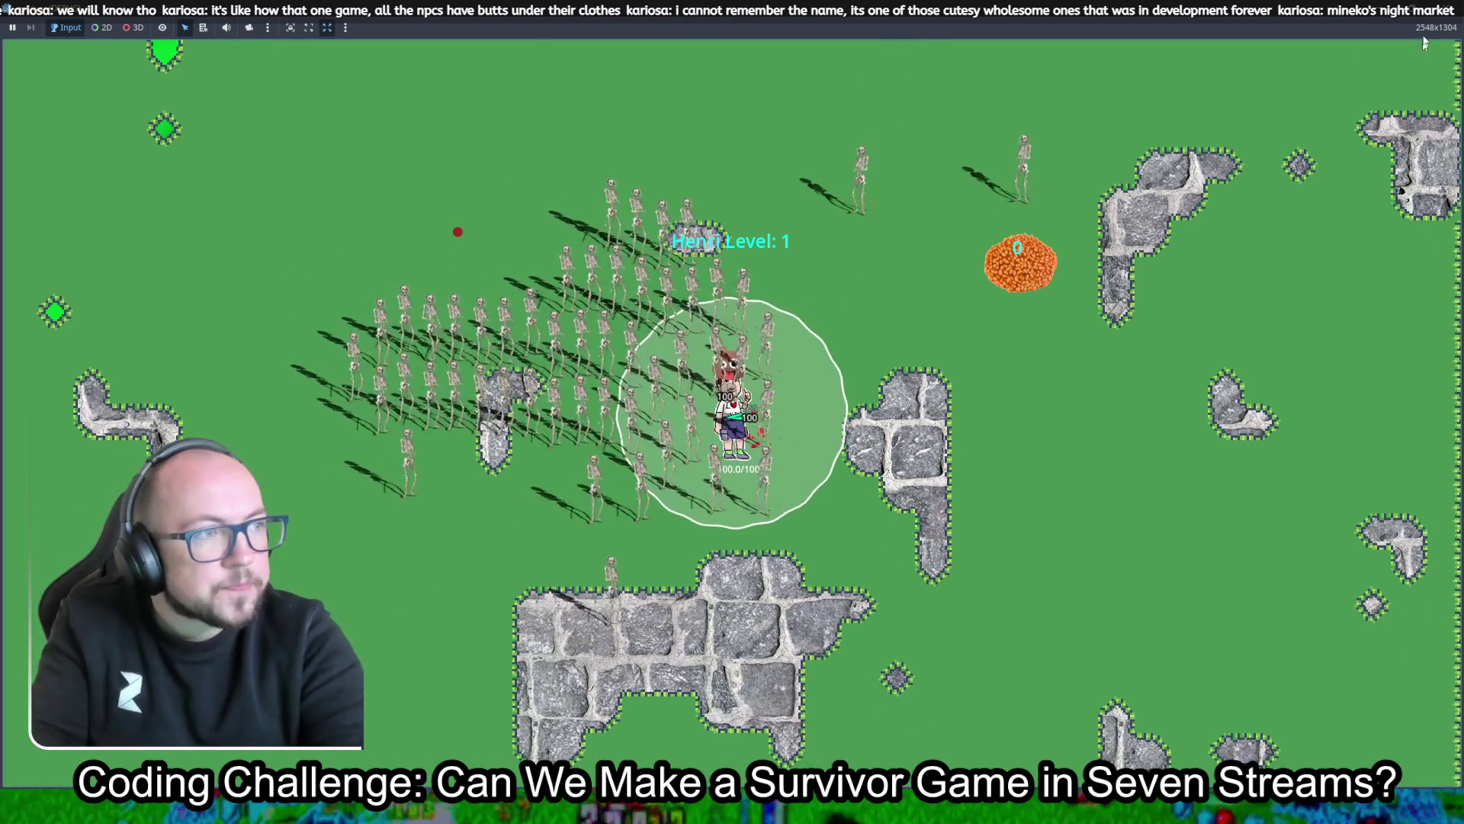
pyautogui.press('F8')
pyautogui.click(1359, 476)
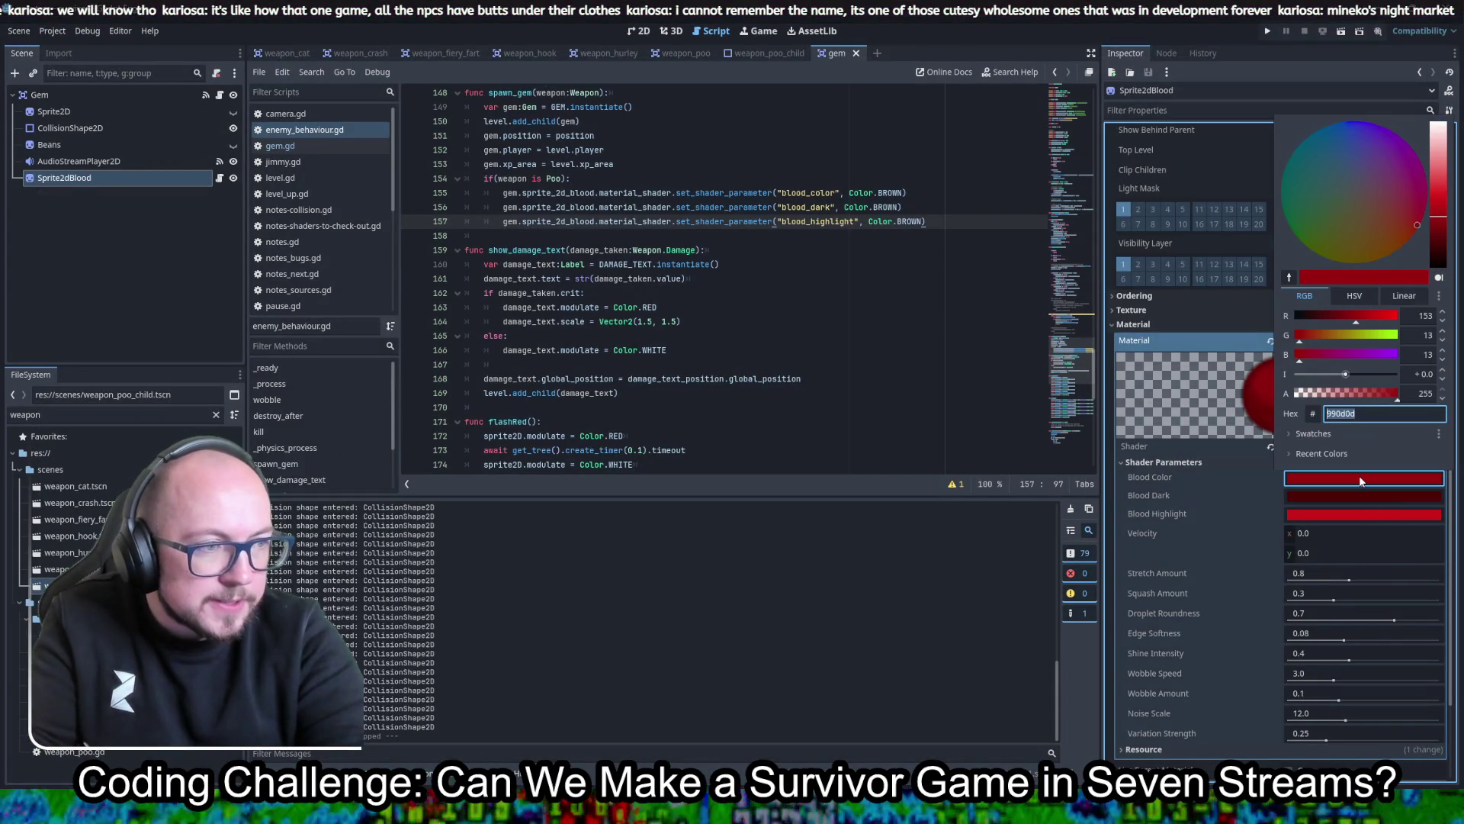
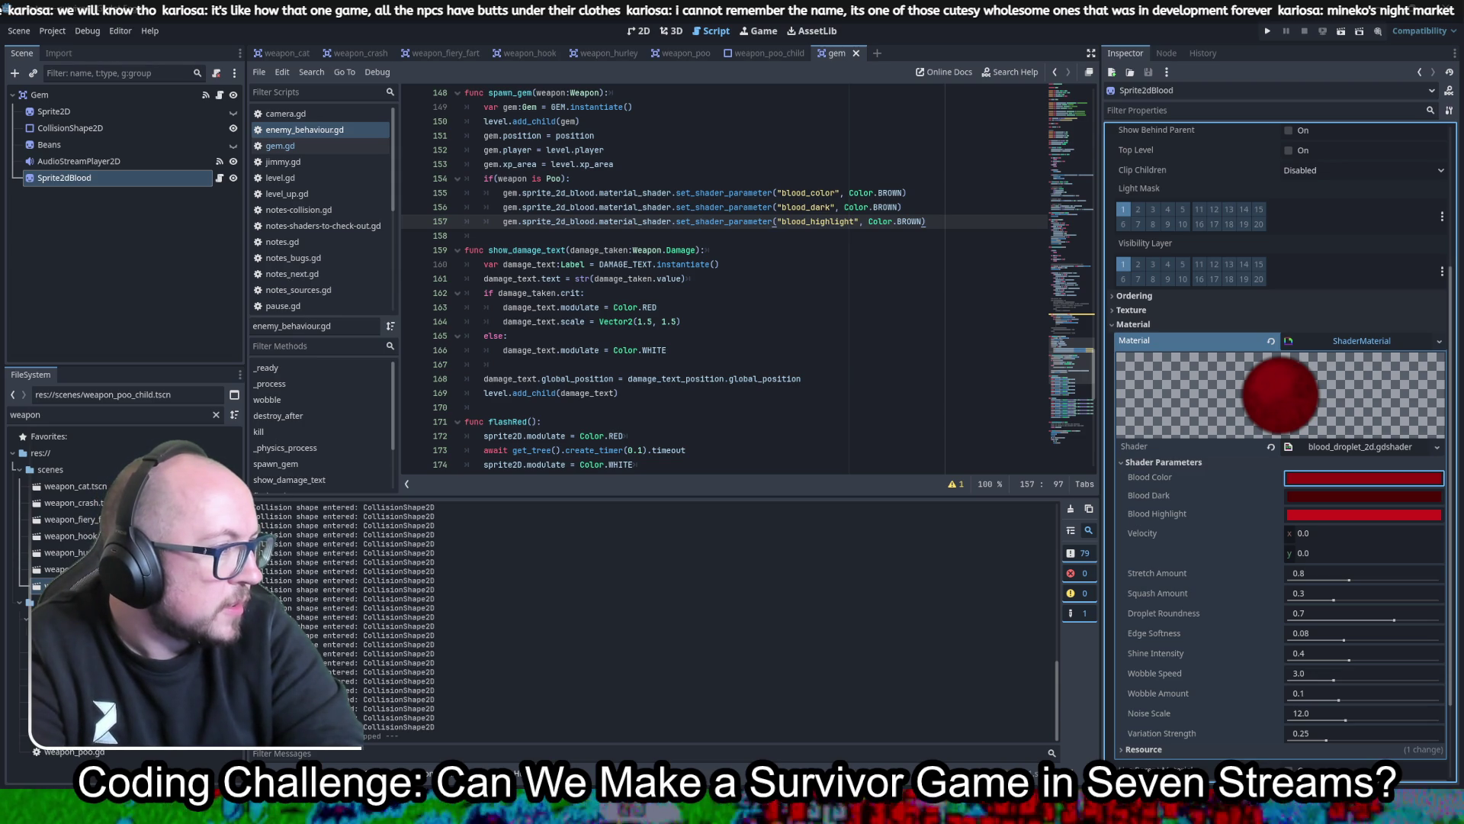
# Step: Look through the Humble Games image previews in the search results, then return to Godot
pyautogui.hotkey('alt', 'Tab')
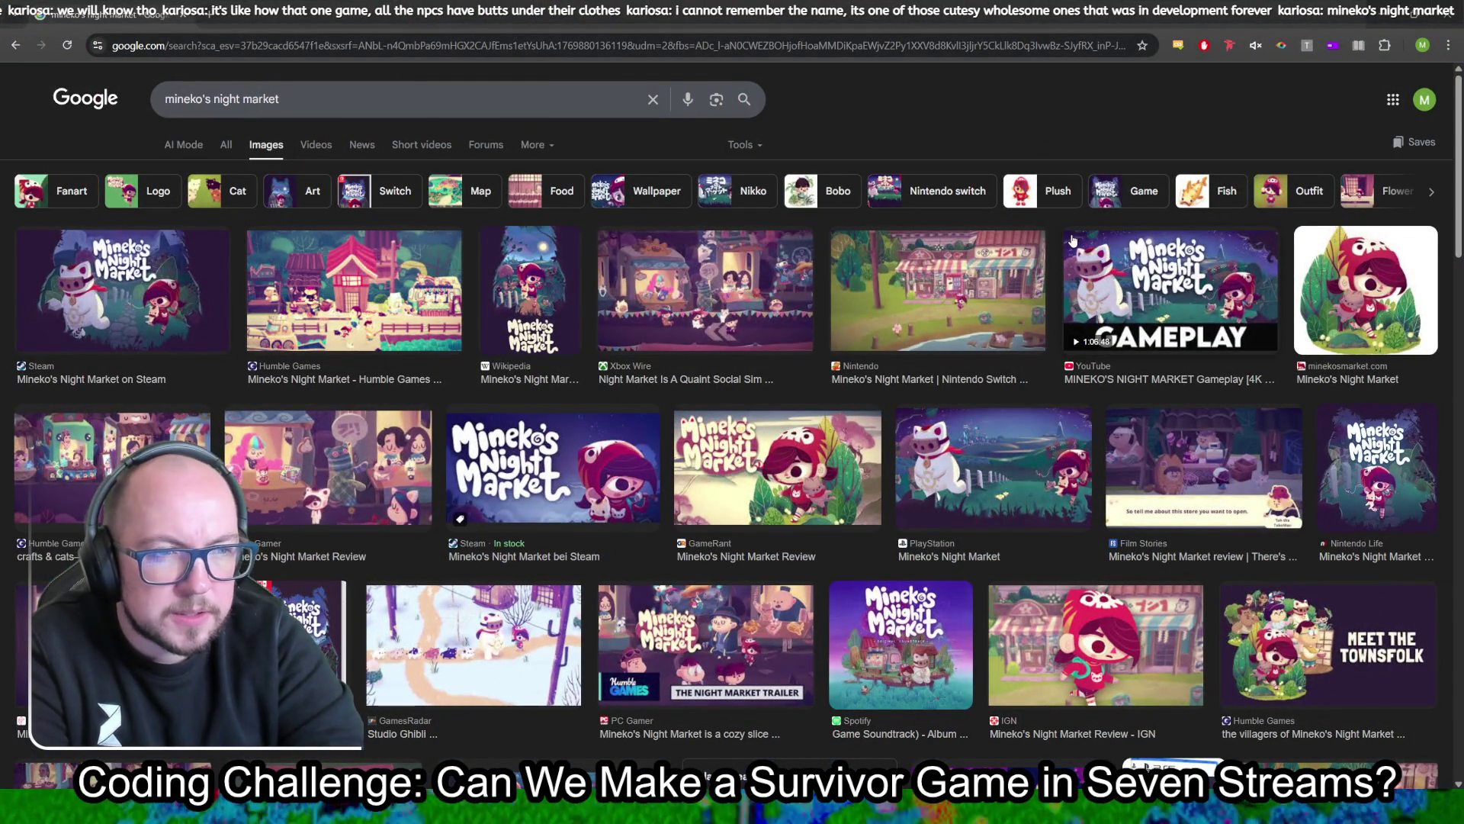
pyautogui.click(318, 317)
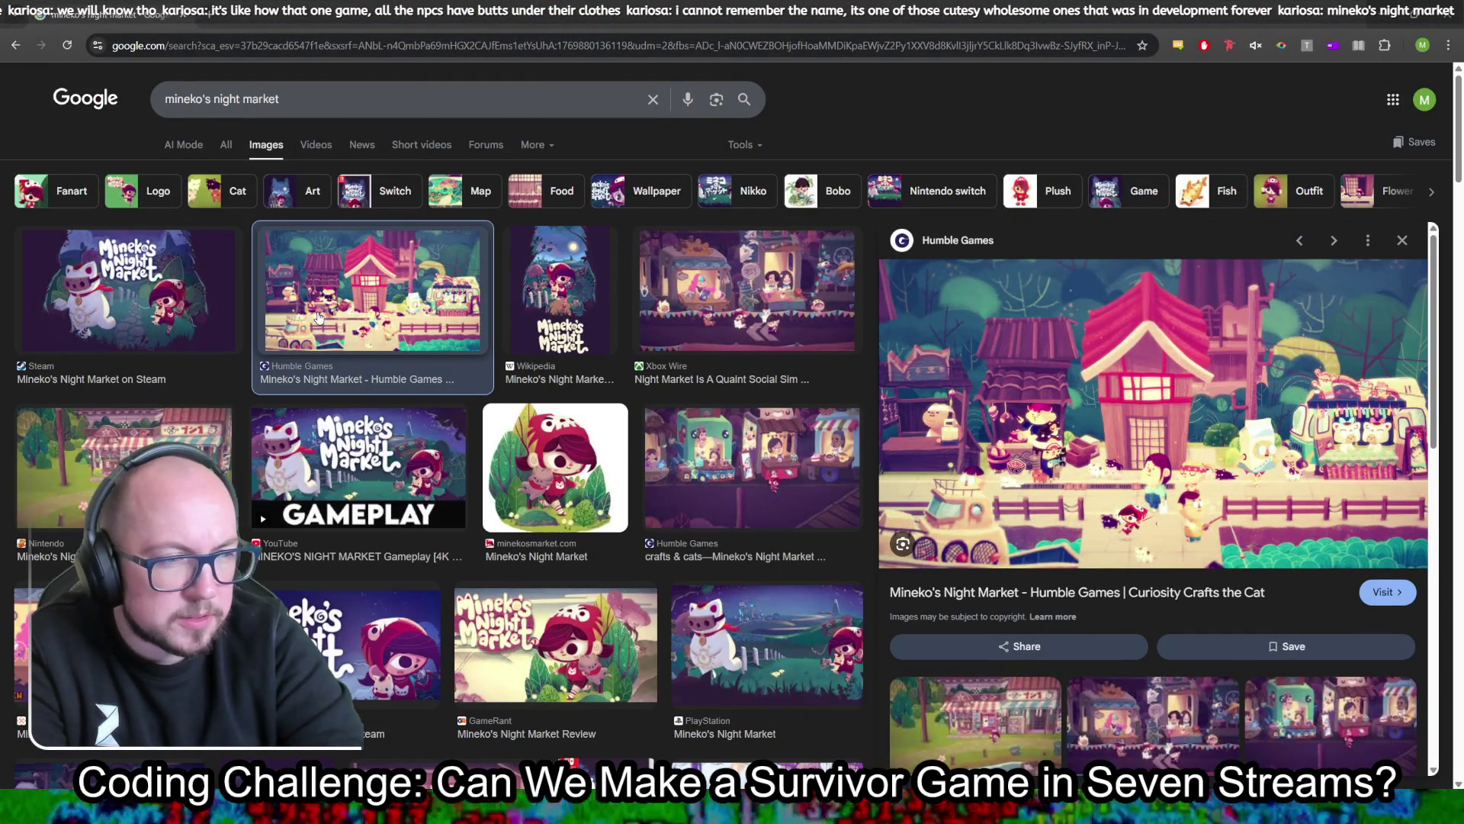
pyautogui.press('Right')
pyautogui.press('Right')
pyautogui.press('Right')
pyautogui.press('Right')
pyautogui.press('Left')
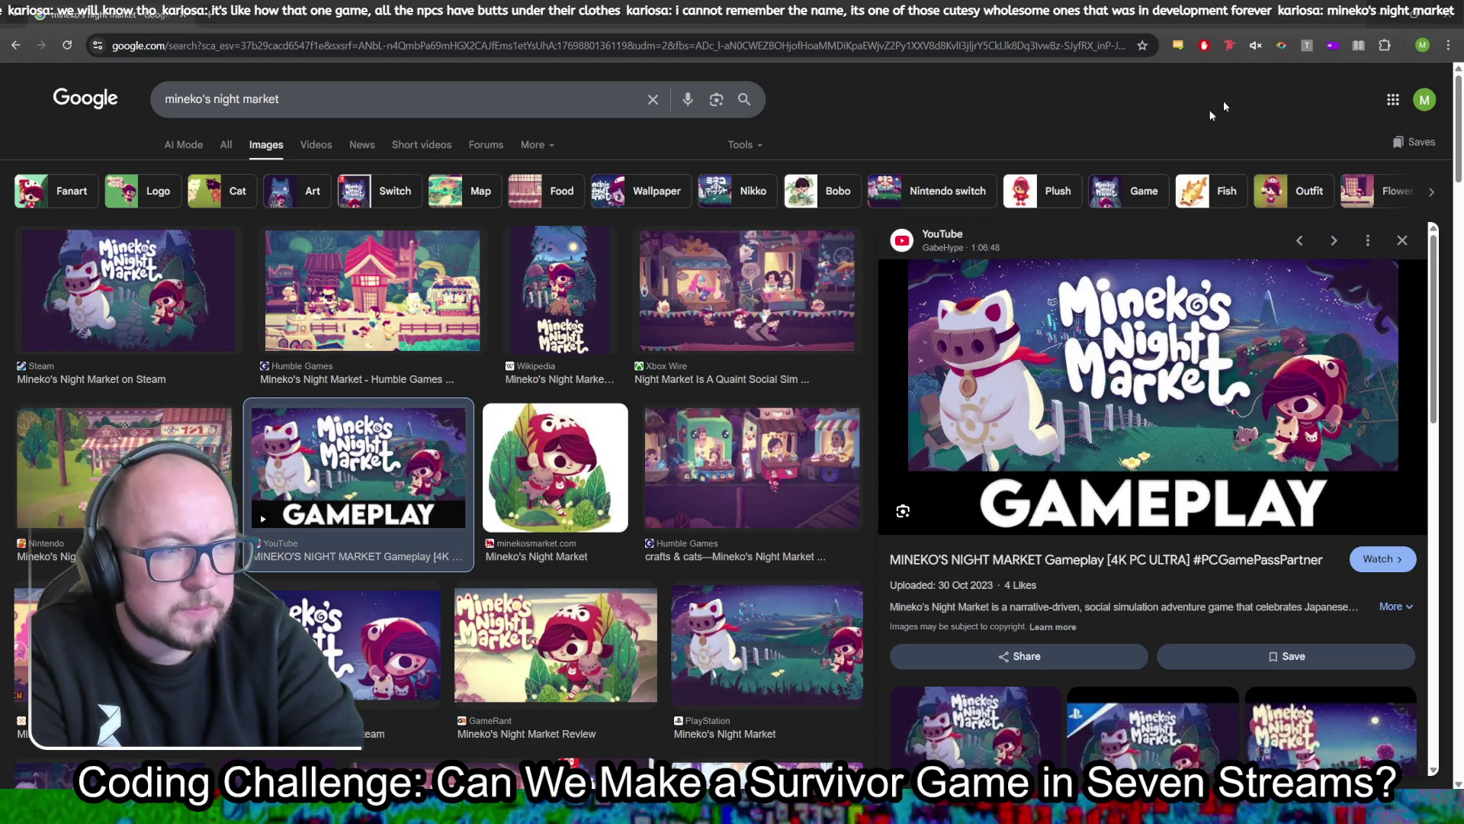
pyautogui.hotkey('alt', 'Tab')
# Step: Replace BROWN with BLACK in all three colour lines (155–157) of gem.gd and run the project
pyautogui.click(991, 262)
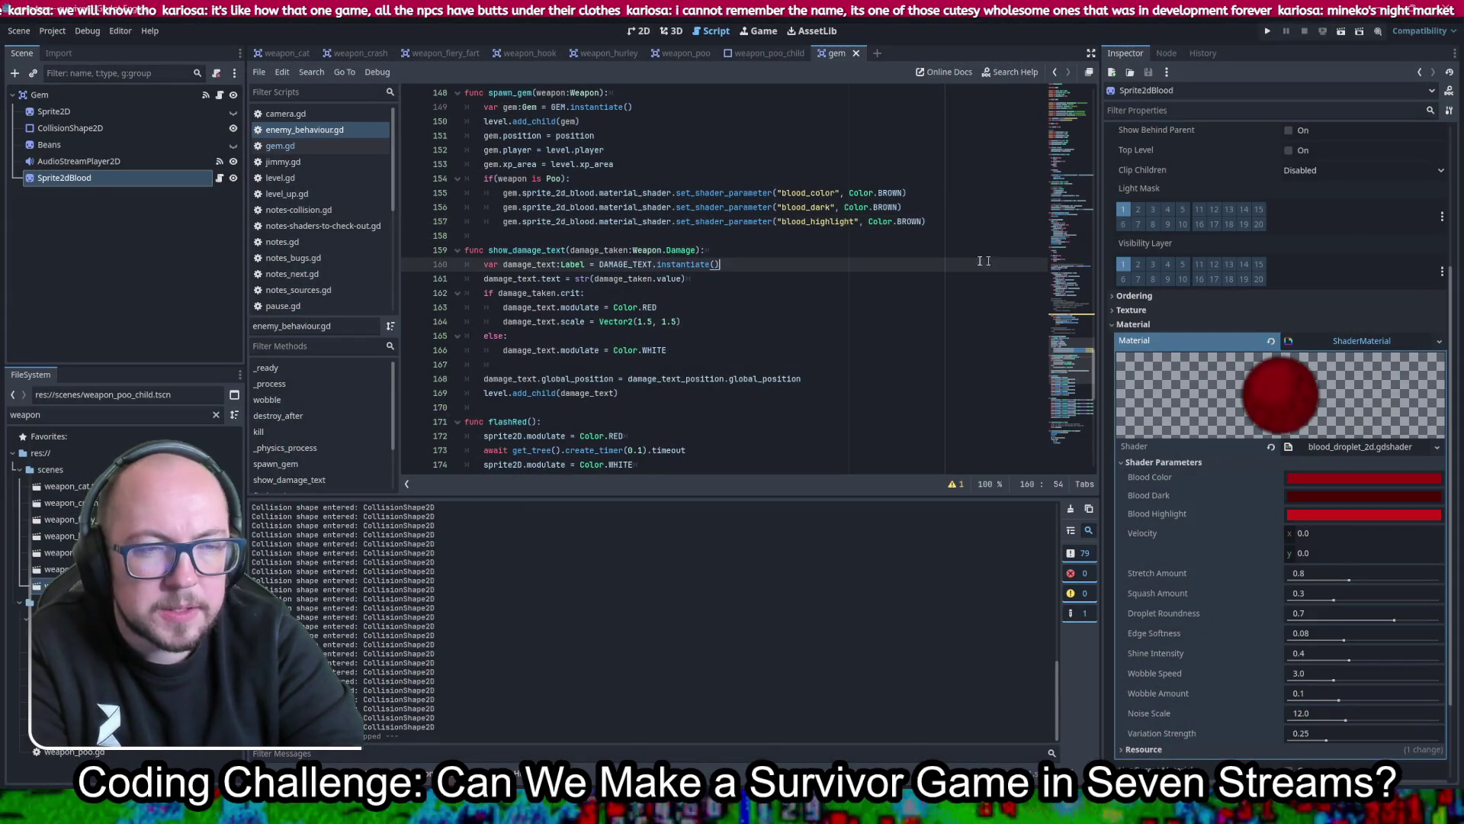
pyautogui.doubleClick(891, 193)
pyautogui.write('BLACK')
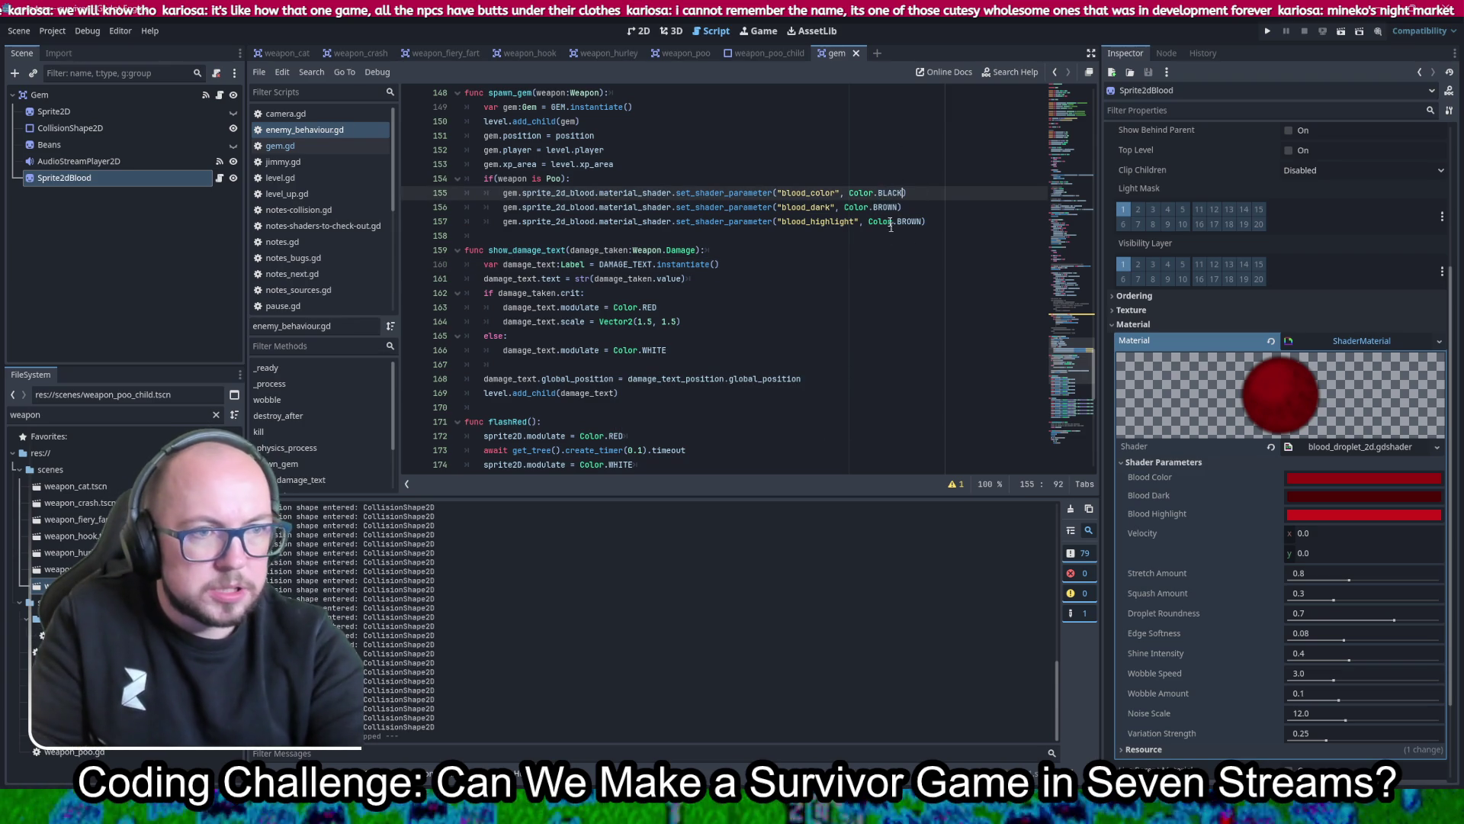
pyautogui.doubleClick(890, 192)
pyautogui.hotkey('ctrl', 'c')
pyautogui.doubleClick(888, 207)
pyautogui.hotkey('ctrl', 'v')
pyautogui.doubleClick(910, 221)
pyautogui.hotkey('ctrl', 'v')
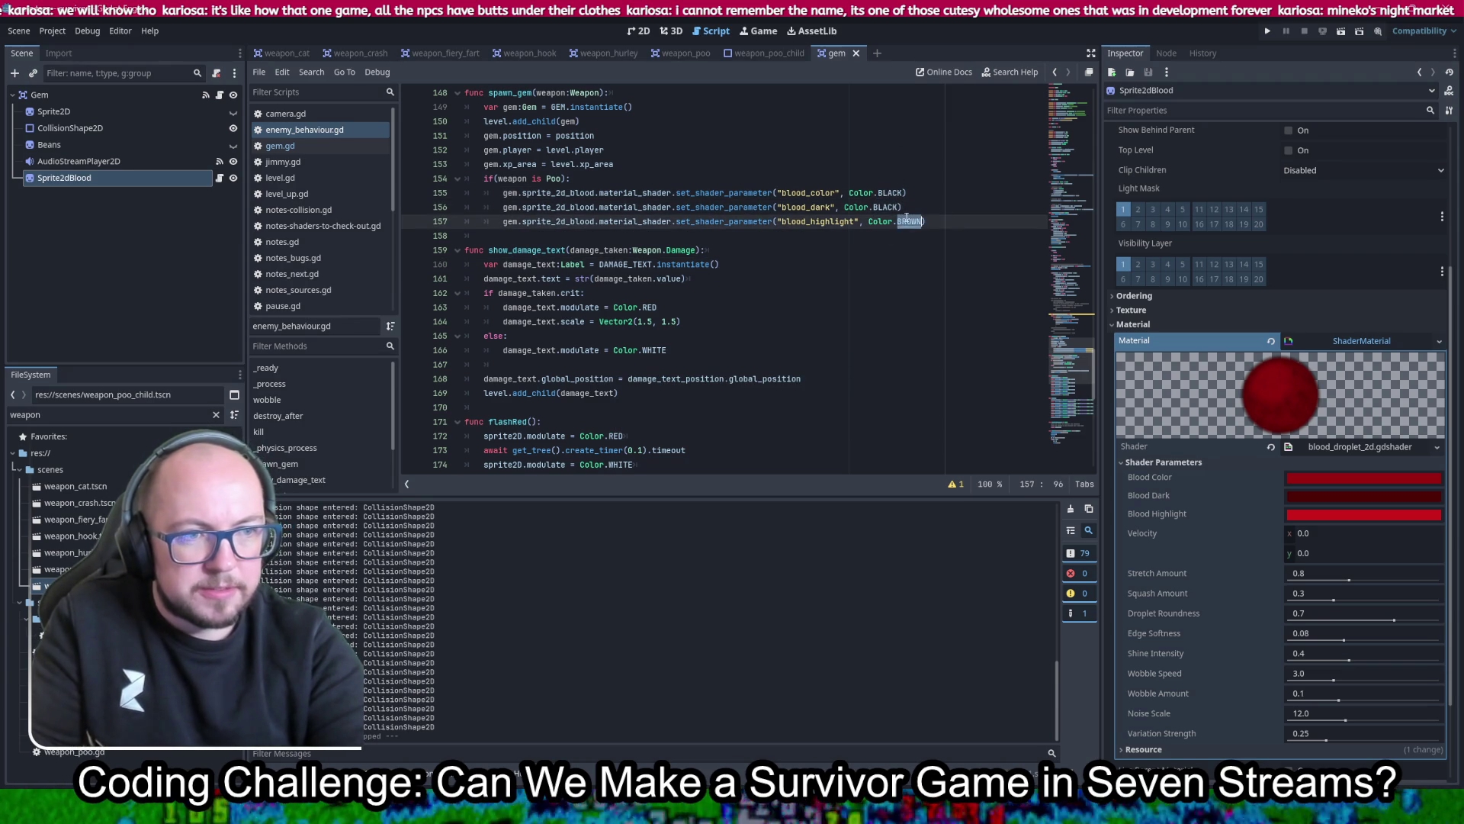
pyautogui.click(1267, 31)
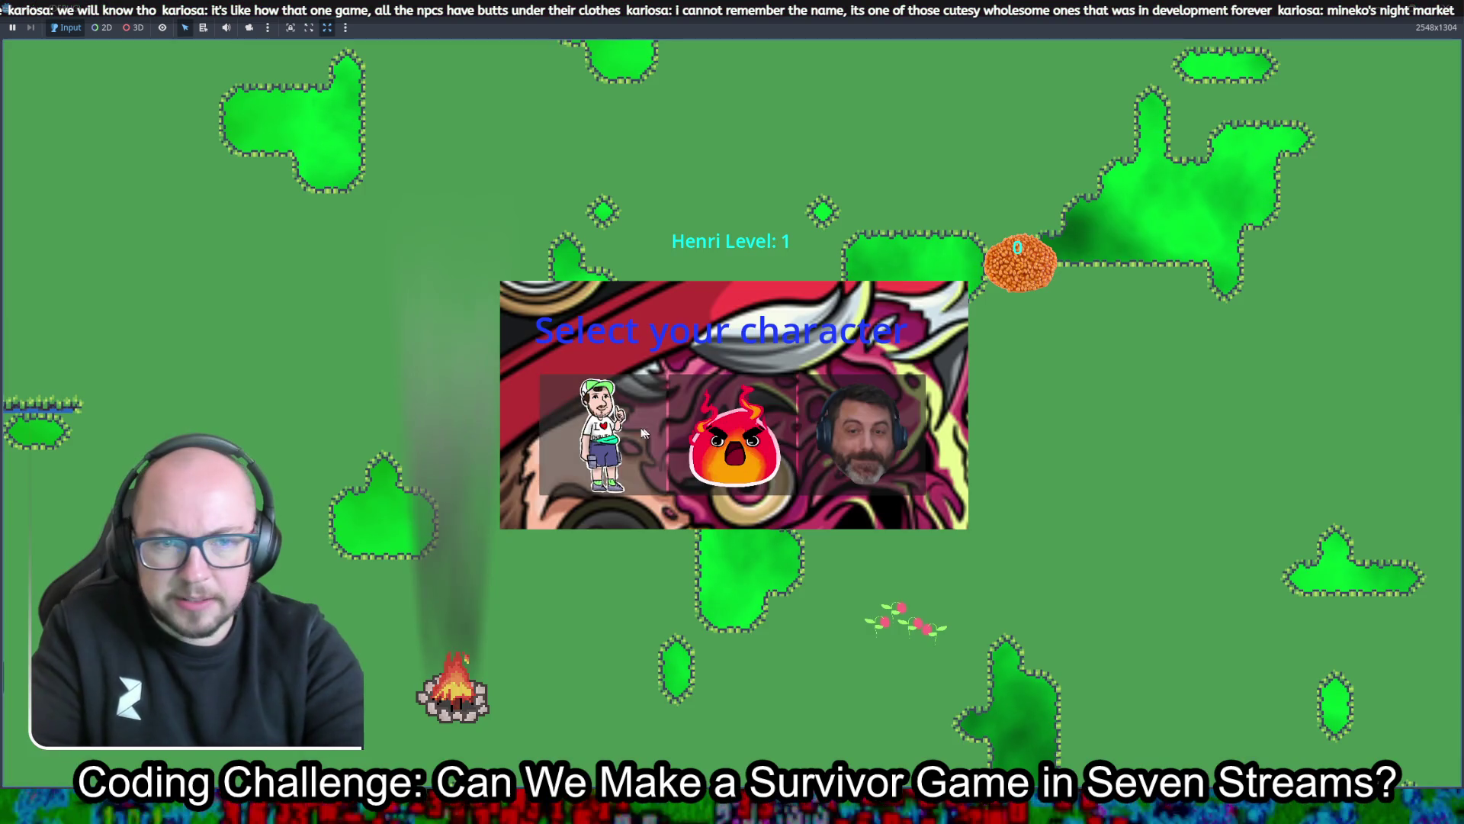
# Step: Play as Henri, walking around the field among the skeletons, then stop the game with F8
pyautogui.click(641, 428)
pyautogui.hotkey('w', 'a')
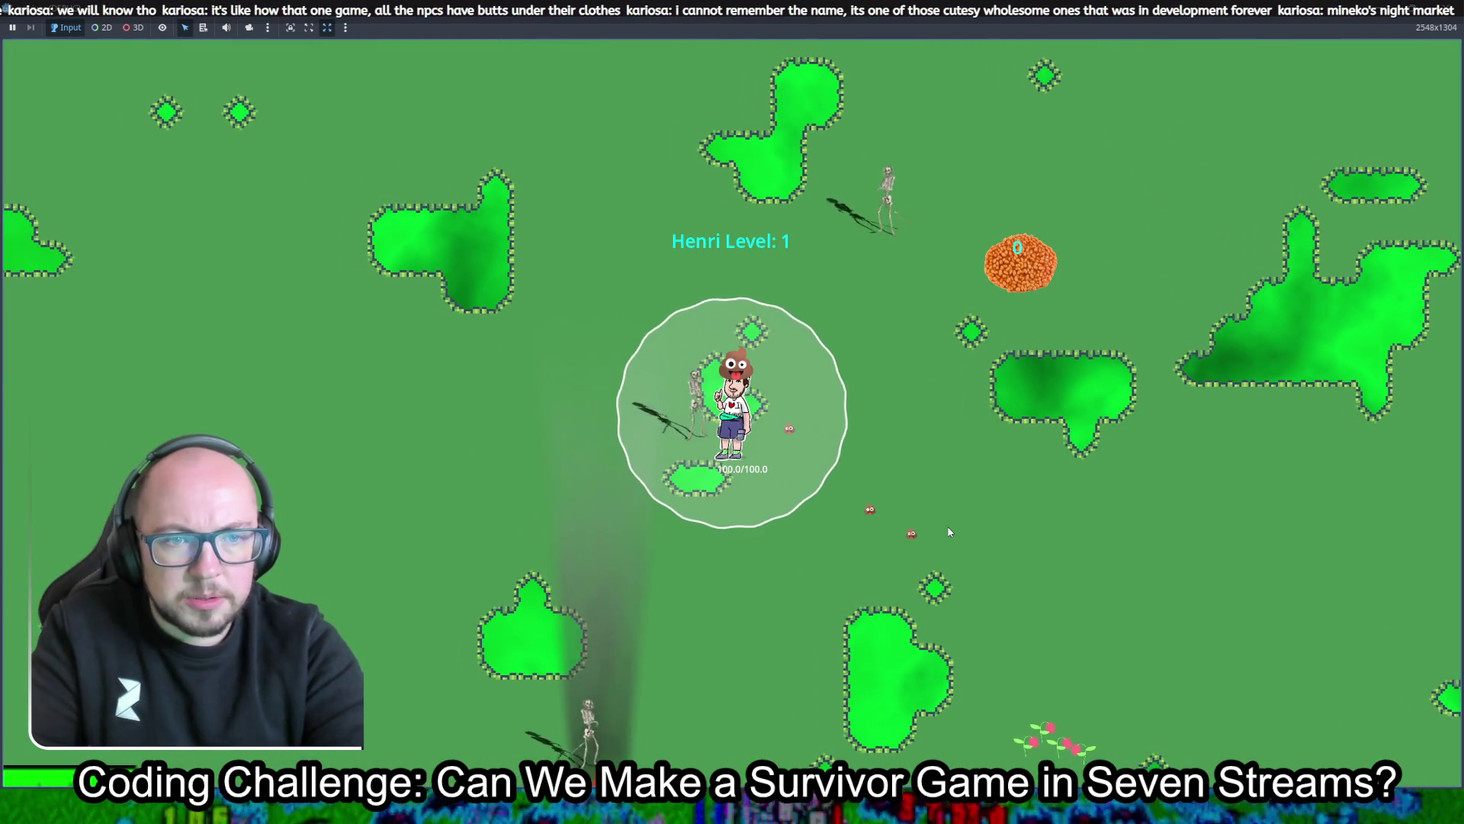
pyautogui.press('d')
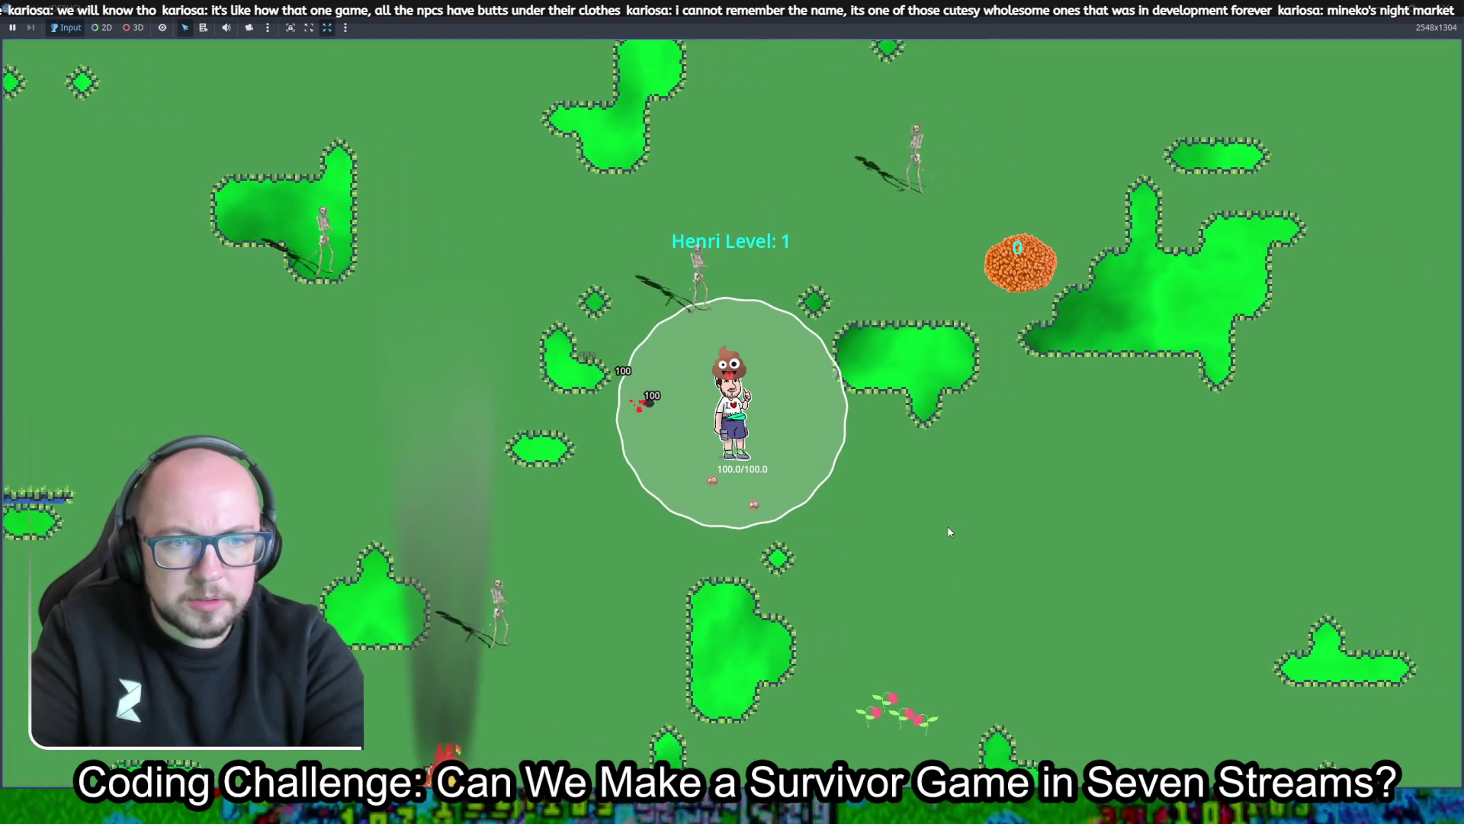
pyautogui.hotkey('d', 's')
pyautogui.hotkey('d', 's')
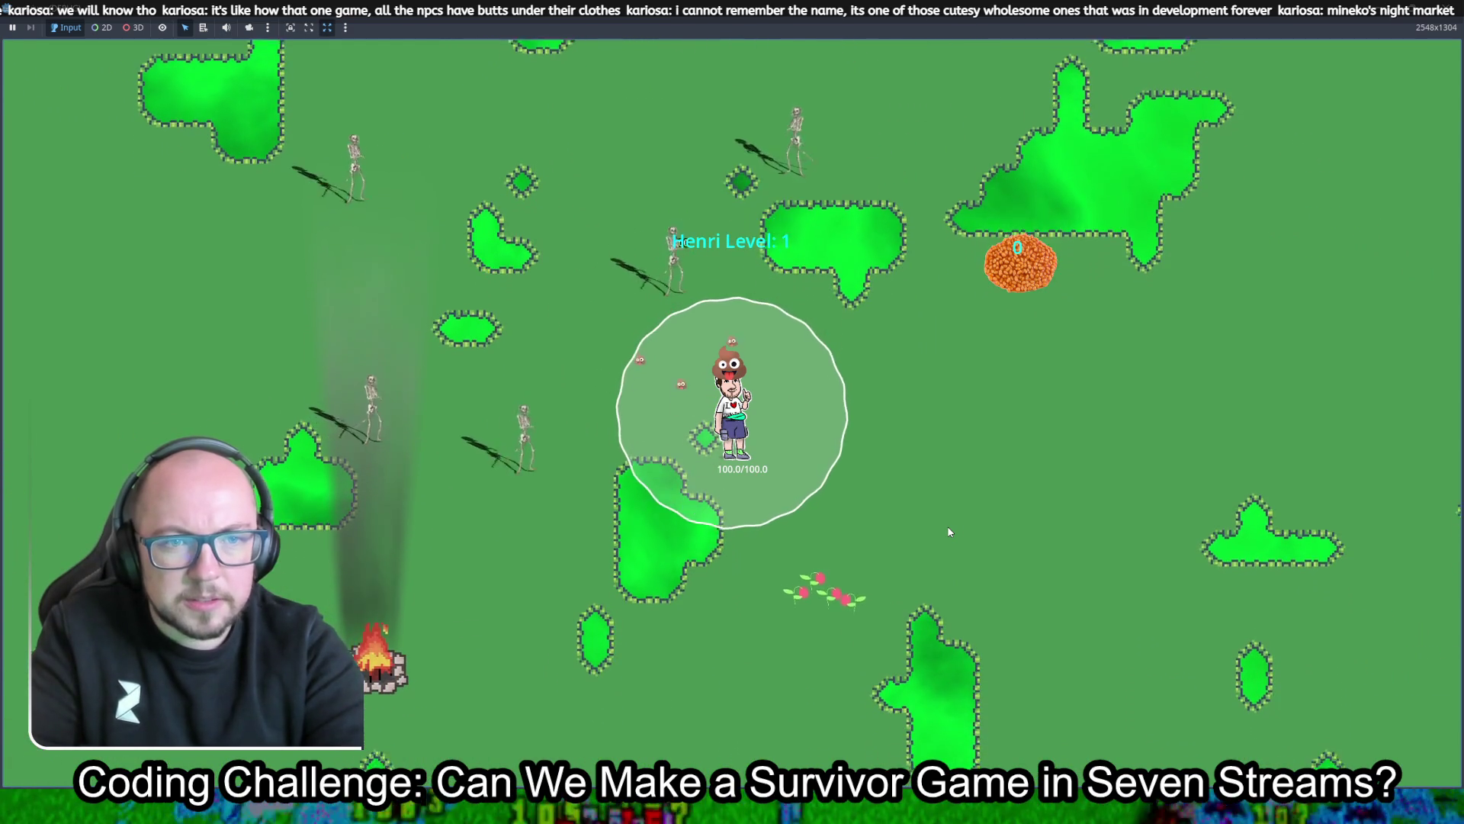
pyautogui.hotkey('d', 'w')
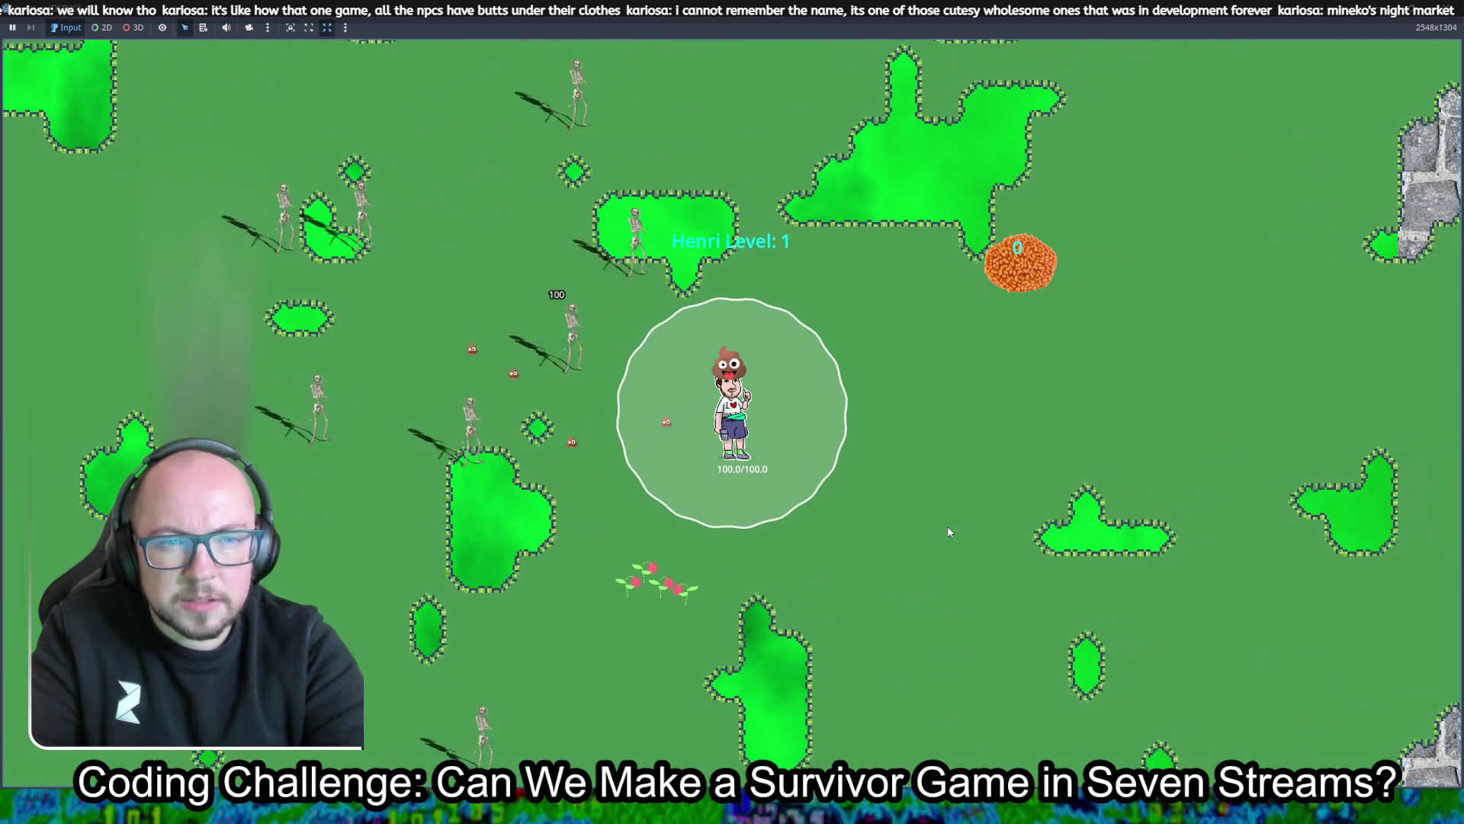
pyautogui.press('d')
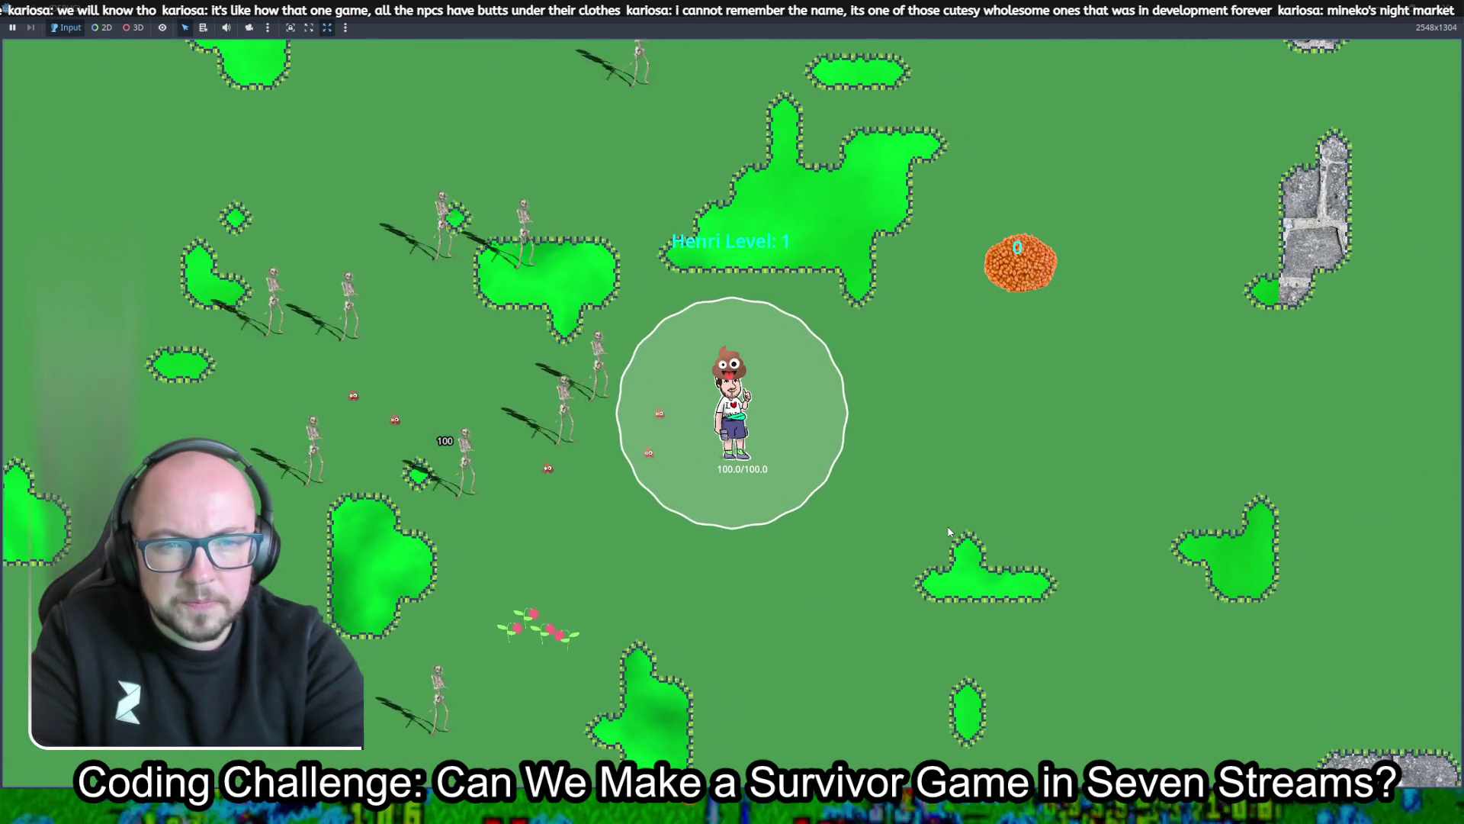
pyautogui.hotkey('d', 'w')
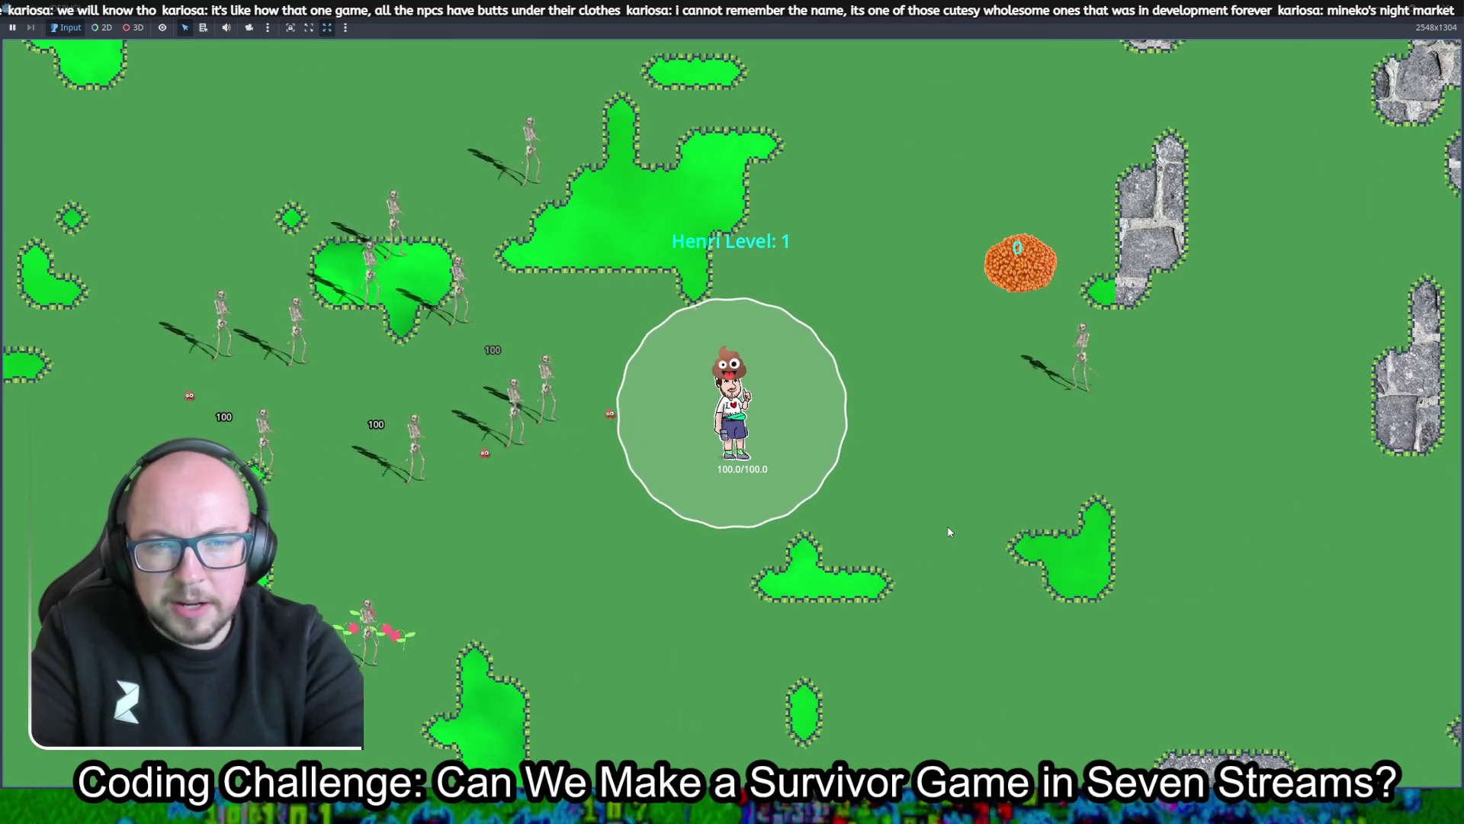
pyautogui.hotkey('d', 'w')
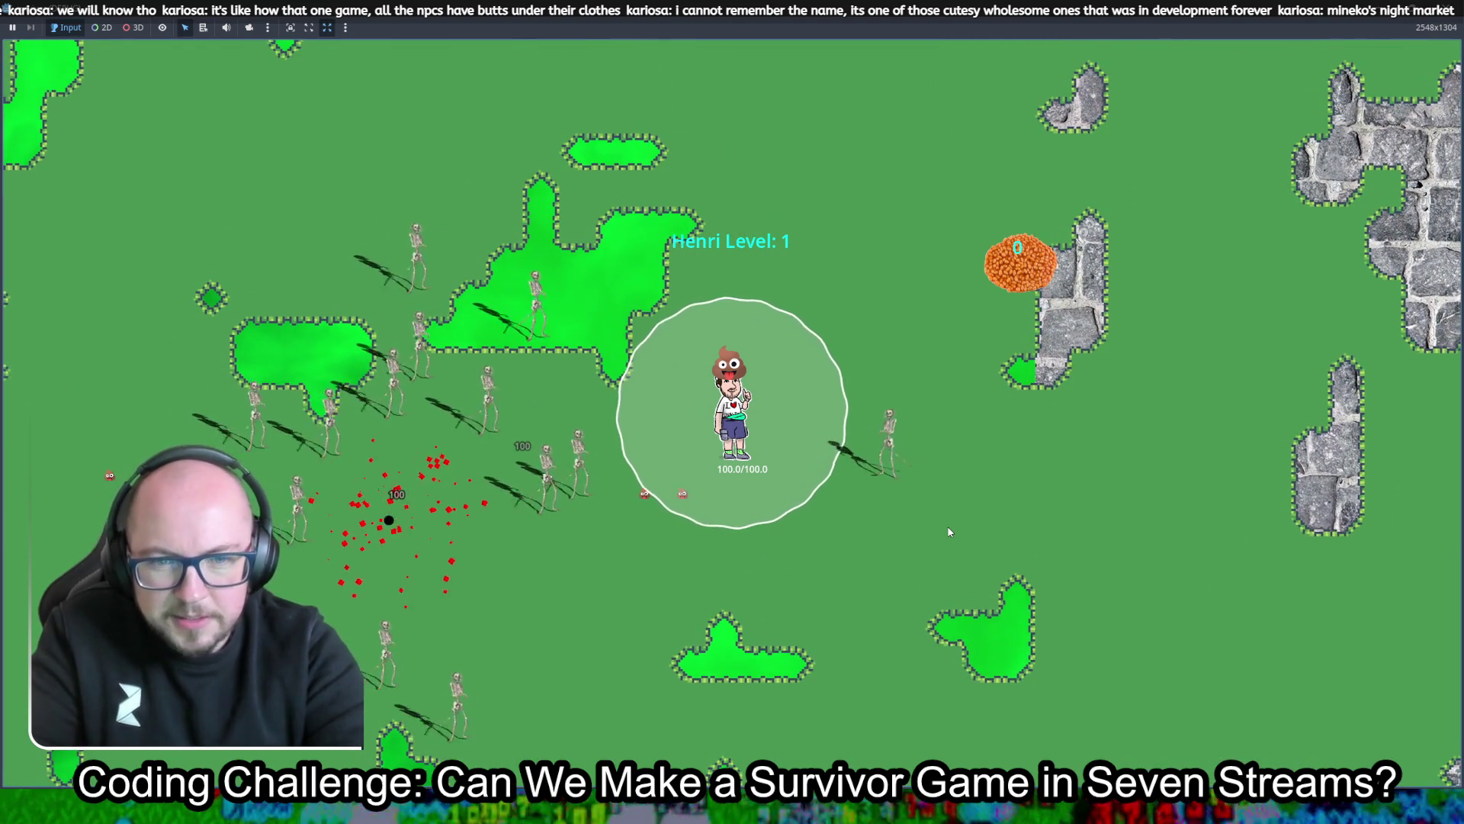
pyautogui.hotkey('w', 'a')
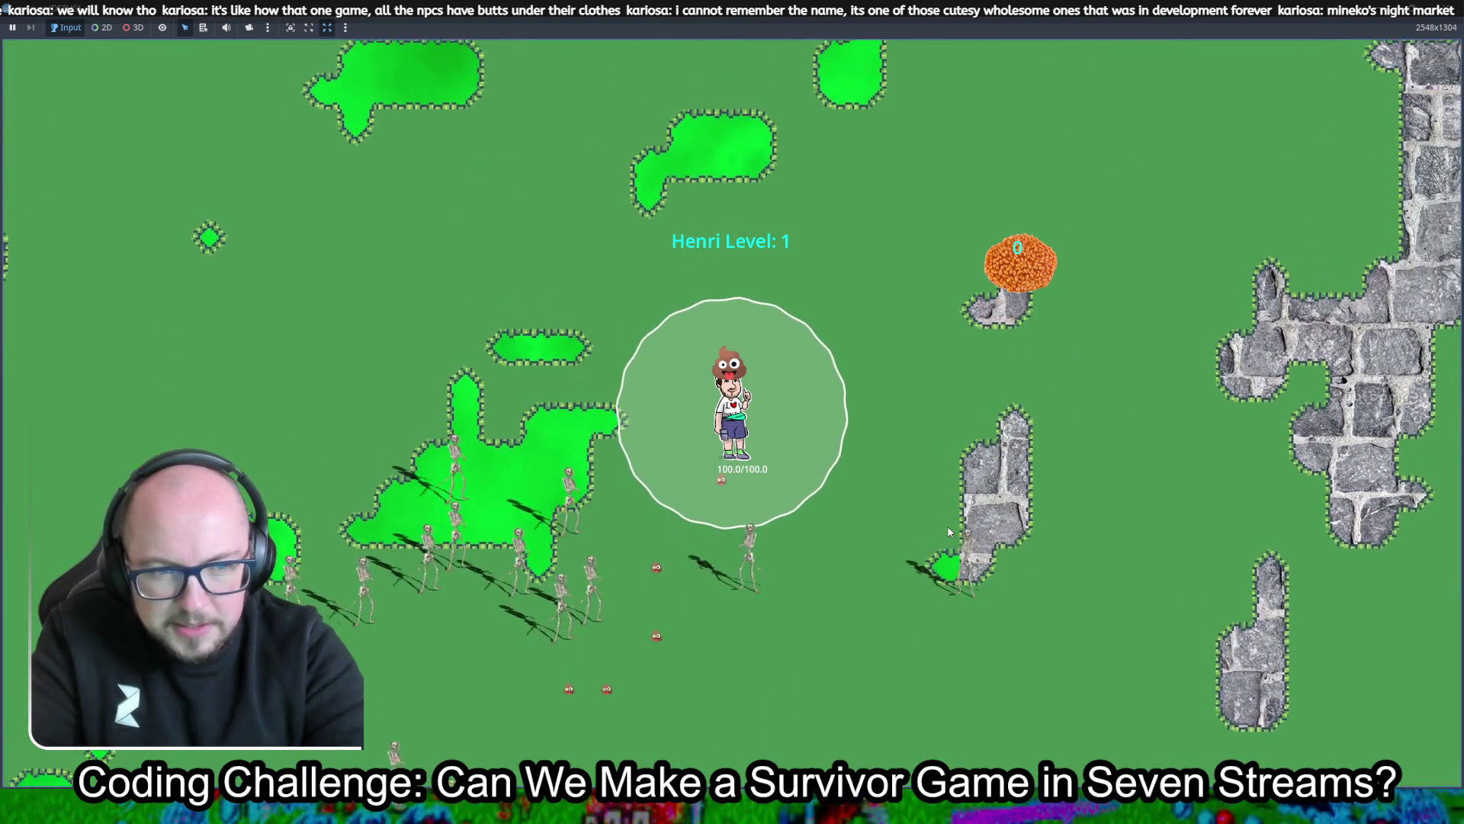
pyautogui.press('a')
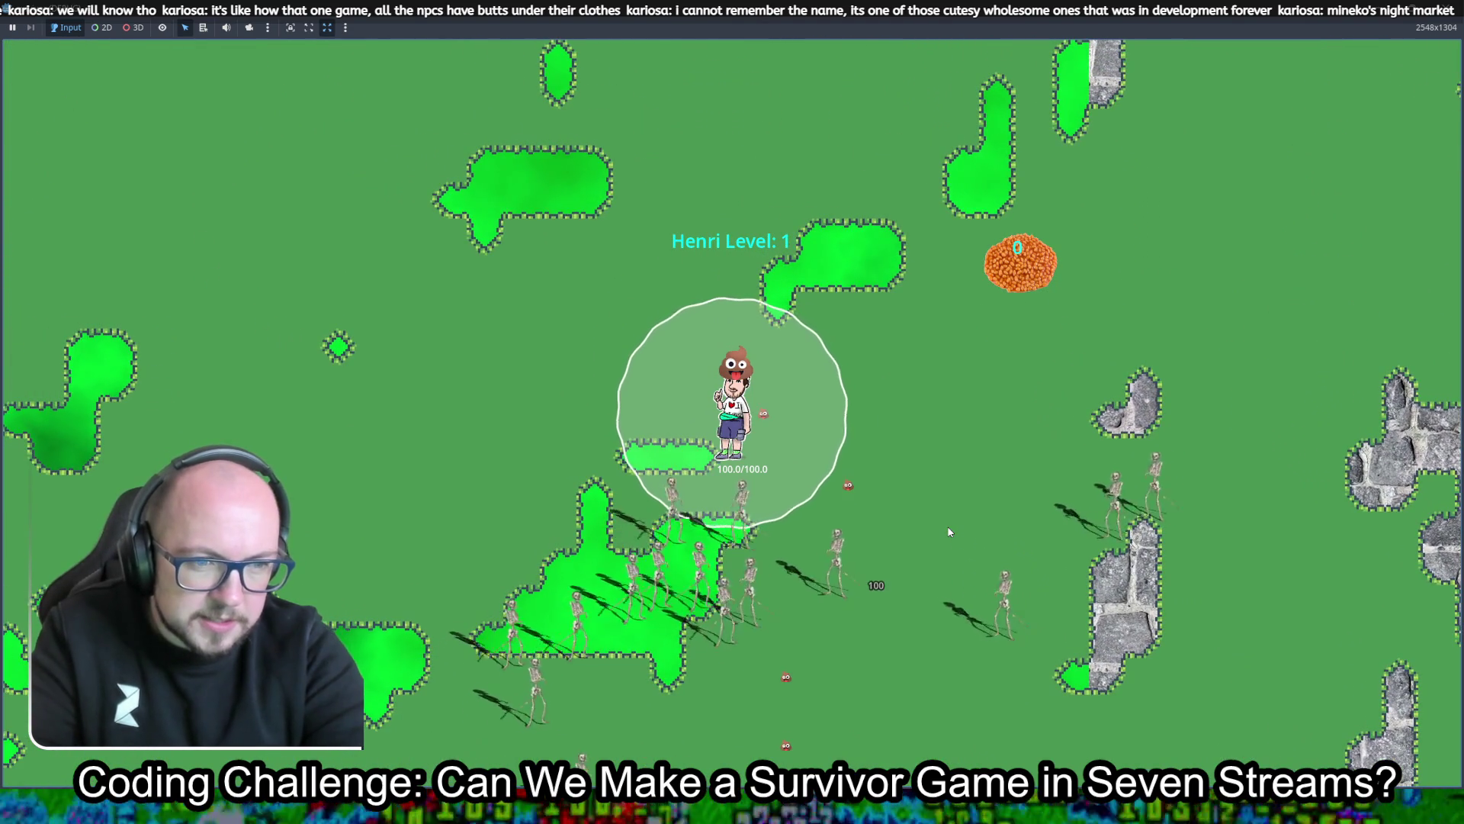
pyautogui.hotkey('a', 's')
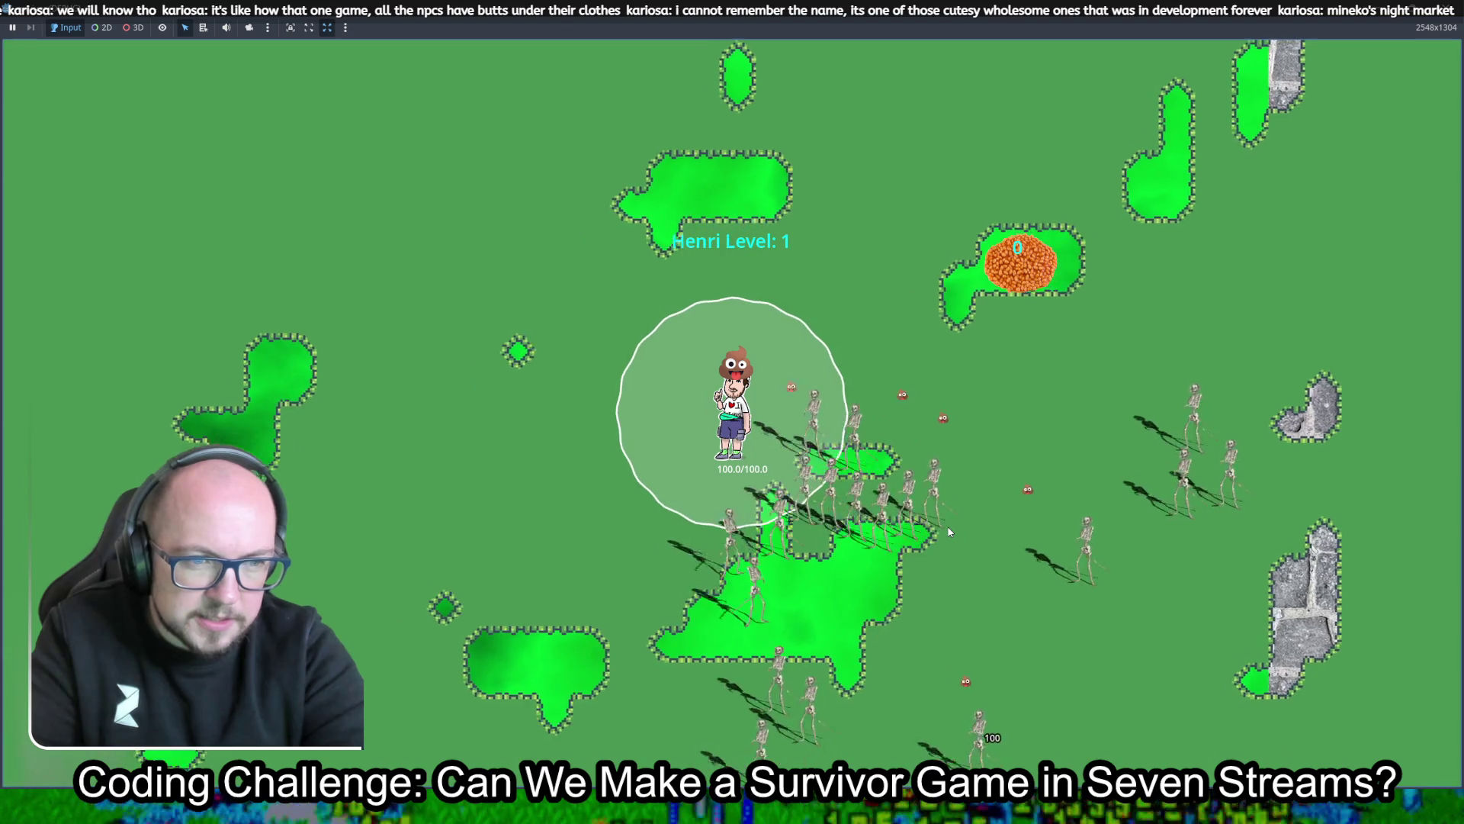
pyautogui.press('a')
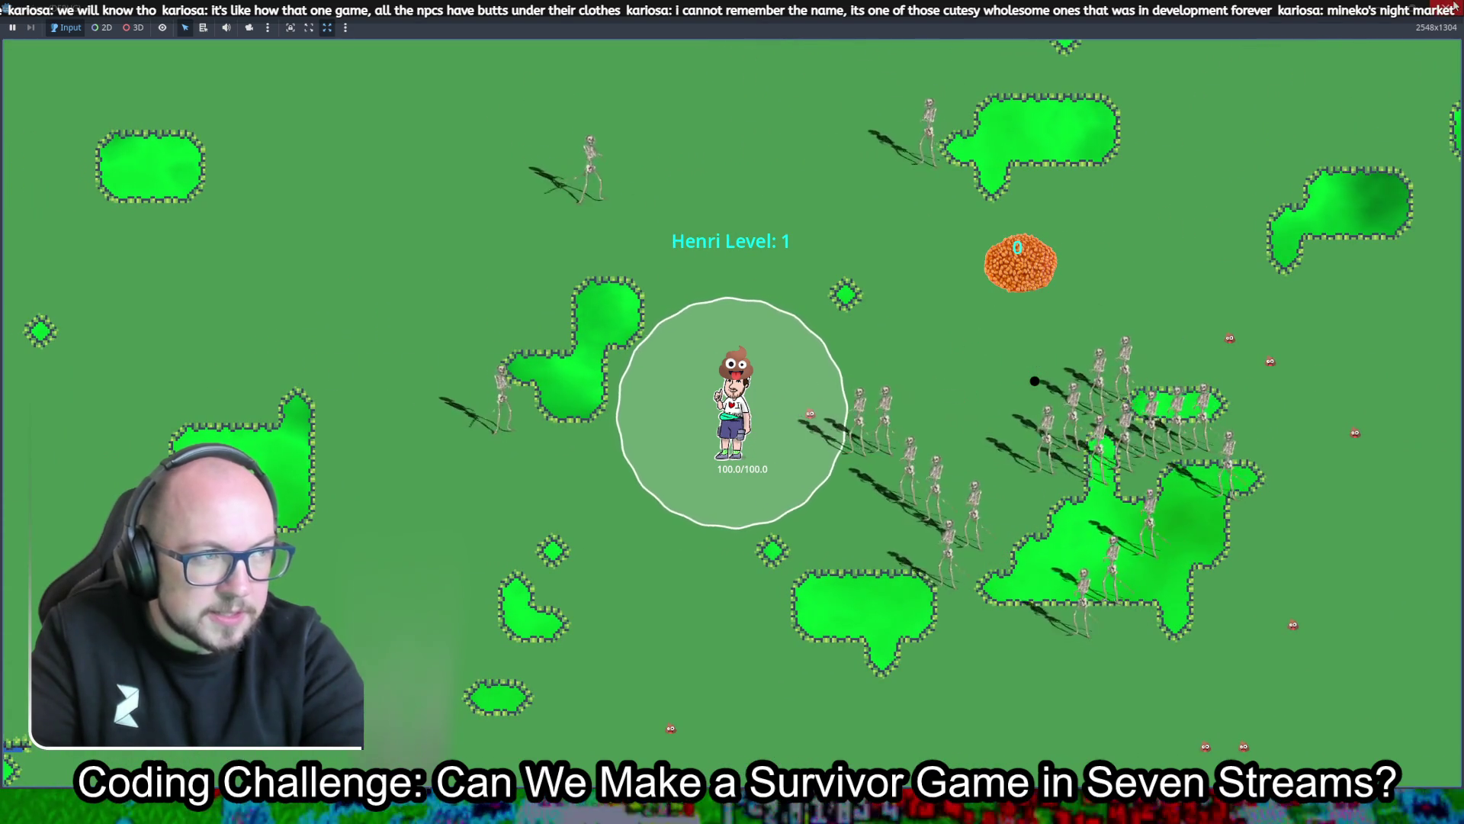
pyautogui.press('F8')
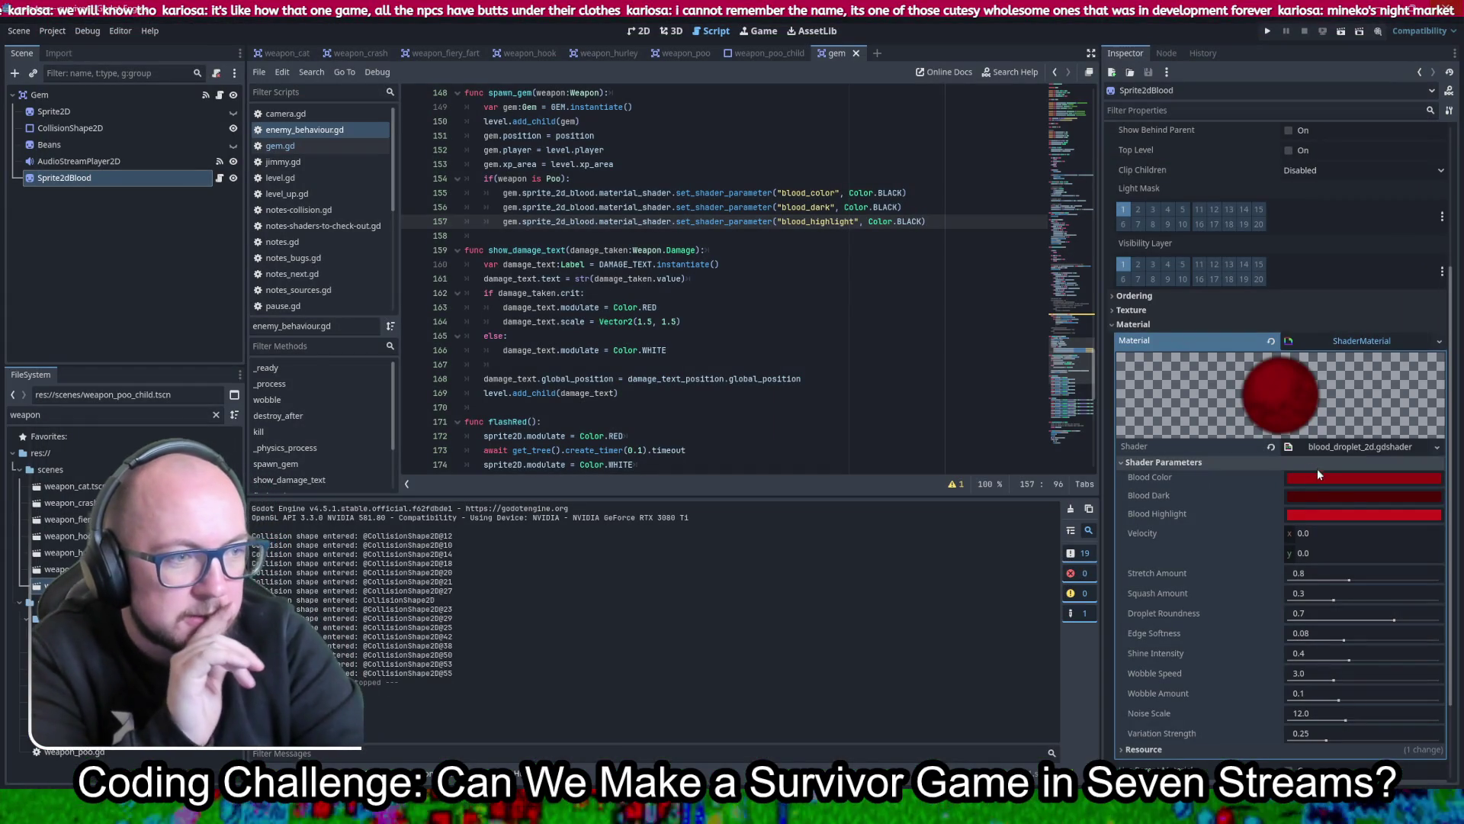
# Step: Try darker and browner Blood Color and Blood Dark shades in the Inspector, then undo them
pyautogui.click(1320, 479)
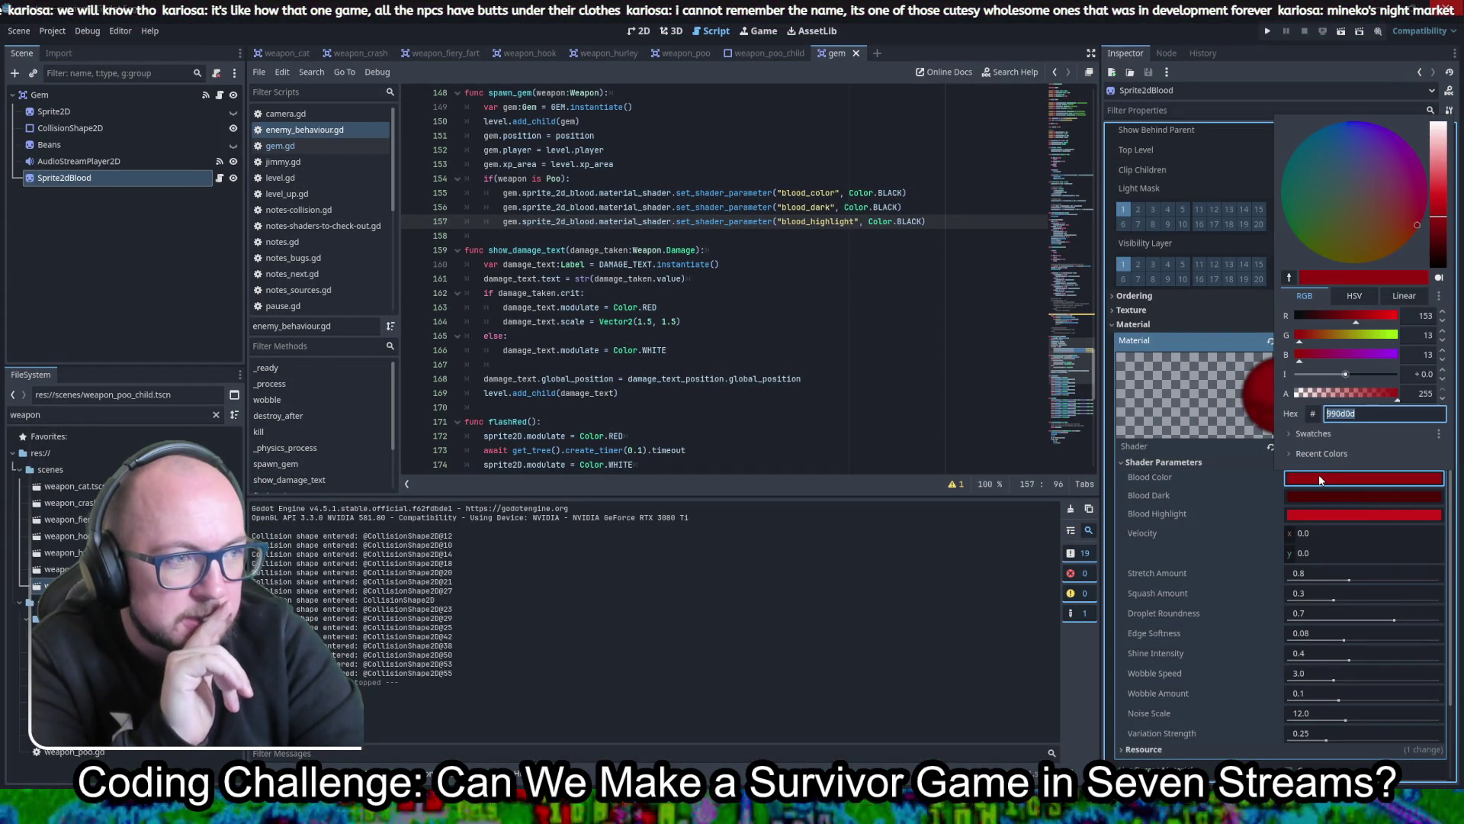
pyautogui.click(1442, 234)
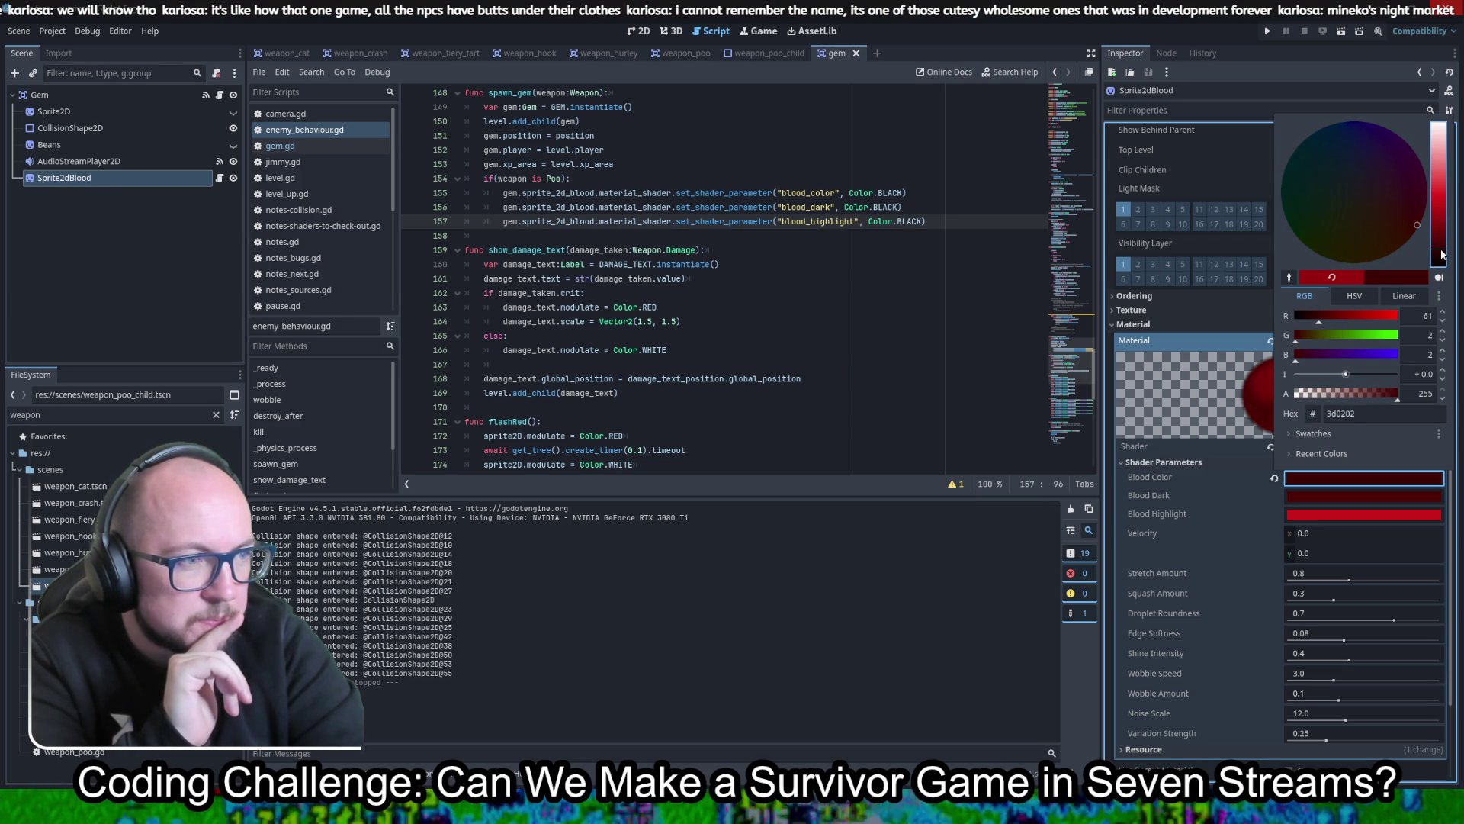
pyautogui.moveTo(1442, 254); pyautogui.dragTo(1444, 223)
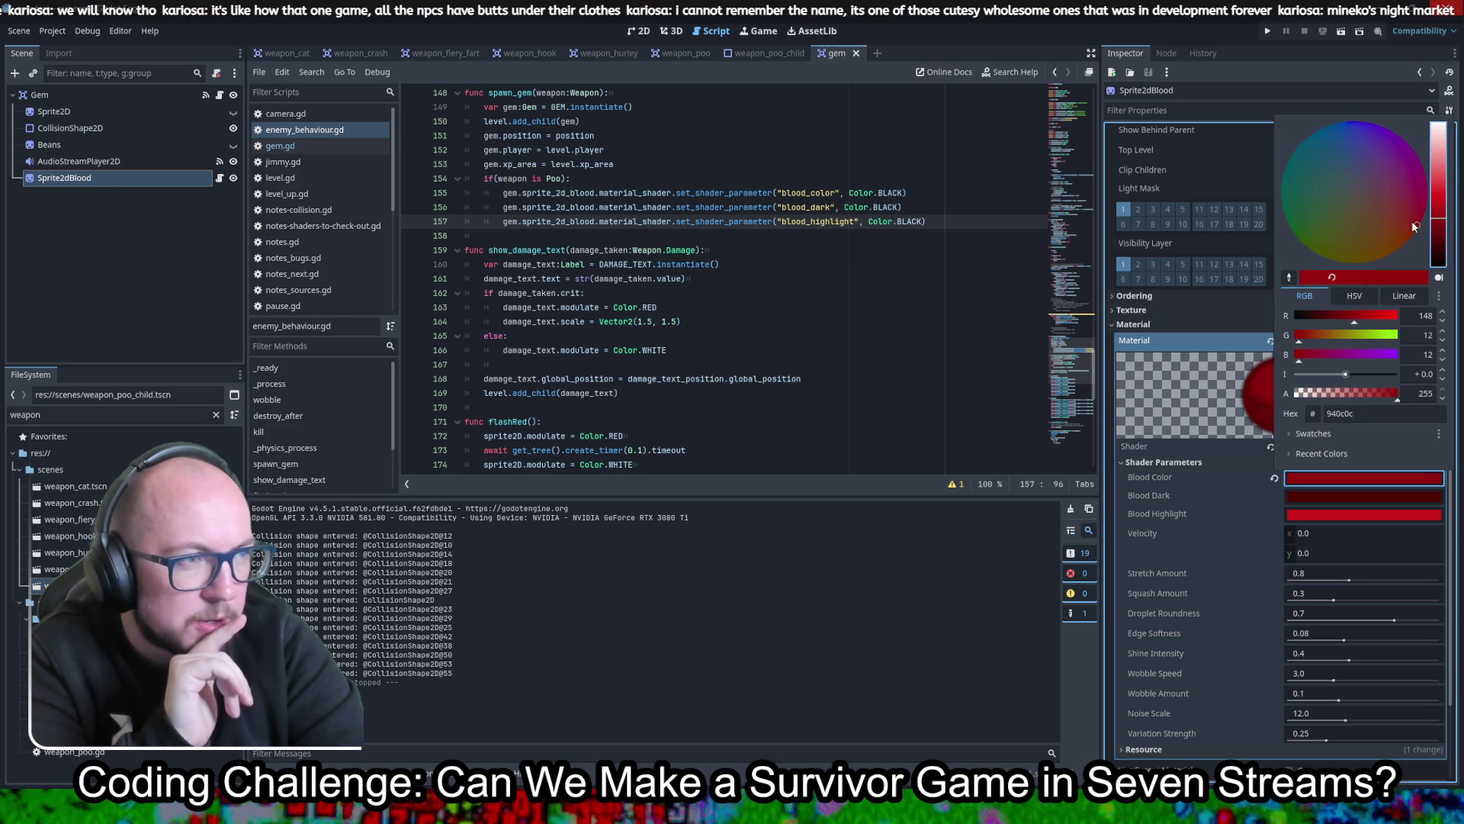
pyautogui.click(1439, 244)
pyautogui.click(1405, 224)
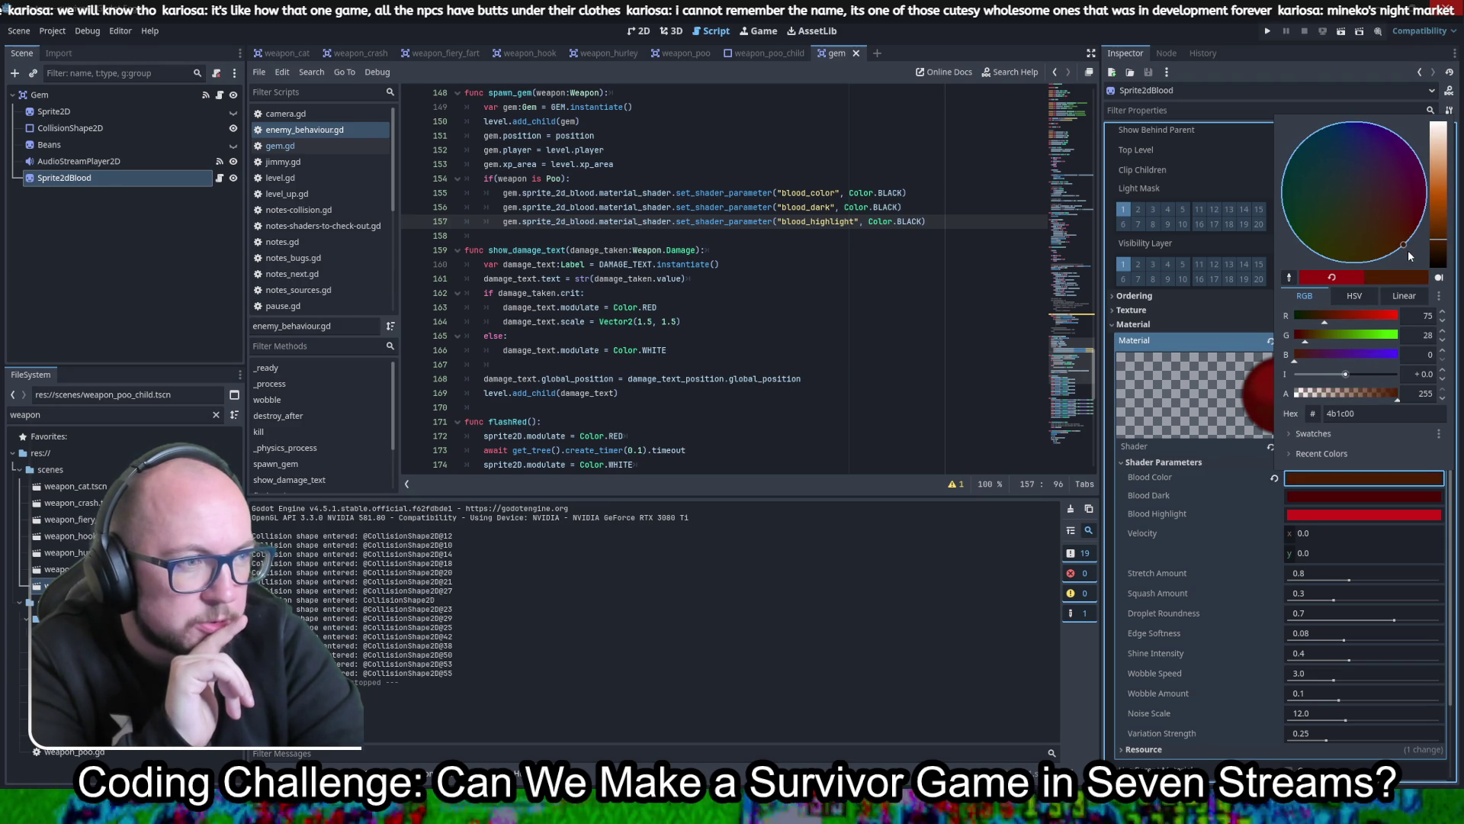
pyautogui.click(1241, 479)
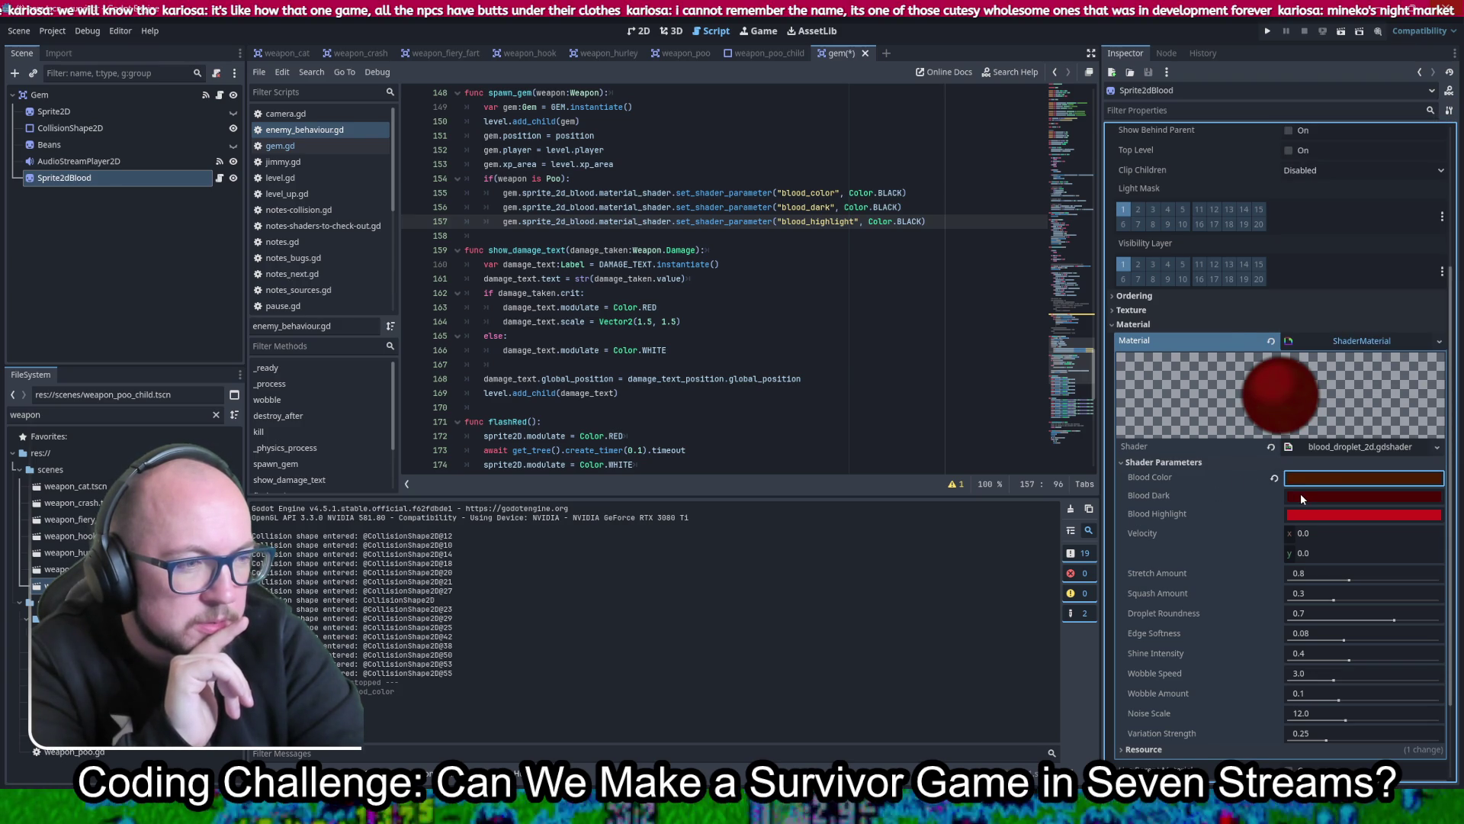
pyautogui.click(1301, 497)
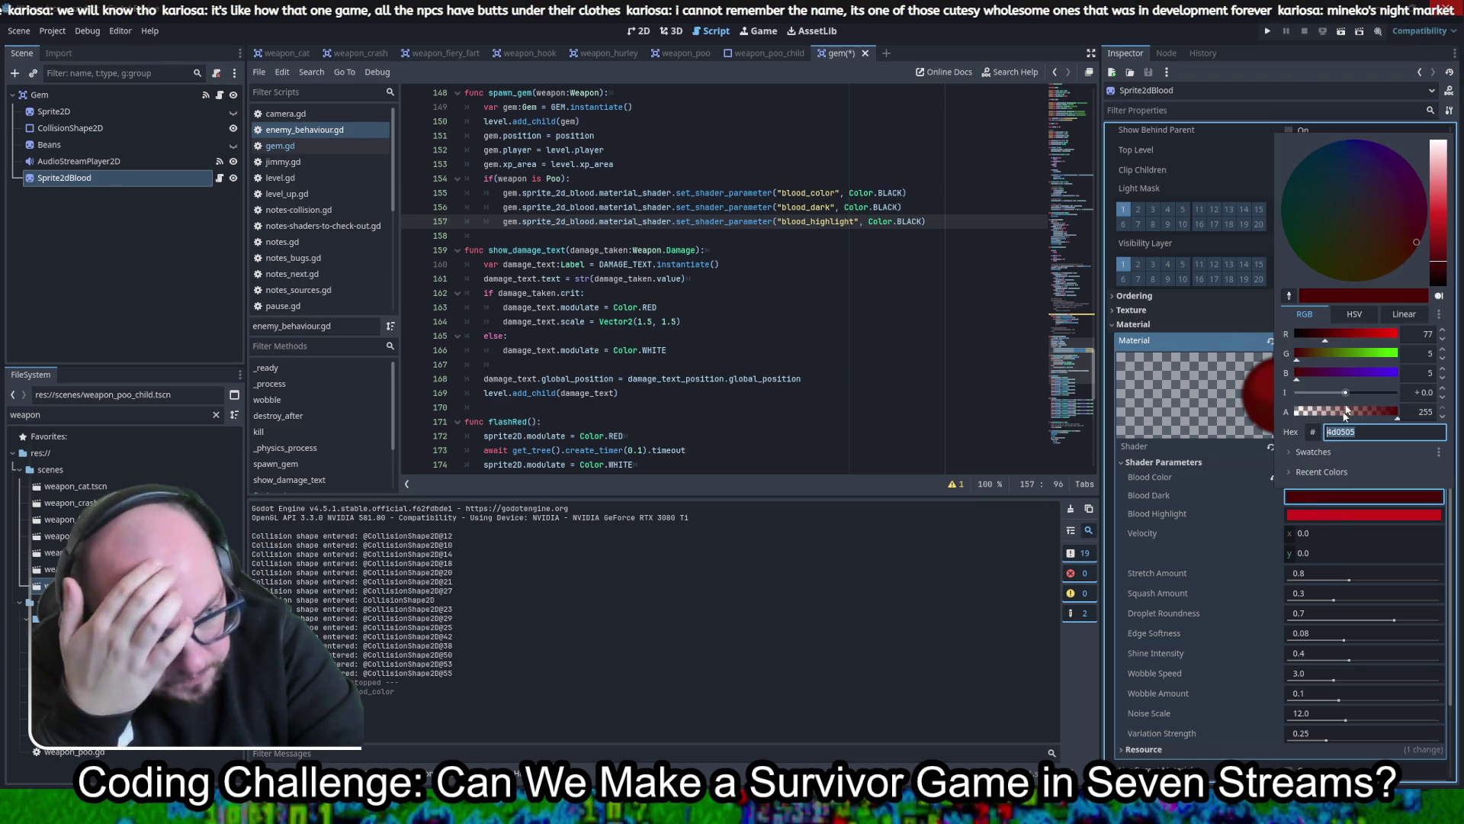
pyautogui.click(1415, 241)
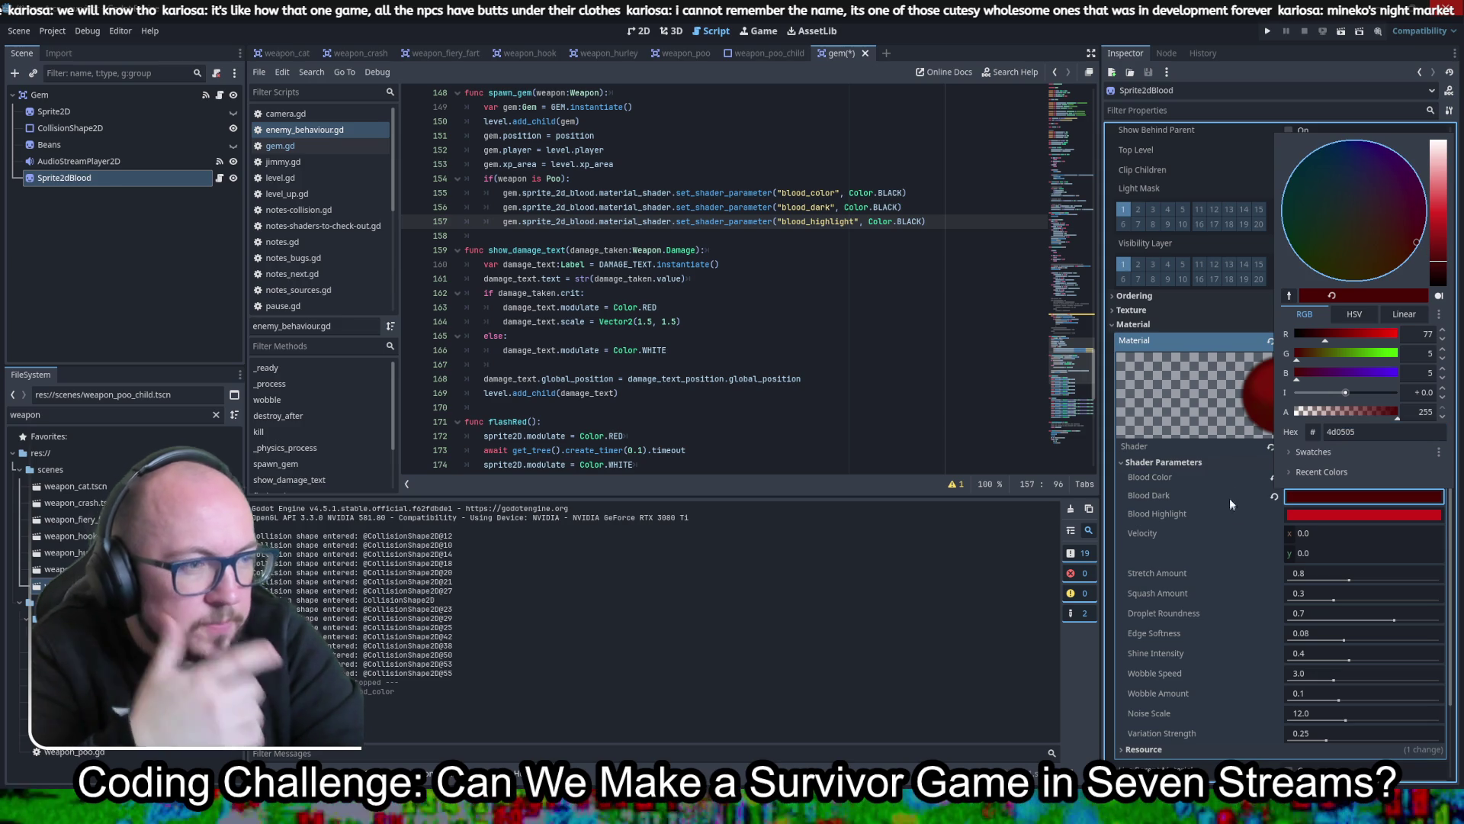
pyautogui.click(1208, 458)
pyautogui.hotkey('ctrl', 'z')
pyautogui.hotkey('ctrl', 'z')
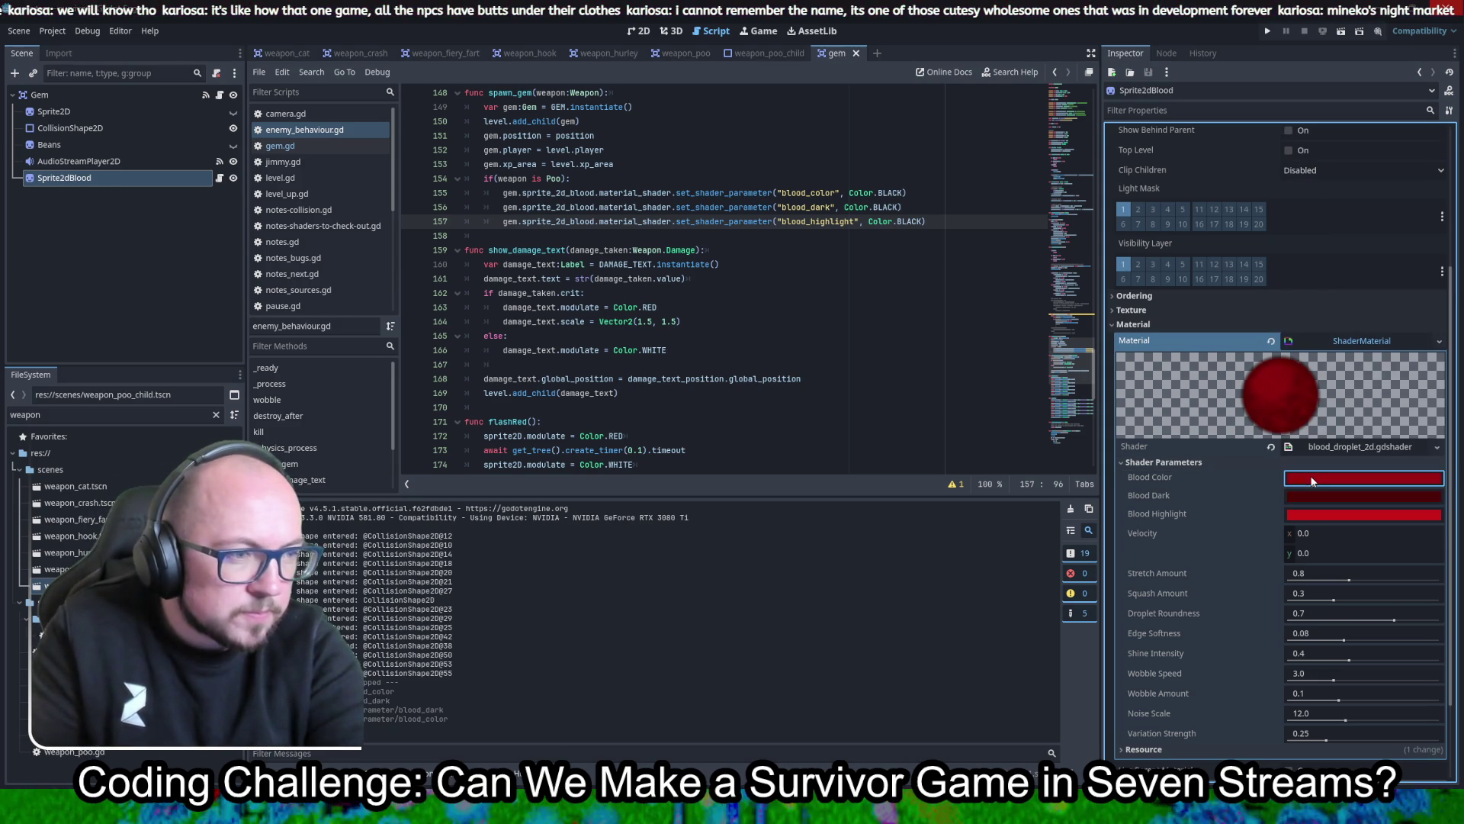
# Step: Set Blood Color to brown, Blood Dark to dark brown and Blood Highlight to orange ab5200, then save
pyautogui.click(1363, 478)
pyautogui.moveTo(1416, 224)
pyautogui.mouseDown()
pyautogui.moveTo(1405, 265)
pyautogui.moveTo(1415, 285)
pyautogui.moveTo(1434, 282)
pyautogui.mouseUp()
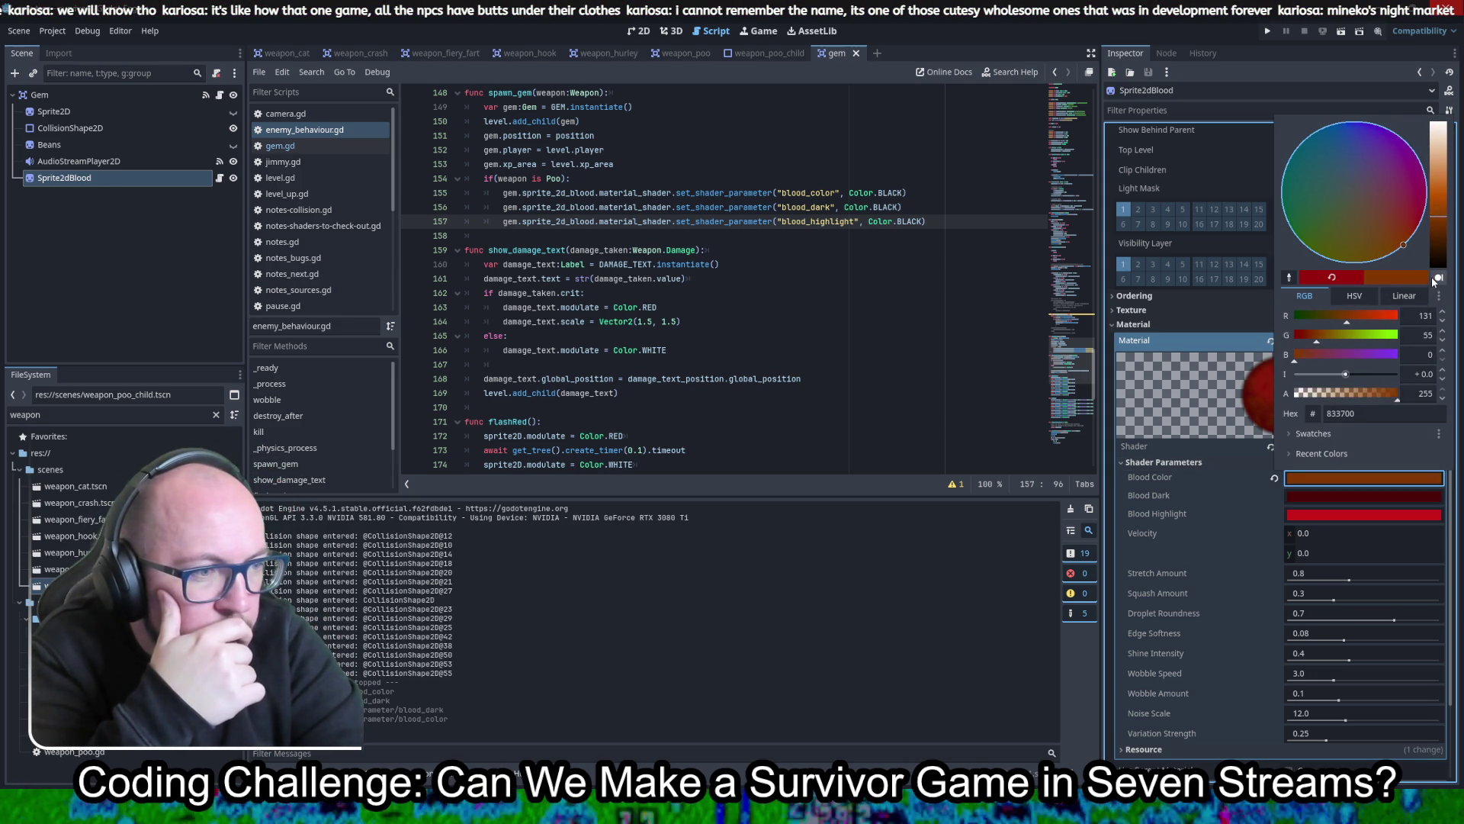
pyautogui.click(1258, 497)
pyautogui.click(1323, 496)
pyautogui.click(1416, 241)
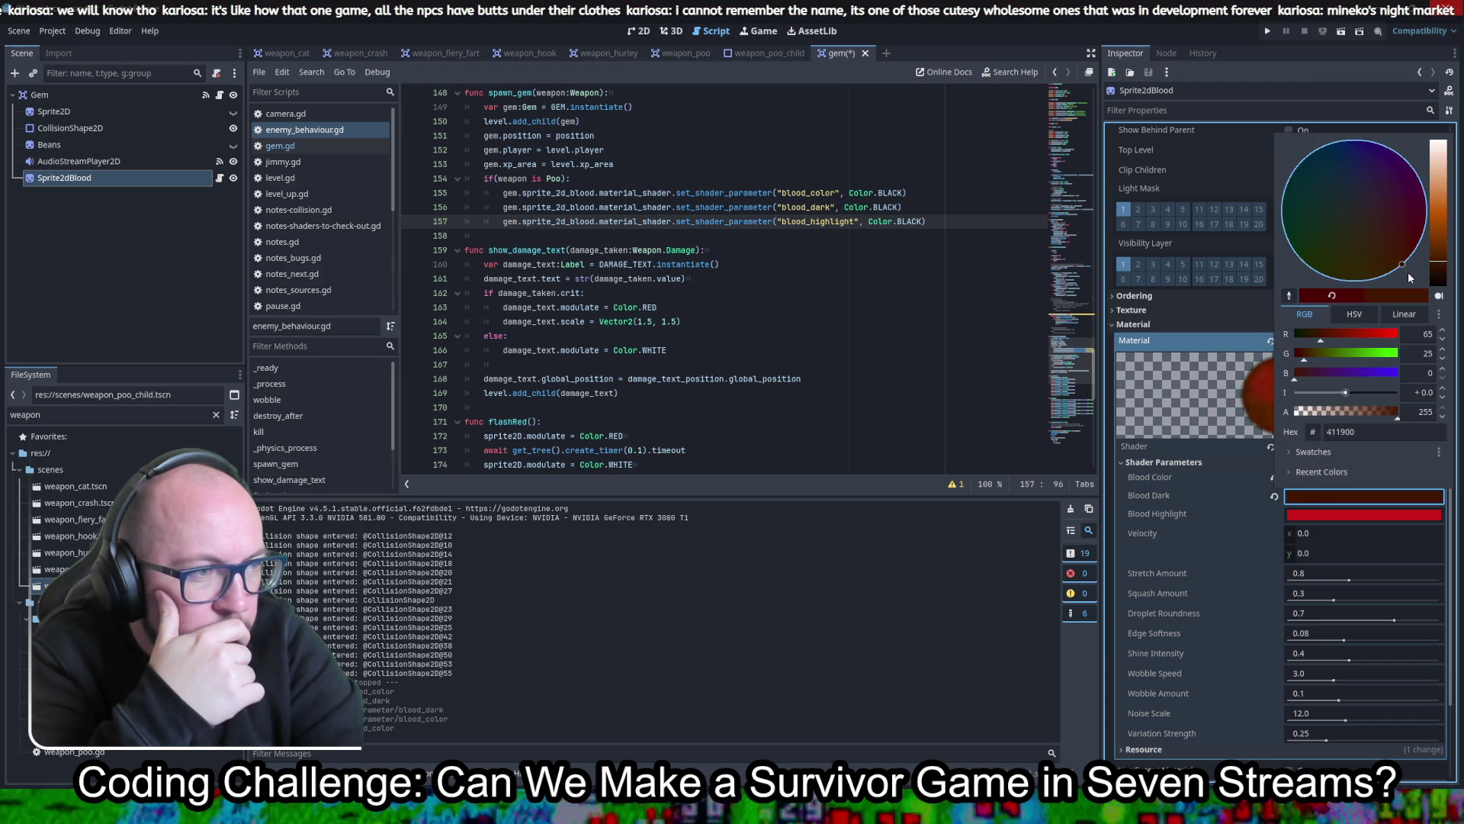
pyautogui.click(1319, 510)
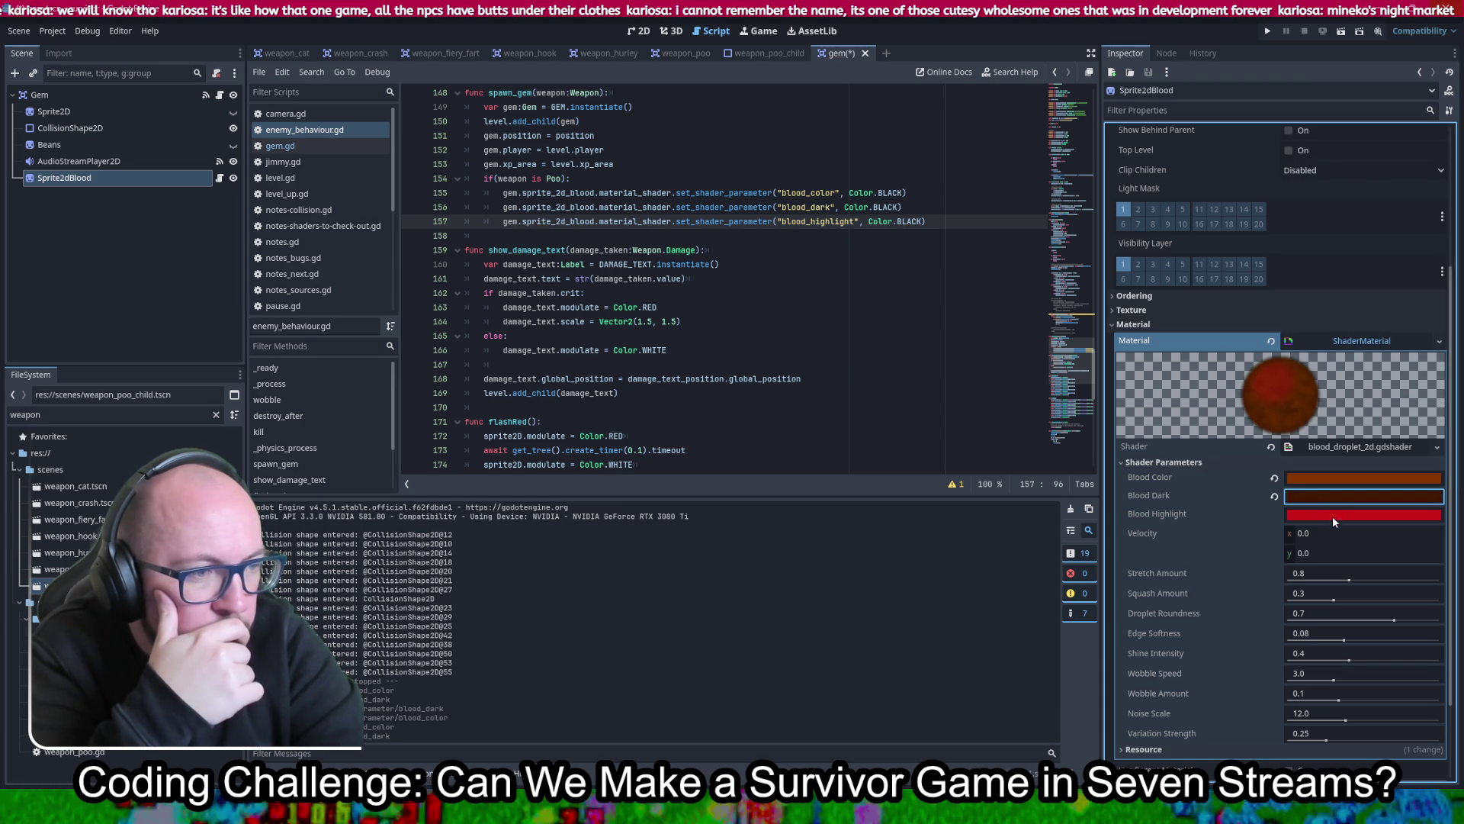
pyautogui.click(1333, 516)
pyautogui.click(1415, 291)
pyautogui.moveTo(1417, 307); pyautogui.dragTo(1416, 311)
pyautogui.click(1245, 558)
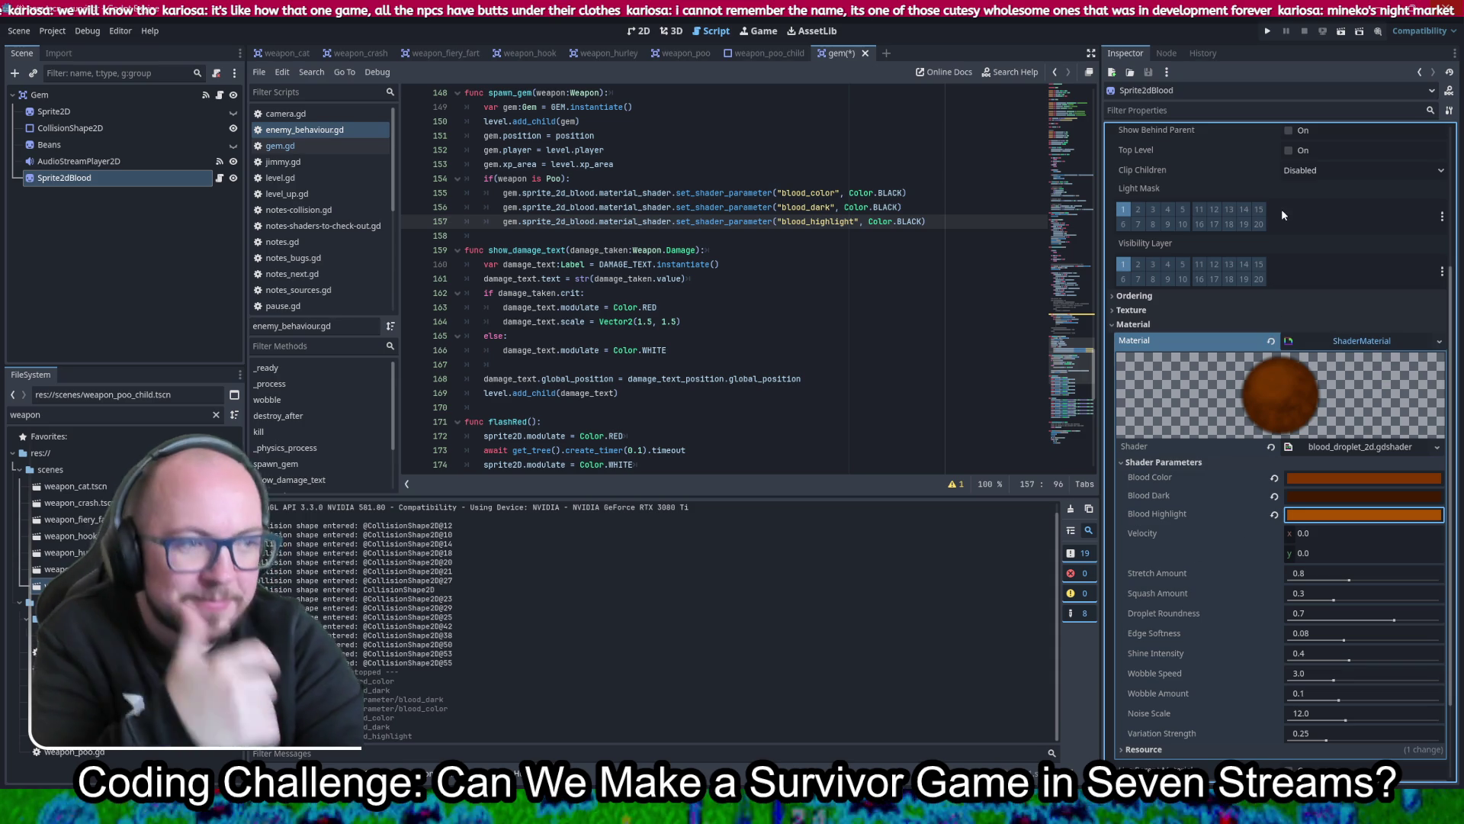
pyautogui.hotkey('ctrl', 's')
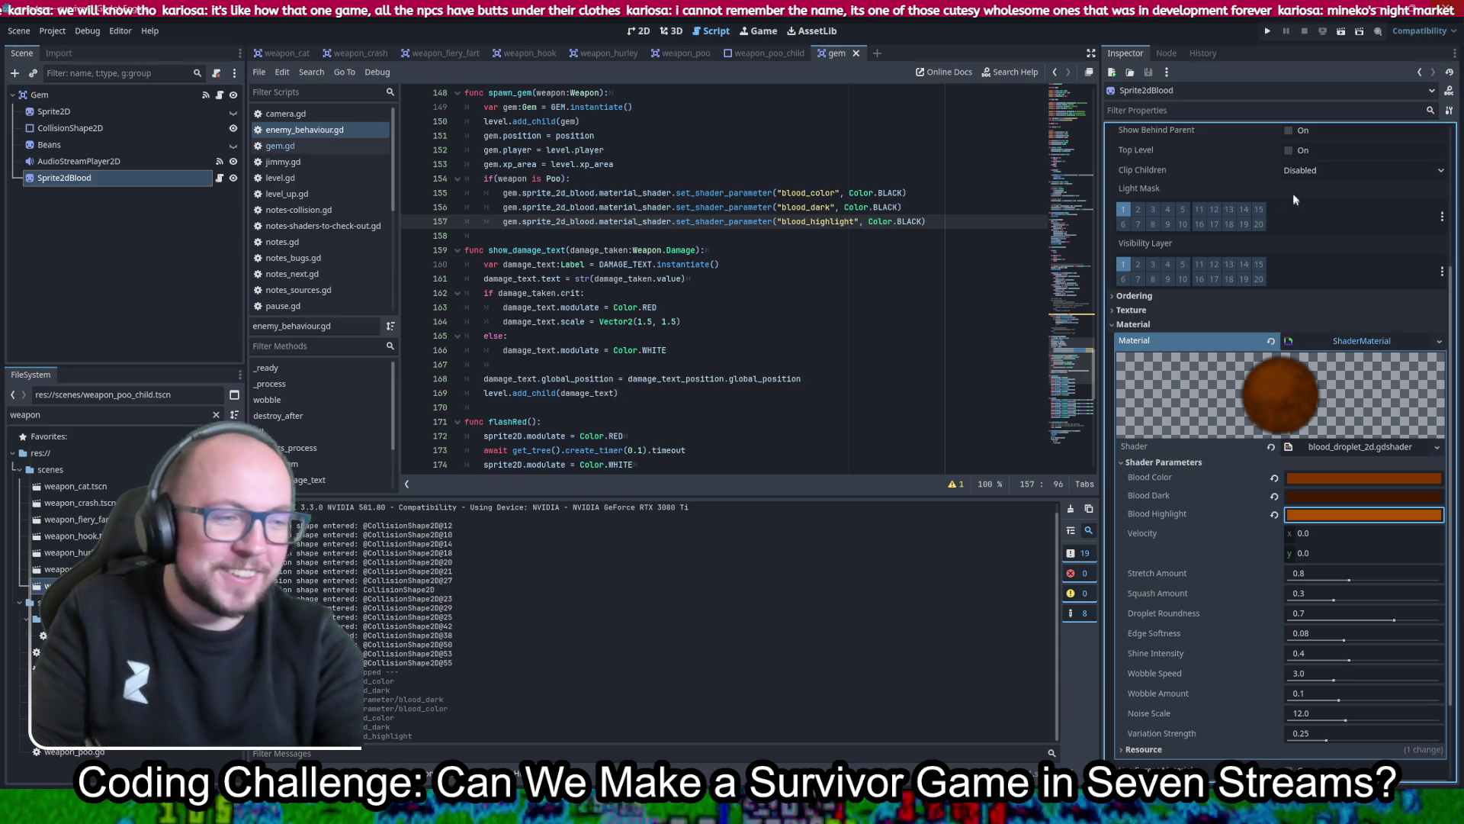
# Step: Paste the Blood Color hex 833700 on a new line under the Poo check
pyautogui.click(1327, 479)
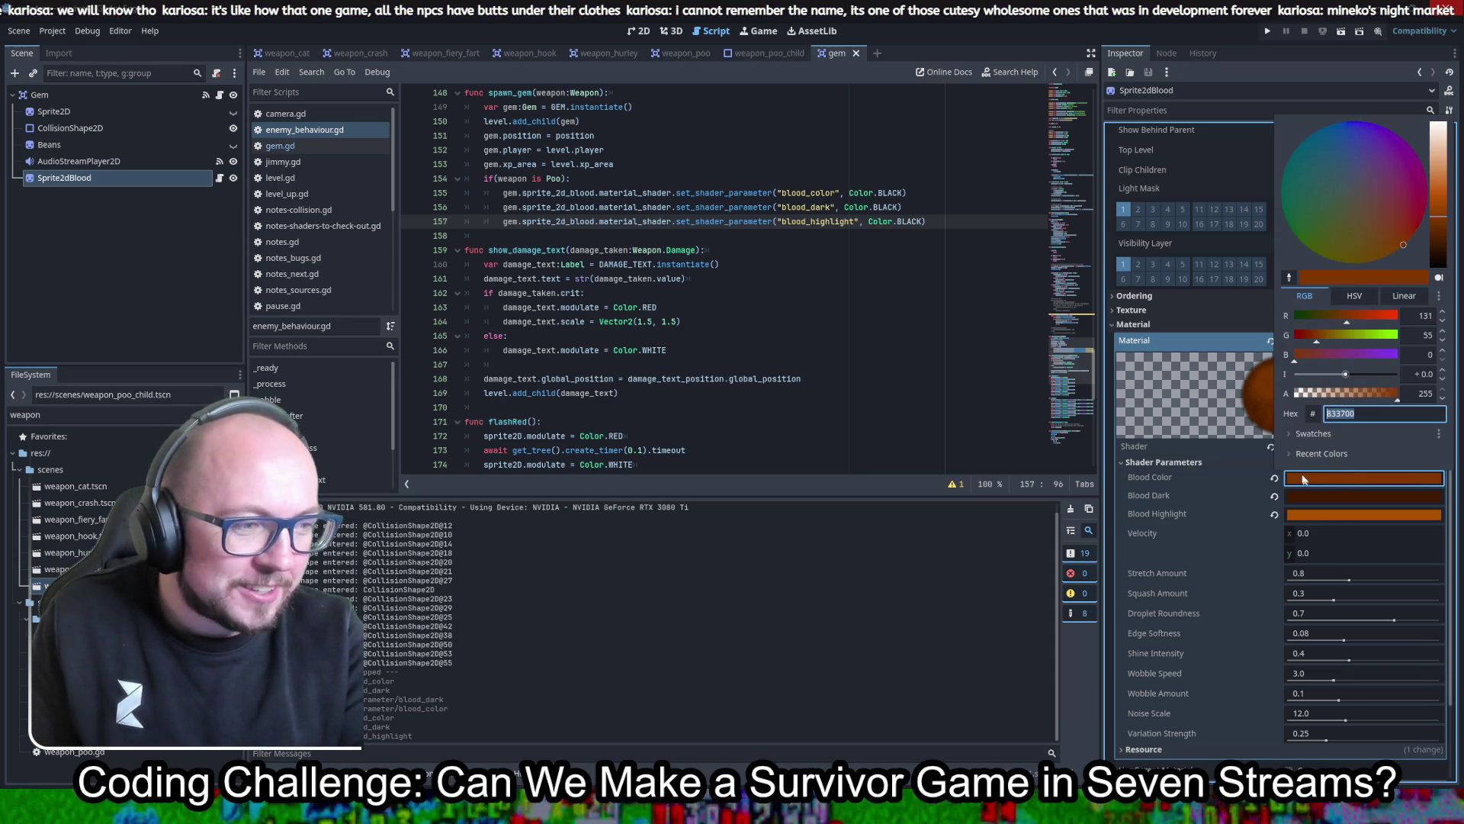
pyautogui.click(1370, 413)
pyautogui.doubleClick(1370, 412)
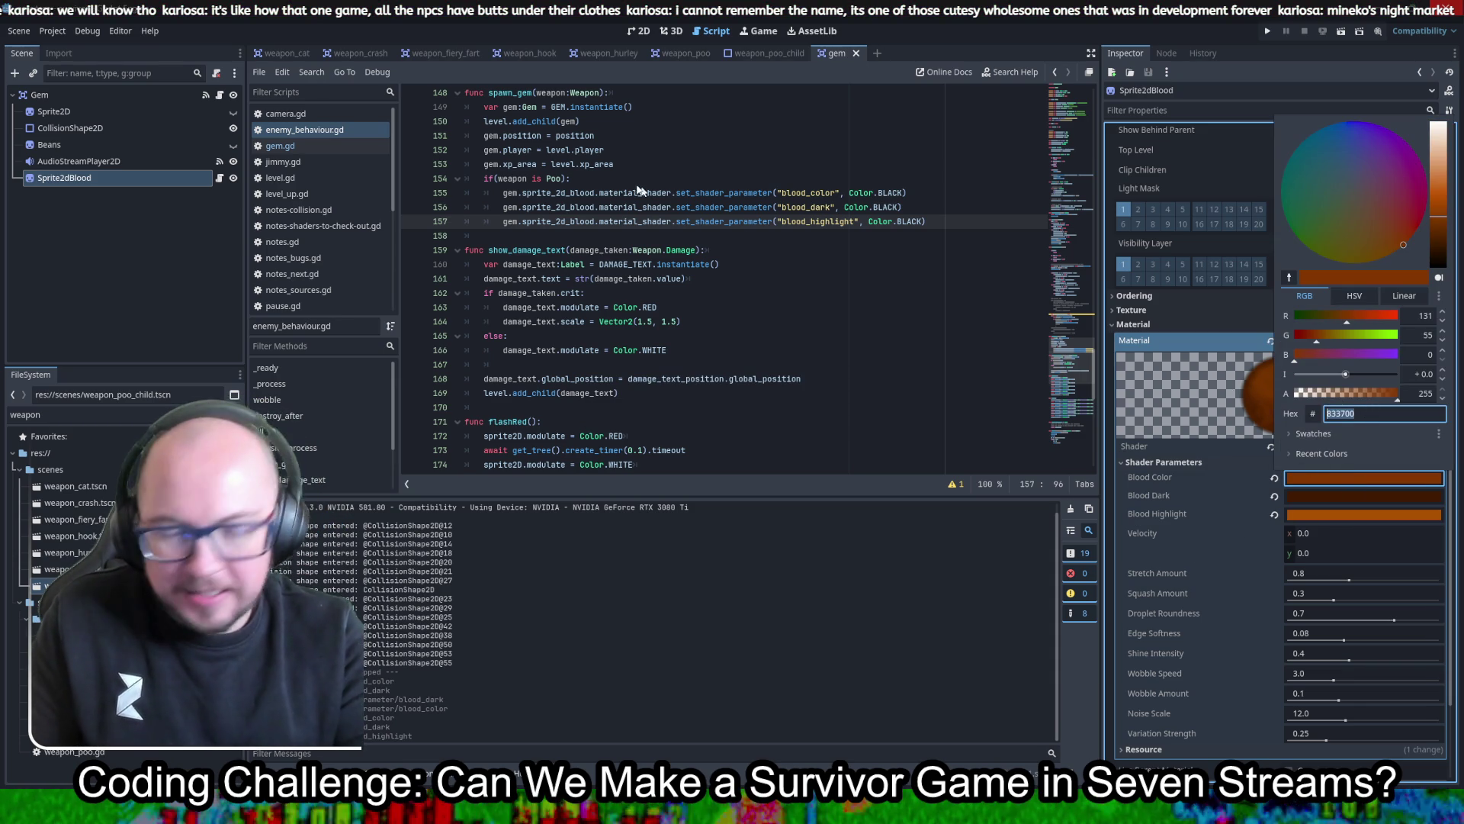
pyautogui.hotkey('ctrl', 'c')
pyautogui.click(730, 179)
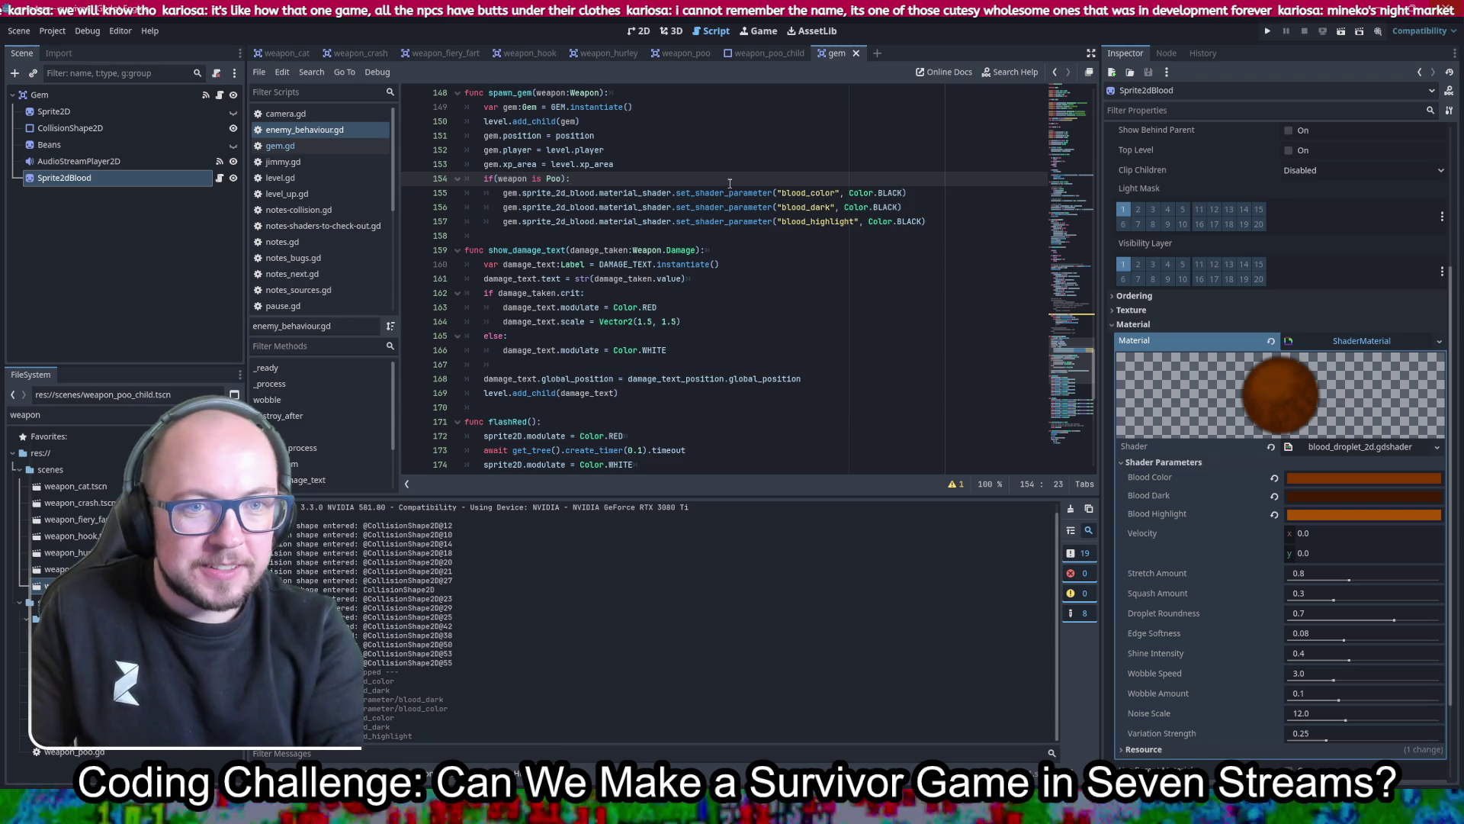
pyautogui.press('Return')
pyautogui.hotkey('ctrl', 'v')
# Step: Paste the Blood Dark hex 401a00 and Blood Highlight hex ab5200 on the following lines
pyautogui.click(1325, 497)
pyautogui.doubleClick(1357, 431)
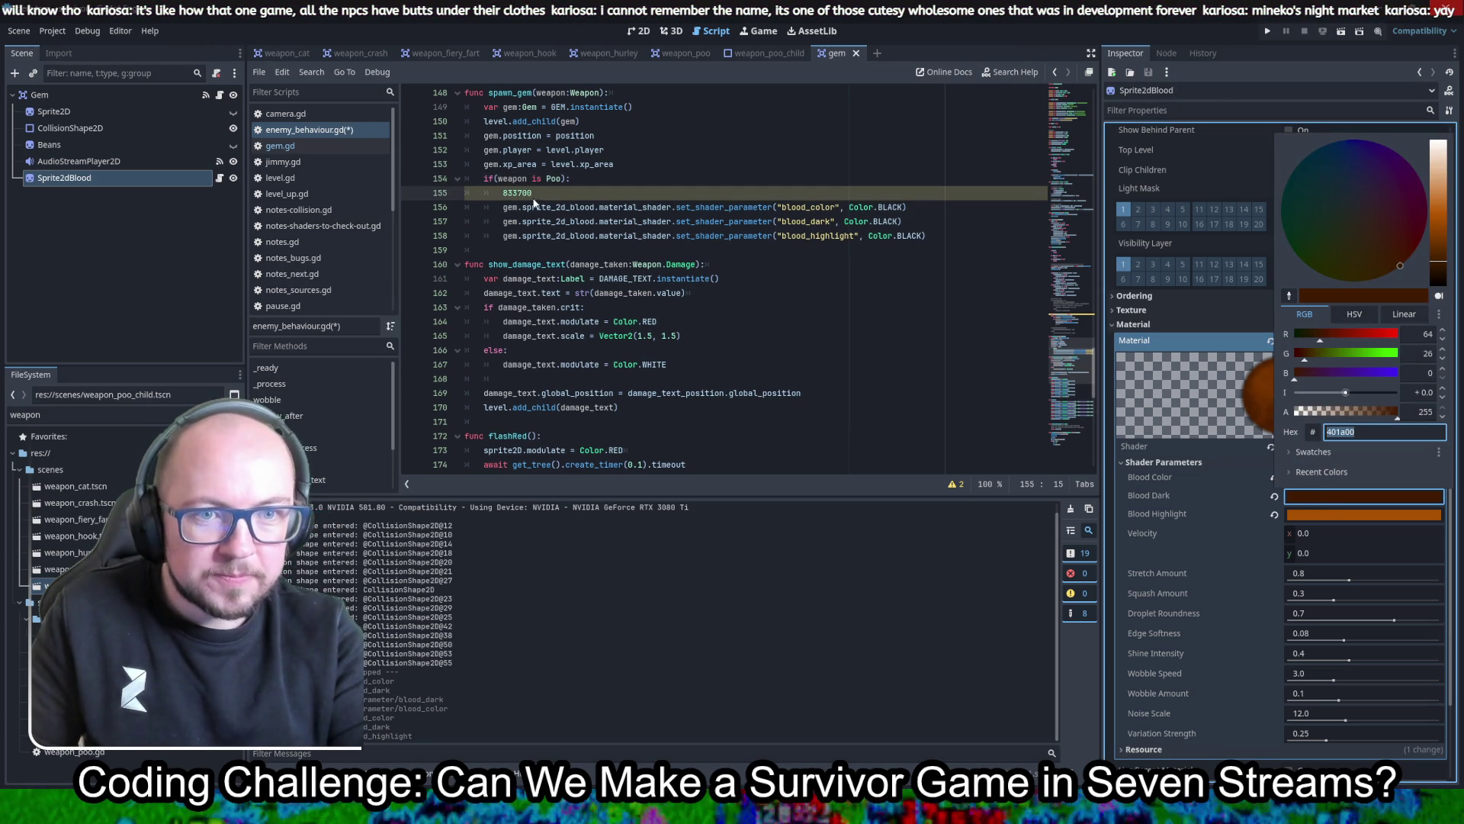
pyautogui.hotkey('ctrl', 'c')
pyautogui.click(580, 194)
pyautogui.press('Return')
pyautogui.hotkey('ctrl', 'v')
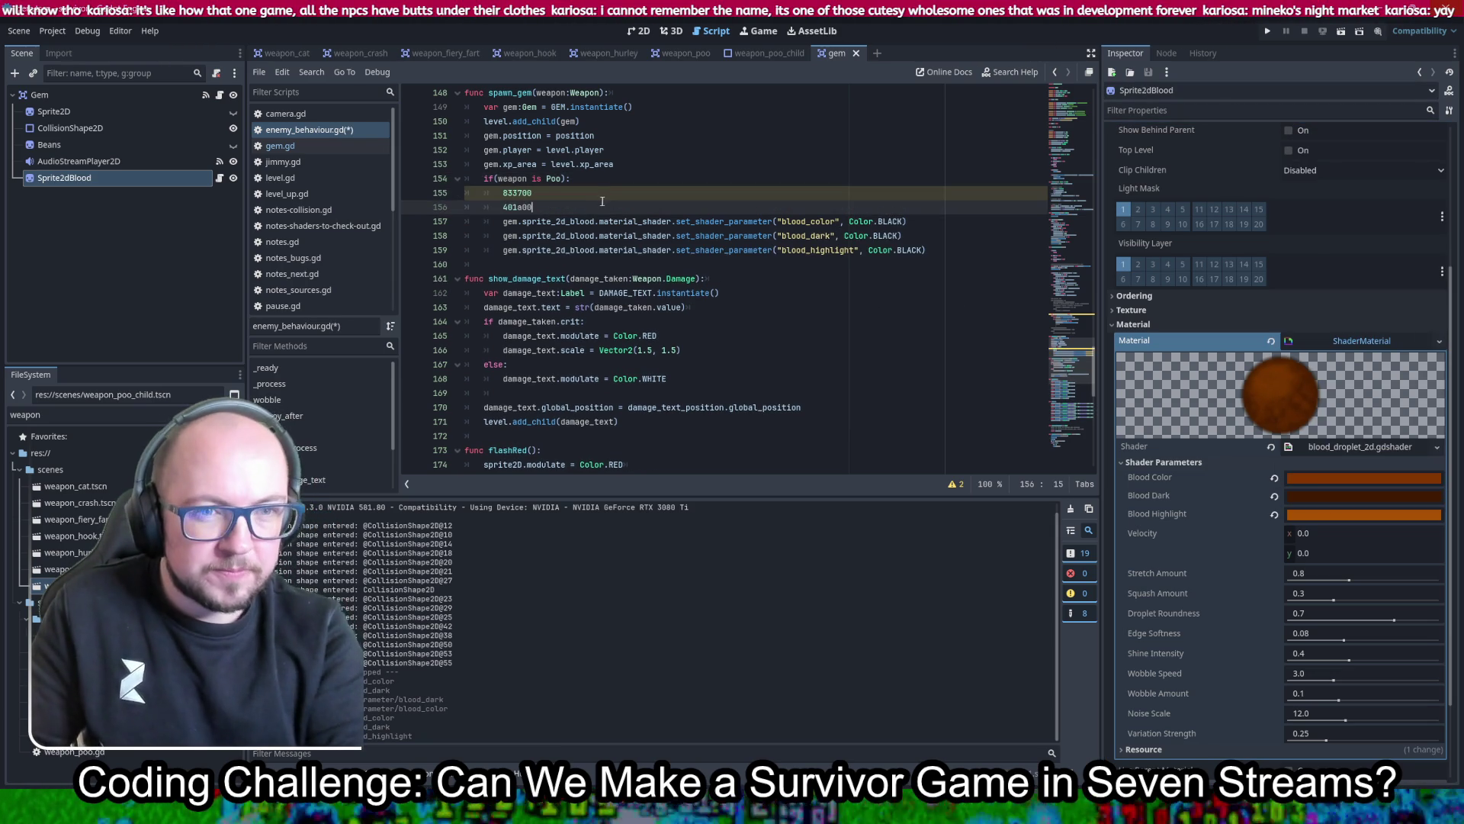
pyautogui.click(1360, 516)
pyautogui.doubleClick(1356, 450)
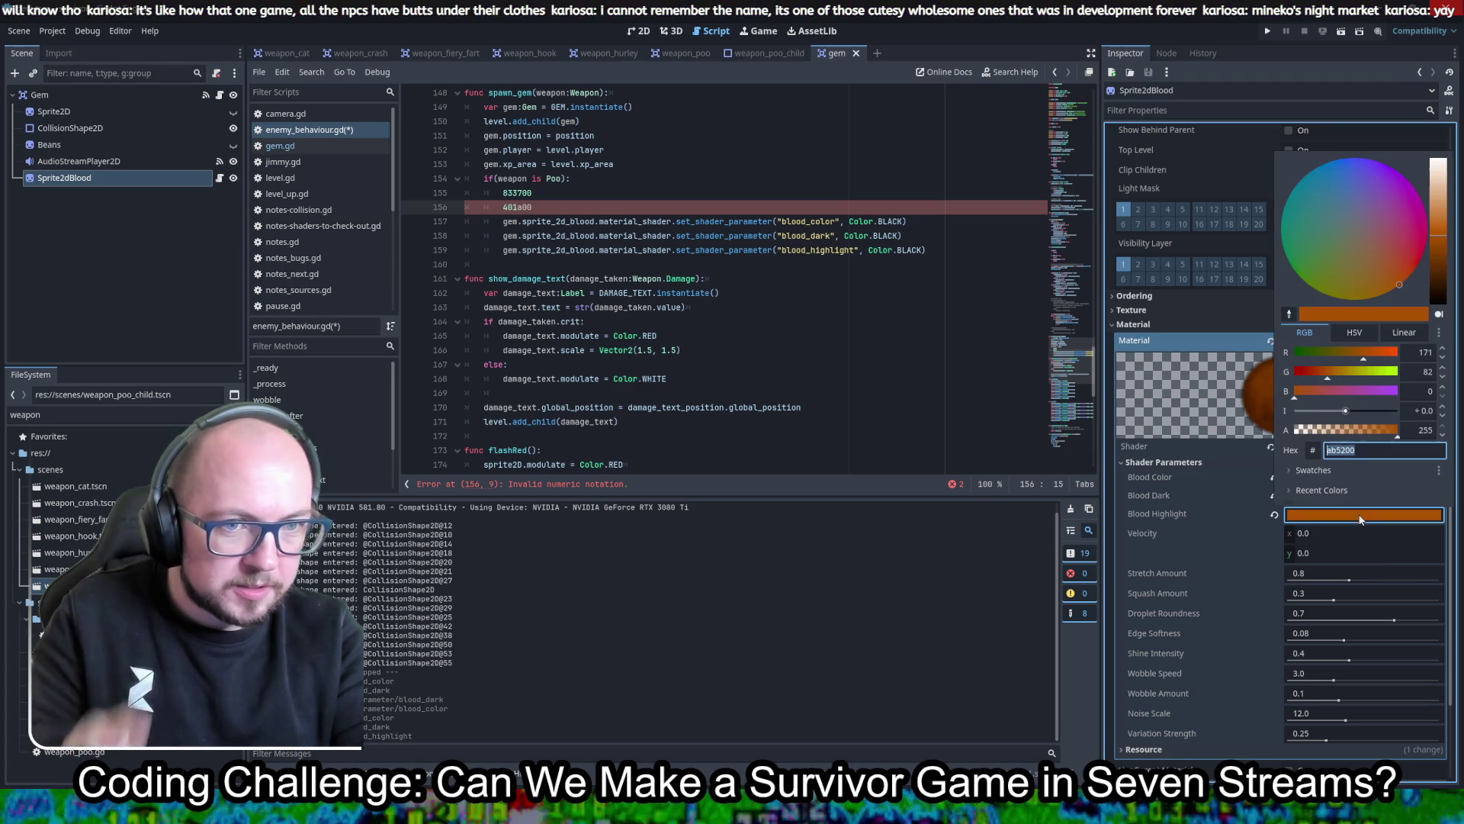
pyautogui.click(579, 206)
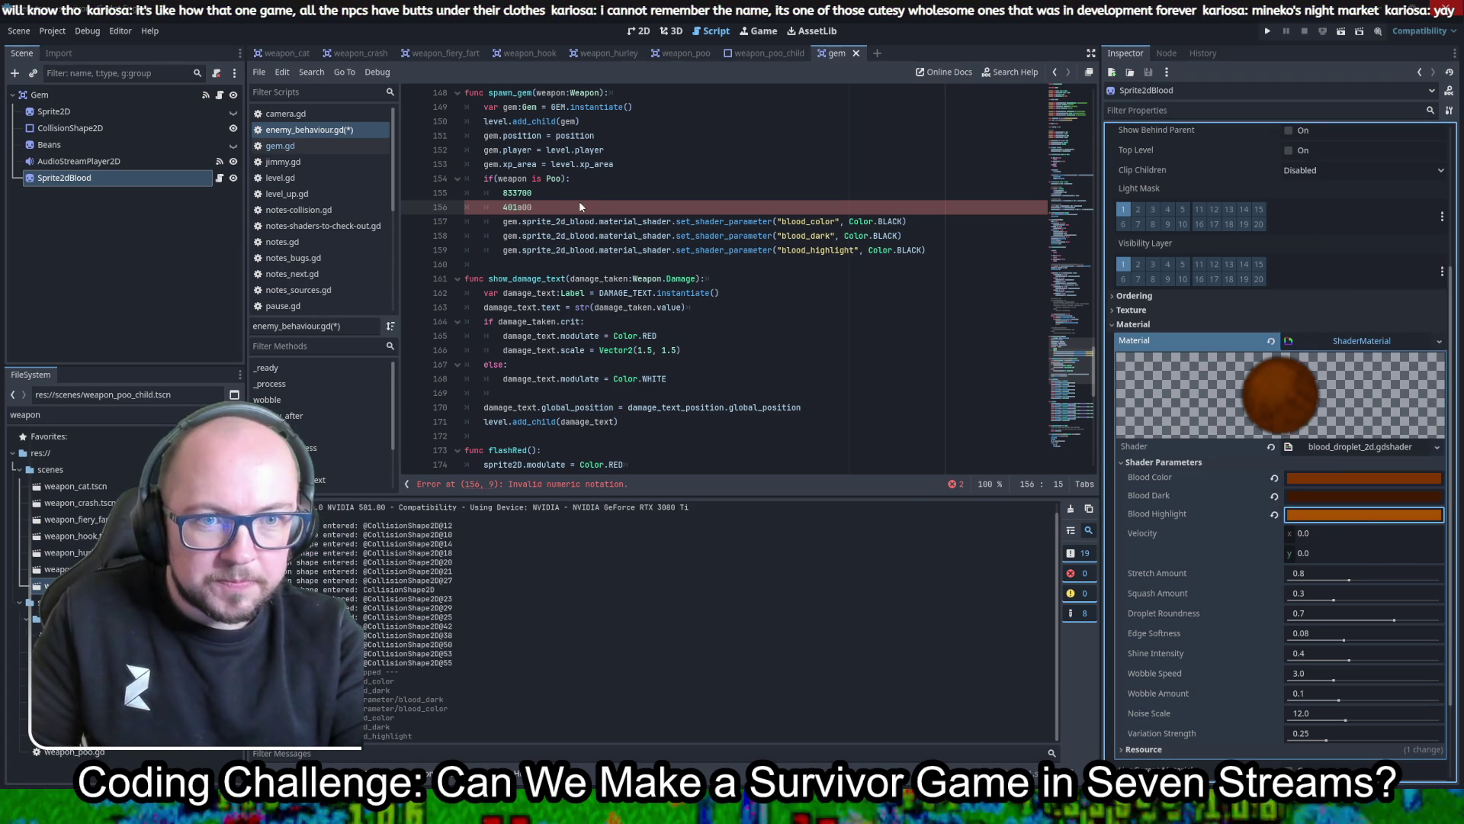
pyautogui.press('Return')
pyautogui.hotkey('ctrl', 'v')
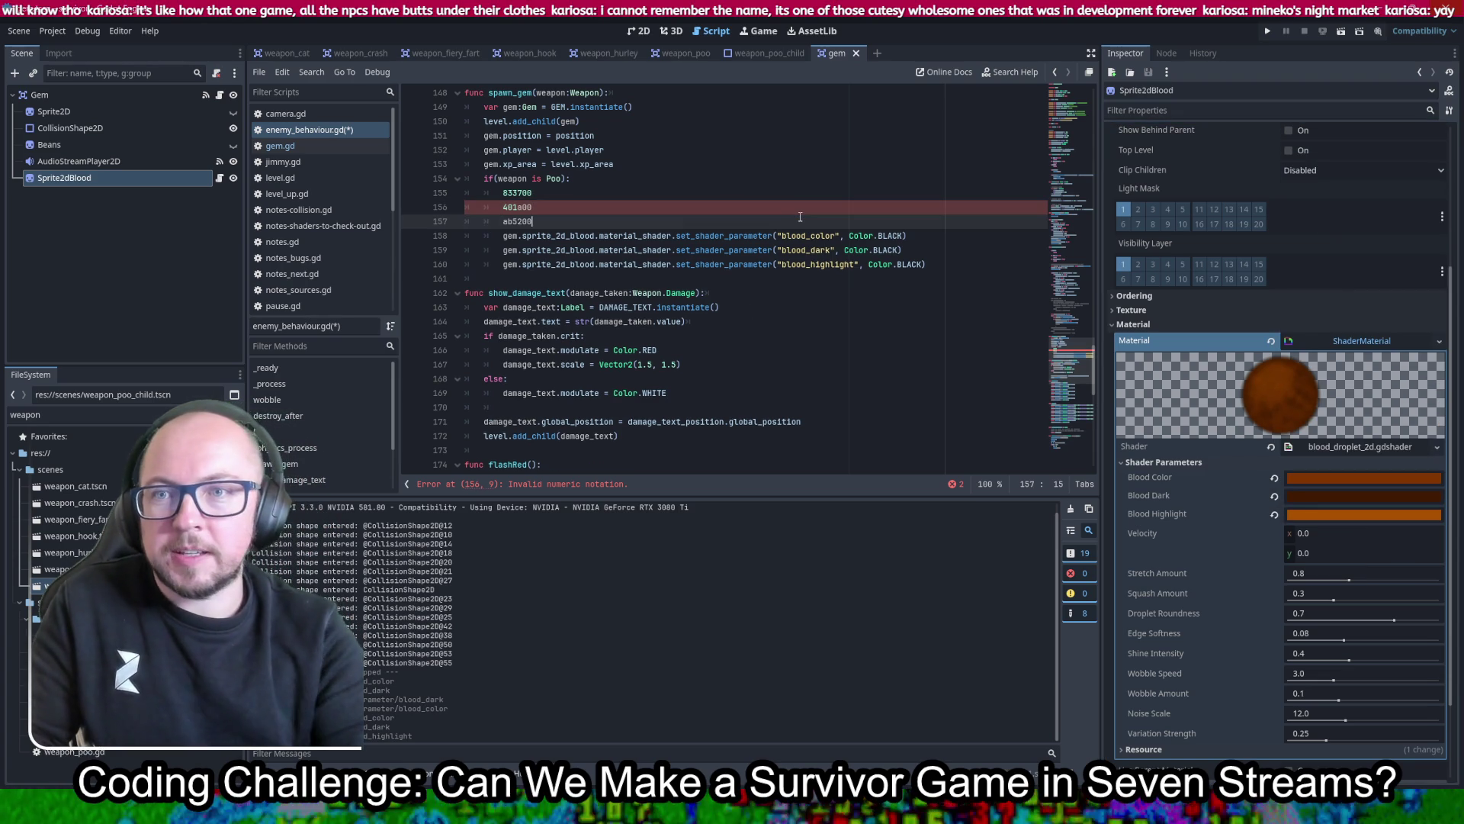
# Step: Reset all three blood colours to their default red and save the scene
pyautogui.click(1273, 477)
pyautogui.click(1274, 495)
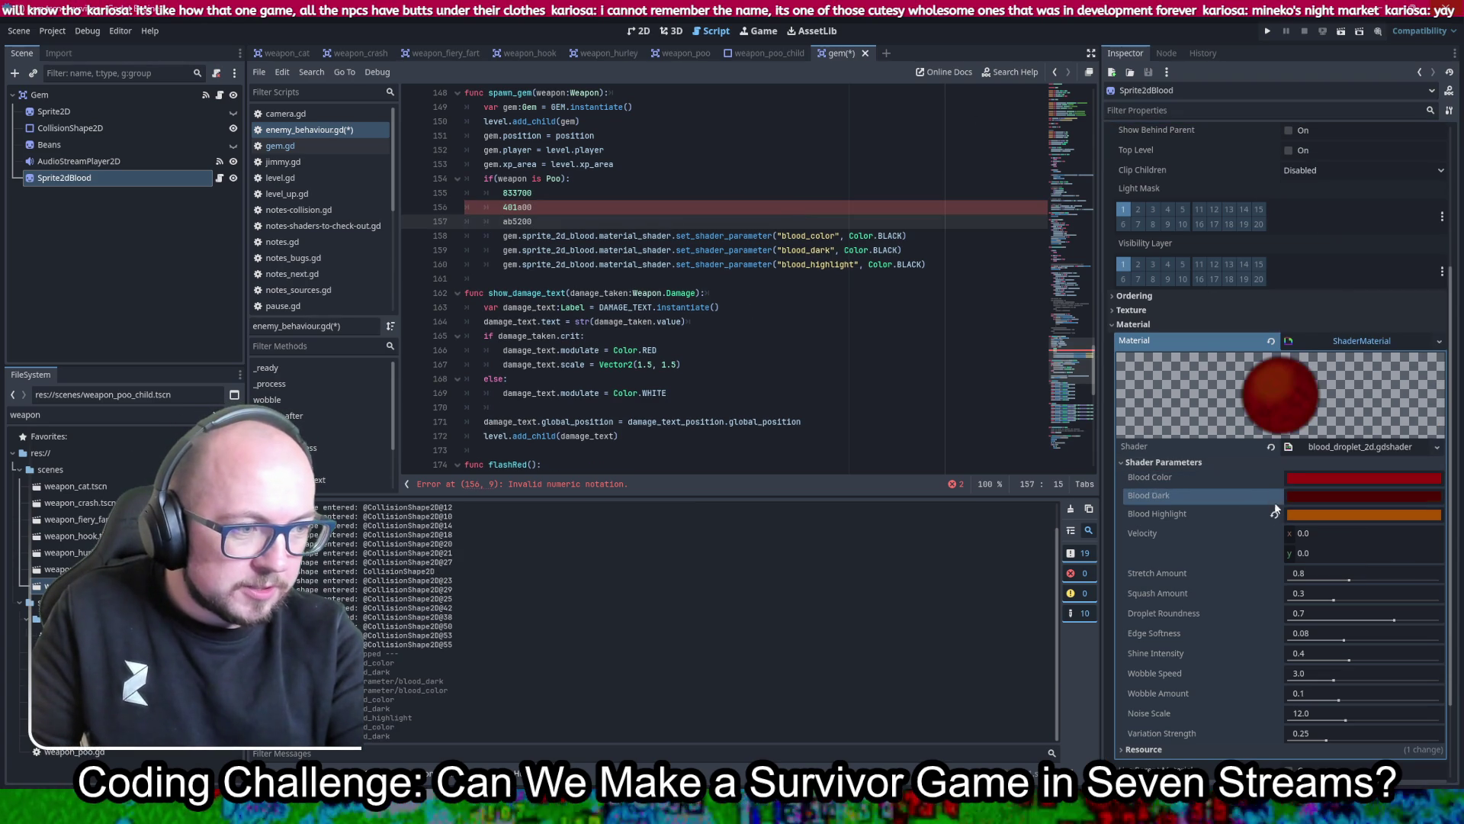
pyautogui.click(1273, 514)
pyautogui.press('Up')
pyautogui.hotkey('ctrl', 's')
pyautogui.press('Up')
pyautogui.press('Up')
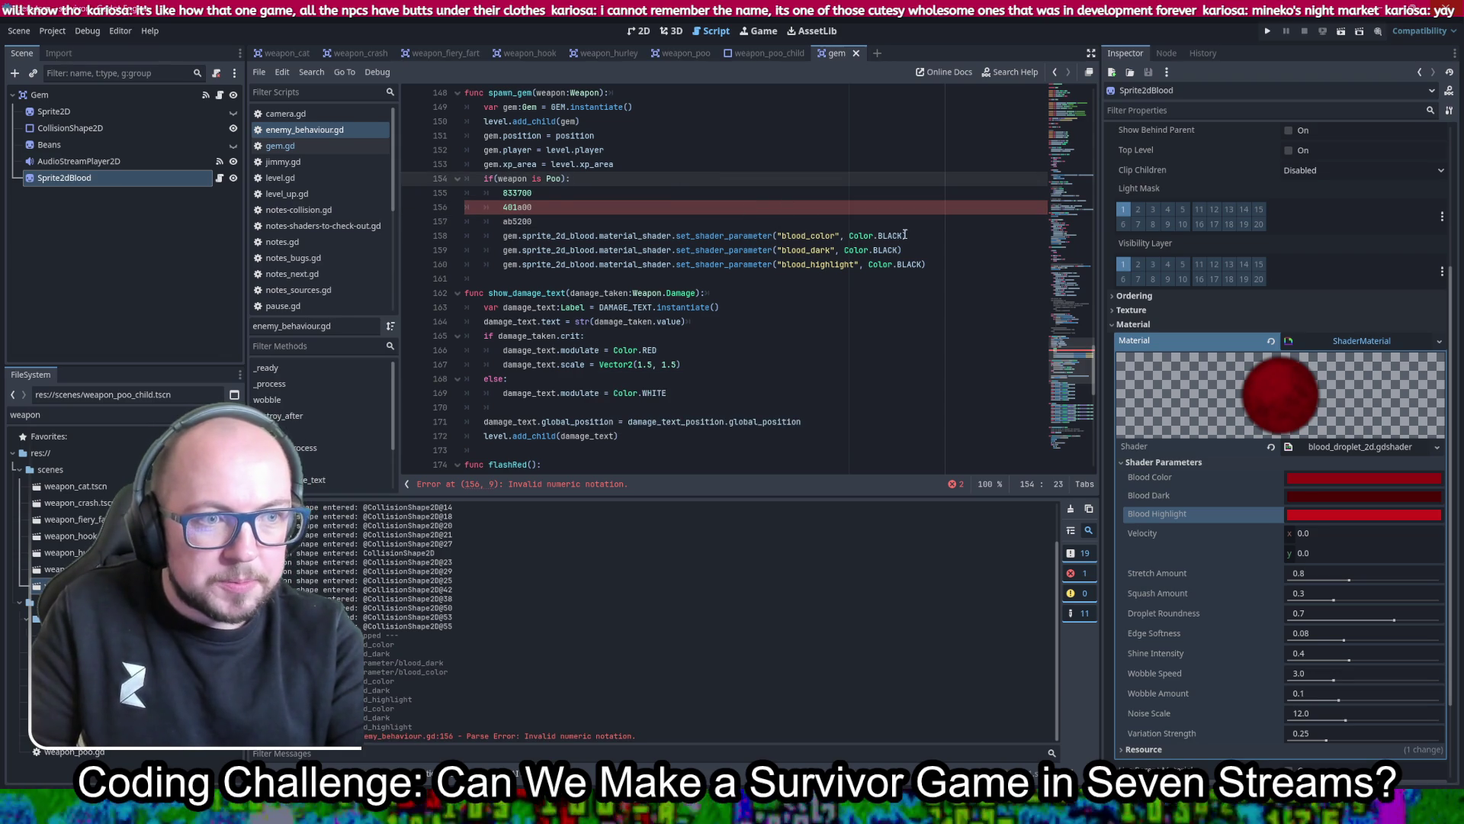
# Step: Replace Color.BLACK on the blood_color line with Color.new("#833700"), removing the 833700 note
pyautogui.moveTo(902, 236); pyautogui.dragTo(849, 236)
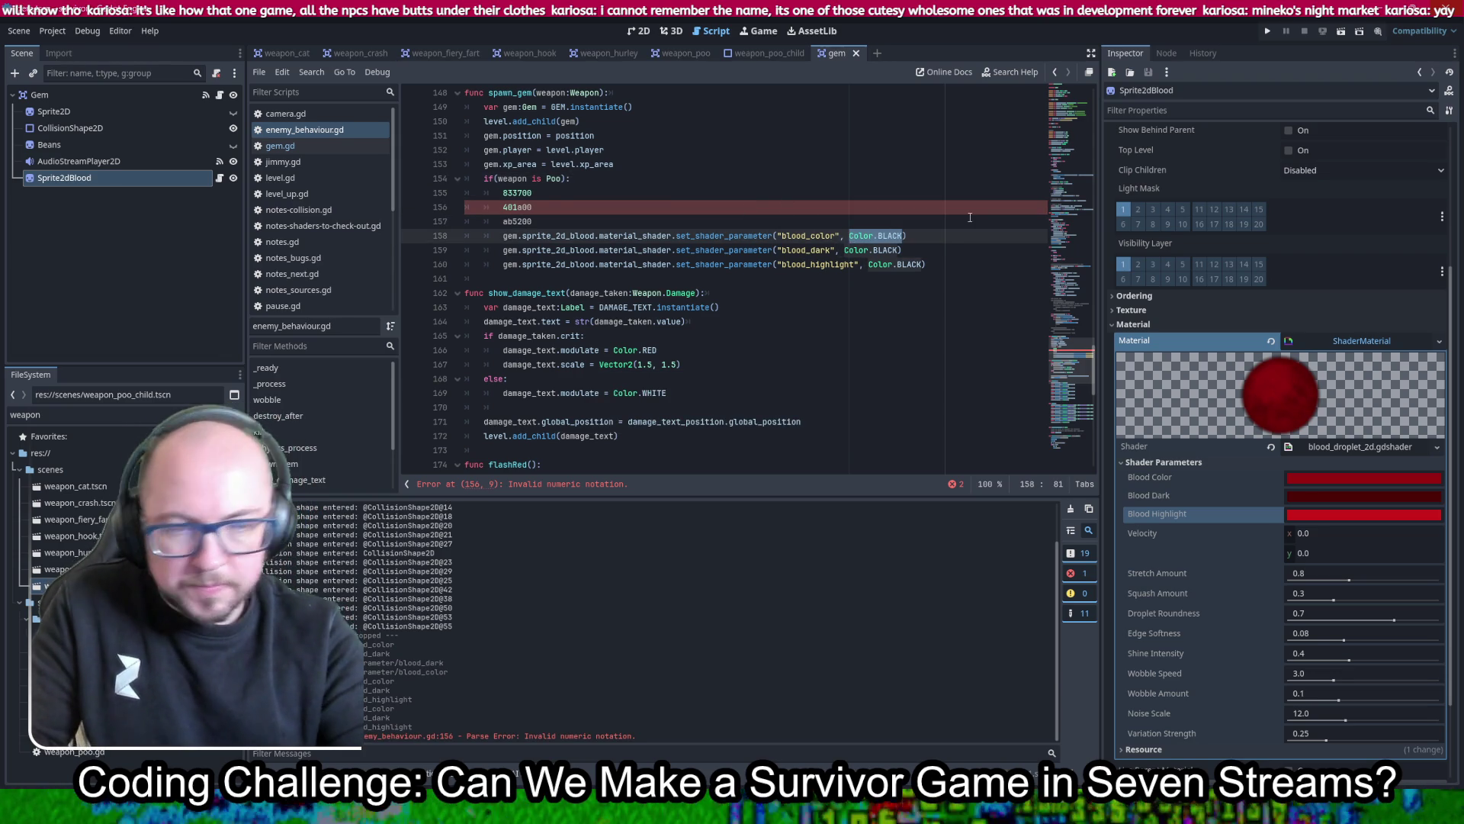
pyautogui.write('Color.')
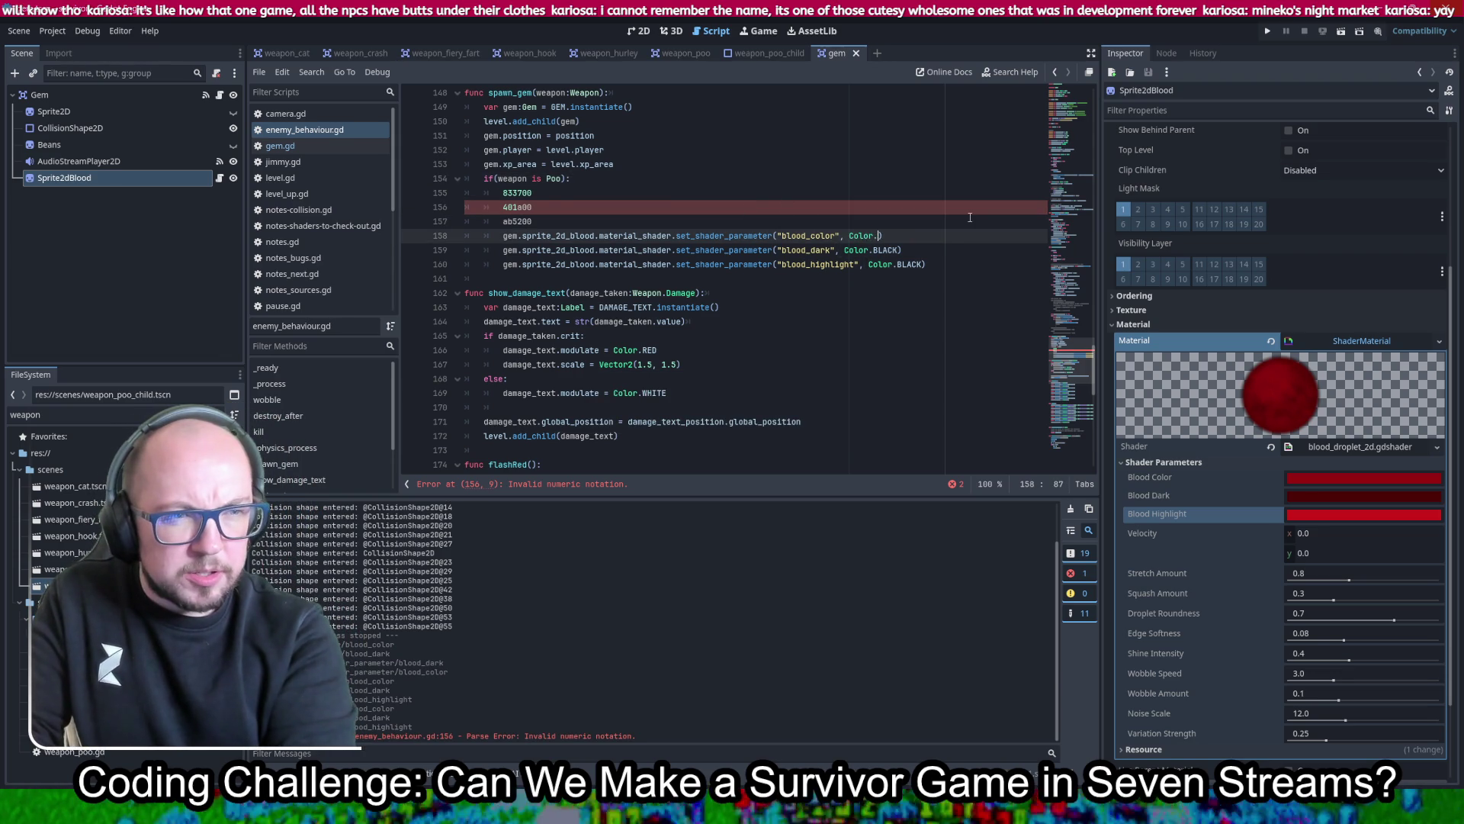
pyautogui.write('new(')
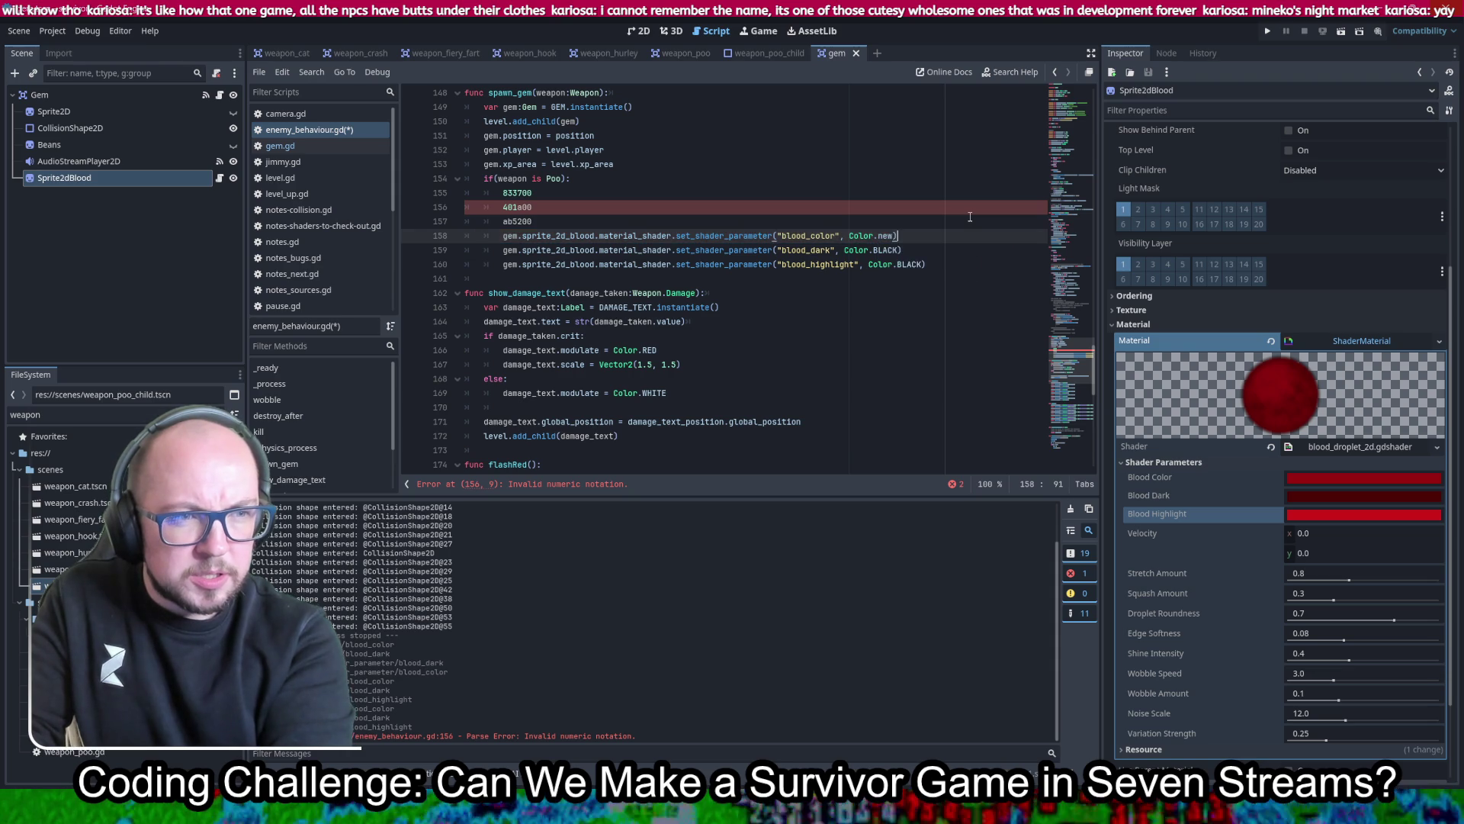
pyautogui.write('))')
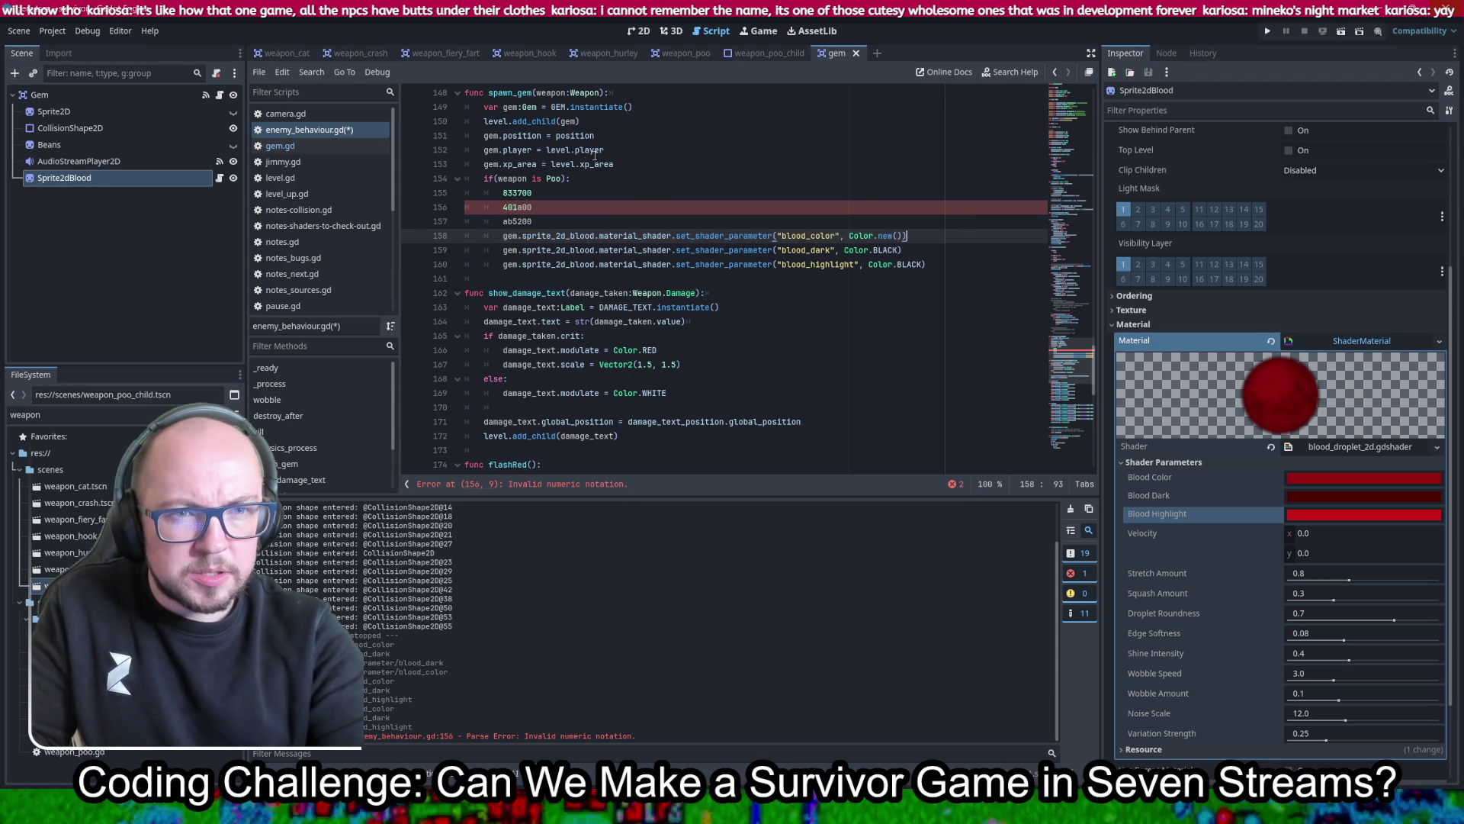
pyautogui.doubleClick(517, 193)
pyautogui.press('BackSpace')
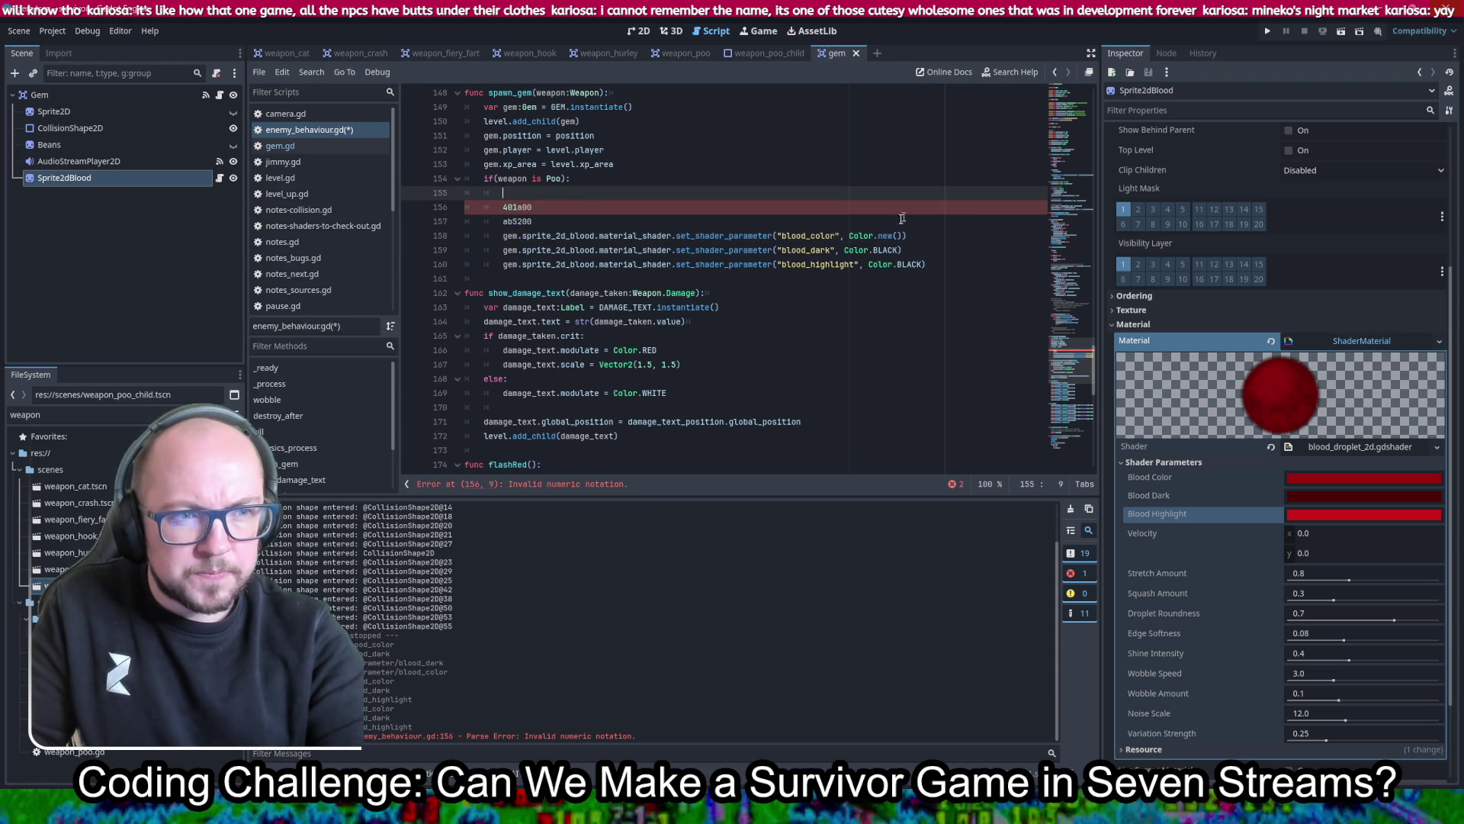
pyautogui.click(898, 237)
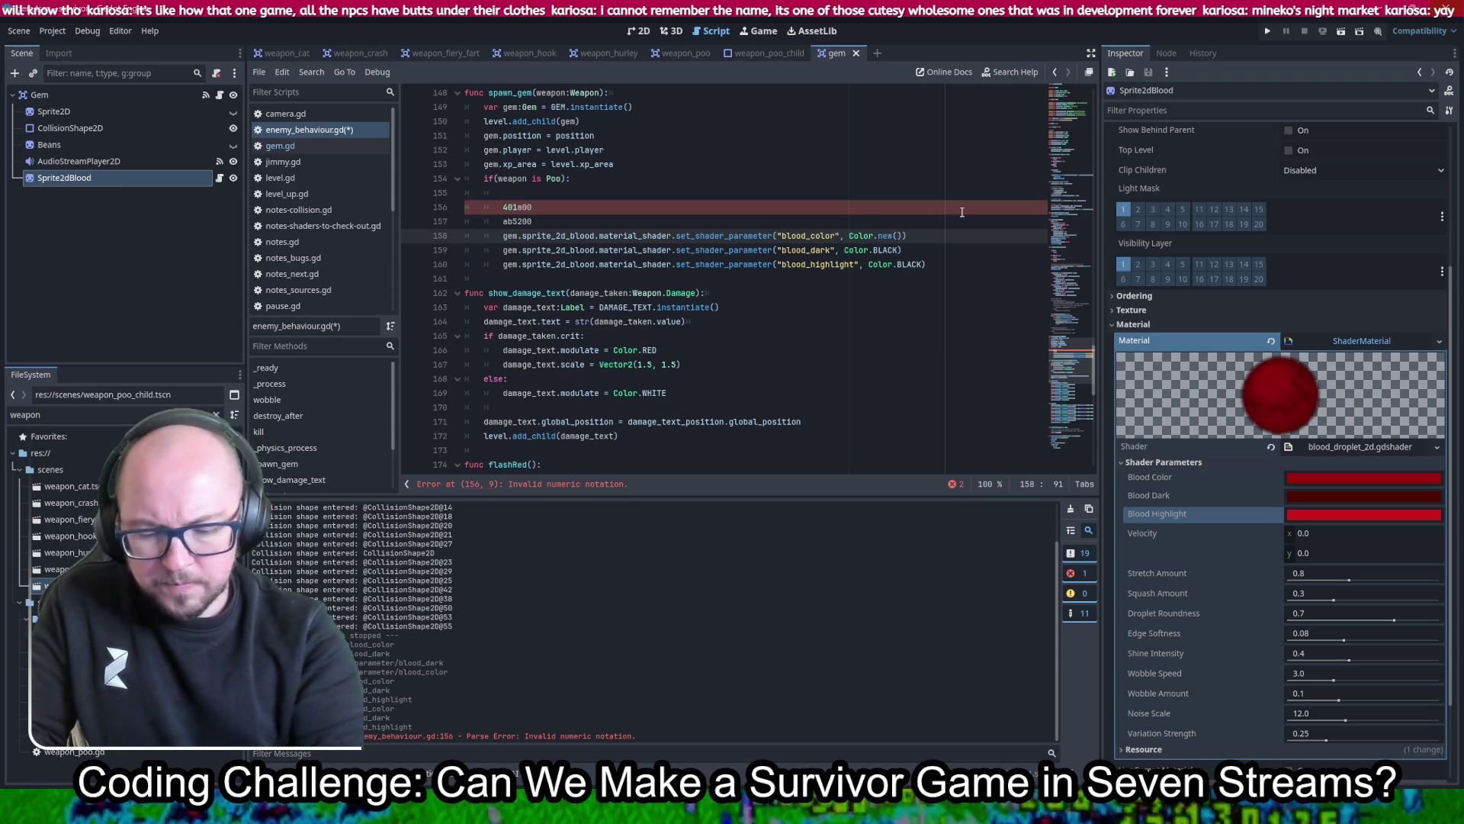
pyautogui.write('#833700')
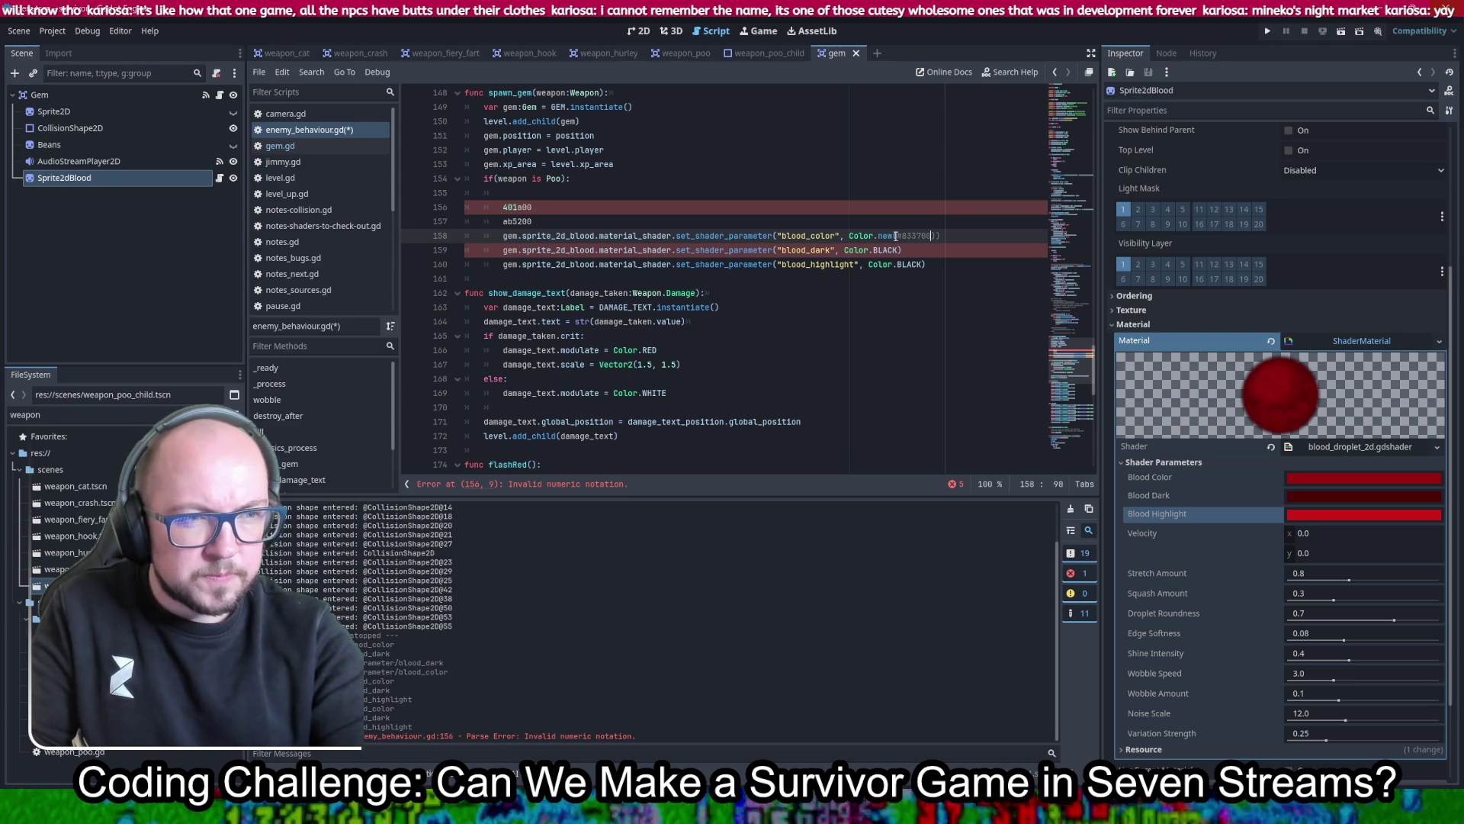
# Step: Remove the duplicate quote, save the script, and open the Color.new documentation
pyautogui.click(943, 236)
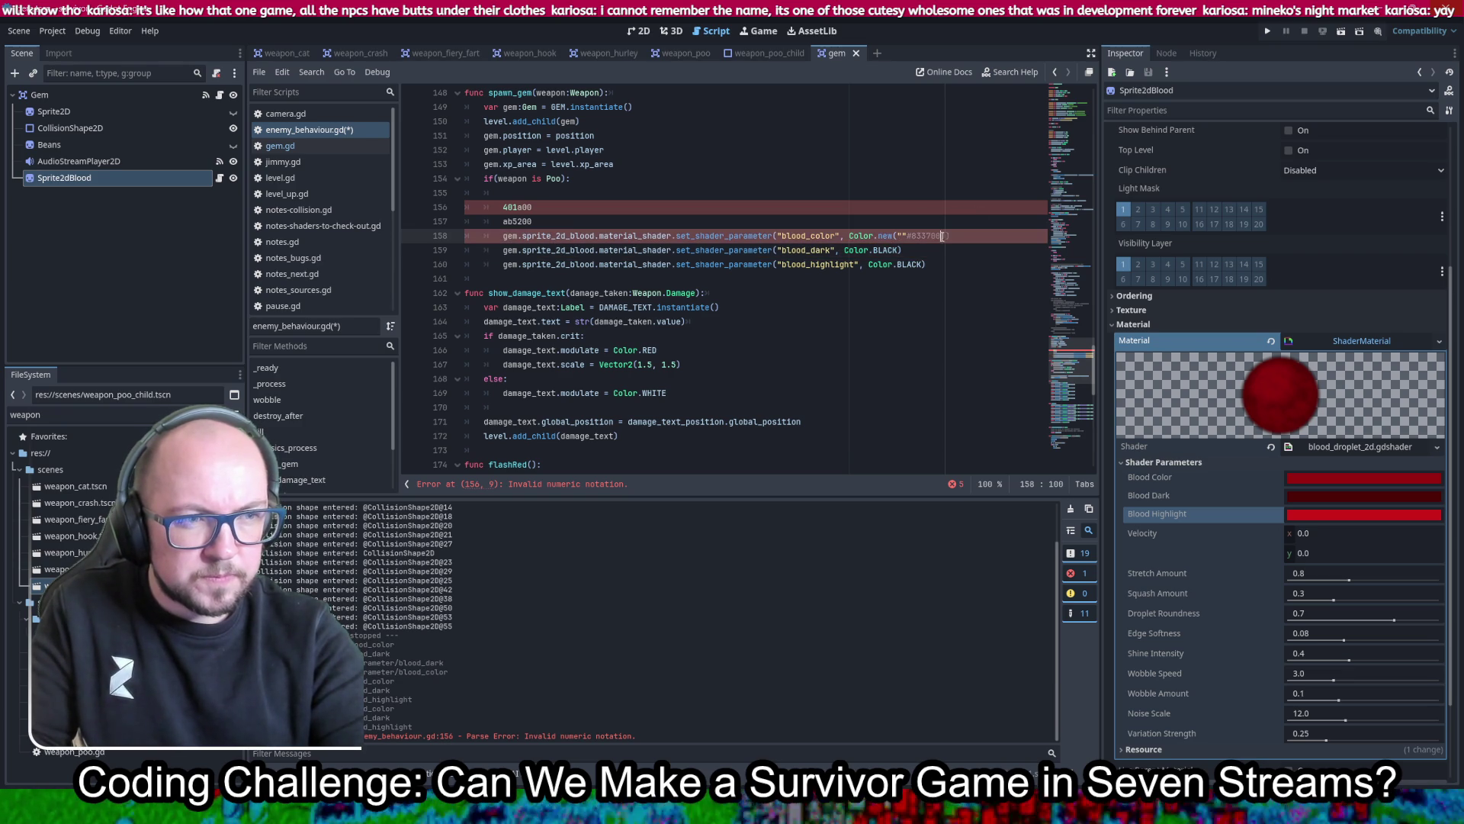
pyautogui.click(900, 235)
pyautogui.press('BackSpace')
pyautogui.press('Down')
pyautogui.press('Down')
pyautogui.press('End')
pyautogui.hotkey('ctrl', 's')
pyautogui.click(884, 235)
pyautogui.keyDown('ctrl'); pyautogui.click(853, 238); pyautogui.keyUp('ctrl')
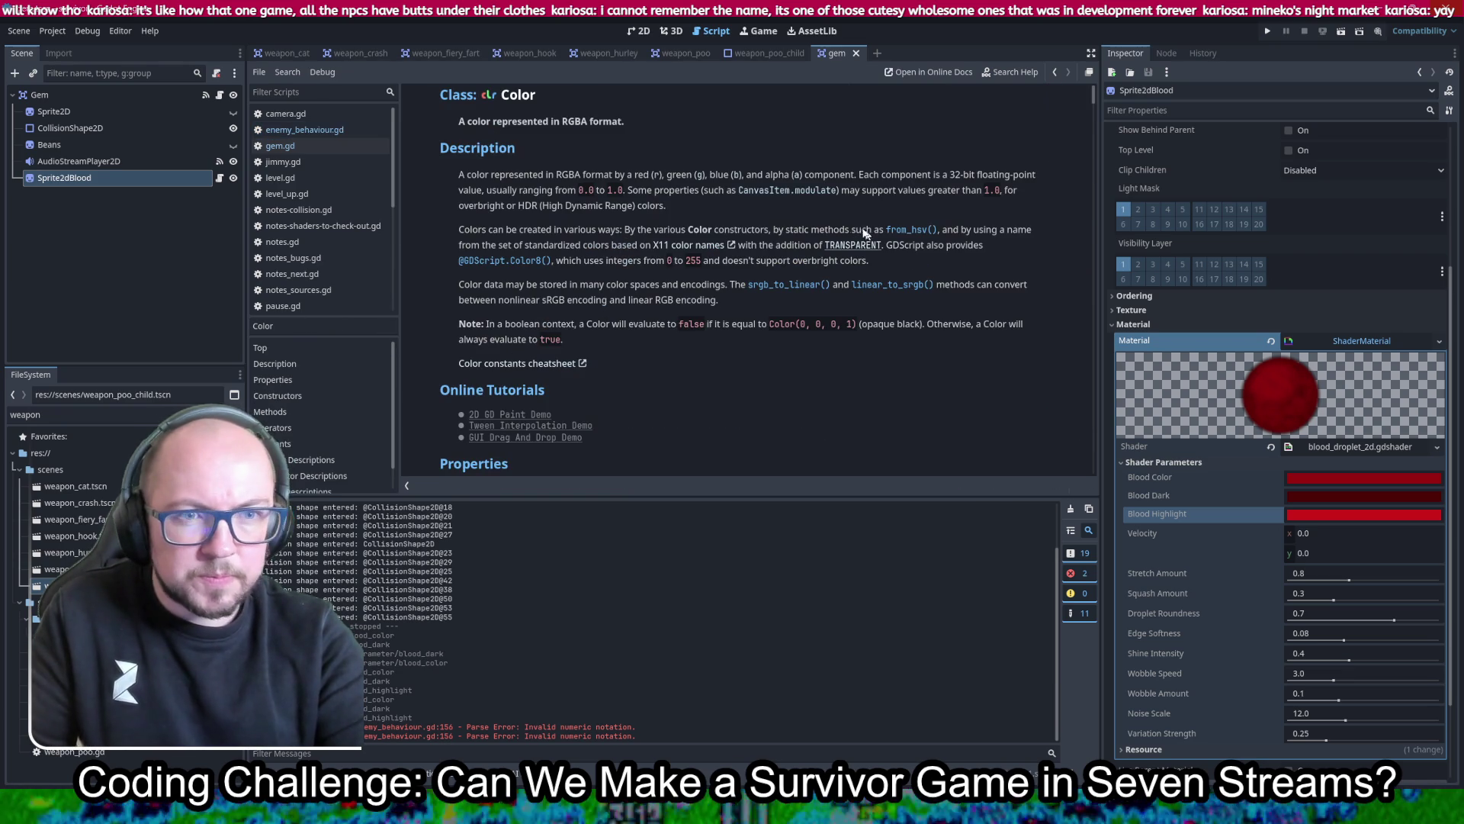
# Step: Read the Color(code: String) constructor description, then go back to the enemy_behaviour.gd script
pyautogui.scroll(-5, 812, 213)
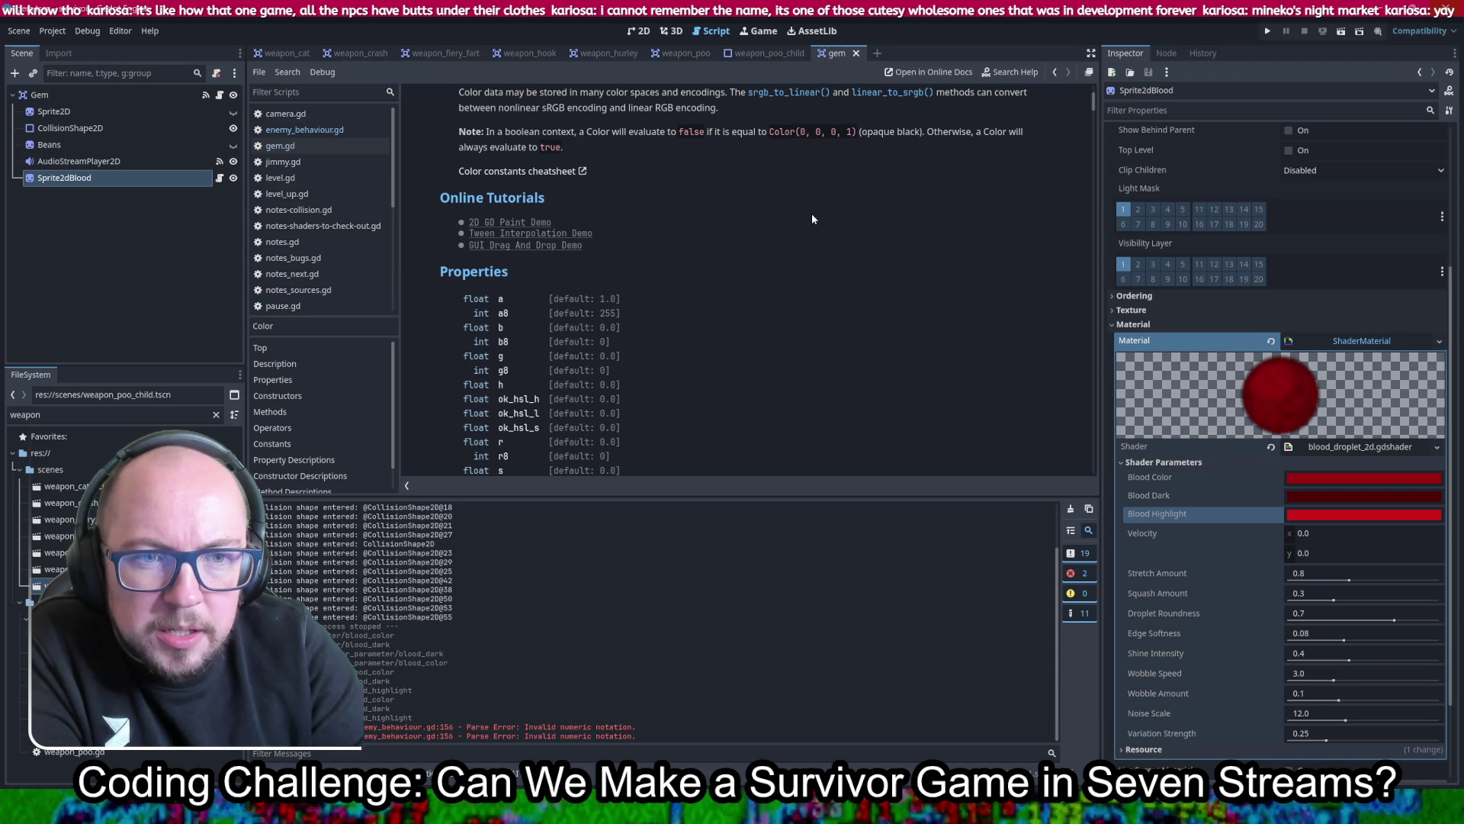
pyautogui.scroll(-4, 812, 218)
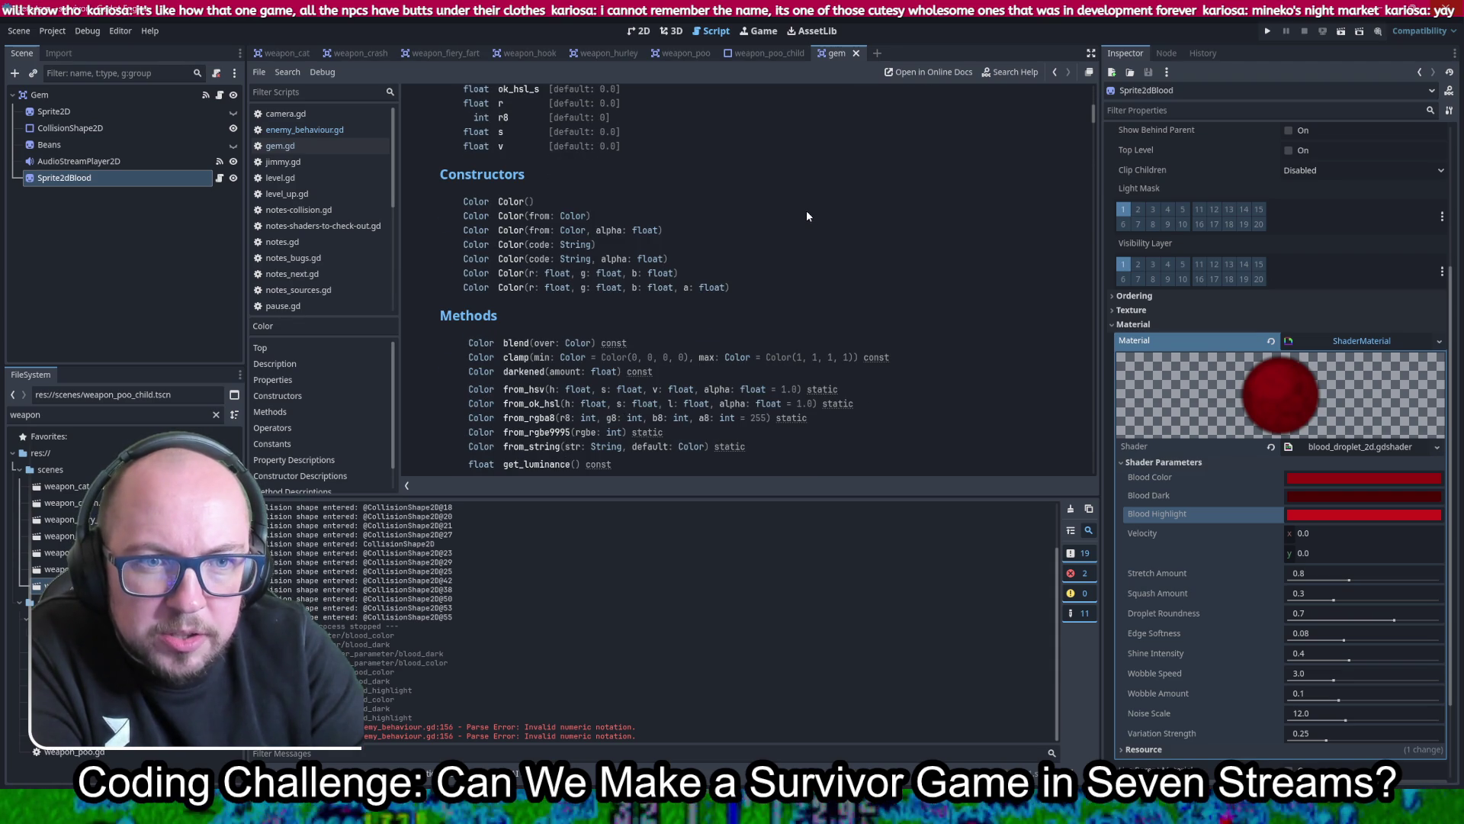
pyautogui.moveTo(545, 243); pyautogui.dragTo(663, 263)
pyautogui.click(545, 235)
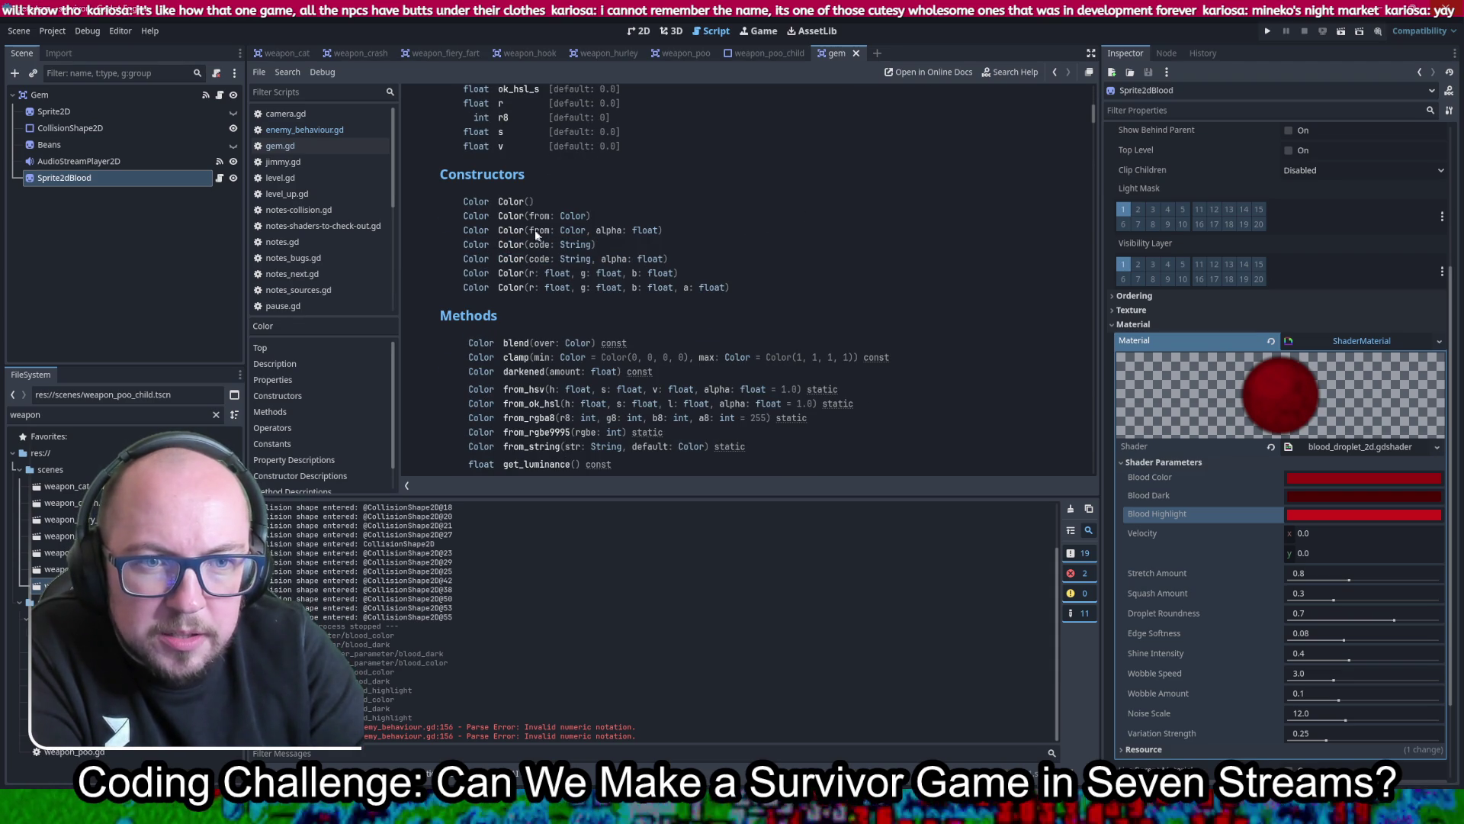
pyautogui.scroll(8, 488, 244)
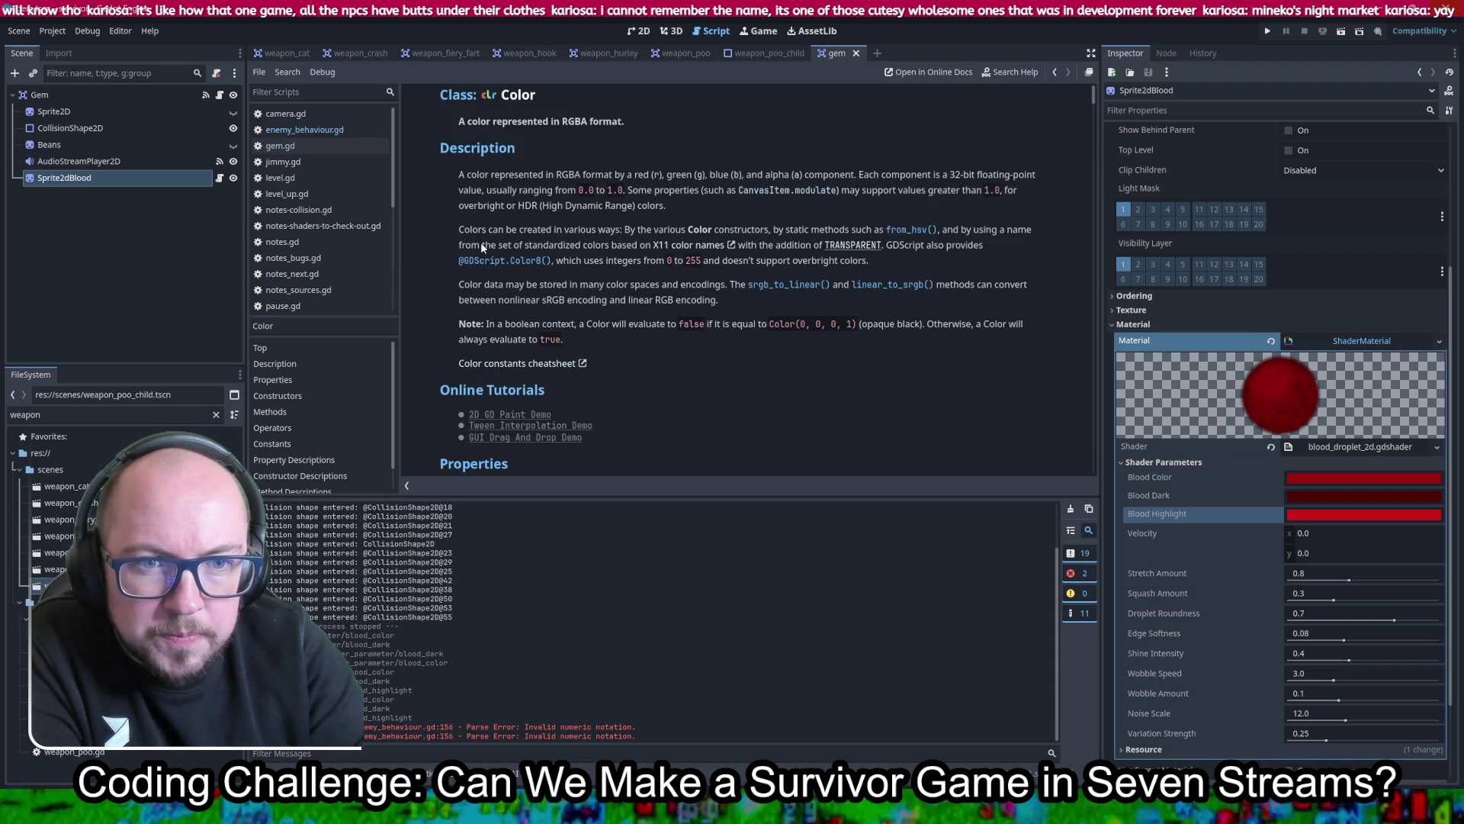
pyautogui.scroll(-10, 488, 252)
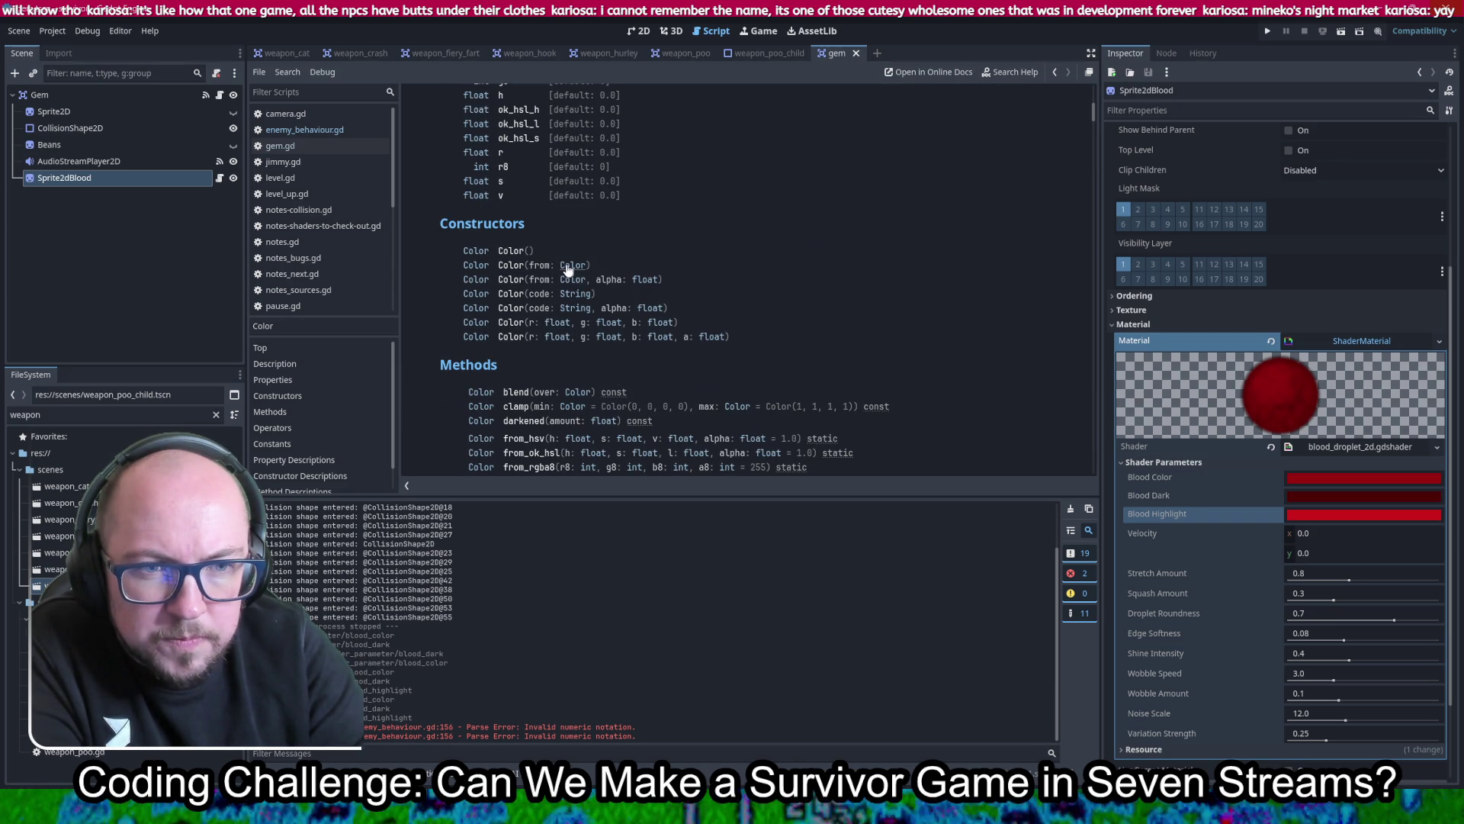
pyautogui.click(516, 296)
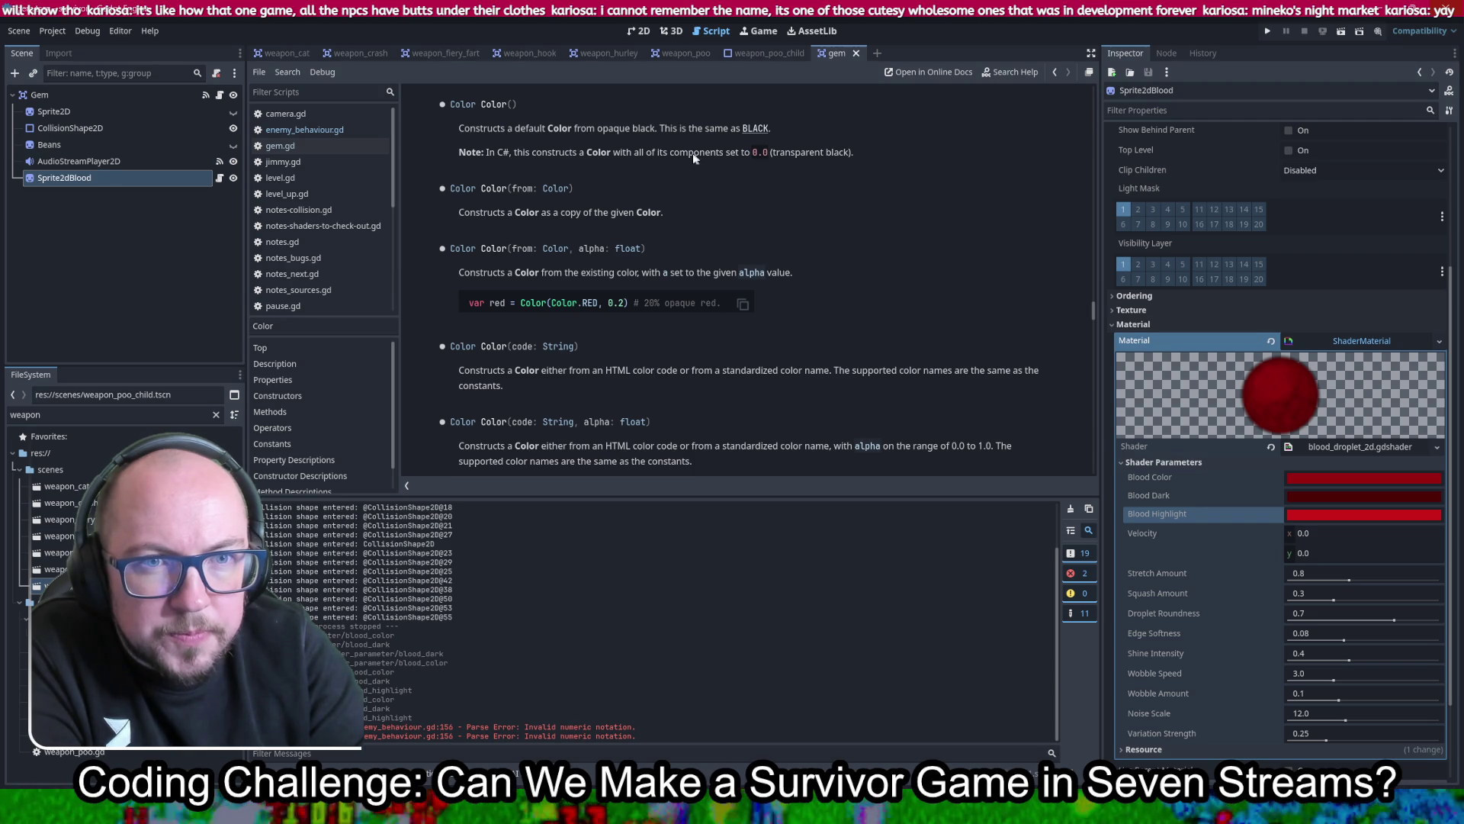
pyautogui.scroll(-2, 671, 206)
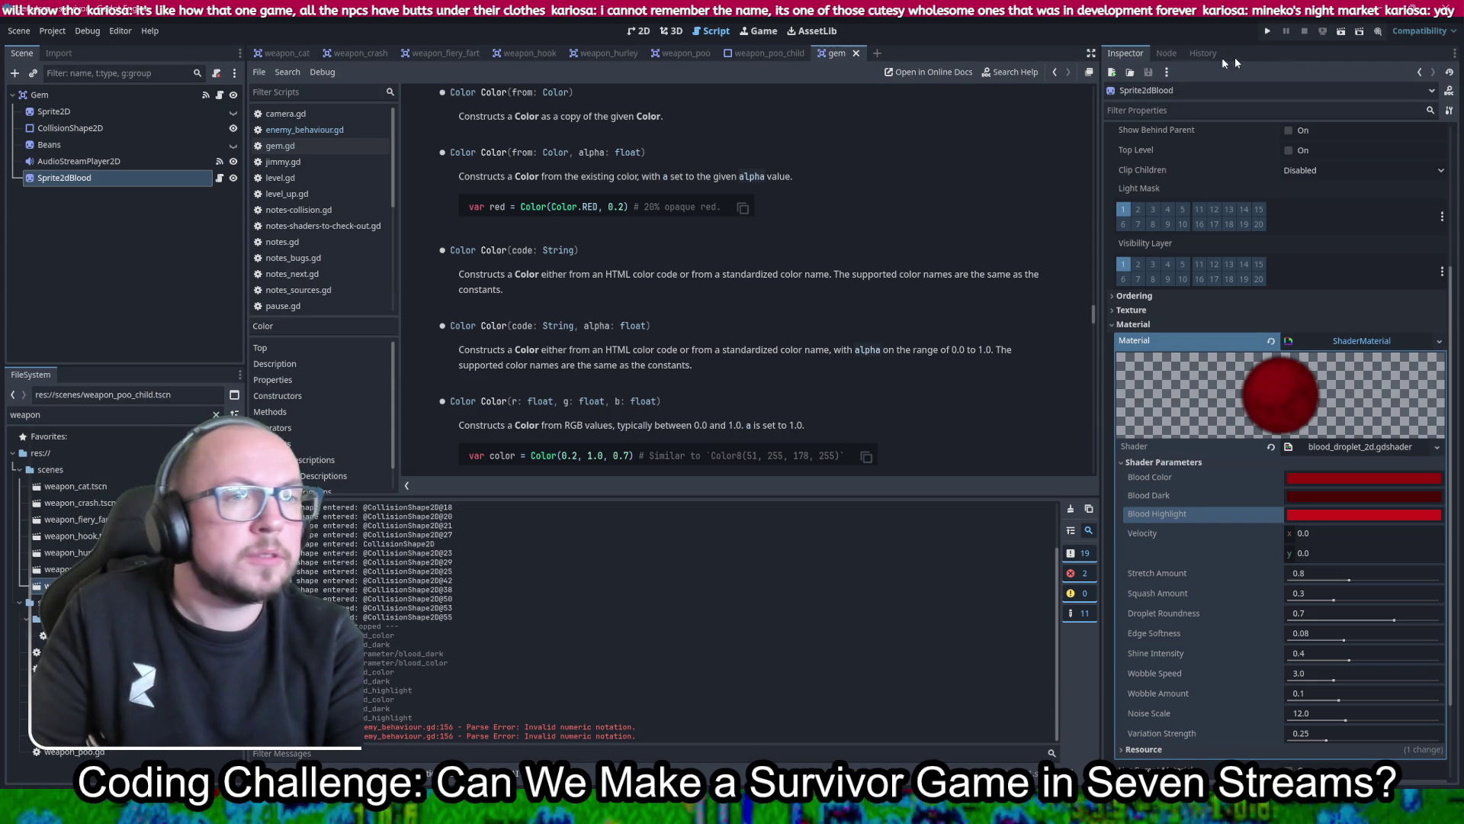
pyautogui.click(639, 31)
pyautogui.click(710, 32)
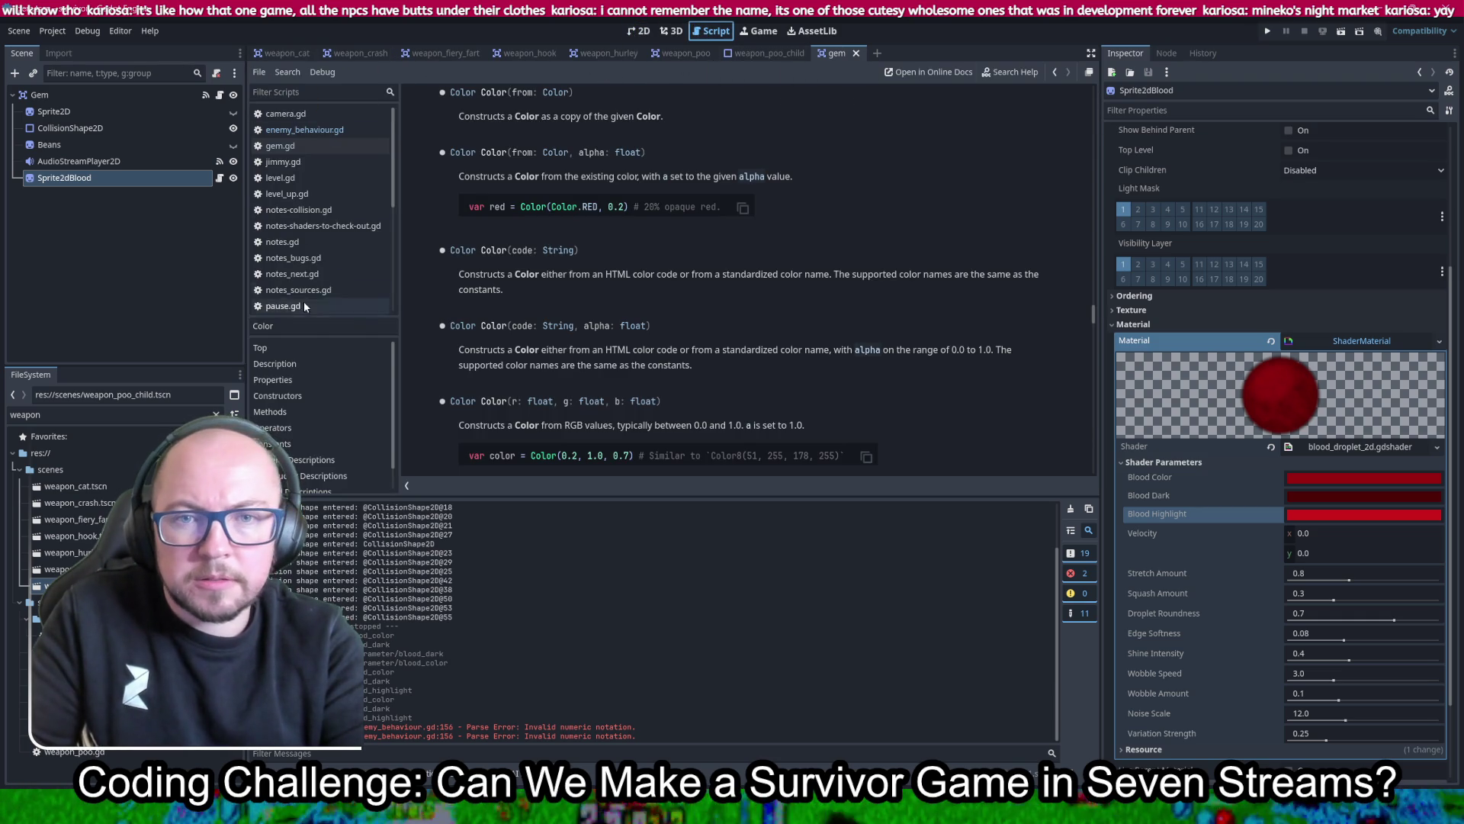
pyautogui.click(341, 131)
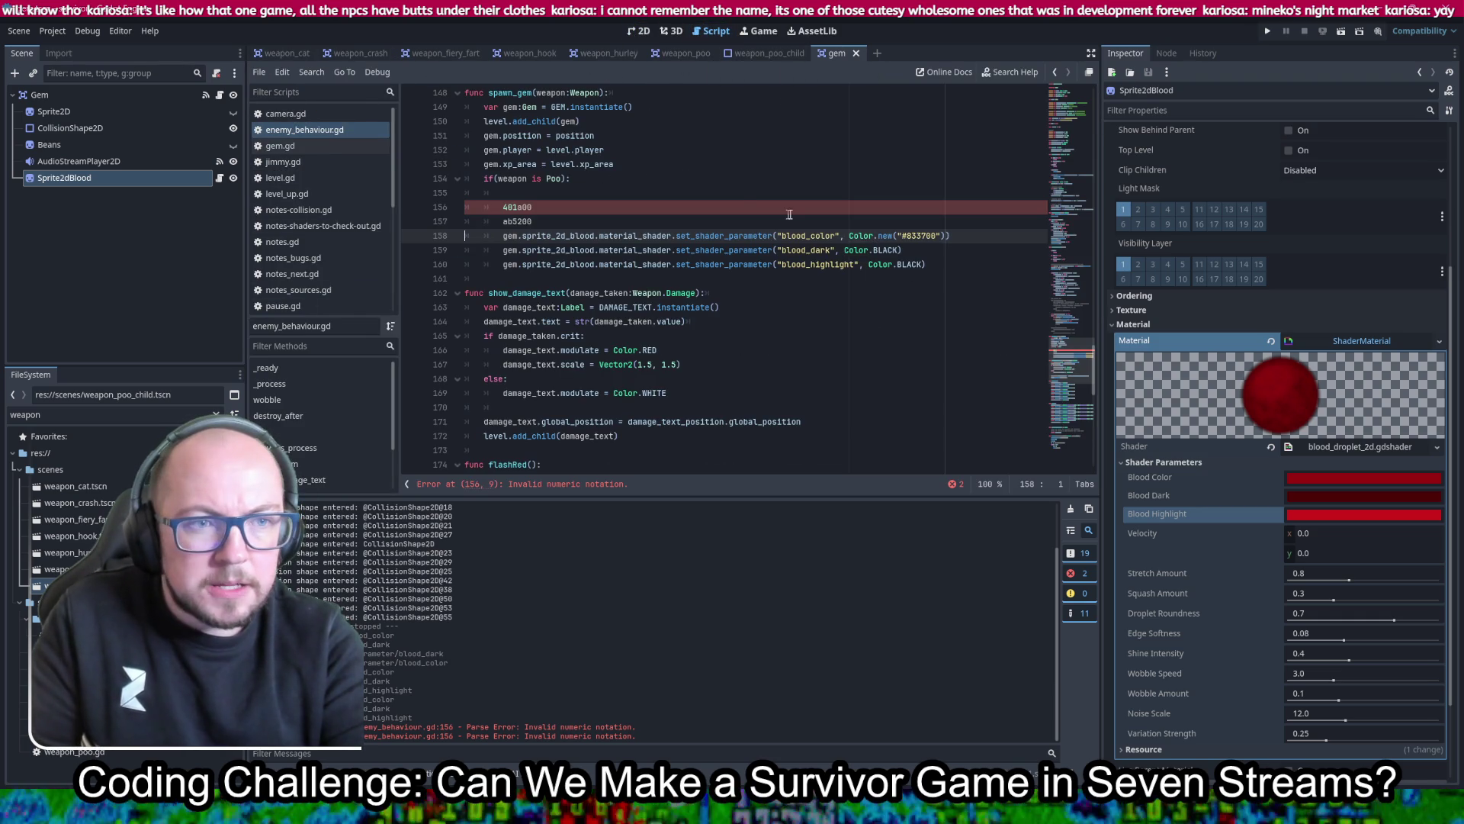
# Step: Copy Color.new("#833700") over Color.BLACK on the blood_dark and blood_highlight lines
pyautogui.doubleClick(517, 206)
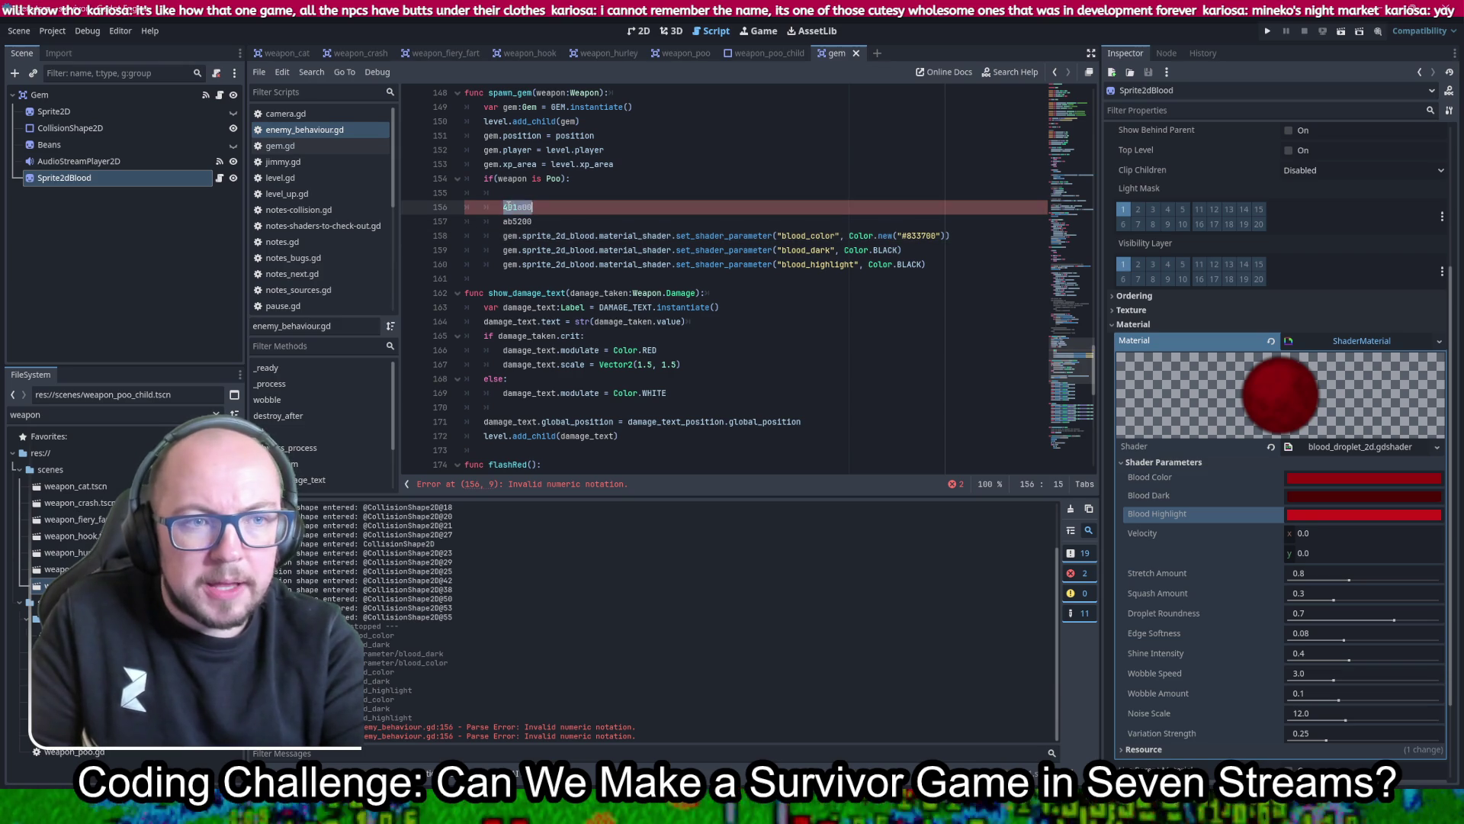
pyautogui.moveTo(950, 235); pyautogui.dragTo(845, 237)
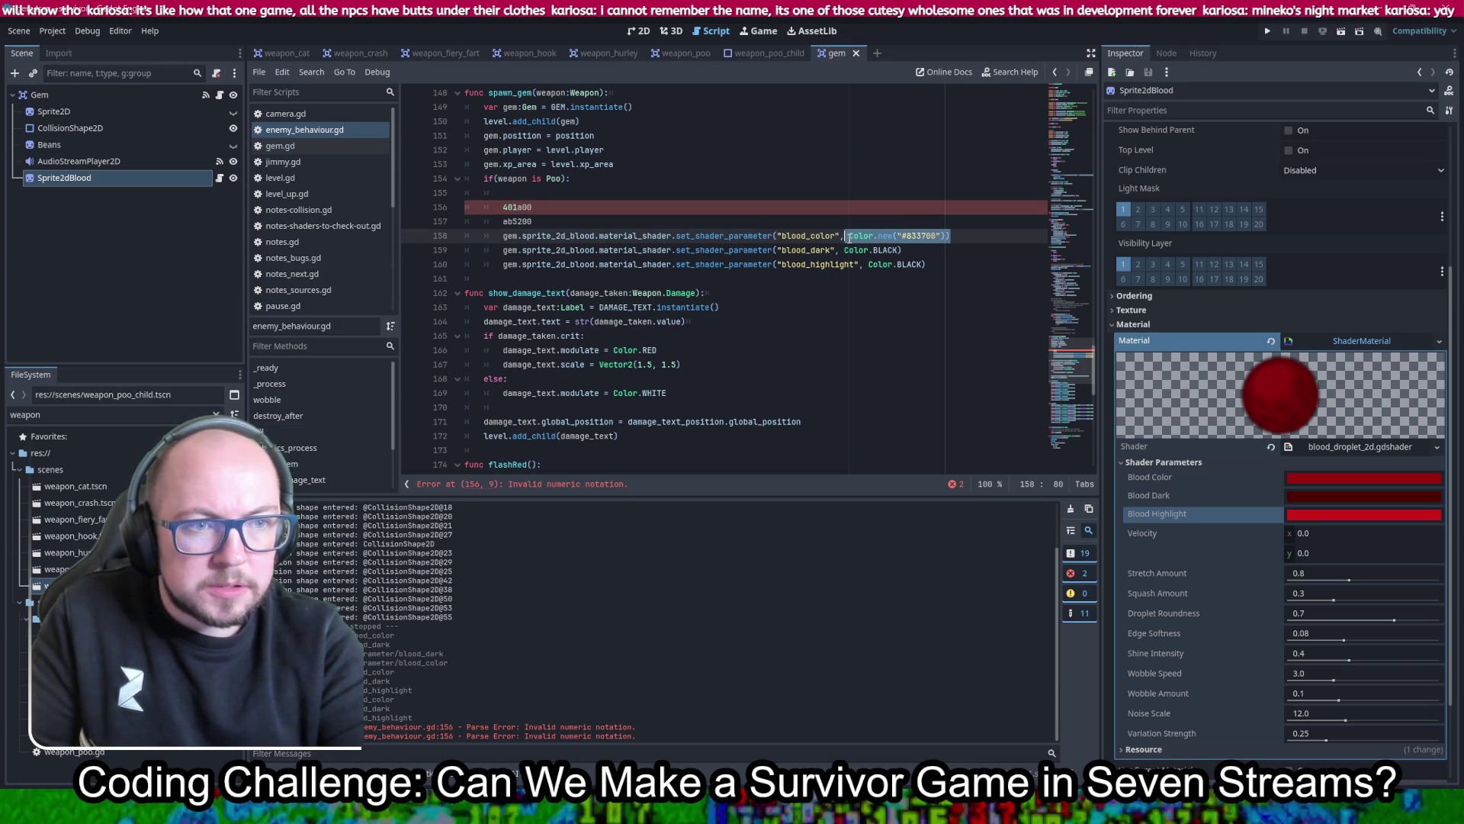
pyautogui.hotkey('ctrl', 'c')
pyautogui.click(839, 251)
pyautogui.hotkey('shift', 'End')
pyautogui.hotkey('ctrl', 'v')
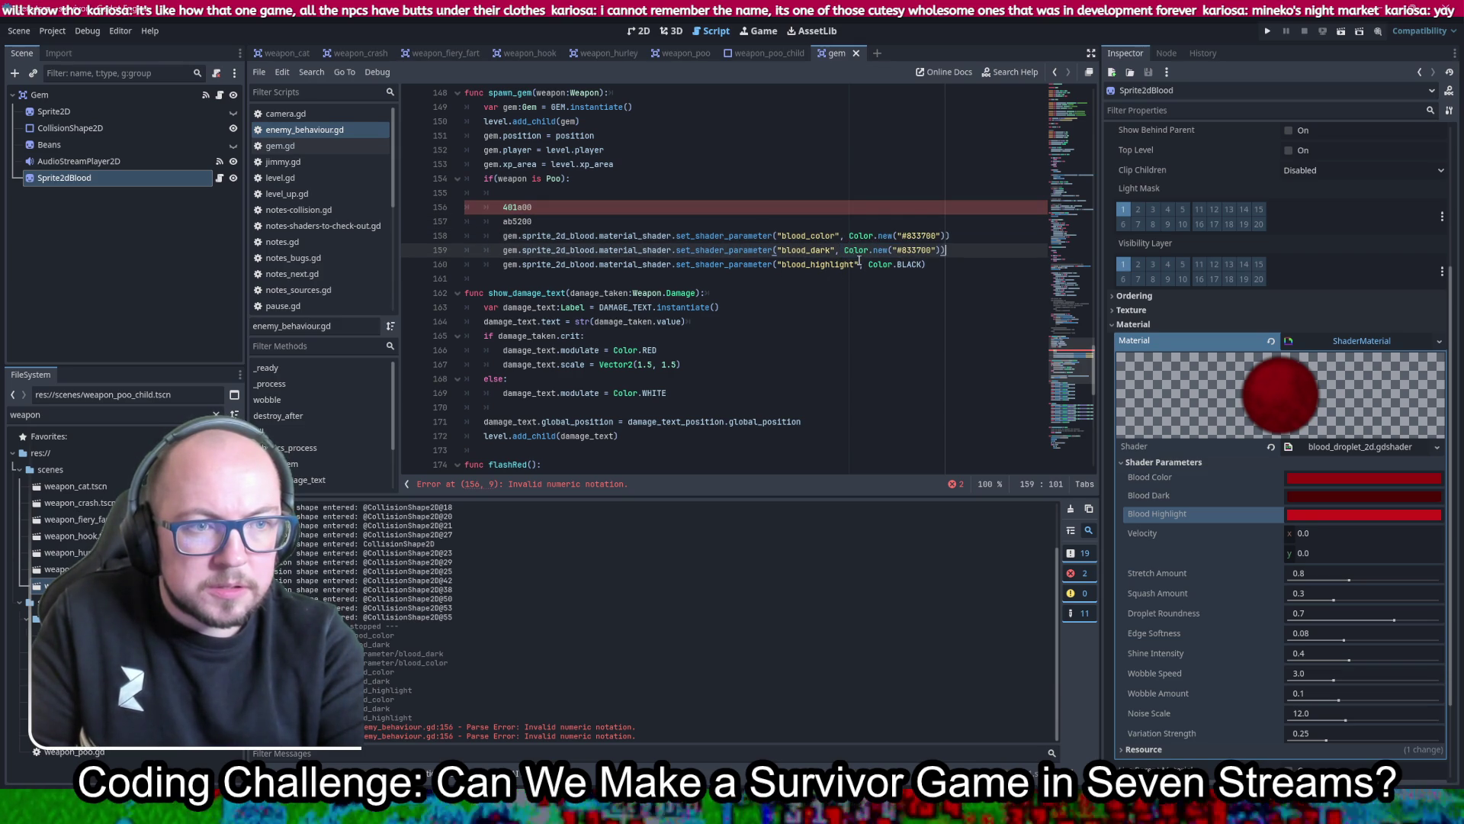
pyautogui.click(860, 266)
pyautogui.hotkey('shift', 'End')
pyautogui.hotkey('ctrl', 'v')
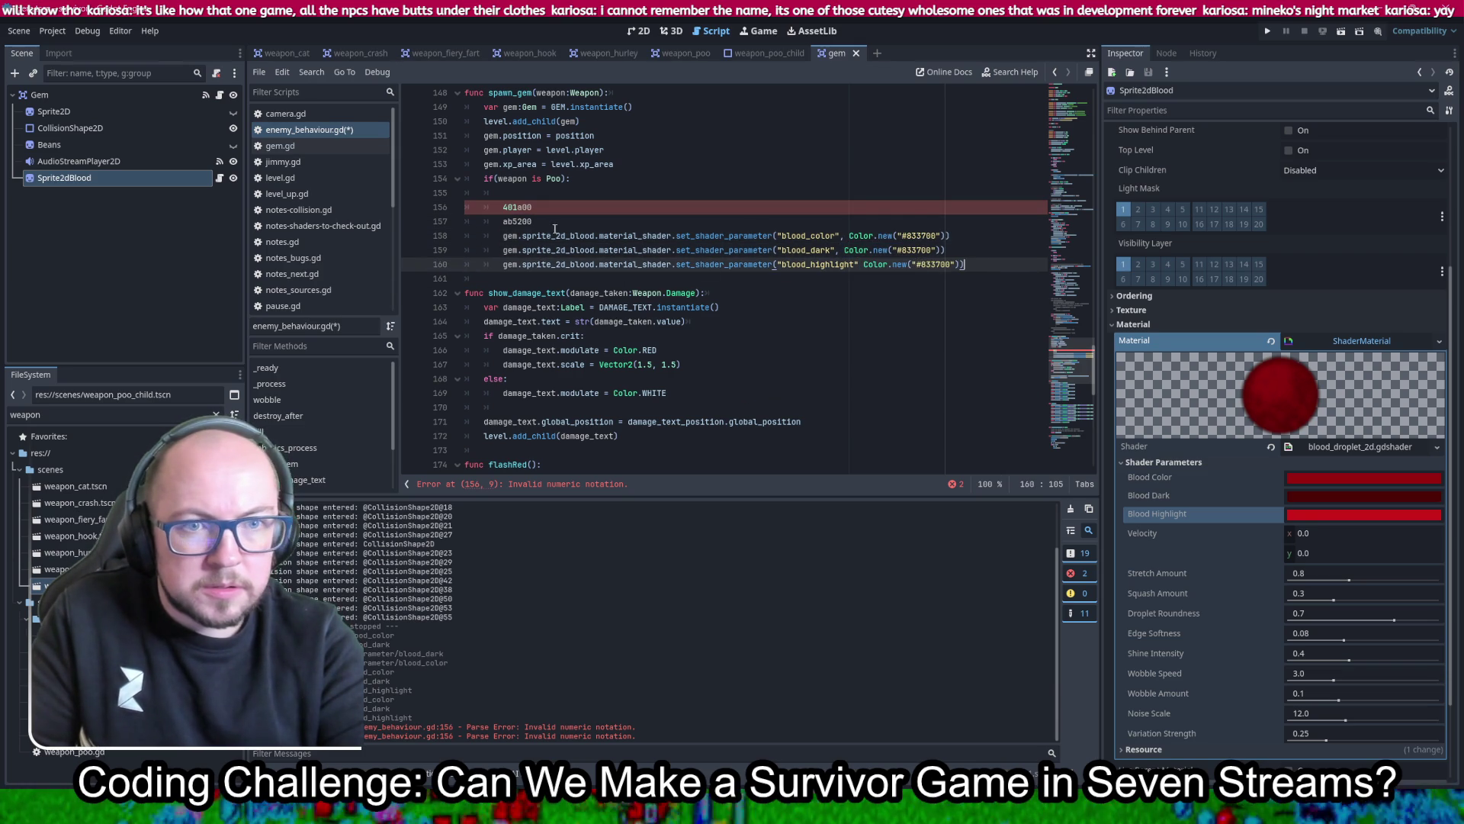
# Step: Move the 401a00 and ab5200 notes into the blood_dark and blood_highlight Color.new calls
pyautogui.doubleClick(517, 206)
pyautogui.press('BackSpace')
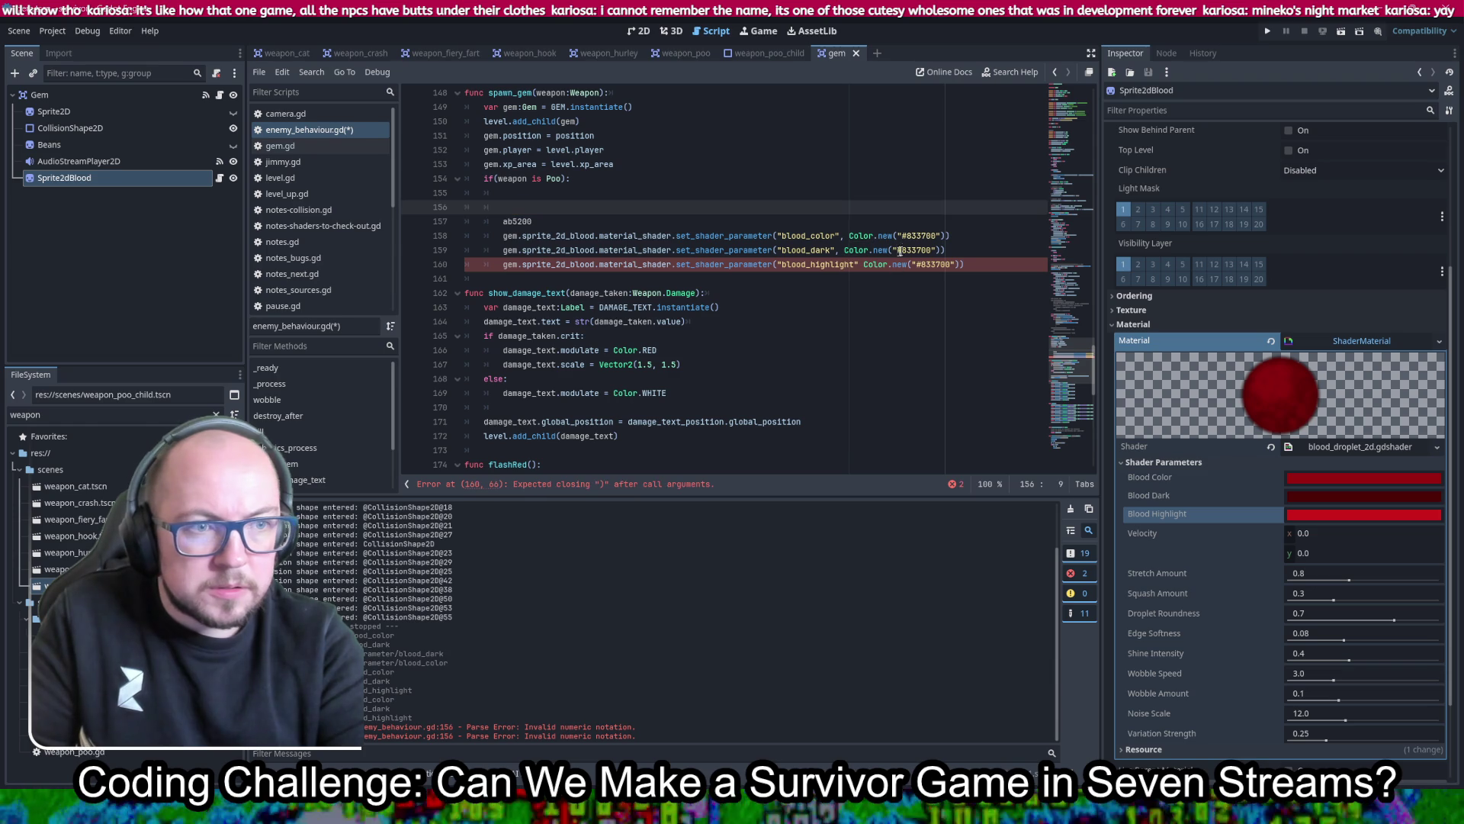
pyautogui.doubleClick(917, 250)
pyautogui.hotkey('ctrl', 'v')
pyautogui.click(517, 221)
pyautogui.doubleClick(517, 221)
pyautogui.hotkey('ctrl', 'x')
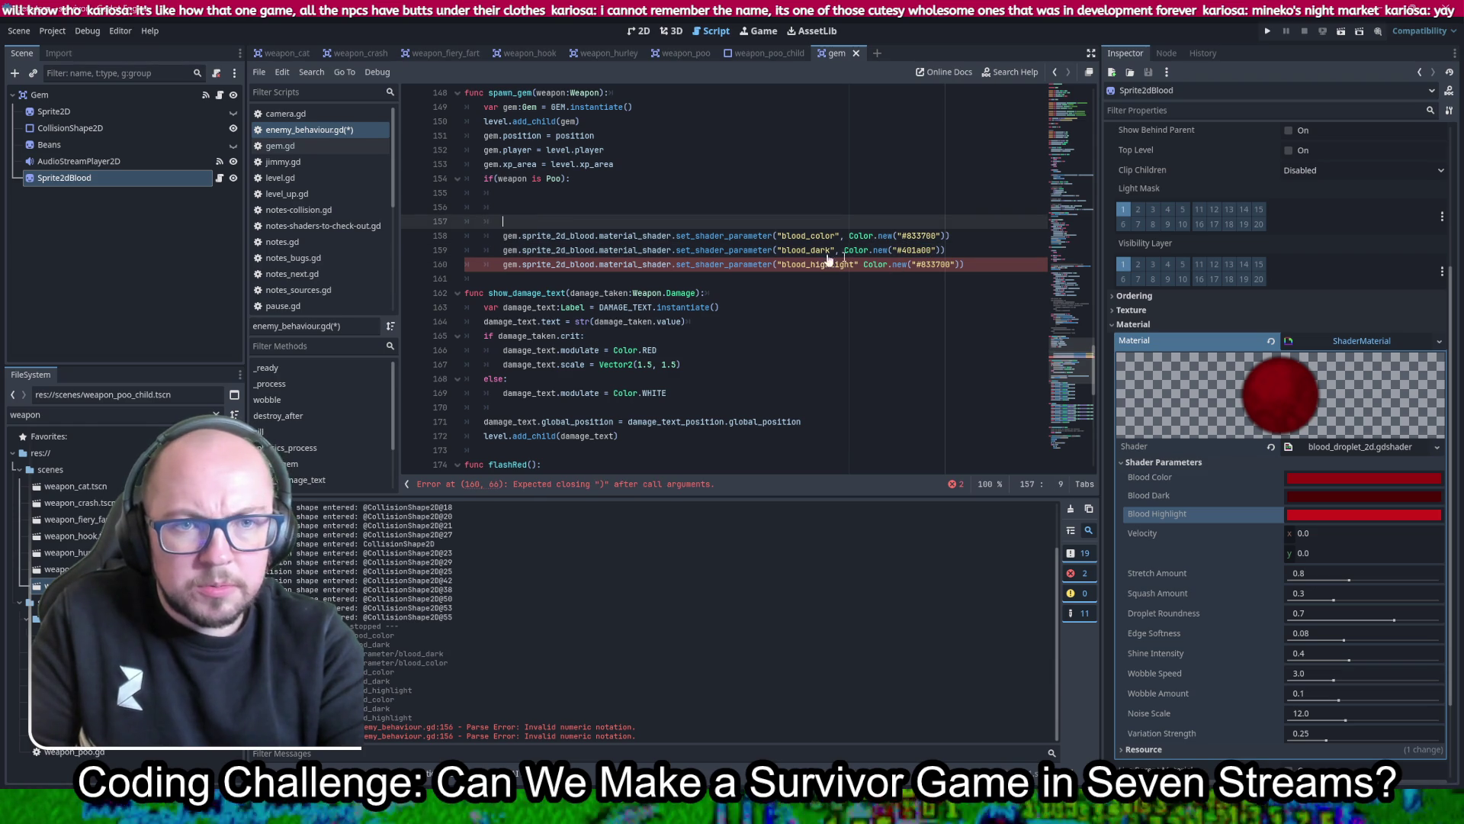
pyautogui.doubleClick(925, 265)
pyautogui.hotkey('ctrl', 'v')
# Step: Delete the empty note lines, save, and comment out the blood_highlight line
pyautogui.click(600, 179)
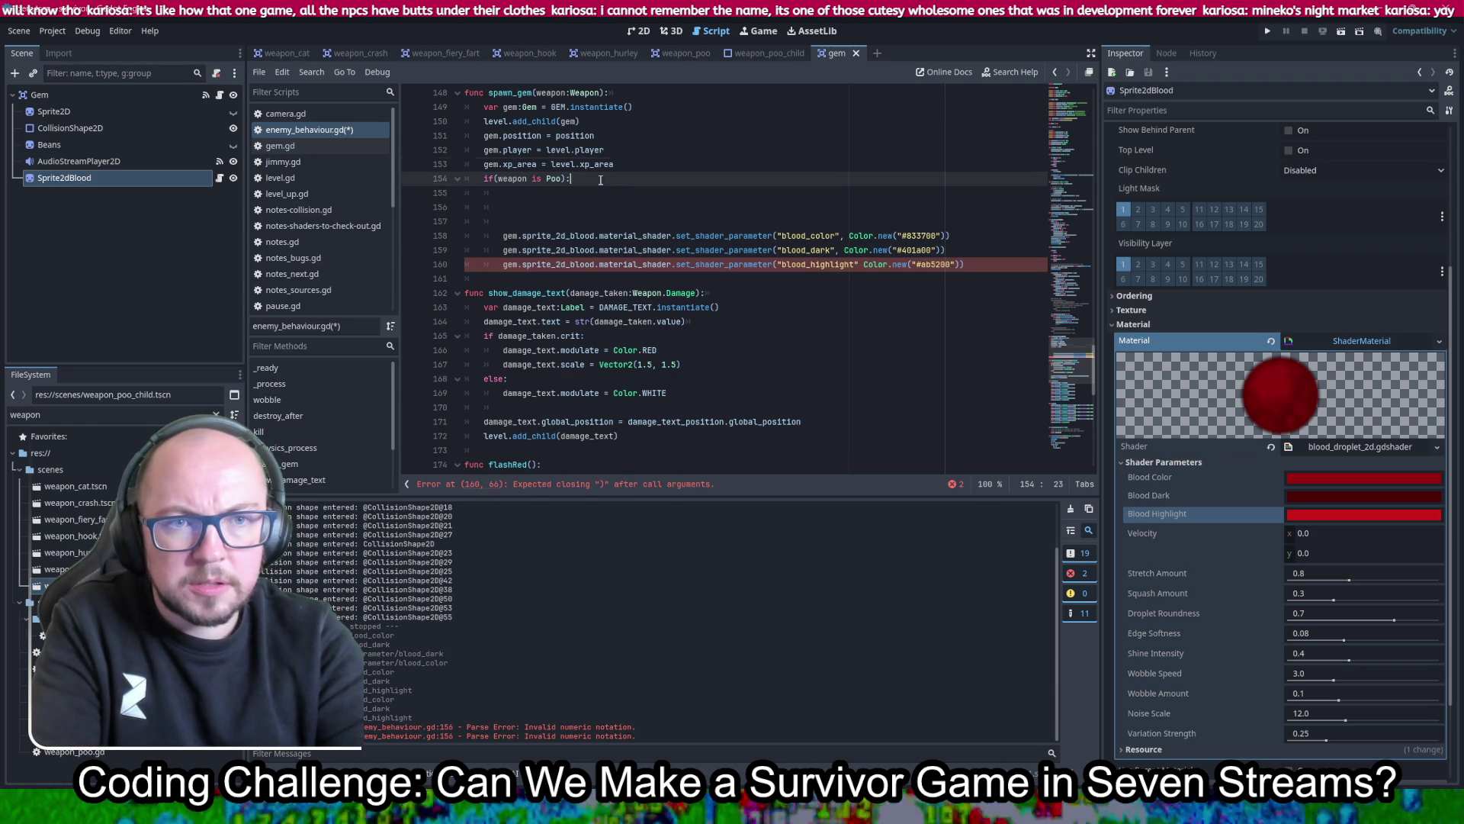
pyautogui.press('Delete')
pyautogui.press('Delete')
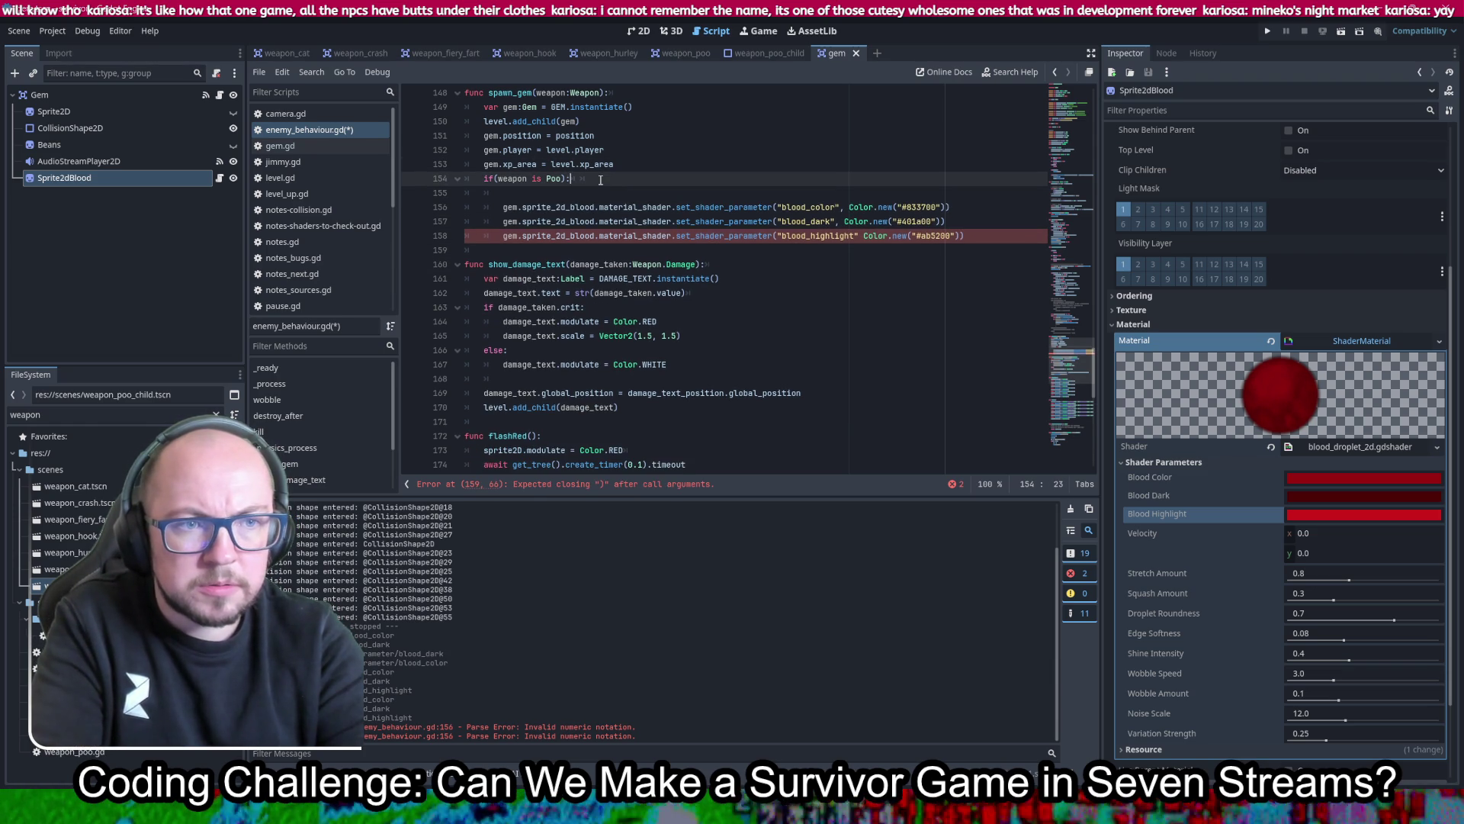
pyautogui.press('Delete')
pyautogui.hotkey('ctrl', 's')
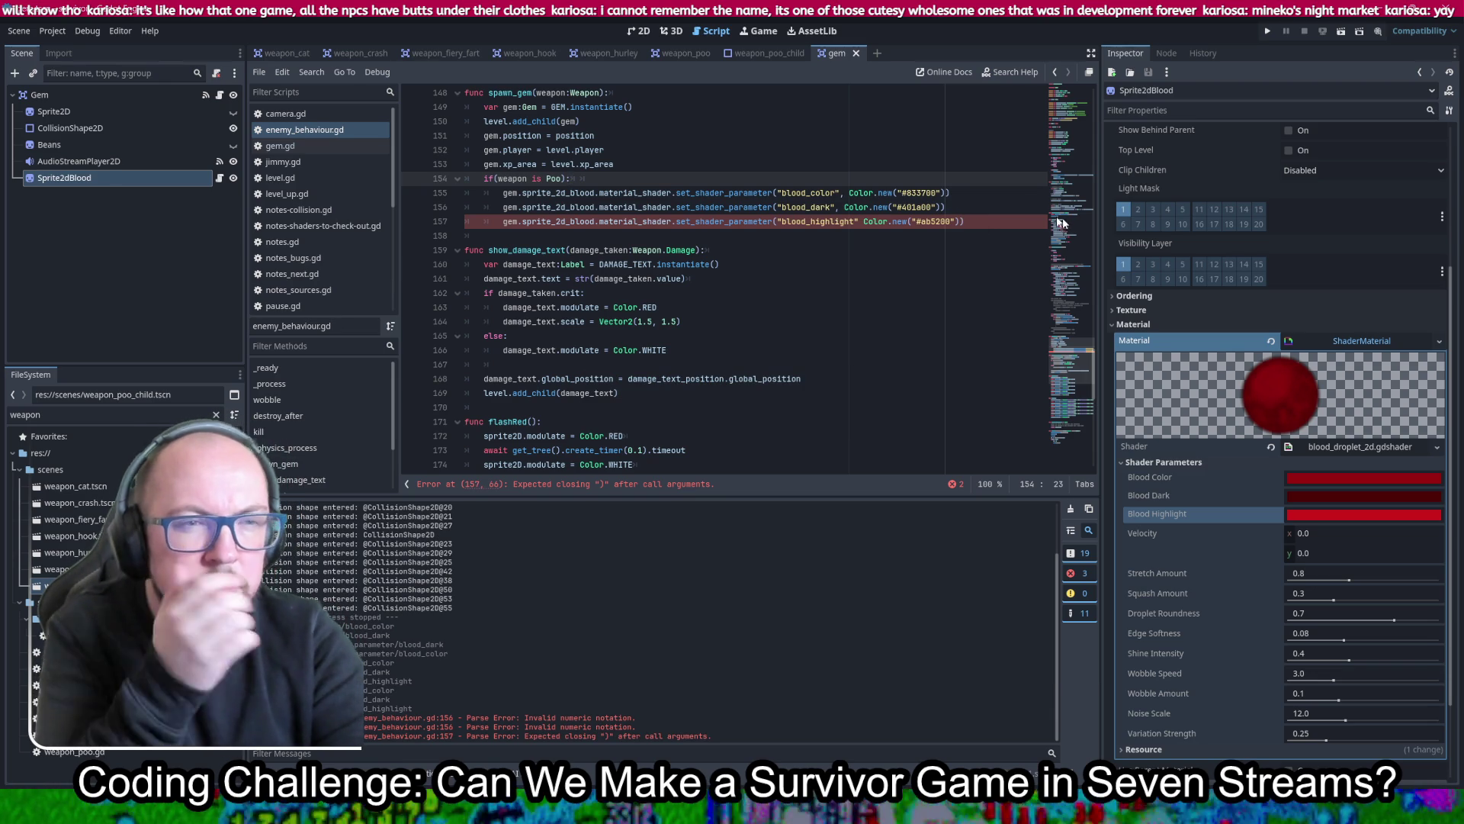
pyautogui.click(1017, 208)
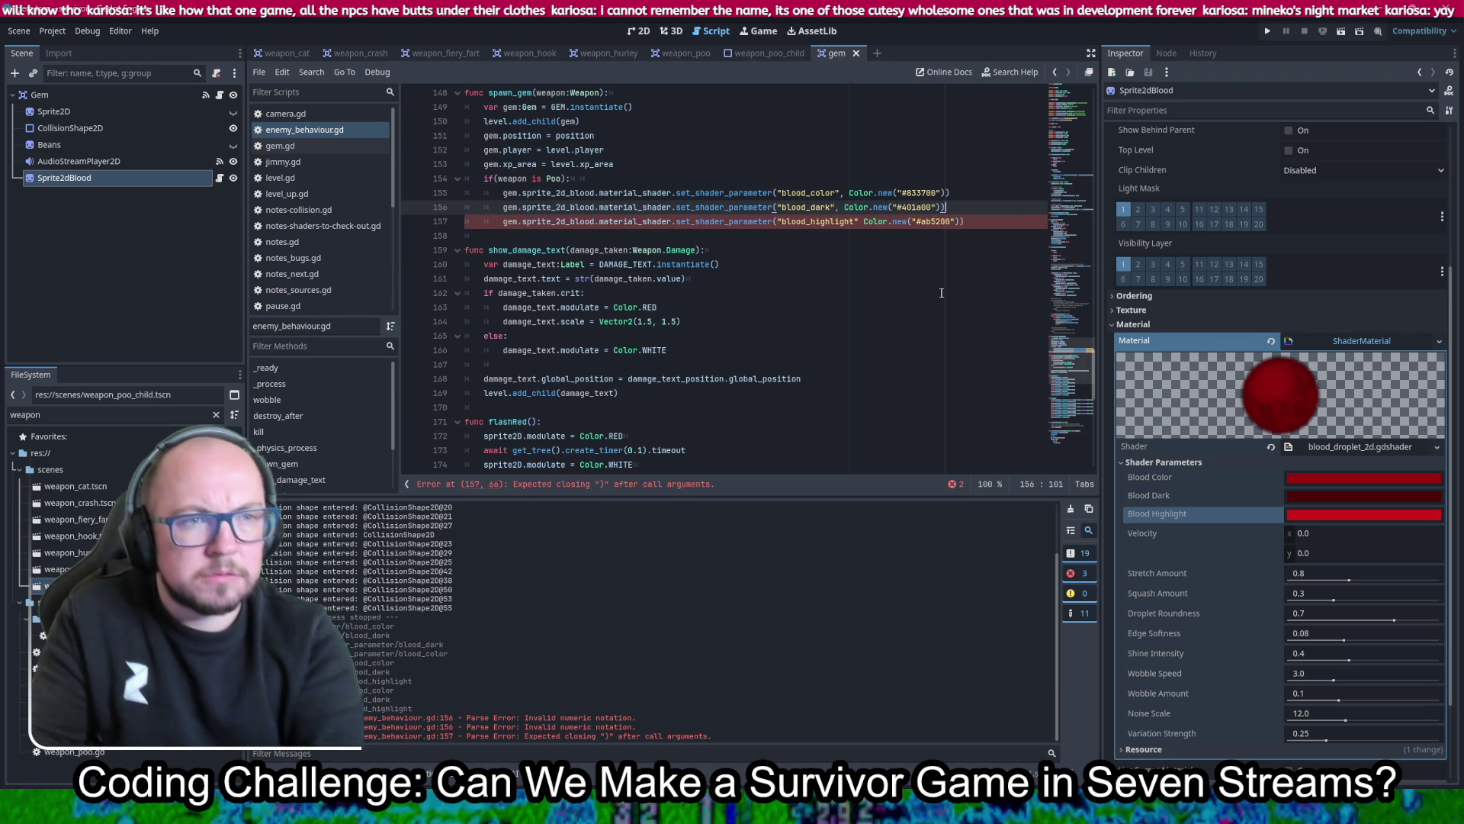
pyautogui.press('Down')
pyautogui.hotkey('ctrl', 'k')
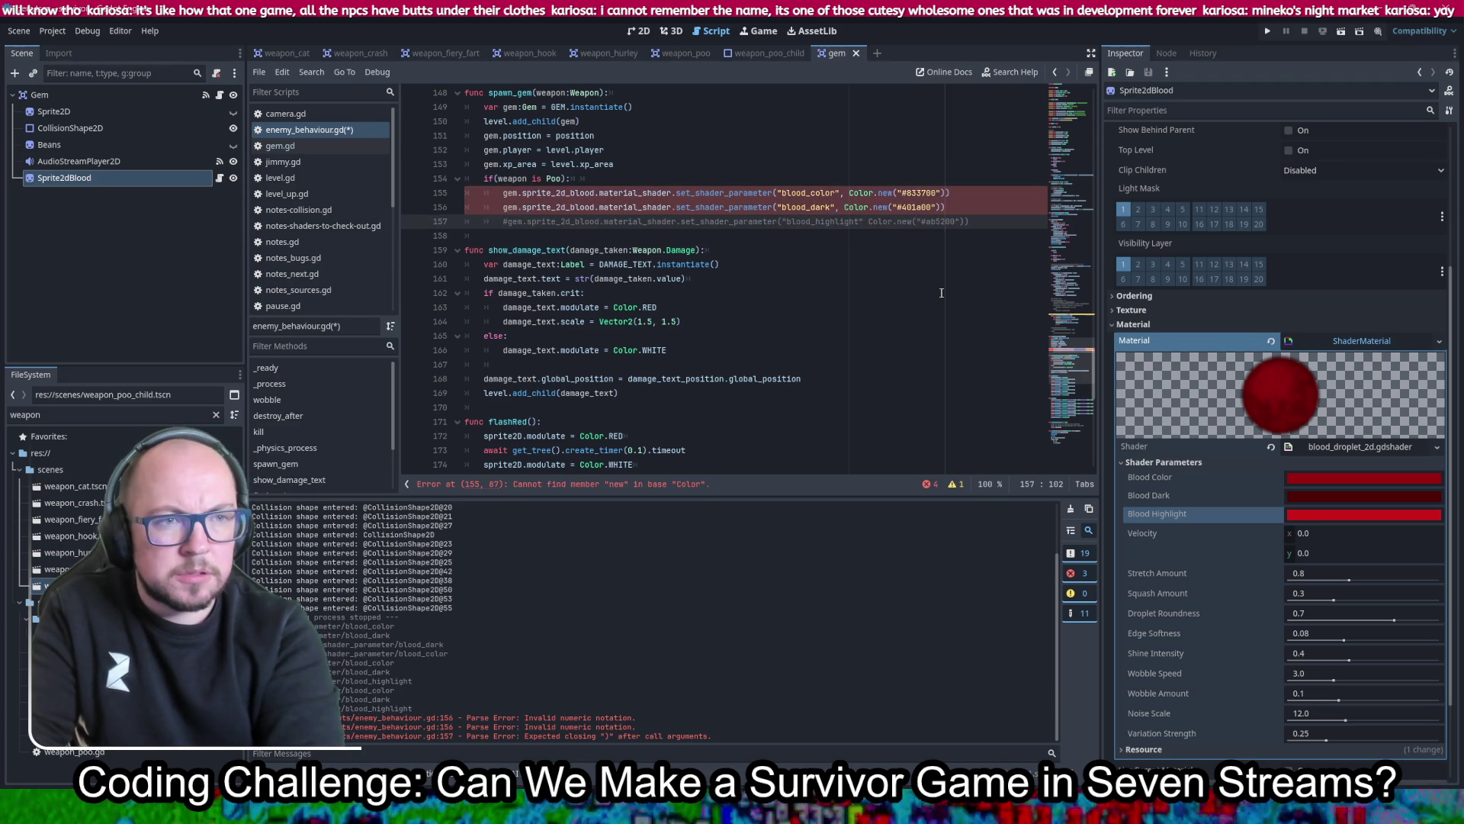